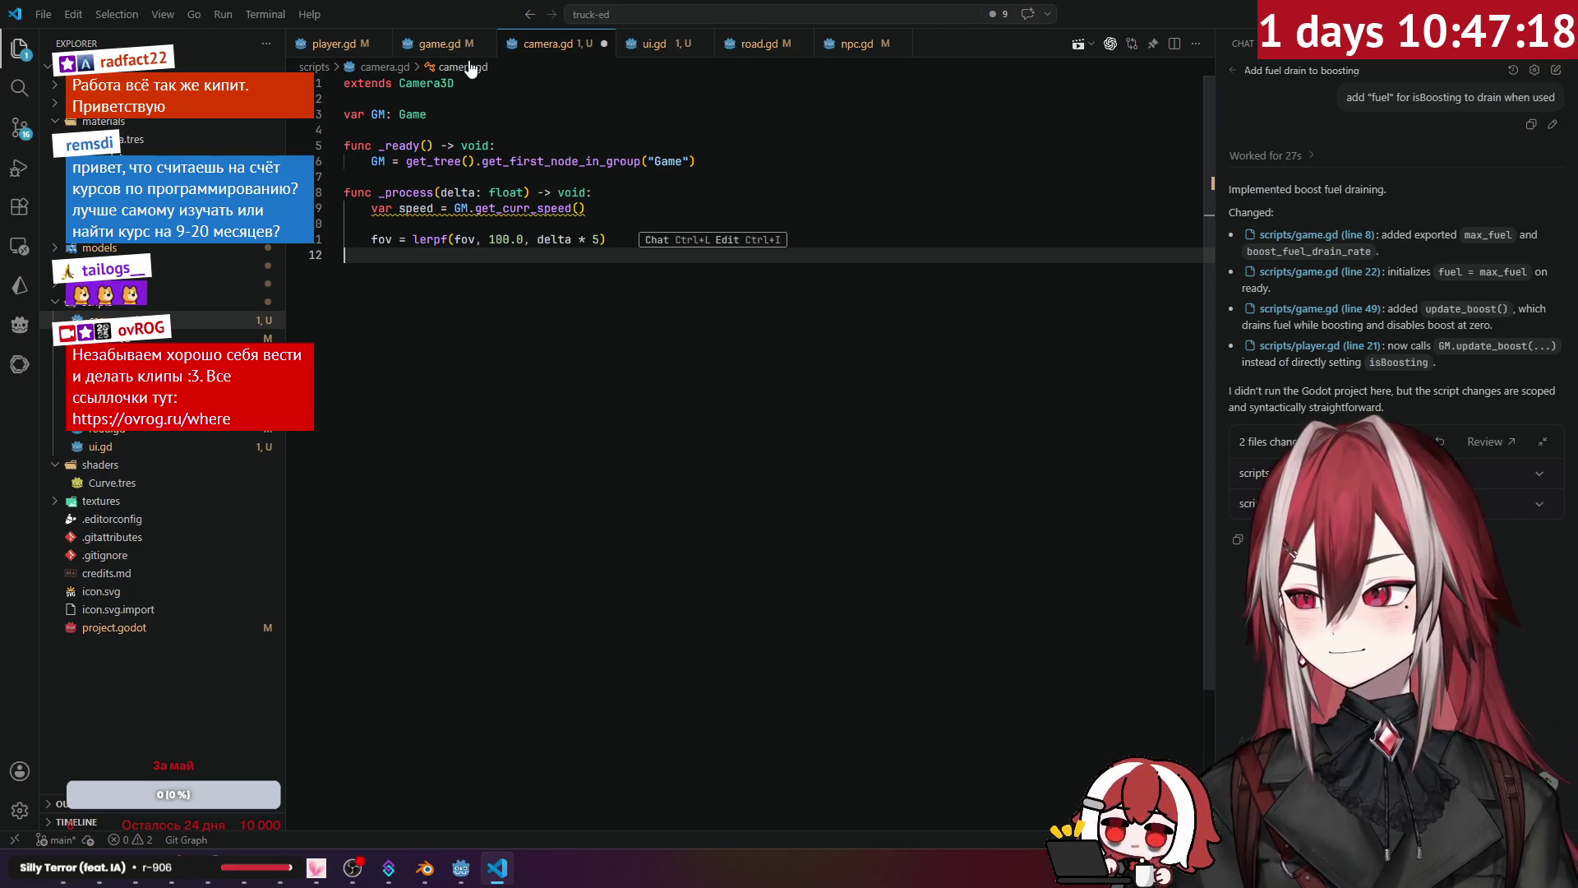
# Step: Jump to get_curr_speed in game.gd and fold _ready, _physics_process and update_boost
pyautogui.keyDown('ctrl'); pyautogui.click(510, 208); pyautogui.keyUp('ctrl')
pyautogui.scroll(2, 407, 208)
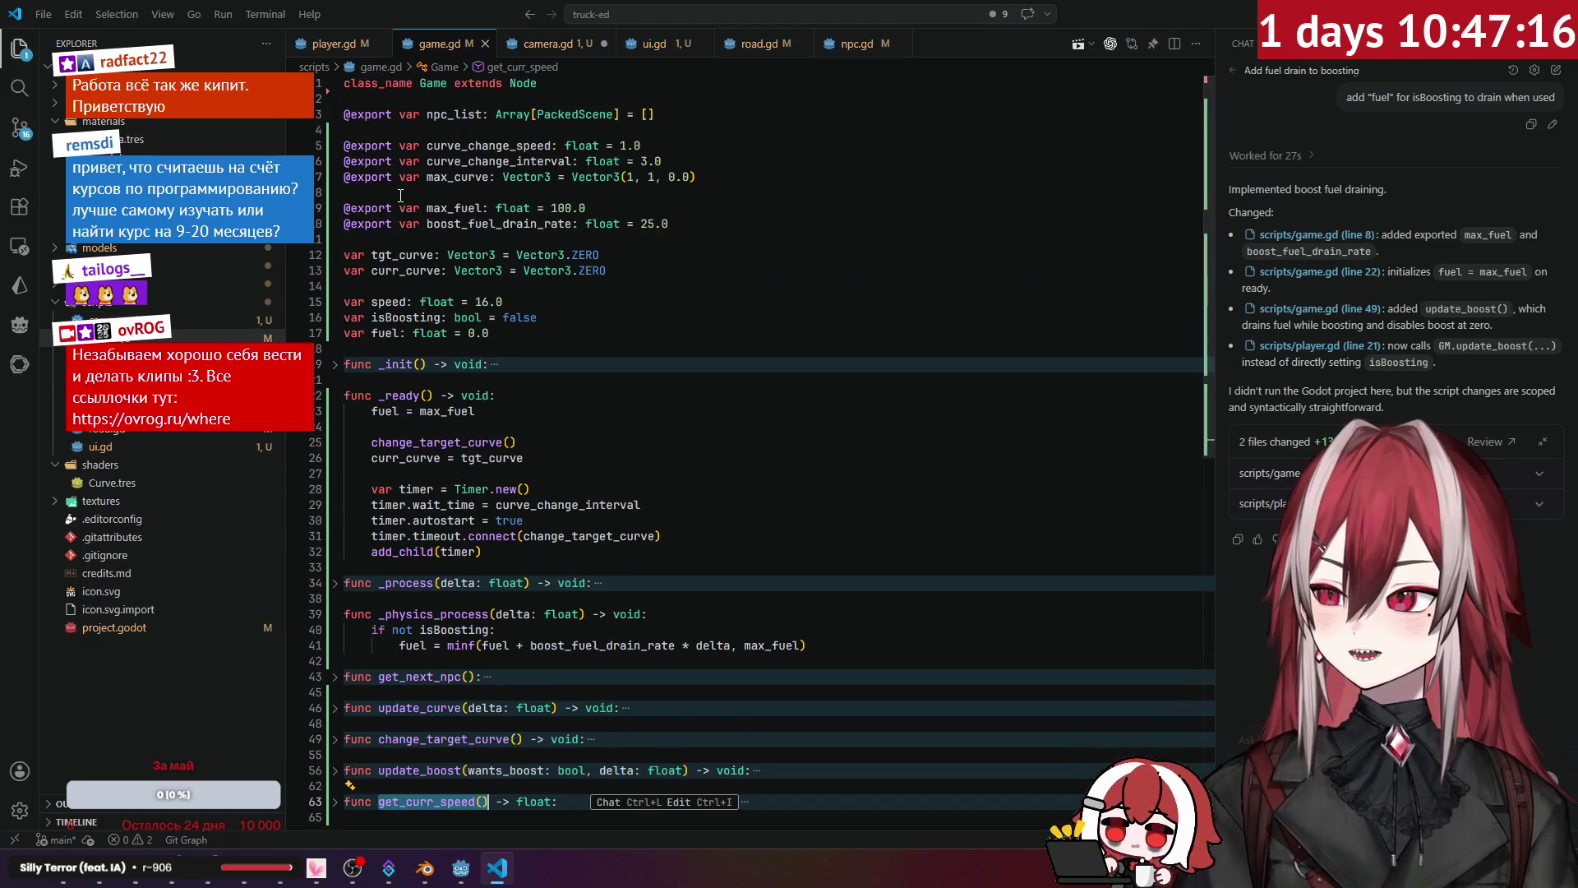
pyautogui.scroll(-2, 523, 255)
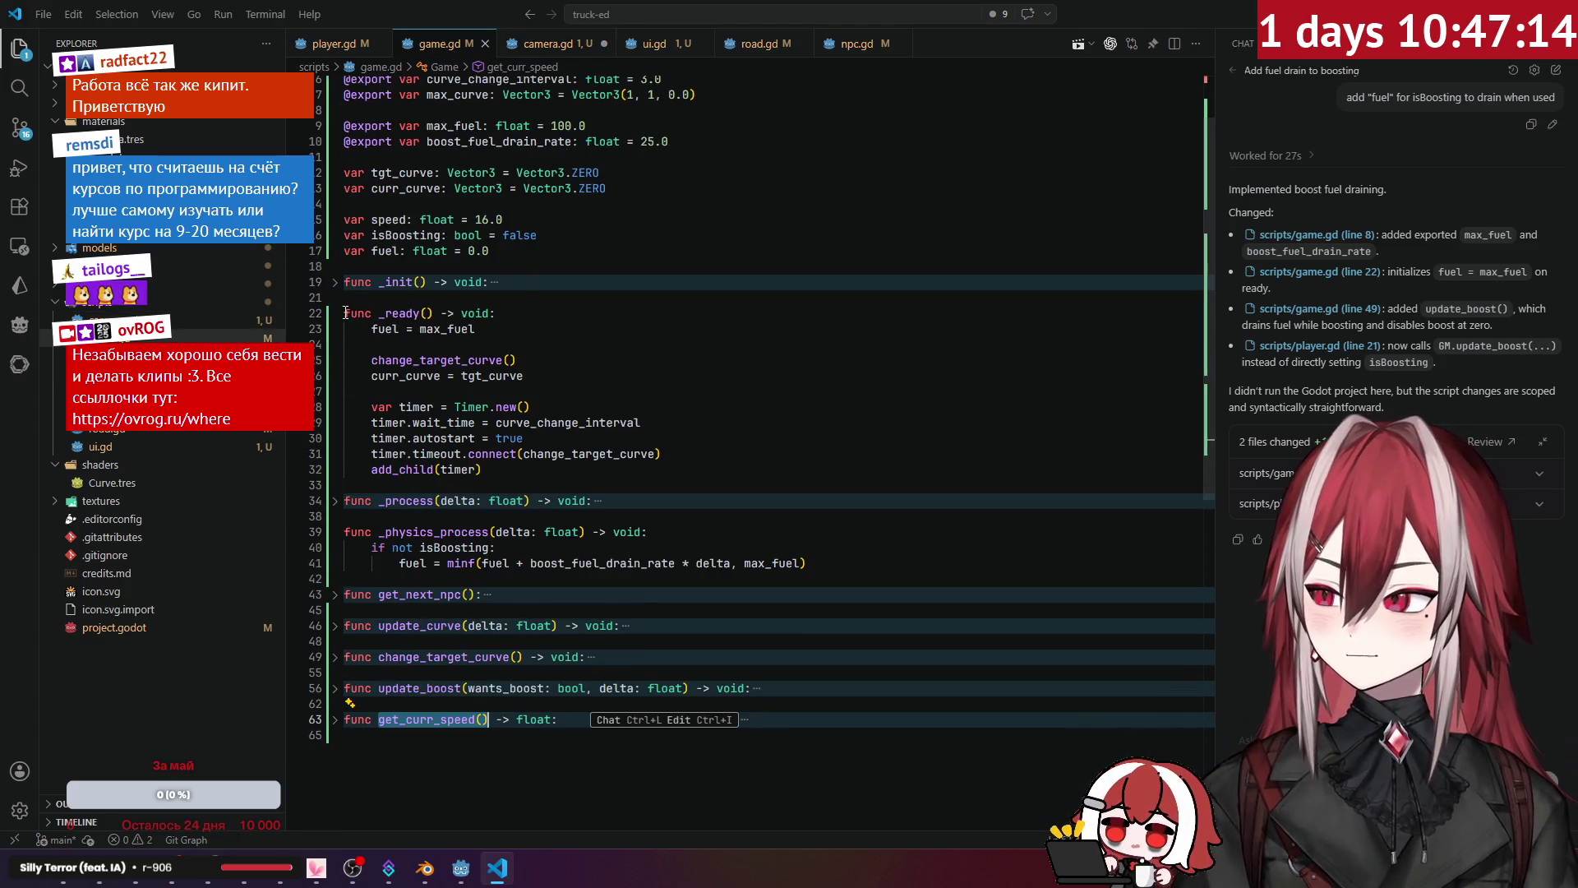
pyautogui.click(334, 313)
pyautogui.click(336, 377)
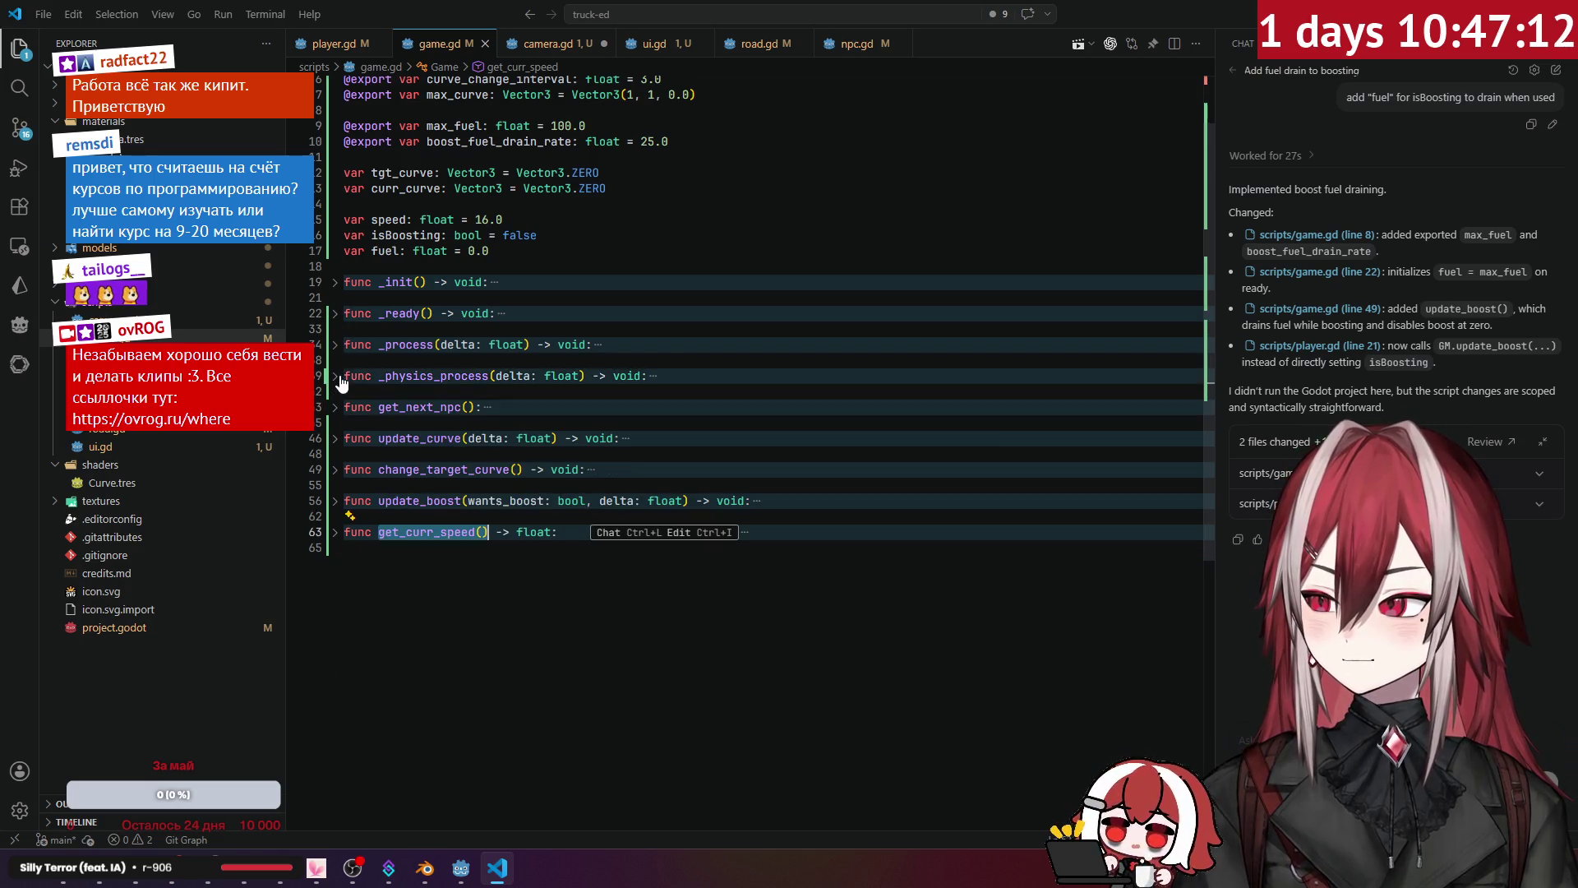
pyautogui.click(339, 501)
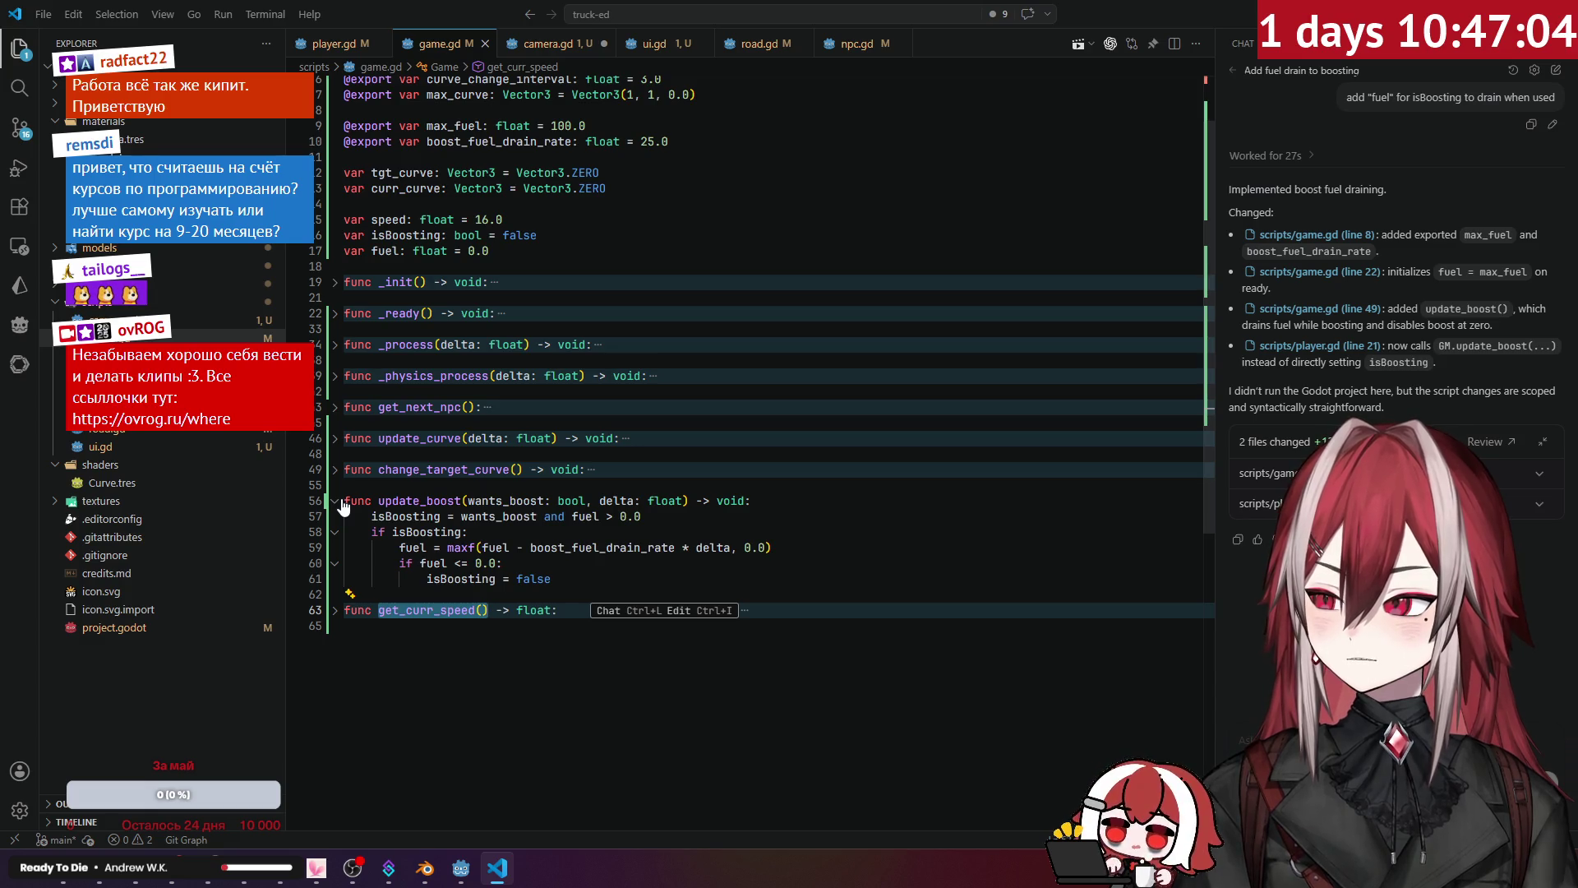
pyautogui.click(679, 578)
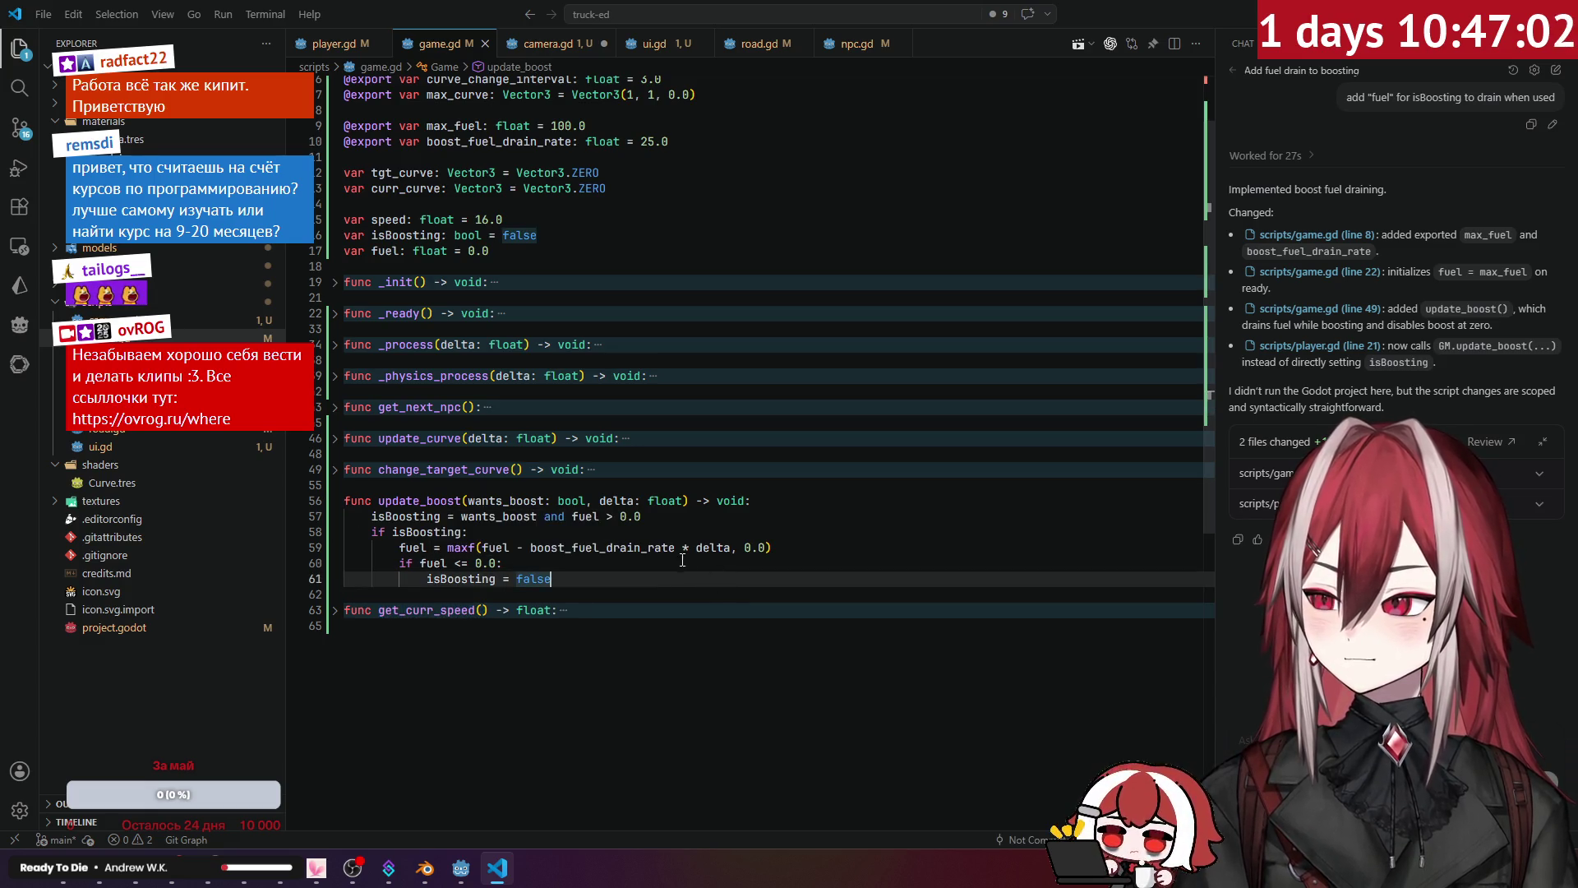
pyautogui.click(334, 500)
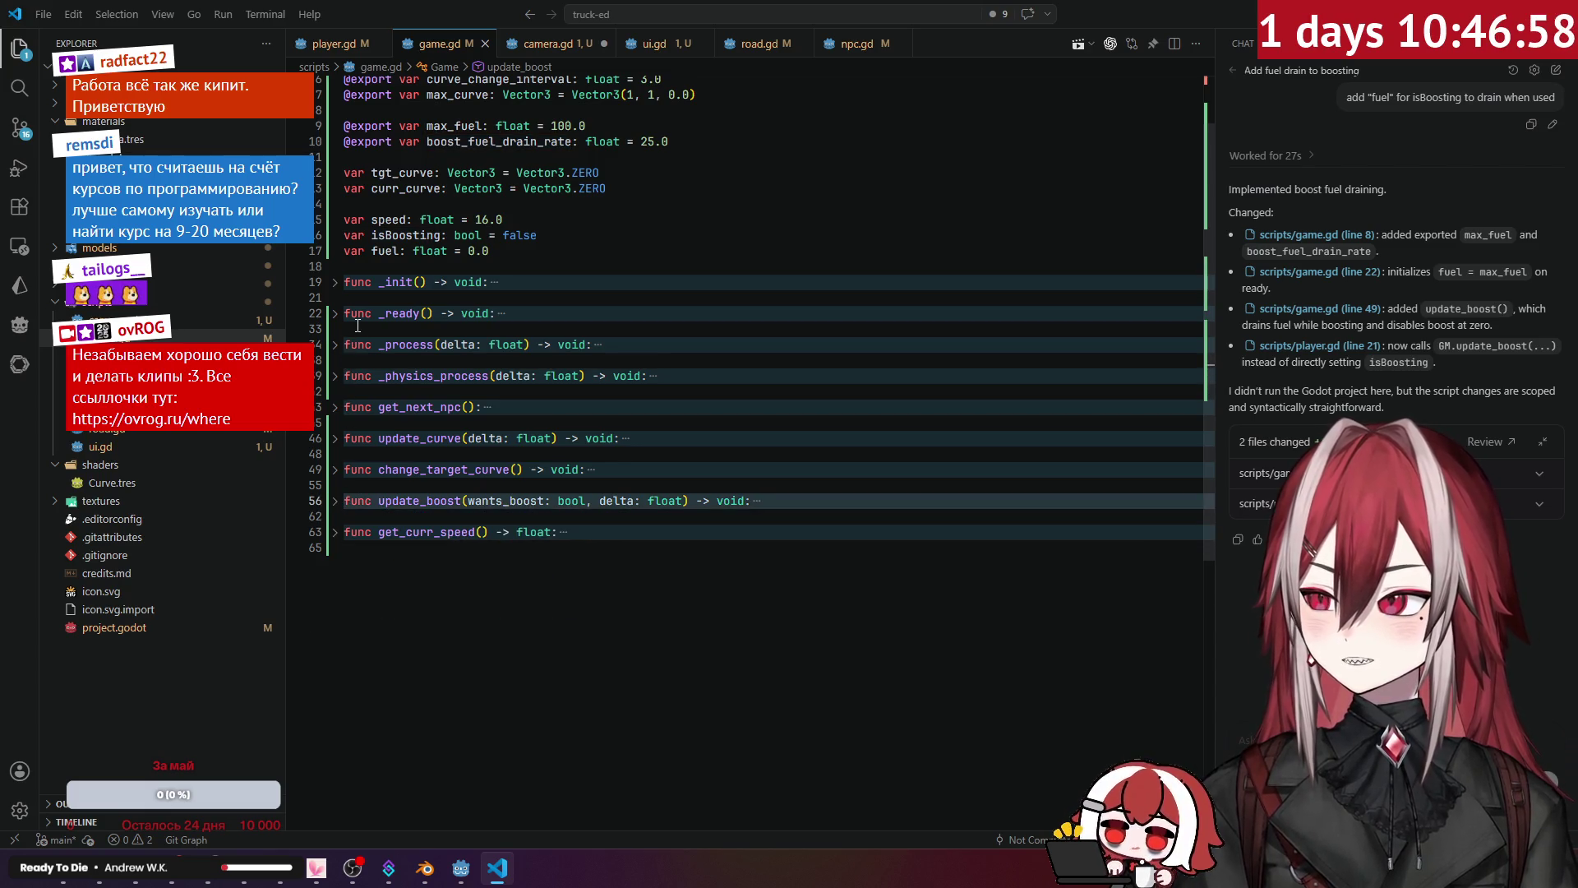
# Step: Expand get_curr_speed to show its speed formula and bring up the chat's past tasks list
pyautogui.click(335, 532)
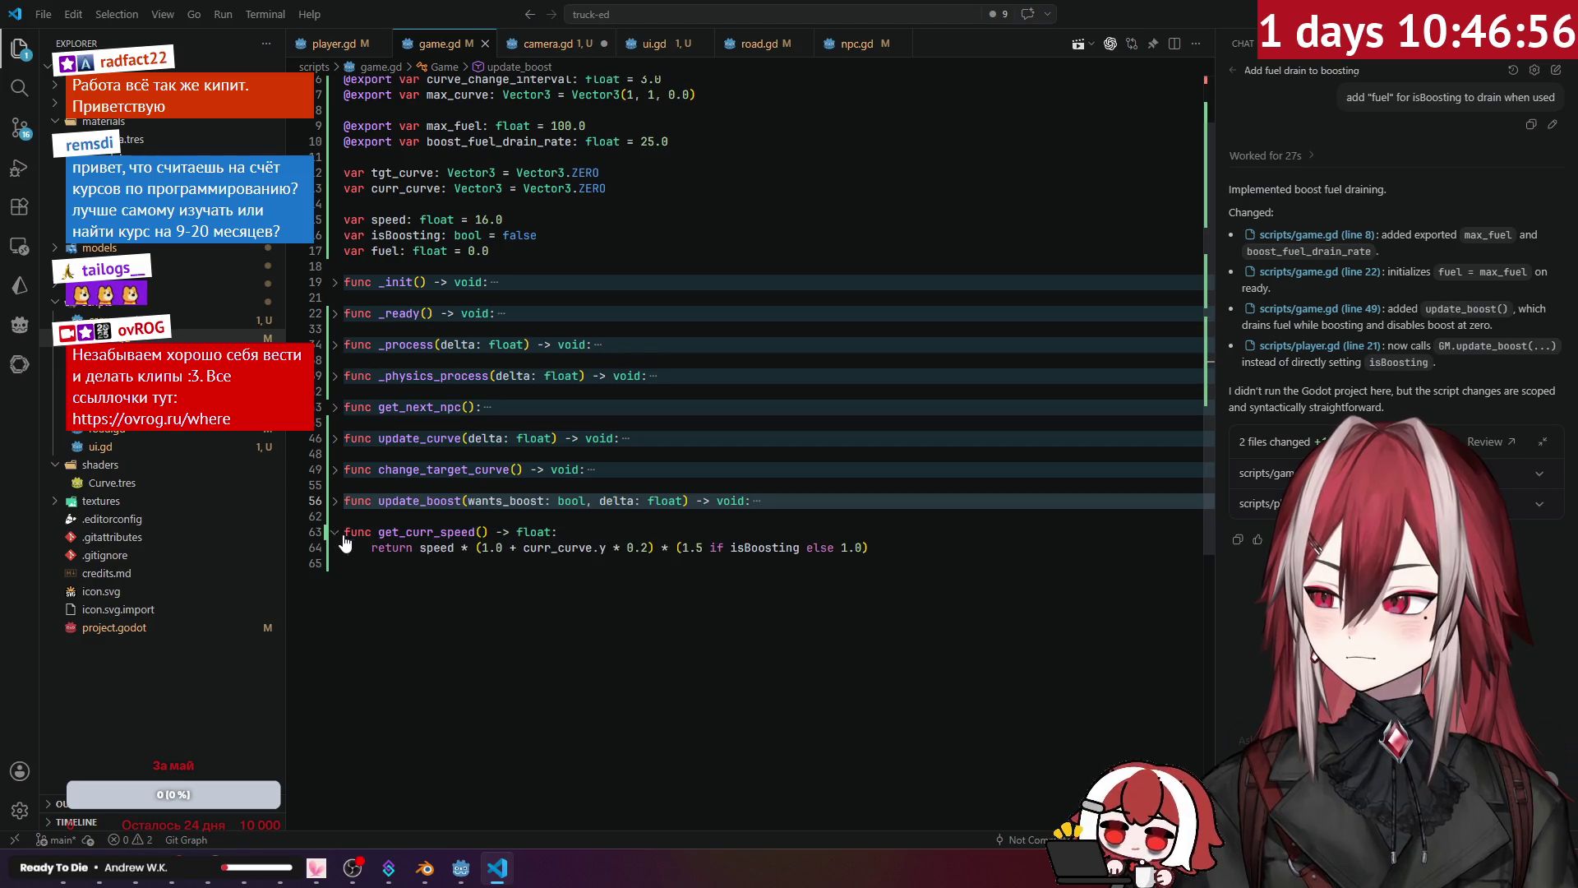
pyautogui.click(786, 547)
pyautogui.click(886, 546)
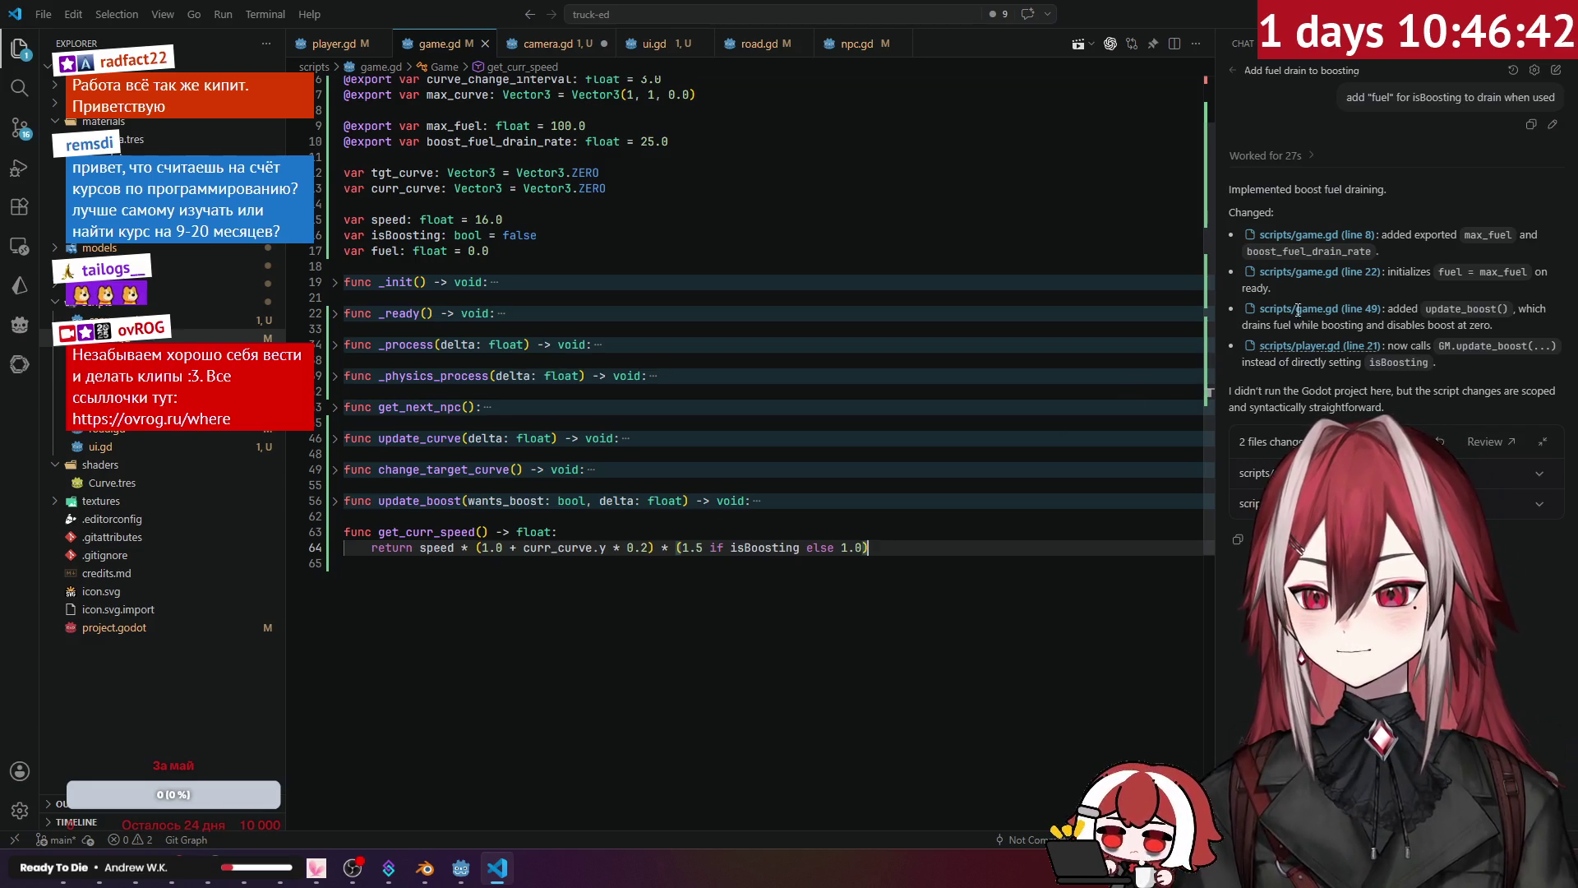
pyautogui.click(1232, 70)
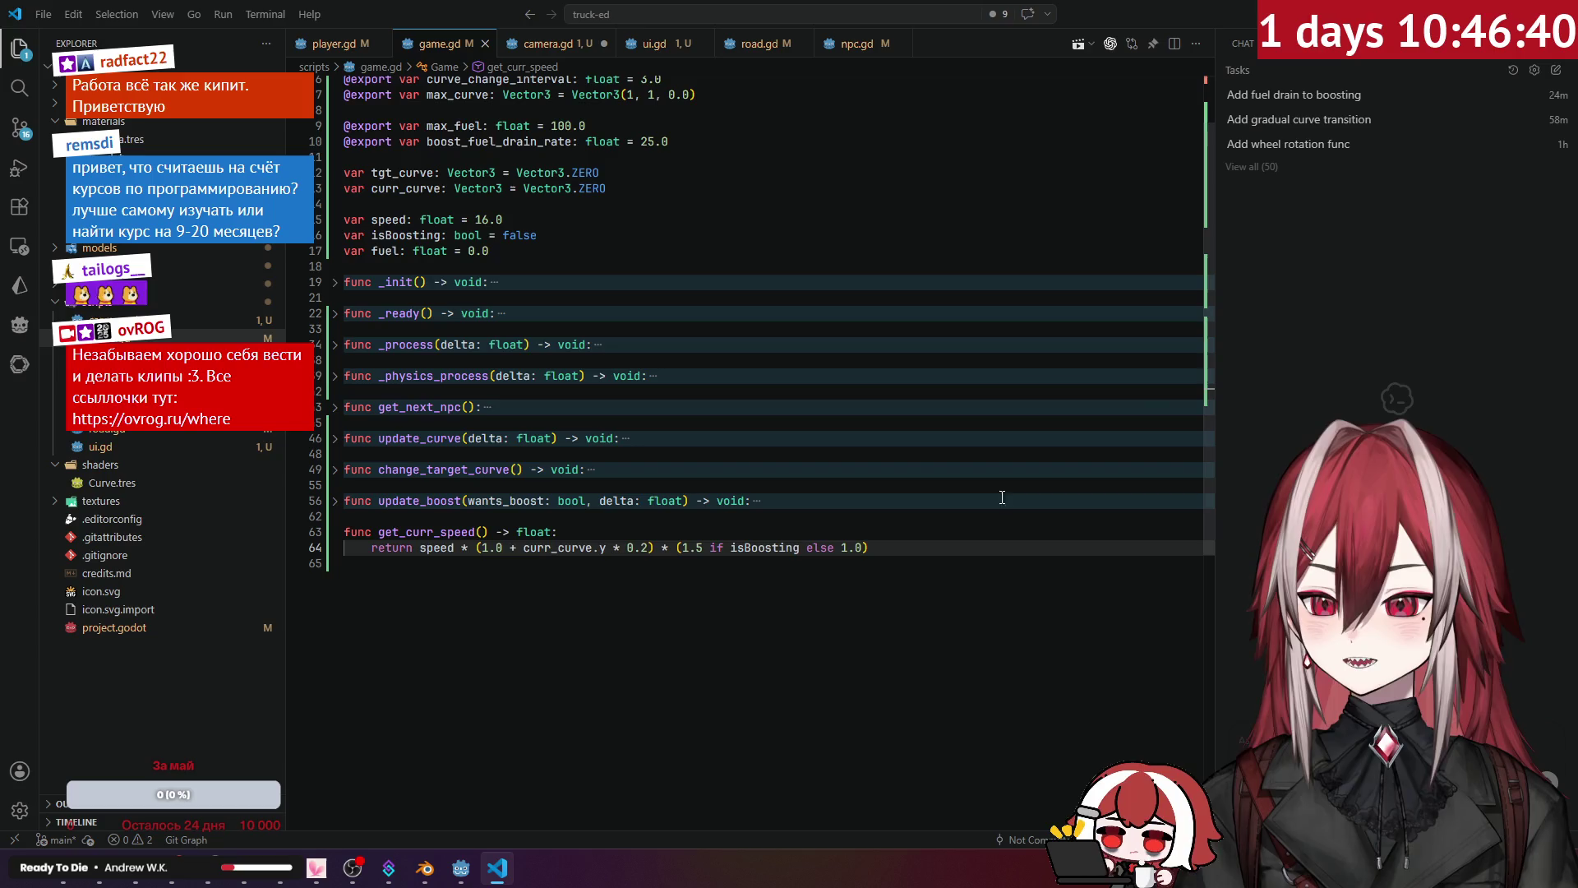
# Step: Select the get_curr_speed return line and ask the chat agent to 'add max speed limit'
pyautogui.moveTo(899, 543); pyautogui.dragTo(372, 549)
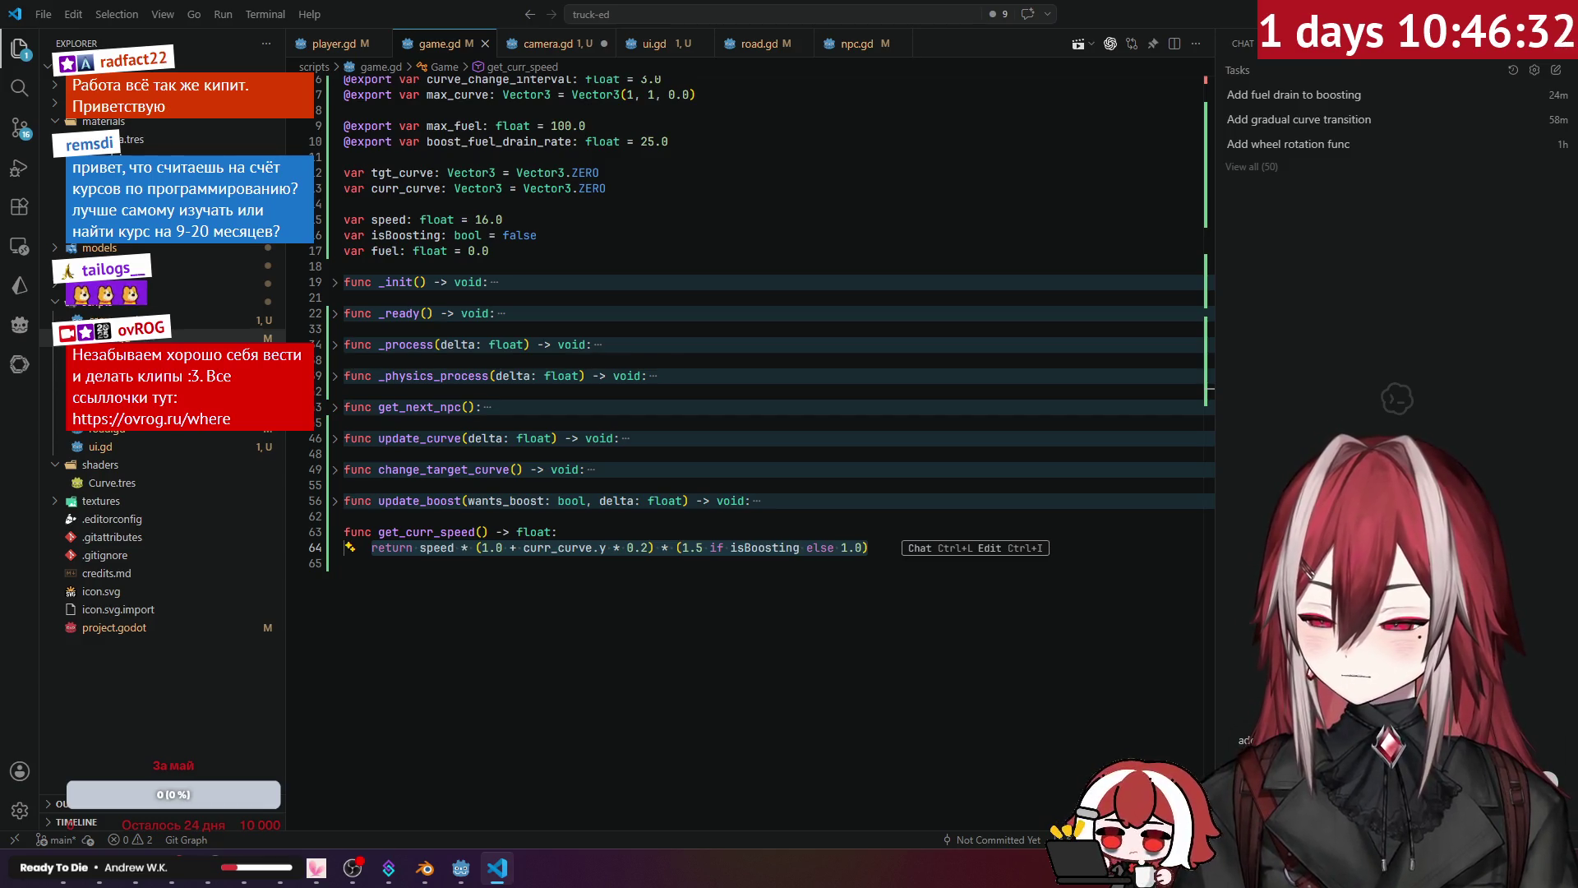
pyautogui.press('Return')
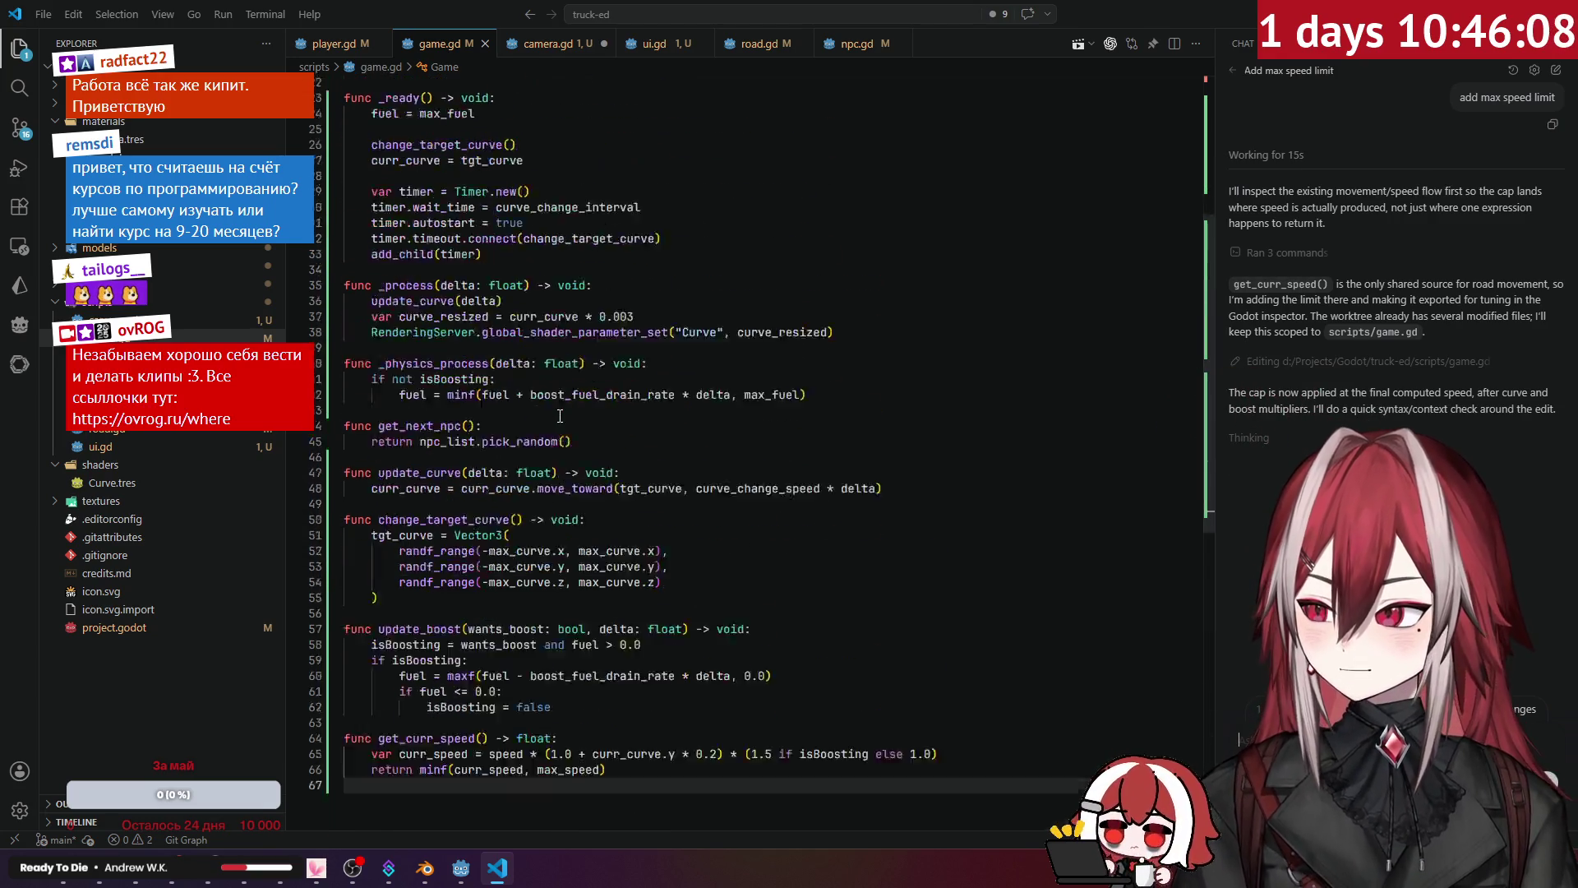
# Step: Review the agent's minf max_speed cap in get_curr_speed and its game.gd diff
pyautogui.scroll(2, 558, 416)
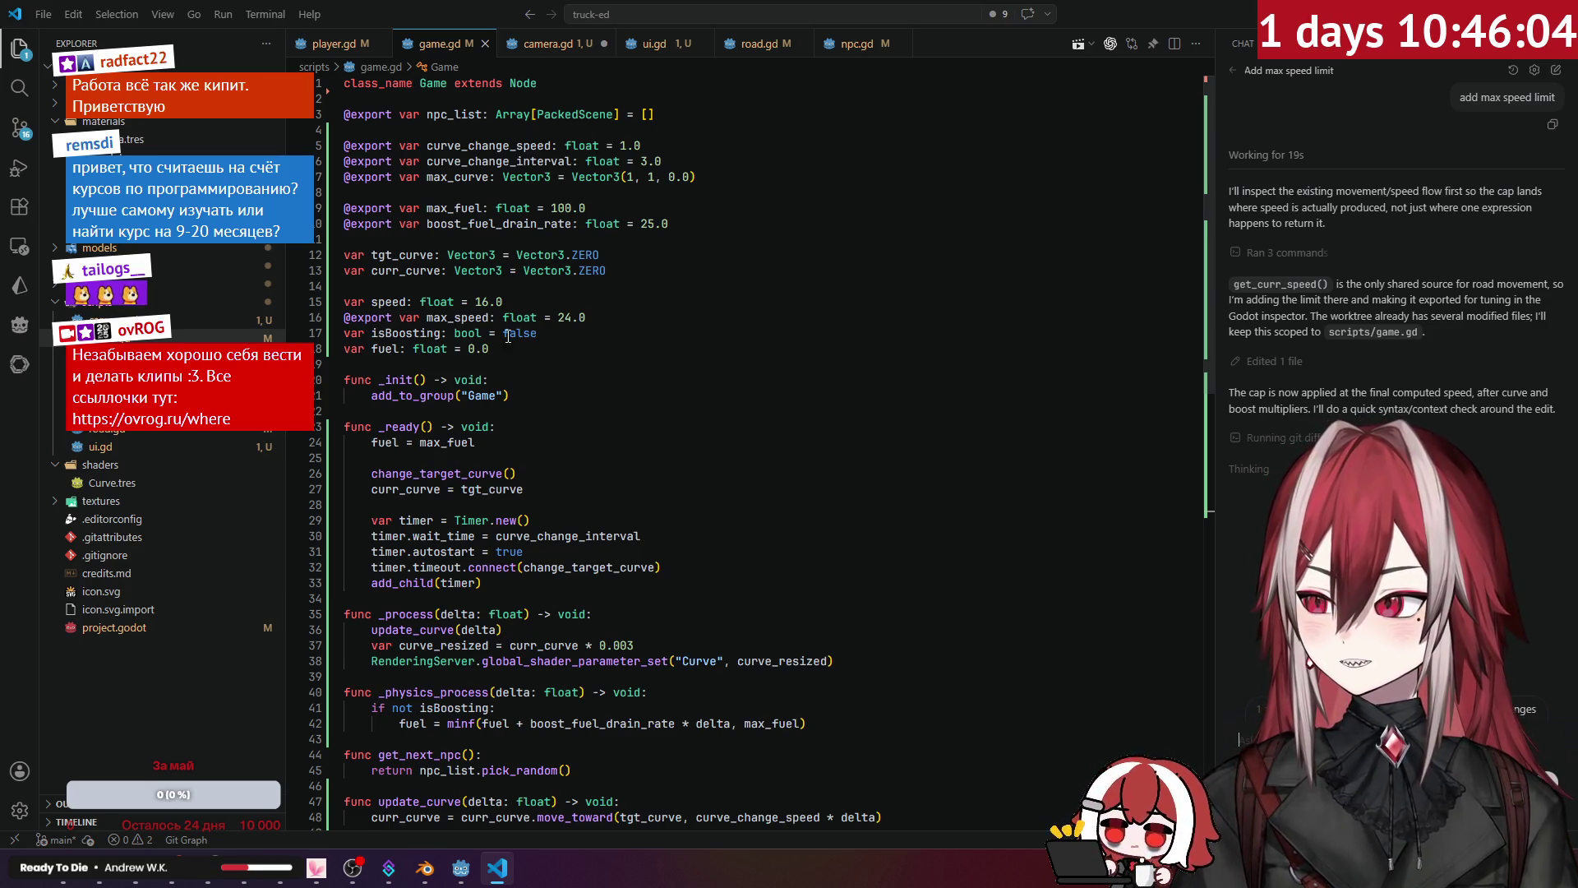
pyautogui.scroll(-5, 719, 353)
pyautogui.scroll(-3, 719, 353)
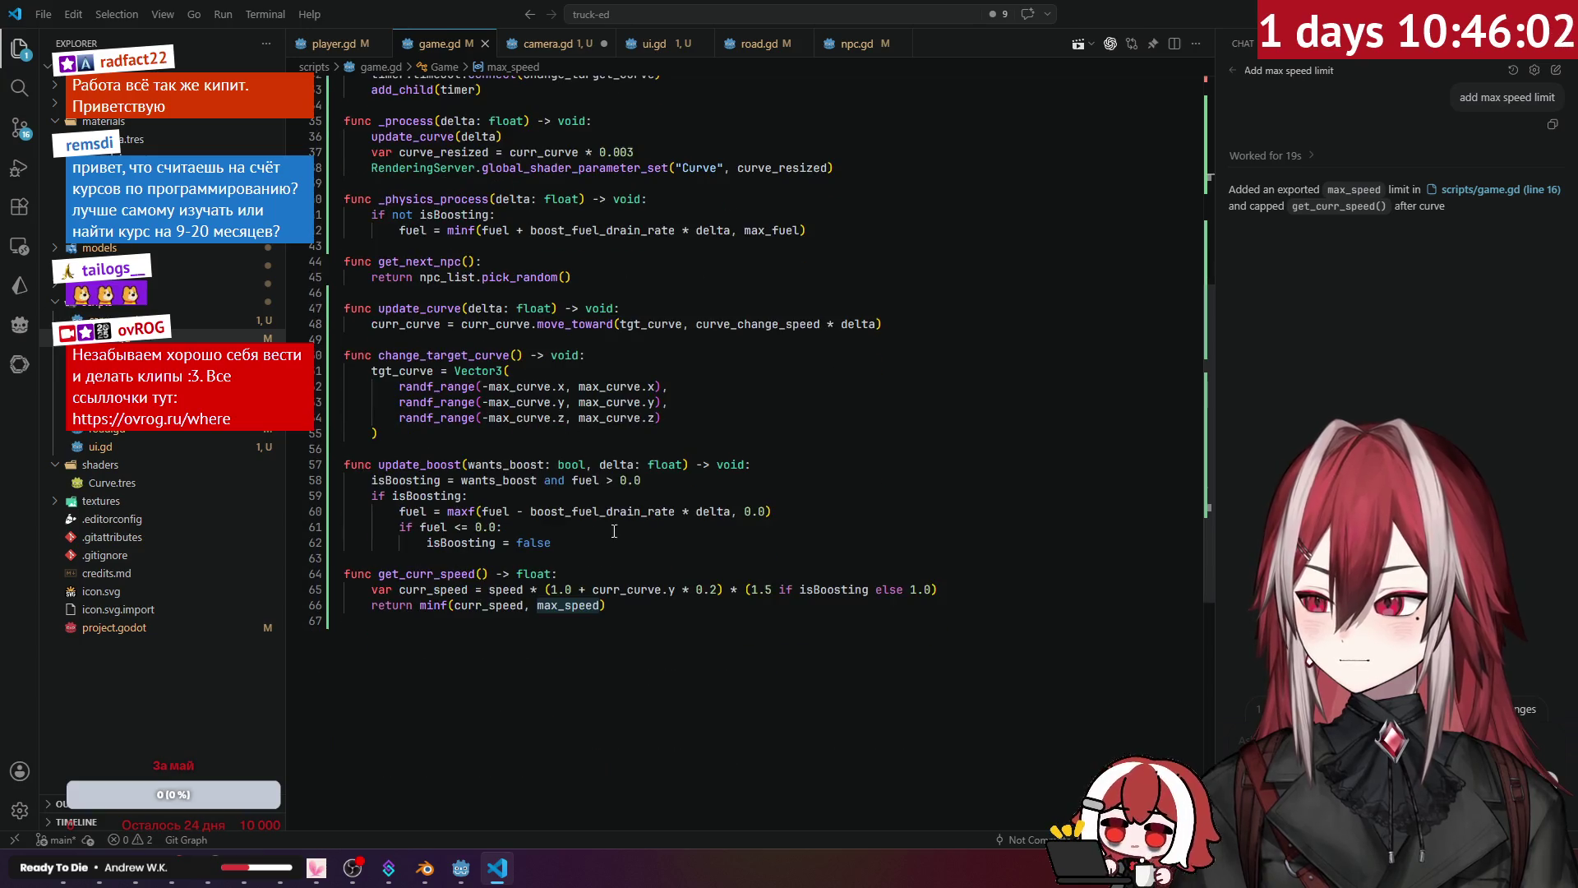
pyautogui.click(456, 624)
pyautogui.click(550, 605)
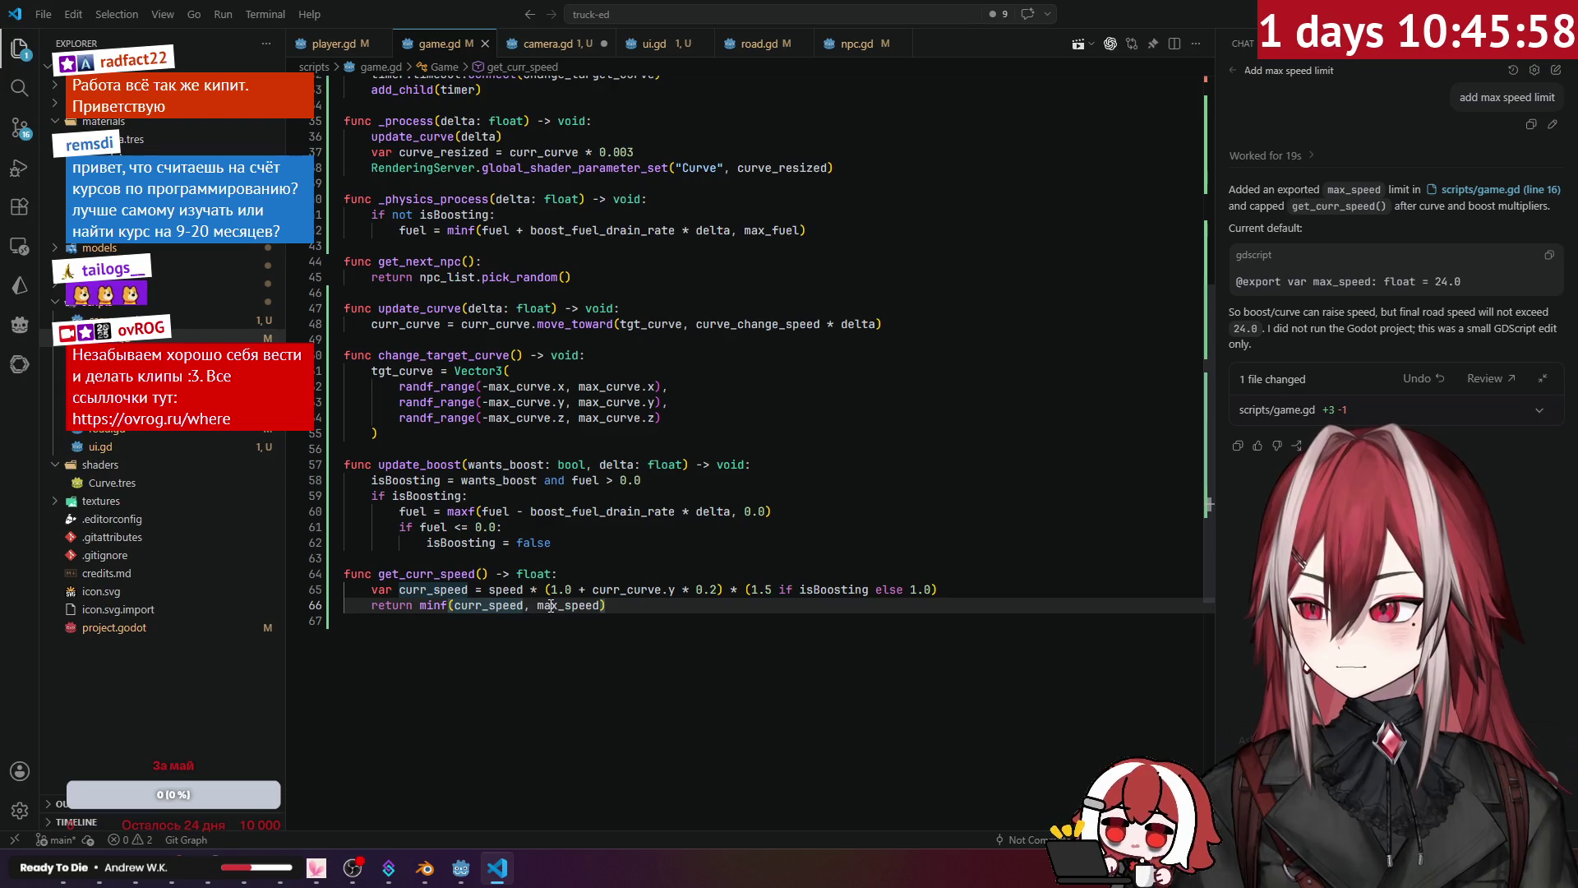
pyautogui.click(654, 604)
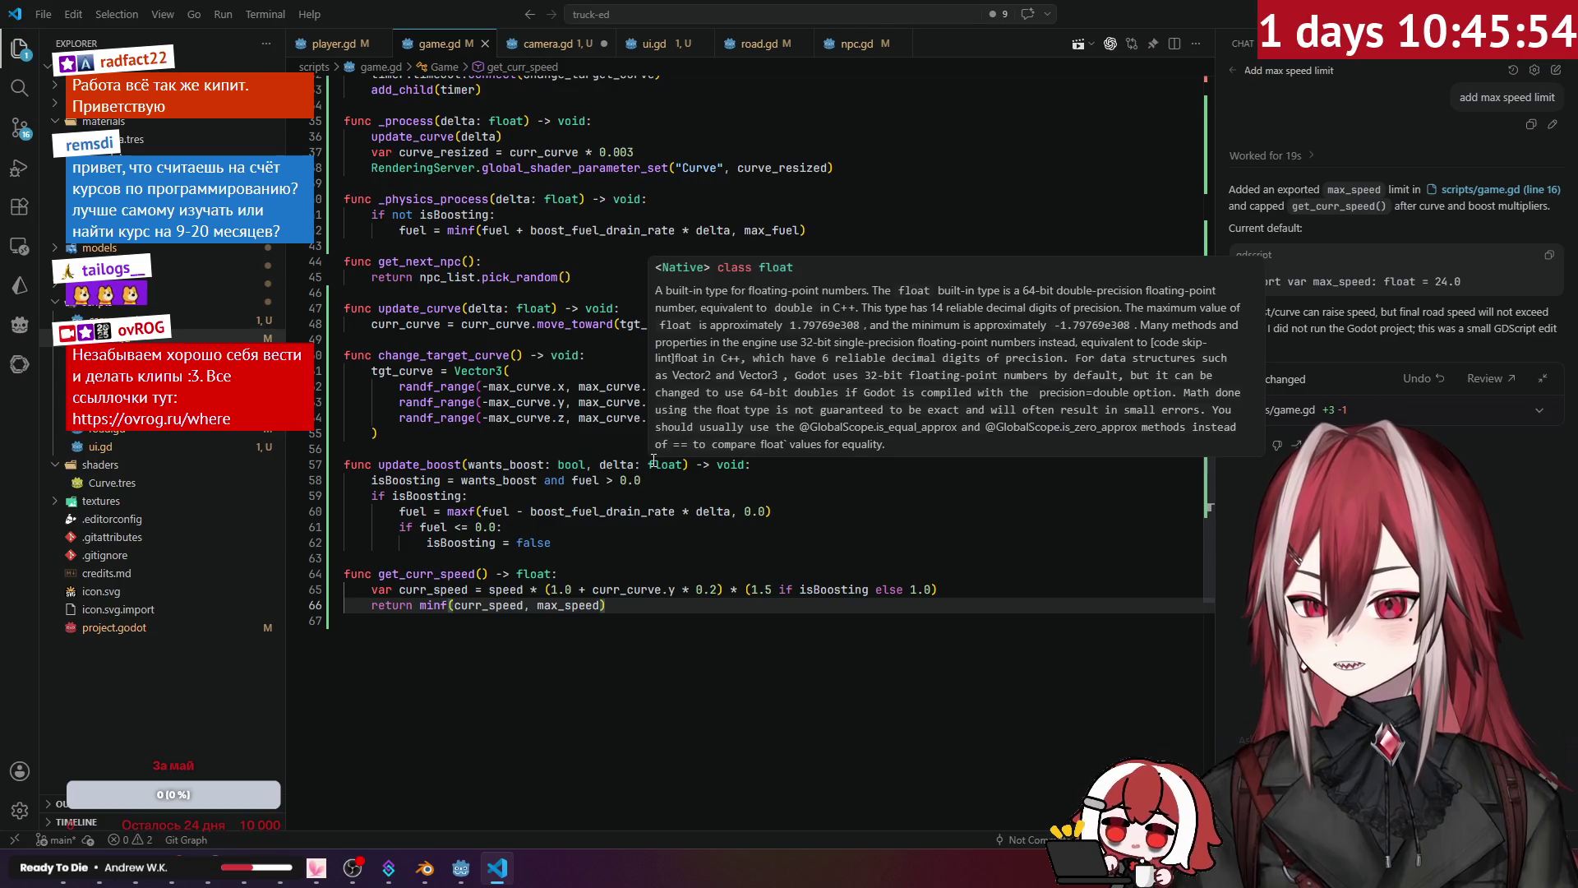
pyautogui.click(638, 541)
pyautogui.scroll(10, 650, 518)
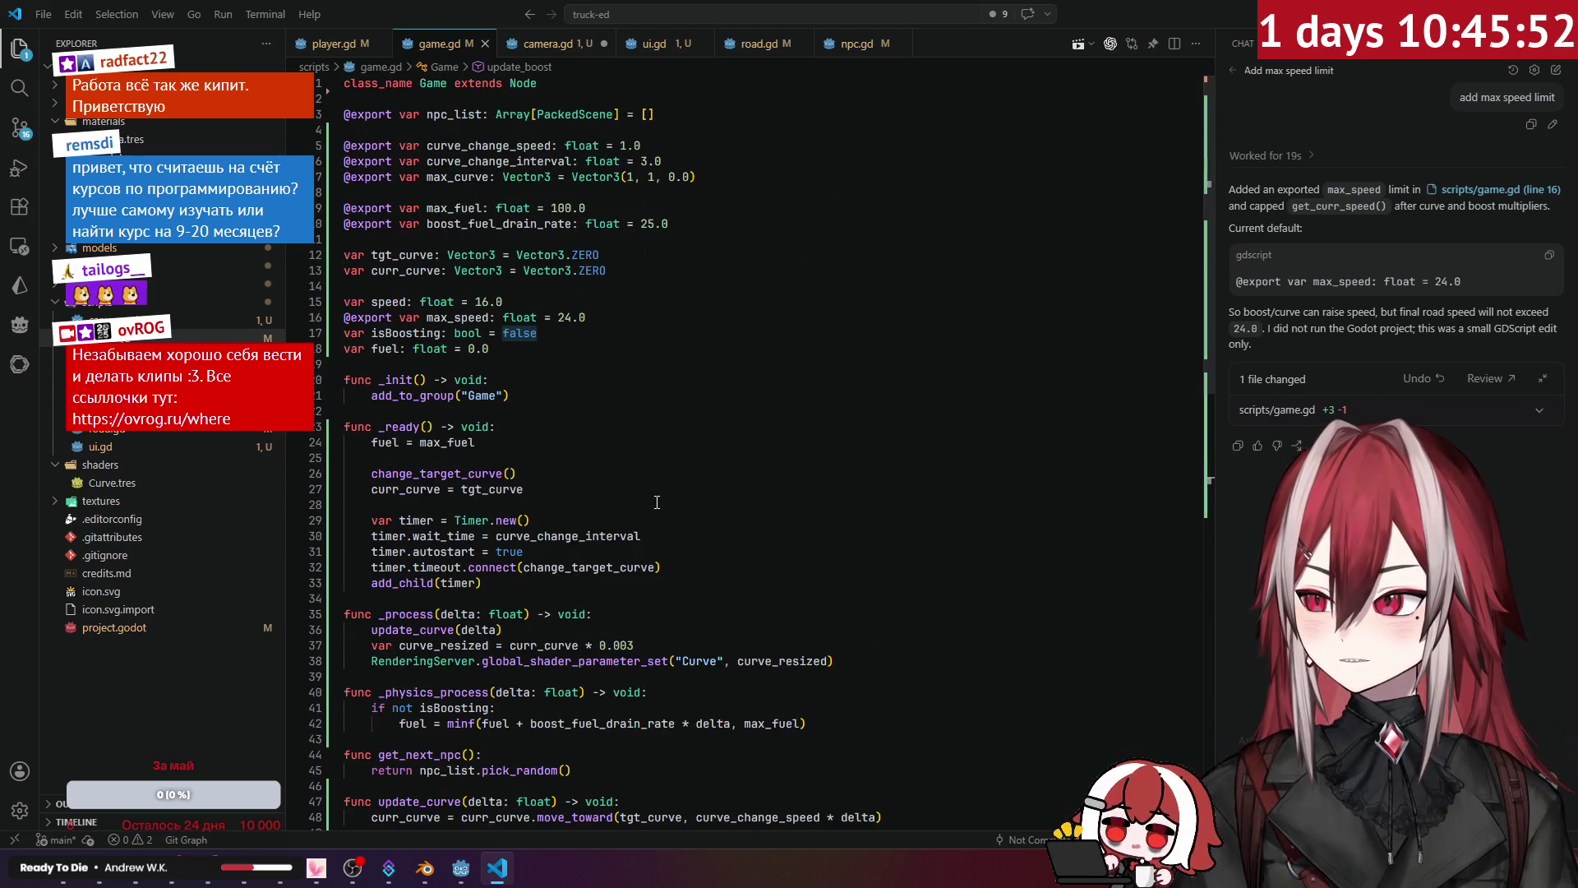
pyautogui.click(1384, 413)
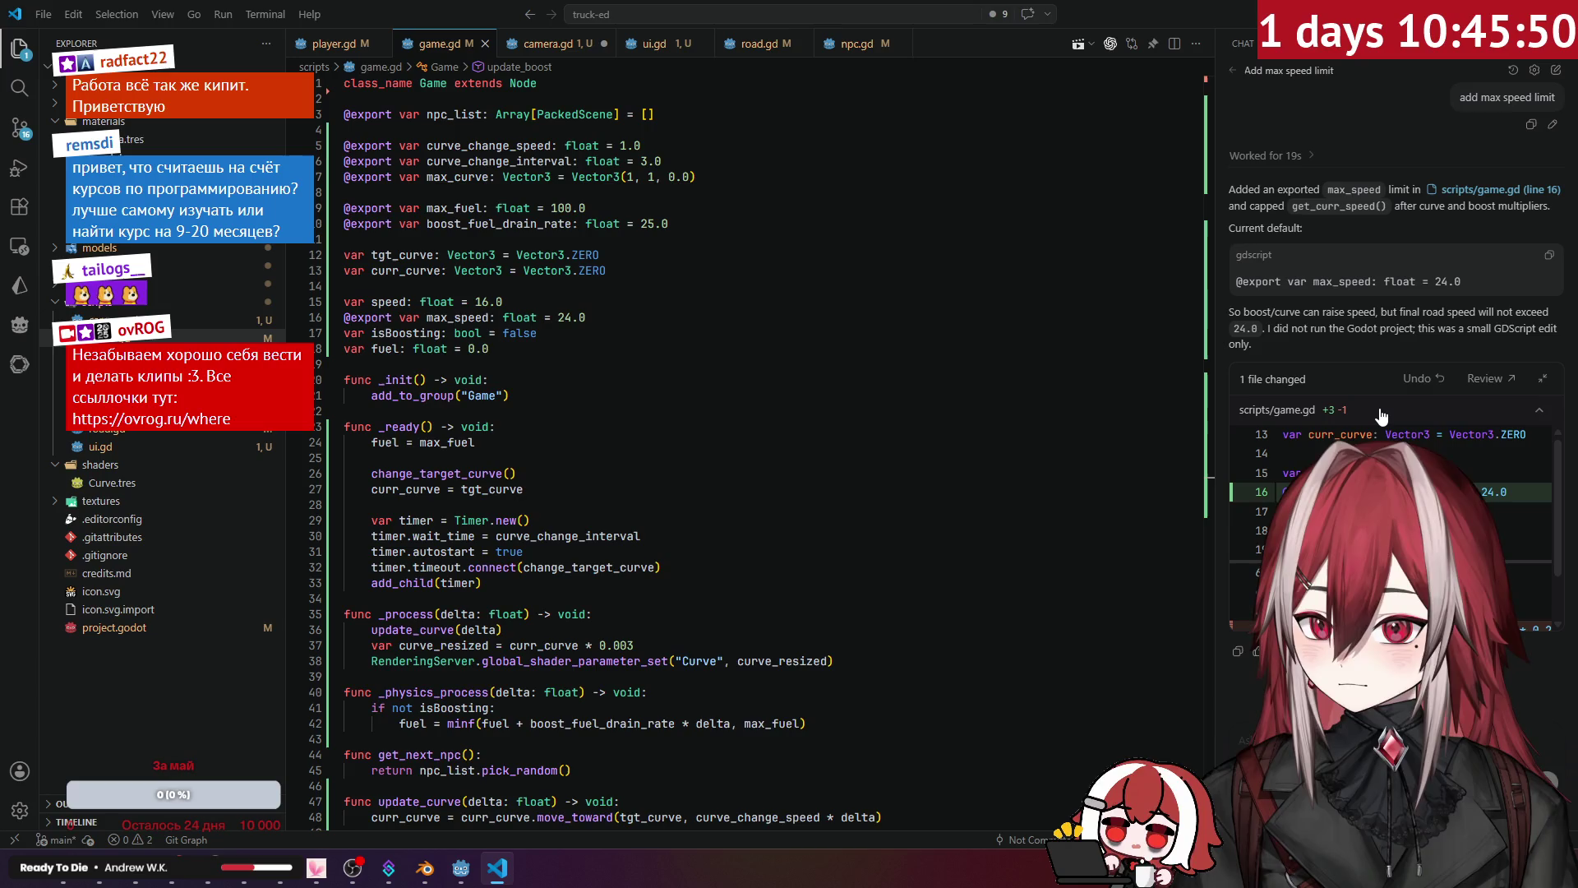
pyautogui.click(1365, 411)
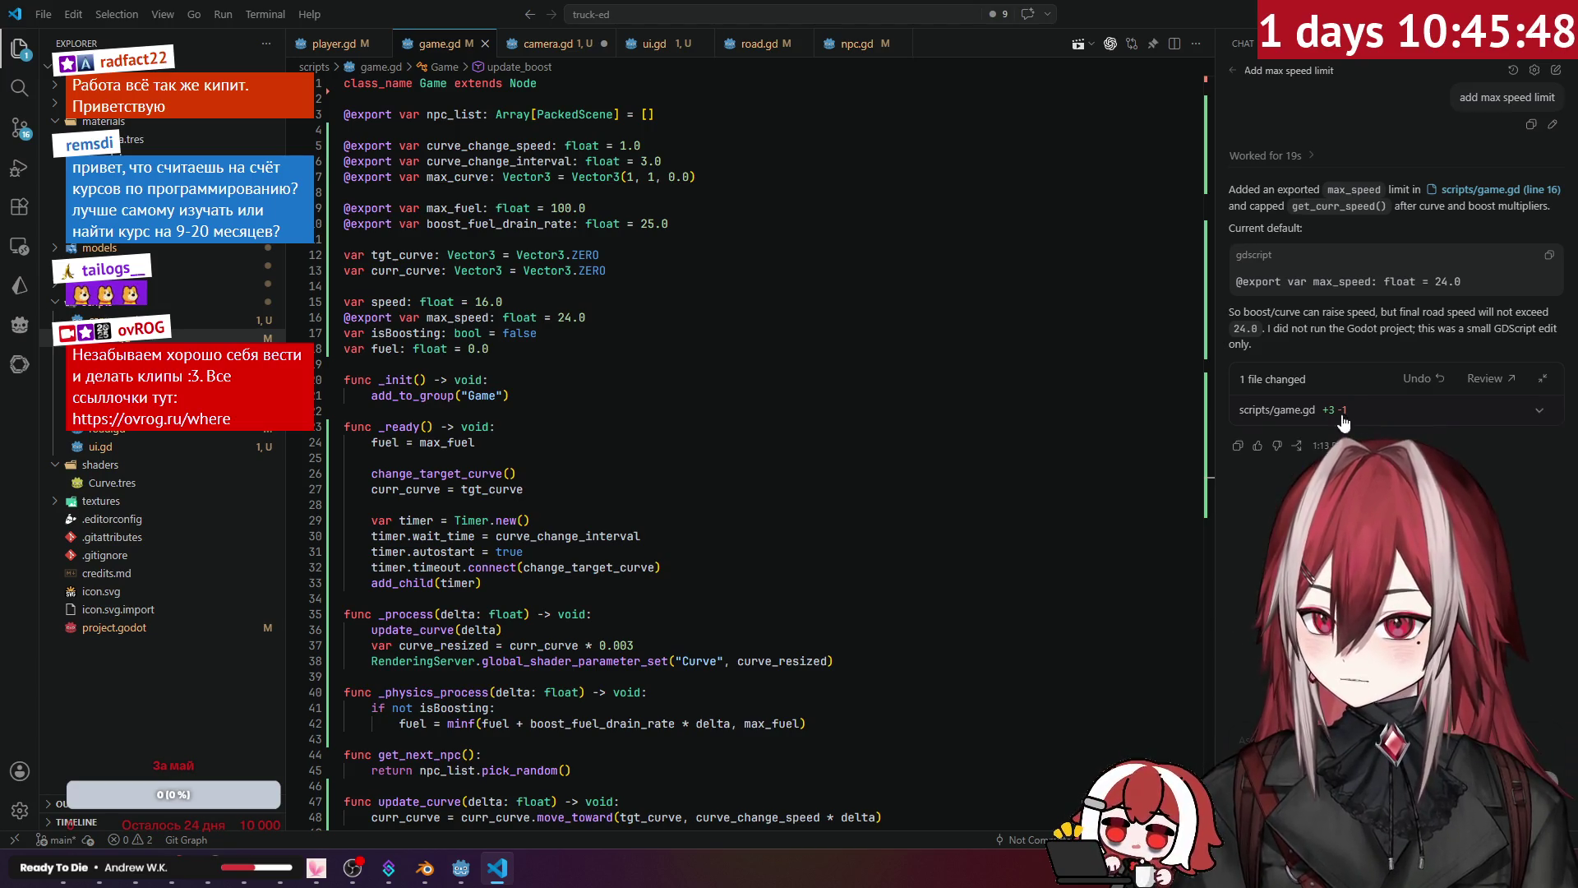
# Step: Move the max_speed 24.0 export up beside the fuel exports and save game.gd
pyautogui.click(583, 317)
pyautogui.moveTo(583, 317); pyautogui.dragTo(343, 319)
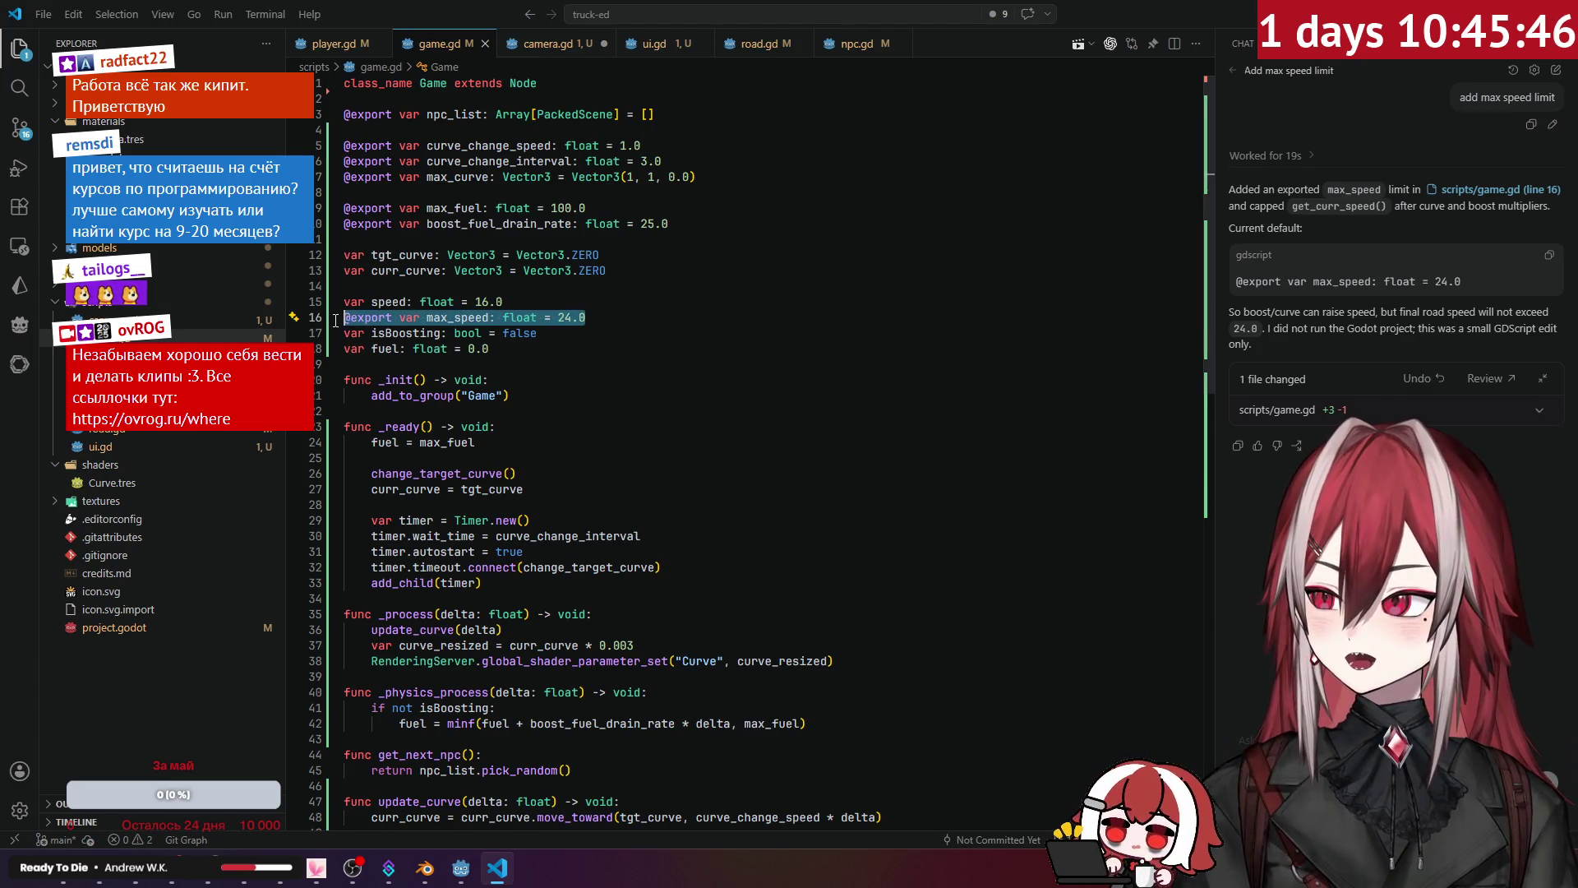
pyautogui.press('BackSpace')
pyautogui.press('BackSpace')
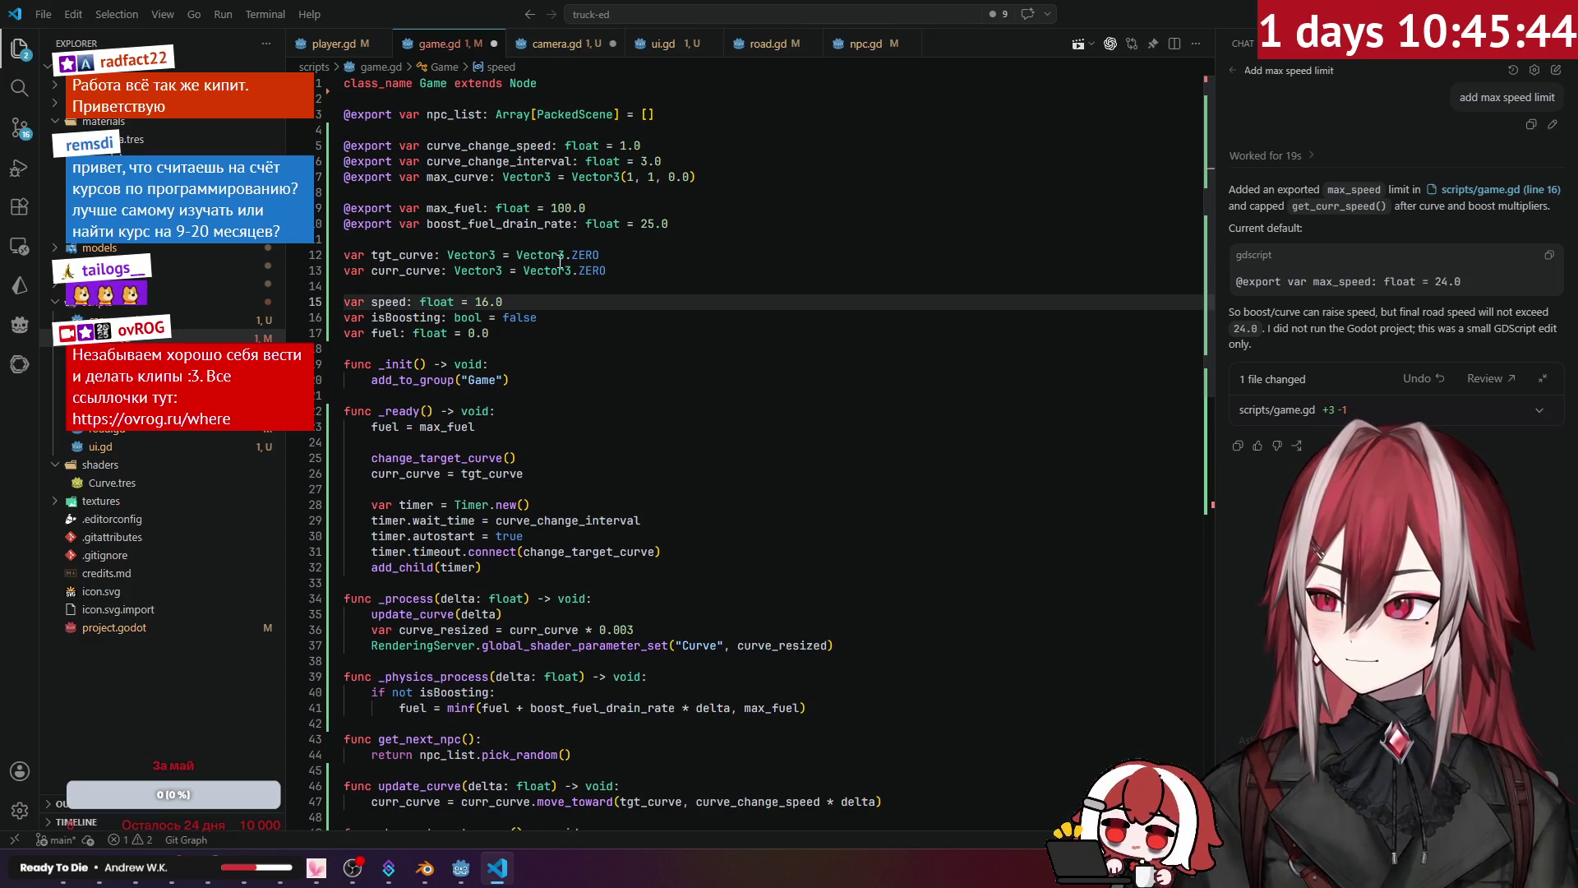
pyautogui.click(707, 225)
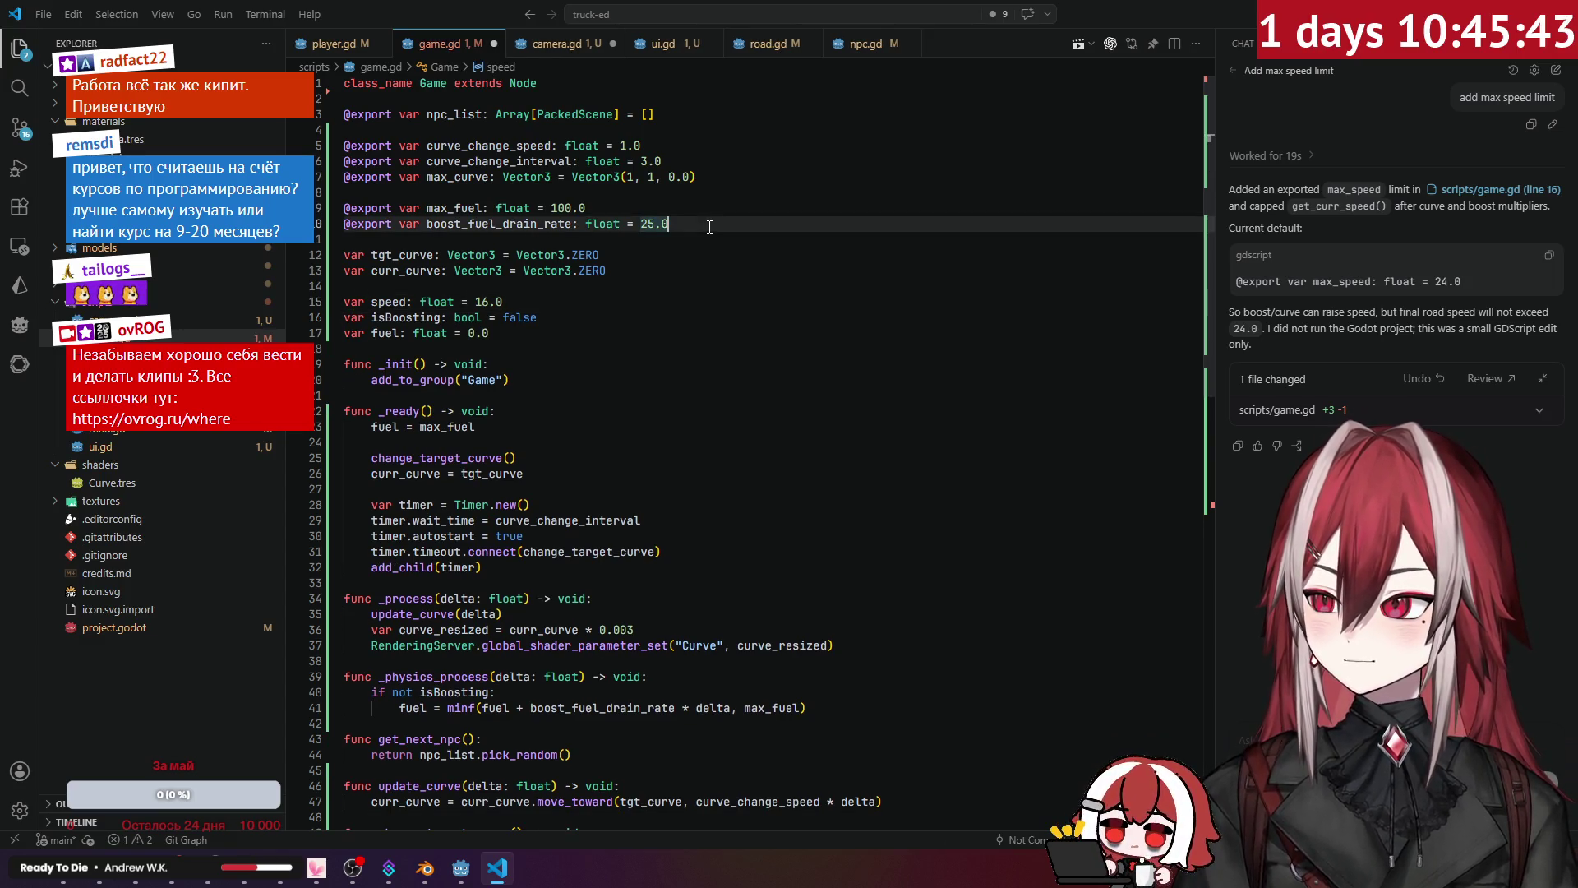
pyautogui.click(738, 192)
pyautogui.write('@export var max_speed: float = 24.0')
pyautogui.click(650, 270)
pyautogui.click(643, 319)
pyautogui.press('Up')
pyautogui.hotkey('ctrl', 's')
# Step: Switch to camera.gd and place the caret at the end of the speed line
pyautogui.scroll(-8, 642, 329)
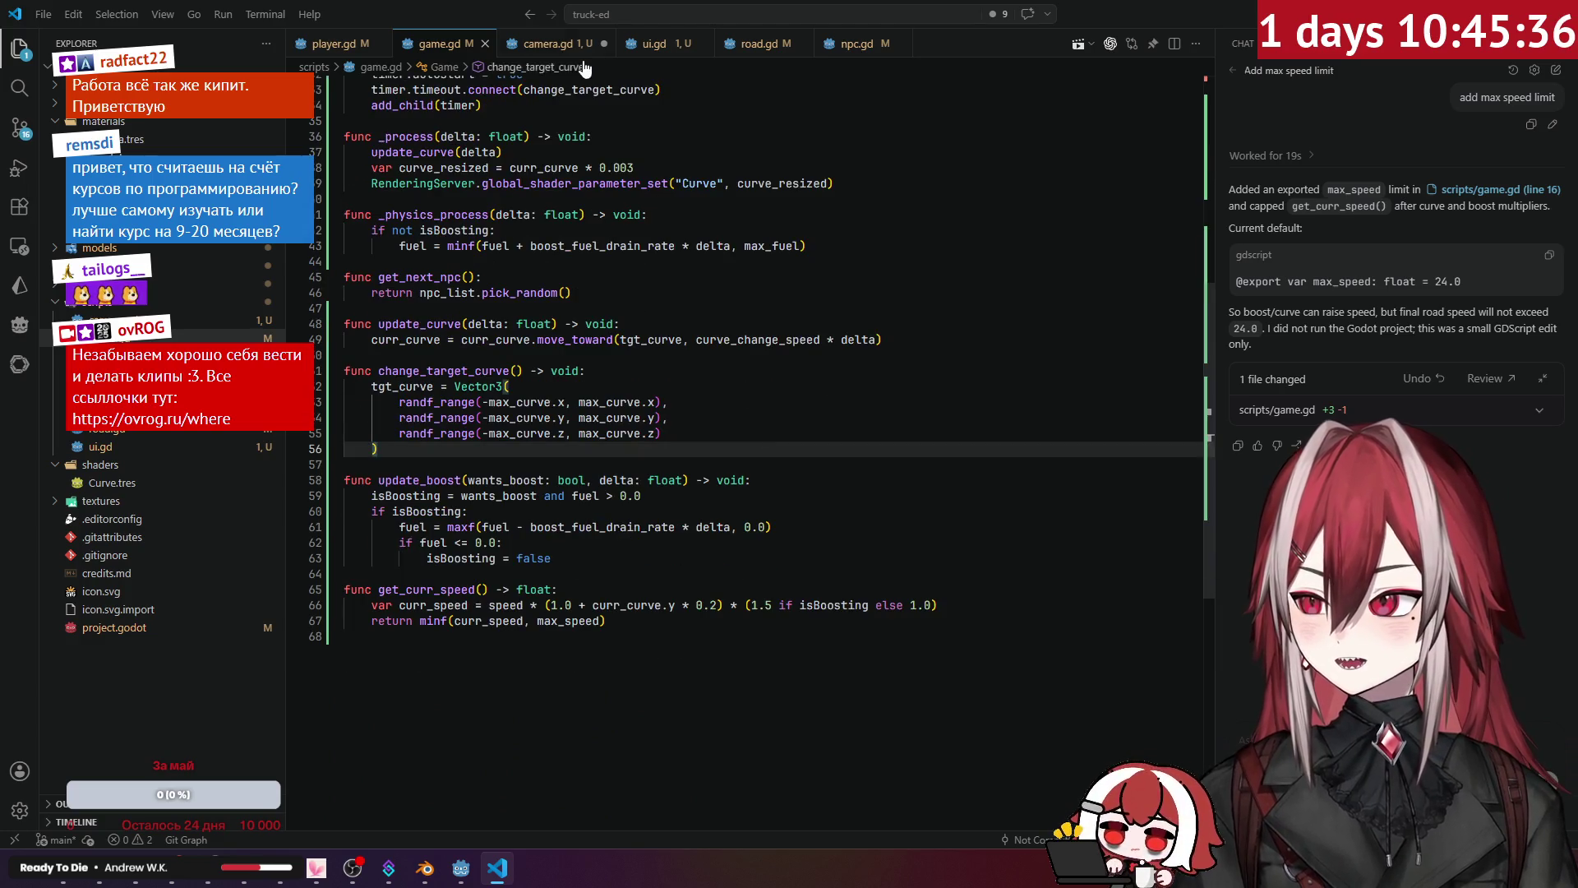
pyautogui.click(539, 44)
pyautogui.click(621, 213)
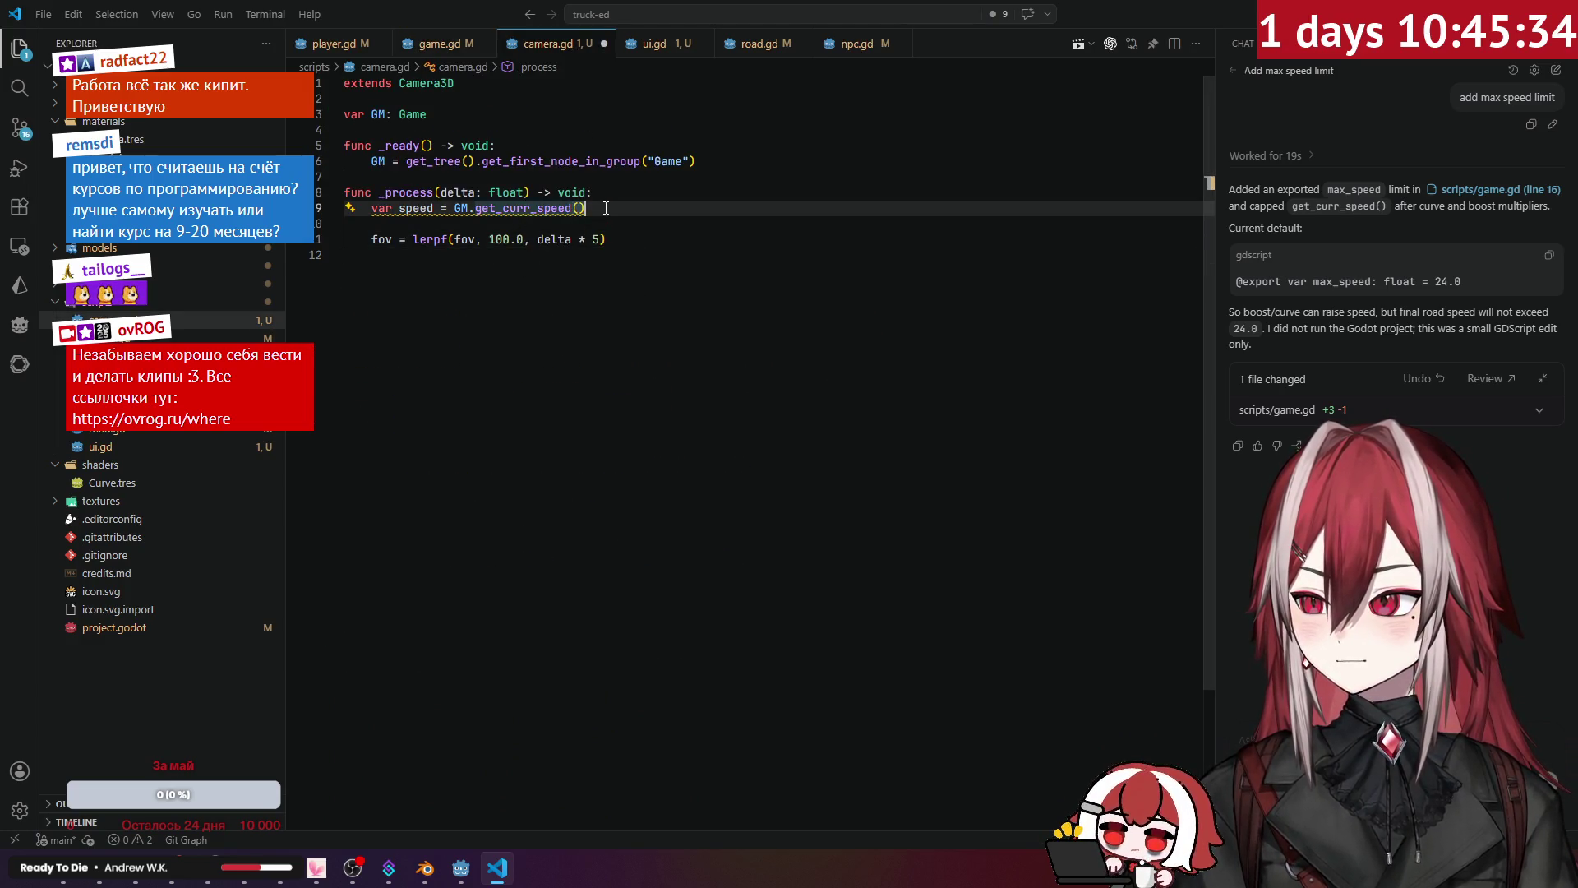
# Step: Select camera.gd's _process lines and ask the chat to 'now make fov change based on speed'
pyautogui.moveTo(608, 239); pyautogui.dragTo(328, 216)
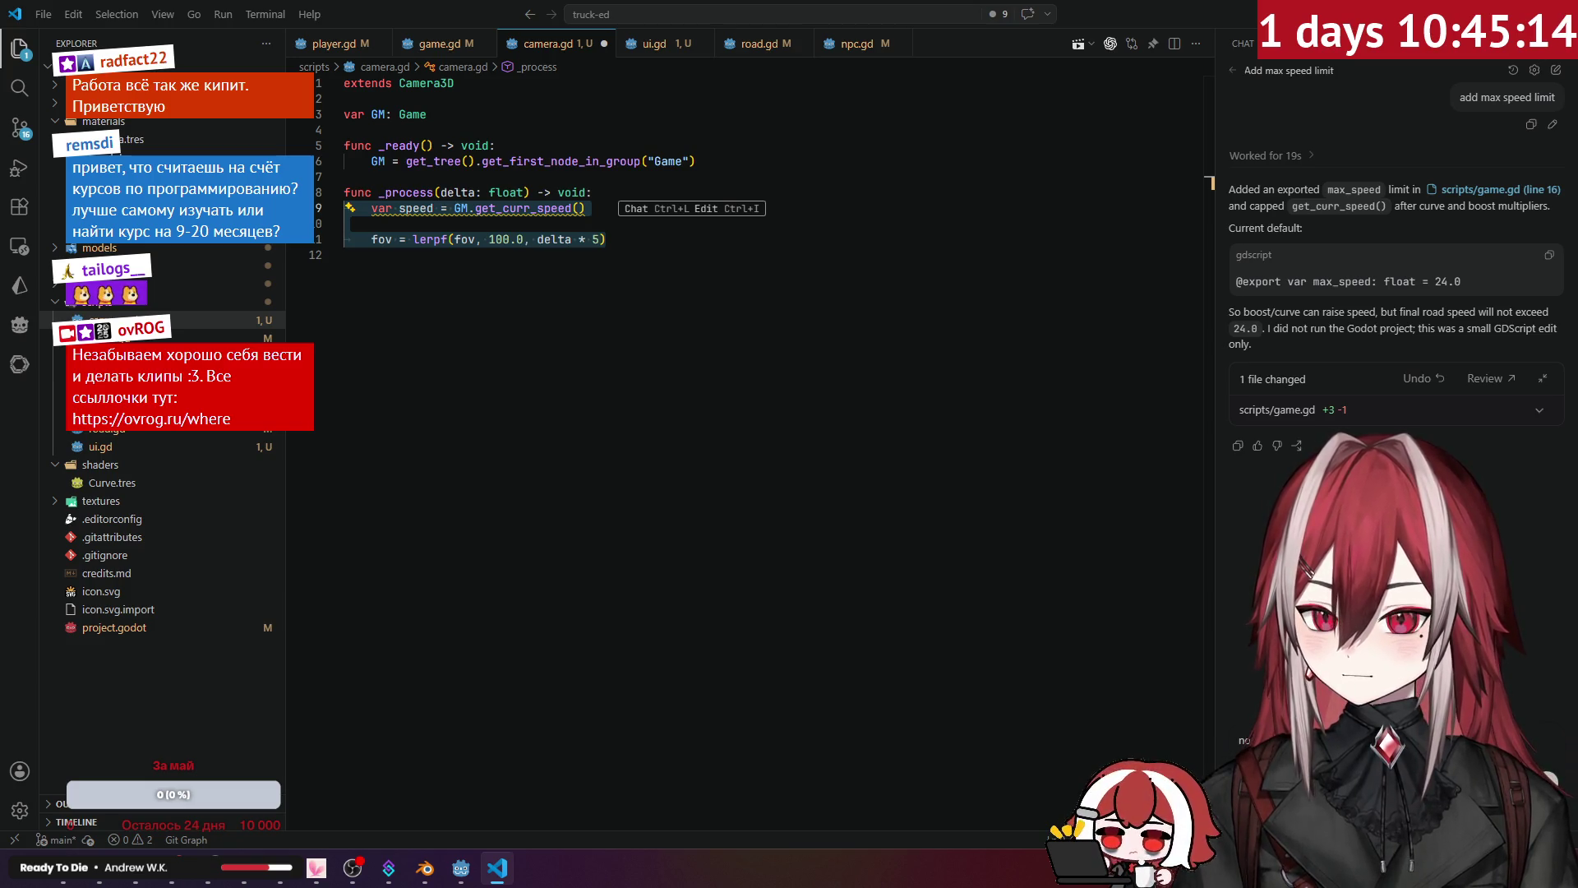
pyautogui.press('Return')
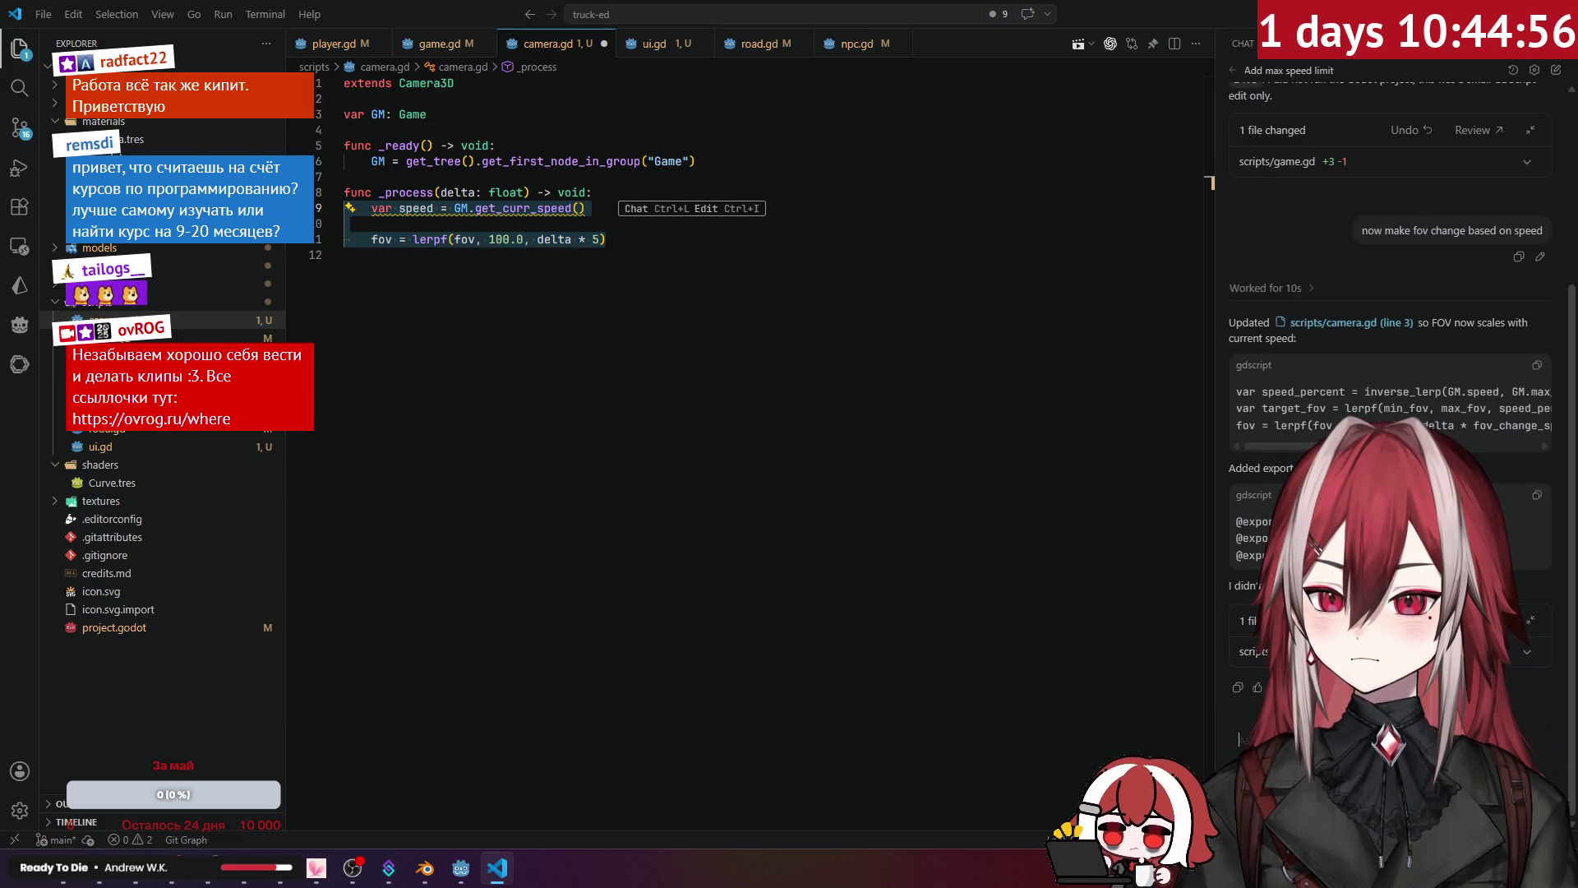
pyautogui.click(345, 255)
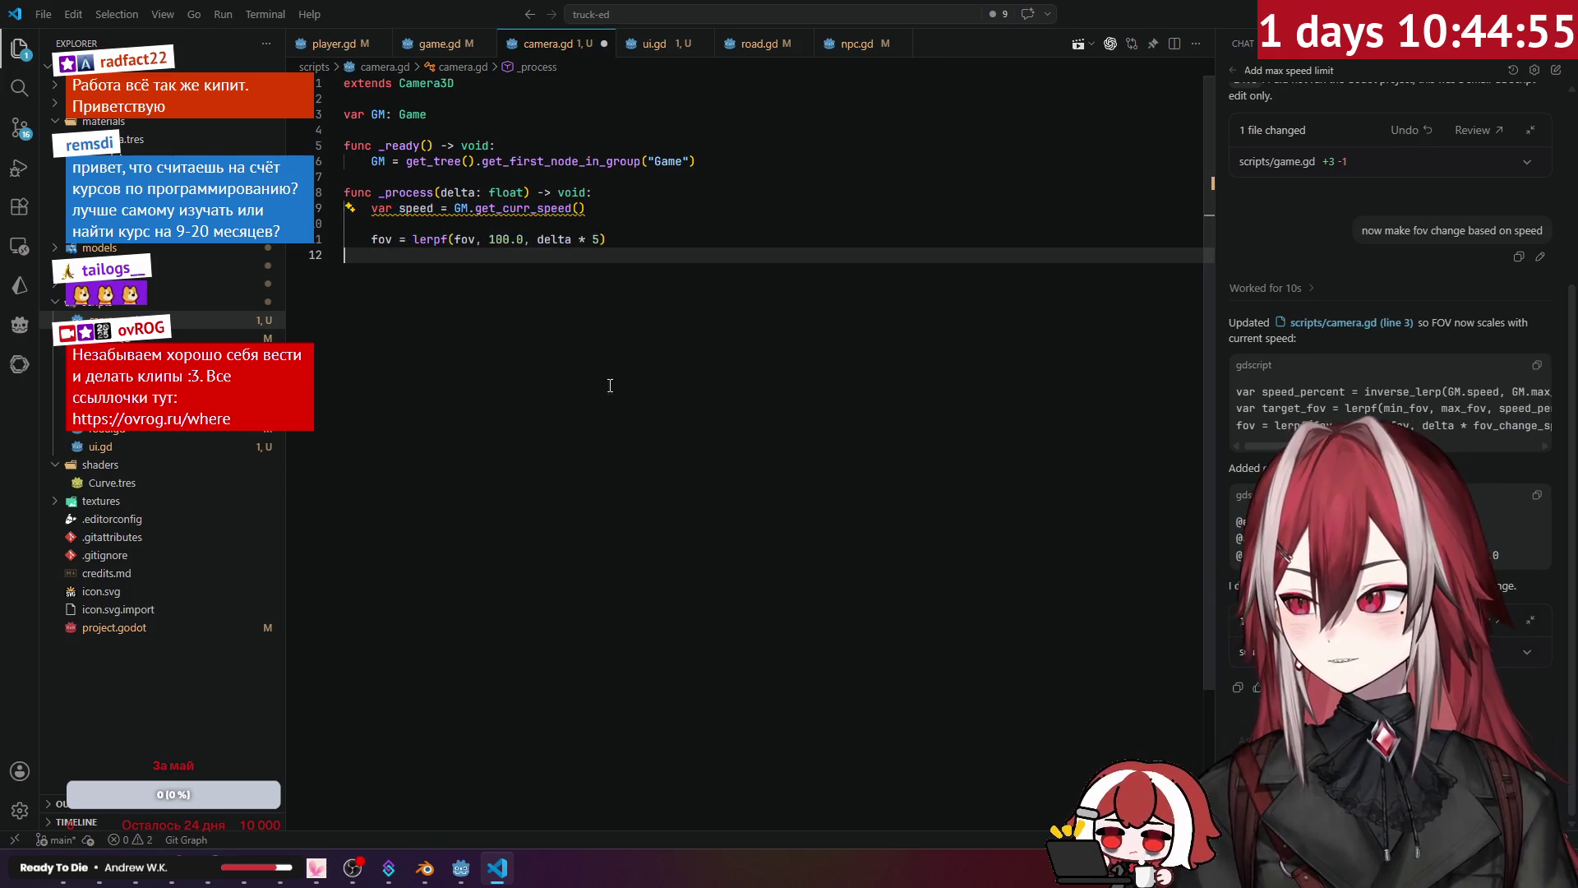
# Step: Reopen camera.gd discarding stale edits, and add a blank line below the GM declaration
pyautogui.click(604, 43)
pyautogui.click(817, 448)
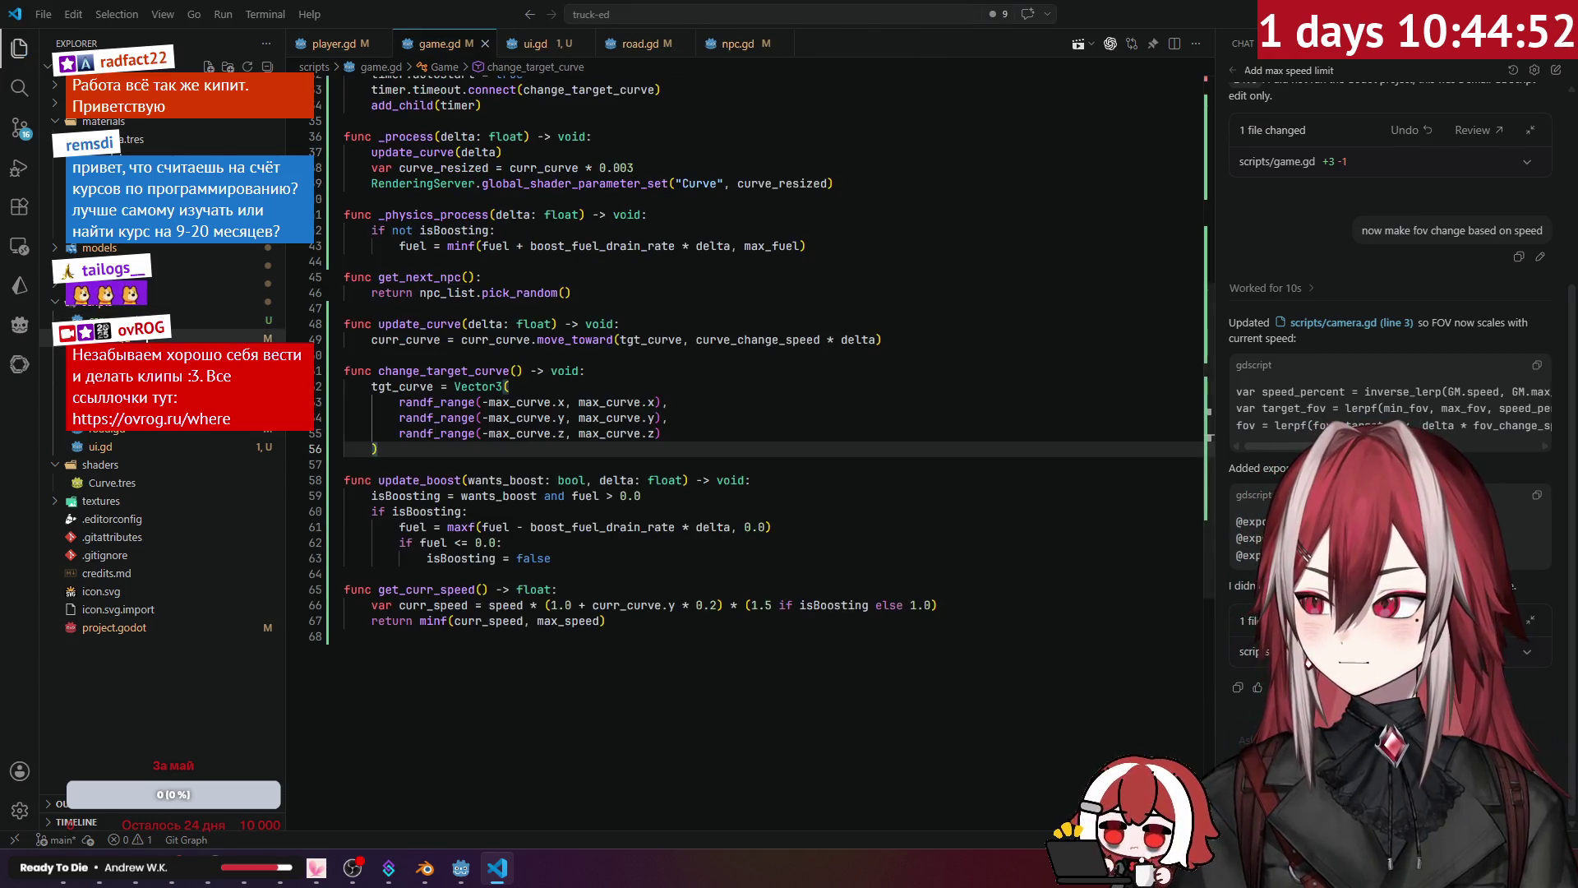
pyautogui.click(164, 319)
pyautogui.doubleClick(480, 161)
pyautogui.click(666, 158)
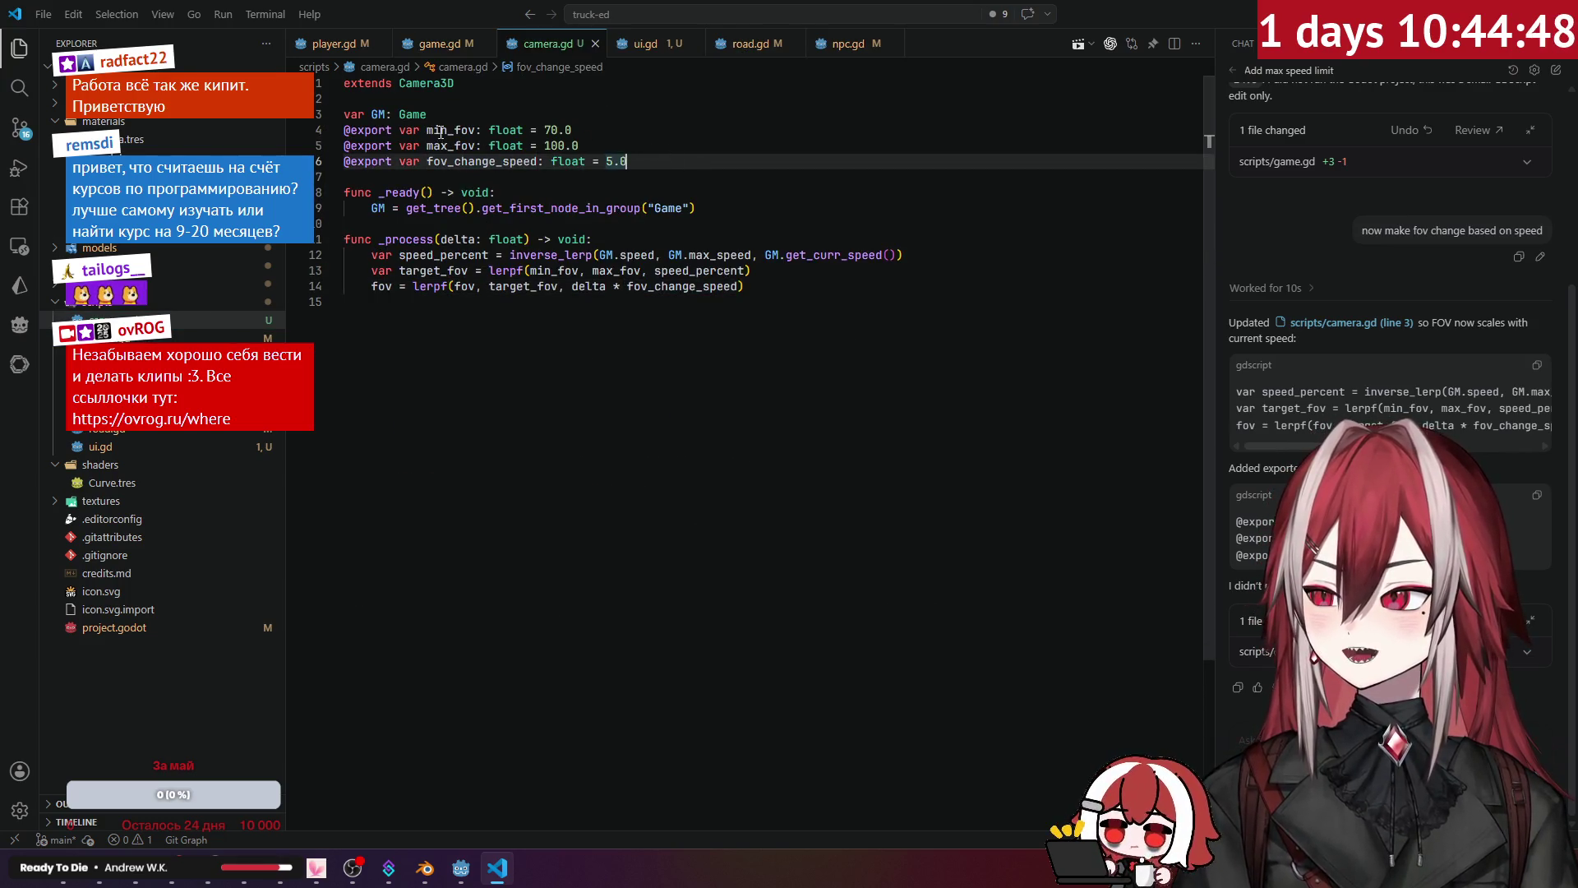
pyautogui.click(500, 116)
pyautogui.press('Return')
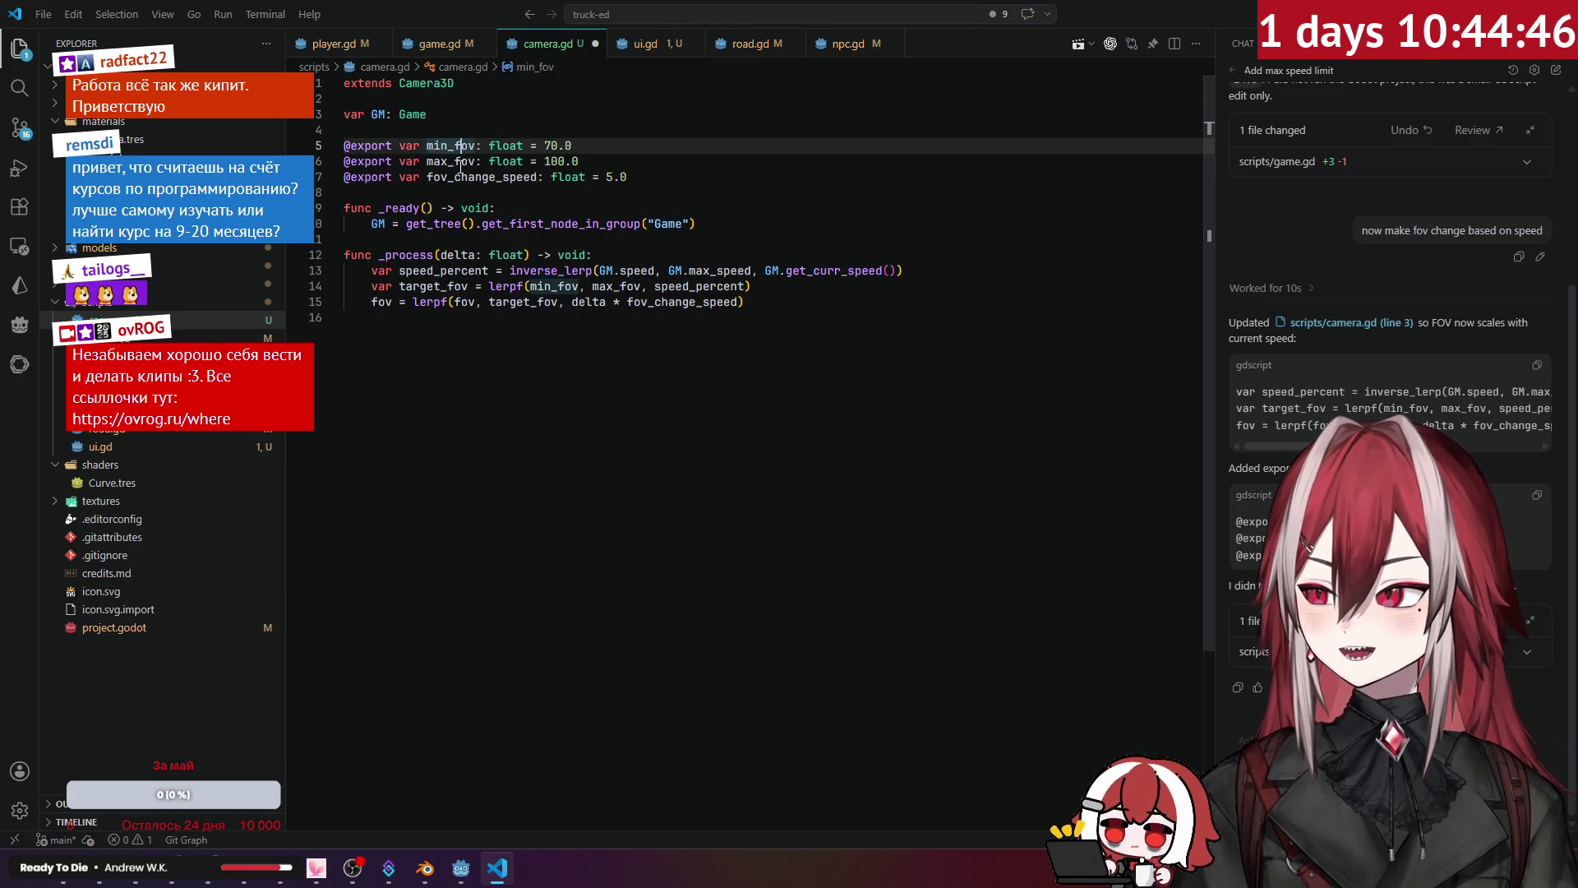
# Step: Review the min_fov/max_fov exports, inverse_lerp speed percent and FOV lerp, then switch to Godot
pyautogui.click(545, 202)
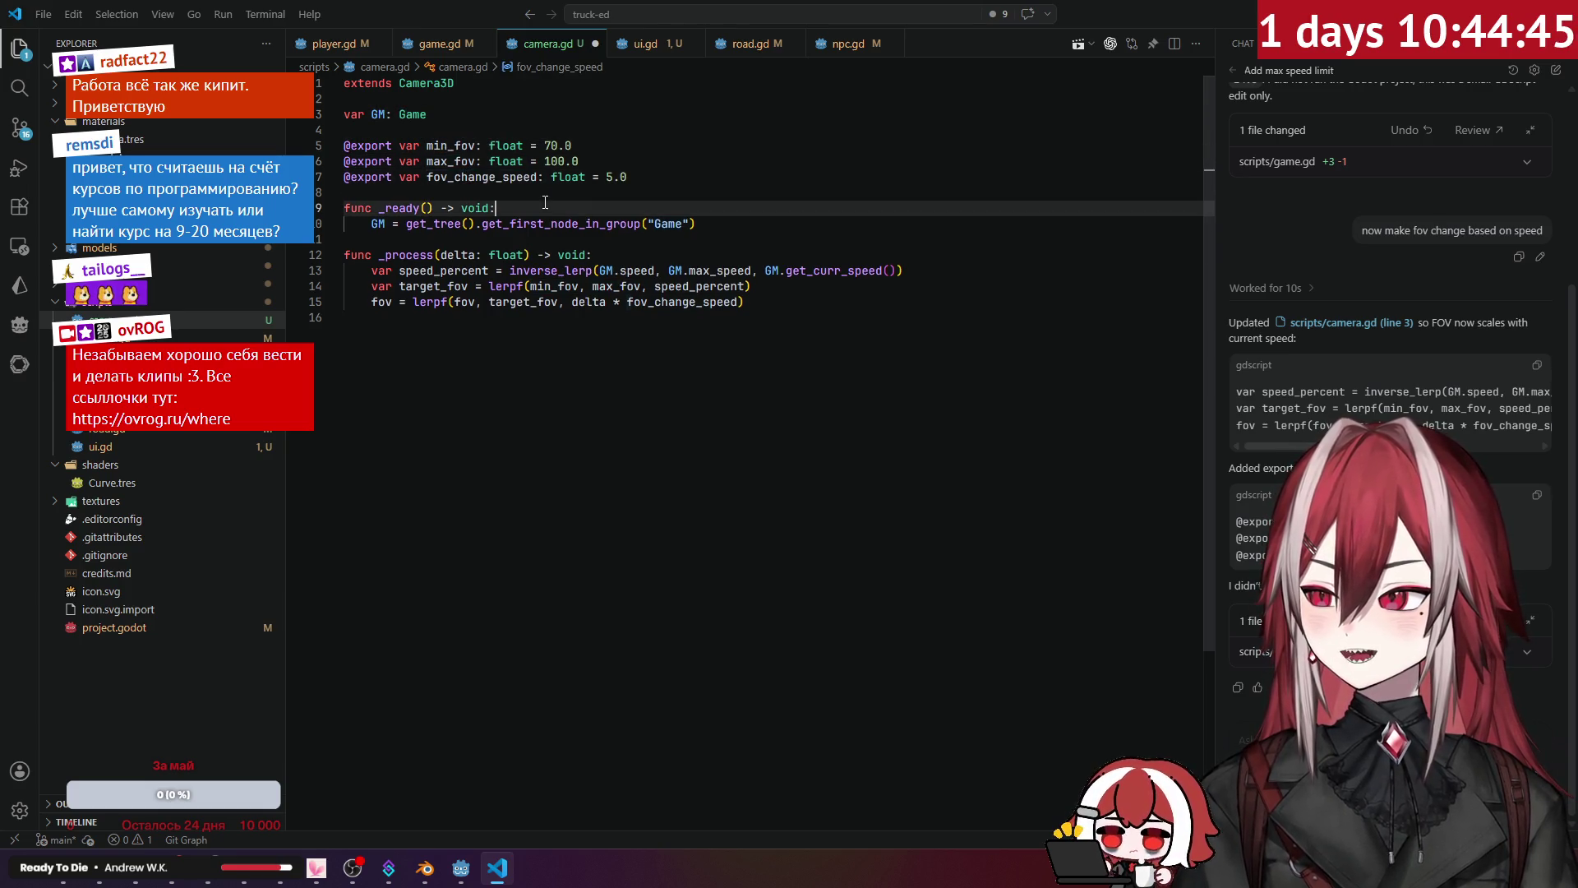
pyautogui.click(537, 270)
pyautogui.click(565, 301)
pyautogui.click(537, 270)
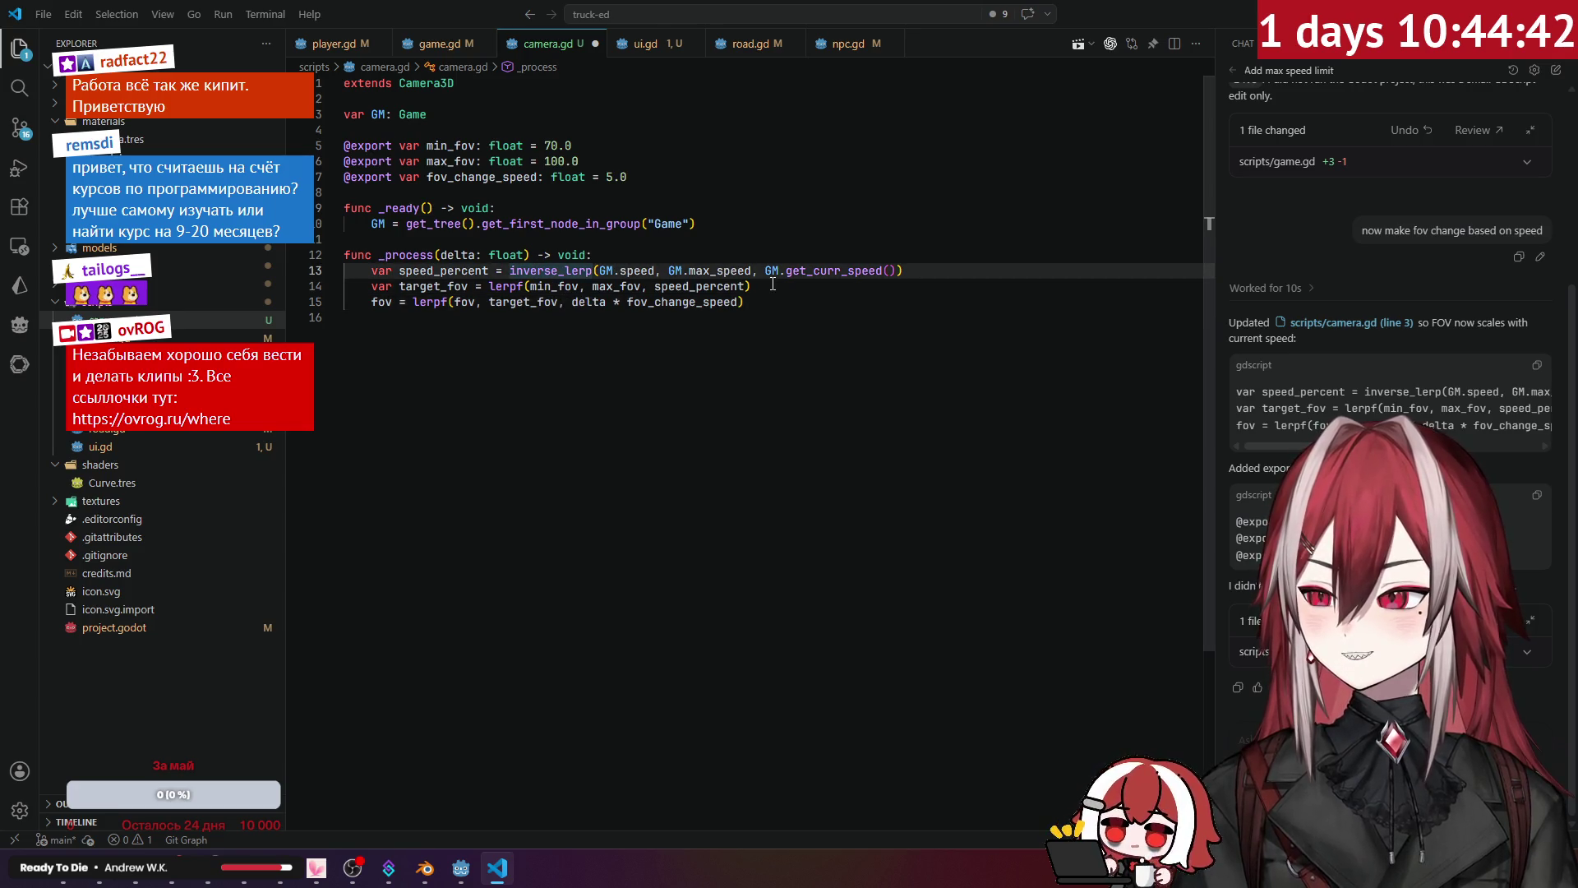
pyautogui.click(503, 286)
pyautogui.click(607, 286)
pyautogui.click(698, 286)
pyautogui.click(758, 302)
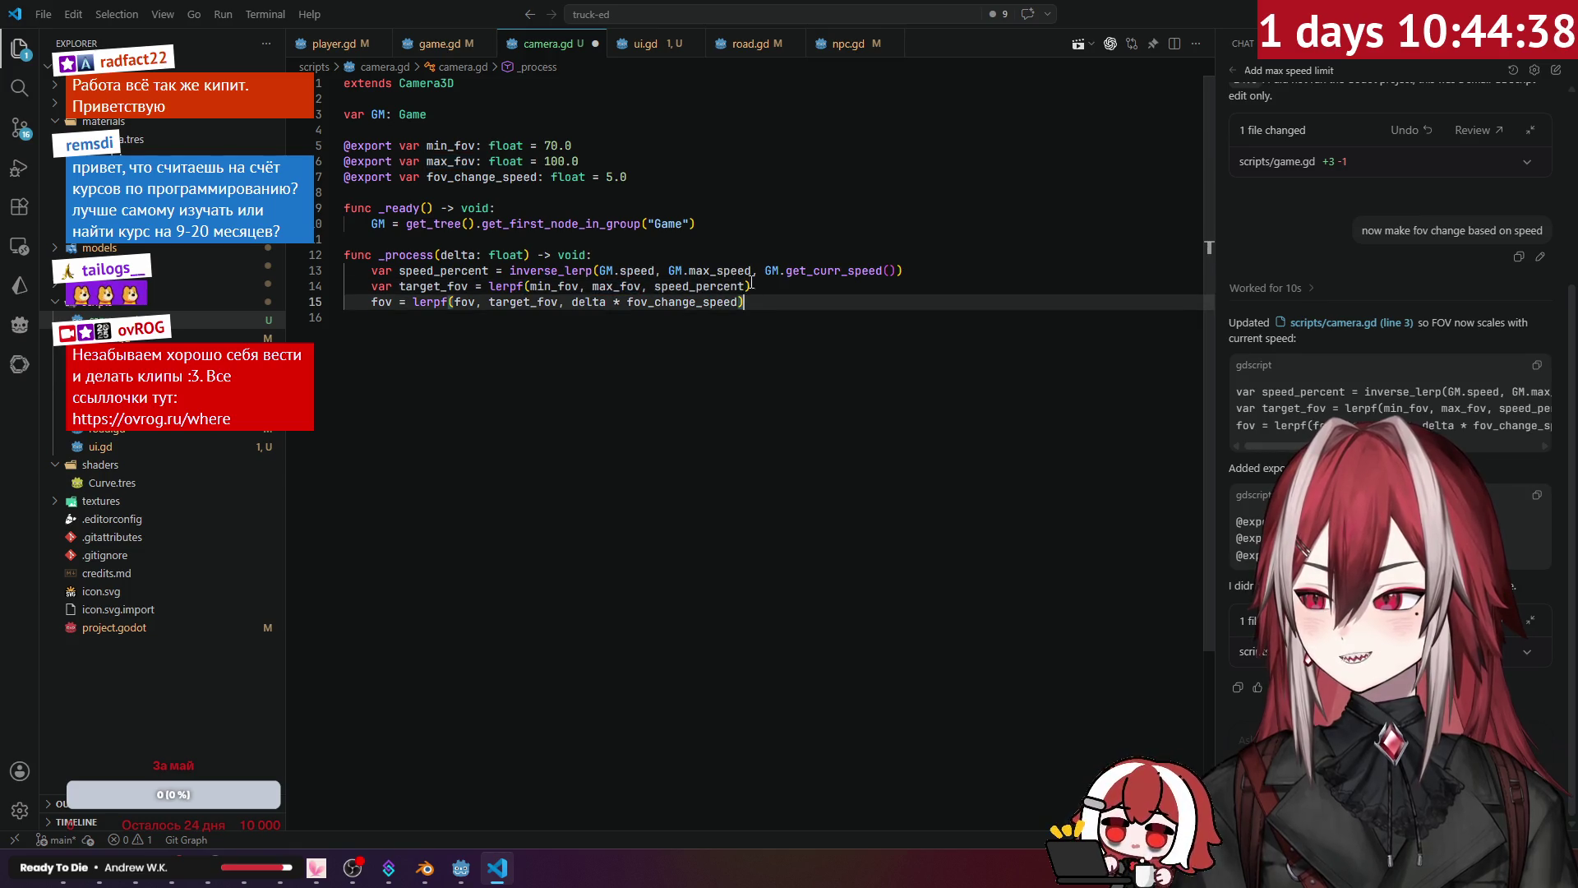
pyautogui.press('Up')
pyautogui.press('Up')
pyautogui.press('End')
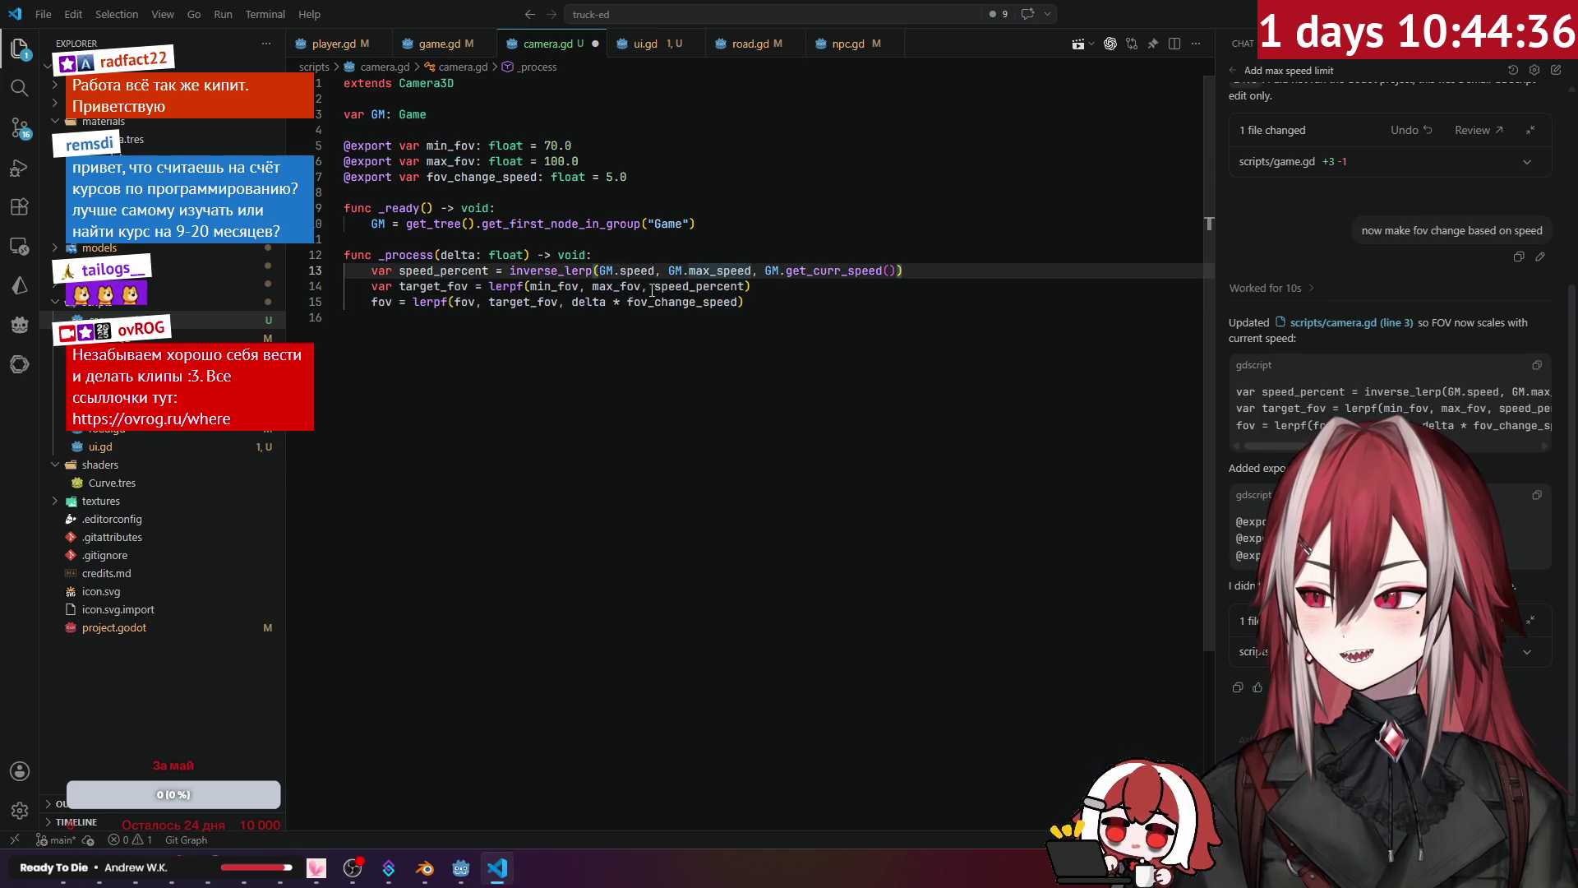
pyautogui.click(566, 271)
pyautogui.click(762, 302)
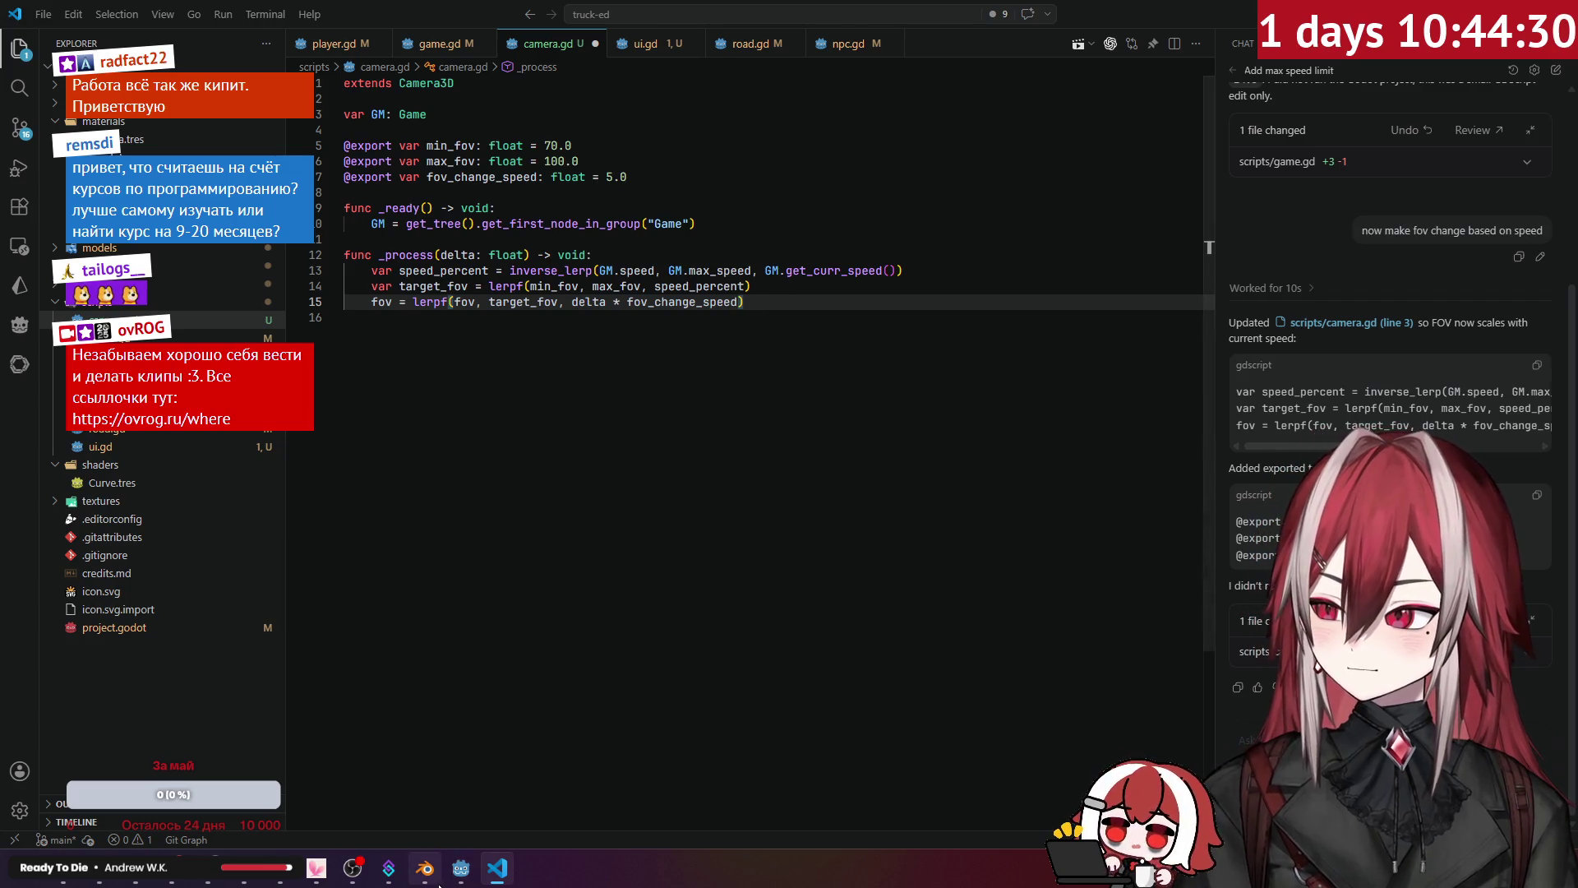
pyautogui.click(466, 878)
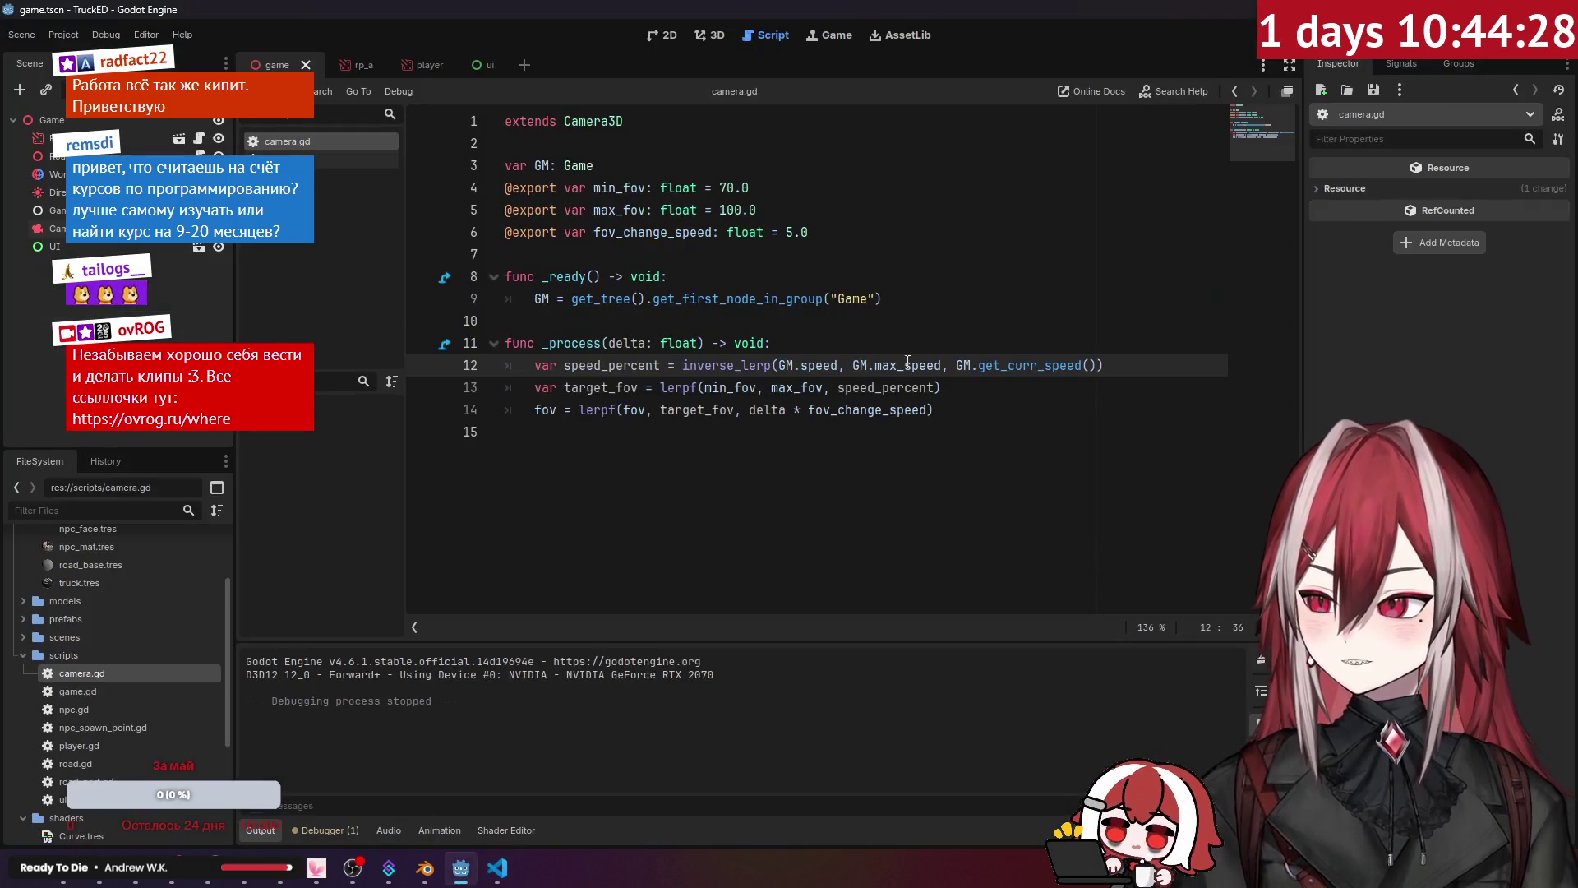
# Step: Run the TruckED project with F5 to test the speed-based camera FOV
pyautogui.rightClick(310, 144)
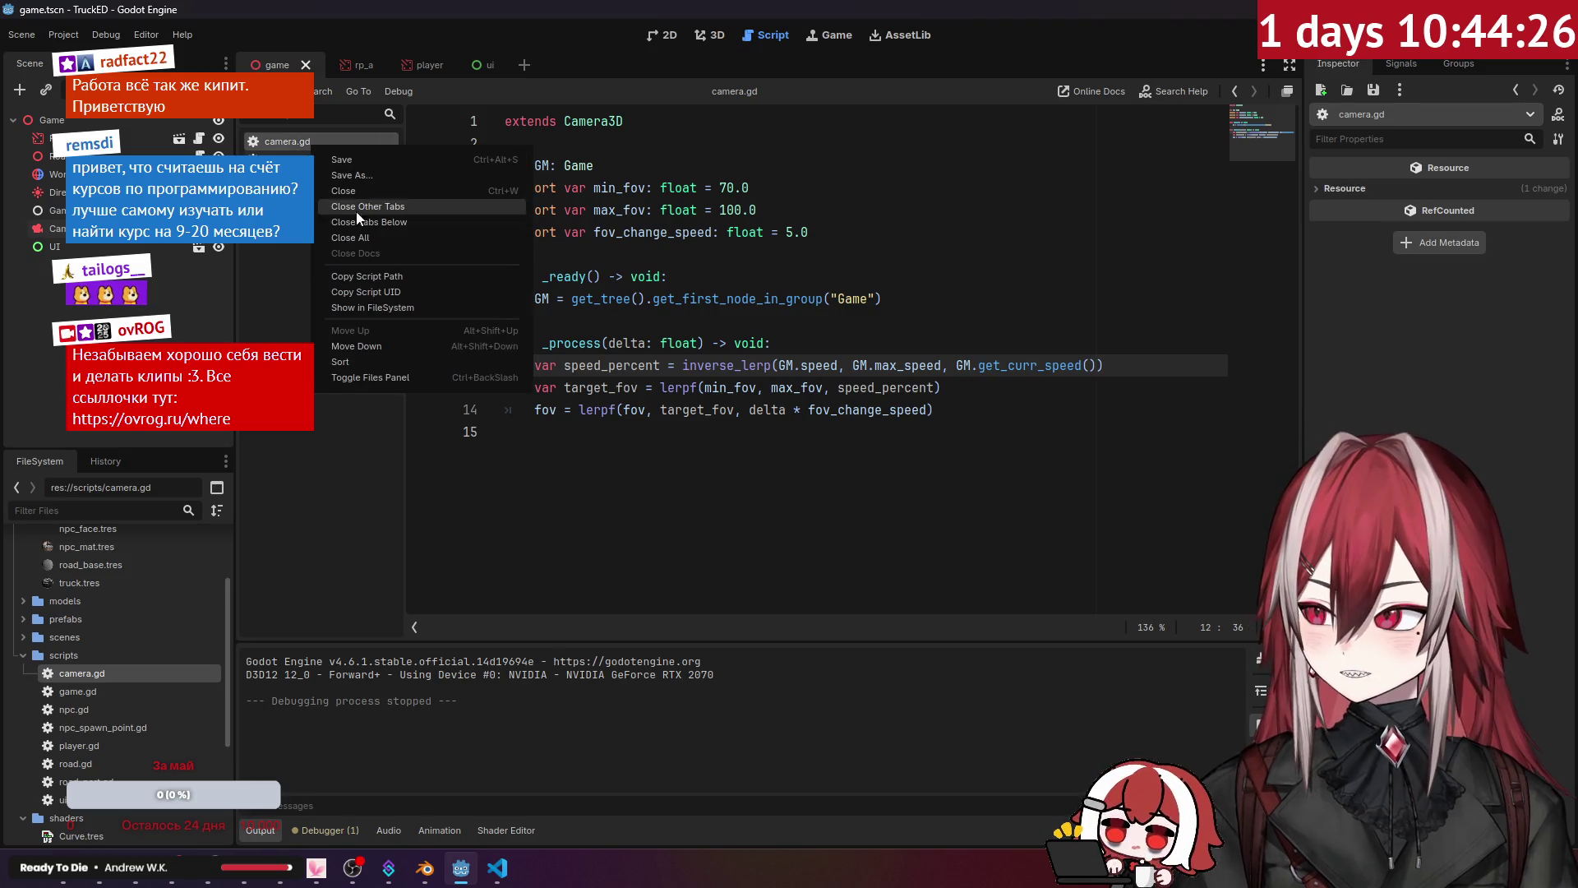
pyautogui.click(370, 278)
pyautogui.press('F5')
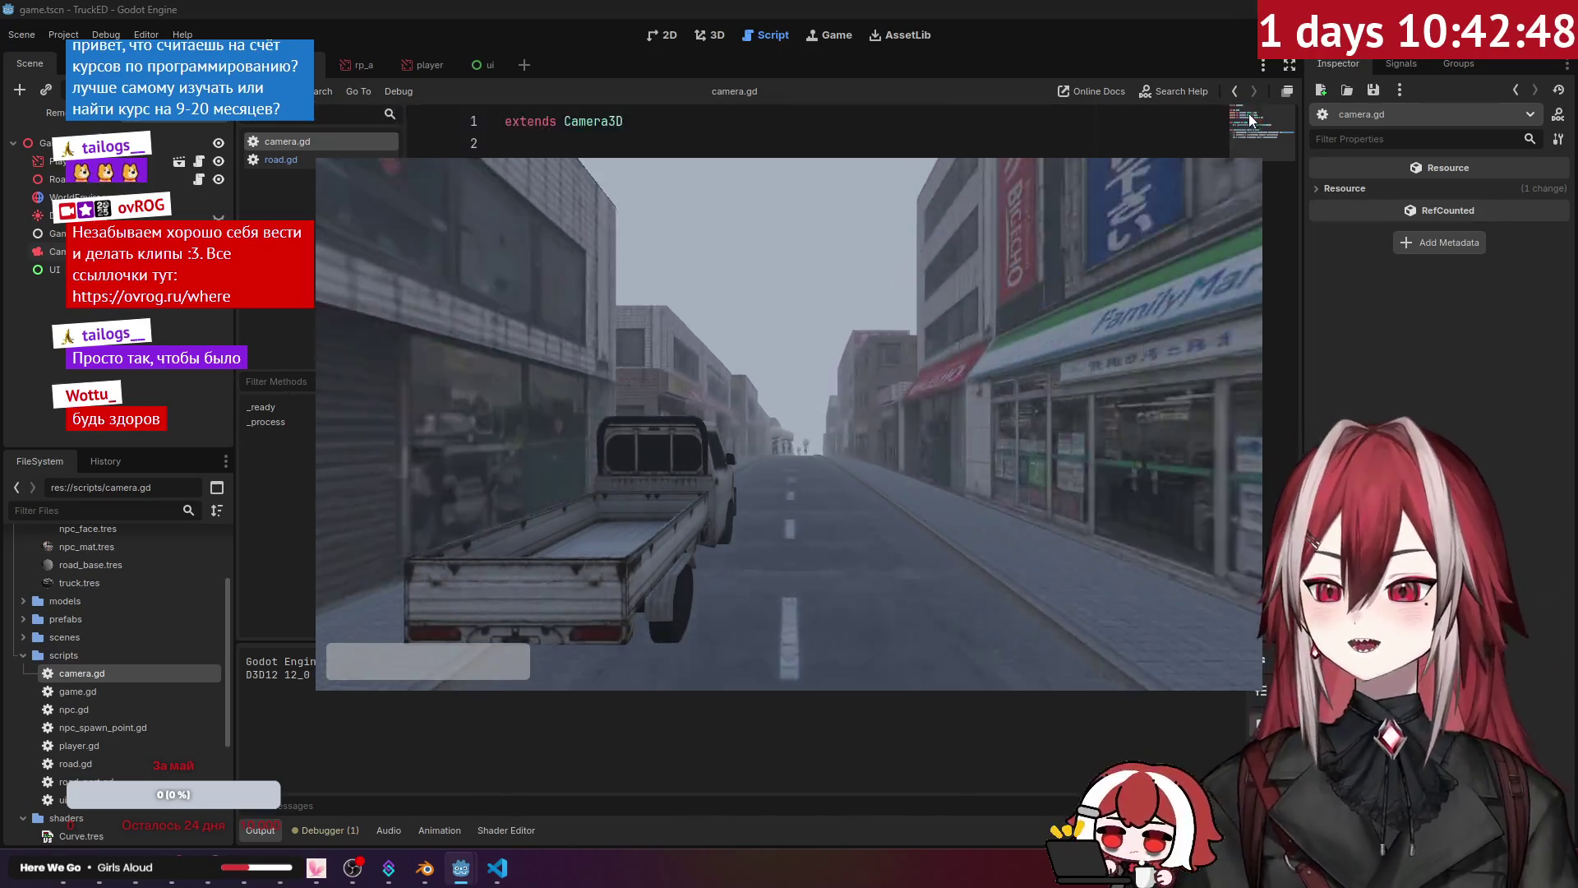
# Step: Stop the game test run and return to camera.gd in Visual Studio Code
pyautogui.click(1249, 113)
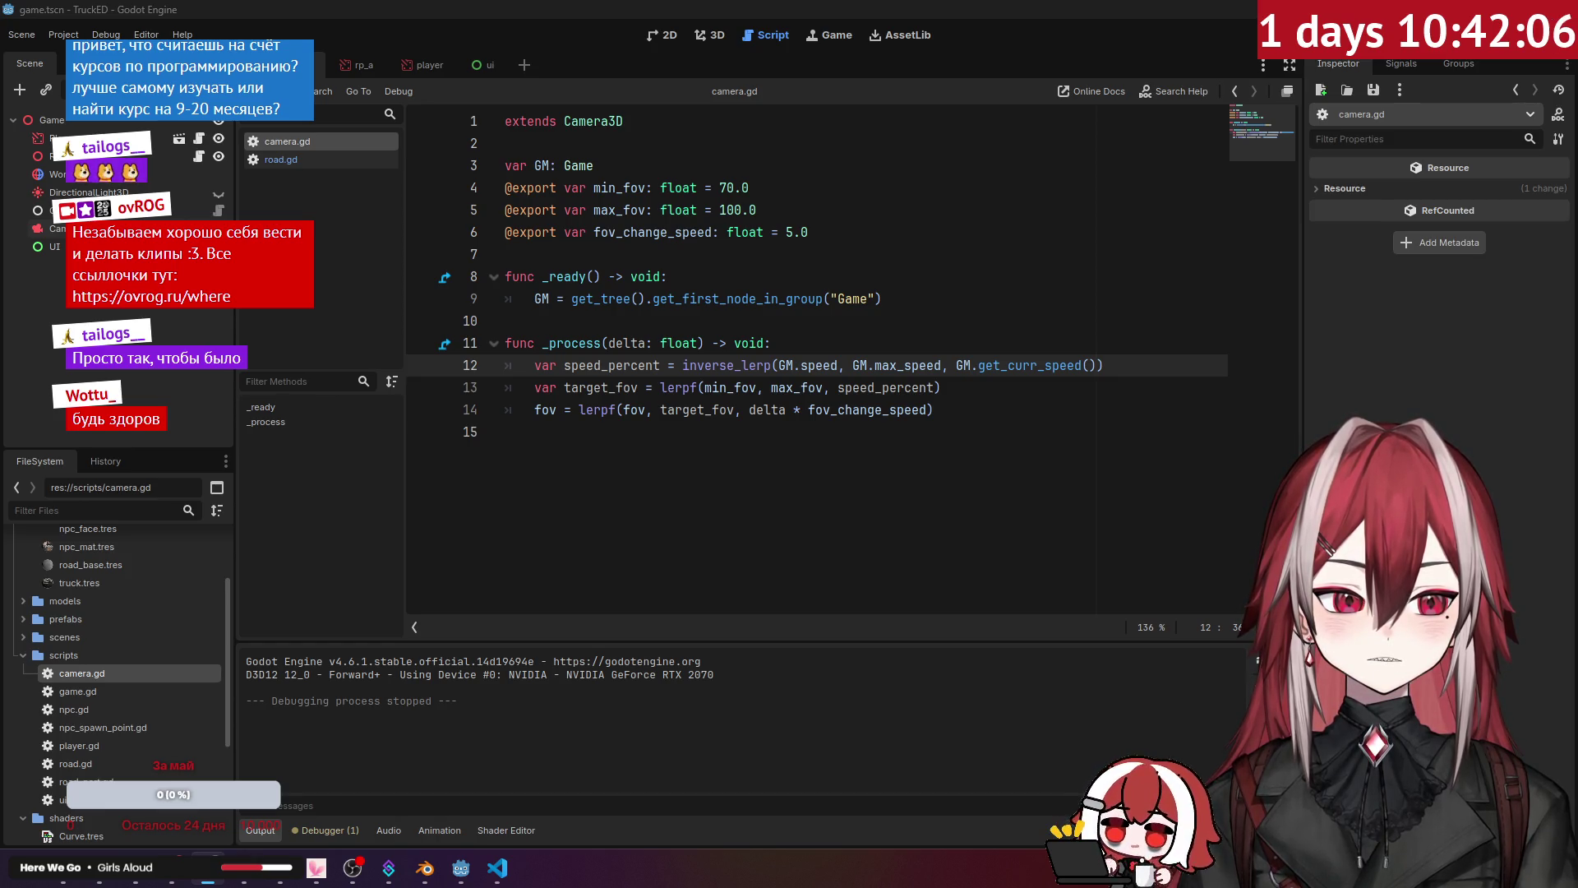
pyautogui.click(1257, 659)
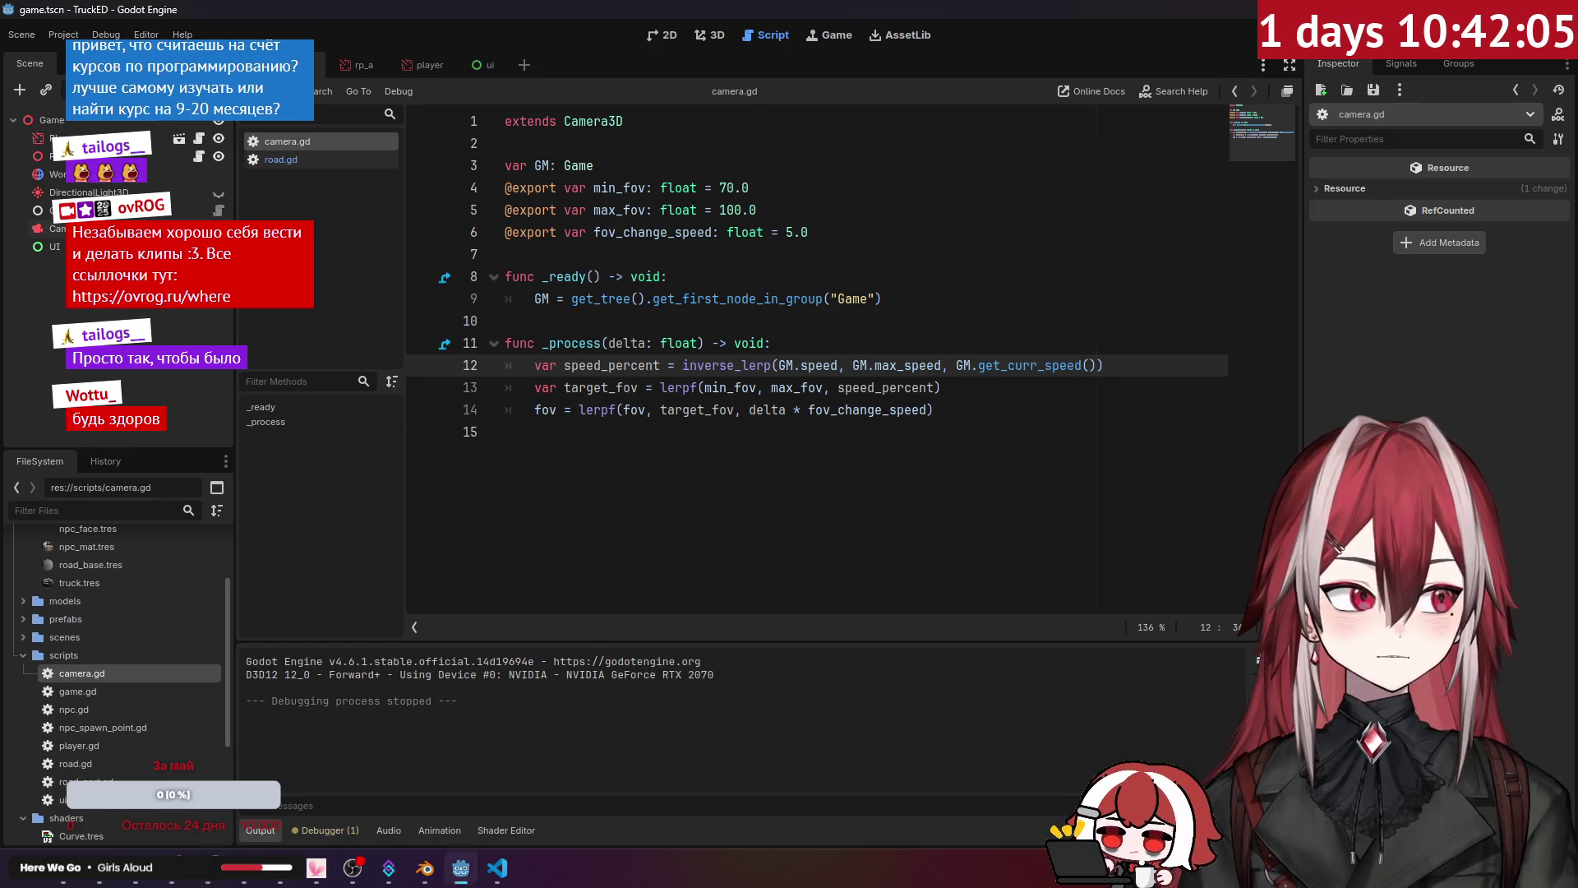
pyautogui.click(1017, 448)
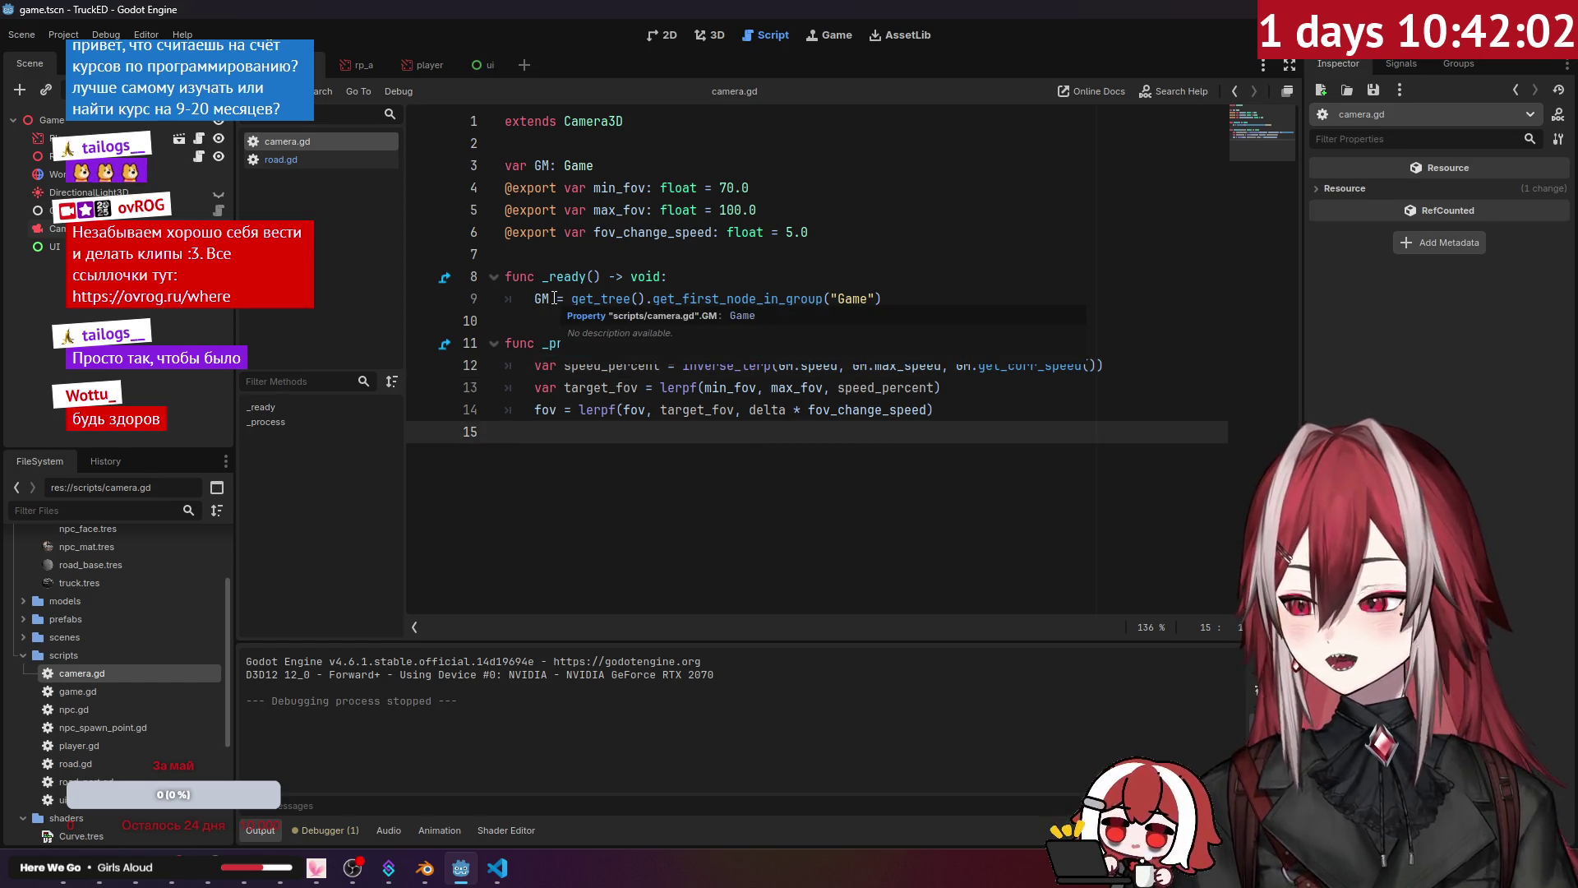
pyautogui.click(496, 867)
pyautogui.click(703, 418)
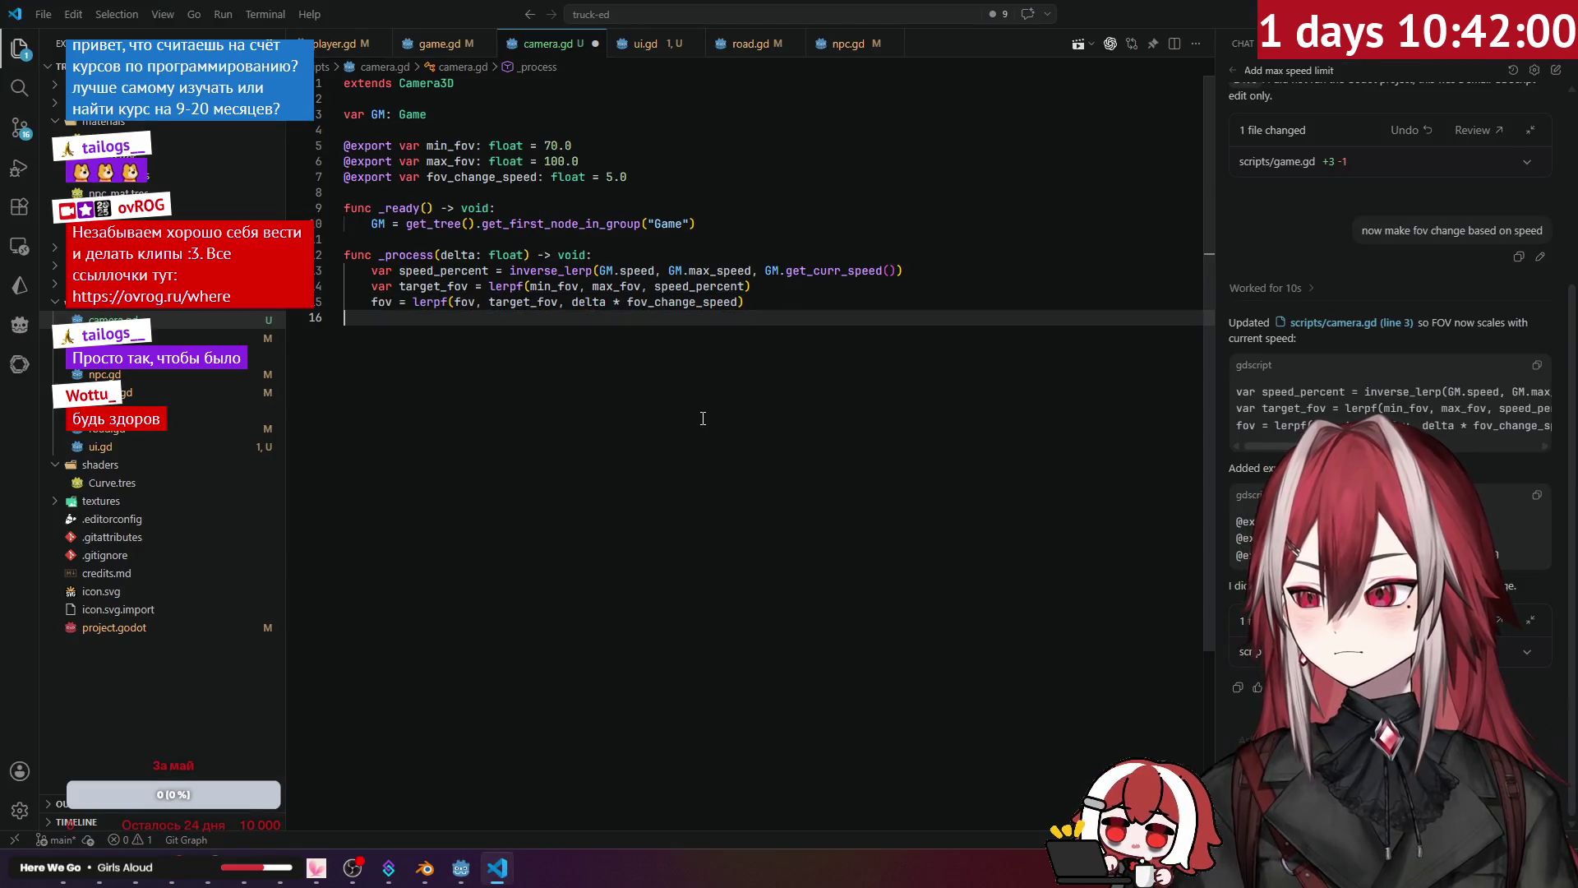
# Step: Save camera.gd and begin a new function 'func move_' at the end of the script
pyautogui.click(777, 299)
pyautogui.click(783, 245)
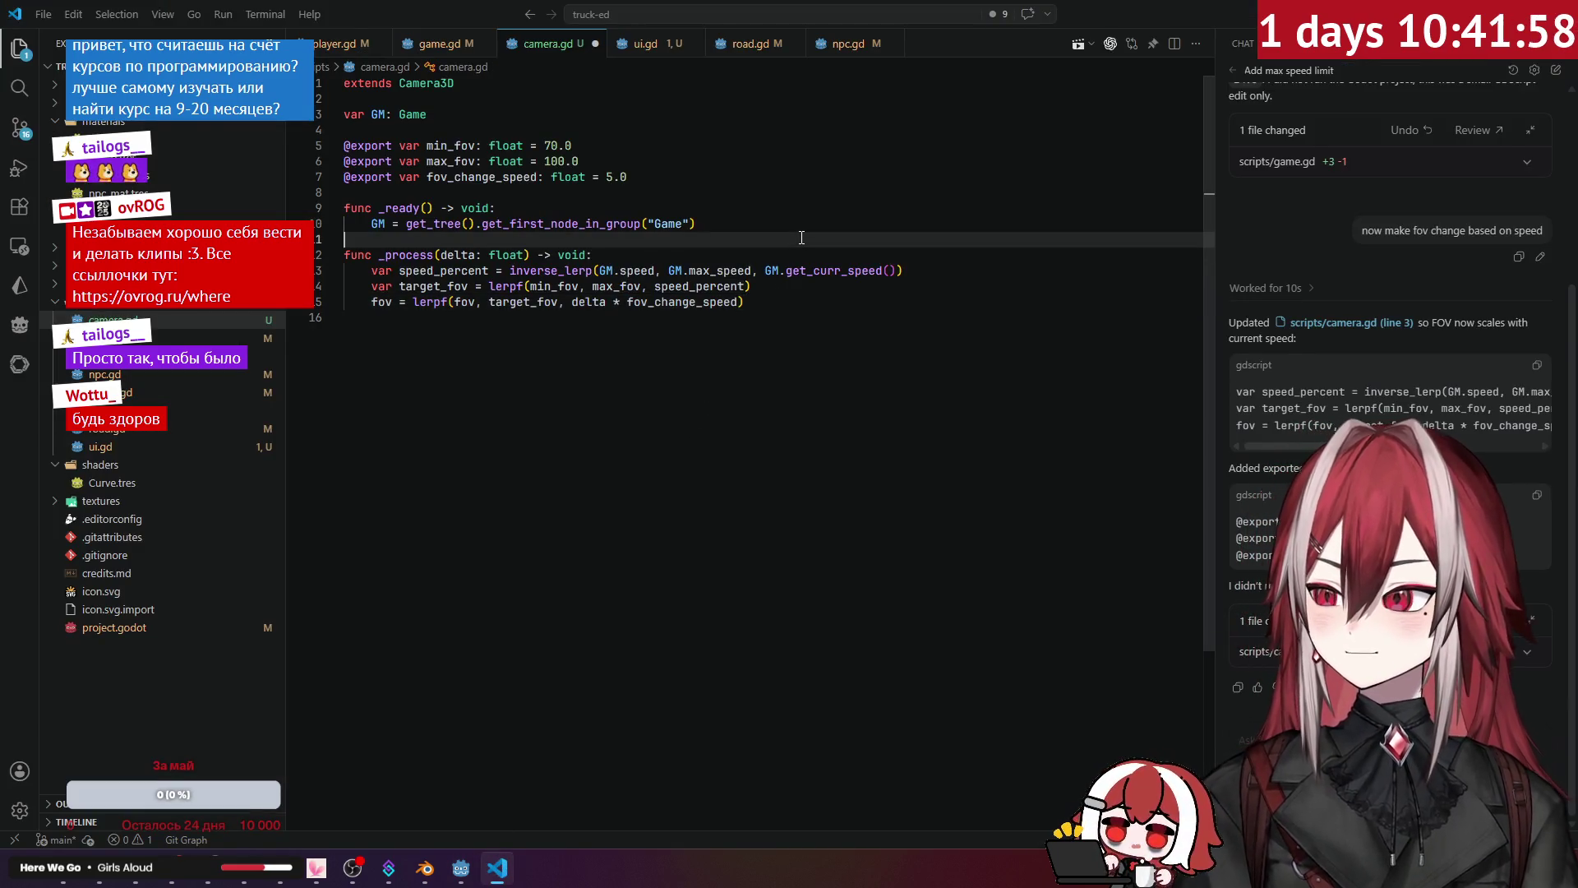
pyautogui.hotkey('ctrl', 's')
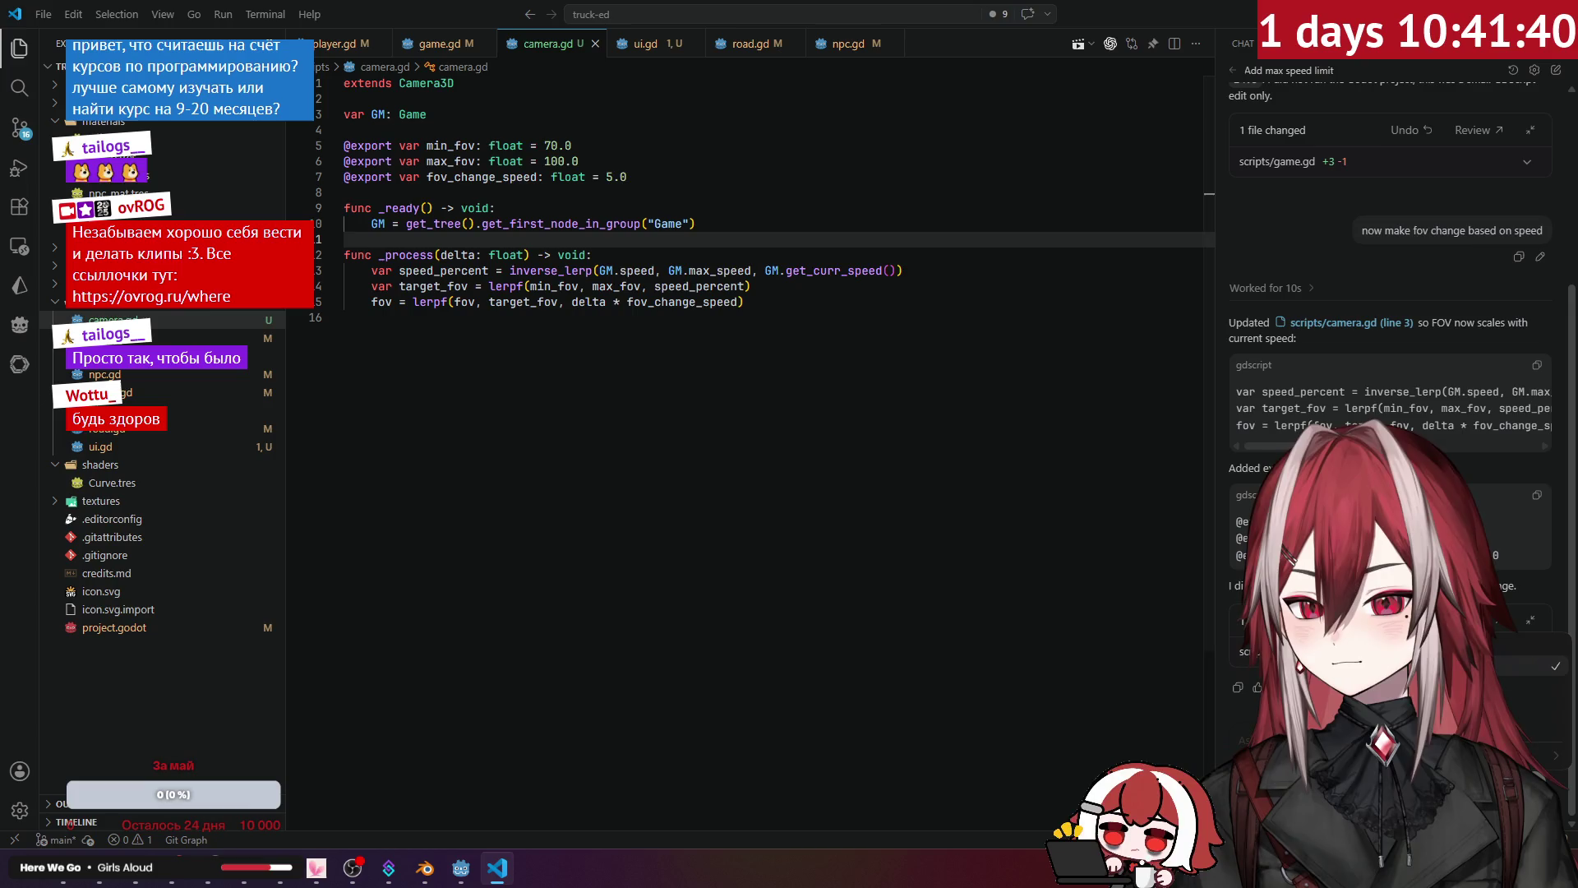
pyautogui.click(797, 486)
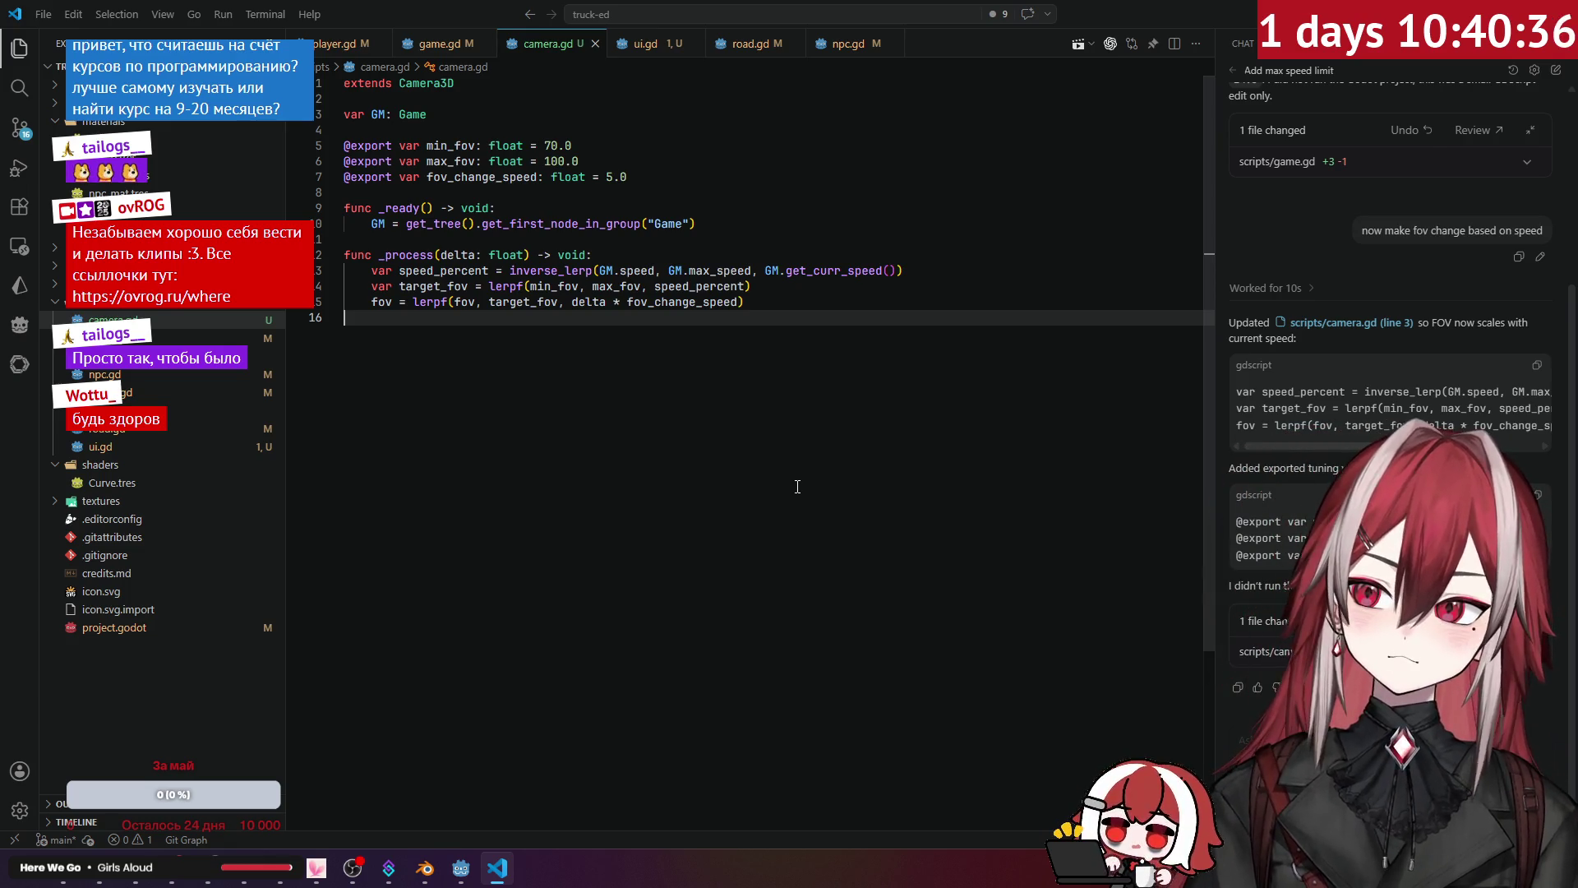
pyautogui.press('Return')
pyautogui.press('Return')
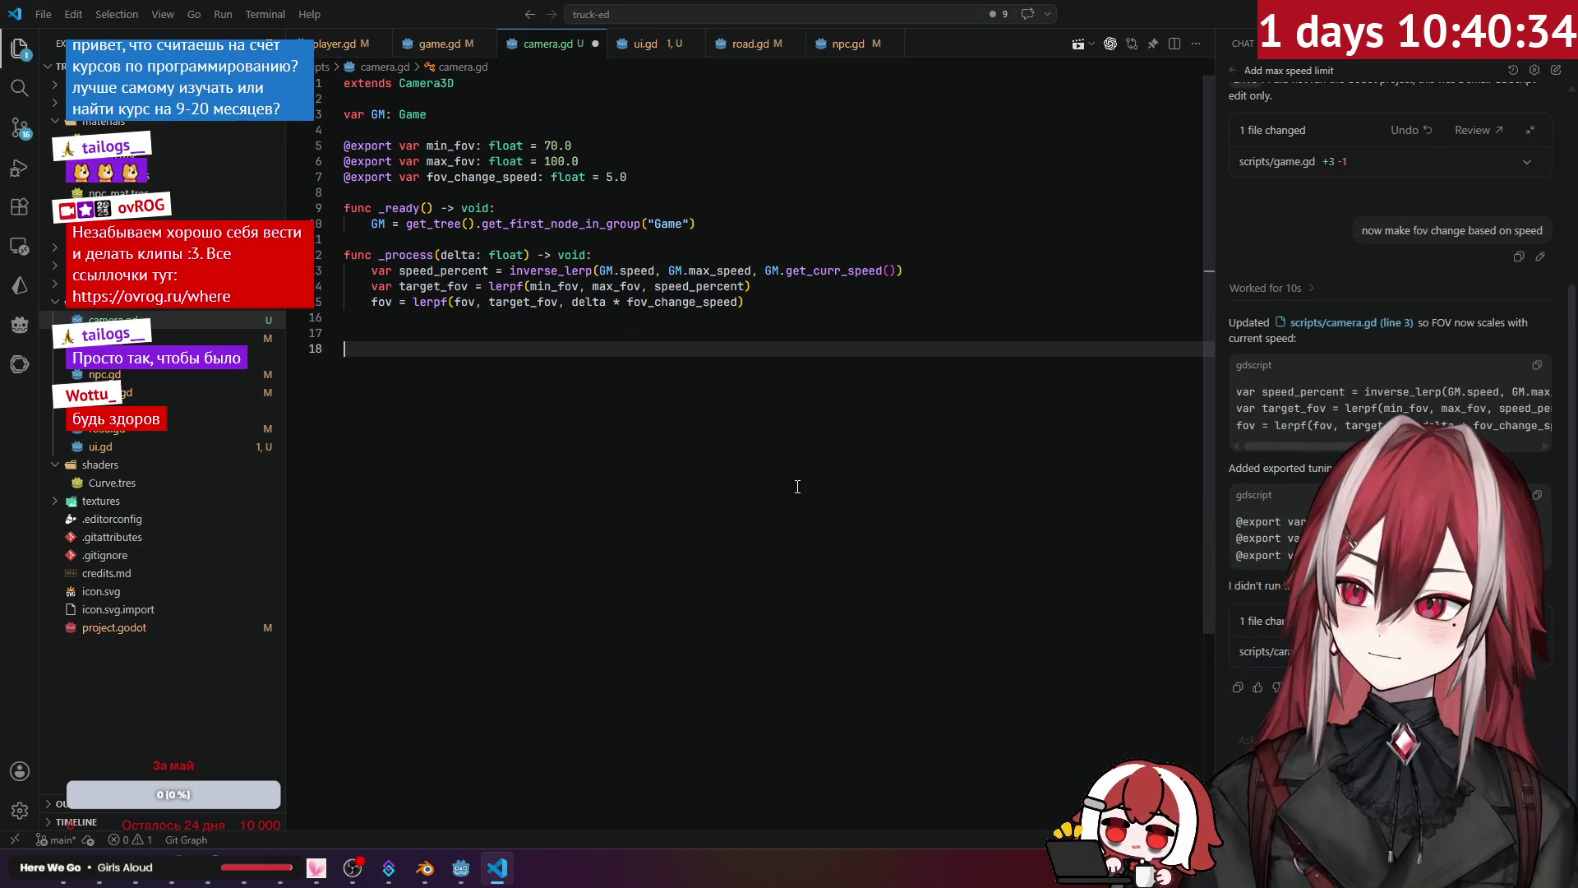
pyautogui.write('func ')
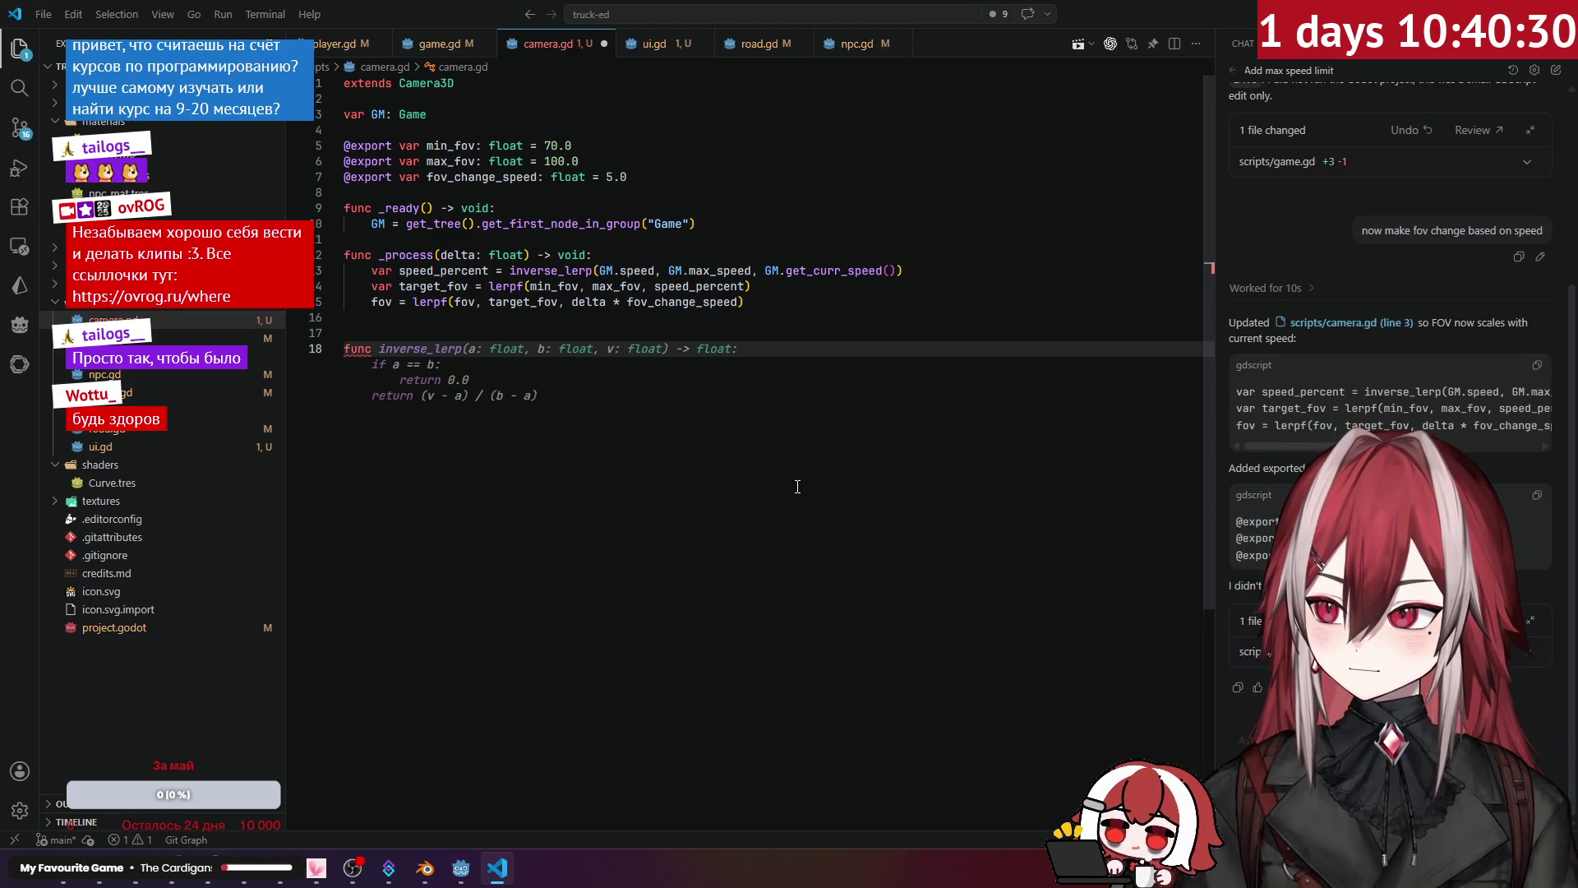
pyautogui.write('move')
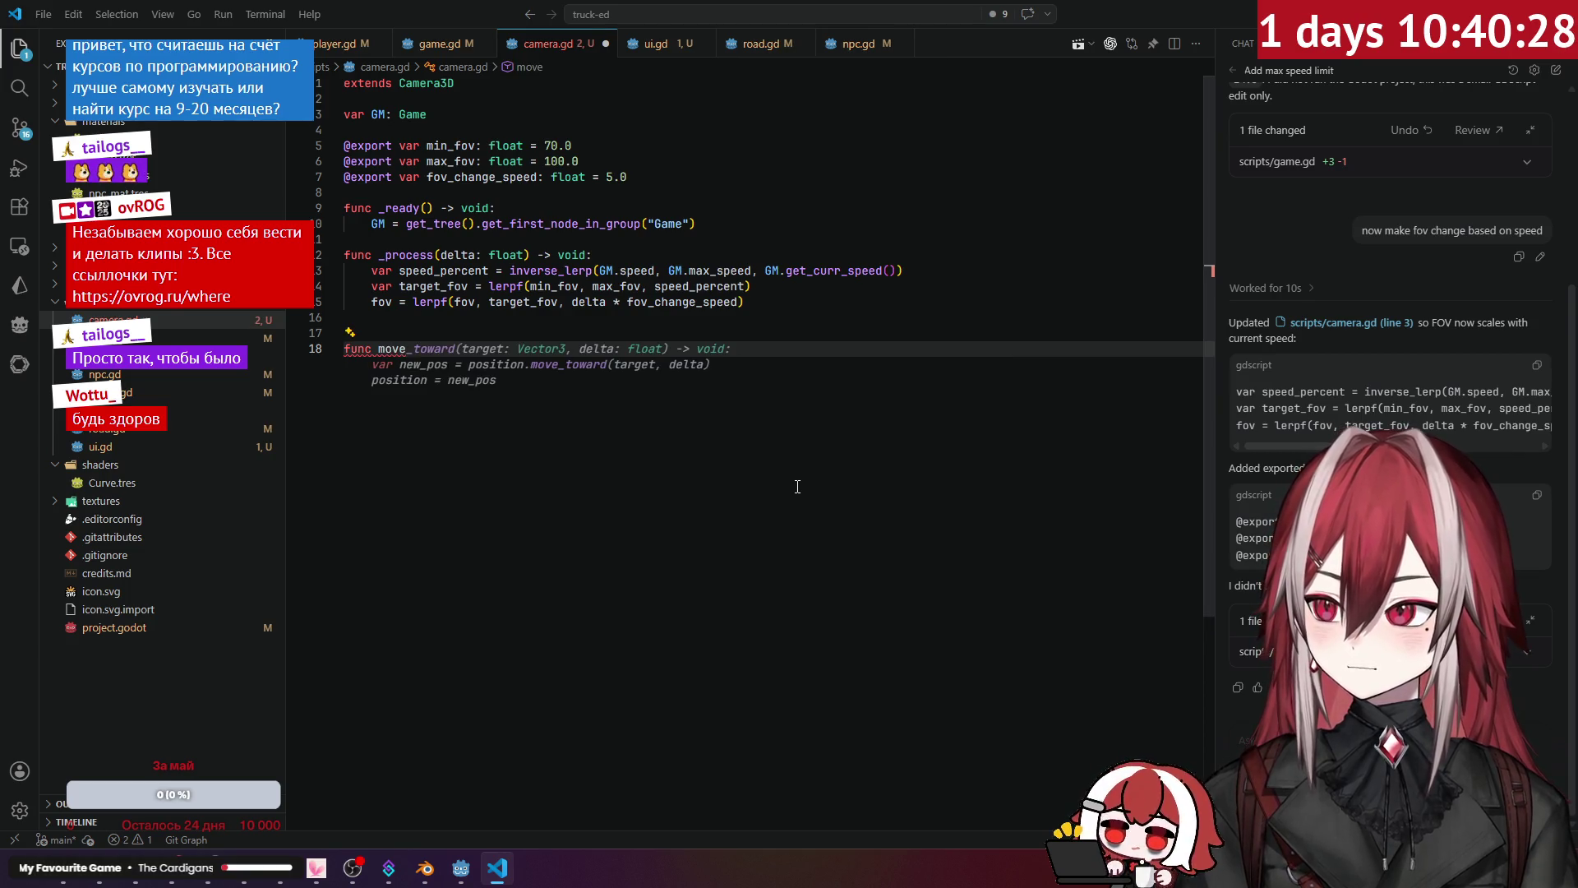
pyautogui.write('_')
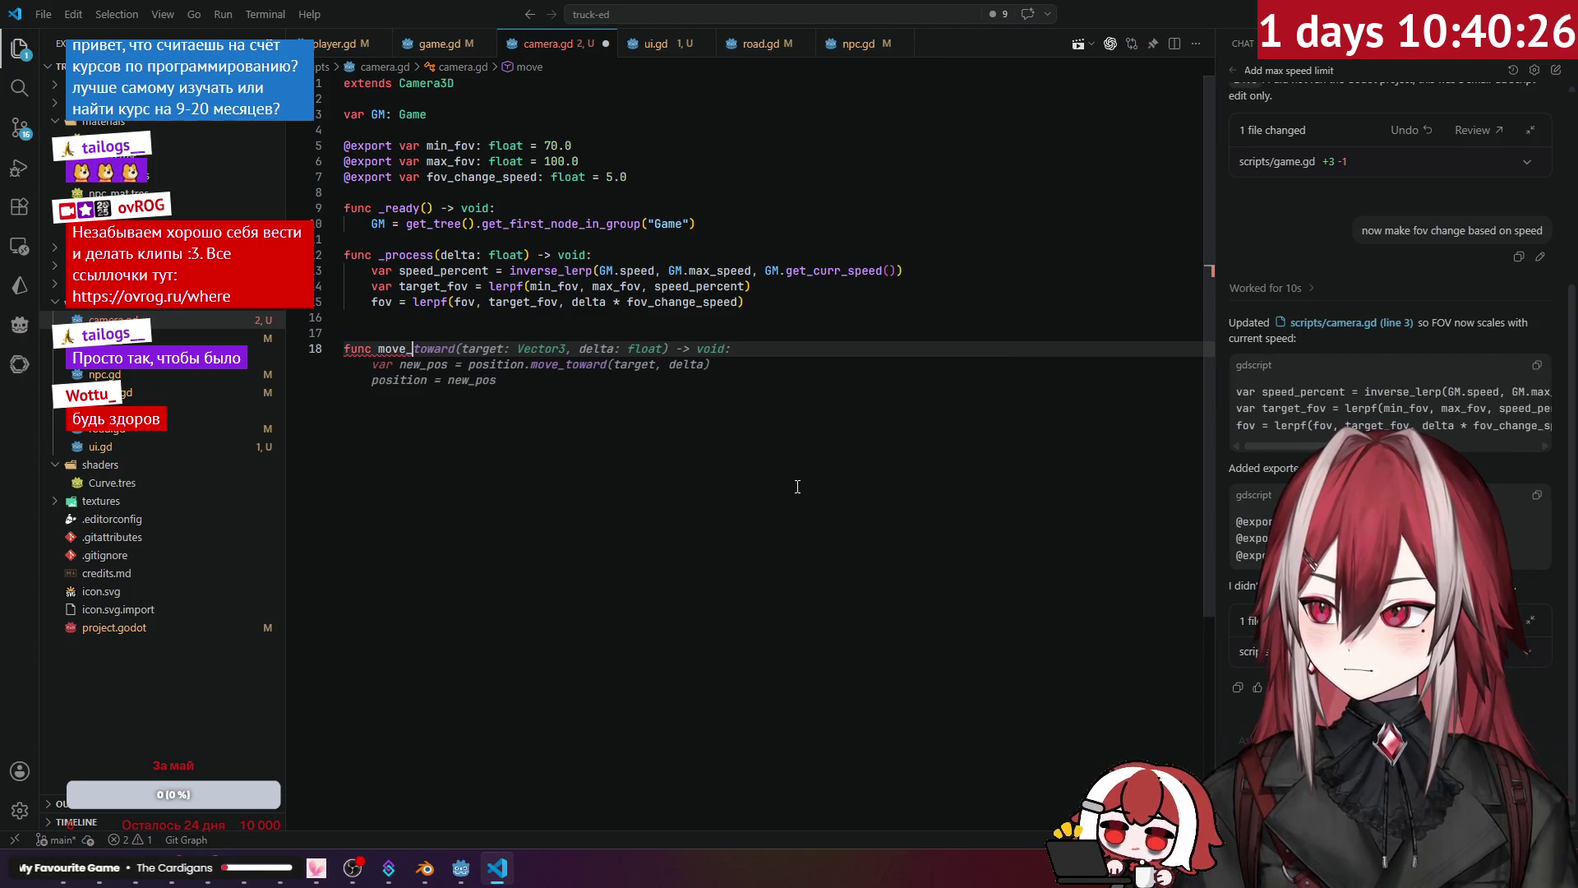
# Step: Rename the new function to update_transform and accept the suggested follow-code body
pyautogui.press('BackSpace')
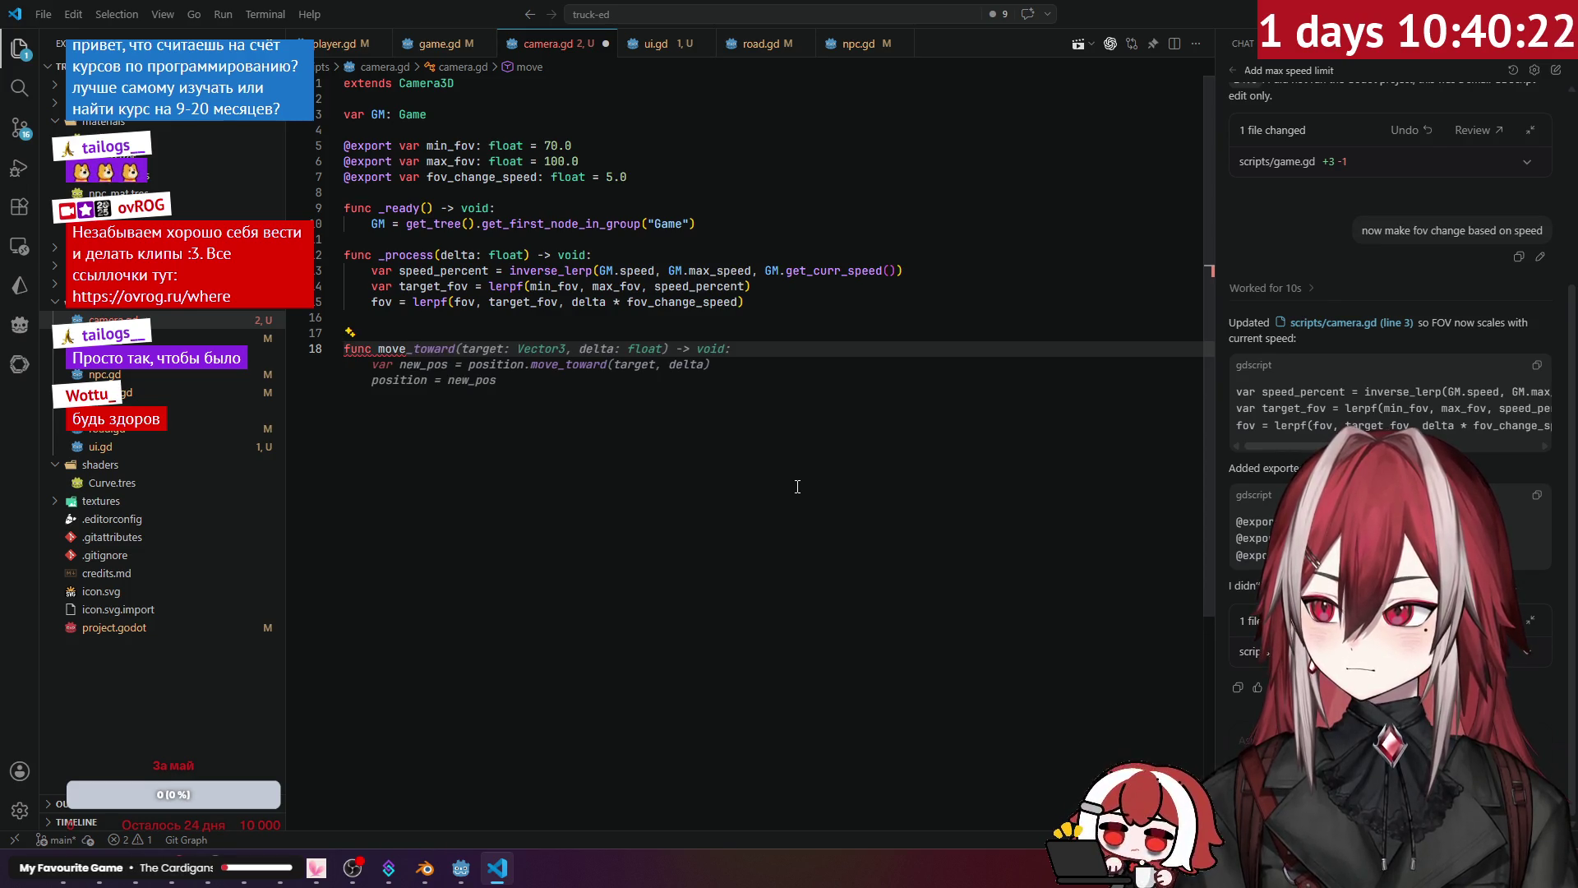
pyautogui.press('BackSpace')
pyautogui.press('BackSpace')
pyautogui.press('BackSpace')
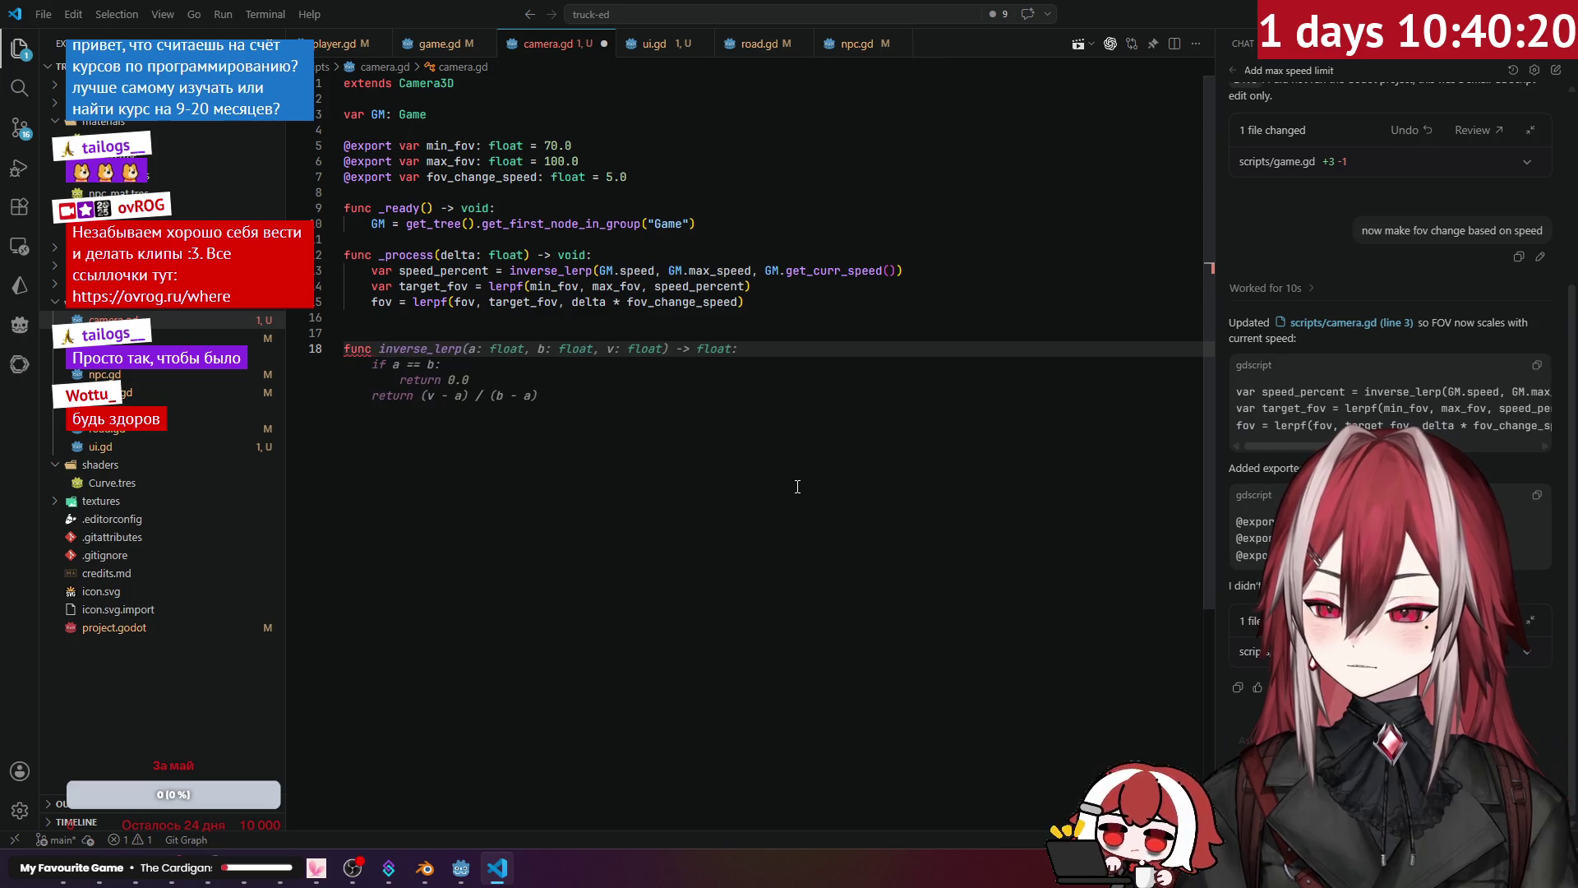
pyautogui.write('update')
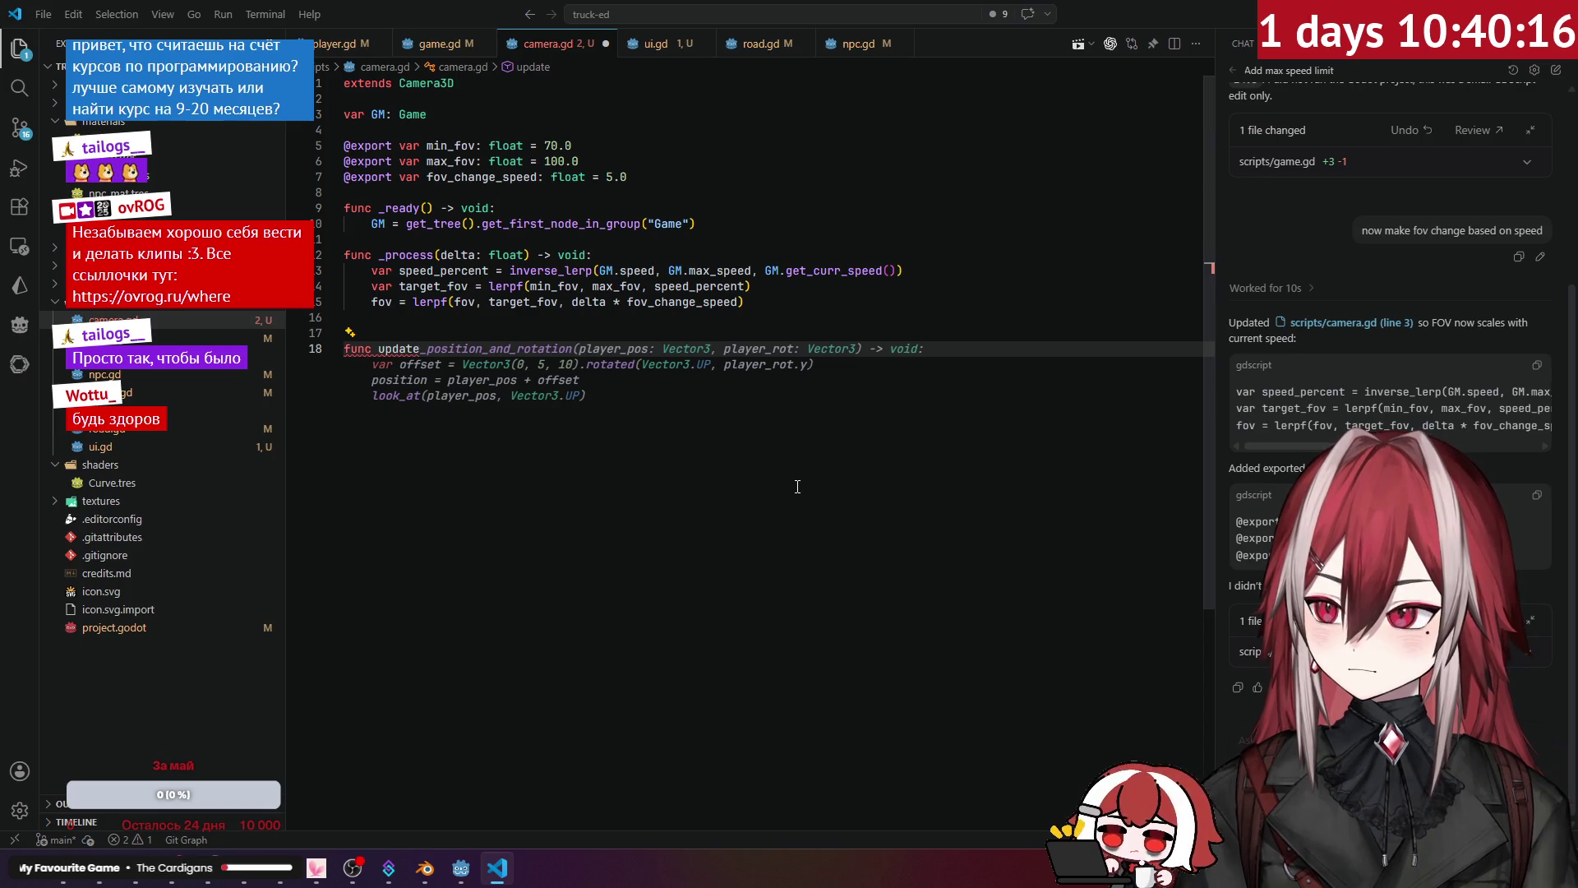
pyautogui.write('_tra')
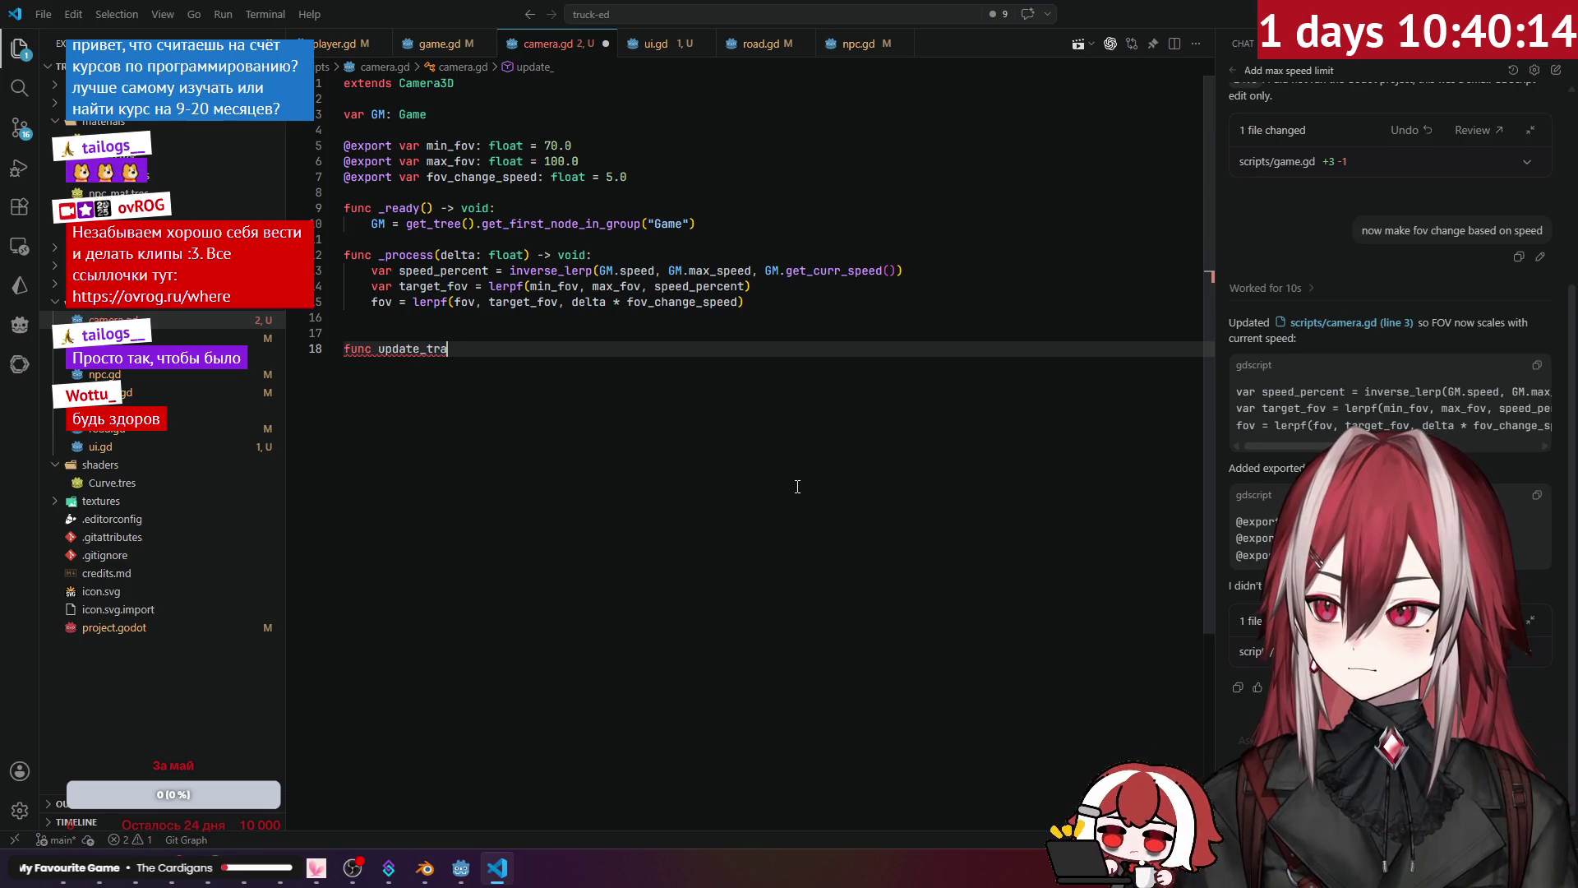
pyautogui.write('sfomr')
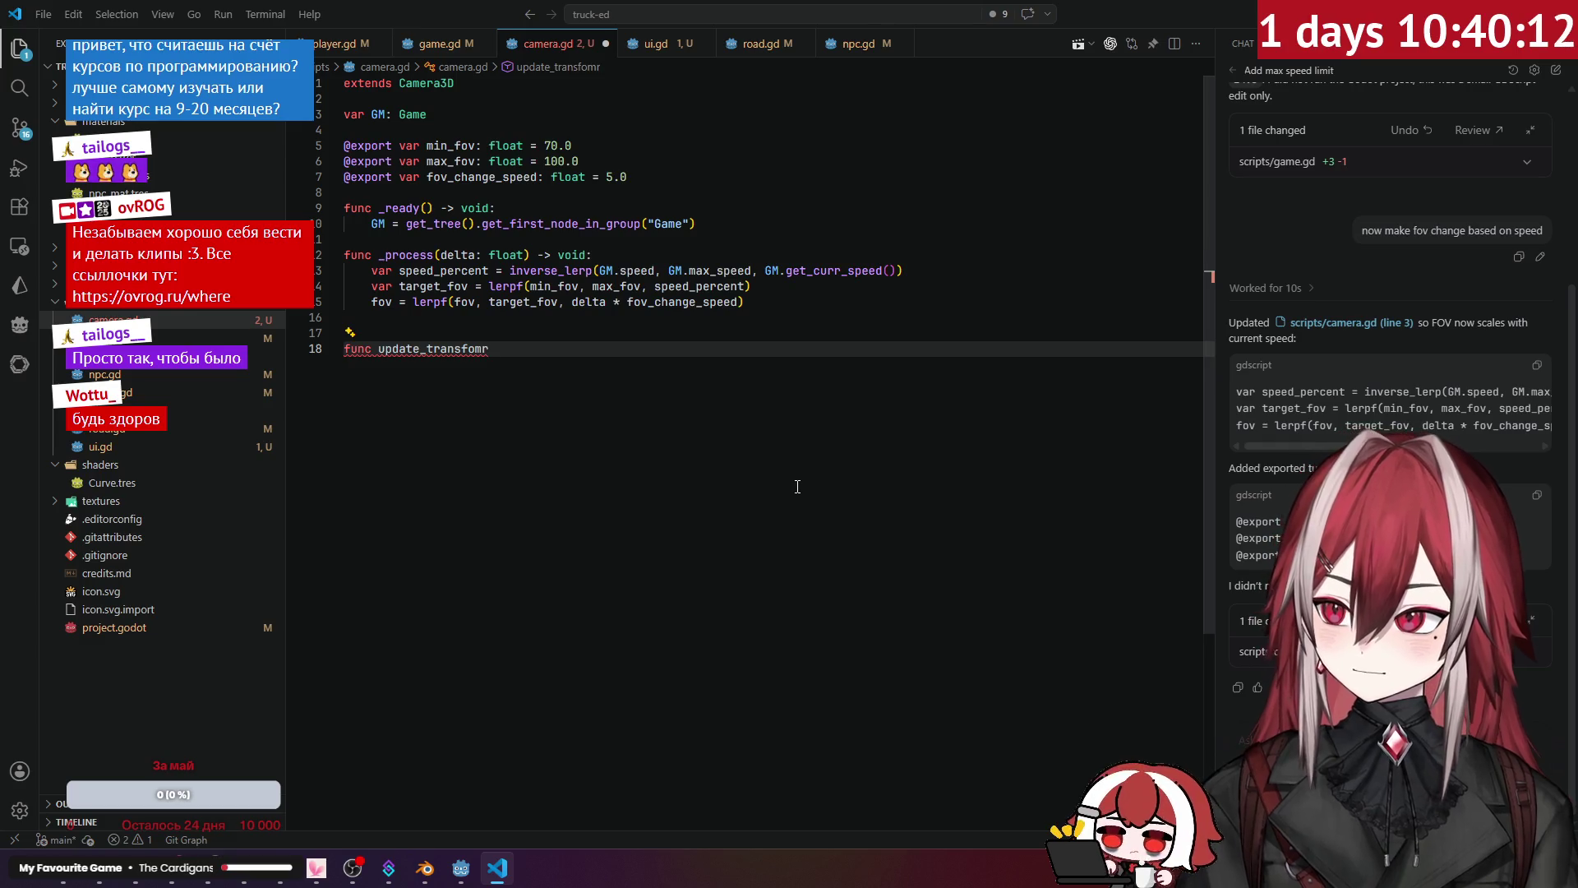
pyautogui.press('BackSpace')
pyautogui.press('BackSpace')
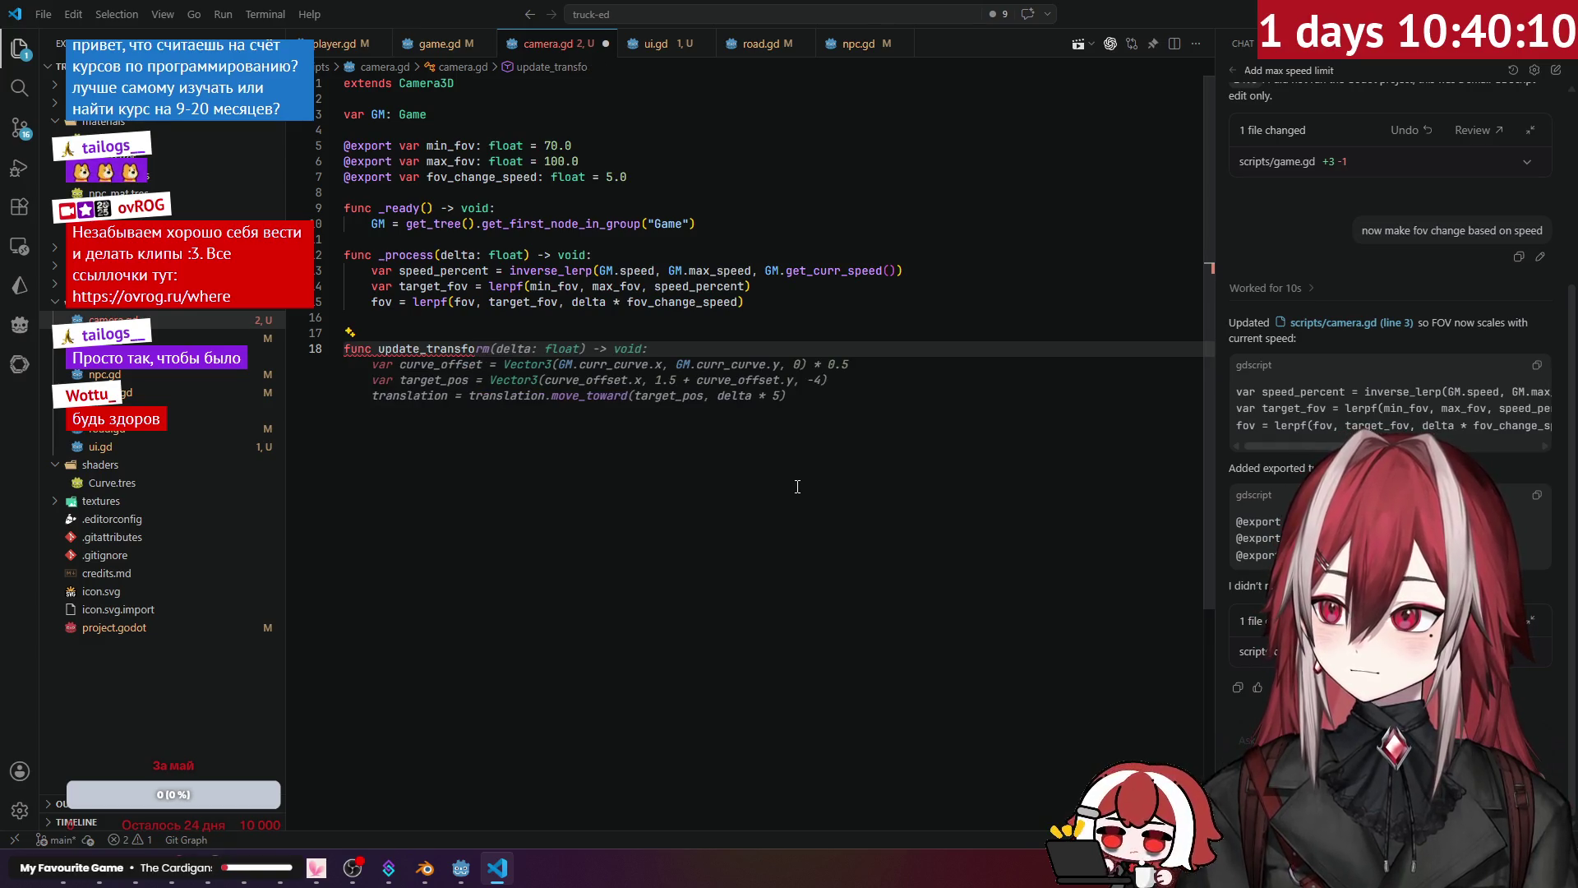
pyautogui.write('rm')
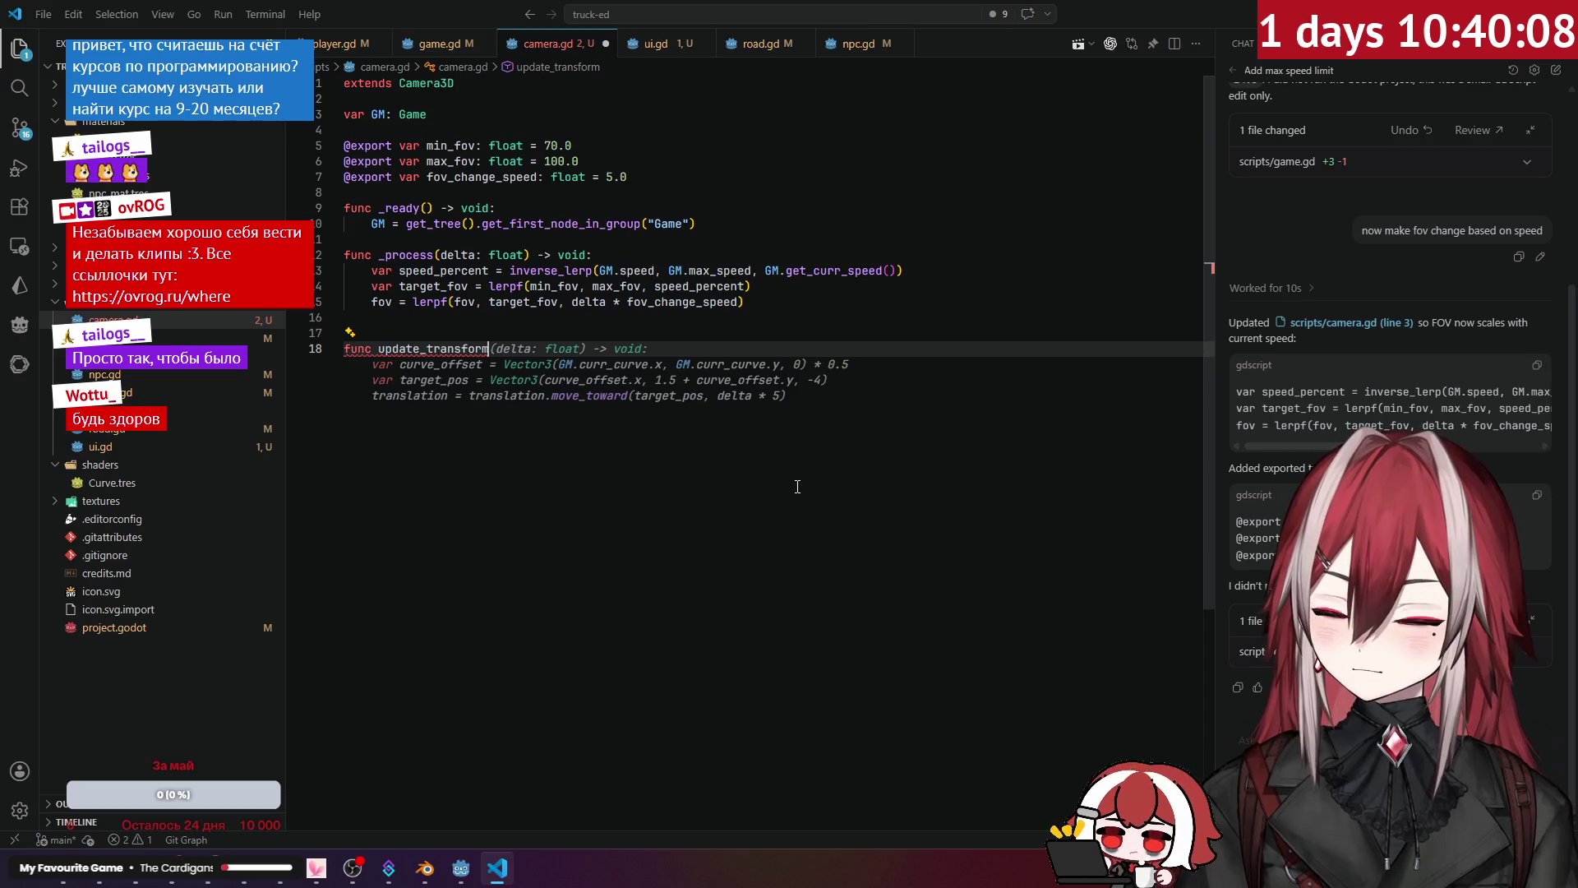
pyautogui.press('Tab')
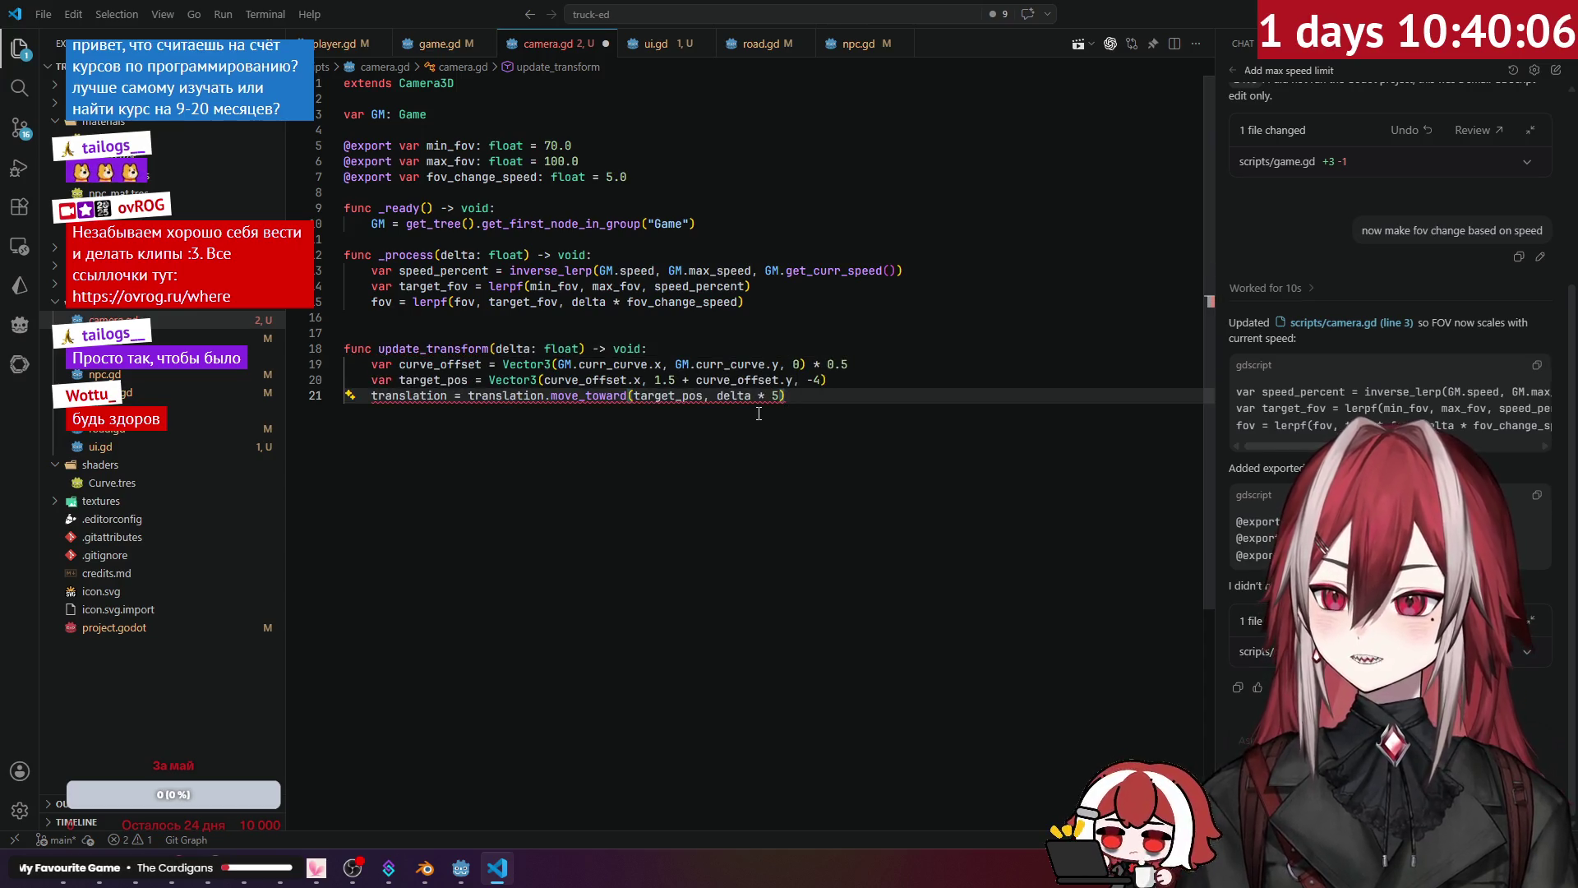
# Step: Inspect how curr_curve and curve_offset feed the target position and move_toward lines
pyautogui.click(583, 379)
pyautogui.click(458, 365)
pyautogui.click(660, 464)
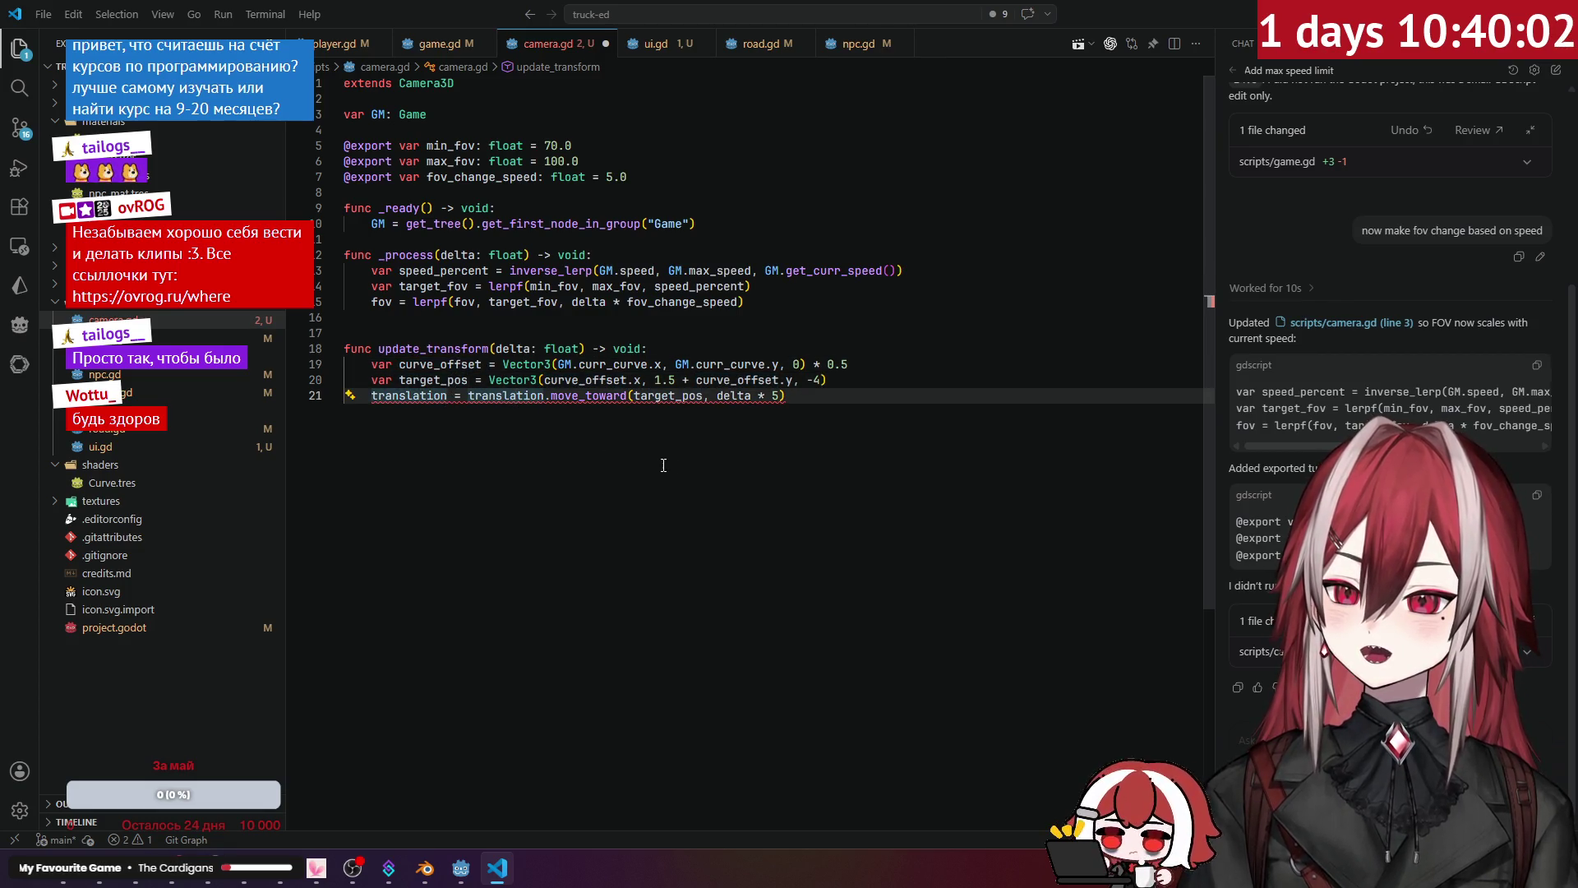
pyautogui.click(627, 364)
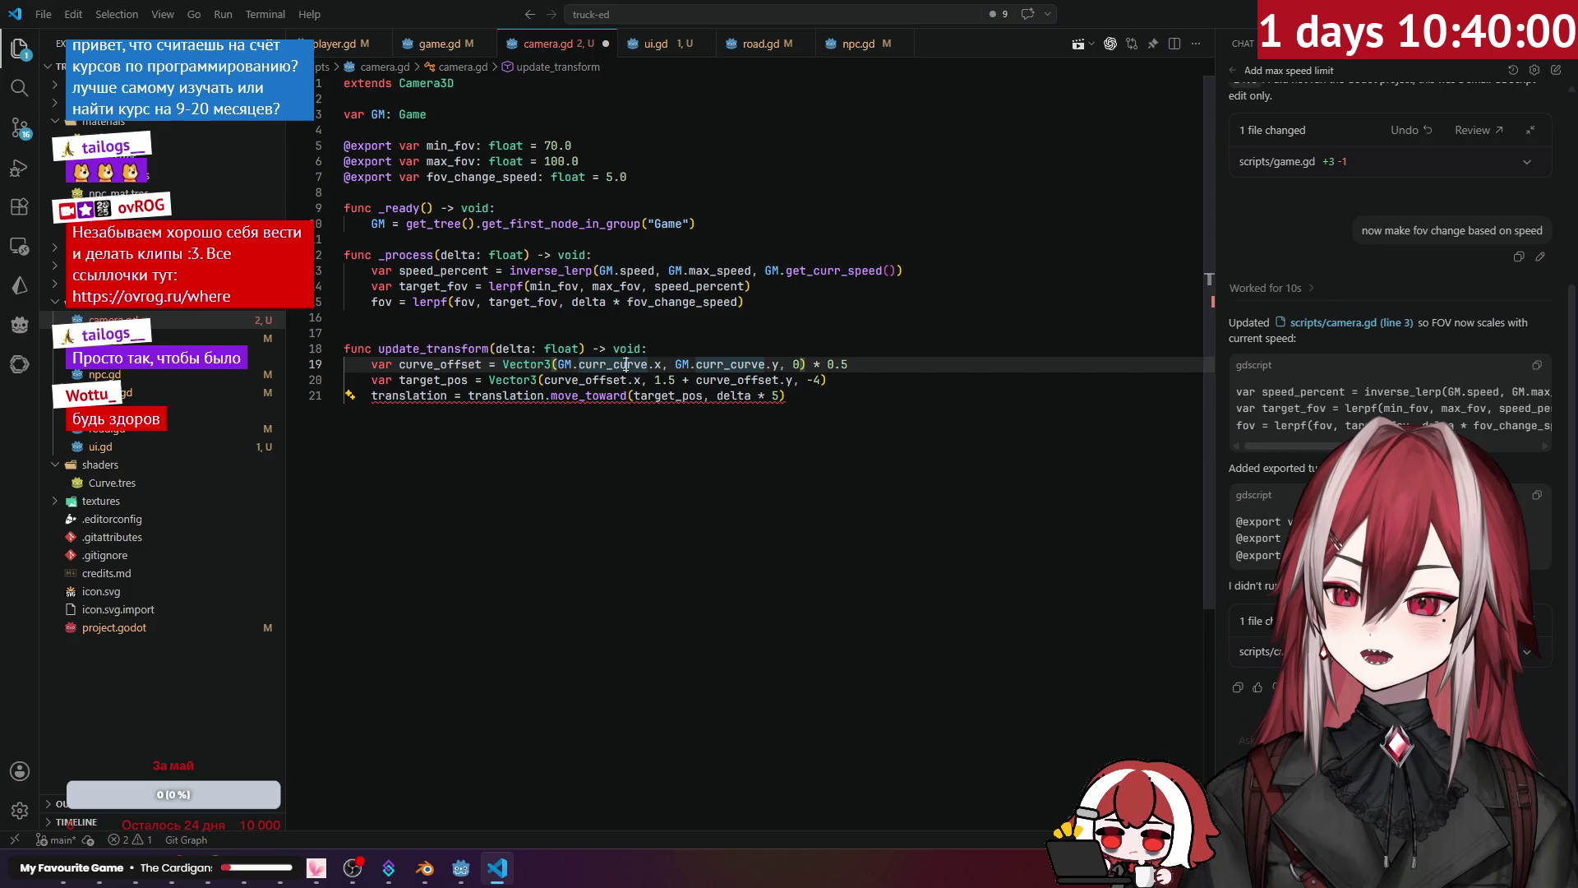
pyautogui.click(584, 380)
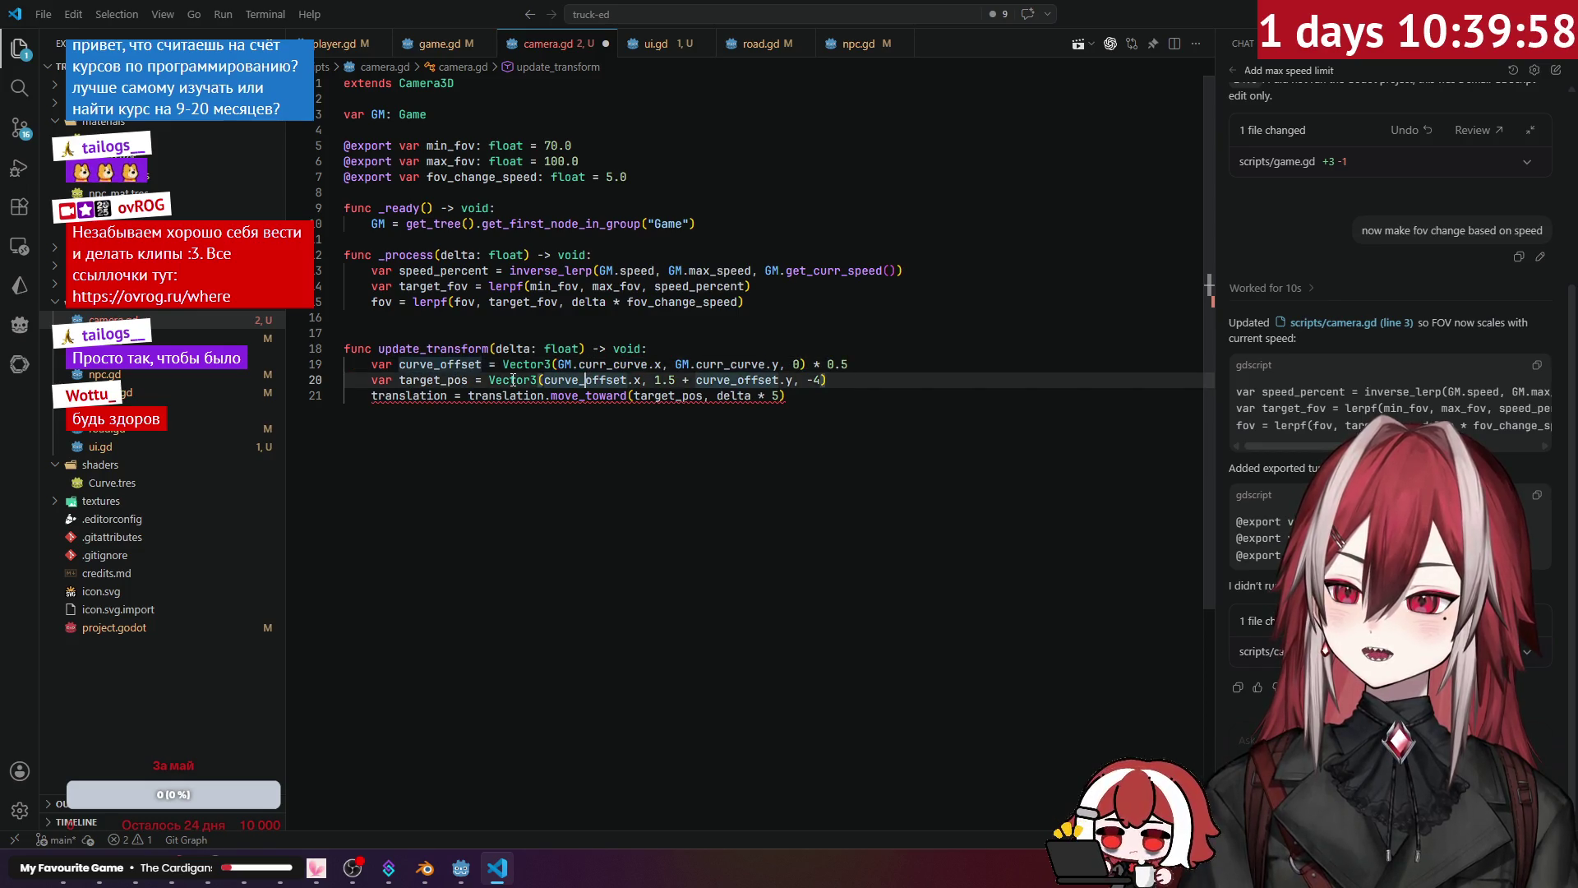
pyautogui.click(817, 394)
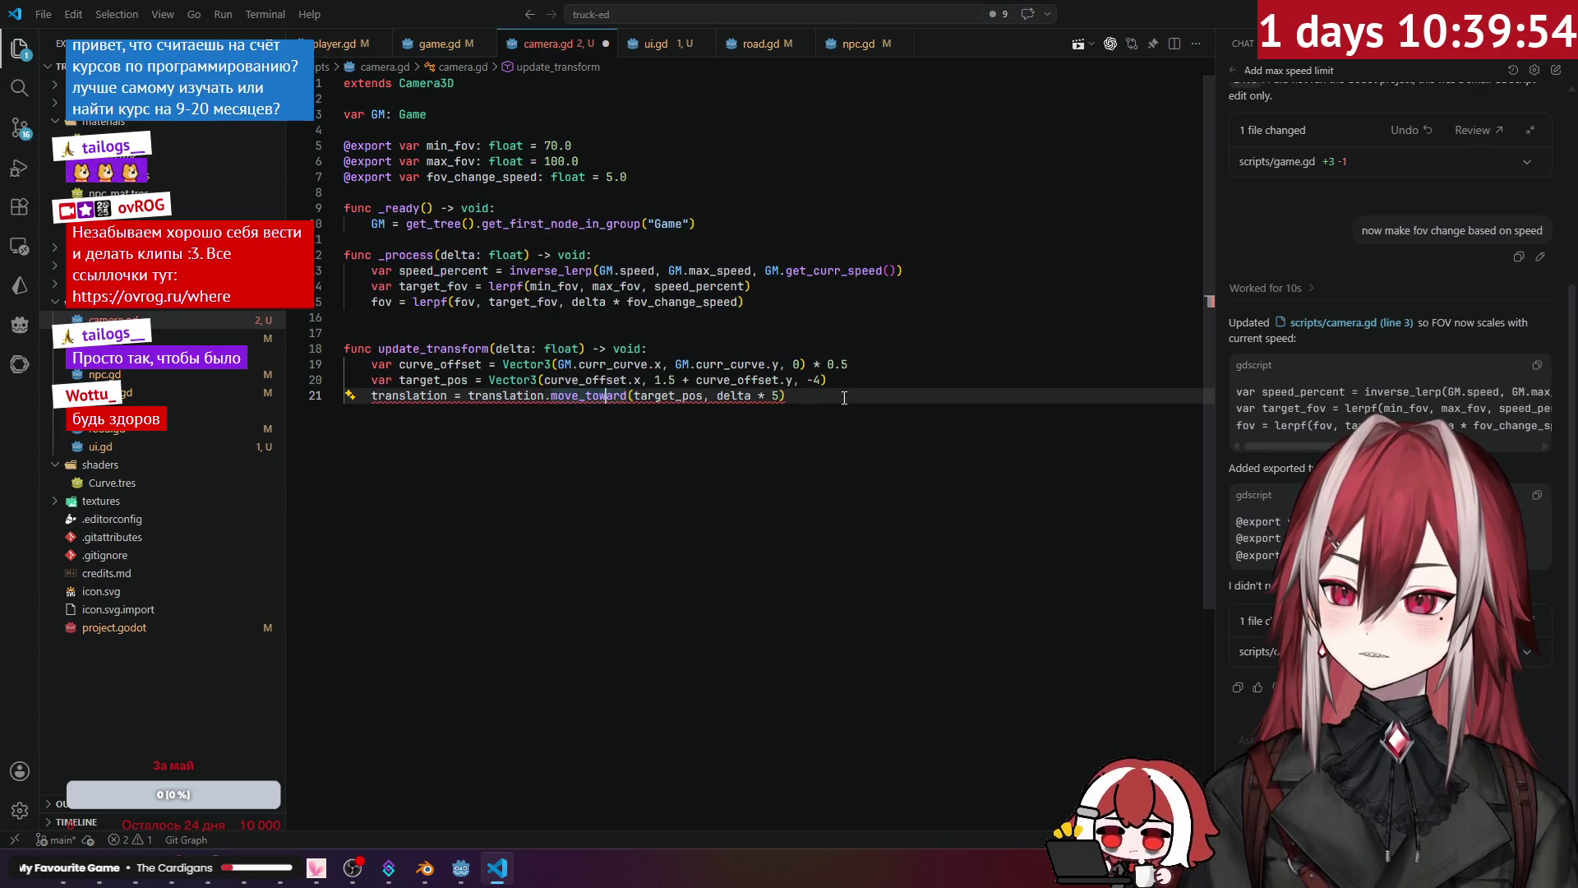
# Step: Delete the suggested body lines and dismiss the replacement suggestion
pyautogui.moveTo(838, 395); pyautogui.dragTo(614, 395)
pyautogui.hotkey('shift', 'Up')
pyautogui.hotkey('shift', 'Up')
pyautogui.hotkey('shift', 'Home')
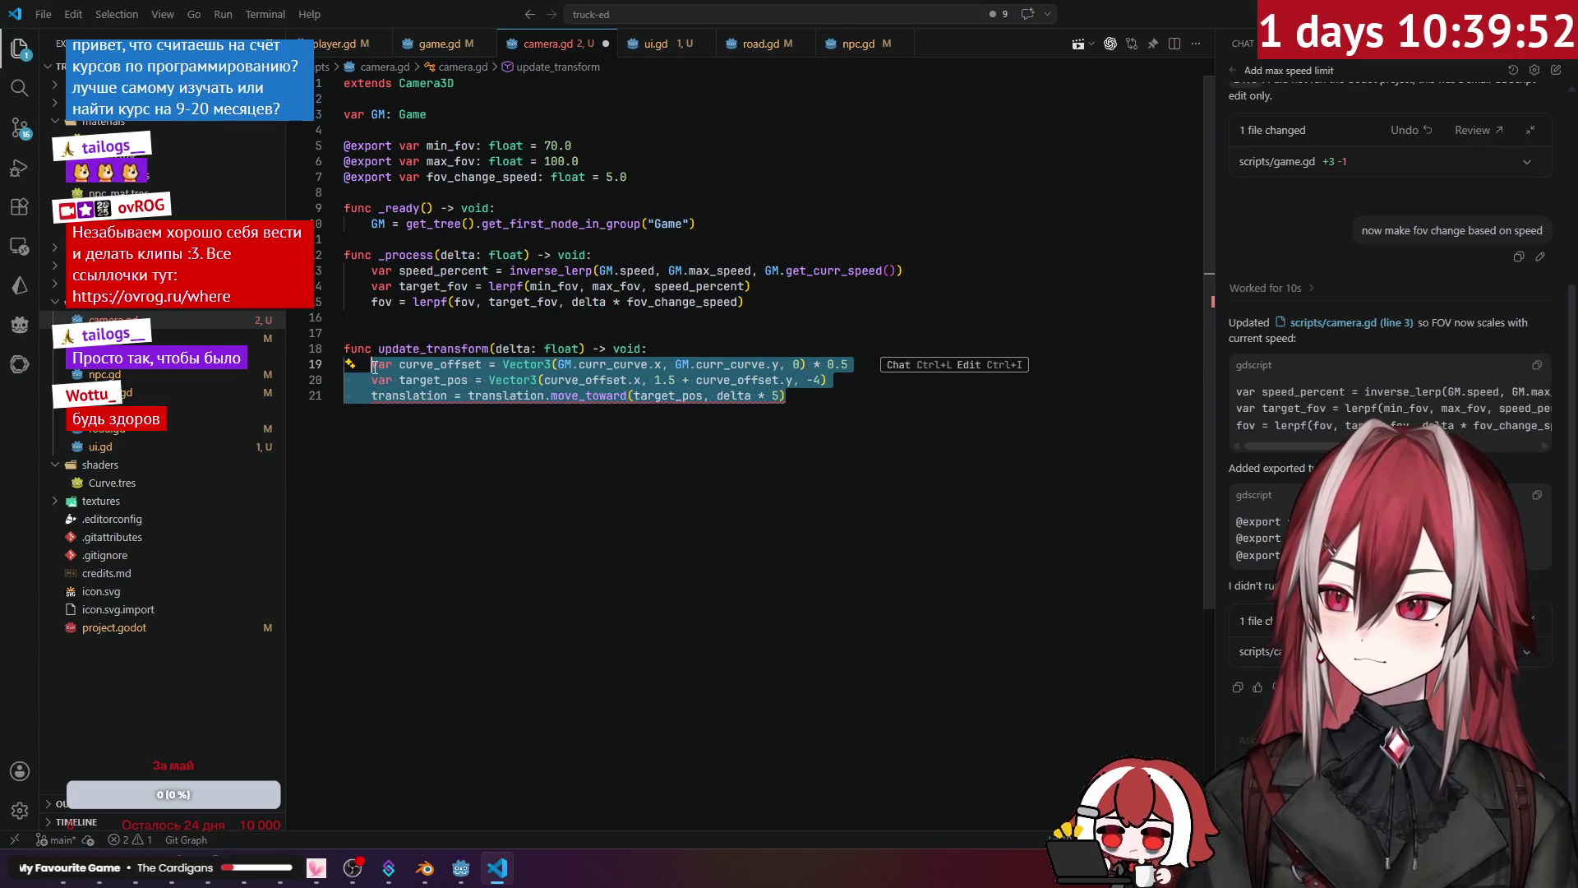
pyautogui.press('BackSpace')
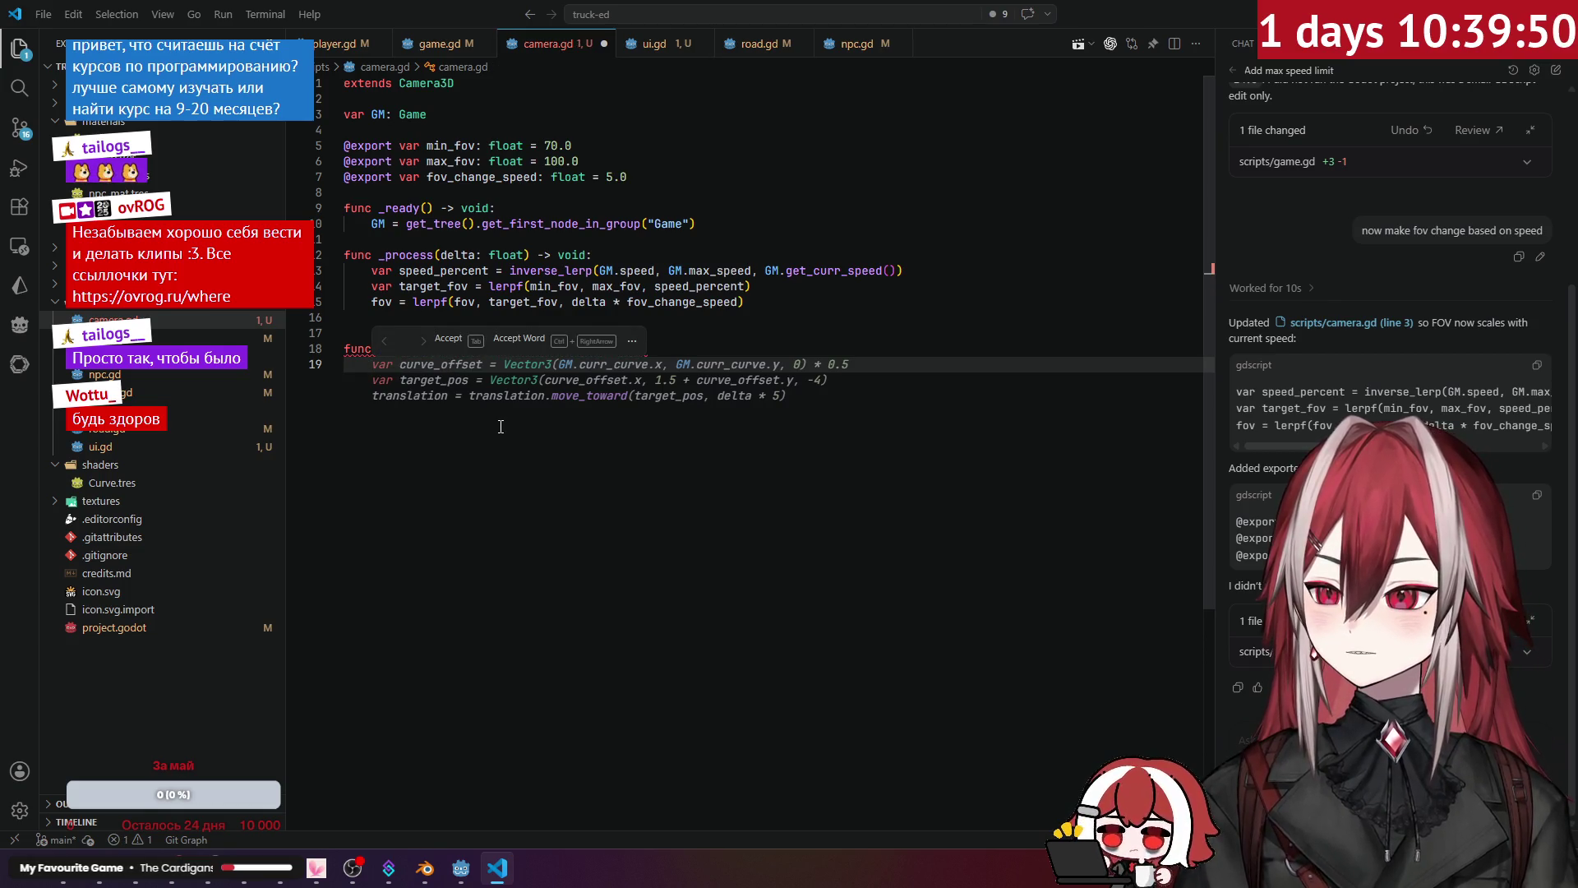
pyautogui.press('Escape')
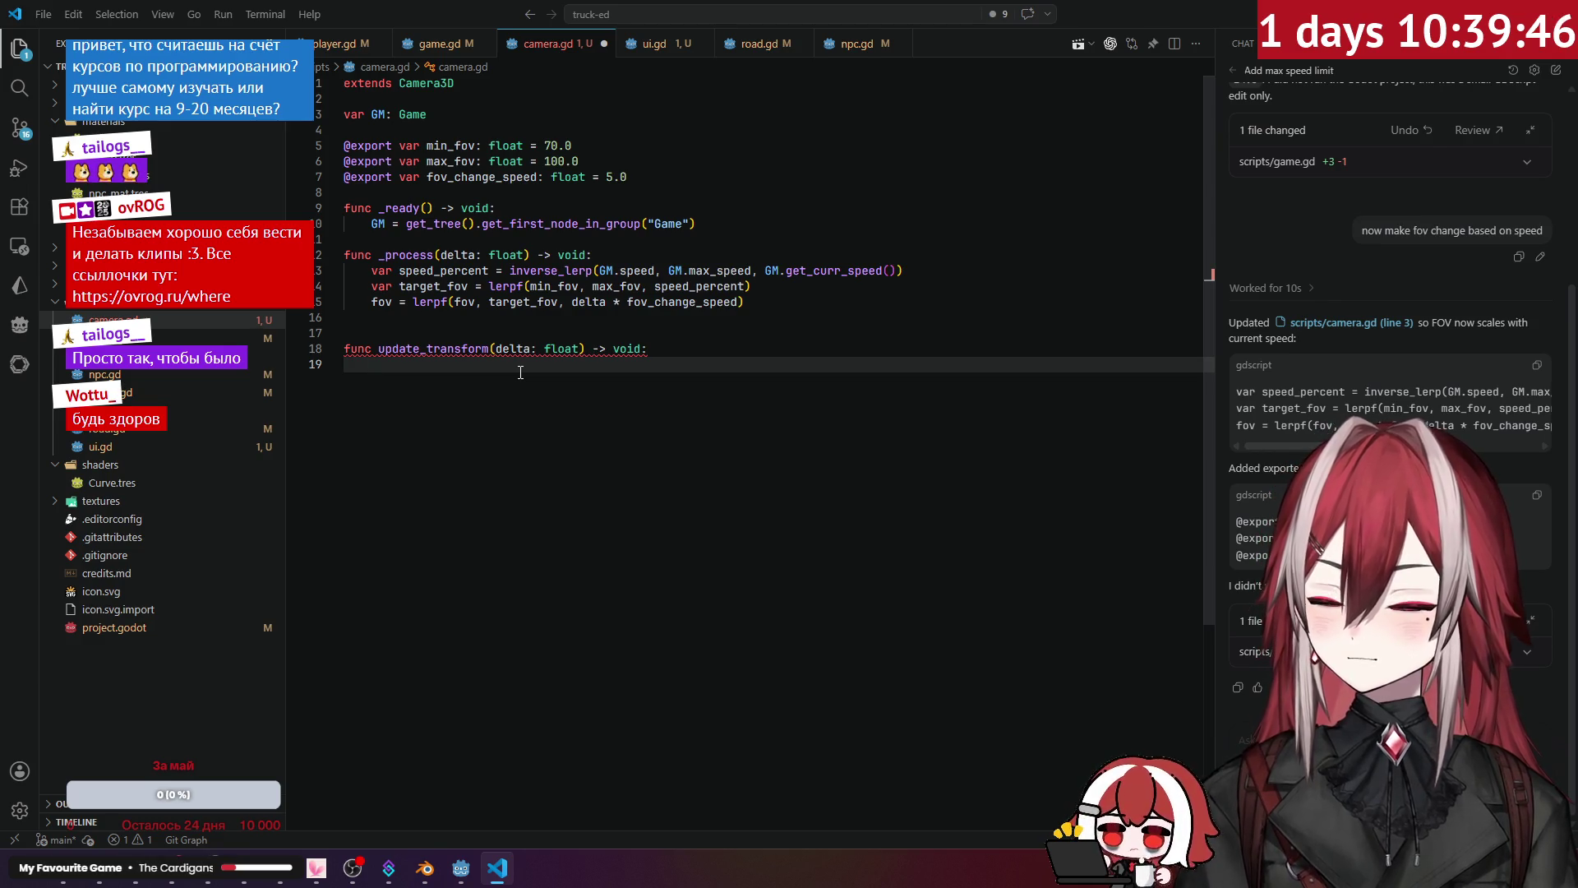
# Step: Give update_transform a pass placeholder and export 'var player: Node3D' below the exports
pyautogui.write('pass')
pyautogui.click(679, 349)
pyautogui.press('Return')
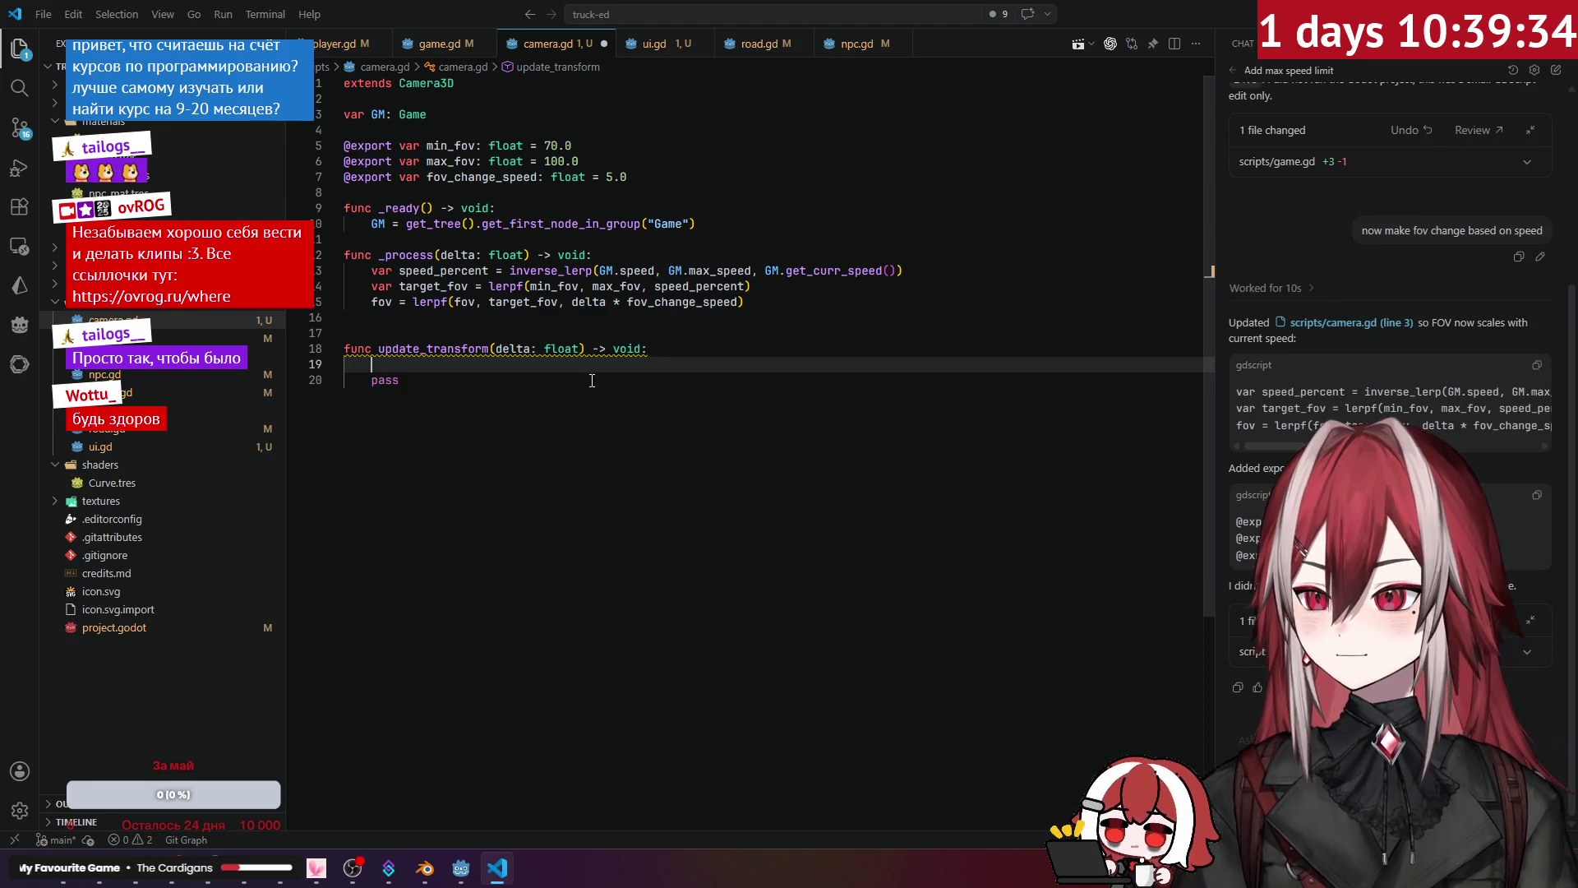
pyautogui.click(633, 179)
pyautogui.press('Return')
pyautogui.press('Return')
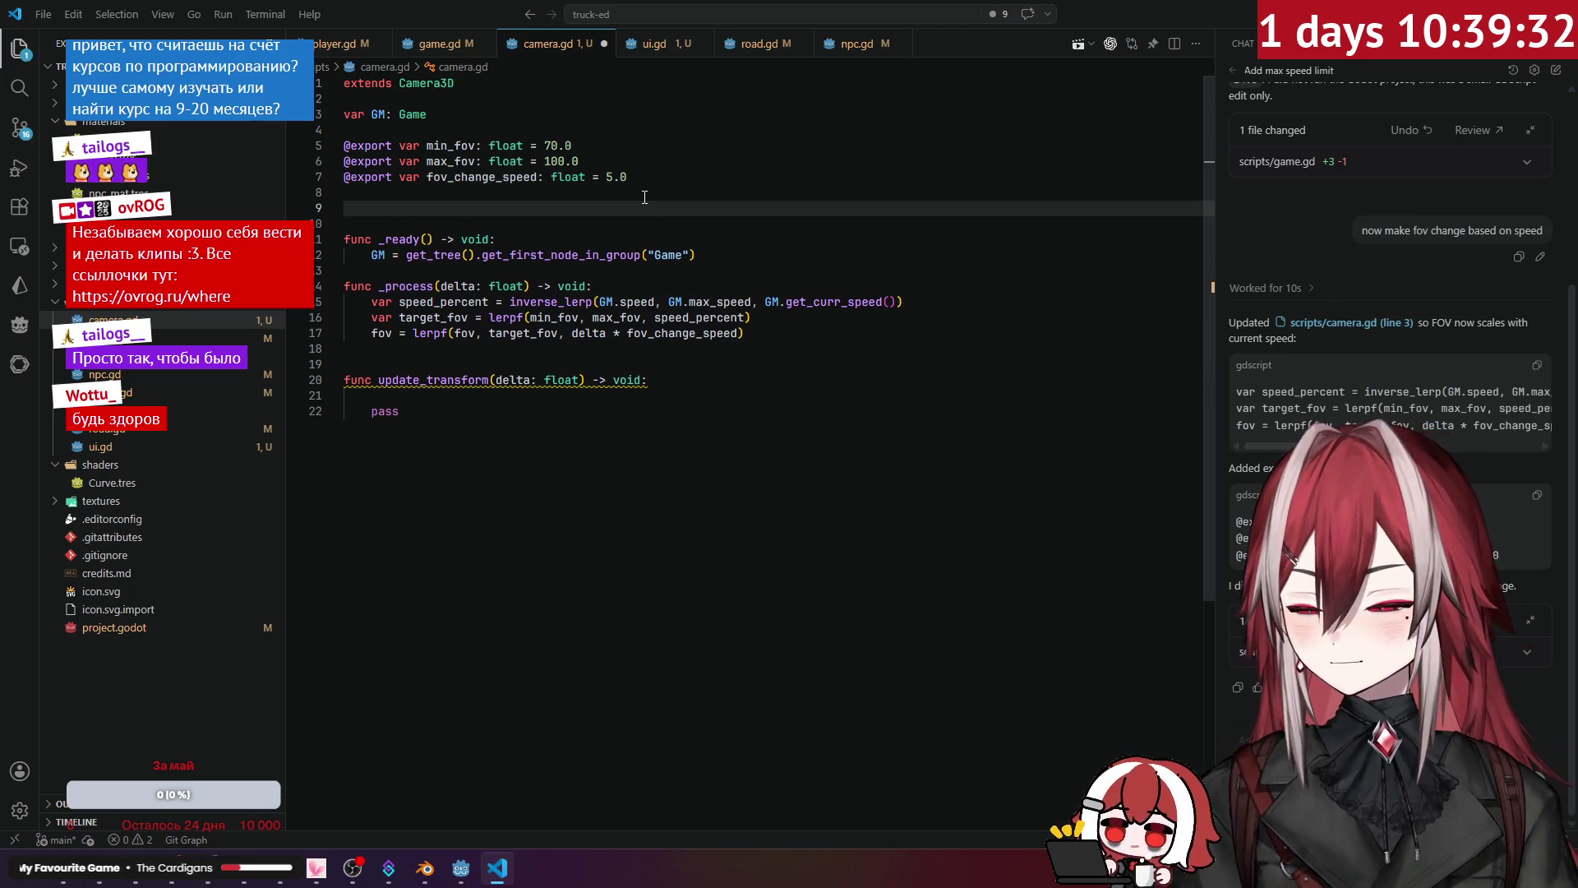
pyautogui.write('@export b')
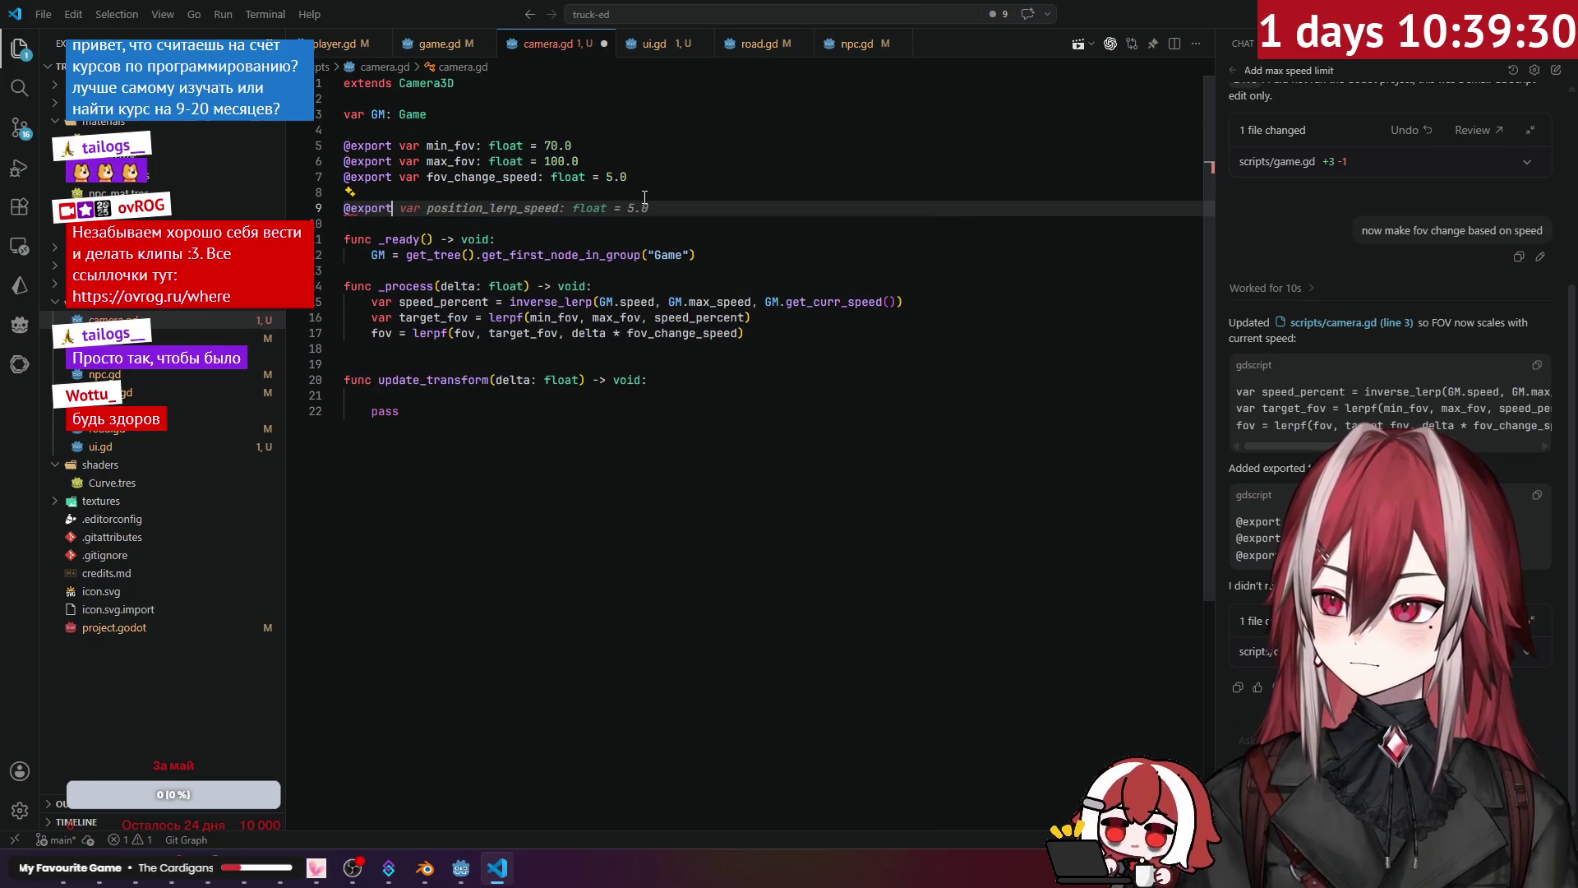
pyautogui.press('BackSpace')
pyautogui.write('va')
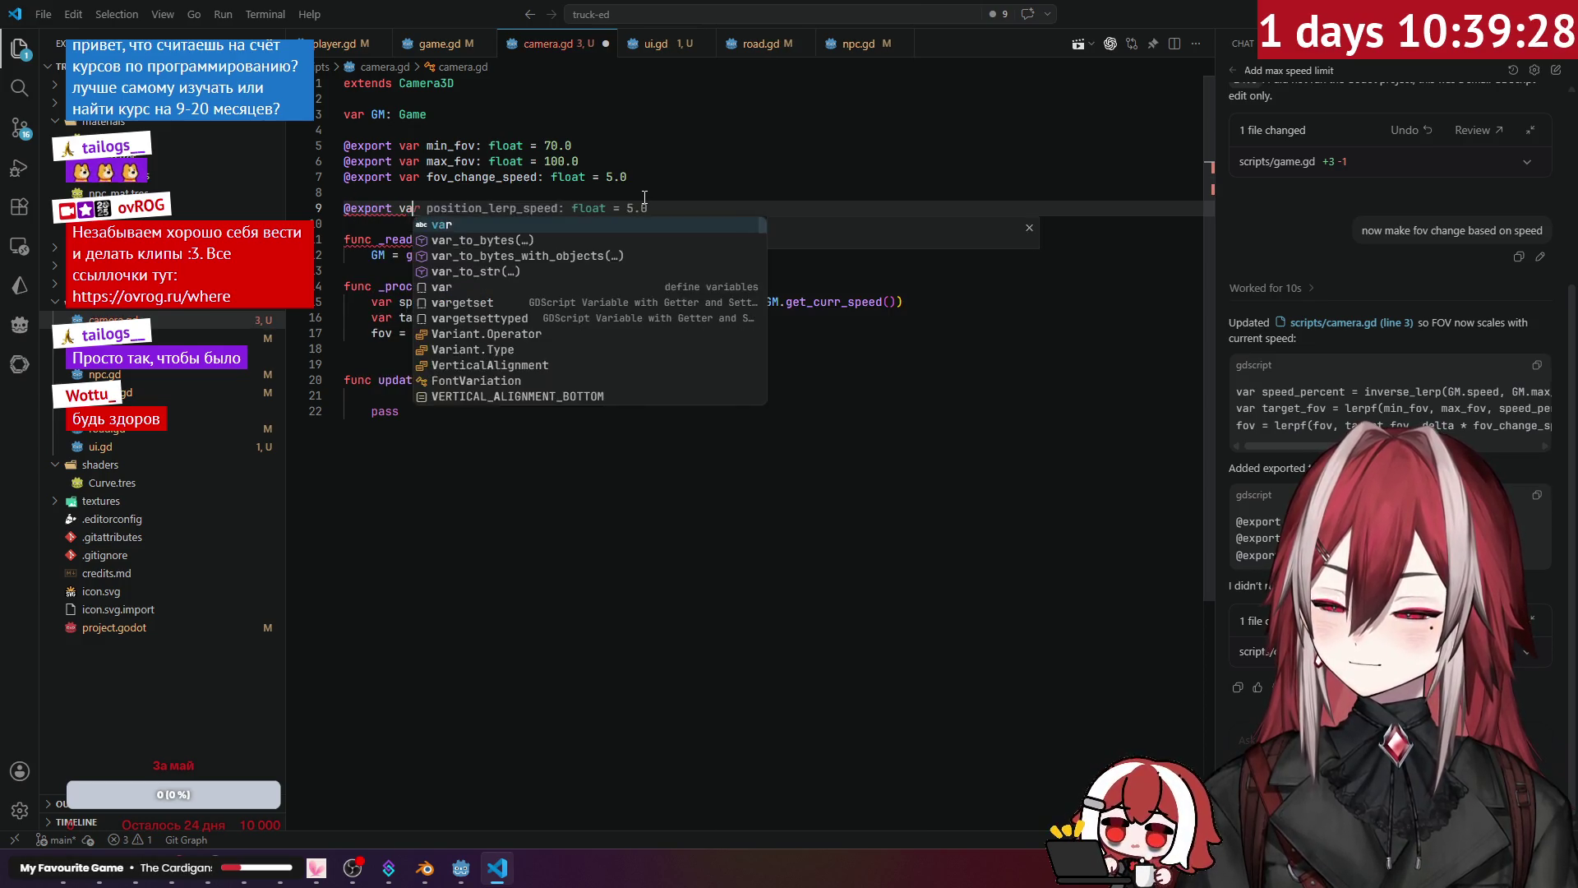
pyautogui.write('r pla')
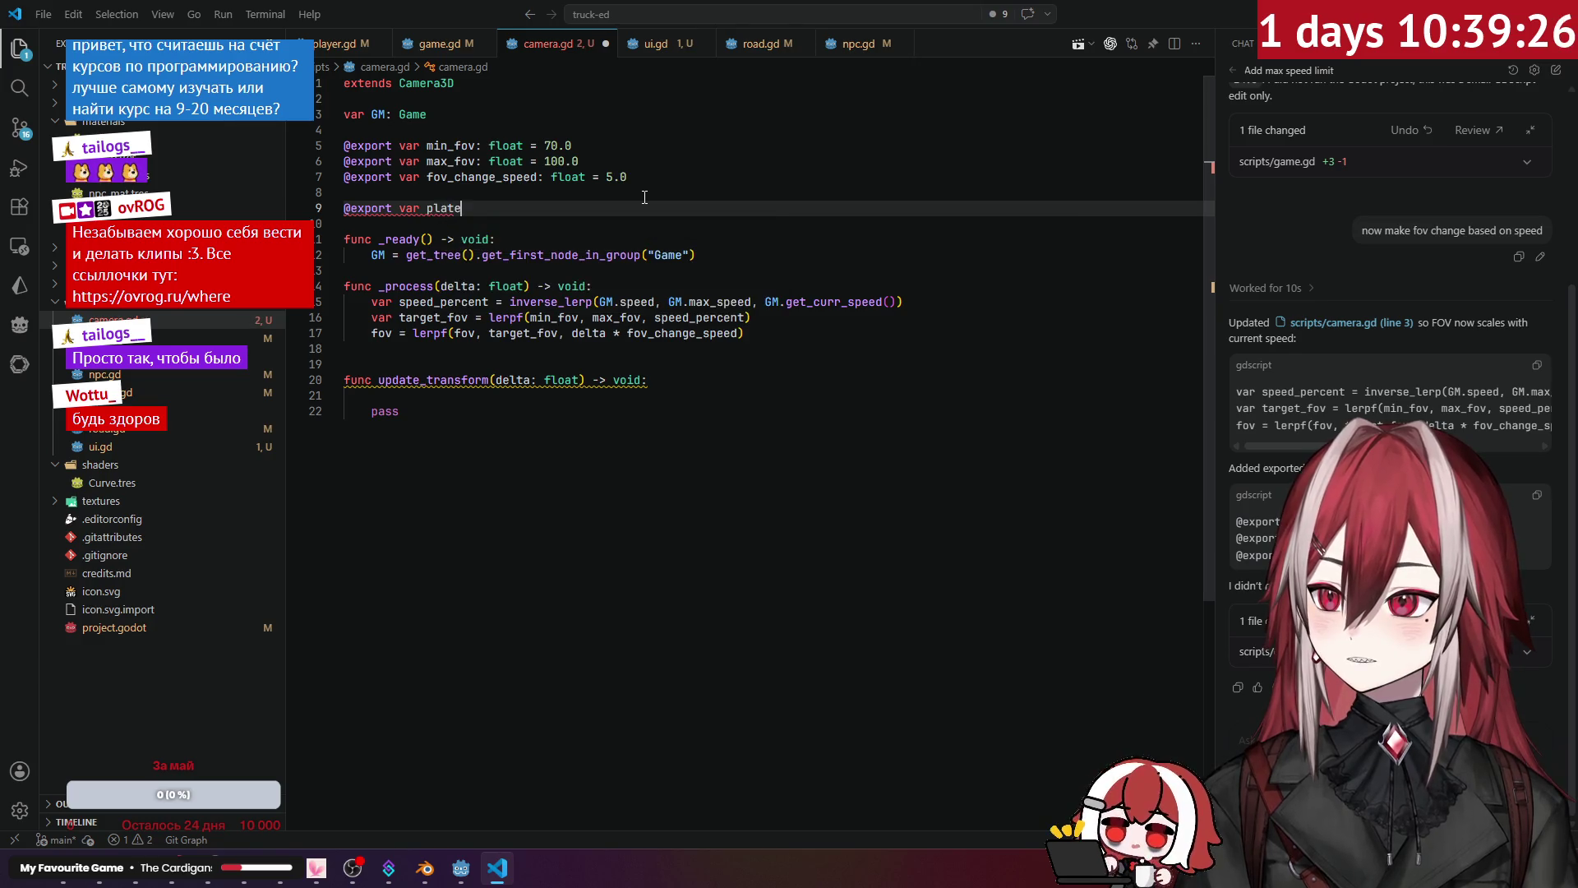
pyautogui.write('yer')
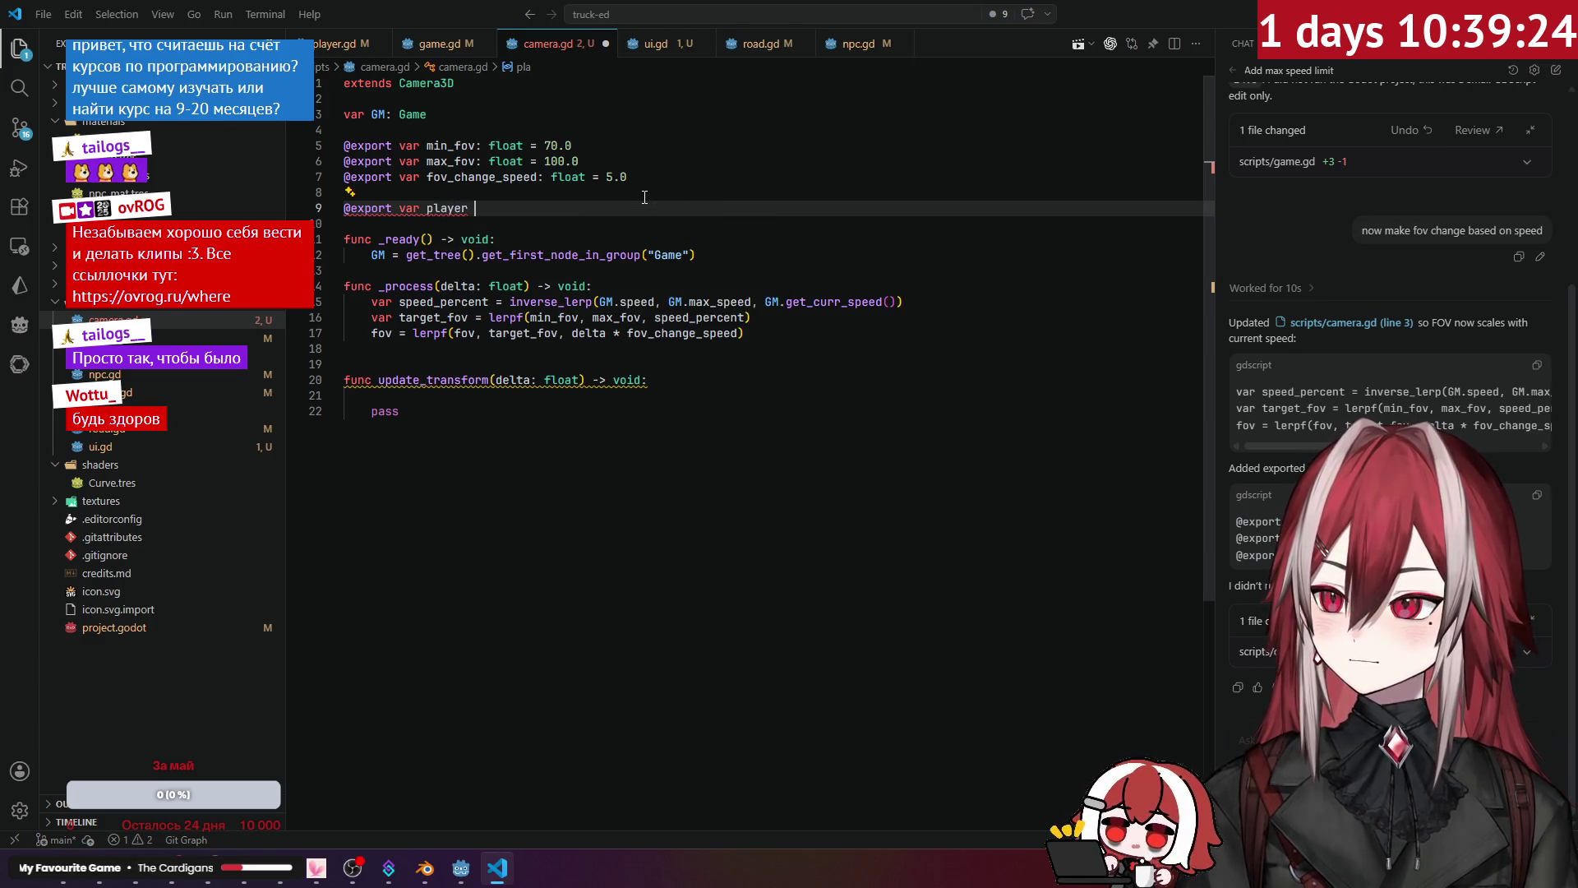
pyautogui.write(': Node3D')
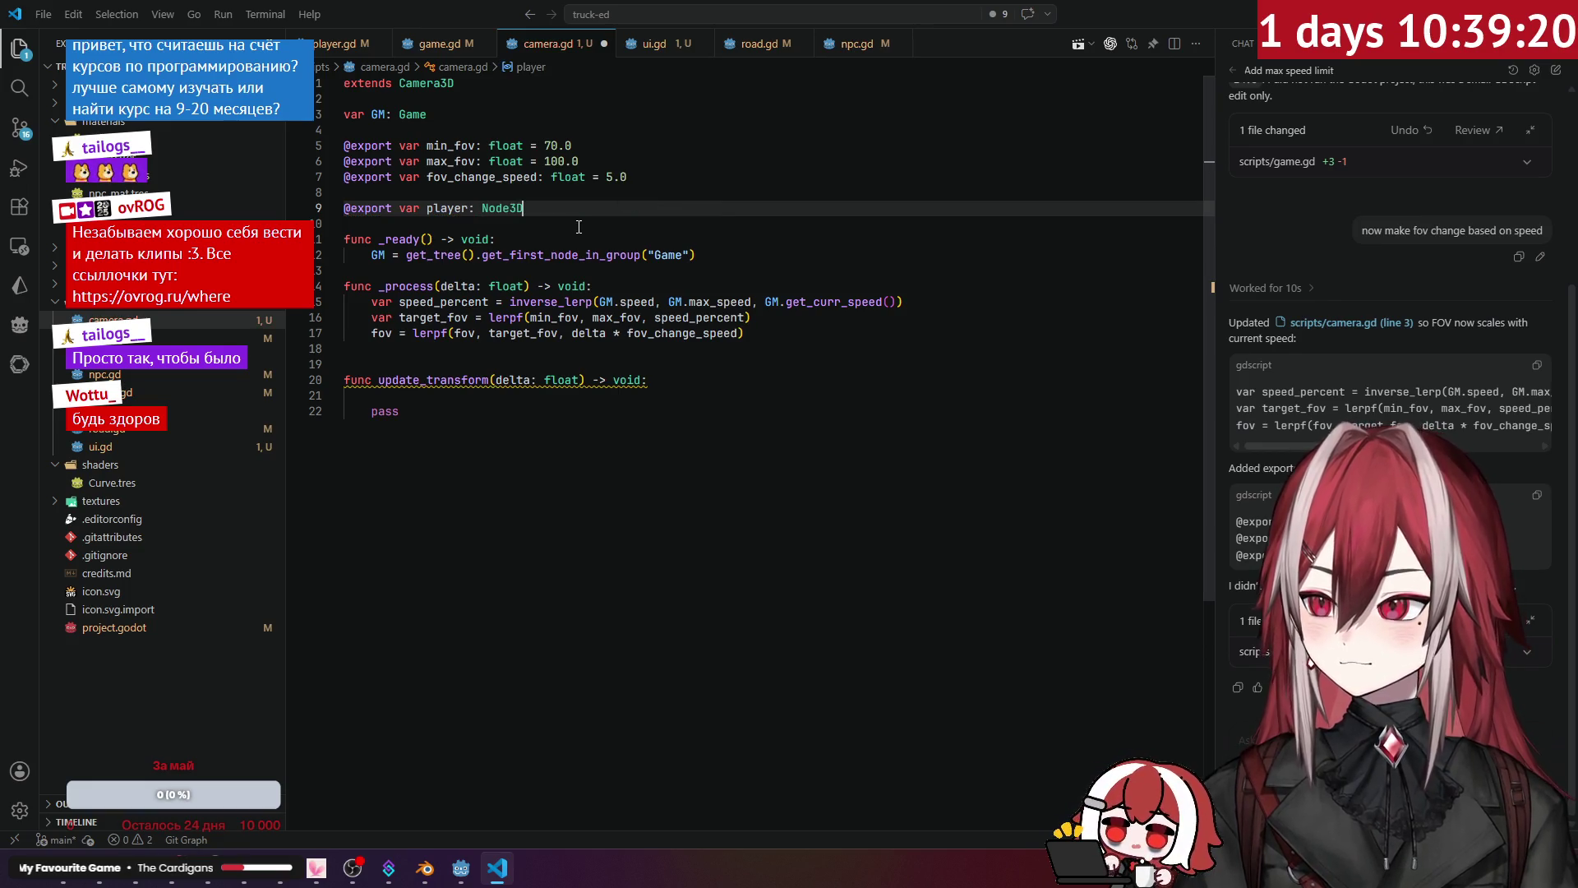
# Step: Start update_transform with 'var target_transform = player.global_transform' above pass
pyautogui.doubleClick(452, 207)
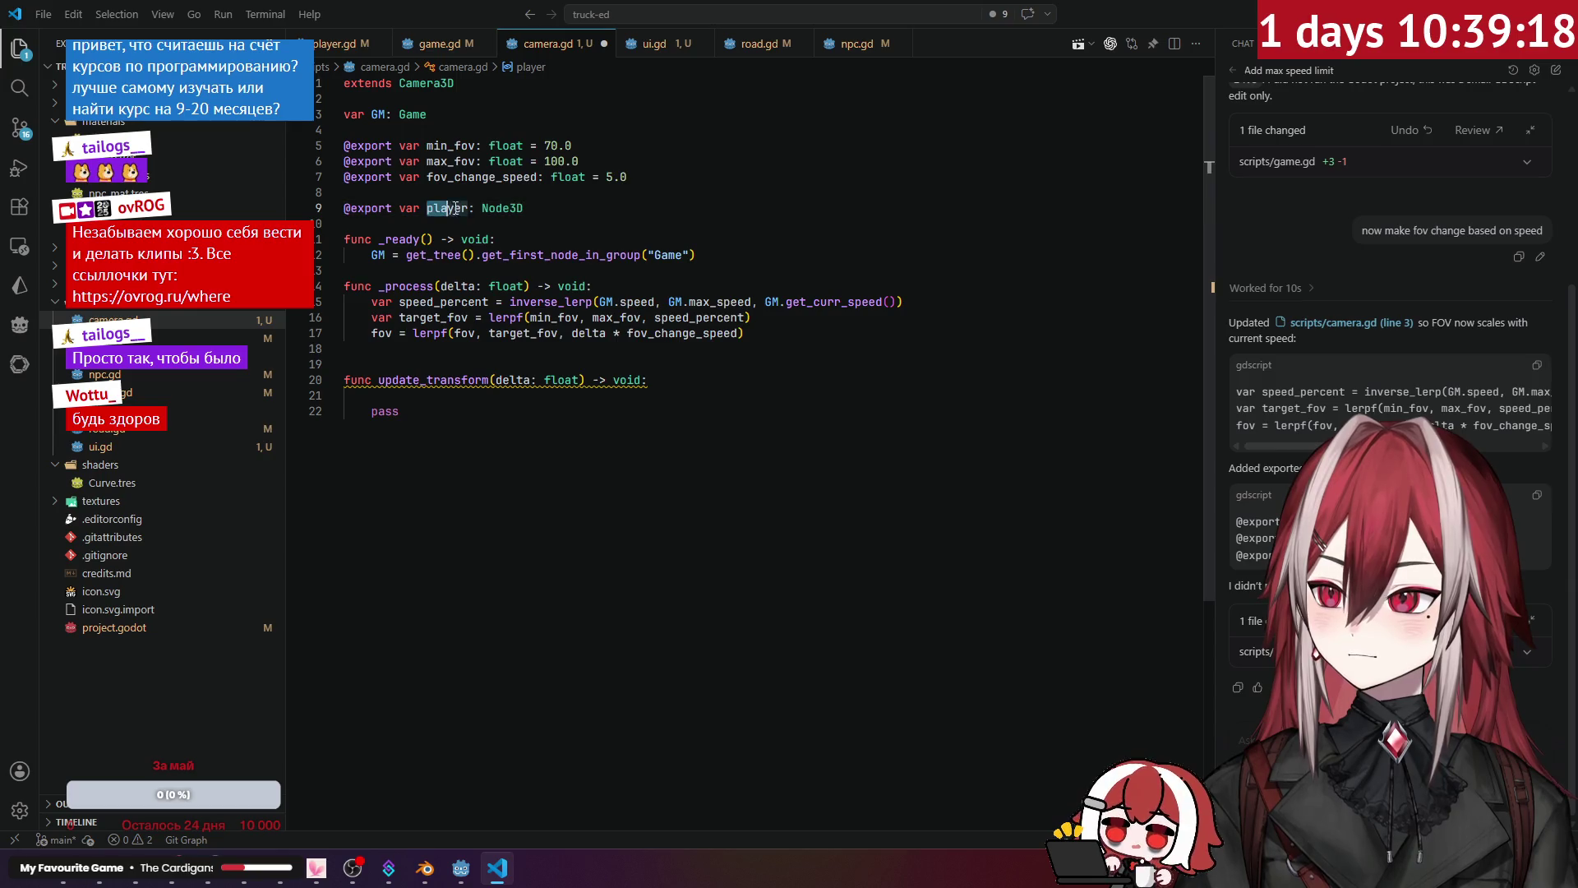
pyautogui.click(514, 403)
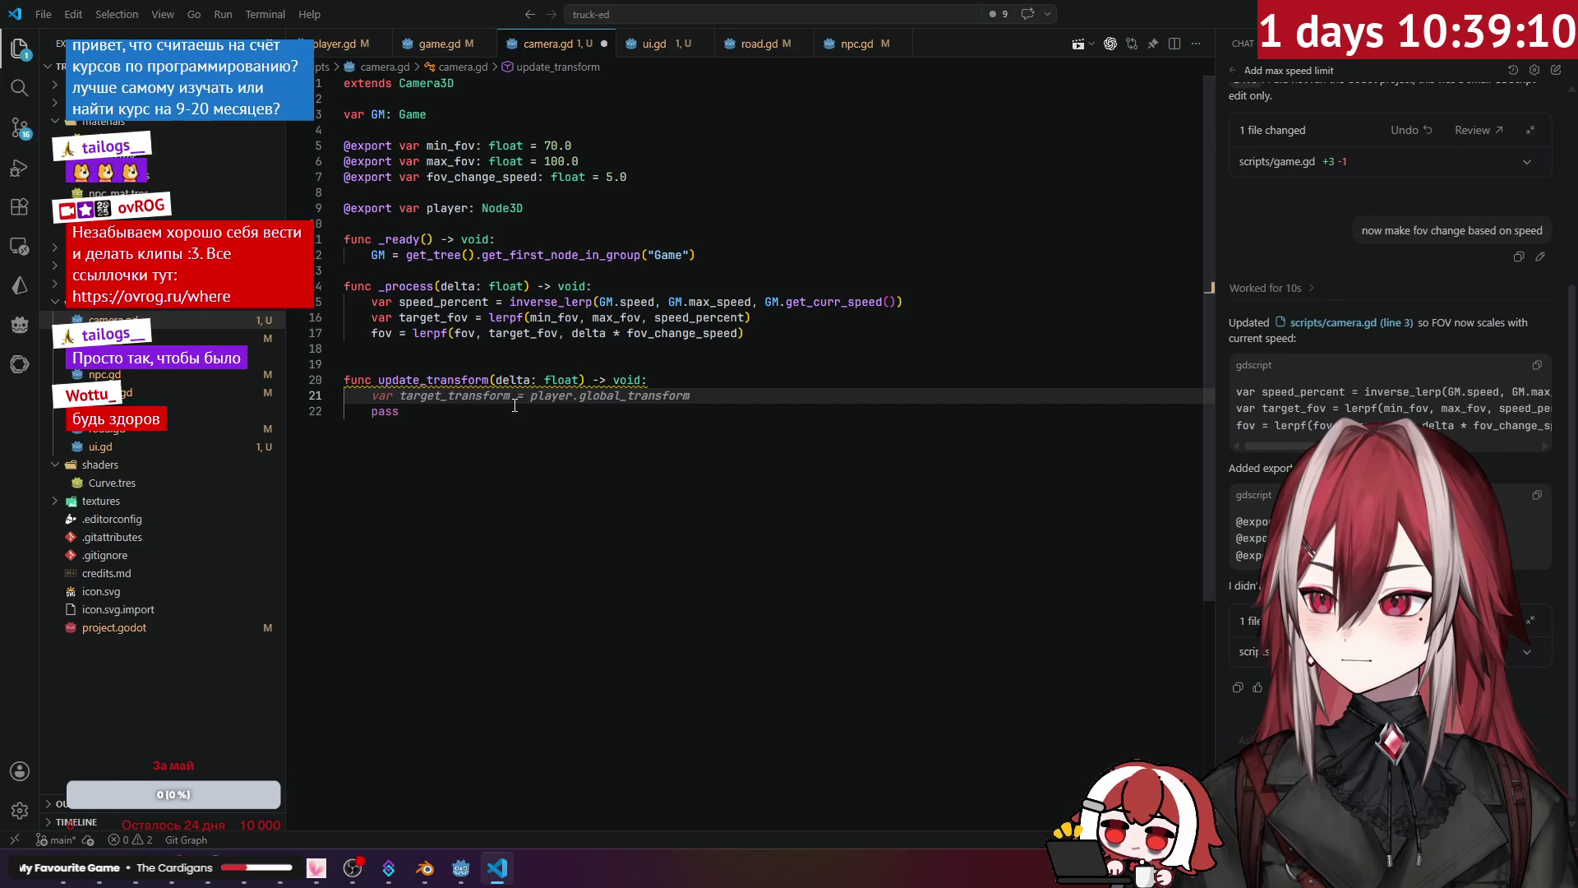
pyautogui.press('Tab')
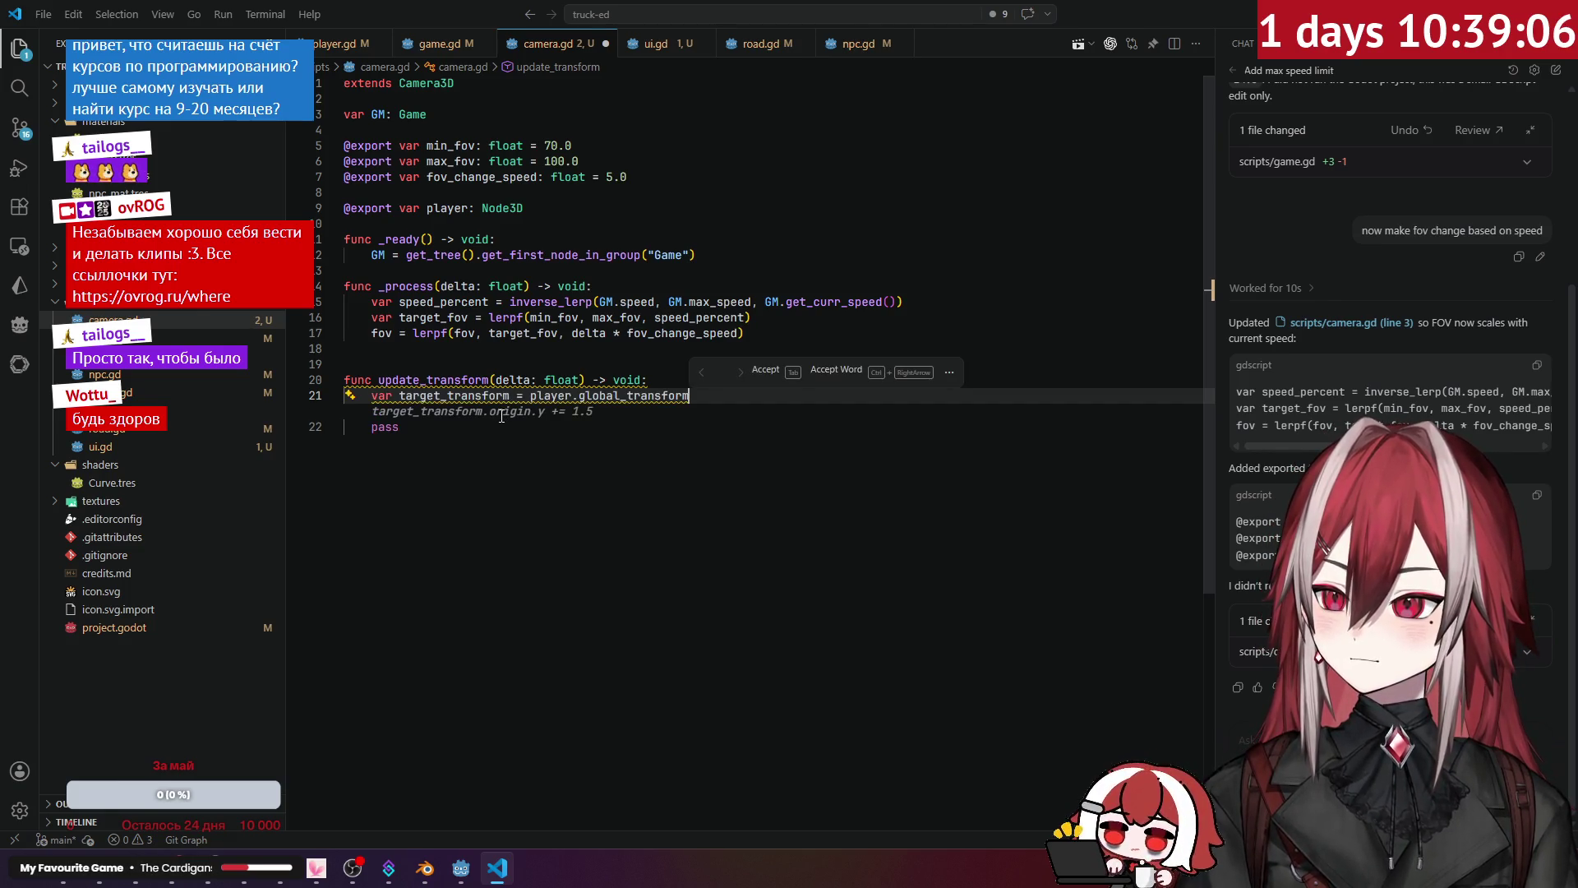
pyautogui.click(494, 395)
pyautogui.click(616, 395)
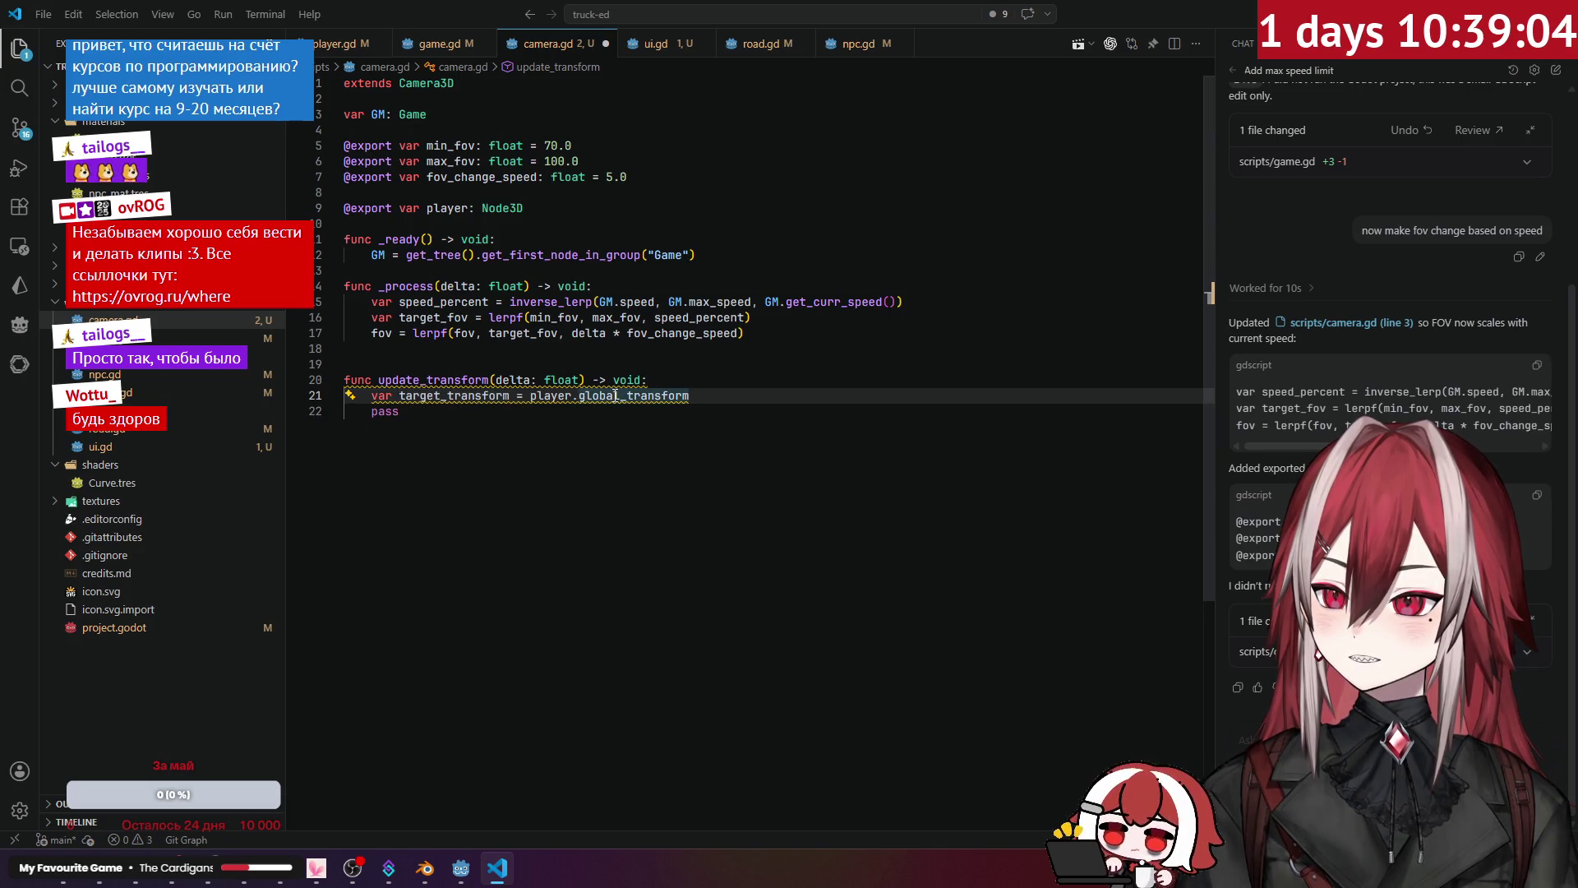
pyautogui.press('Return')
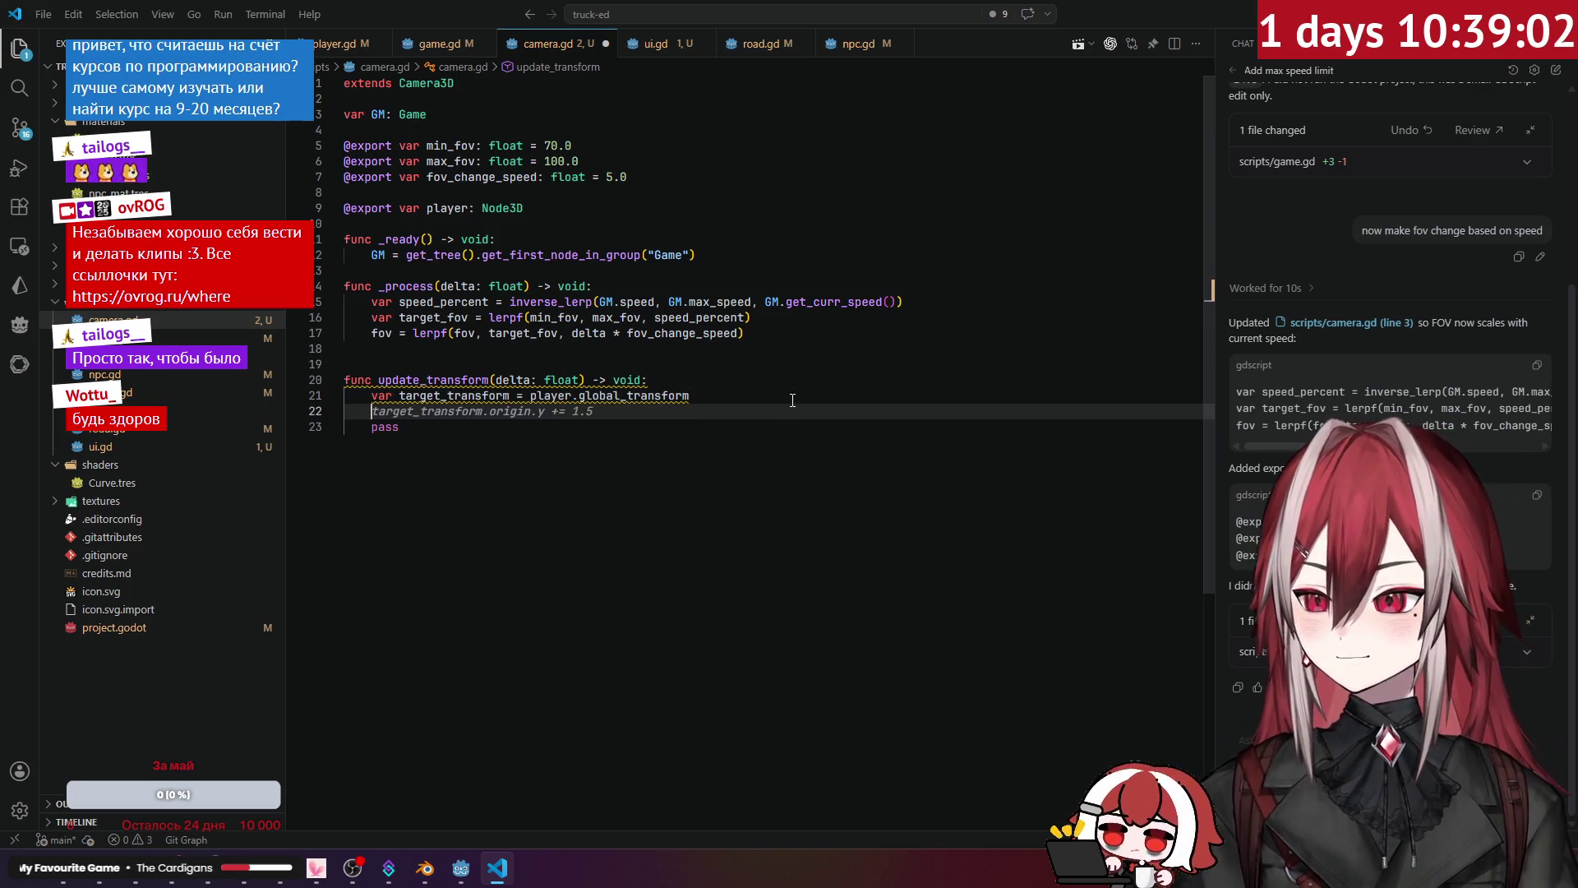
# Step: Compare the script against the truck in Godot's 3D scene view, switching back and forth
pyautogui.hotkey('alt', 'Tab')
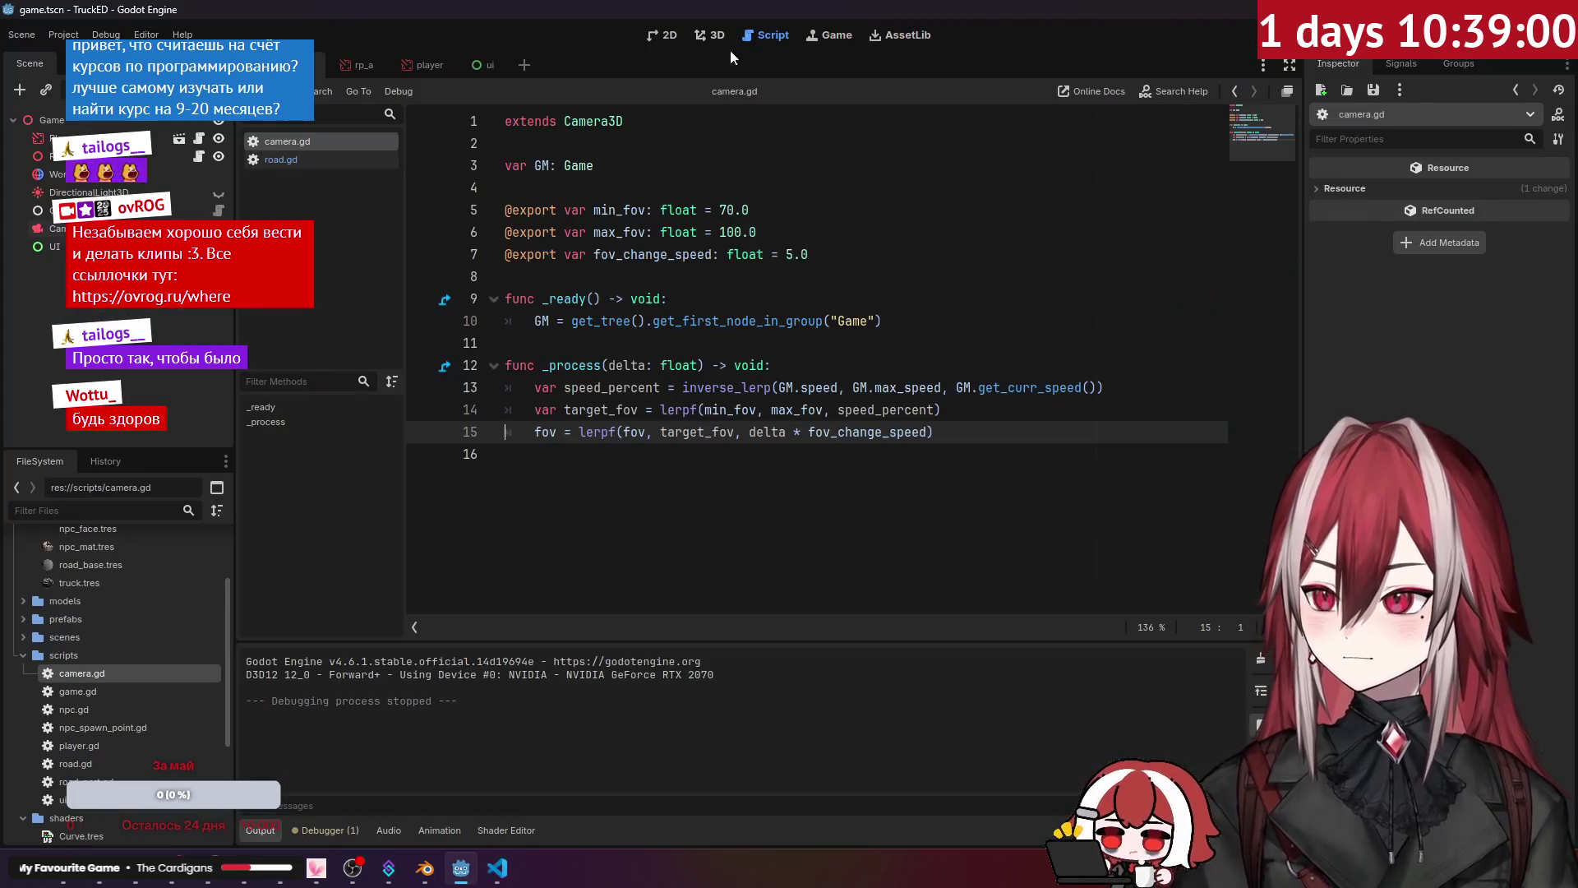
pyautogui.click(712, 38)
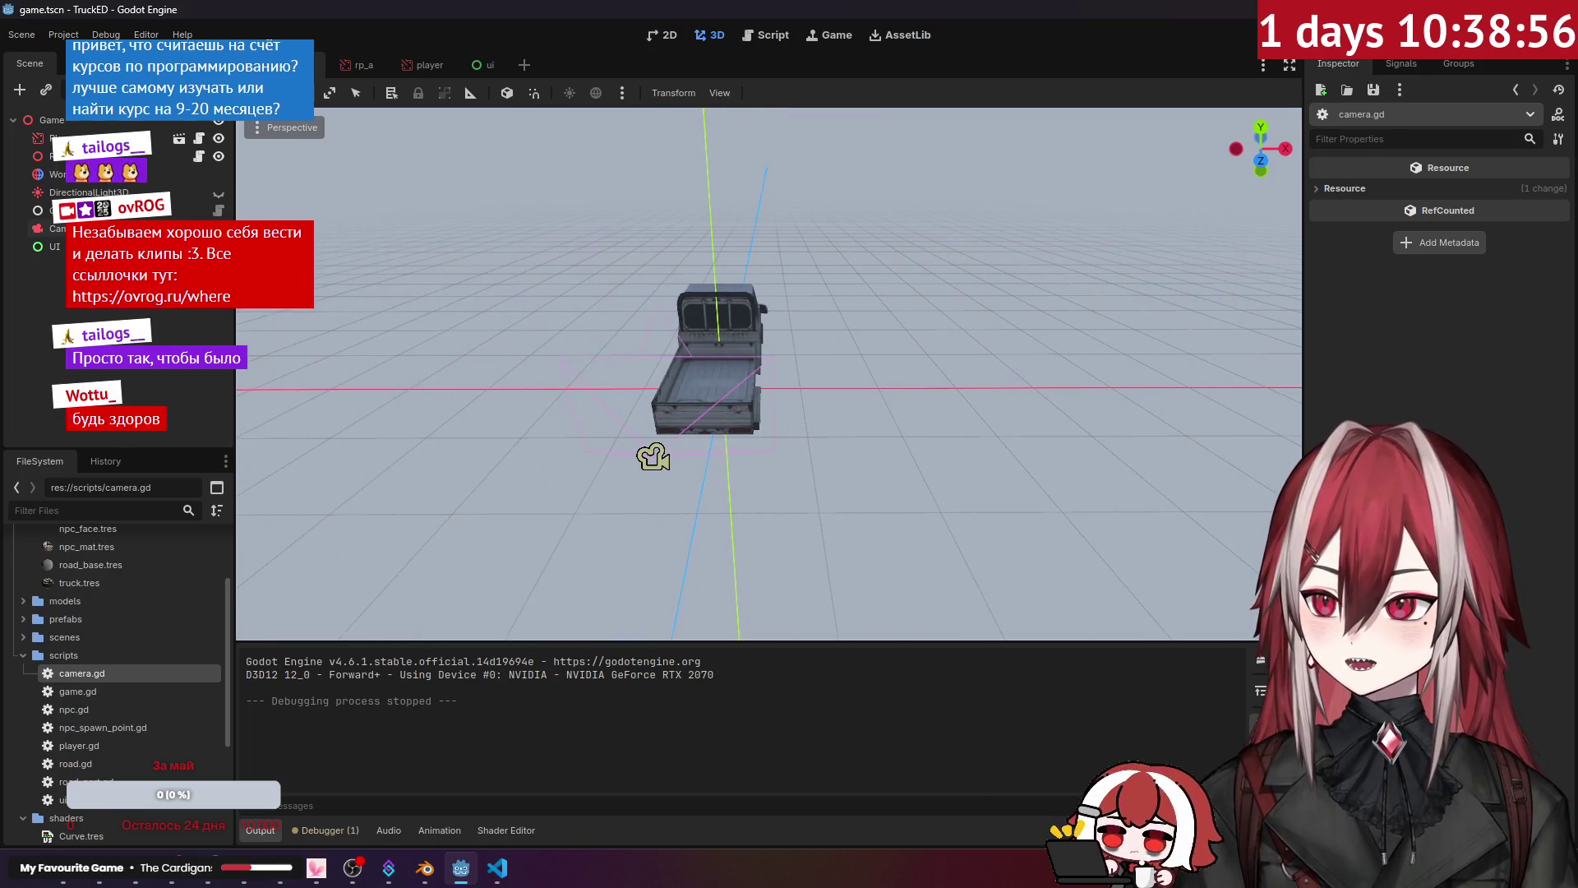
pyautogui.hotkey('alt', 'Tab')
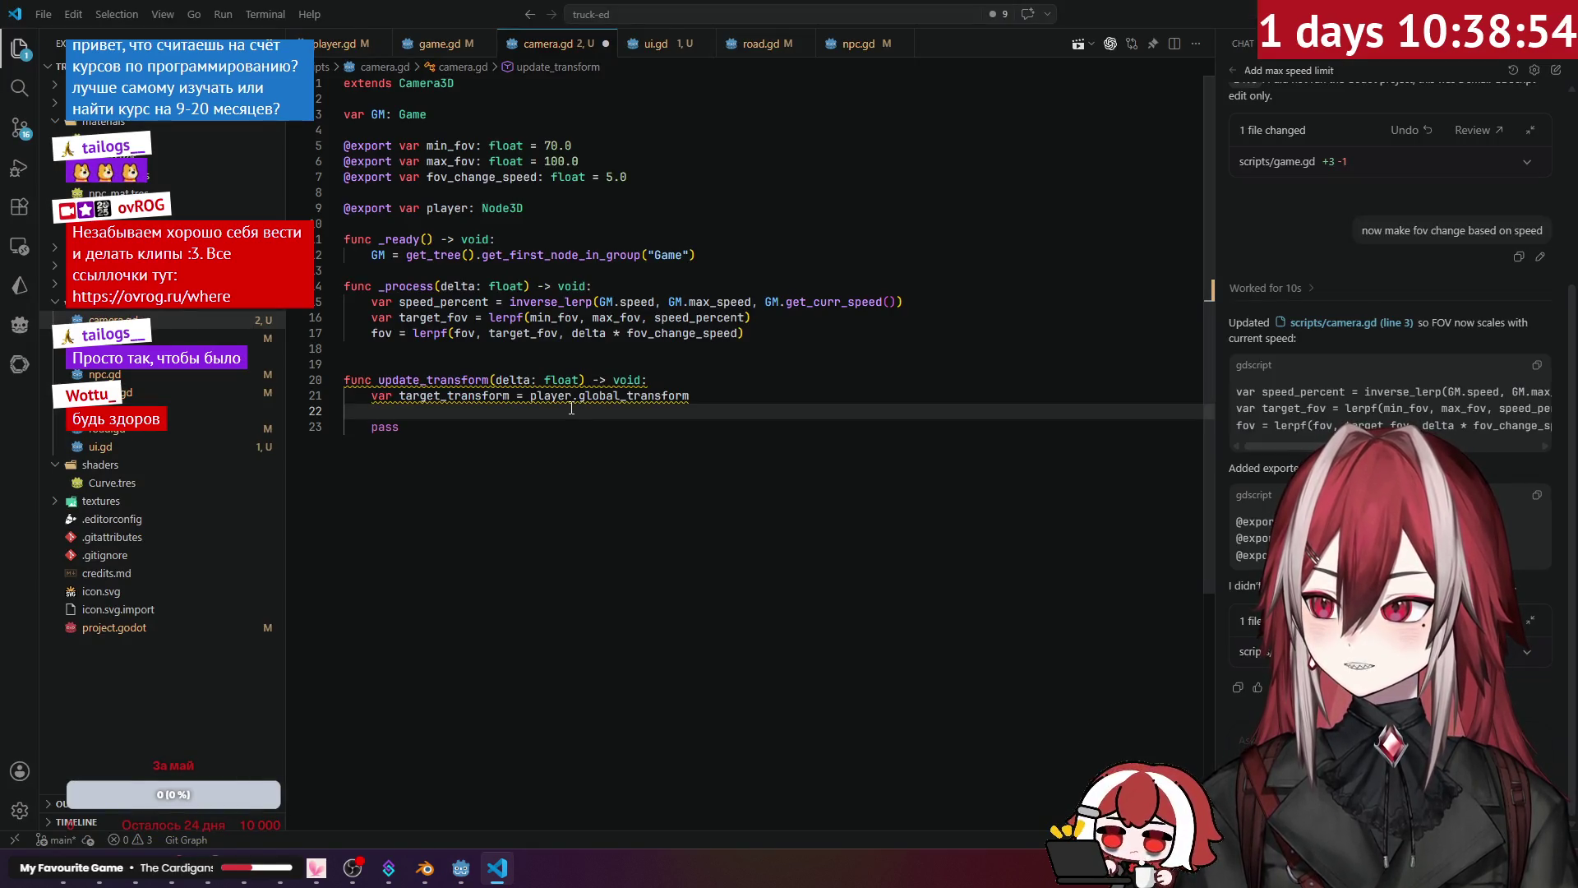
pyautogui.hotkey('alt', 'Tab')
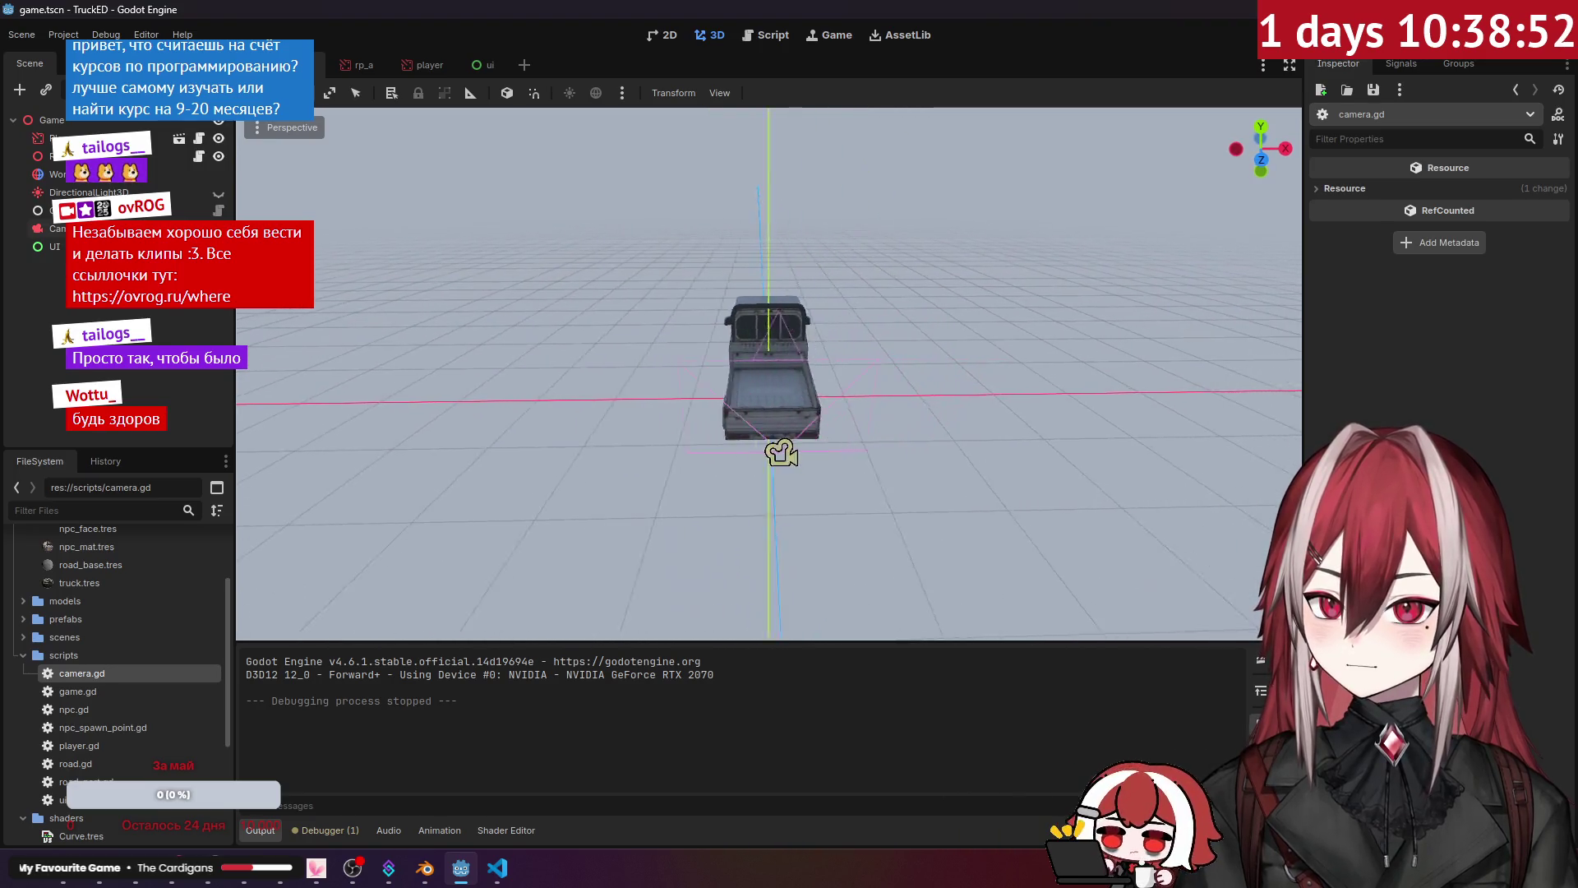
pyautogui.hotkey('alt', 'Tab')
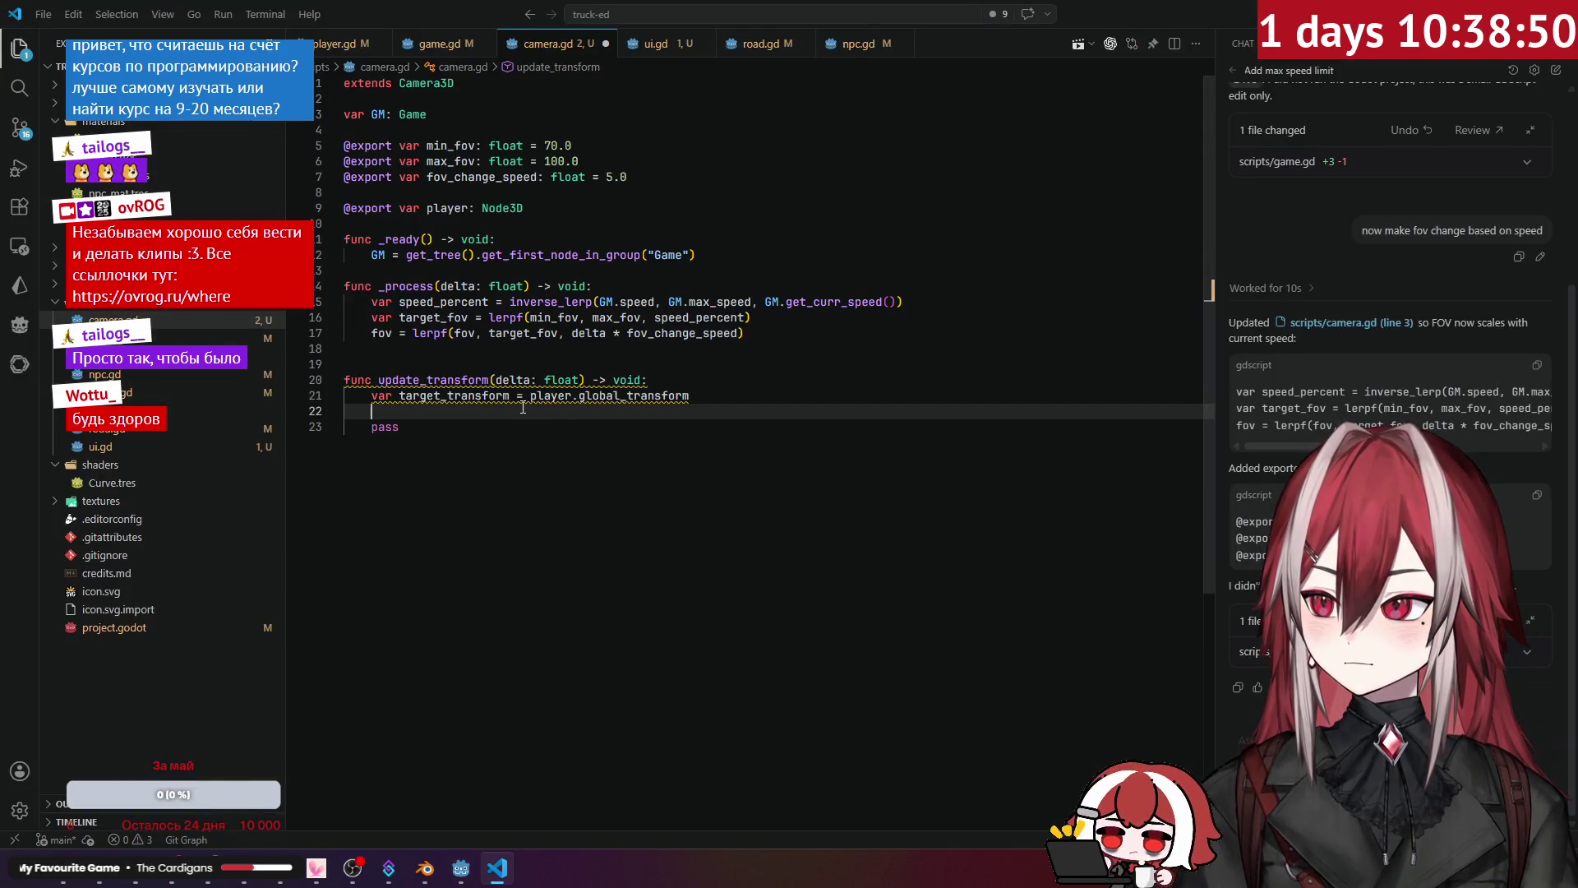
# Step: On line 22, write 'target_transform.origin.x *= -1' to mirror the x position
pyautogui.write('t')
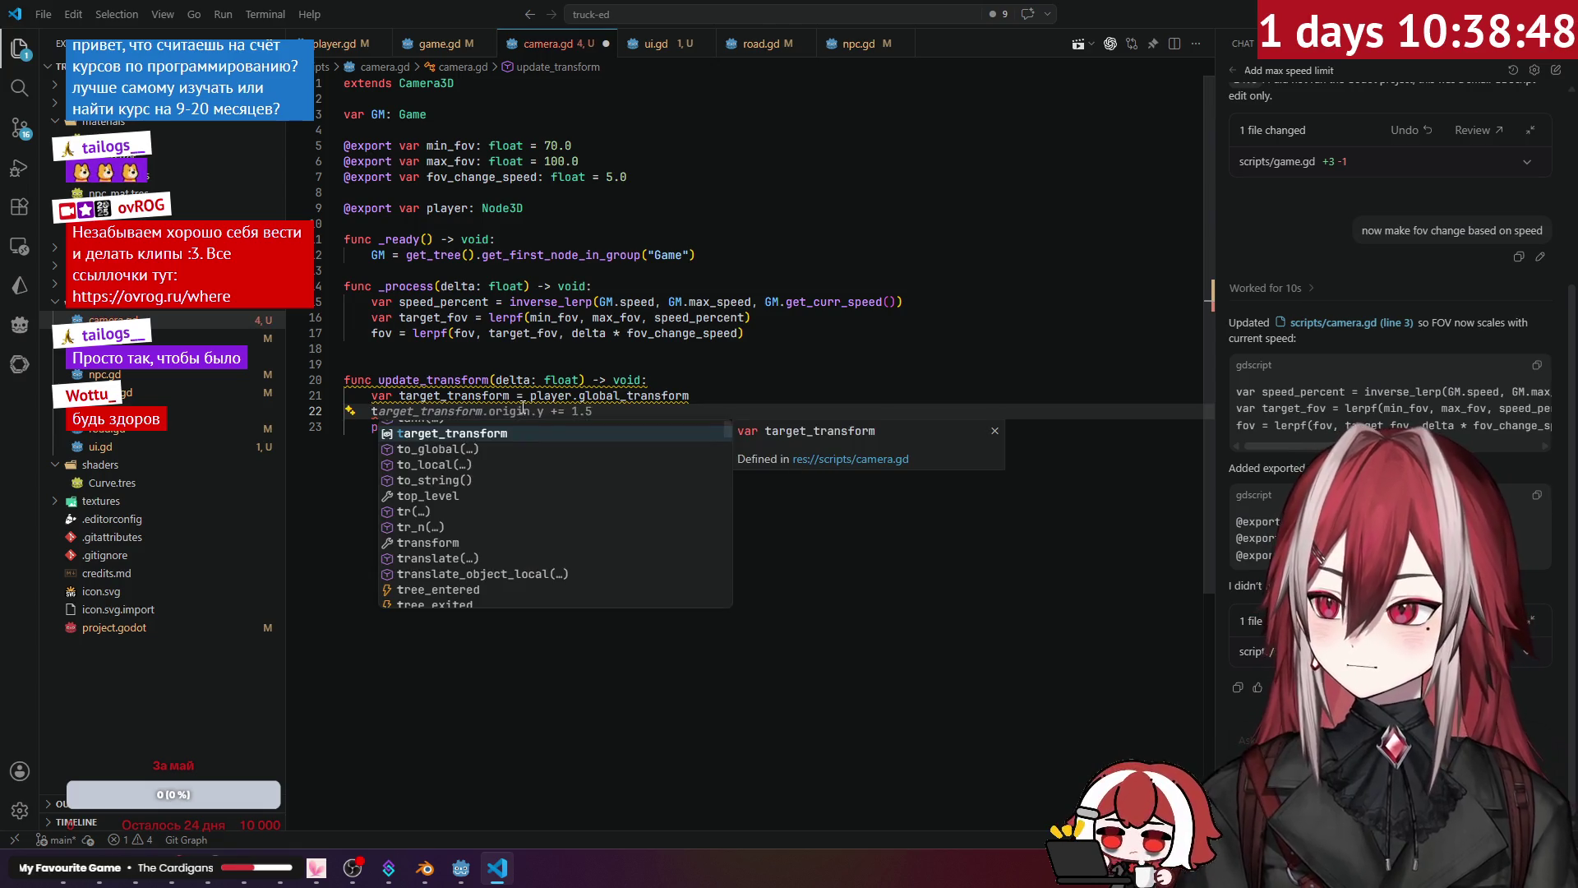
pyautogui.press('Return')
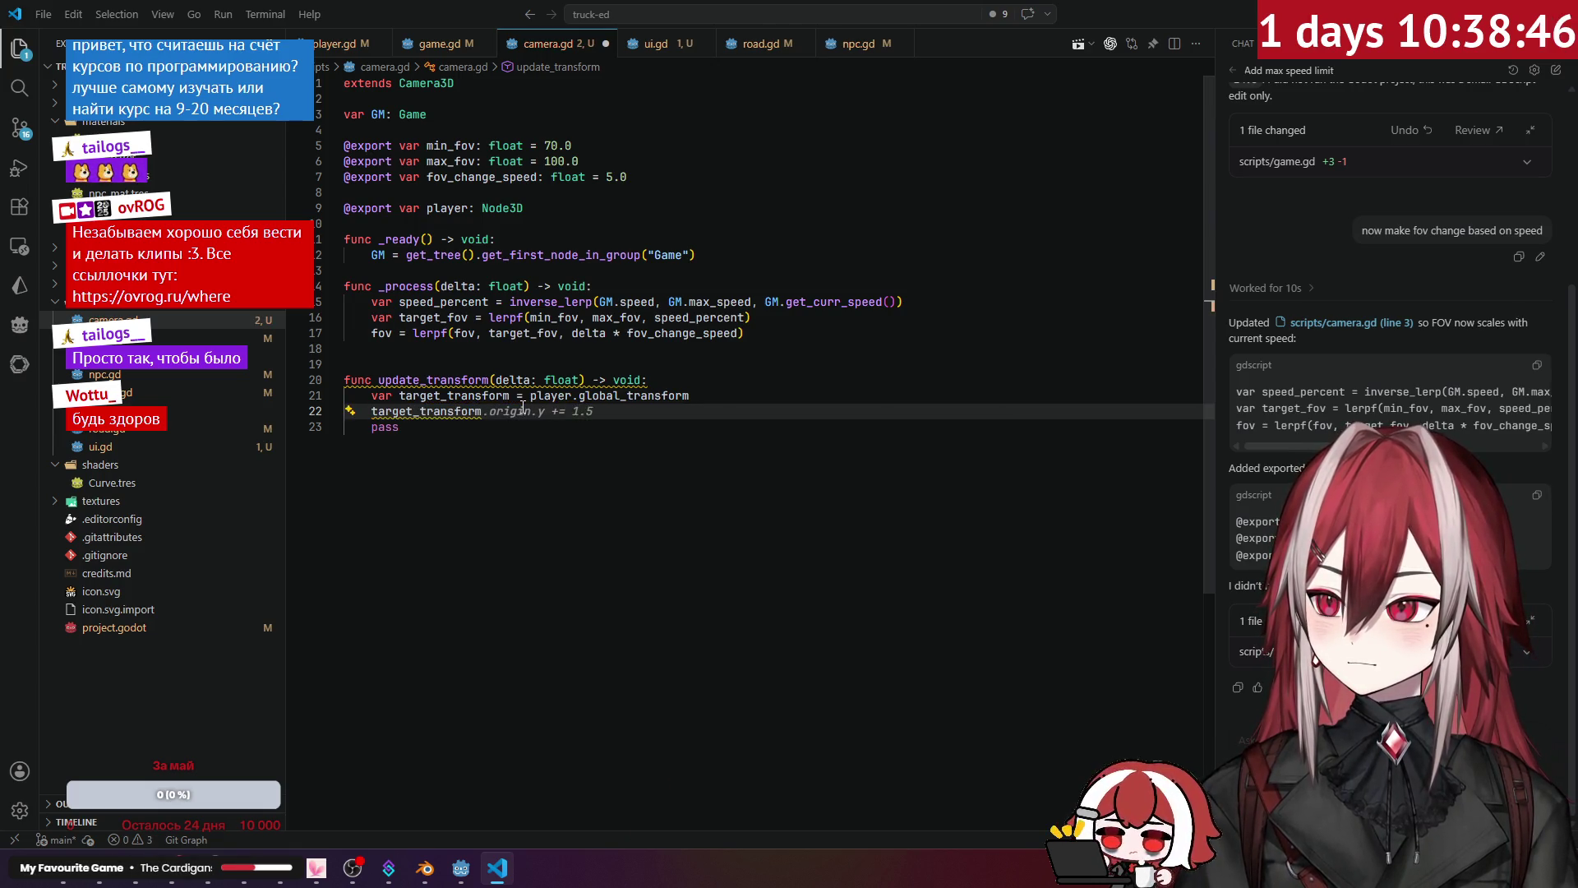
pyautogui.write('.')
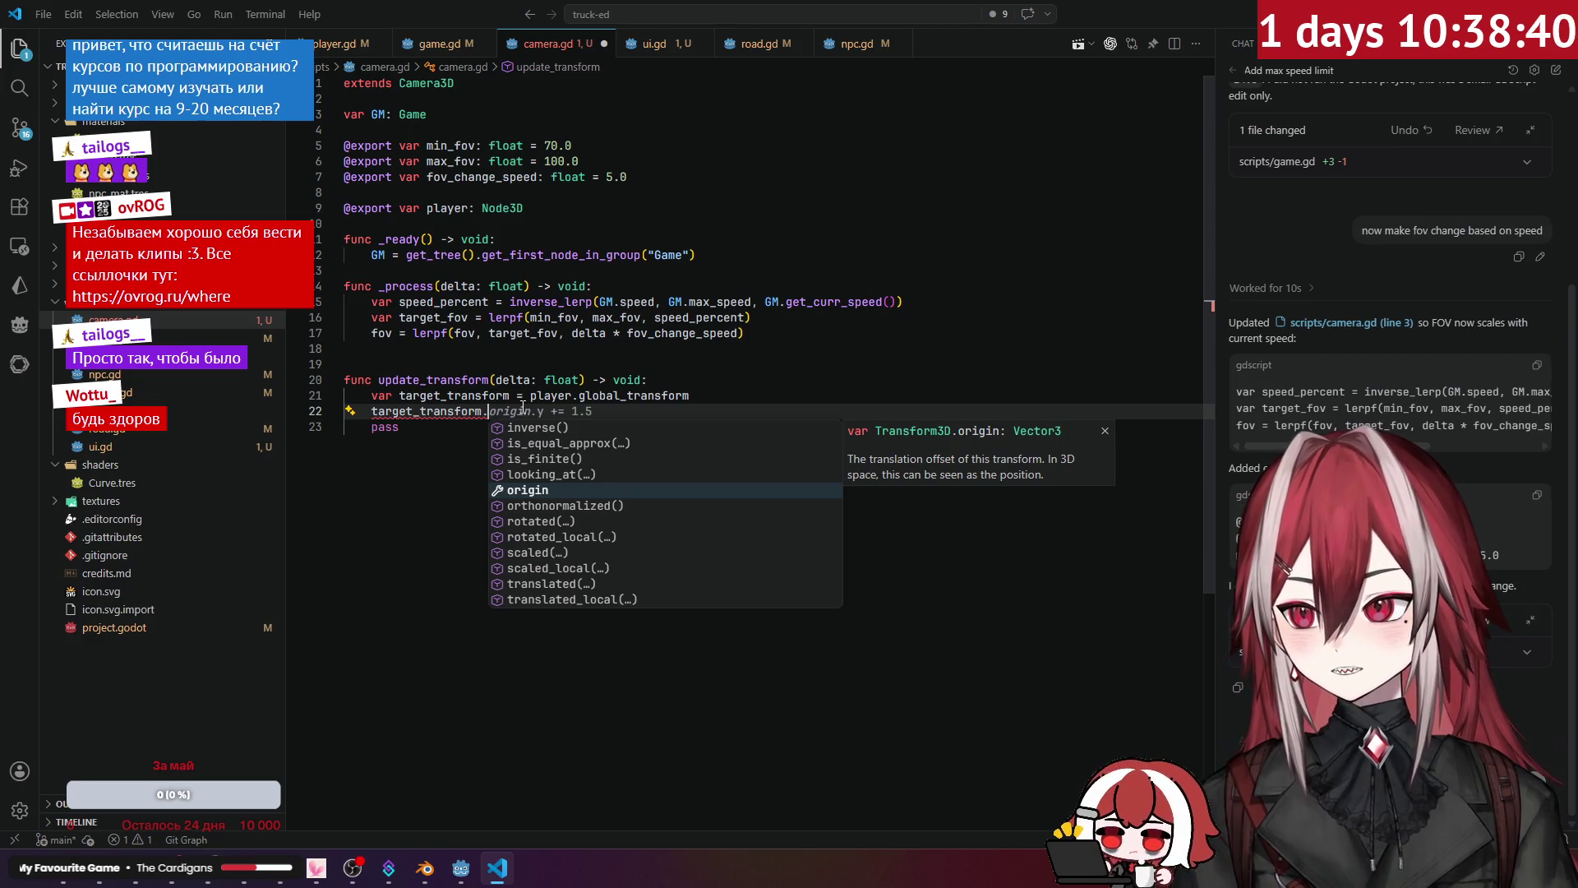
pyautogui.write('po')
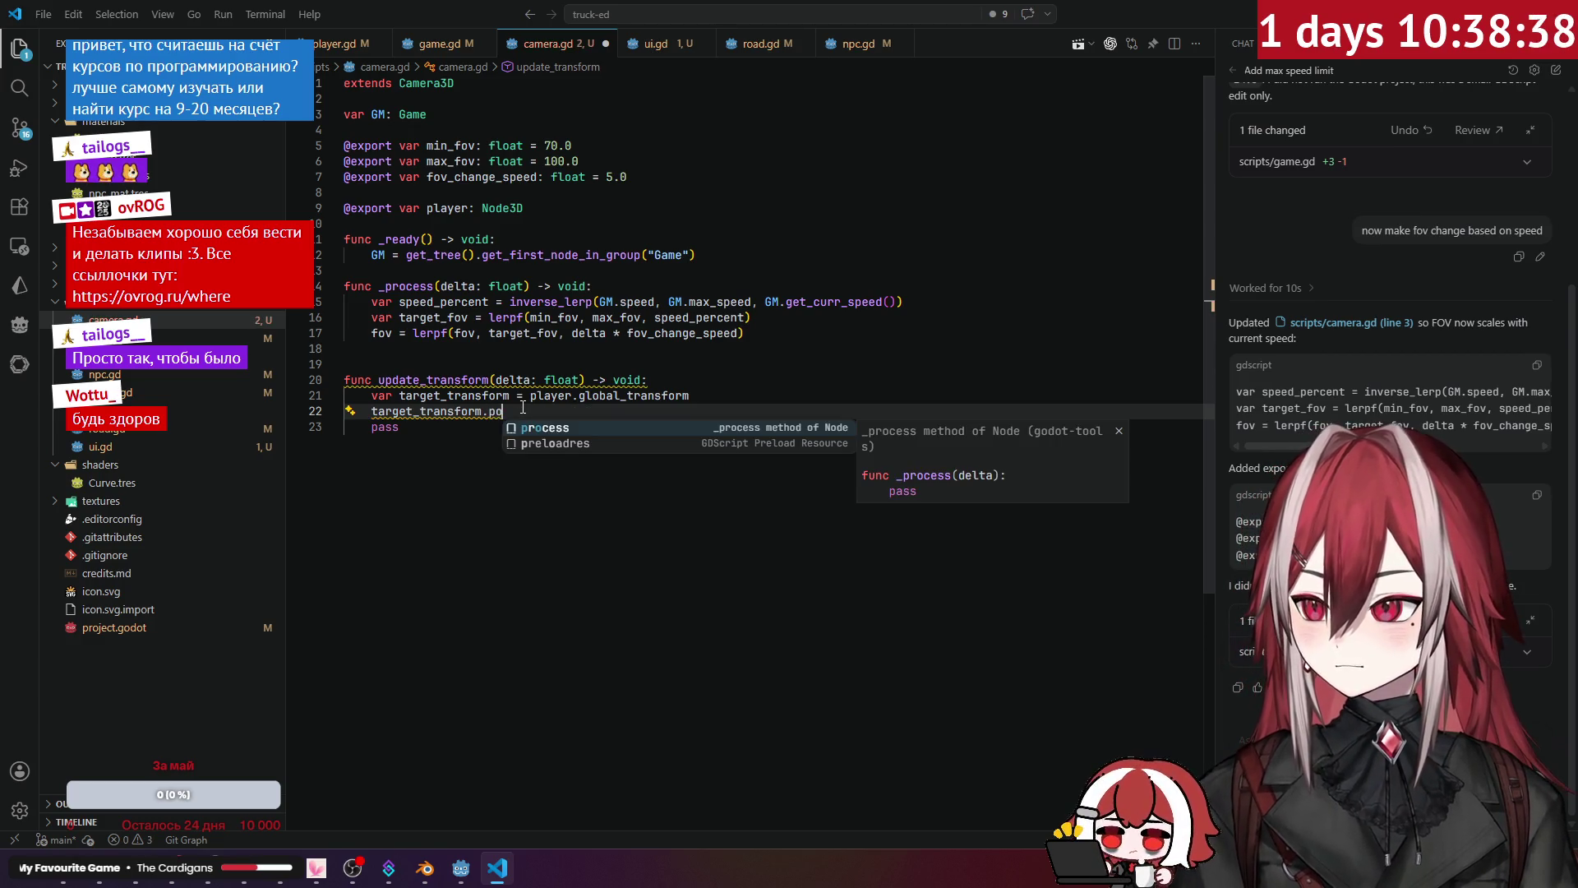
pyautogui.press('BackSpace')
pyautogui.press('Escape')
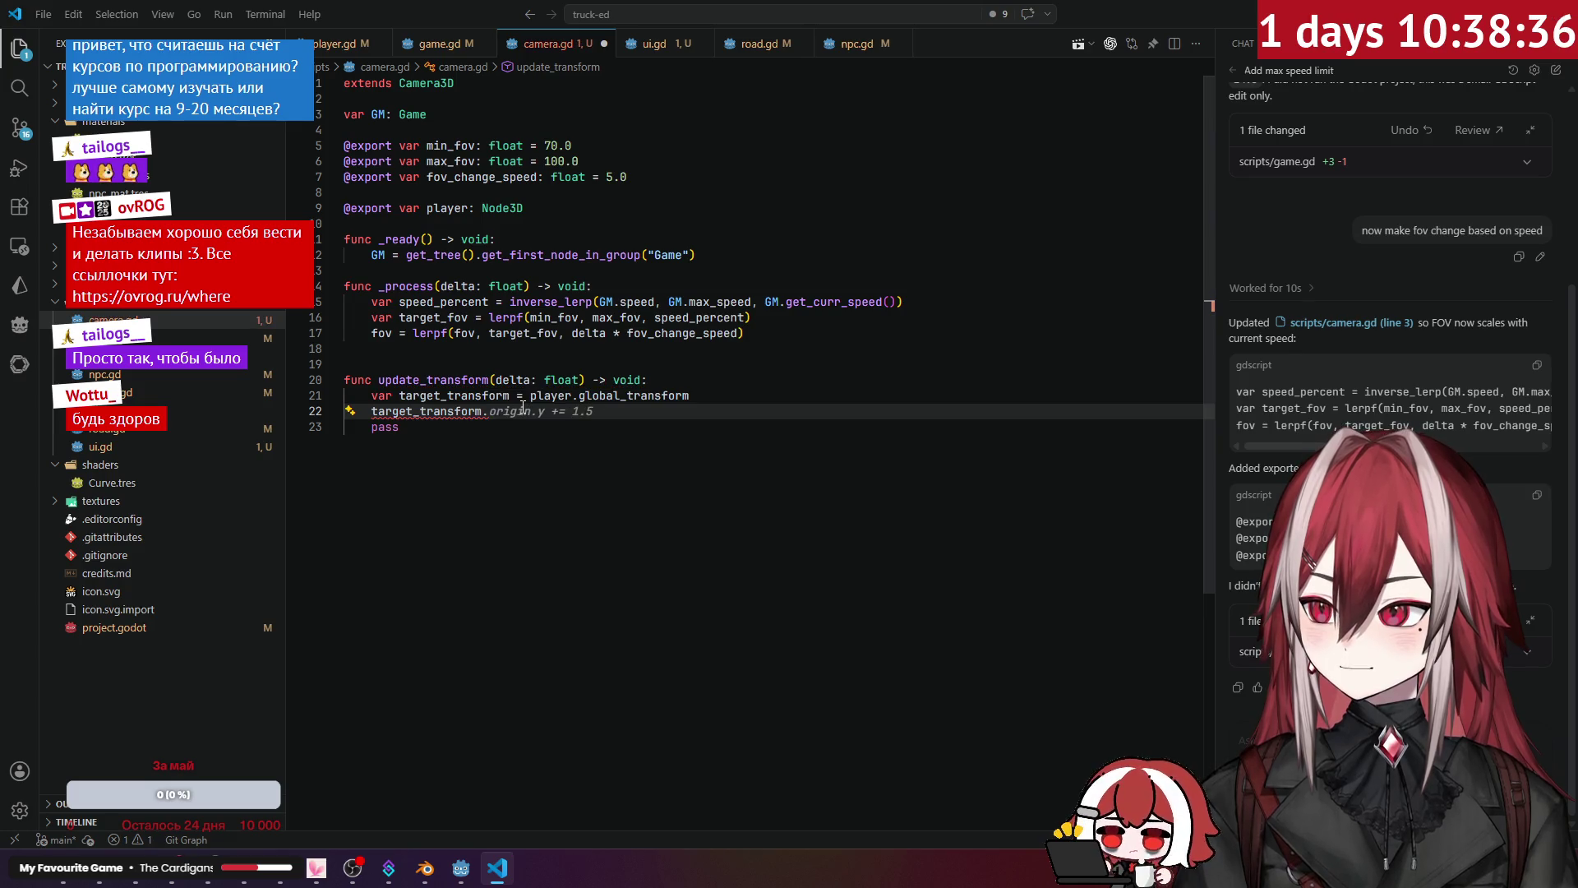
pyautogui.write('.')
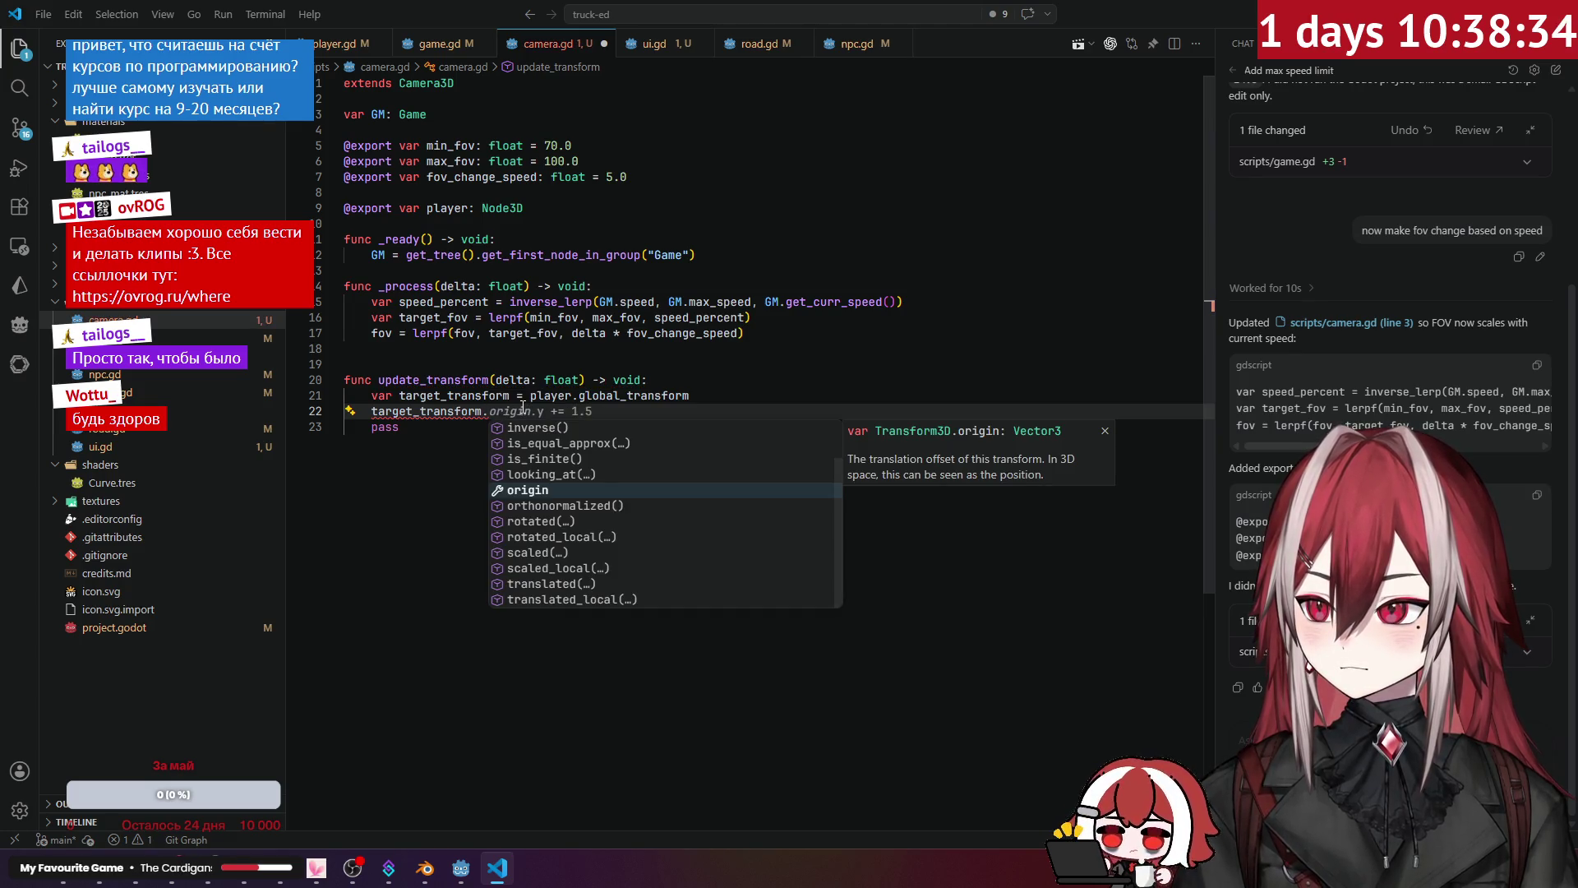
pyautogui.press('Up')
pyautogui.press('Up')
pyautogui.press('Up')
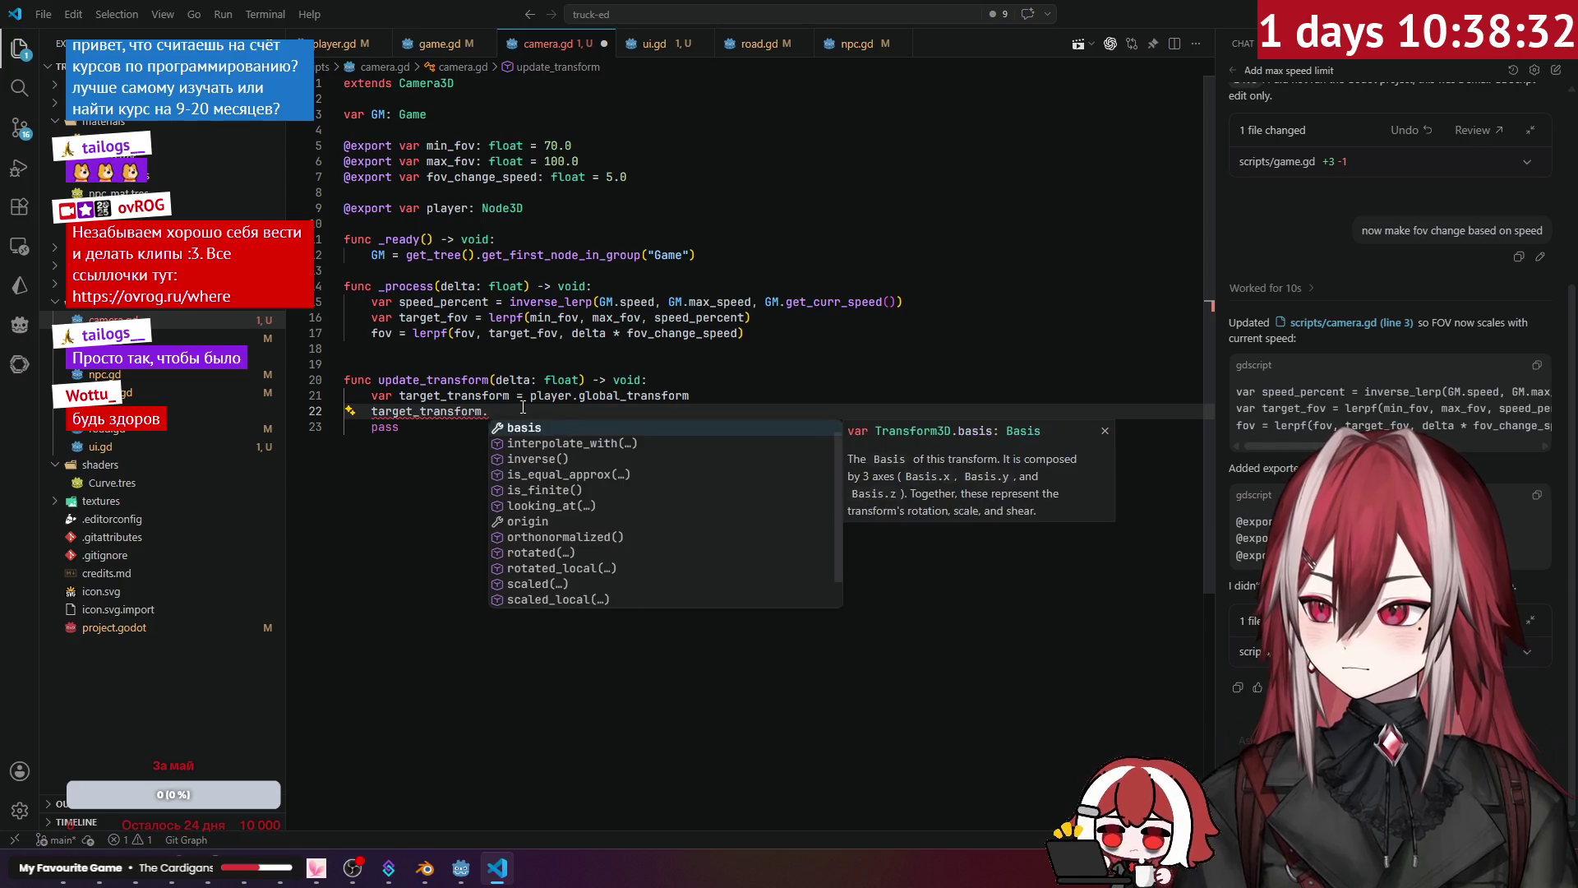
pyautogui.press('Down')
pyautogui.press('Down')
pyautogui.press('Down')
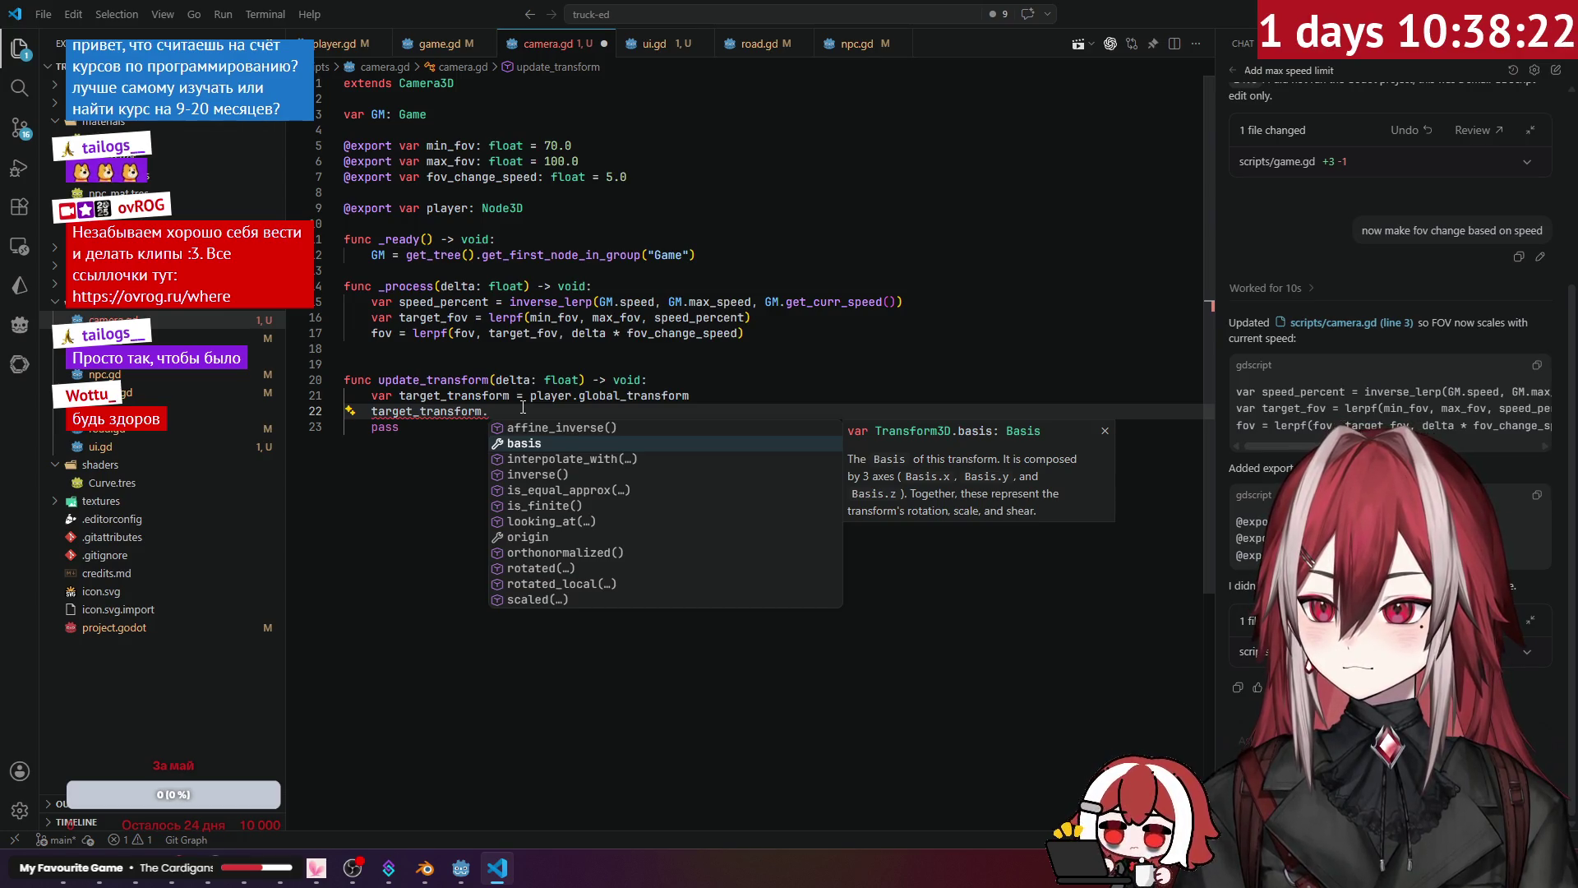
pyautogui.press('Down')
pyautogui.press('Down')
pyautogui.press('Down')
pyautogui.press('Down')
pyautogui.press('Down')
pyautogui.press('Down')
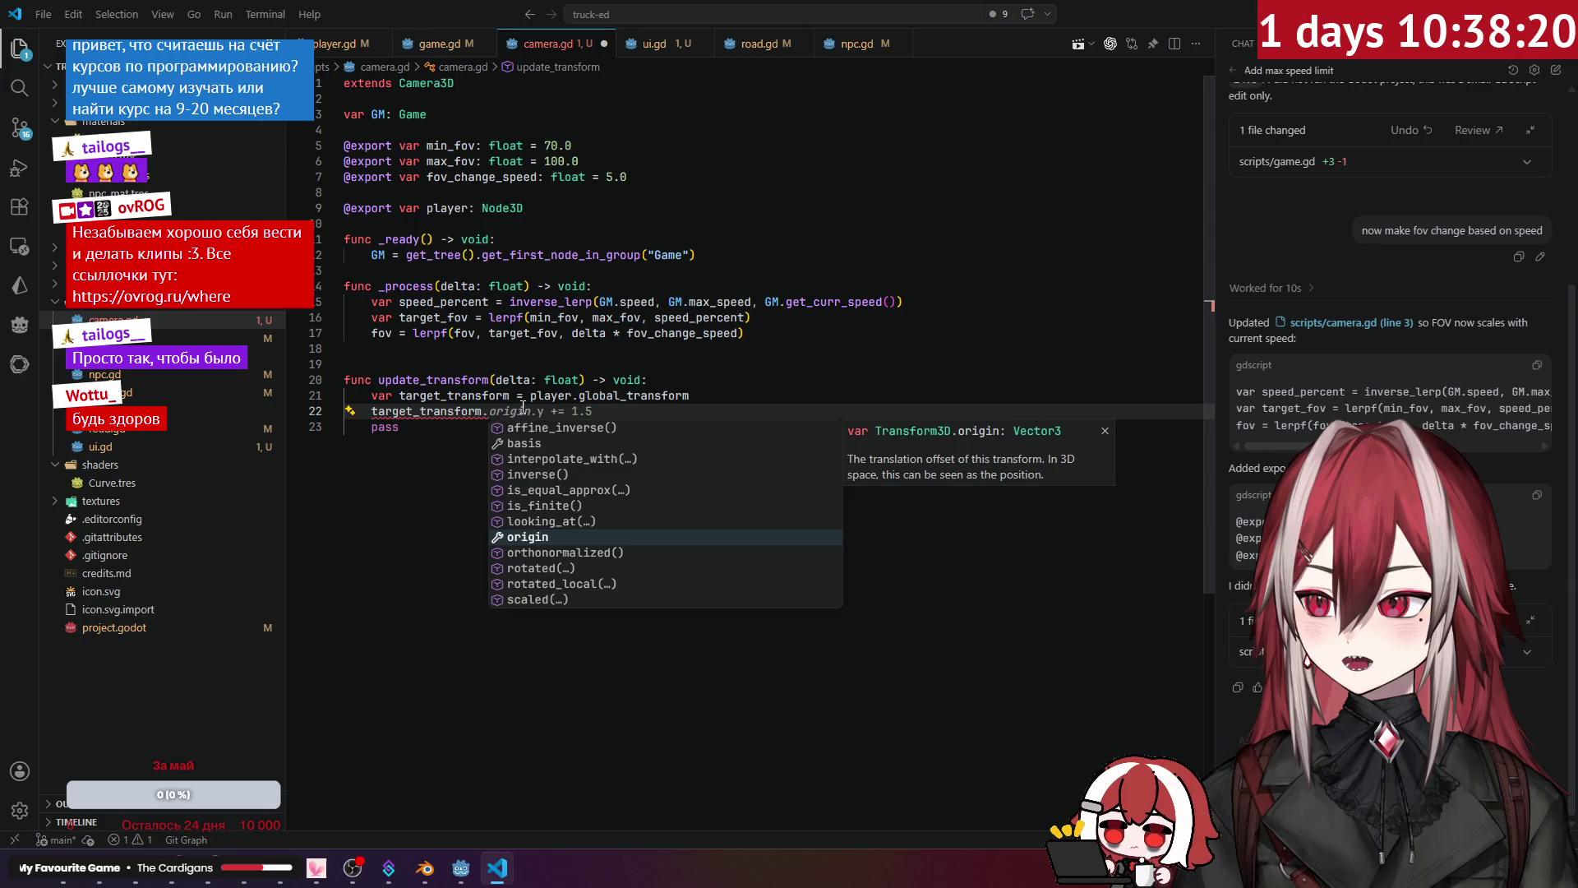
pyautogui.press('Return')
pyautogui.write('.')
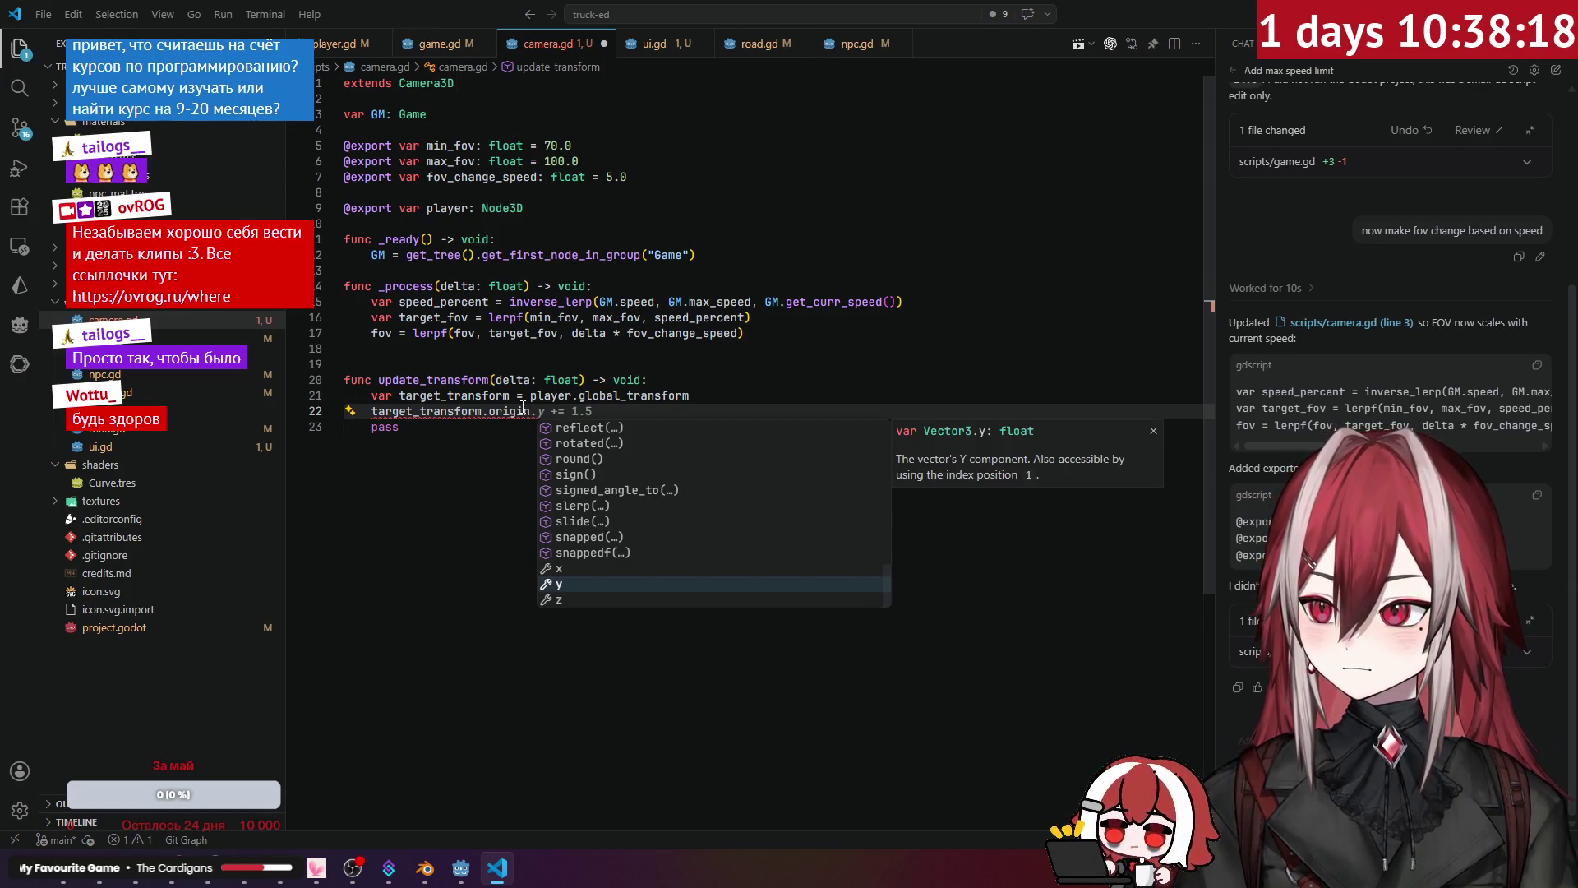
pyautogui.press('Up')
pyautogui.press('Escape')
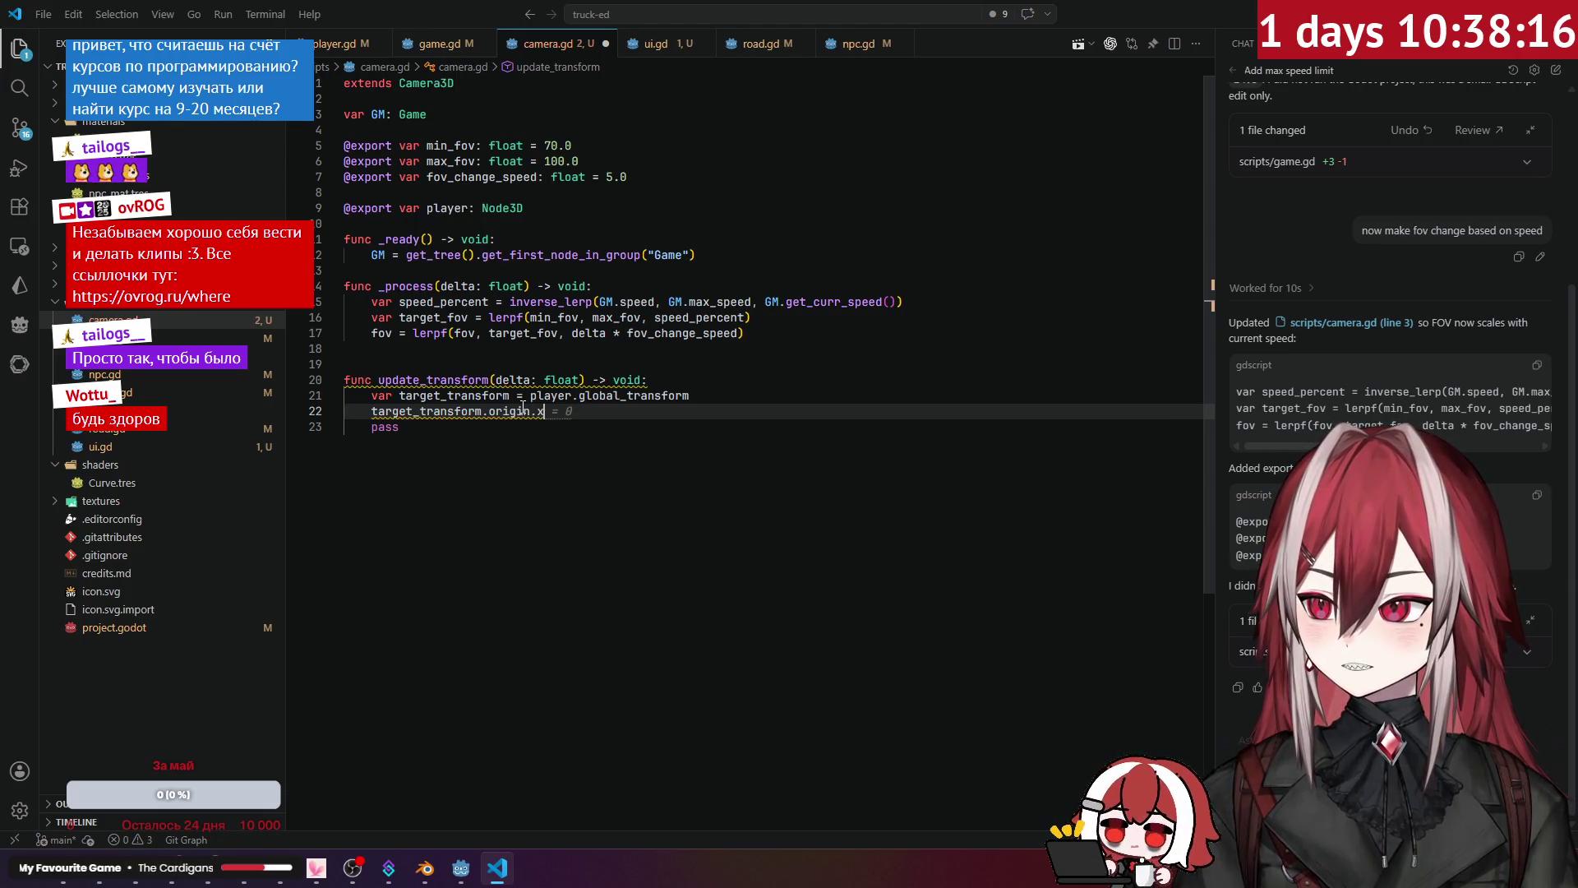
pyautogui.hotkey('alt', 'Tab')
pyautogui.hotkey('alt', 'Tab')
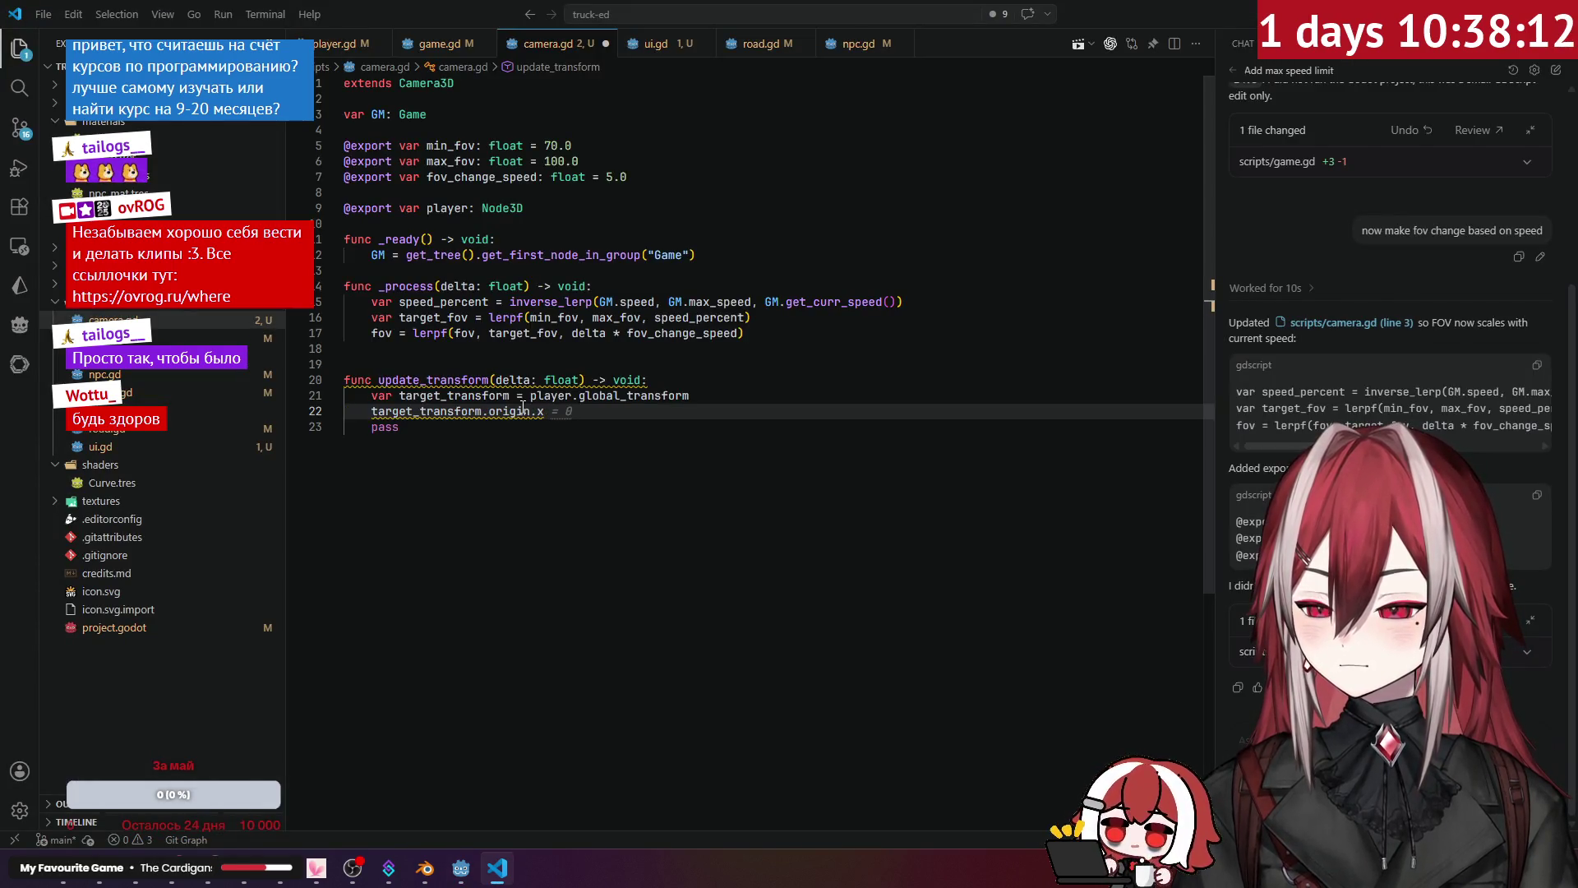
pyautogui.write('= -1')
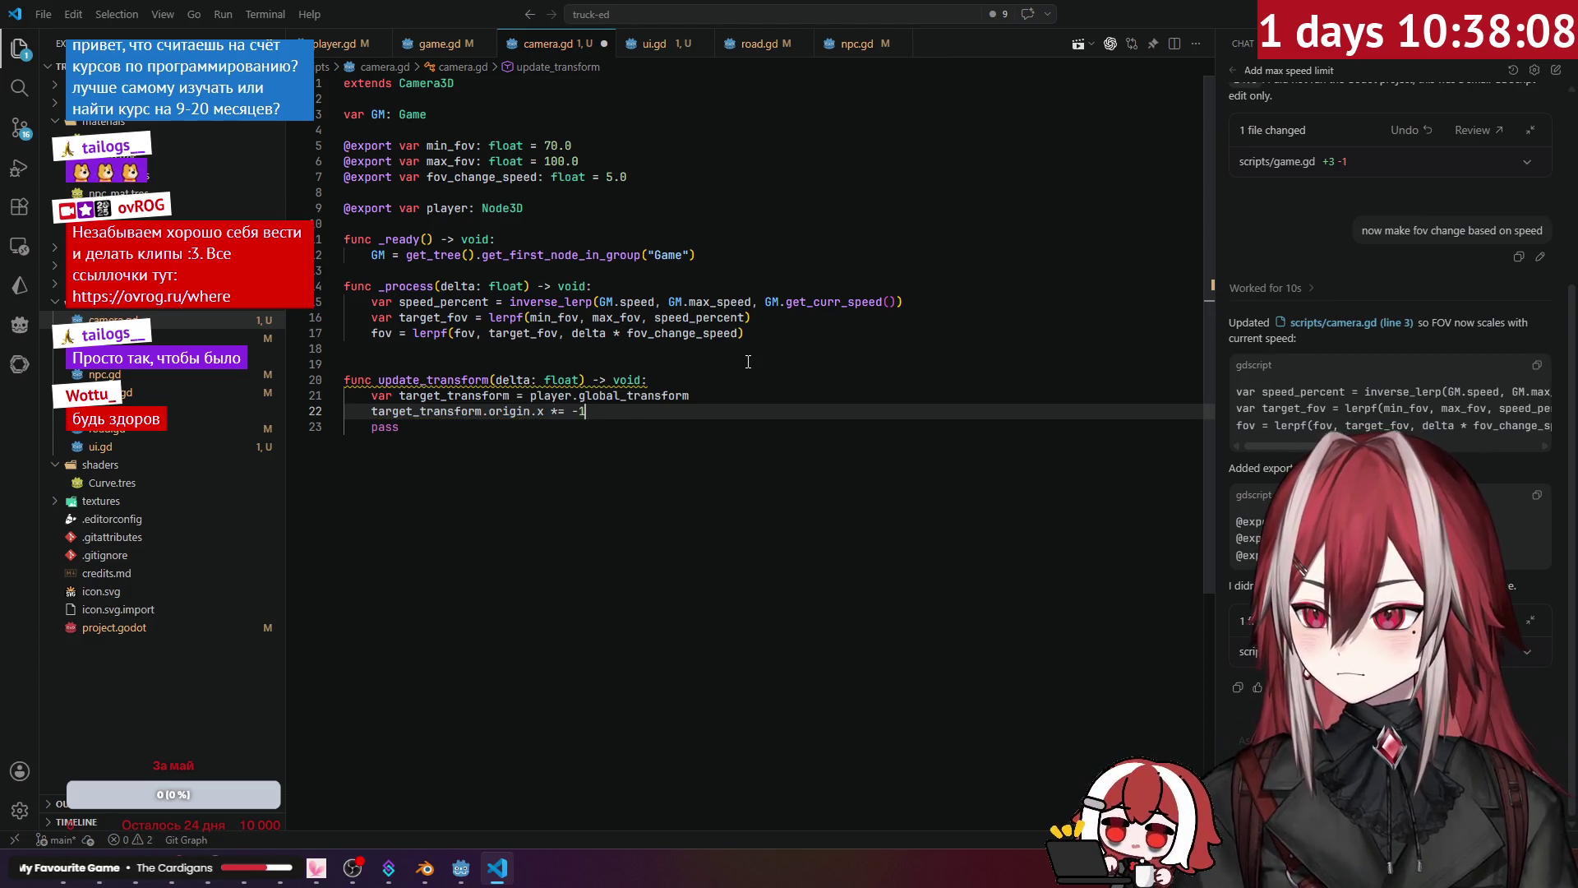
# Step: Save camera.gd and delete the placeholder 'pass' line
pyautogui.hotkey('ctrl', 's')
pyautogui.click(412, 429)
pyautogui.press('BackSpace')
pyautogui.press('BackSpace')
pyautogui.press('BackSpace')
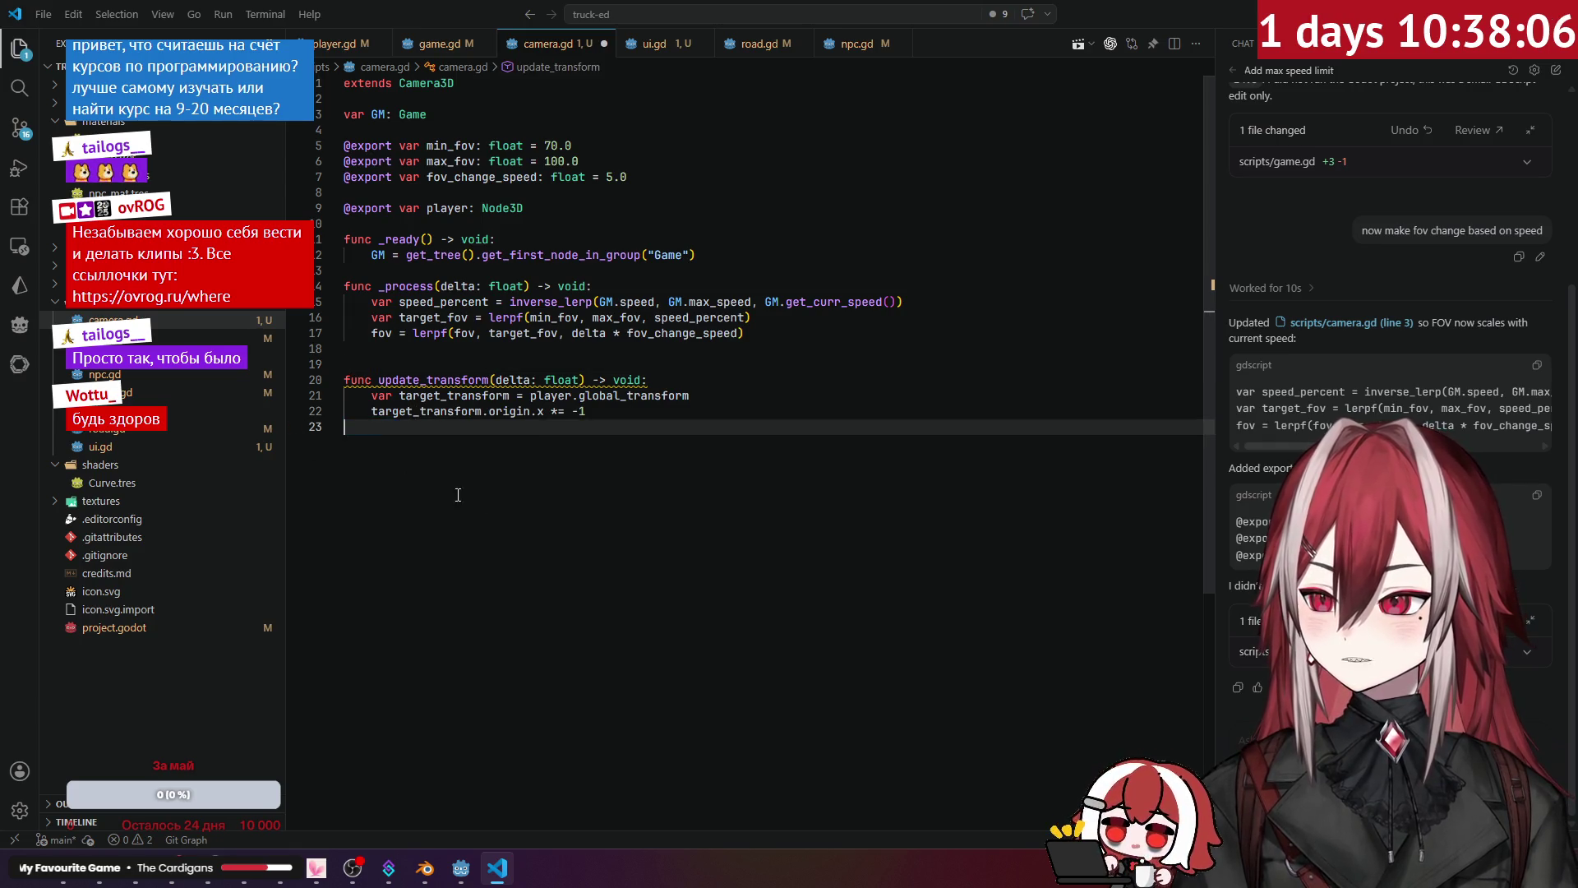
pyautogui.click(700, 366)
pyautogui.hotkey('alt', 'Tab')
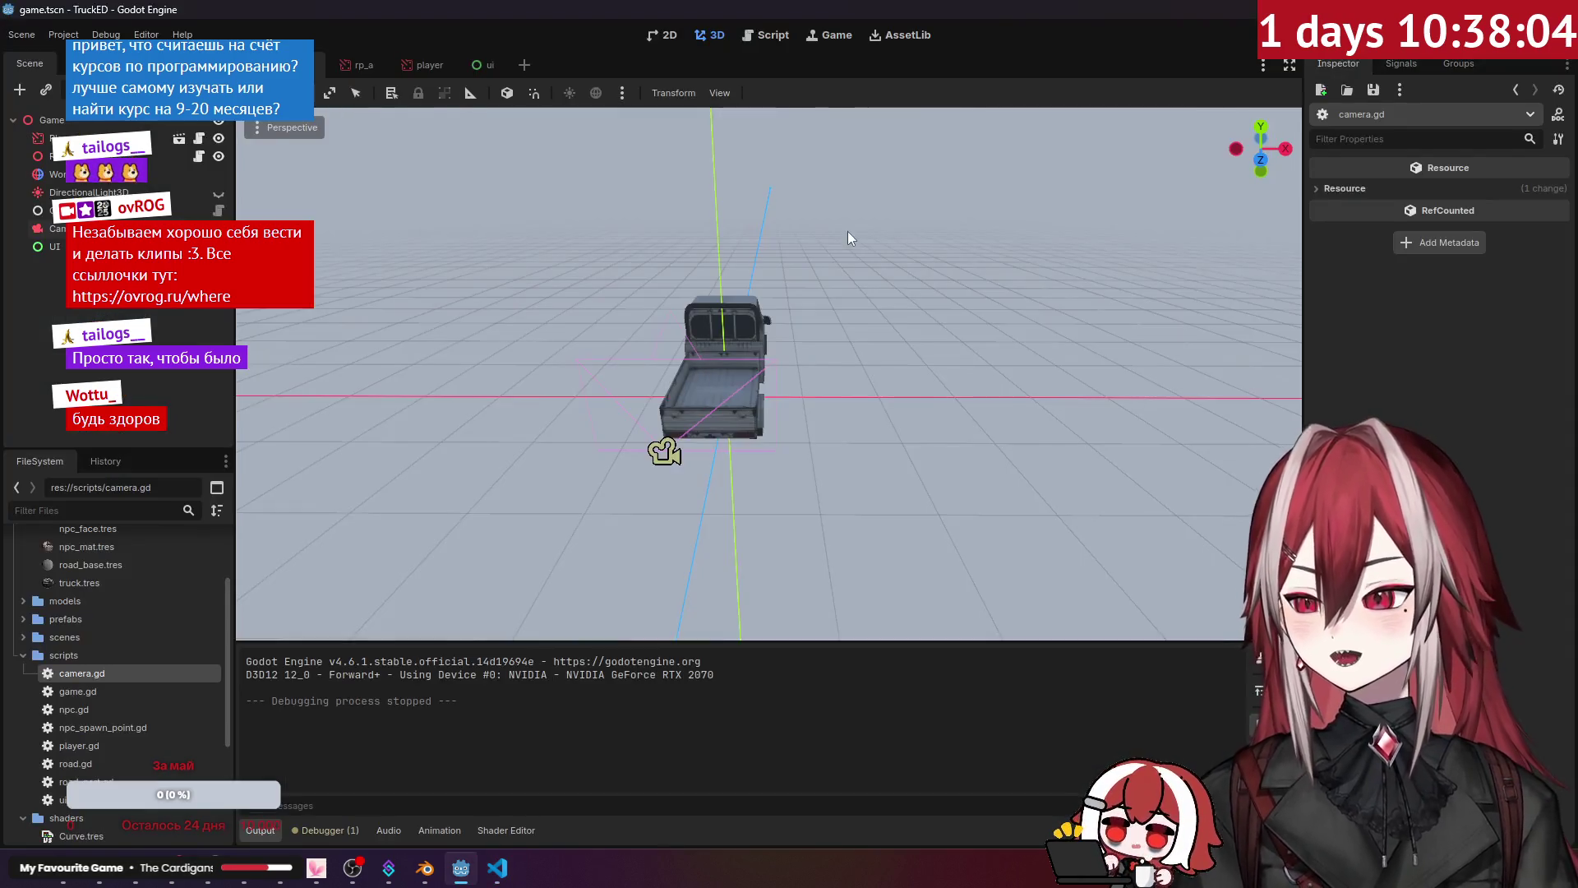
# Step: Drop the Player node into the Camera3D's Player property, save the scene, and close the test run
pyautogui.click(59, 230)
pyautogui.moveTo(51, 137); pyautogui.dragTo(1480, 216)
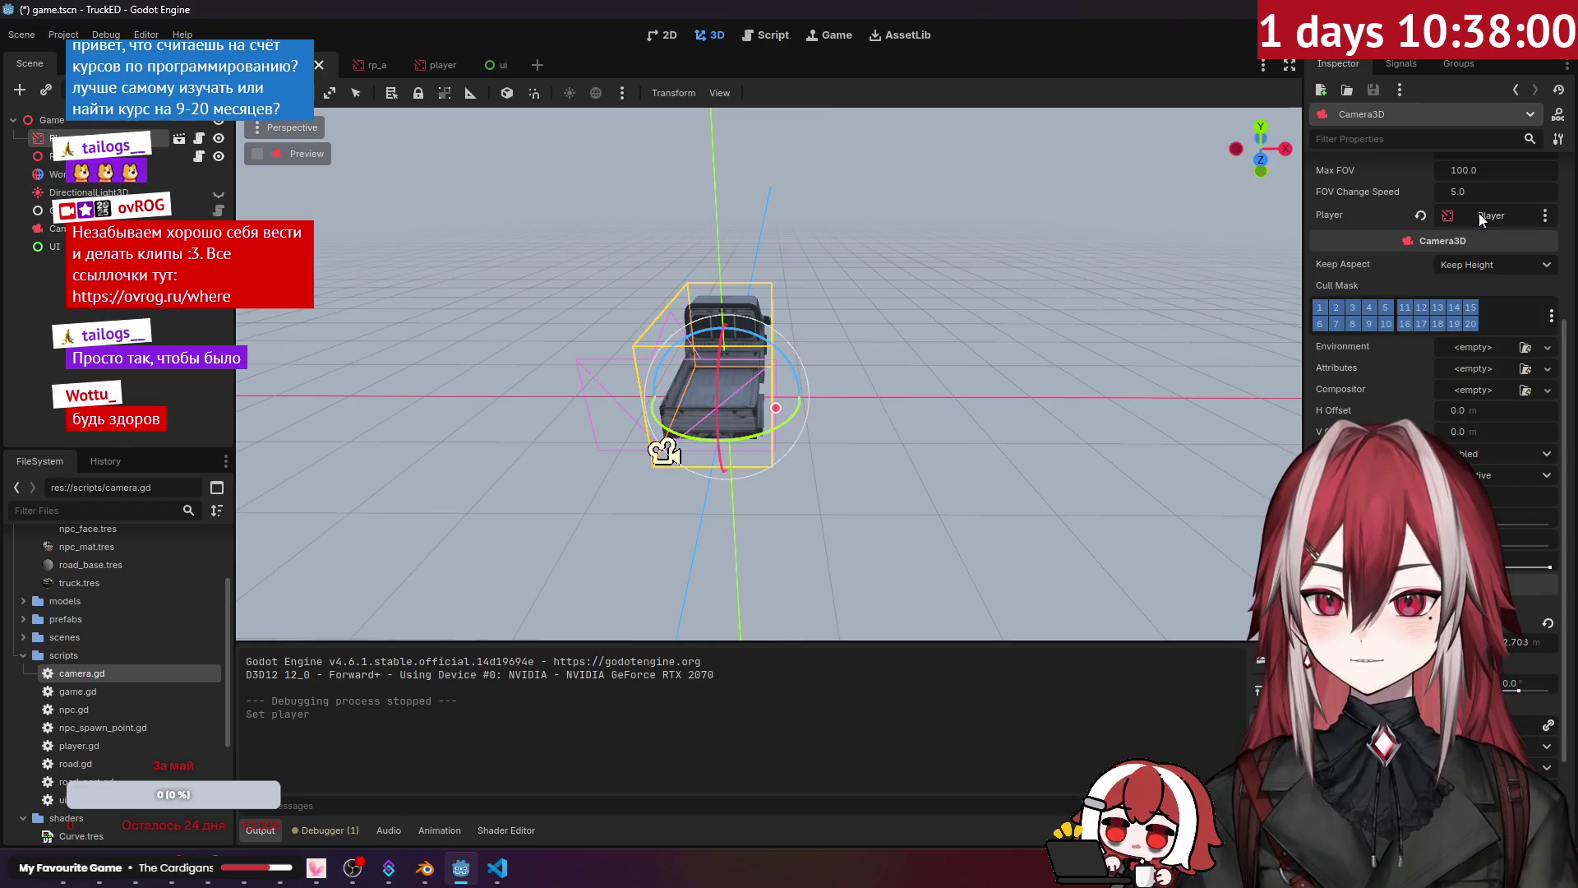
pyautogui.hotkey('ctrl', 's')
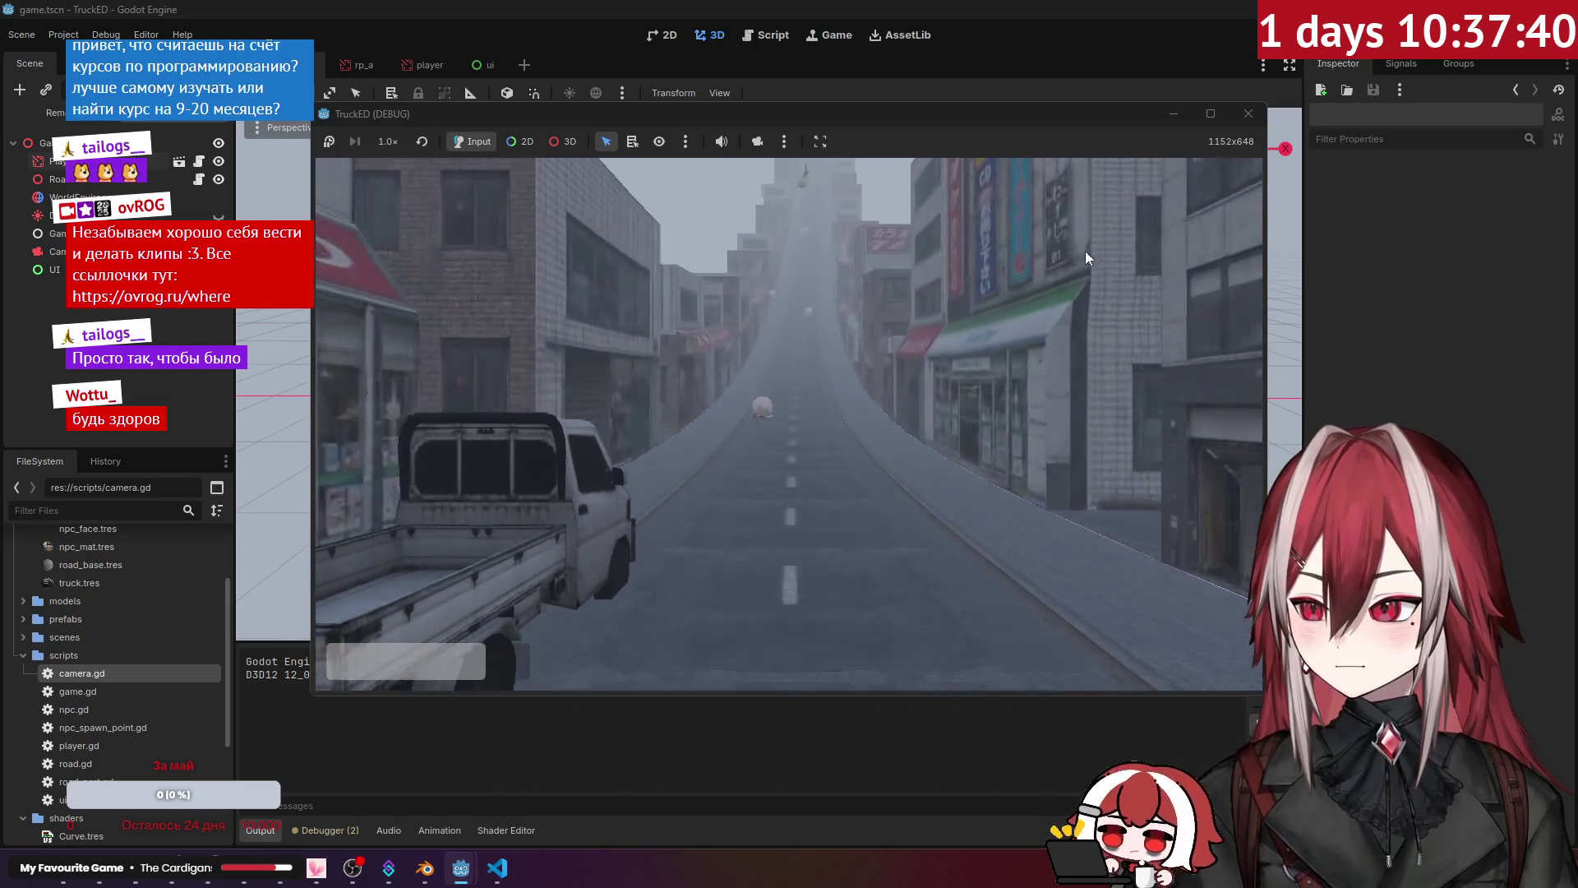
pyautogui.click(1248, 113)
pyautogui.click(497, 867)
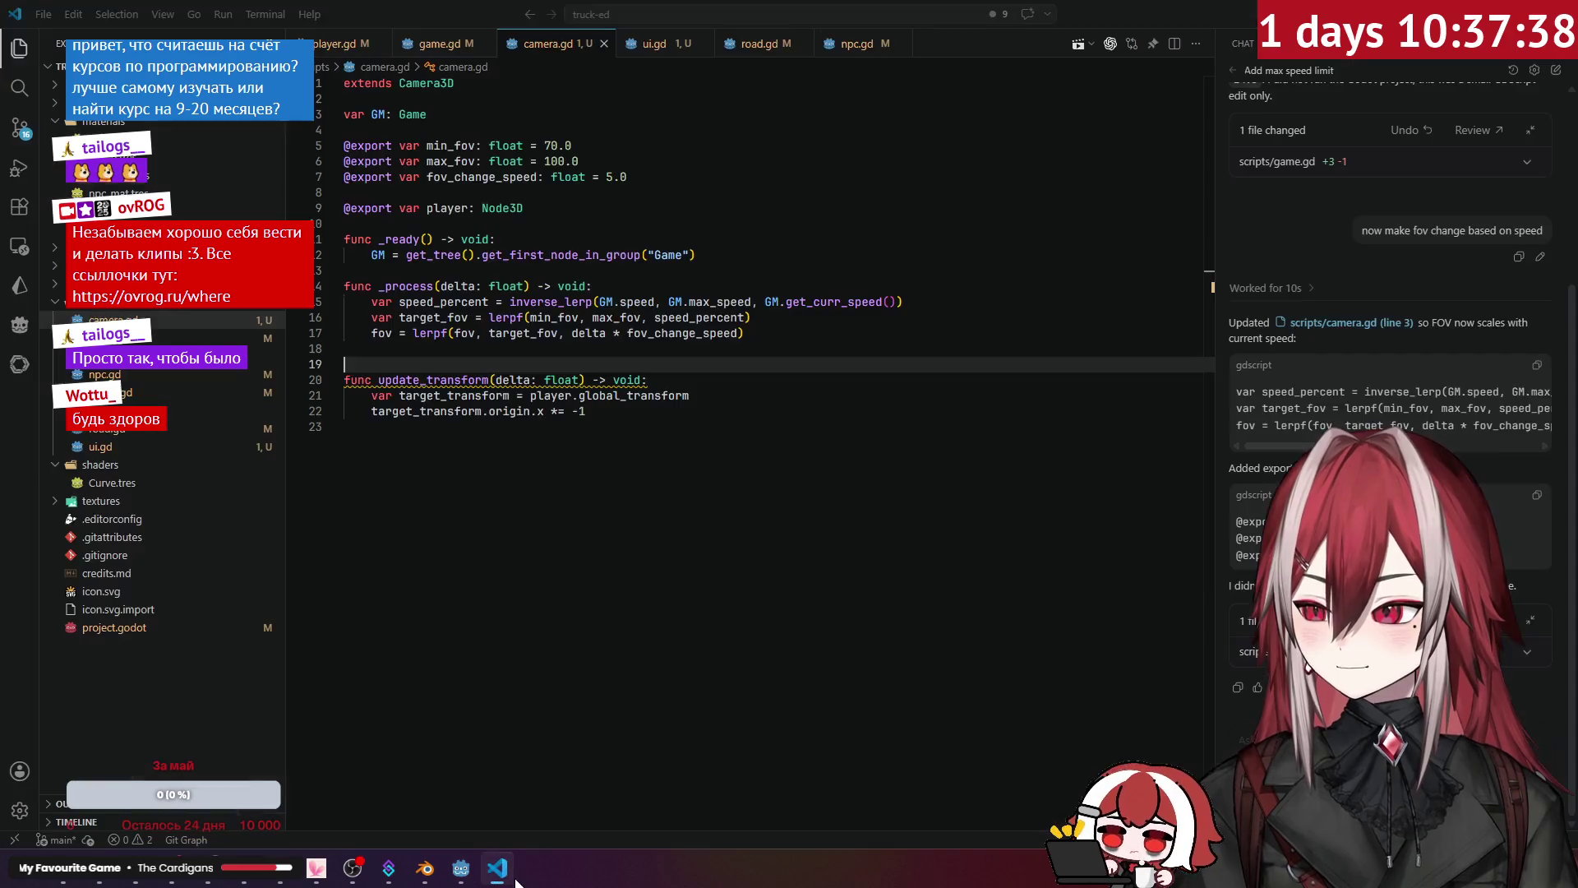
# Step: Add 'global_transform = global_transform.interpolate_with(target_transform, delta * 5.0)' after the origin flip
pyautogui.click(594, 412)
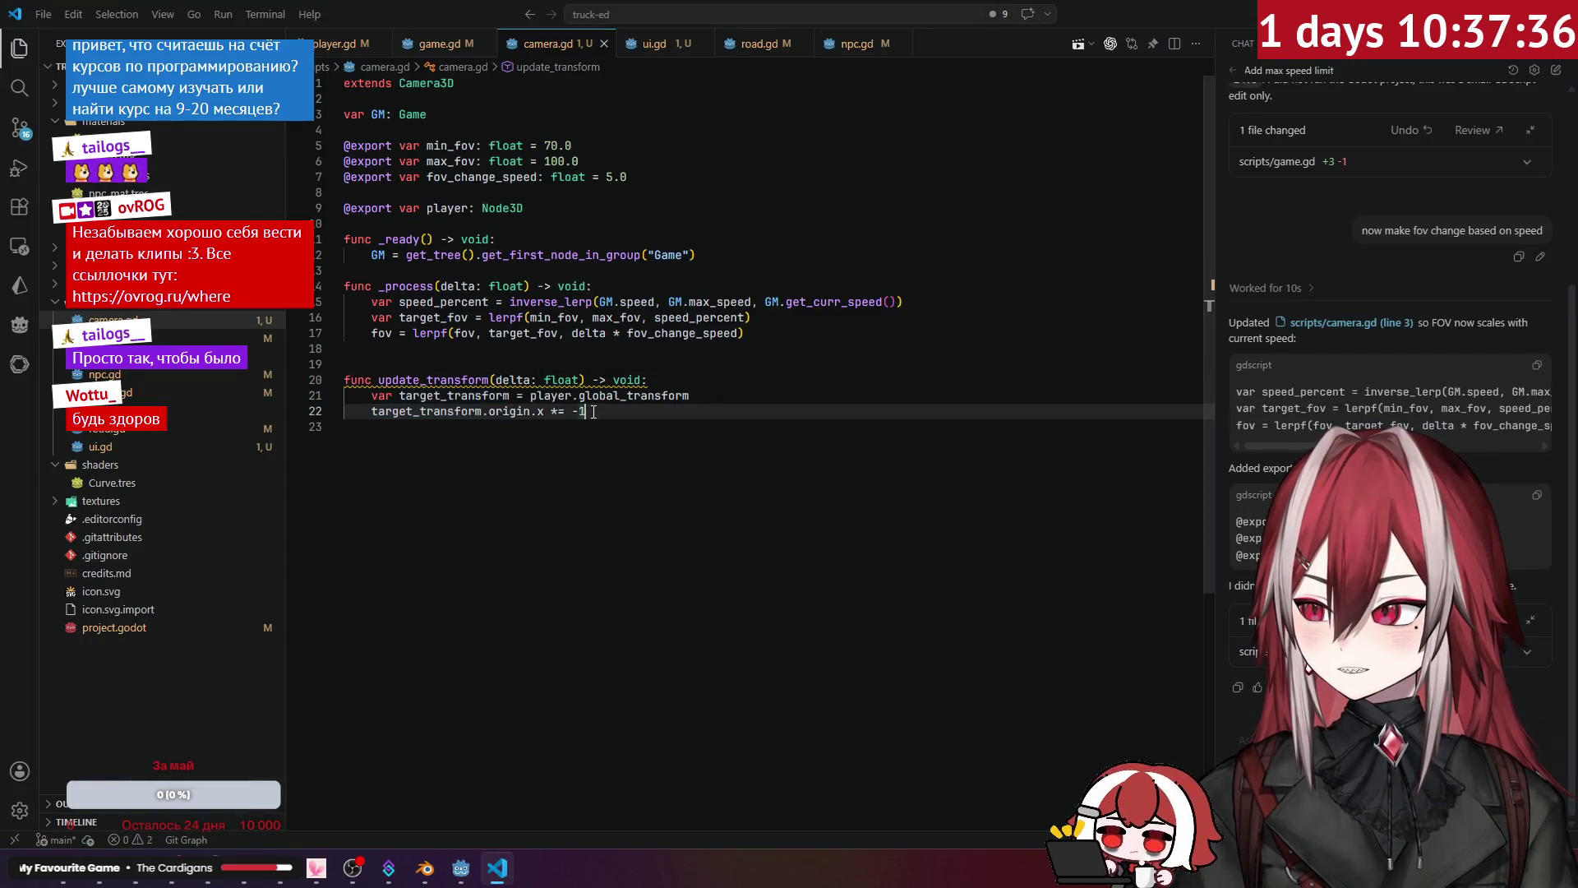
pyautogui.press('Return')
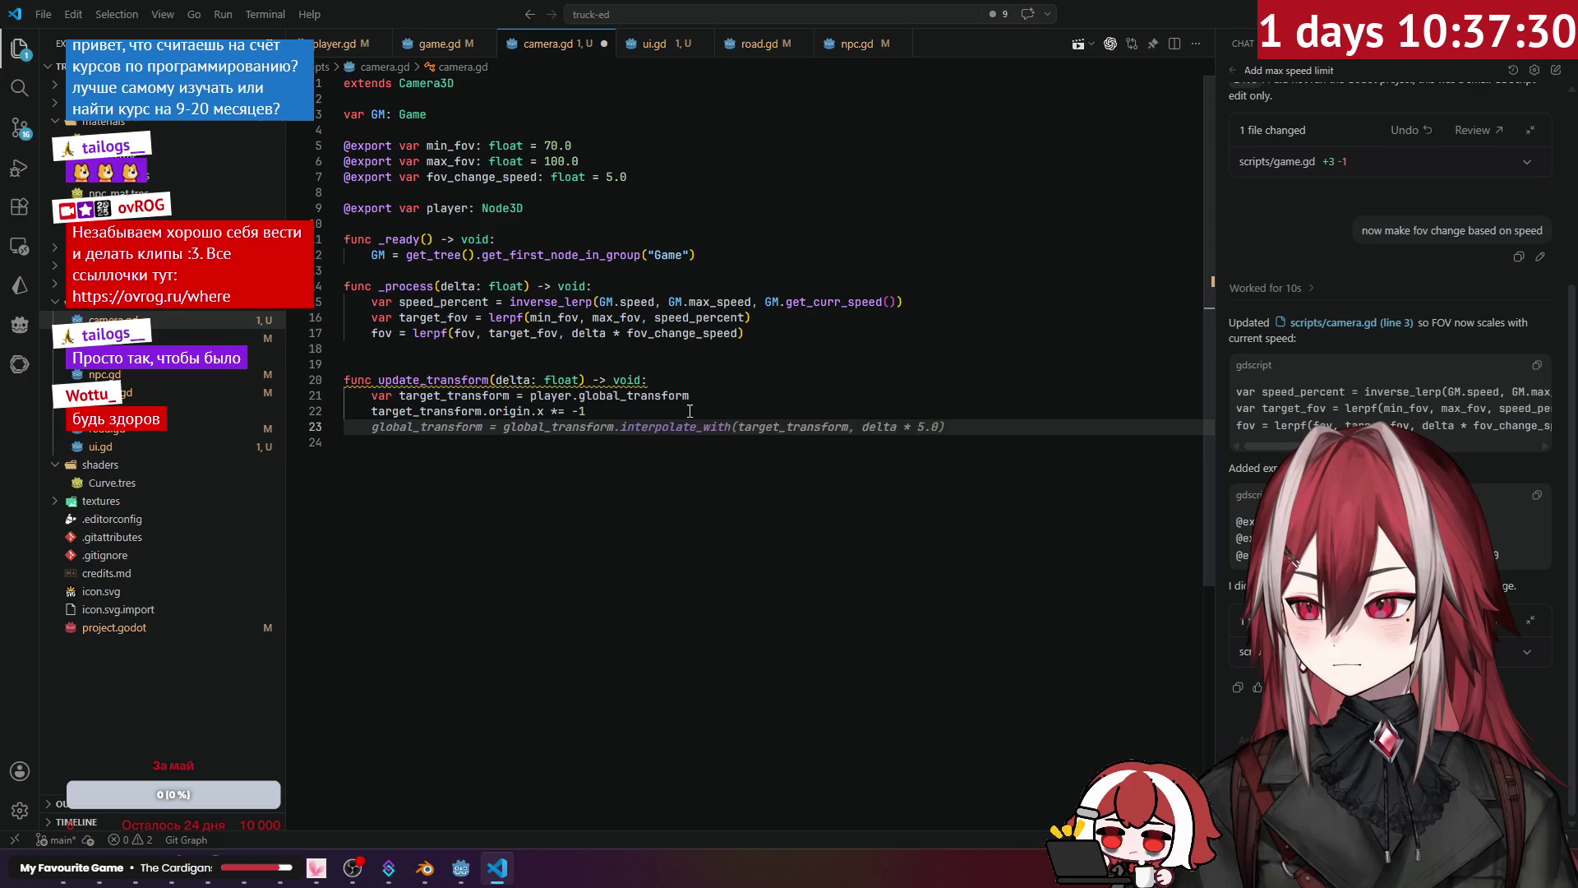
pyautogui.write('g')
pyautogui.press('BackSpace')
pyautogui.write('g')
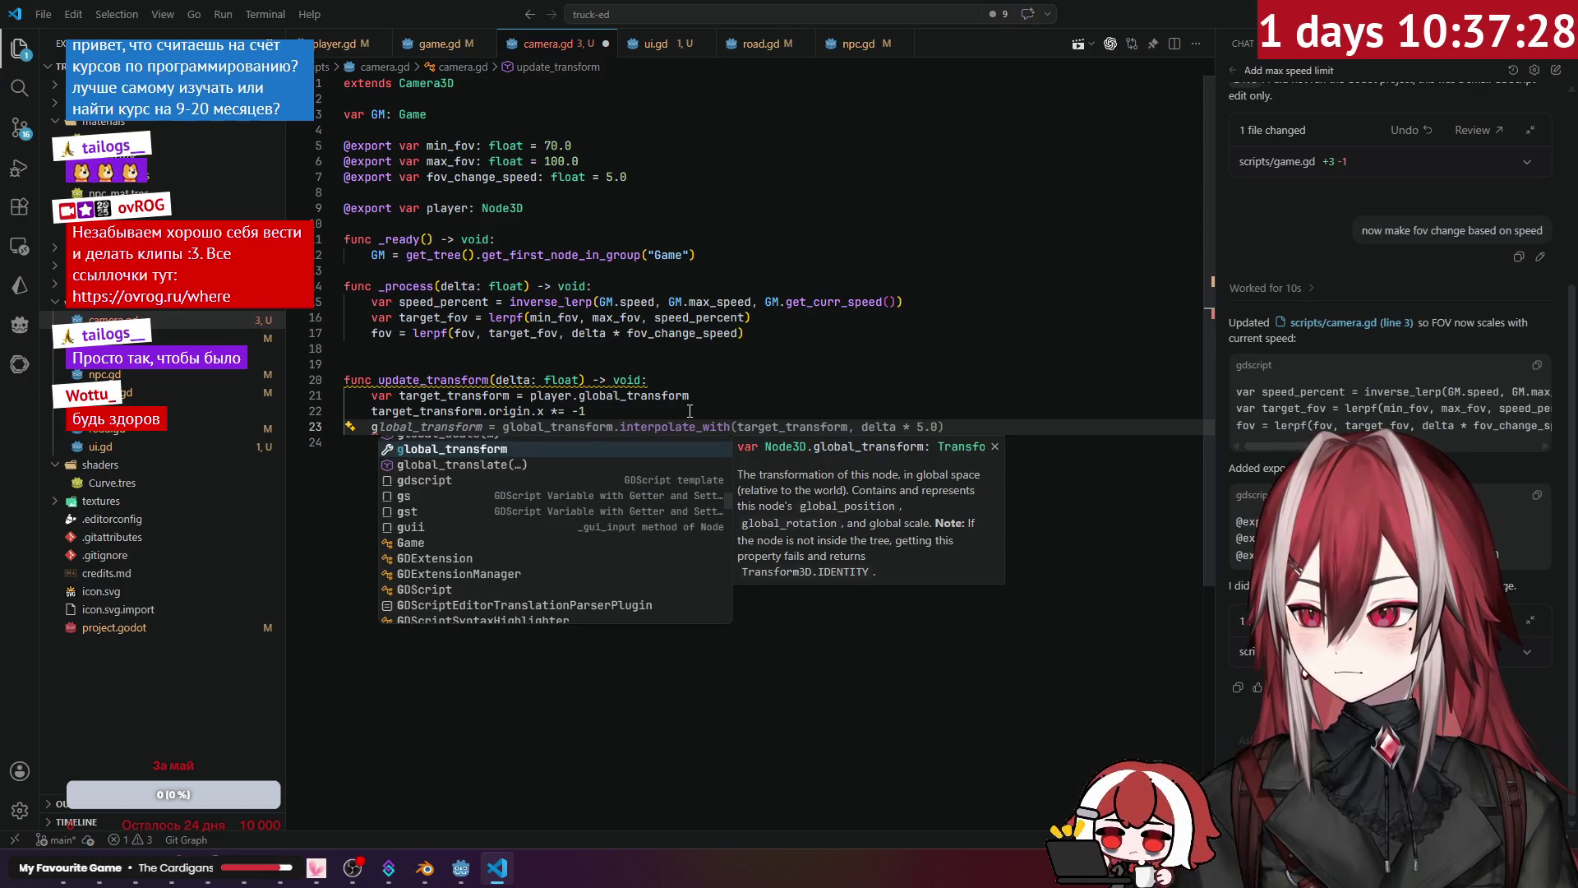
pyautogui.press('Tab')
pyautogui.press('Tab')
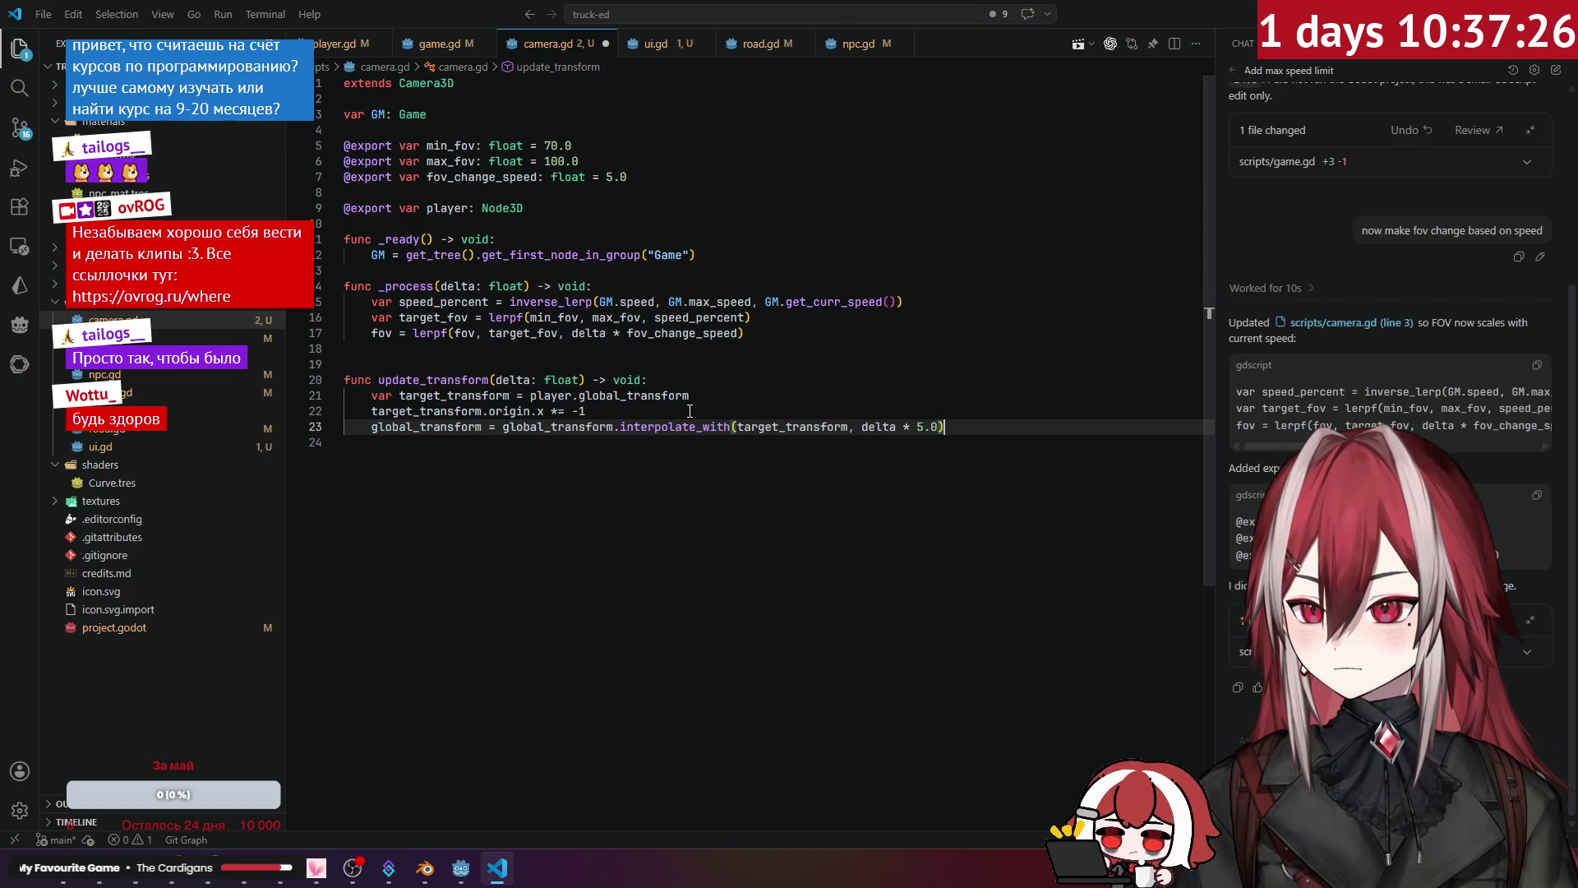
pyautogui.click(750, 379)
pyautogui.moveTo(701, 428)
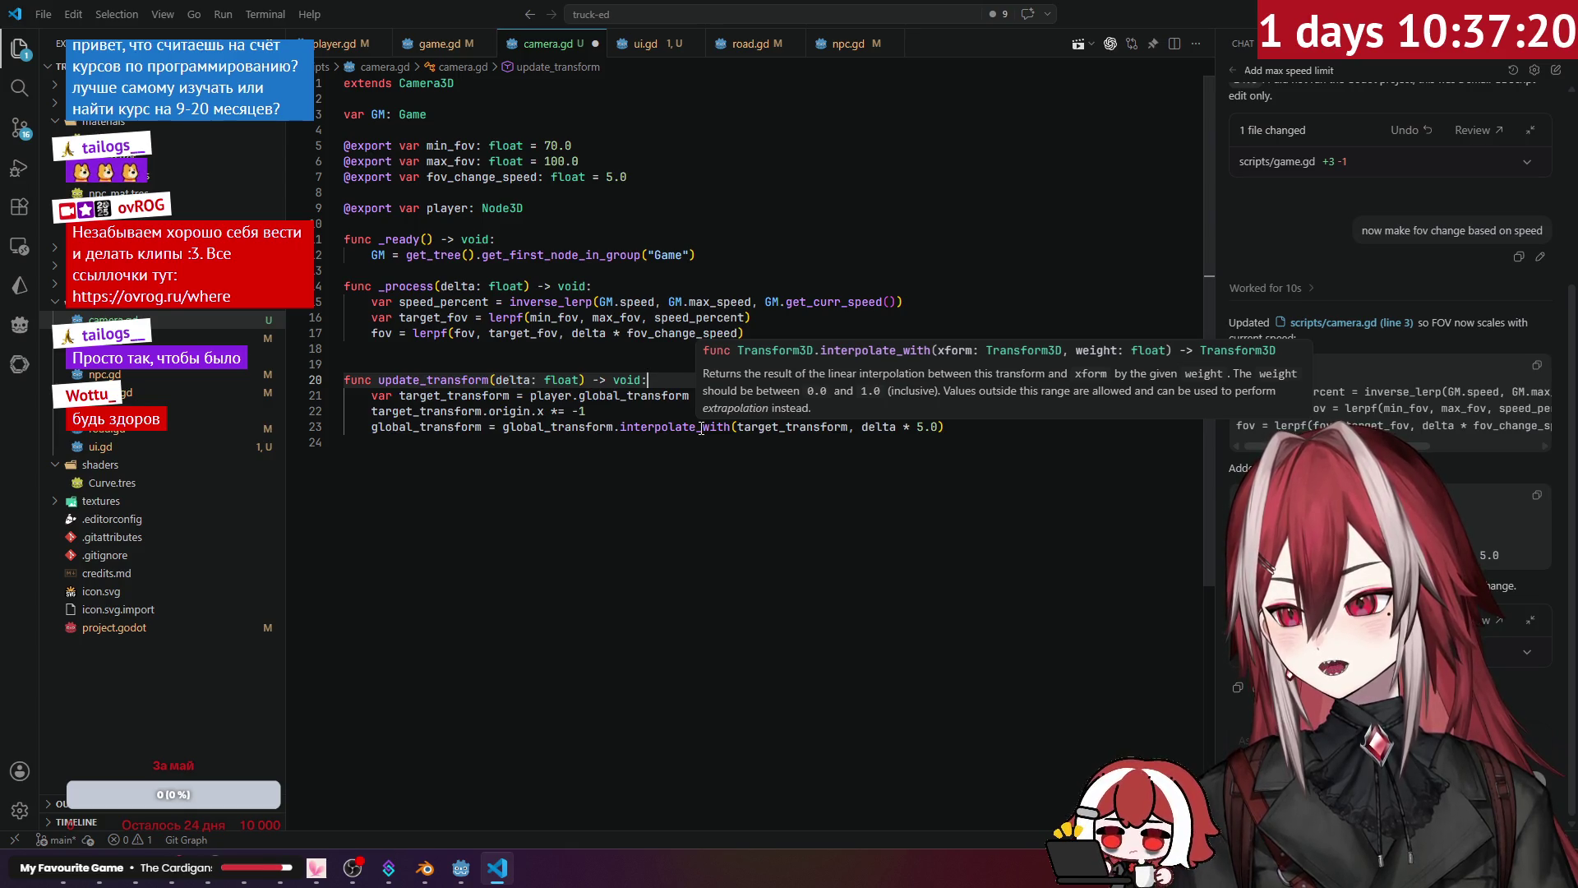
pyautogui.click(672, 462)
# Step: Call update_transform(delta) in _process below the FOV update and save camera.gd
pyautogui.doubleClick(381, 379)
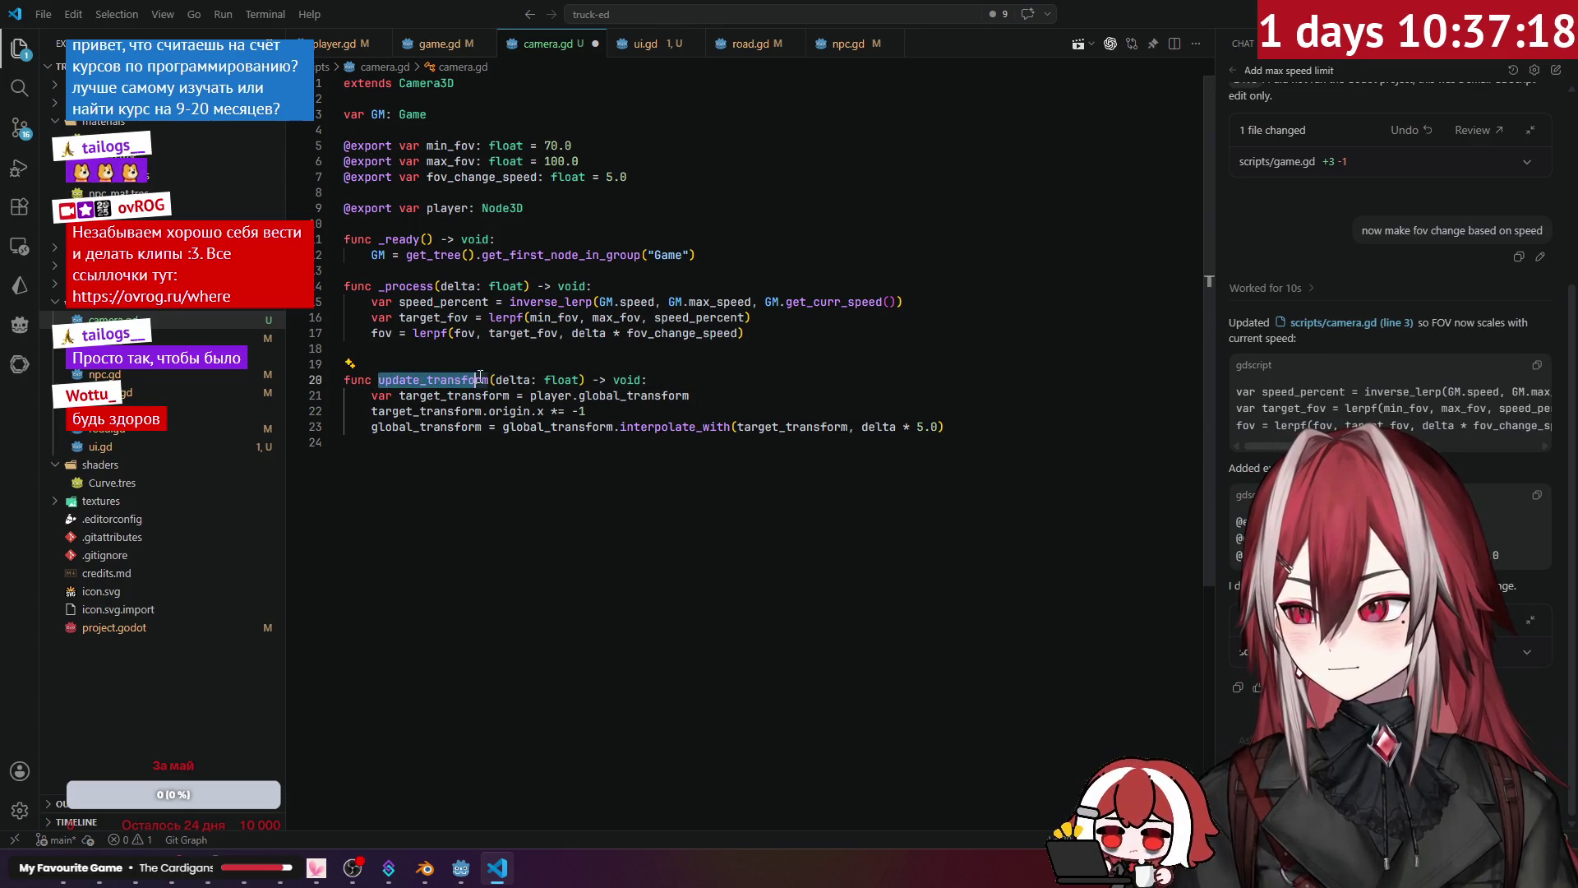
pyautogui.click(785, 334)
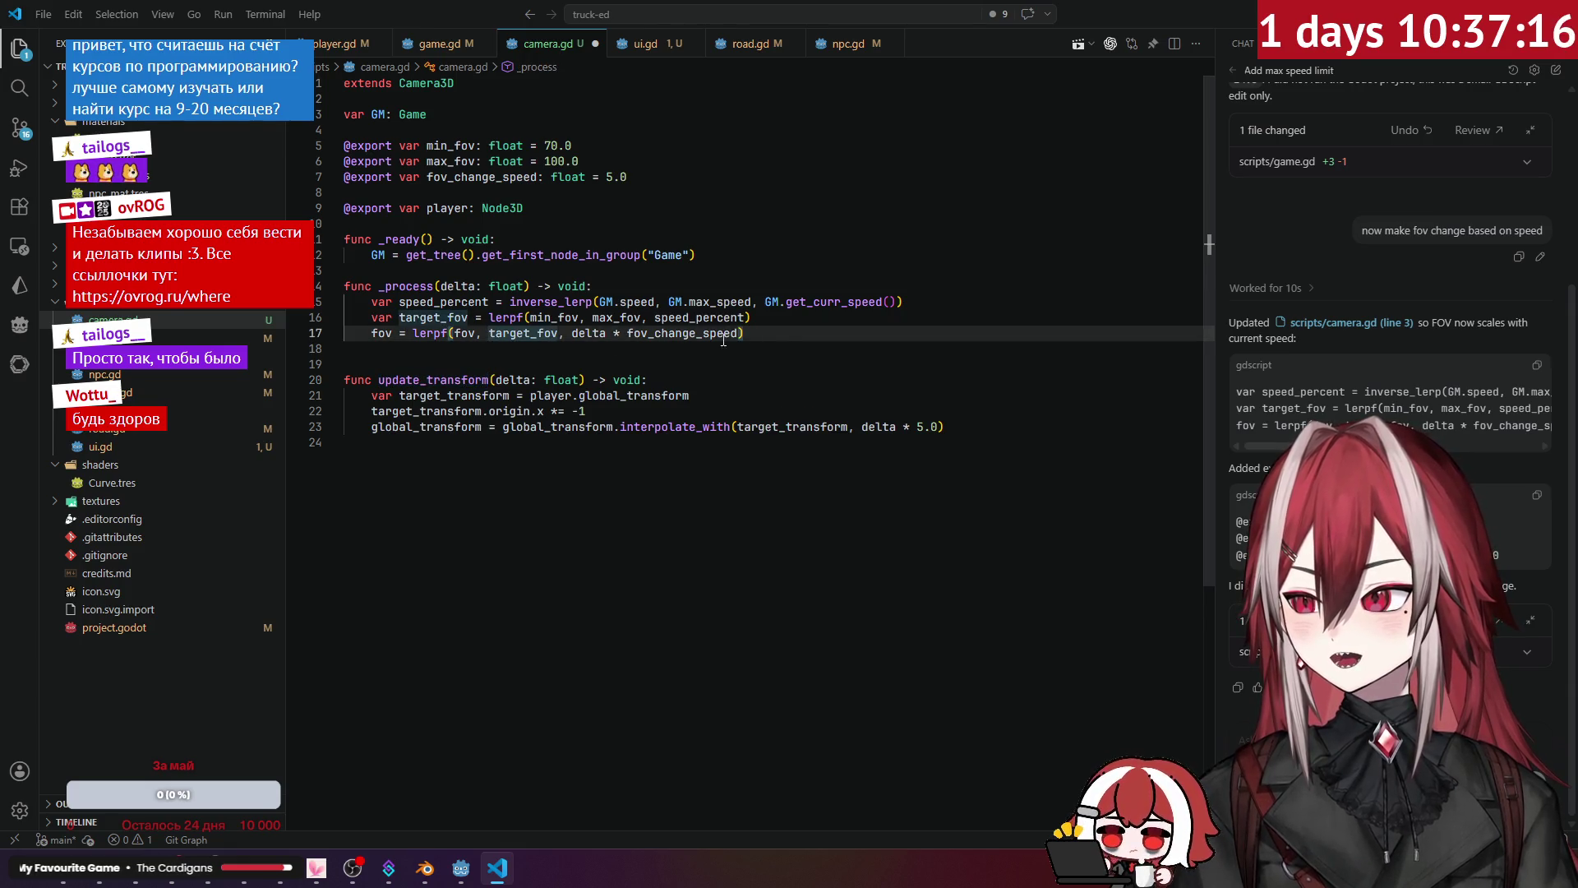
pyautogui.press('Return')
pyautogui.hotkey('ctrl', 'Right')
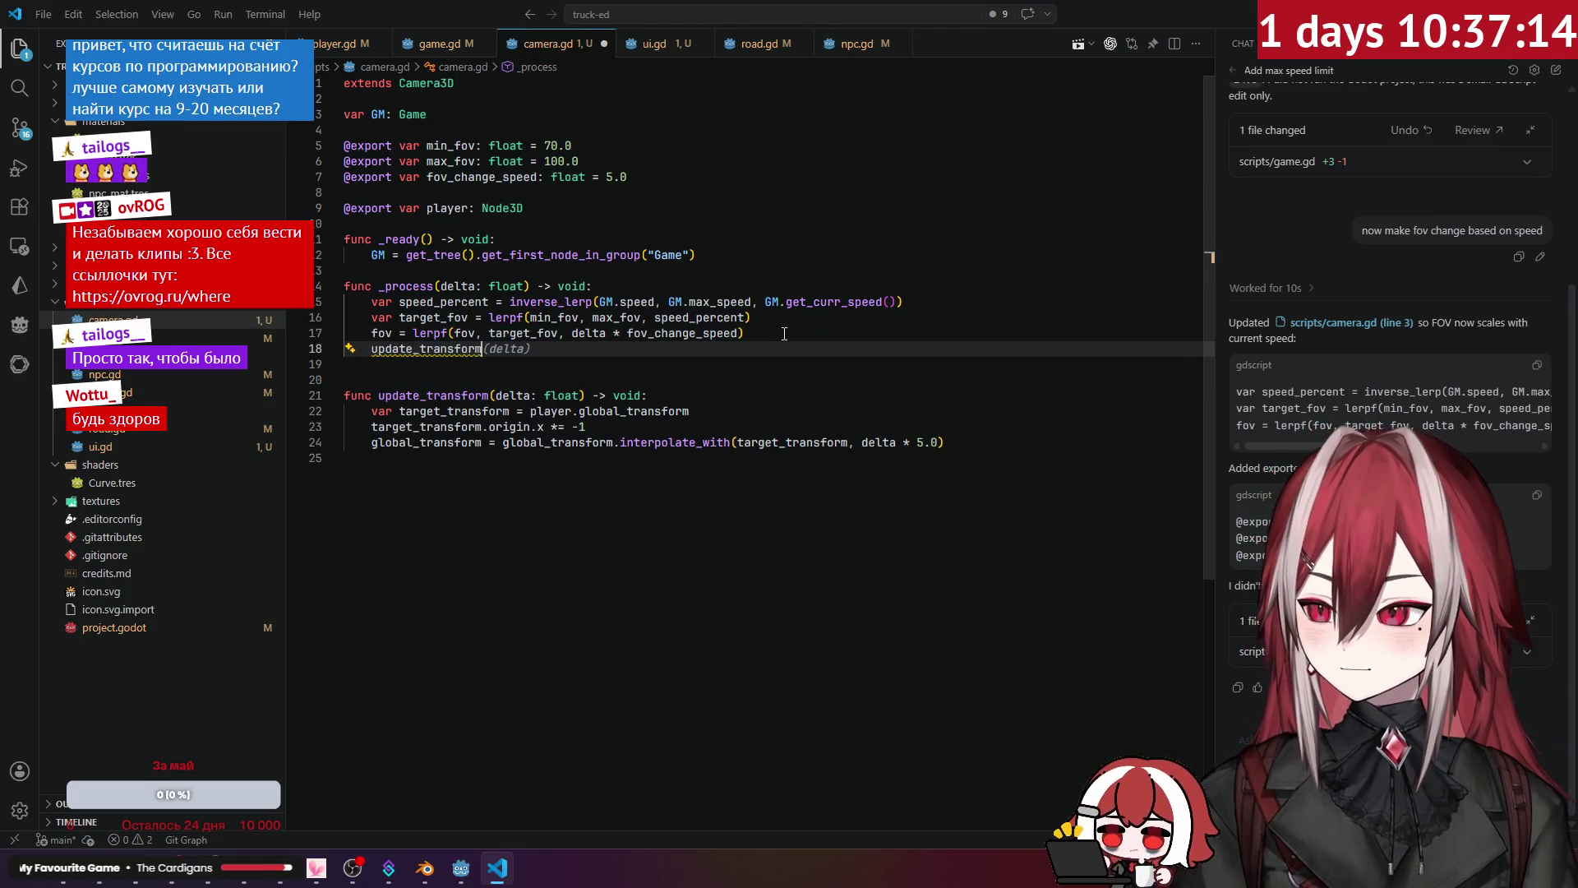
pyautogui.hotkey('ctrl', 's')
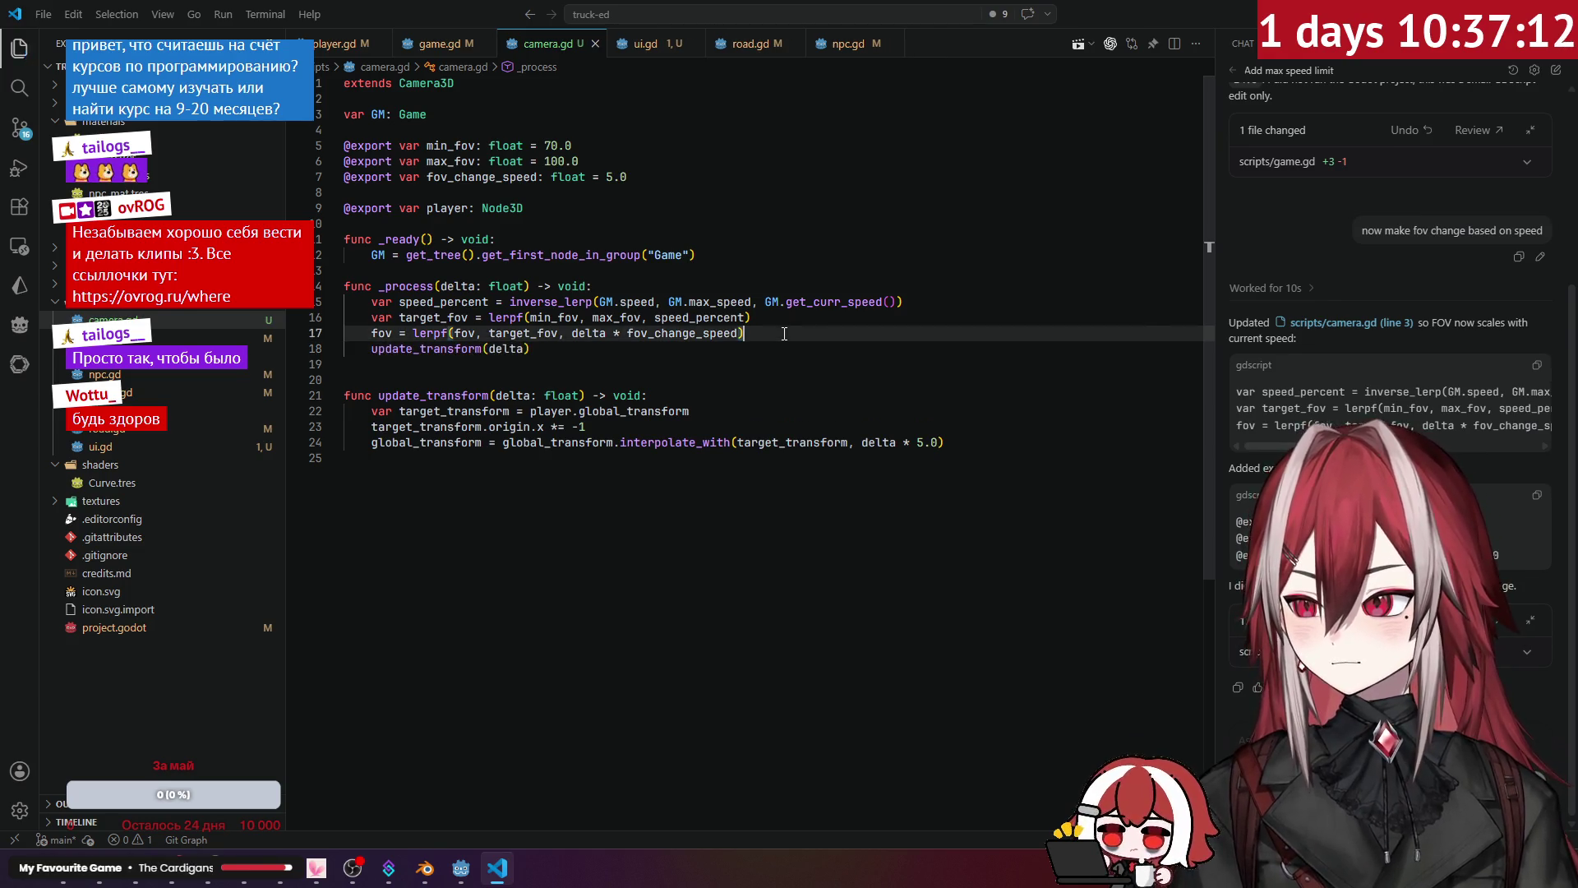
# Step: Run the game in Godot to test the smooth follow, then stop it and return to the script
pyautogui.hotkey('alt', 'Tab')
pyautogui.press('F5')
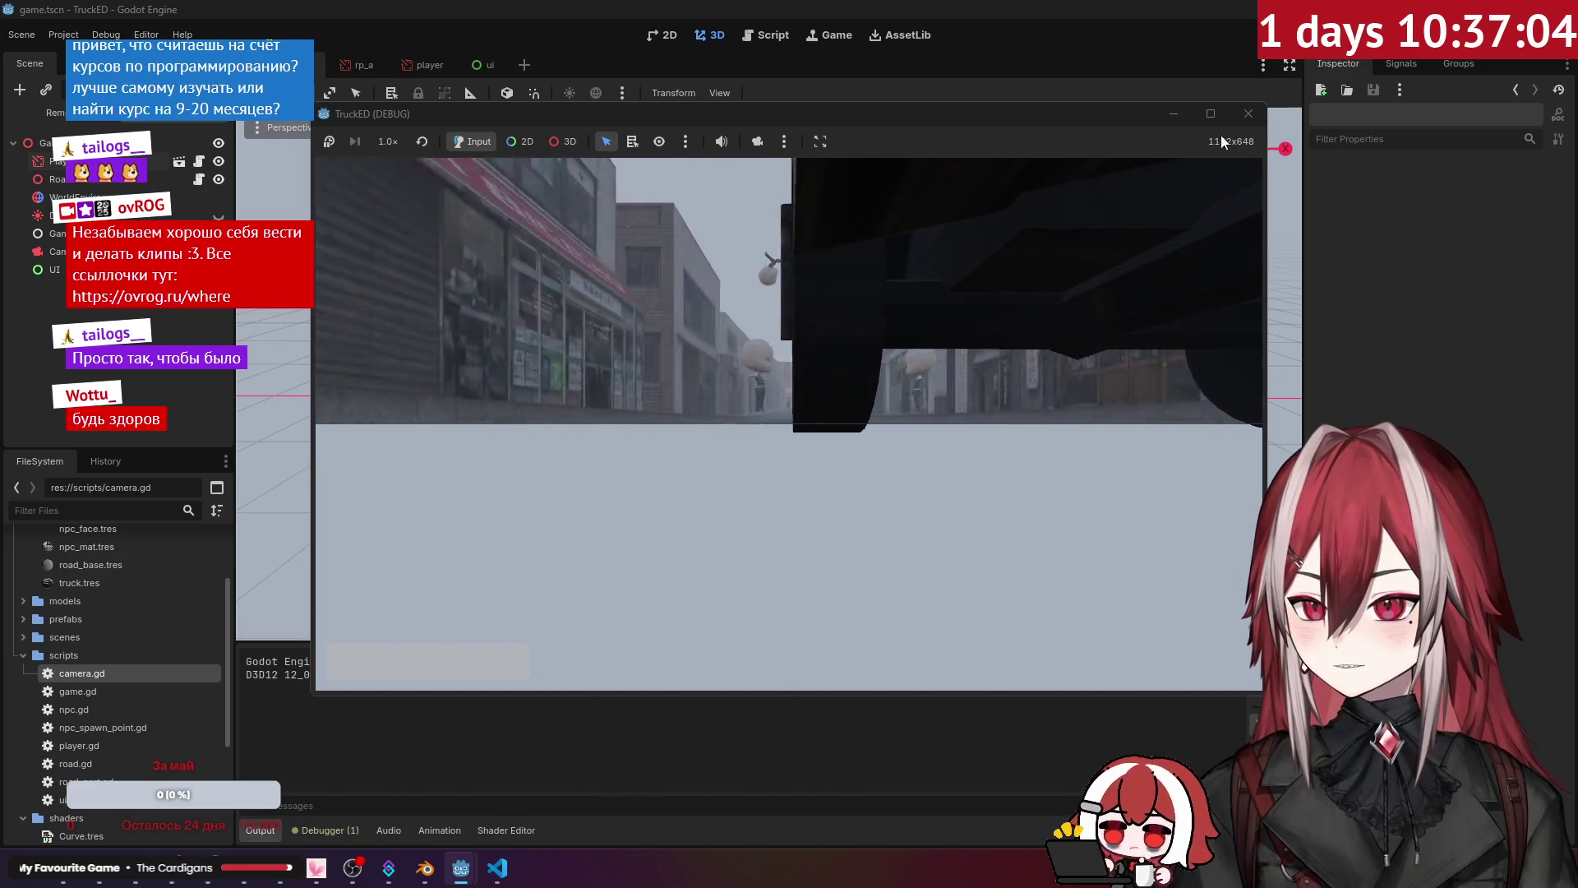
pyautogui.press('F8')
pyautogui.click(510, 873)
pyautogui.click(600, 413)
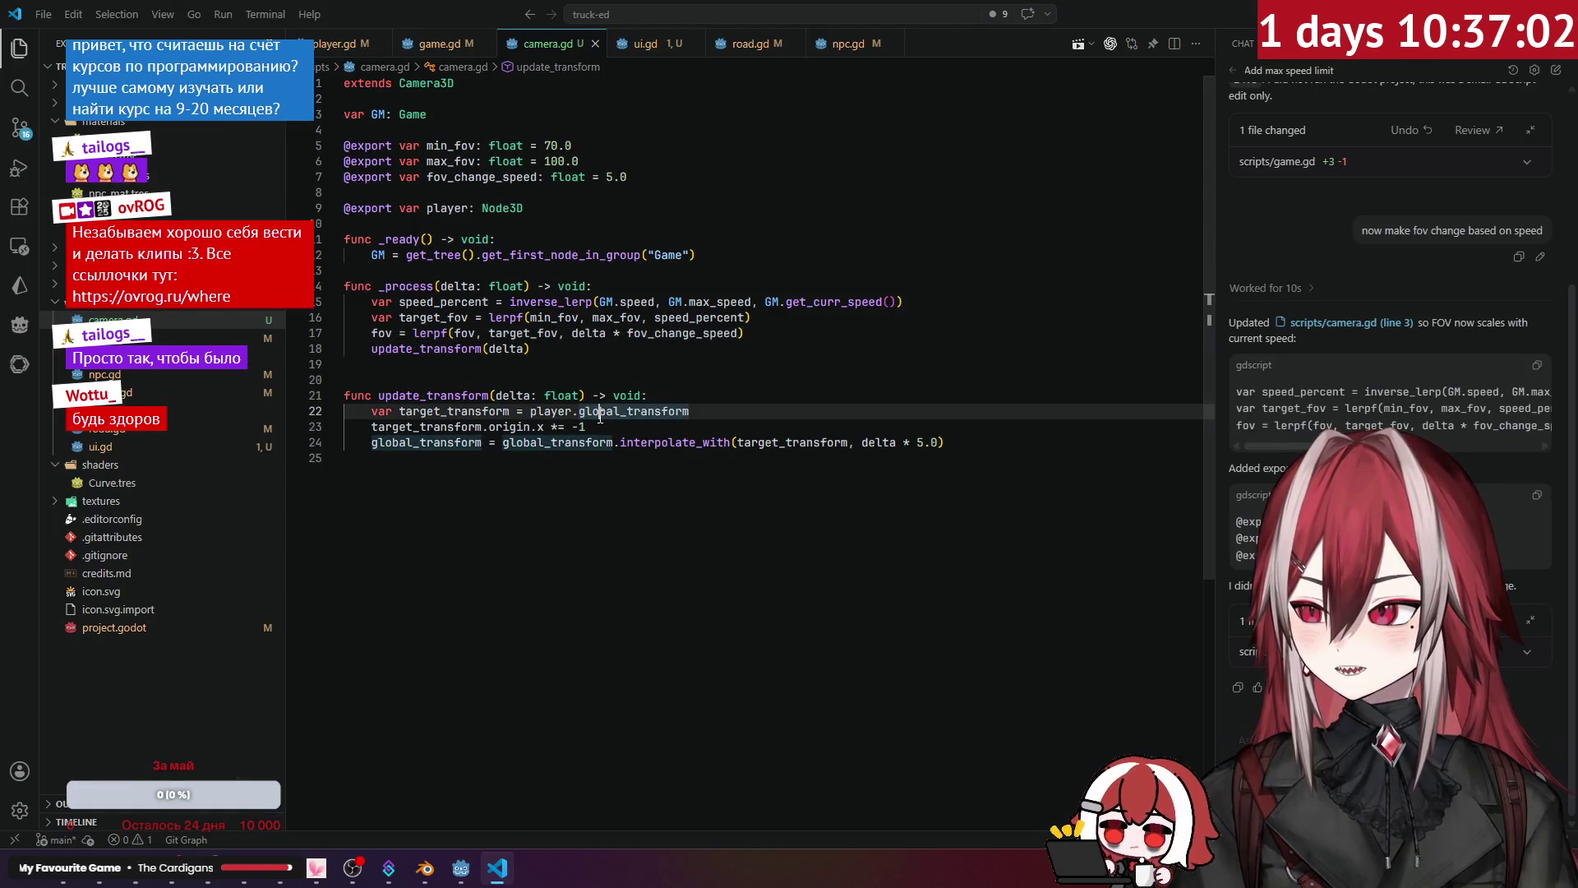
# Step: Base target_transform on the camera's own global_transform instead of the player's
pyautogui.click(562, 411)
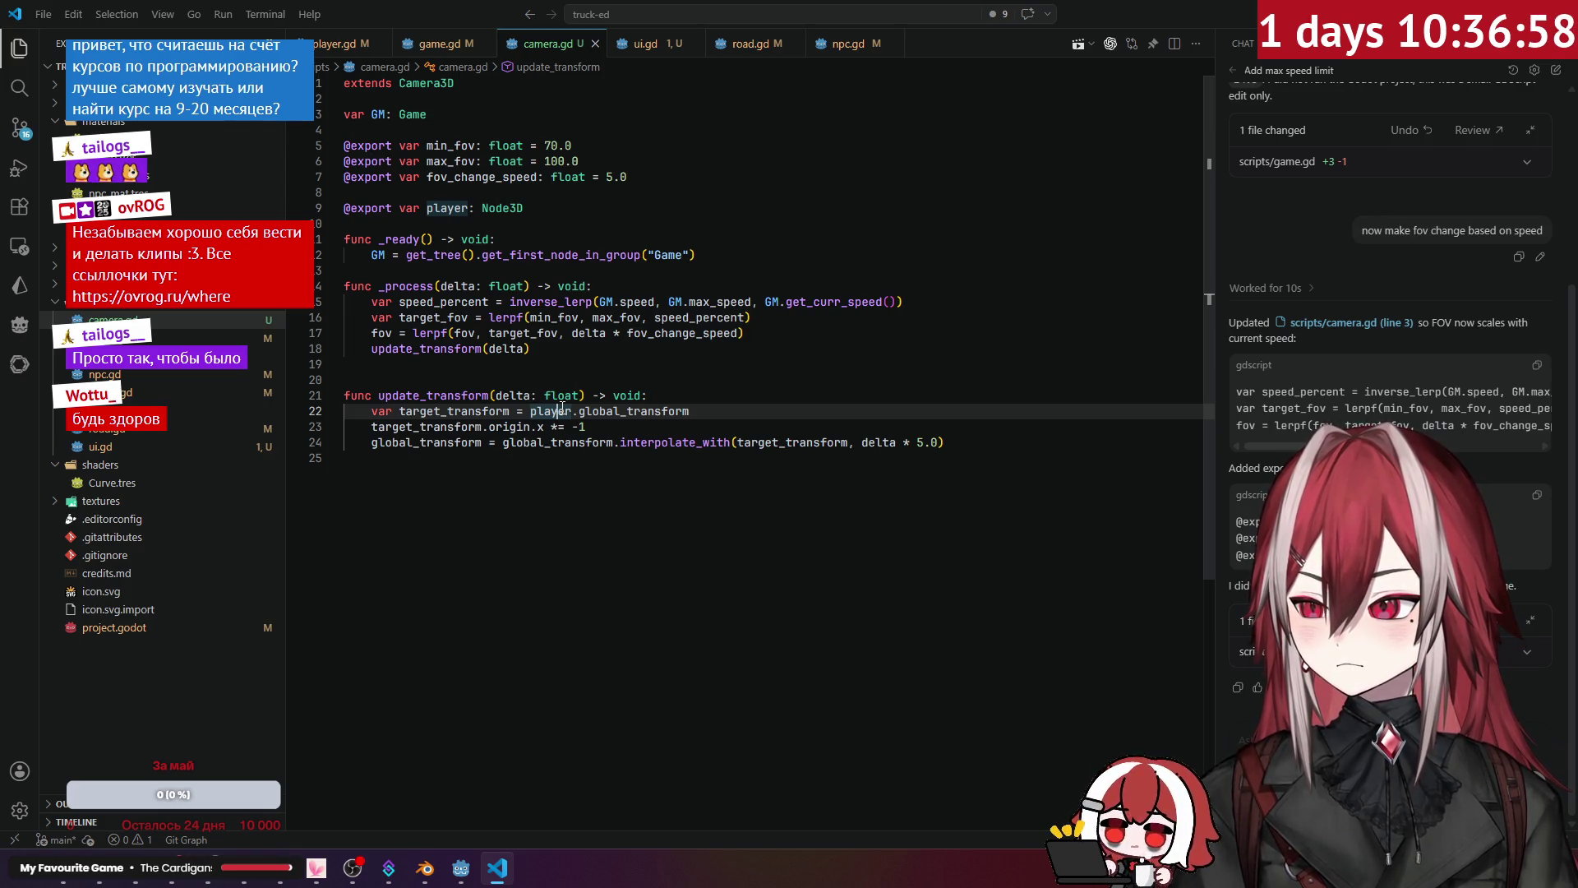
pyautogui.click(507, 413)
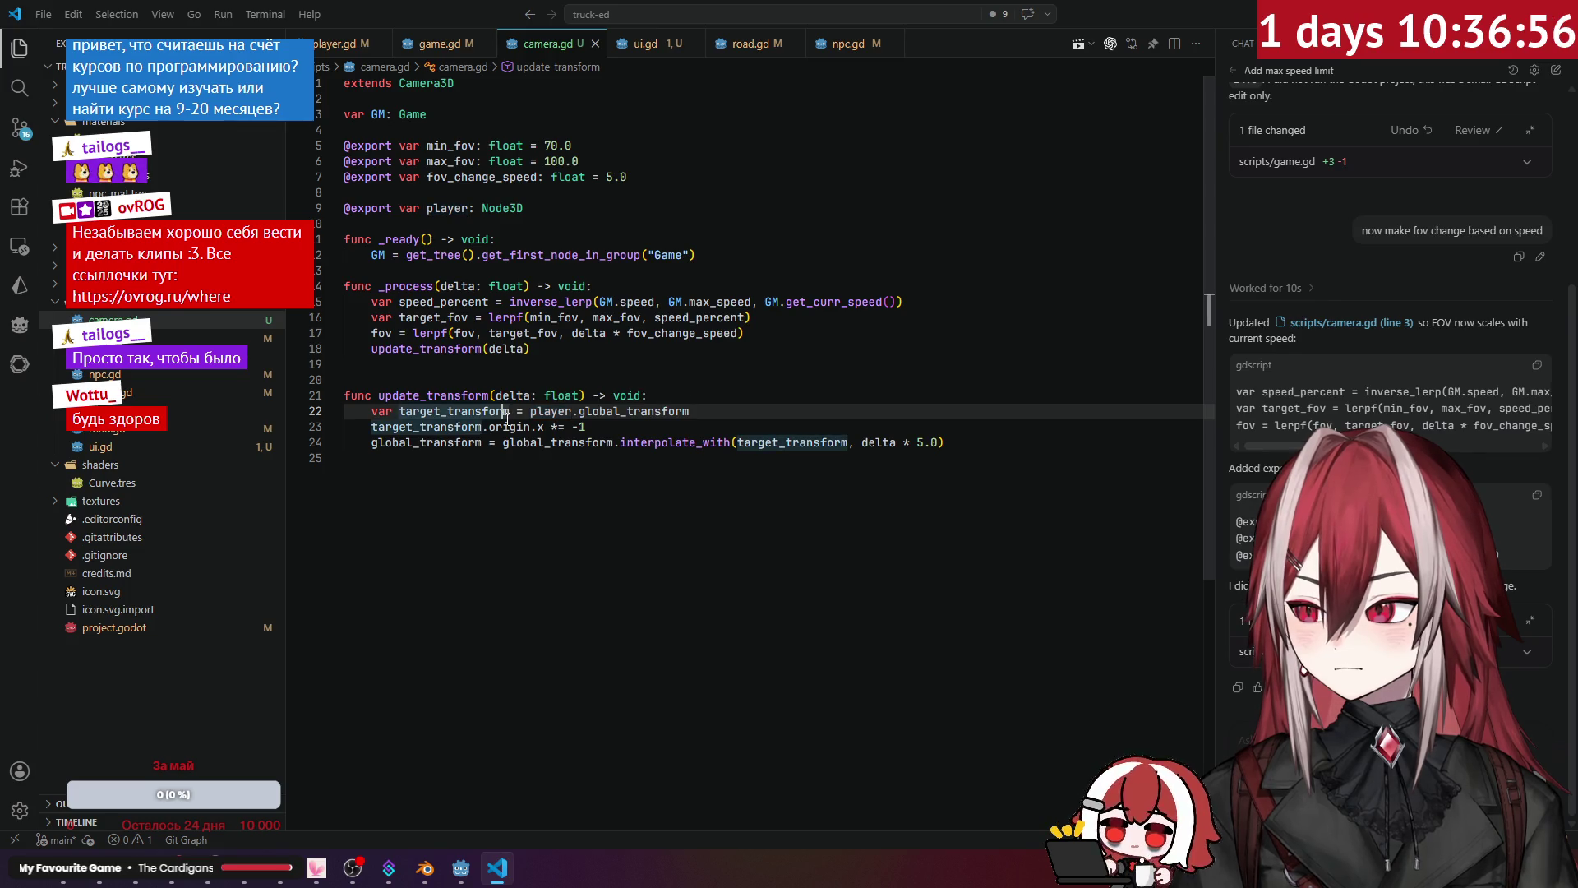
pyautogui.click(425, 442)
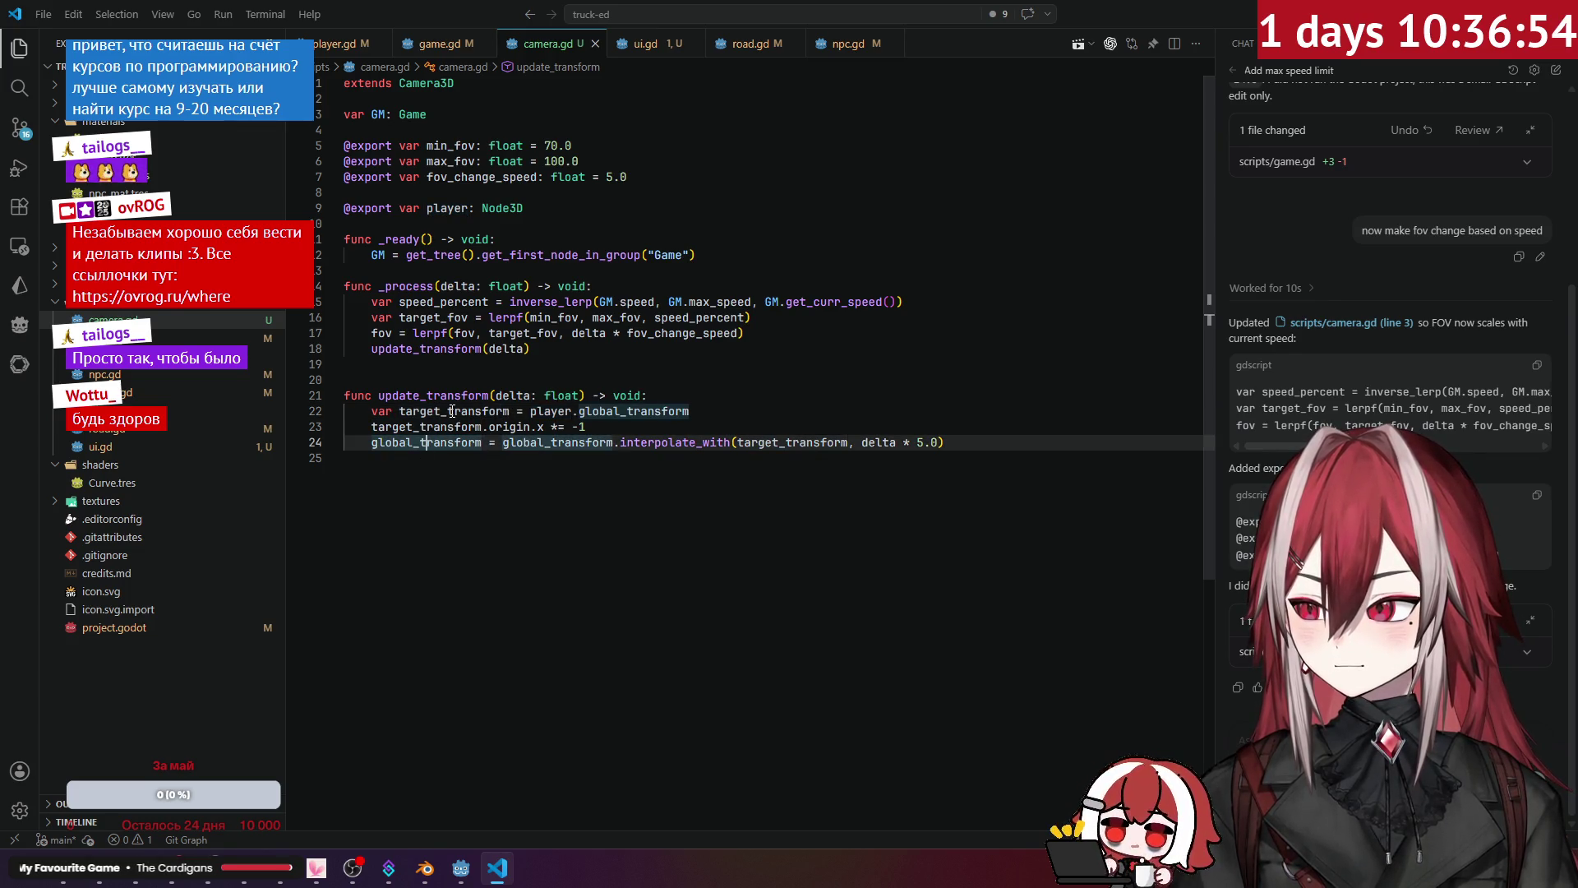
pyautogui.click(742, 404)
pyautogui.press('Return')
pyautogui.write('var')
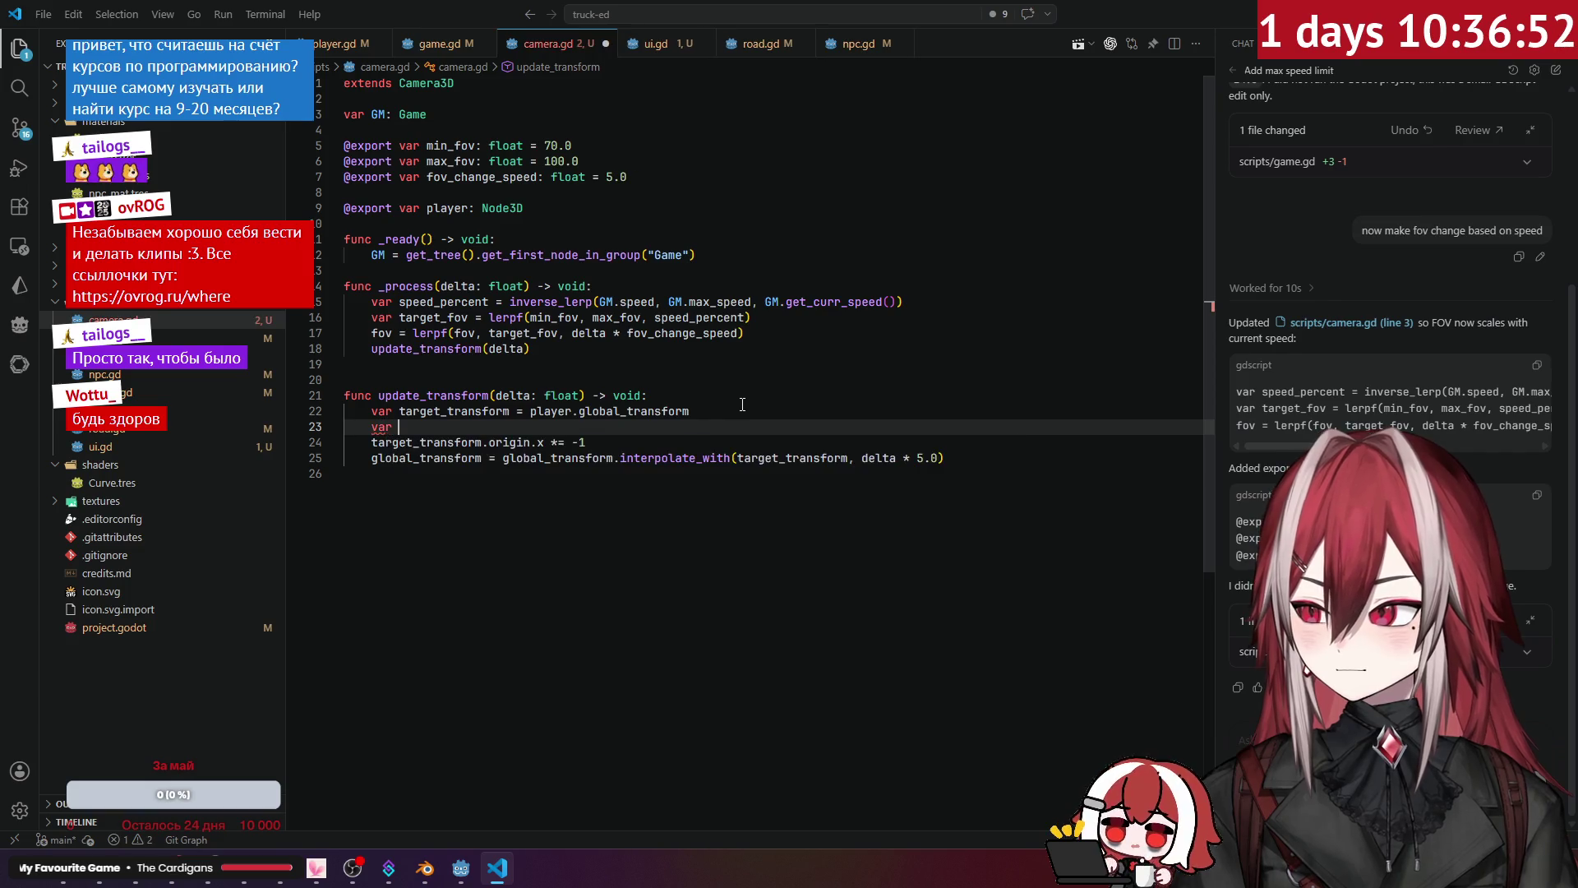
pyautogui.write(' c')
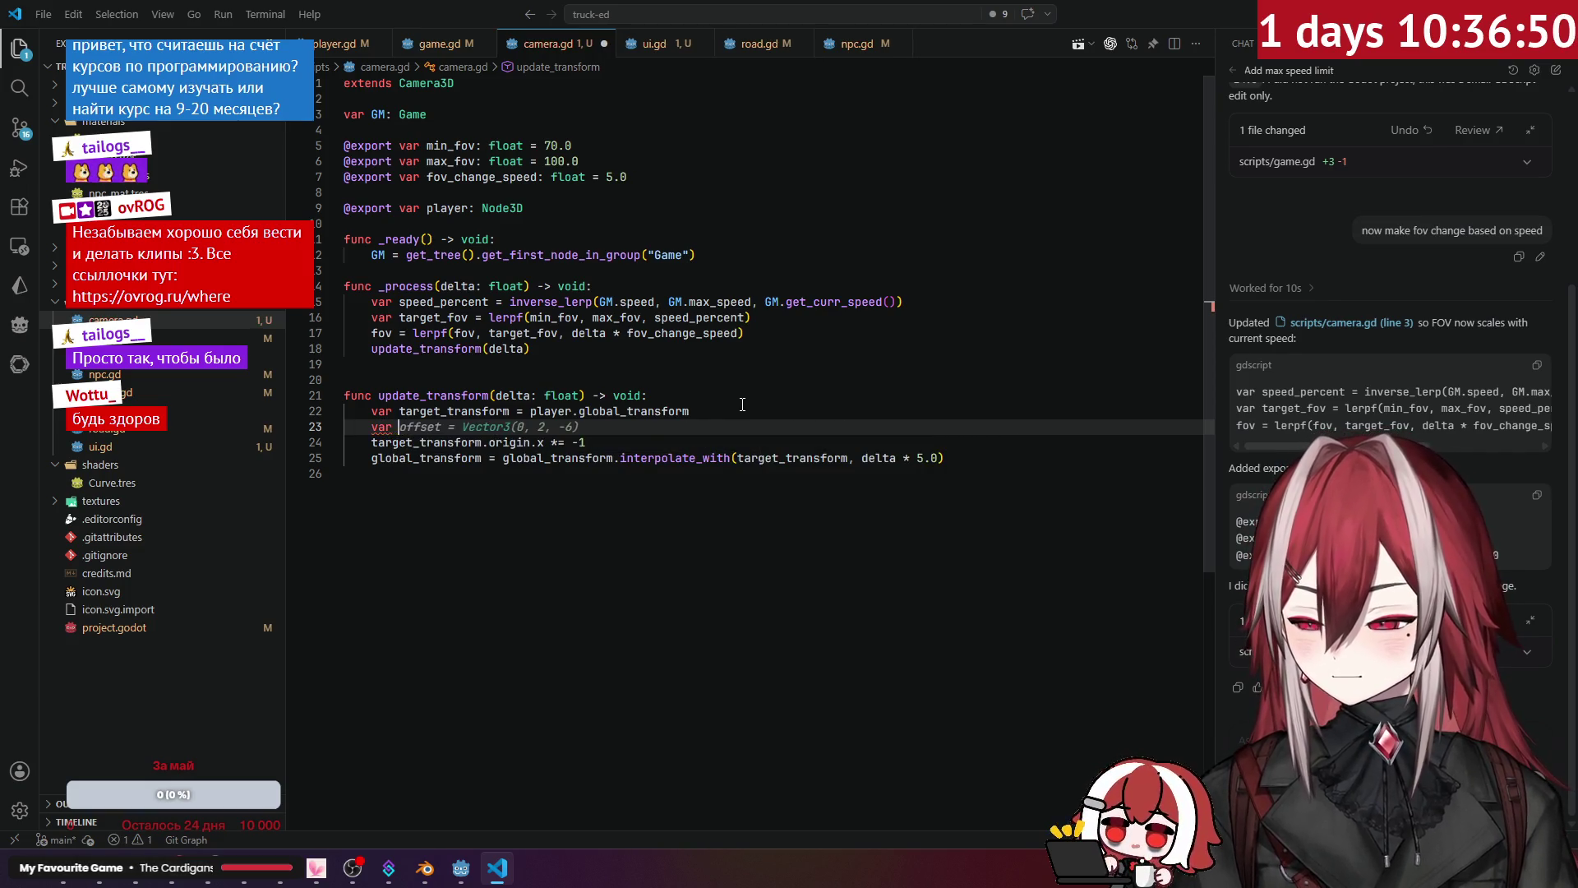
pyautogui.write('r')
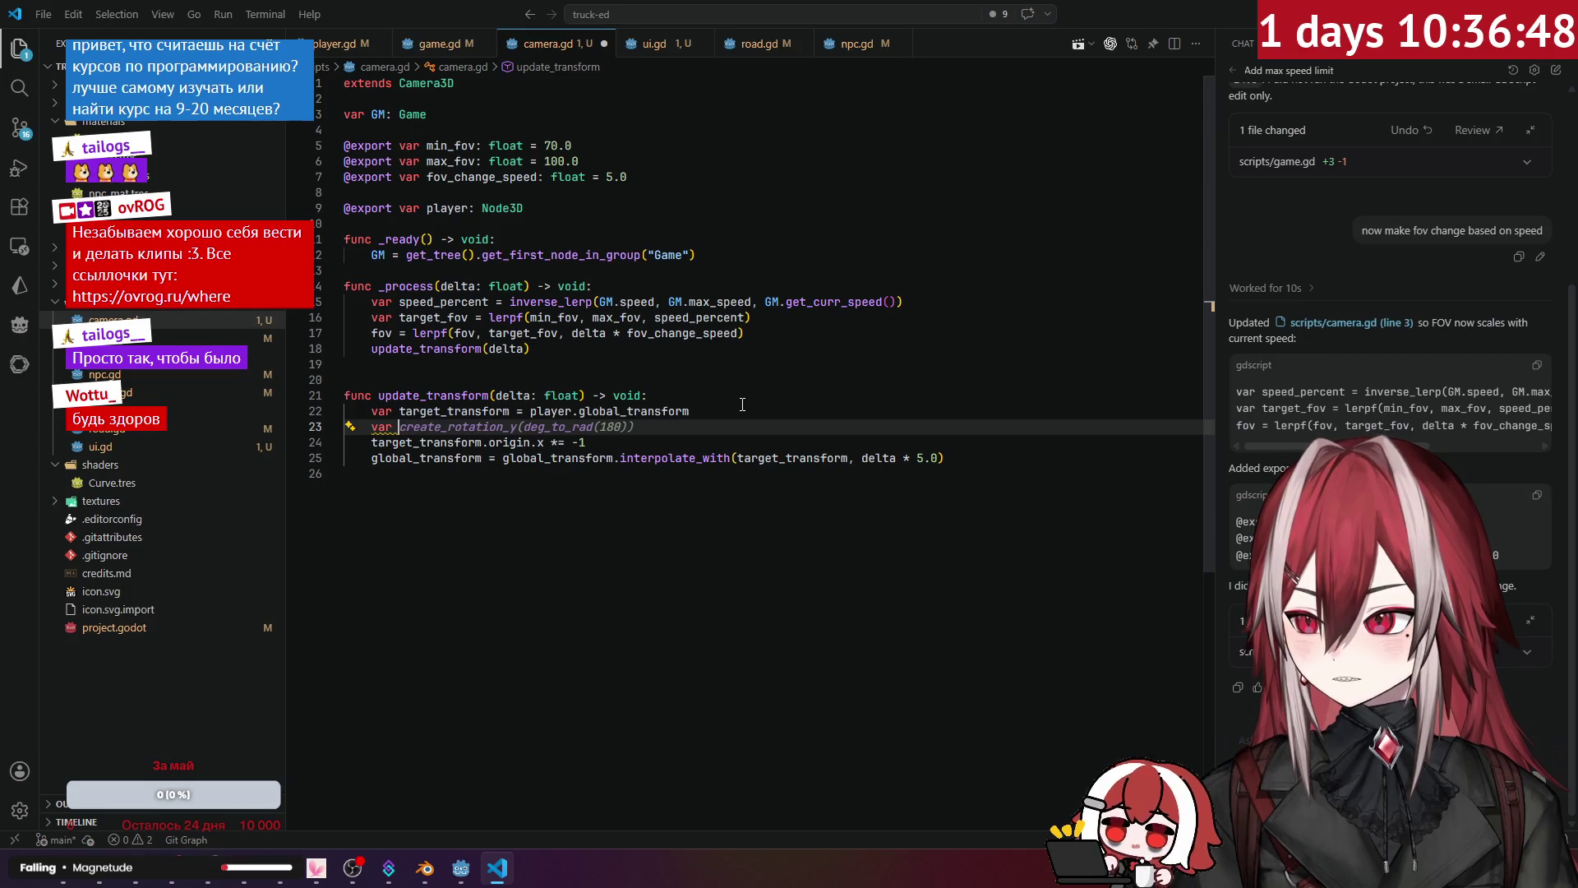
pyautogui.press('BackSpace')
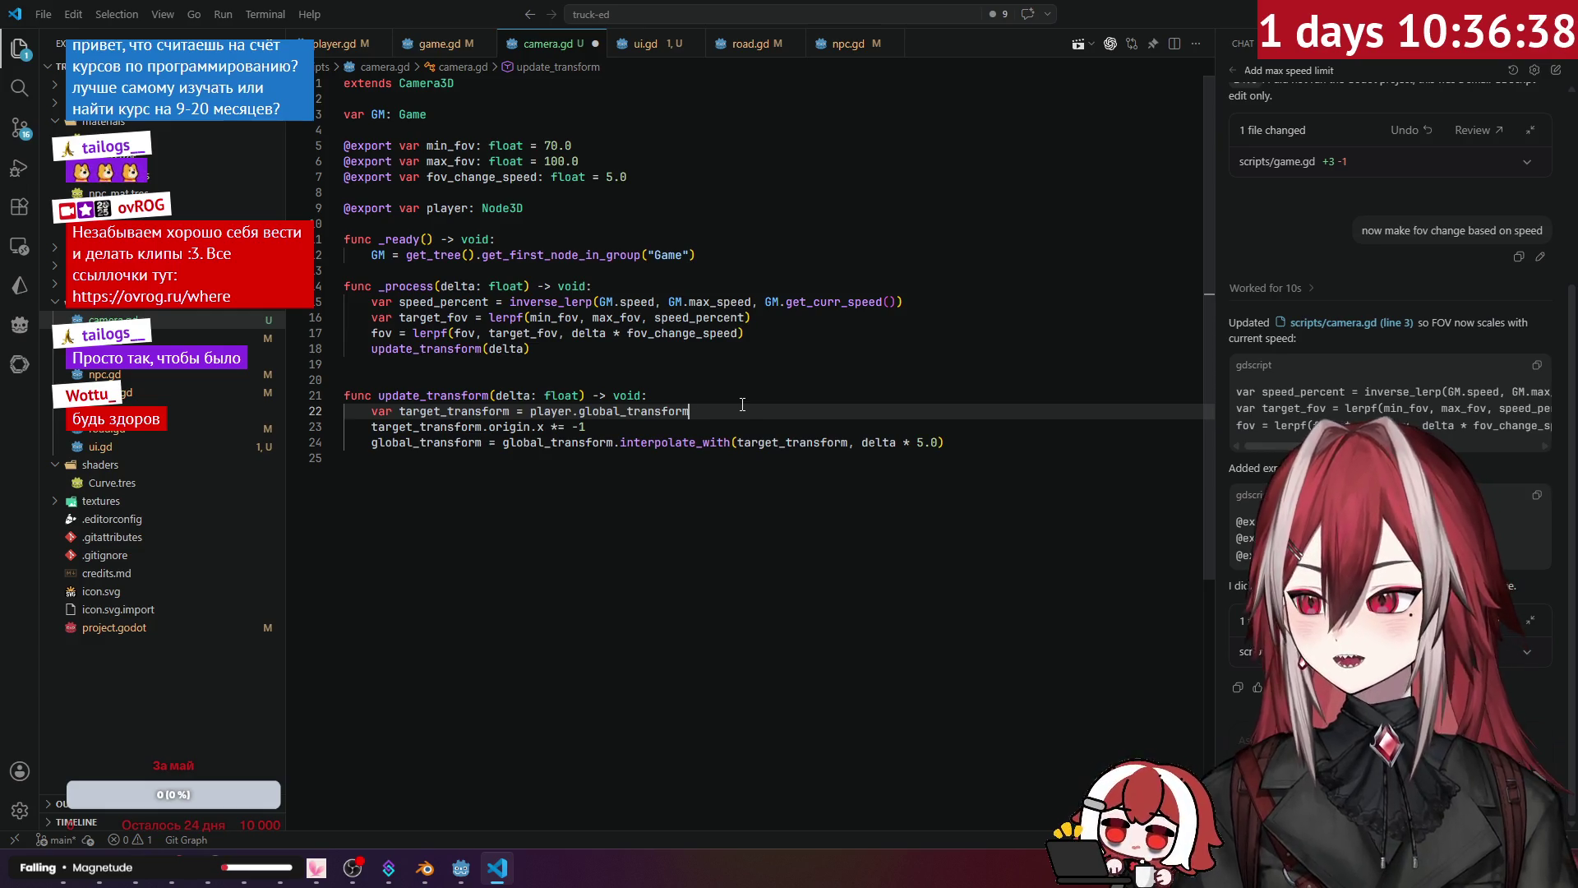
pyautogui.doubleClick(426, 442)
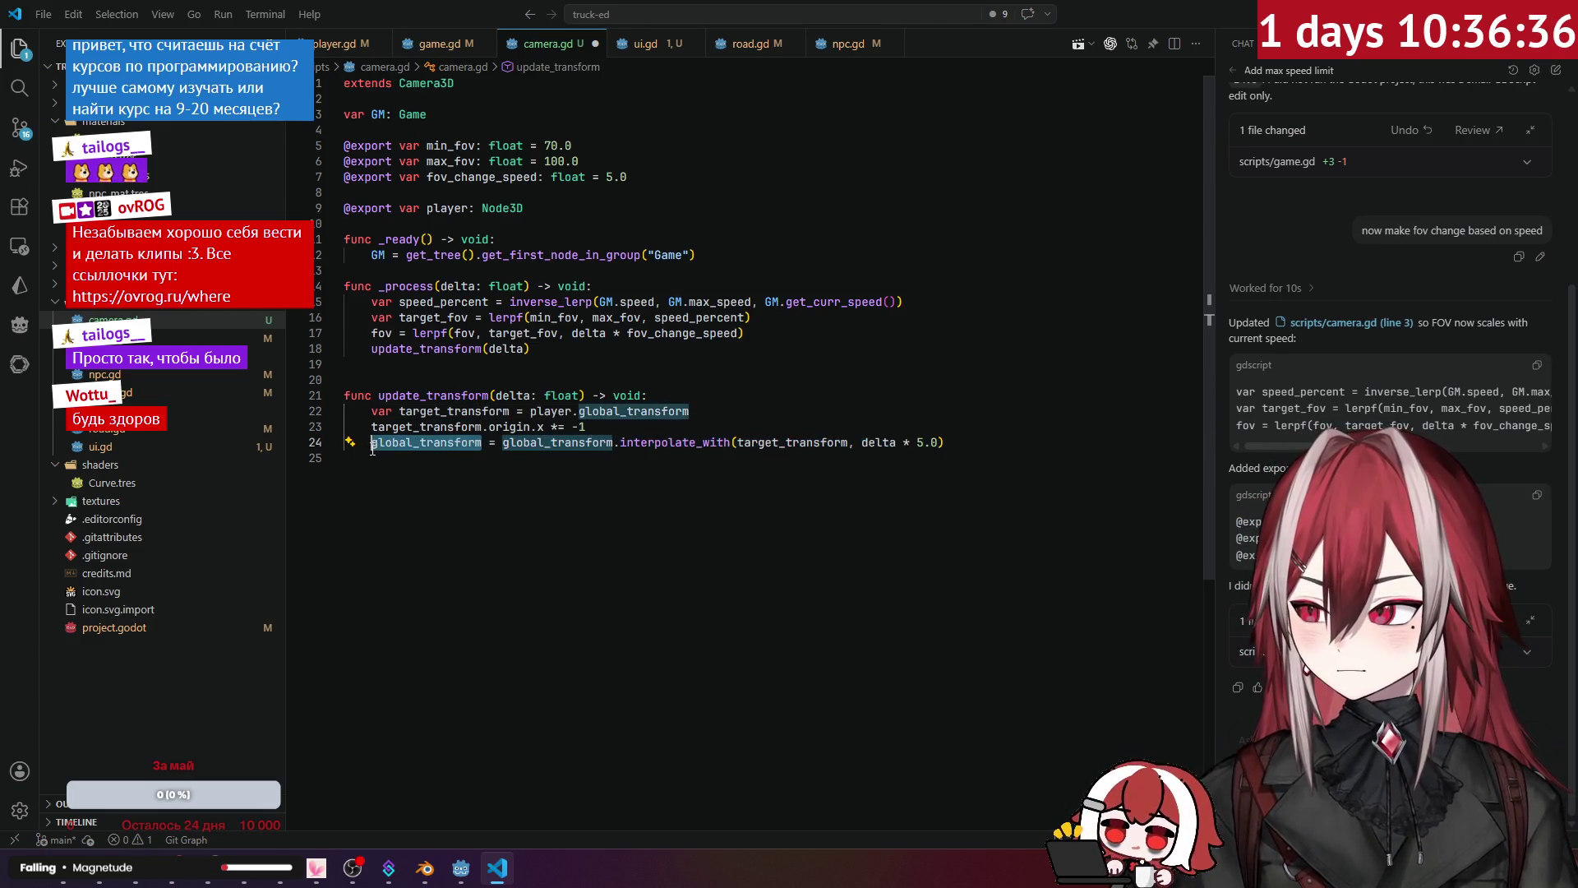
pyautogui.doubleClick(549, 411)
pyautogui.press('Delete')
pyautogui.press('Delete')
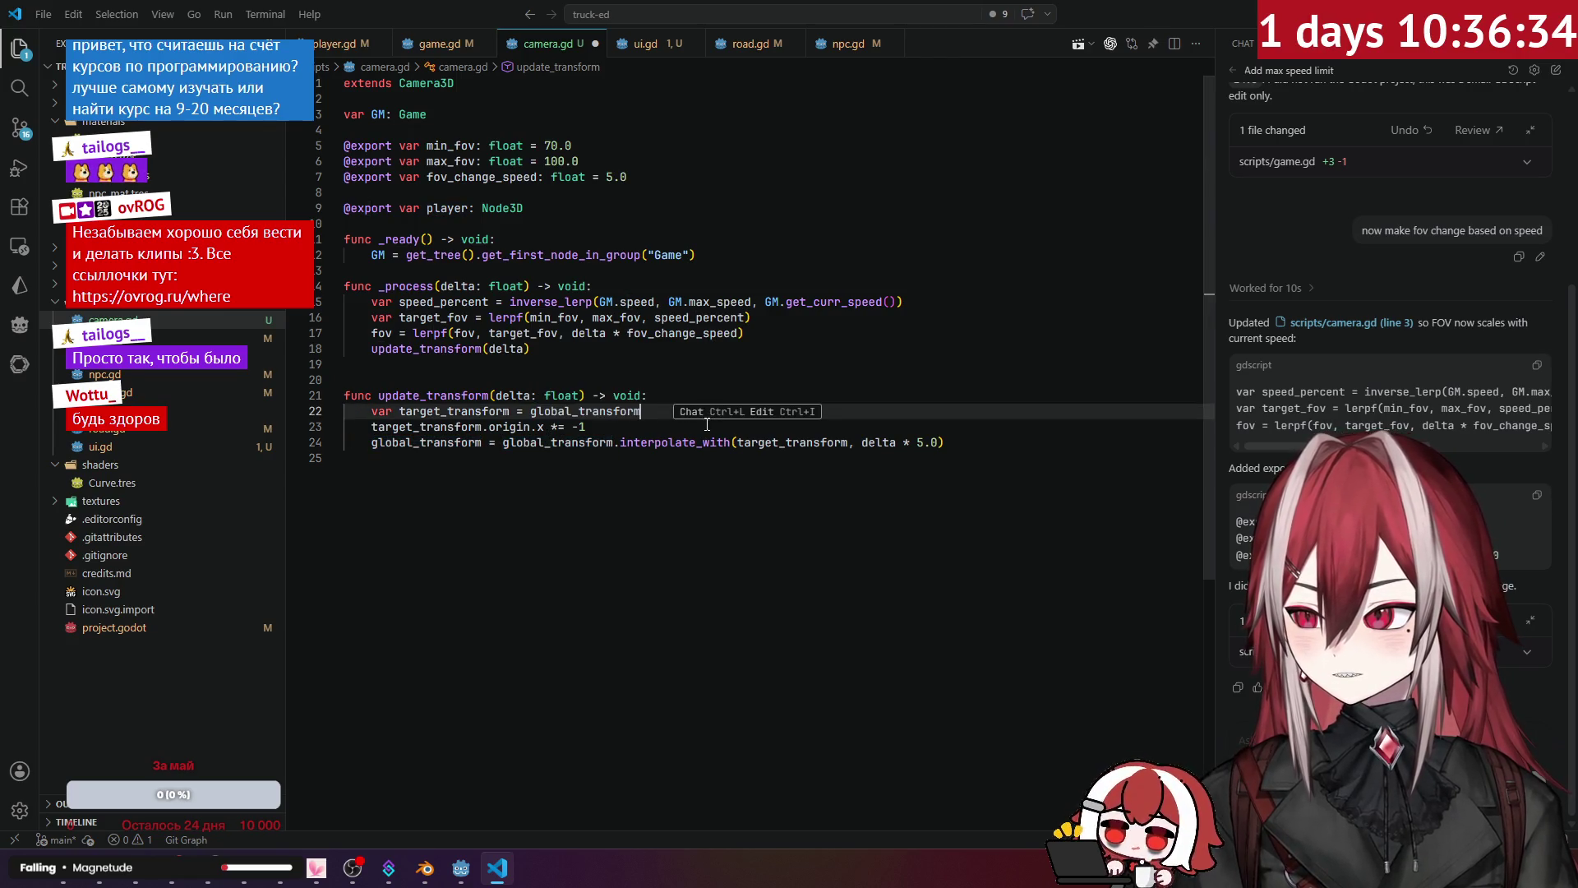
# Step: Set 'target_transform.origin.x = -player.global_transform.origin.x' on line 23 and save camera.gd
pyautogui.click(483, 412)
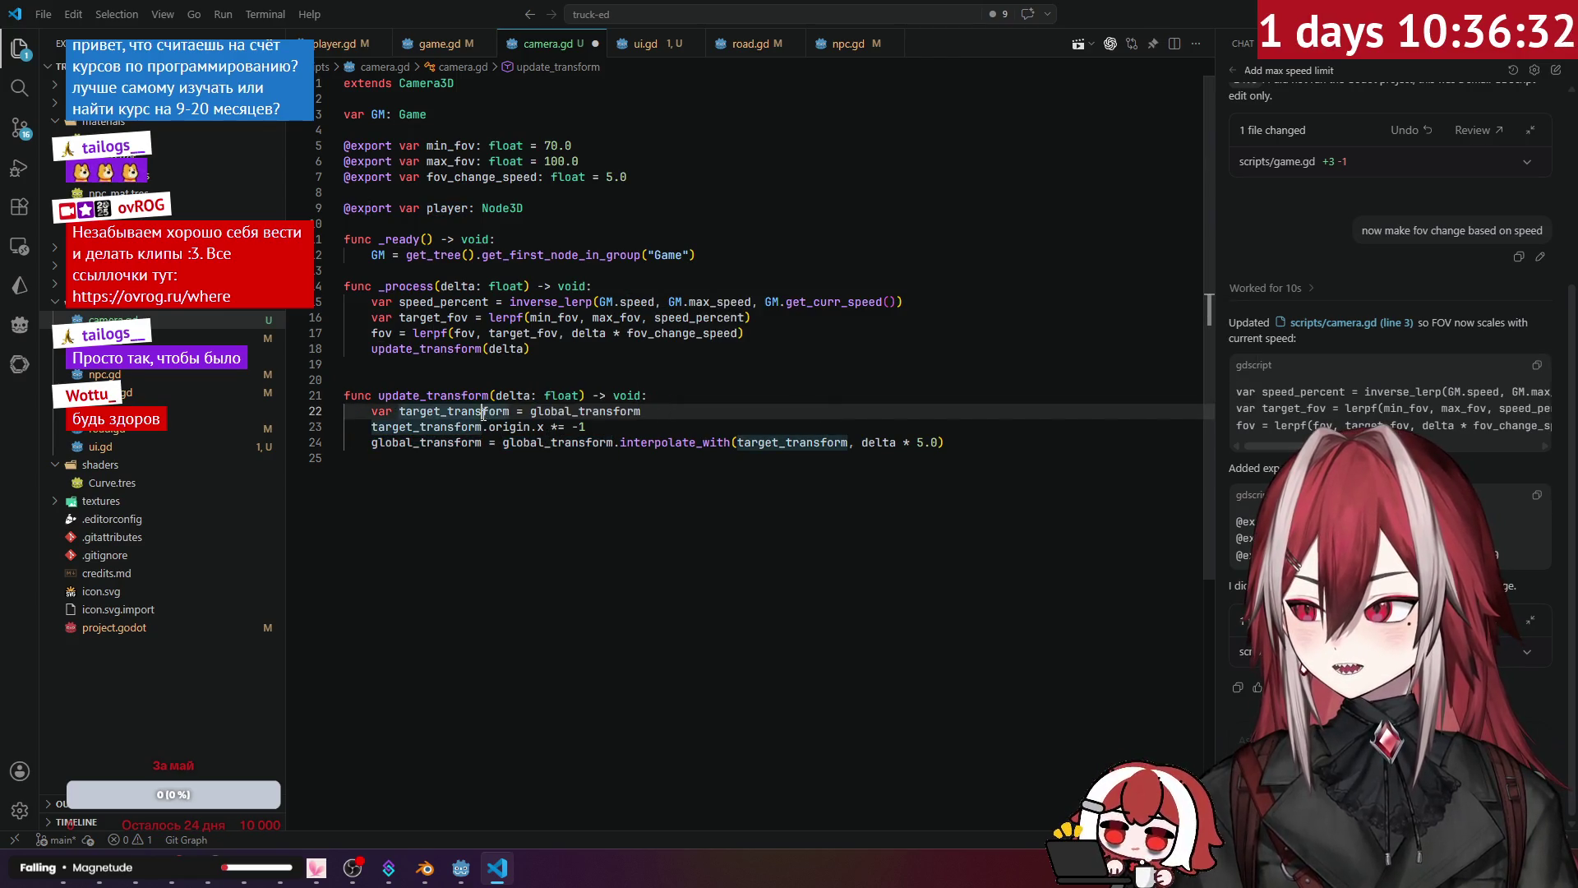
pyautogui.click(609, 426)
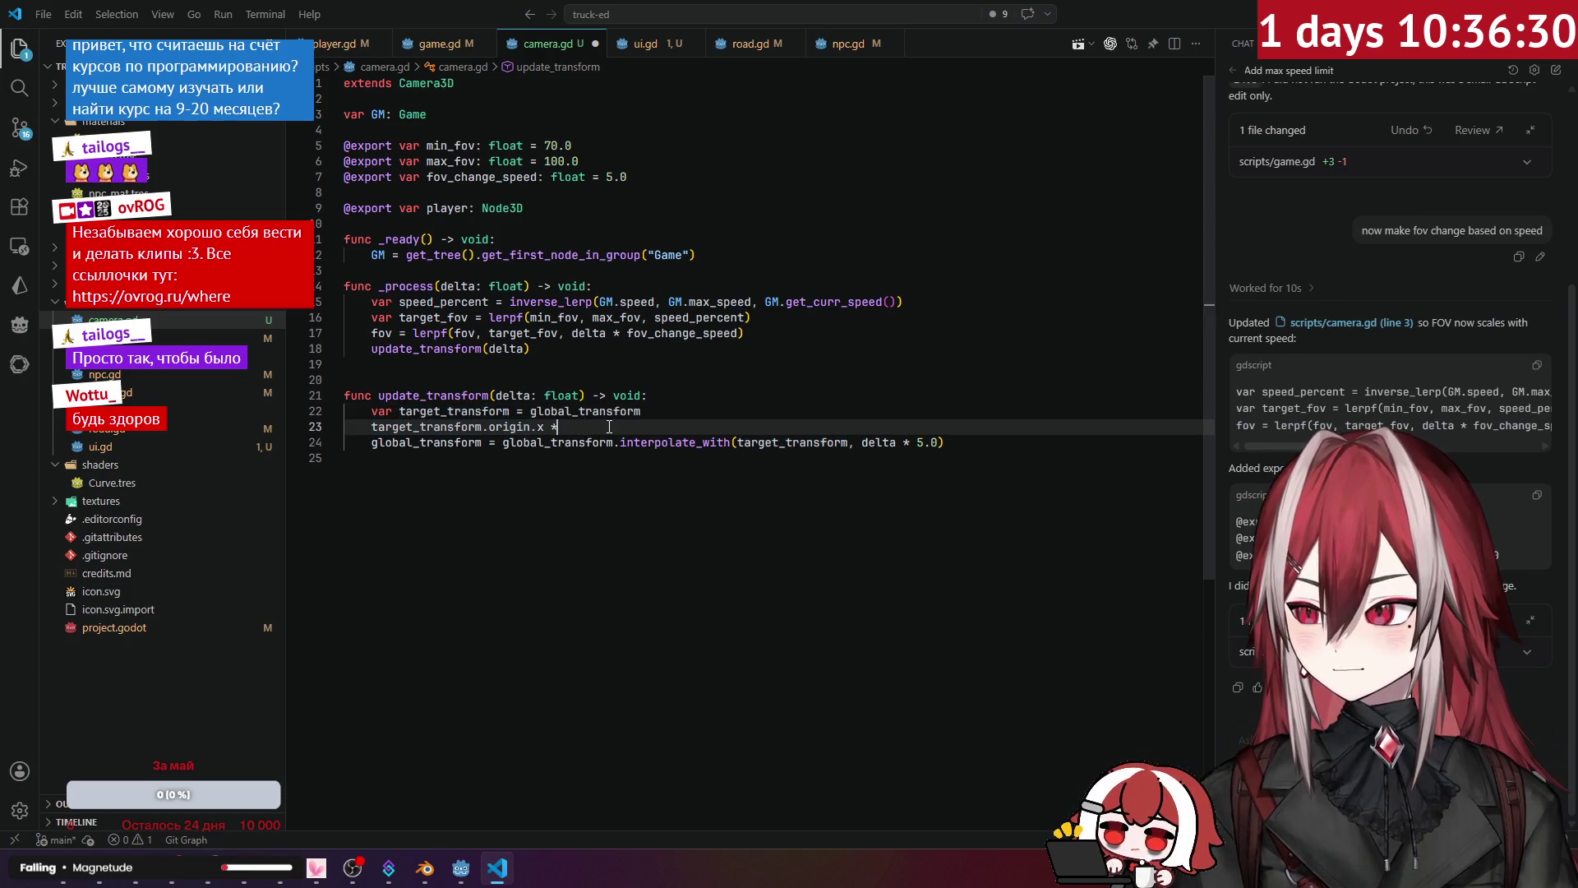
pyautogui.write('=')
pyautogui.press('Tab')
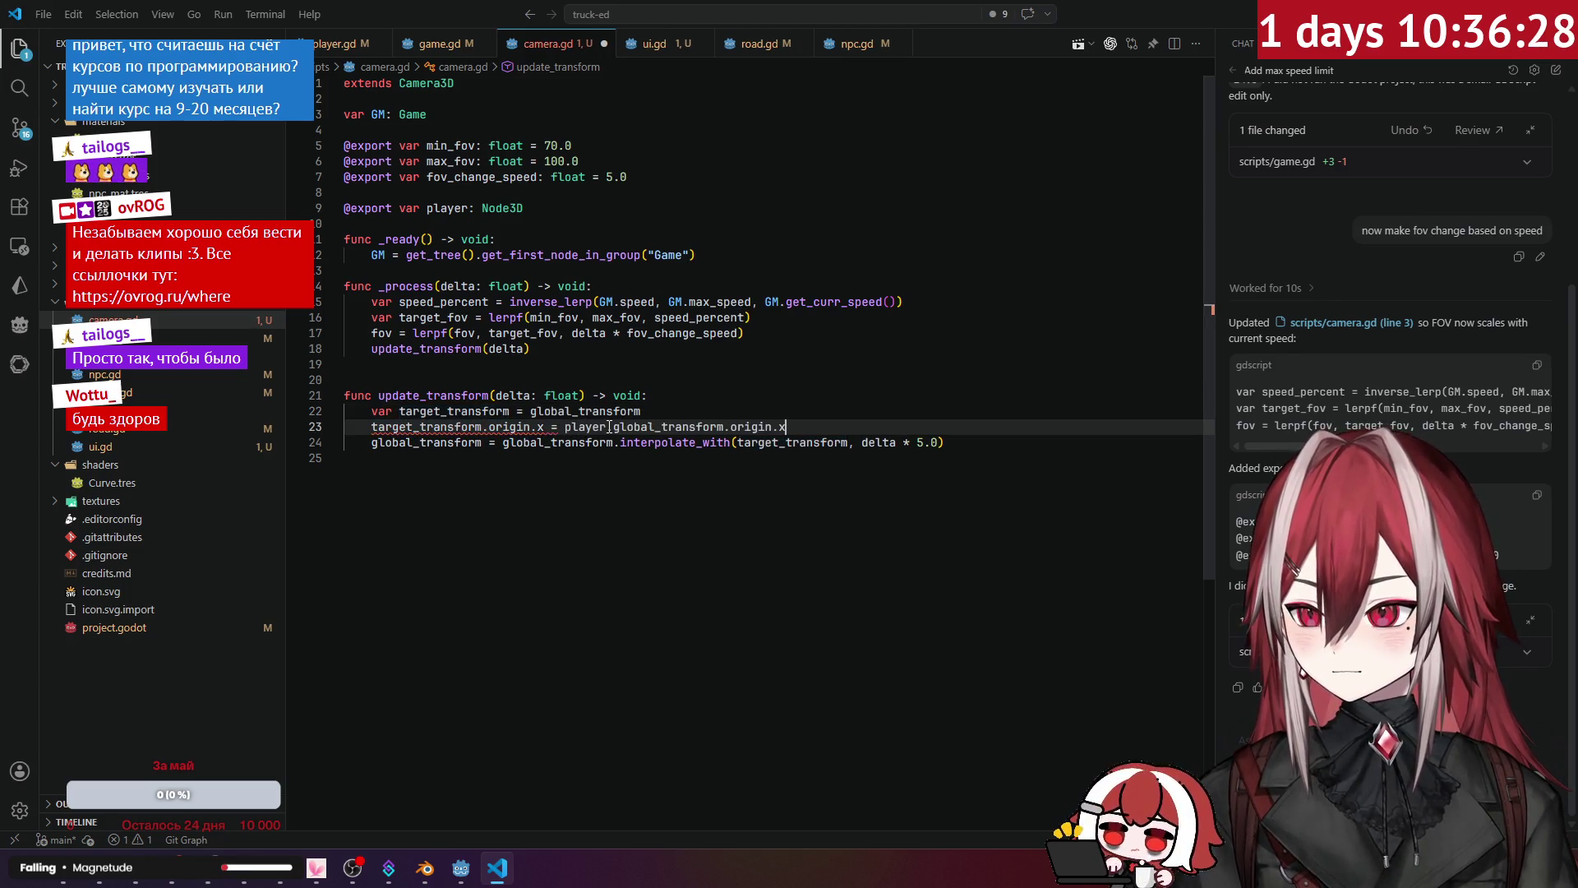
pyautogui.write('-1')
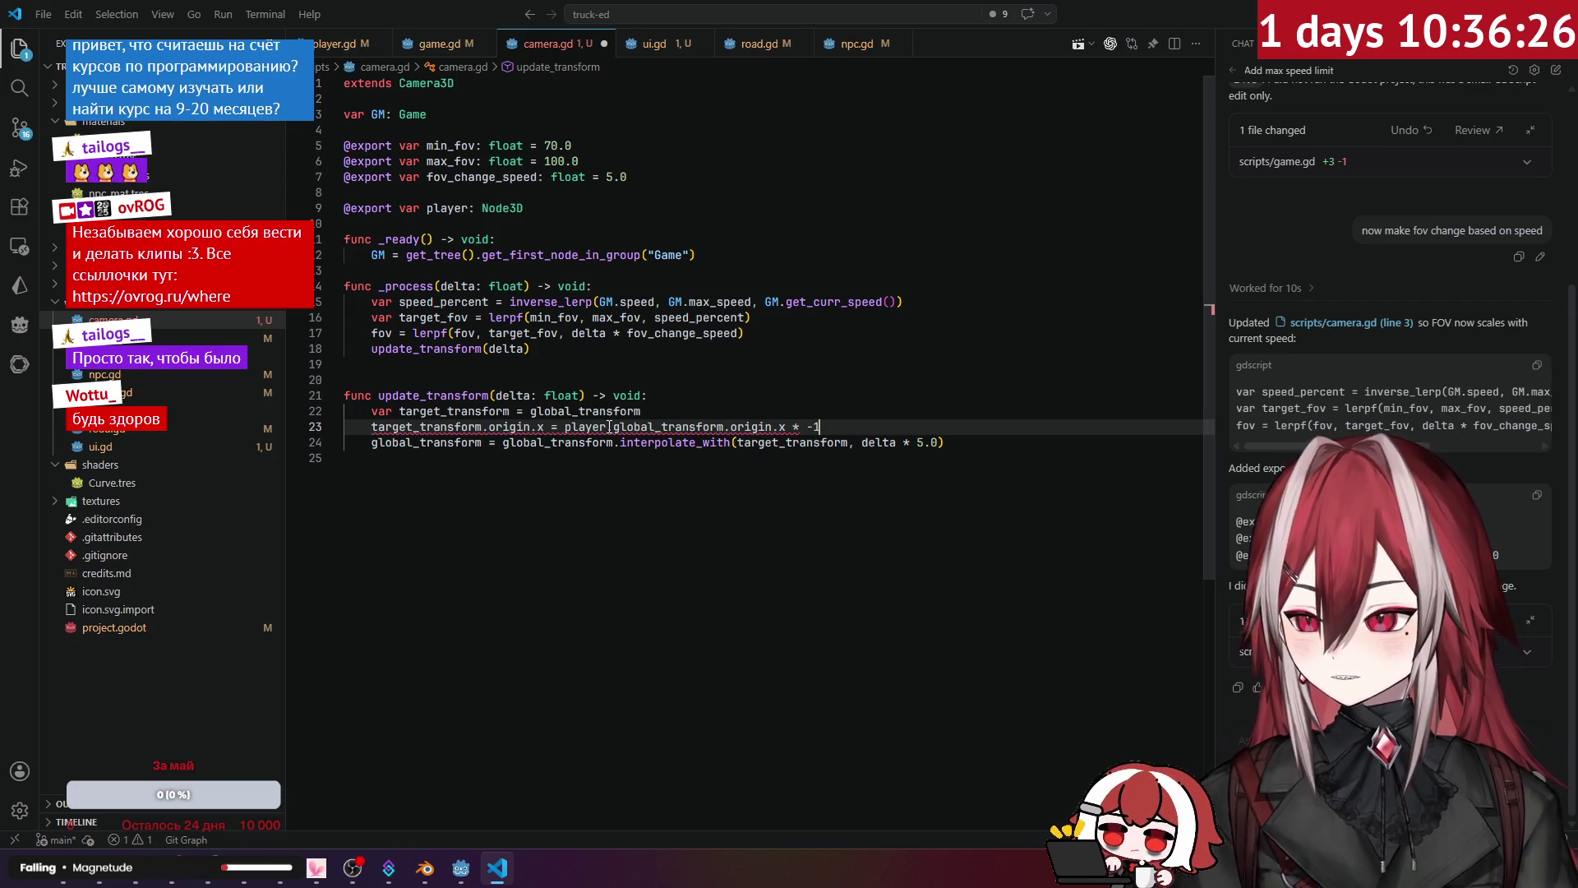
pyautogui.press('BackSpace')
pyautogui.press('BackSpace')
pyautogui.press('BackSpace')
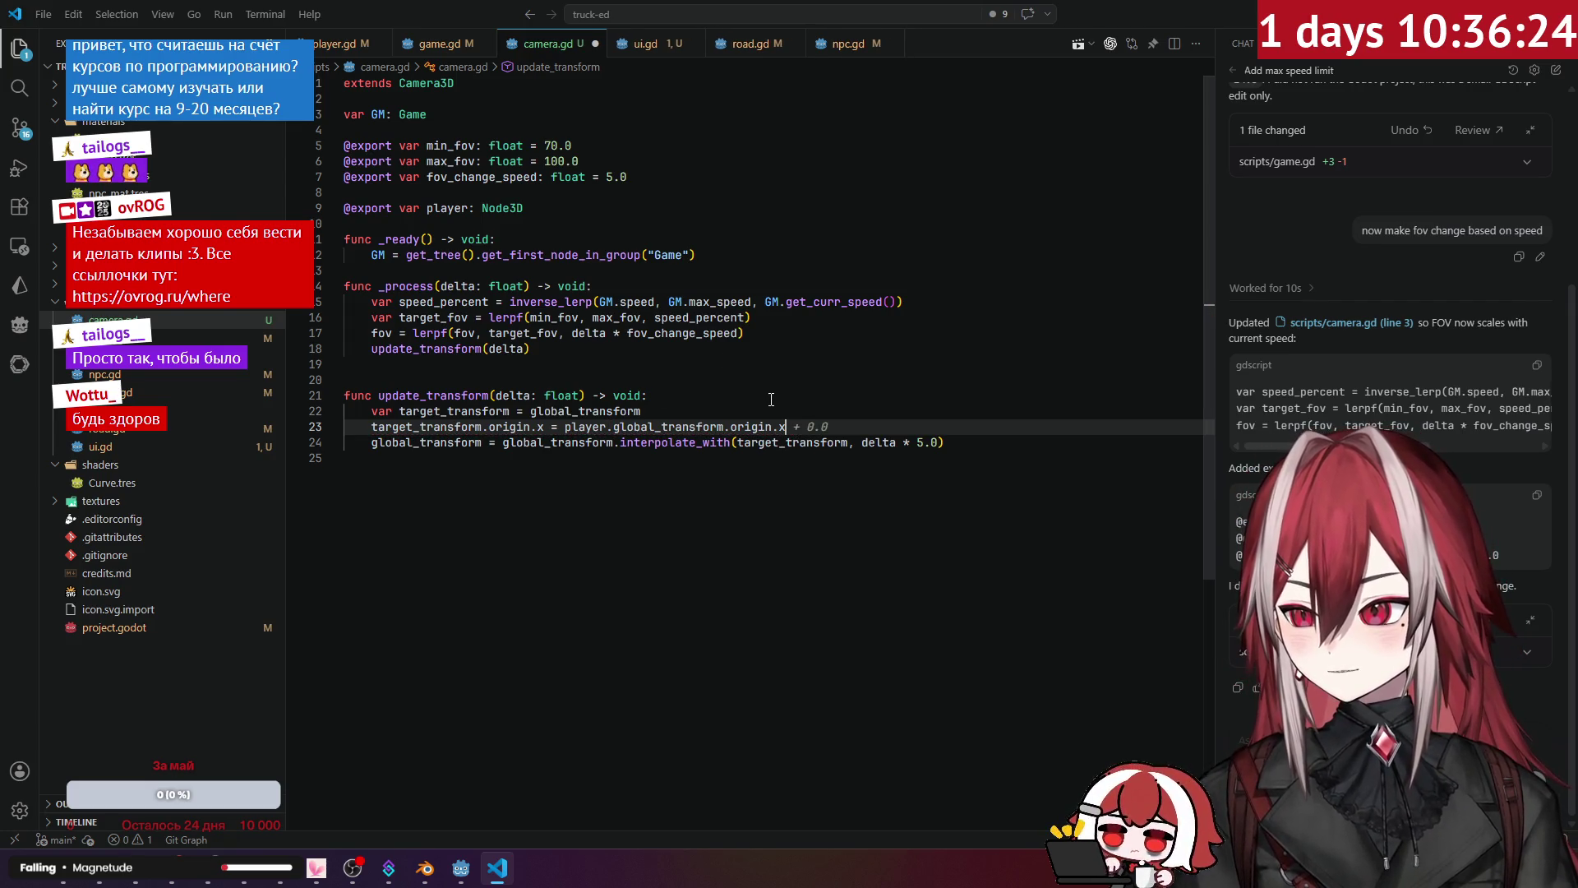
pyautogui.click(570, 426)
pyautogui.write('-')
pyautogui.click(668, 398)
pyautogui.hotkey('ctrl', 's')
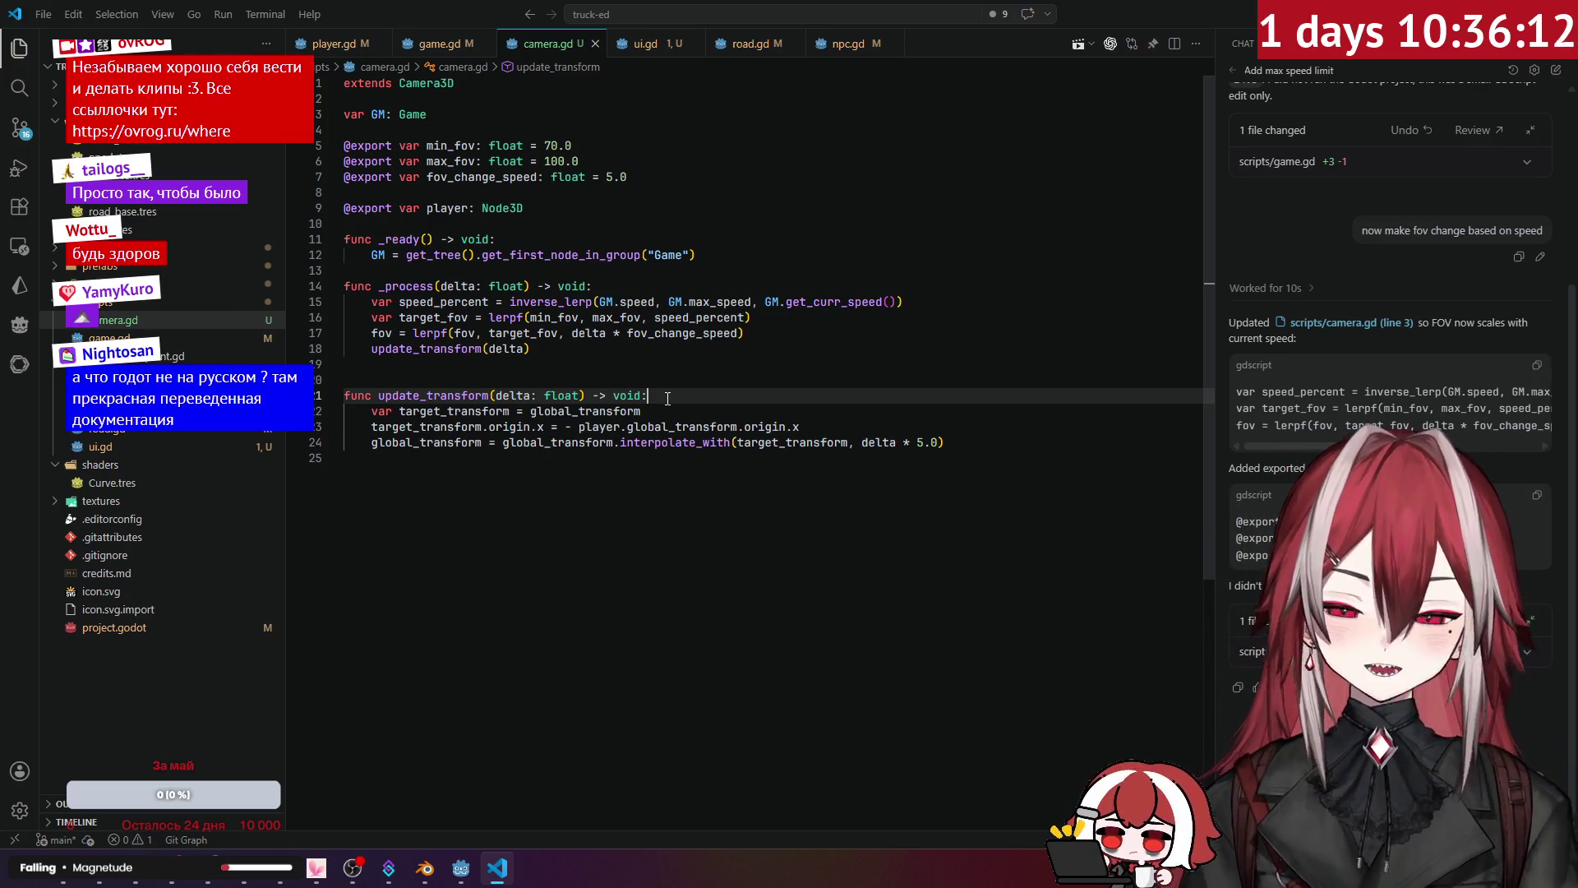
# Step: Test-run the game in Godot with the new x-follow camera, then close it and return to camera.gd
pyautogui.hotkey('alt', 'Tab')
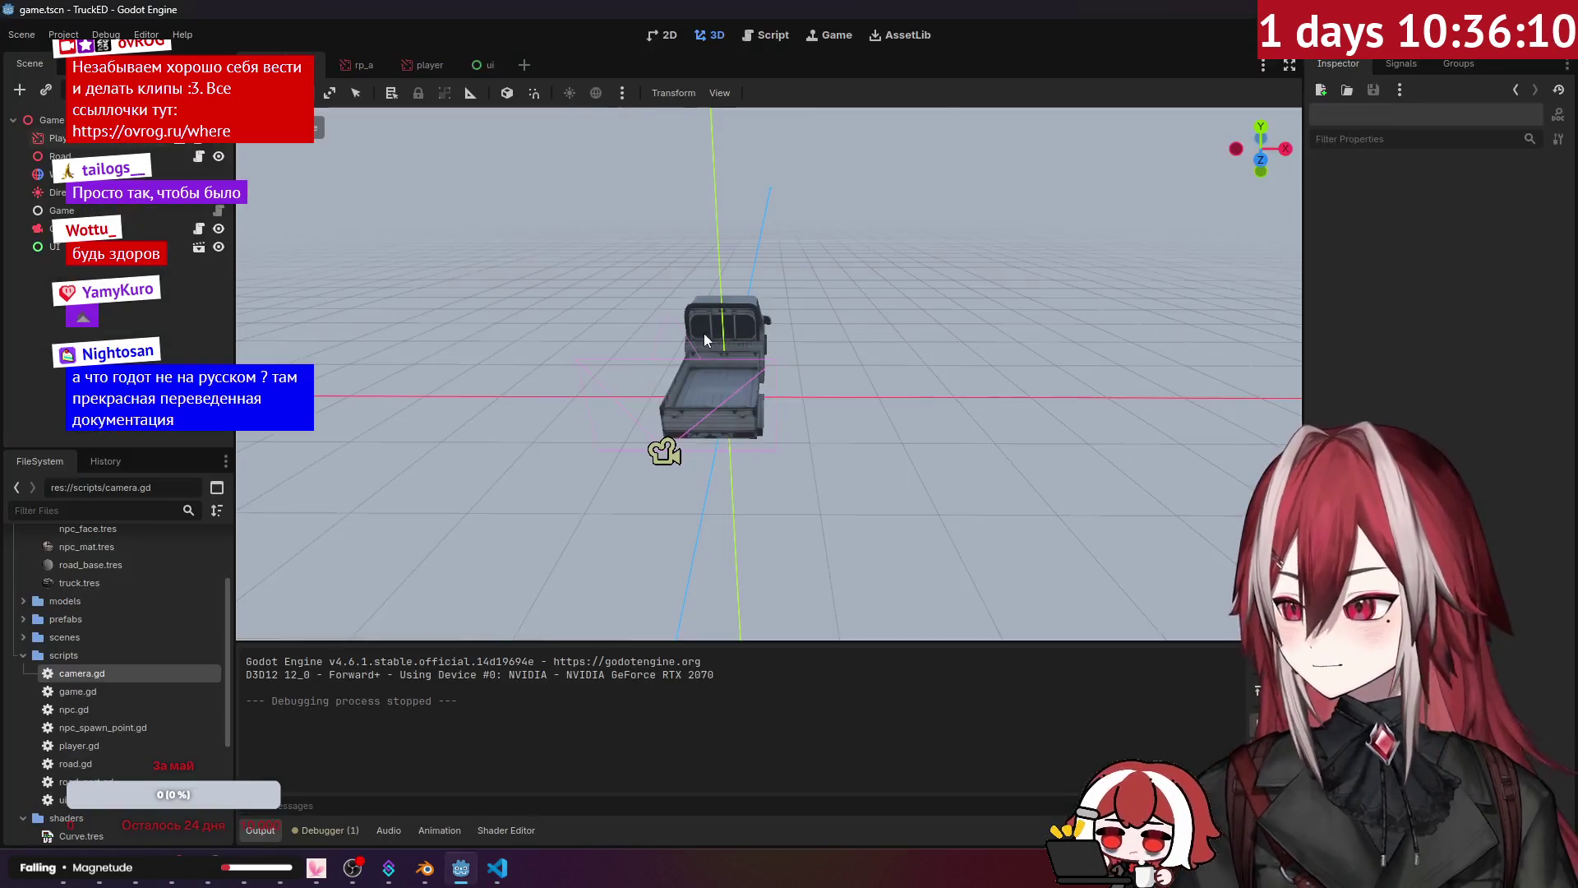
pyautogui.press('F5')
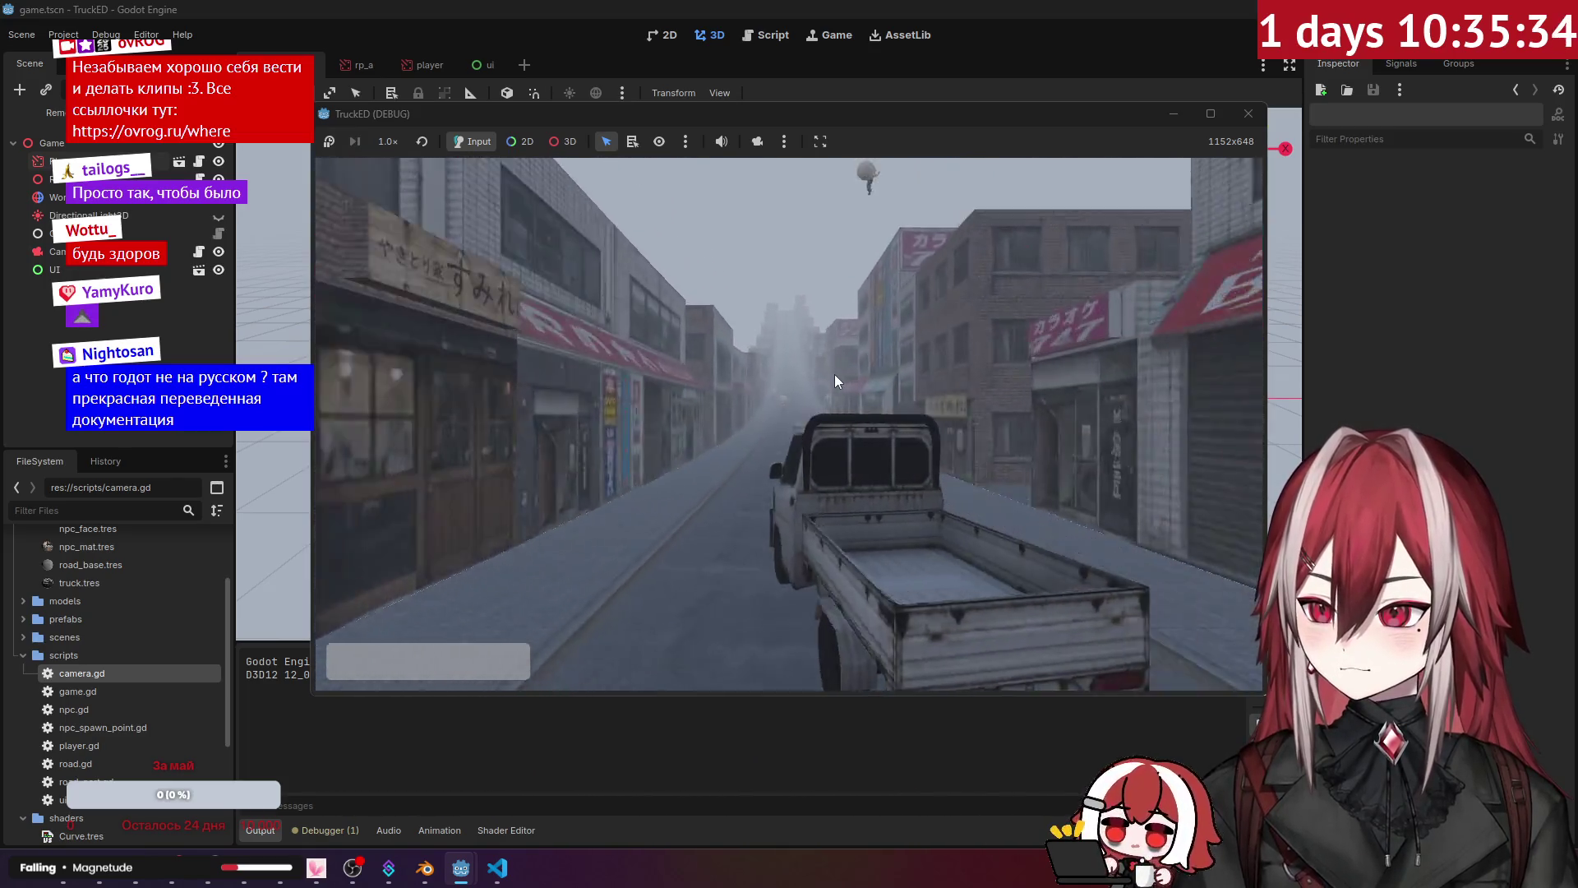
pyautogui.click(1249, 114)
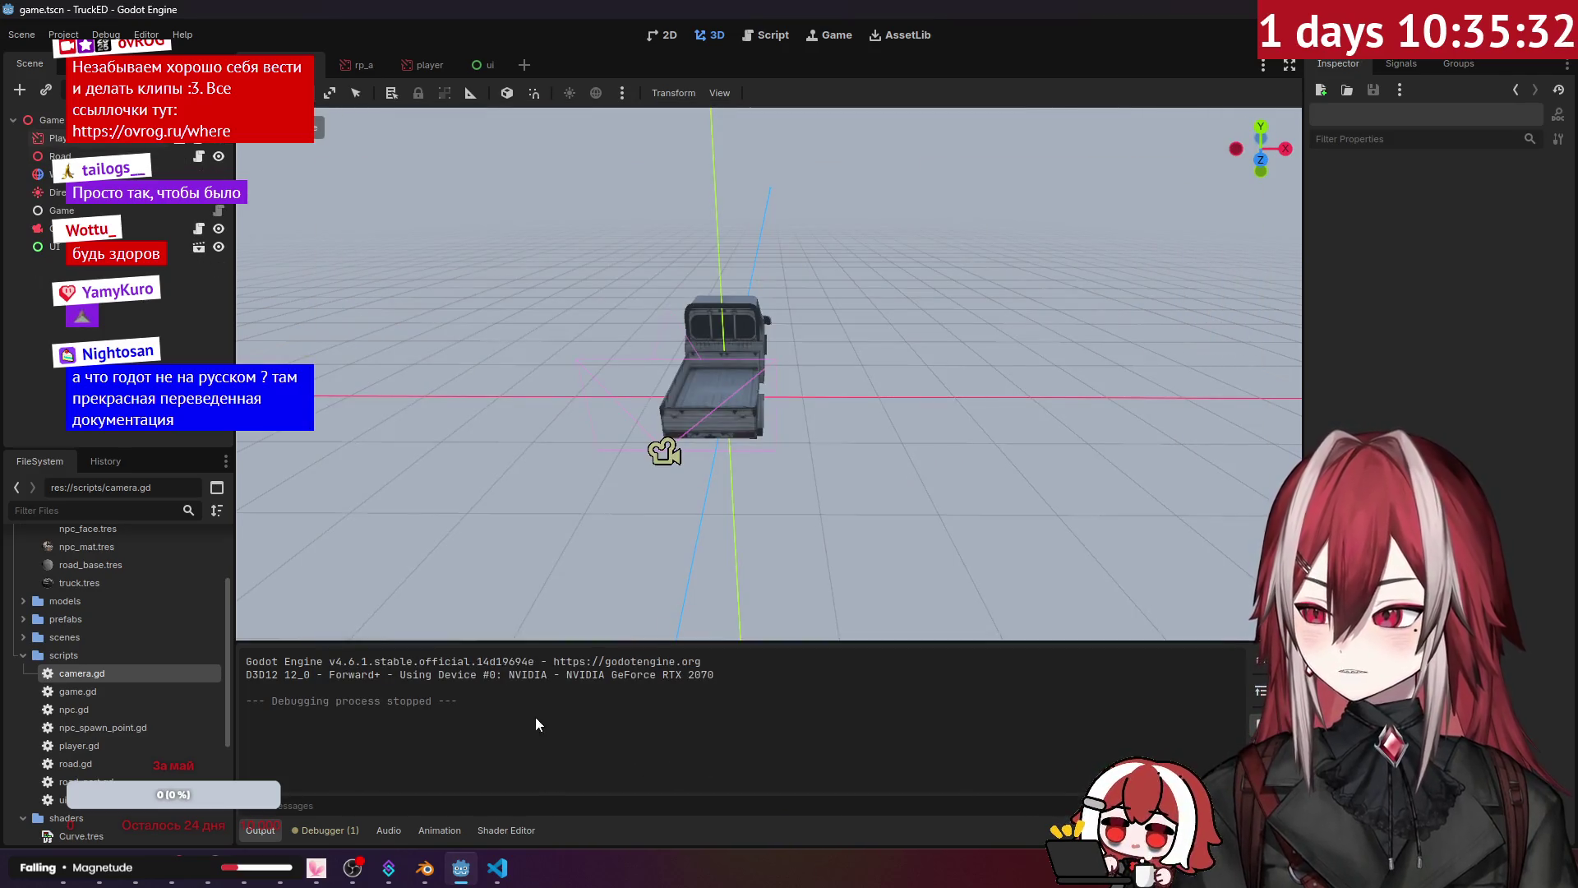
pyautogui.click(499, 870)
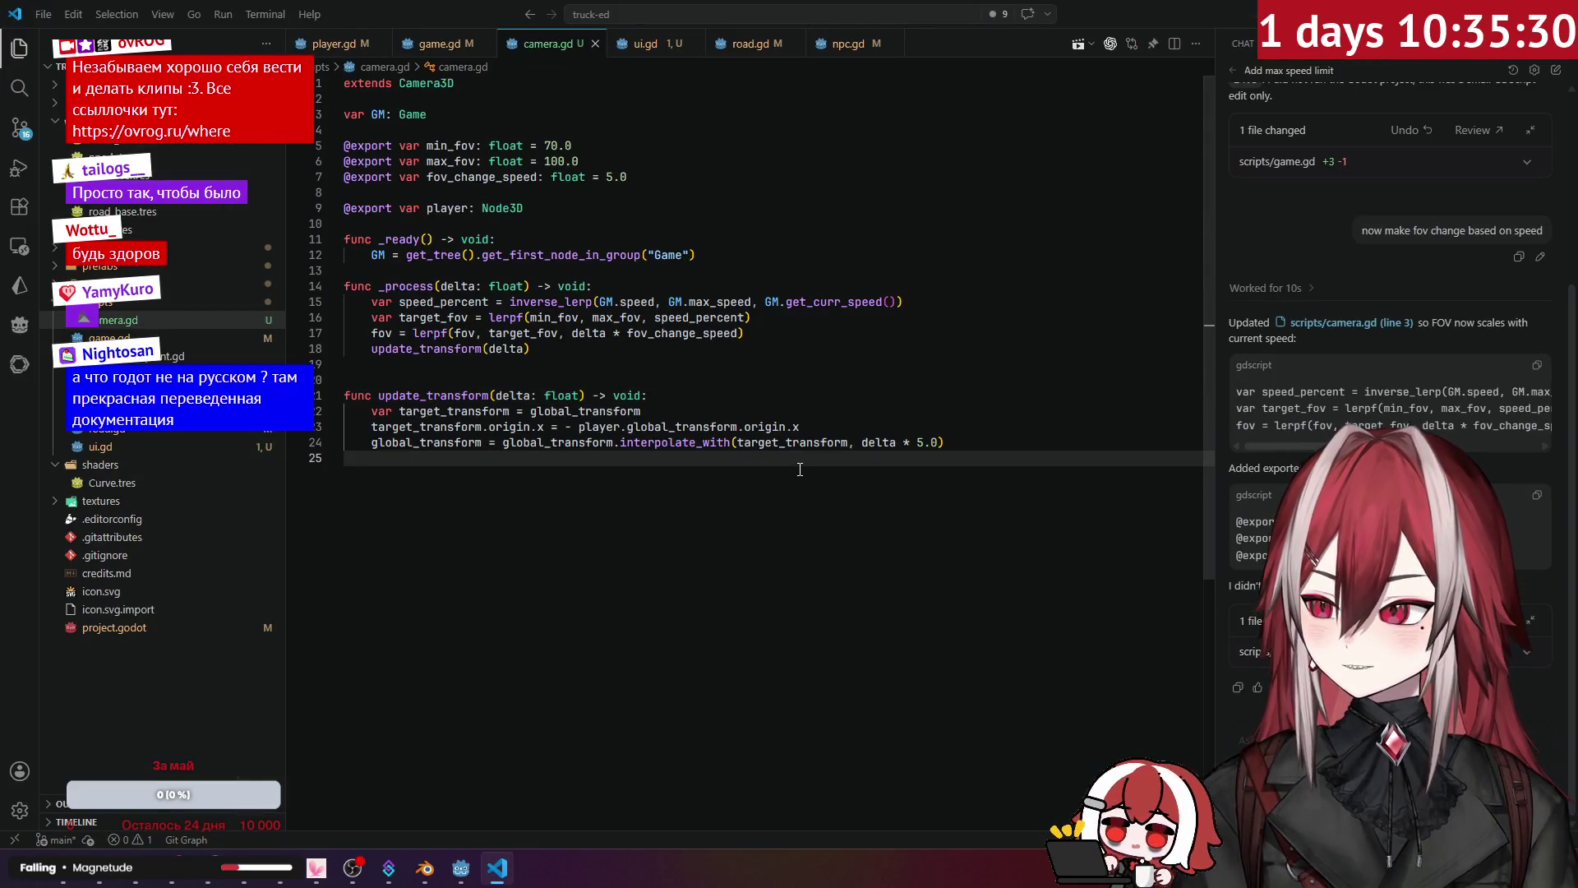
# Step: Try an autocompleted target_transform.basis rotation line after origin.x, then undo it
pyautogui.click(821, 433)
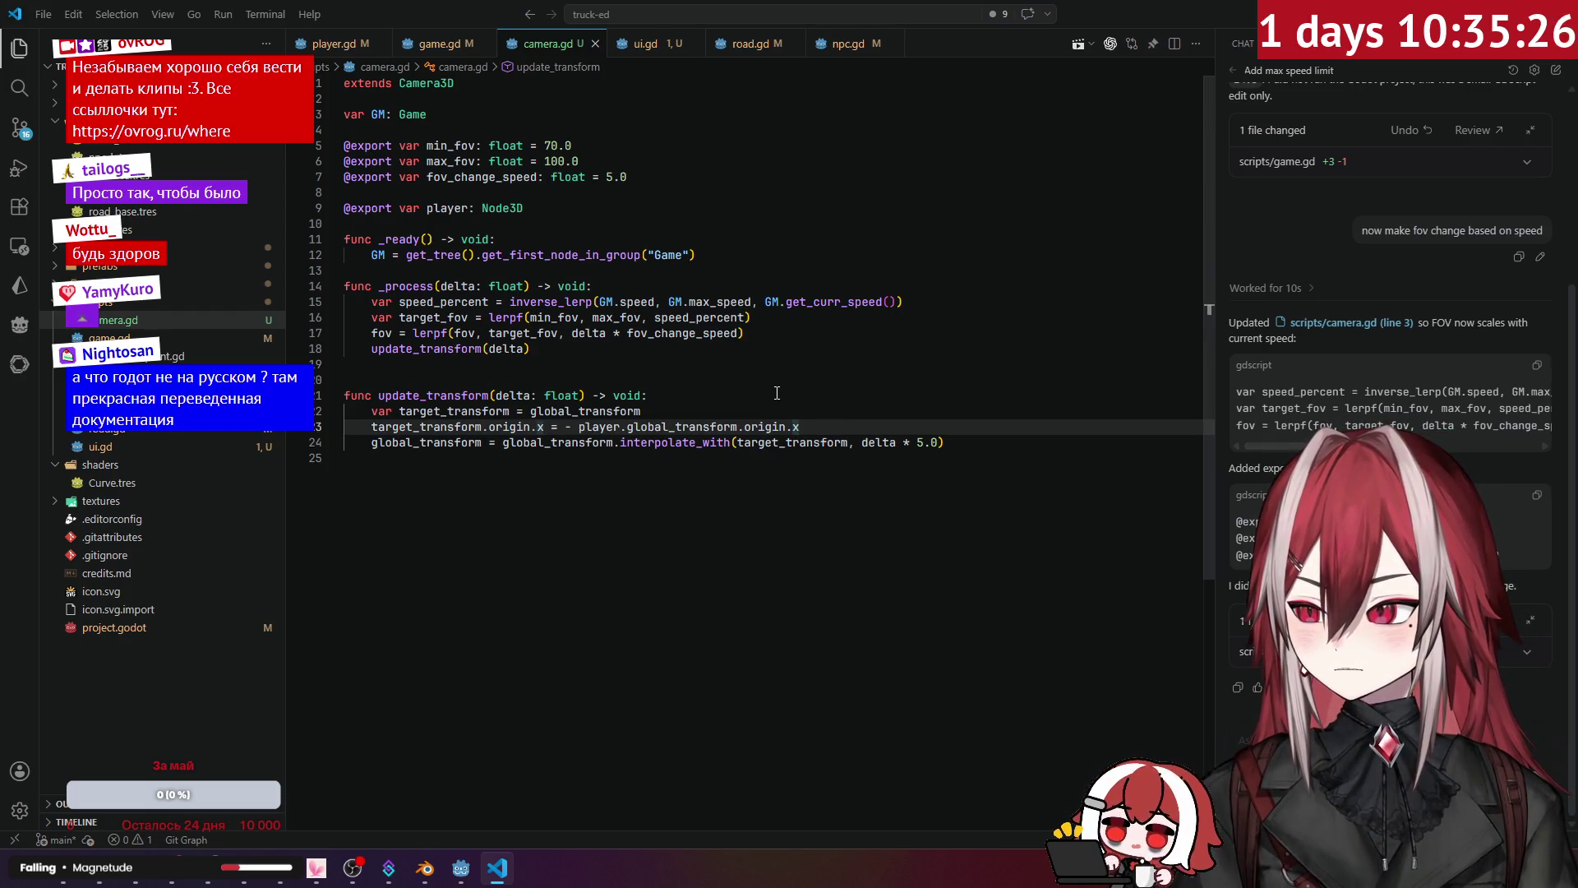
pyautogui.press('Down')
pyautogui.press('Down')
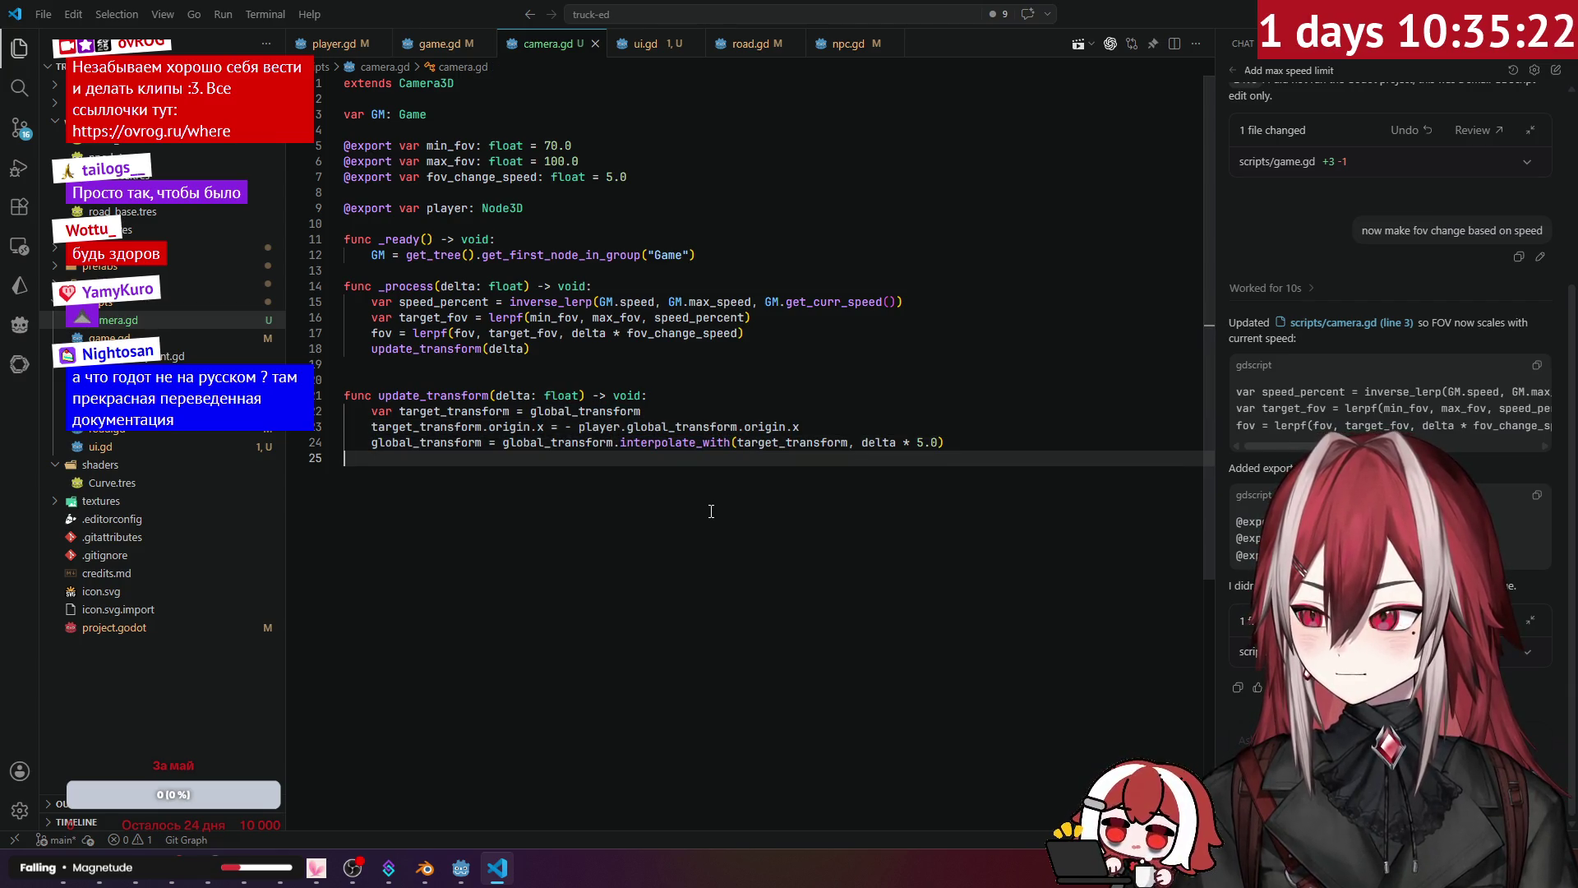
pyautogui.click(895, 433)
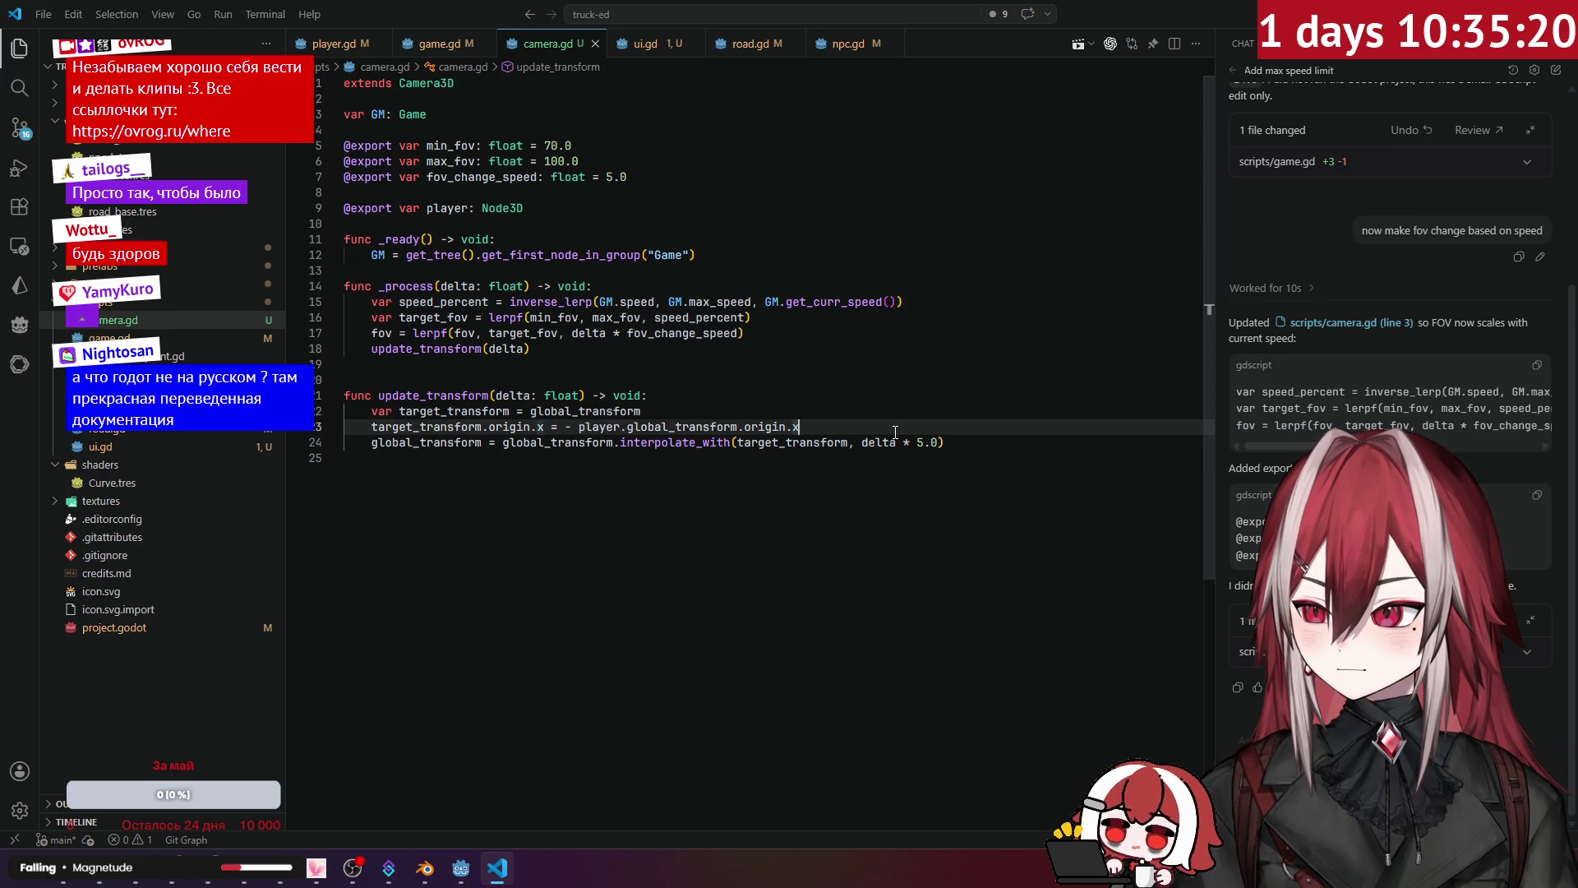
pyautogui.press('Return')
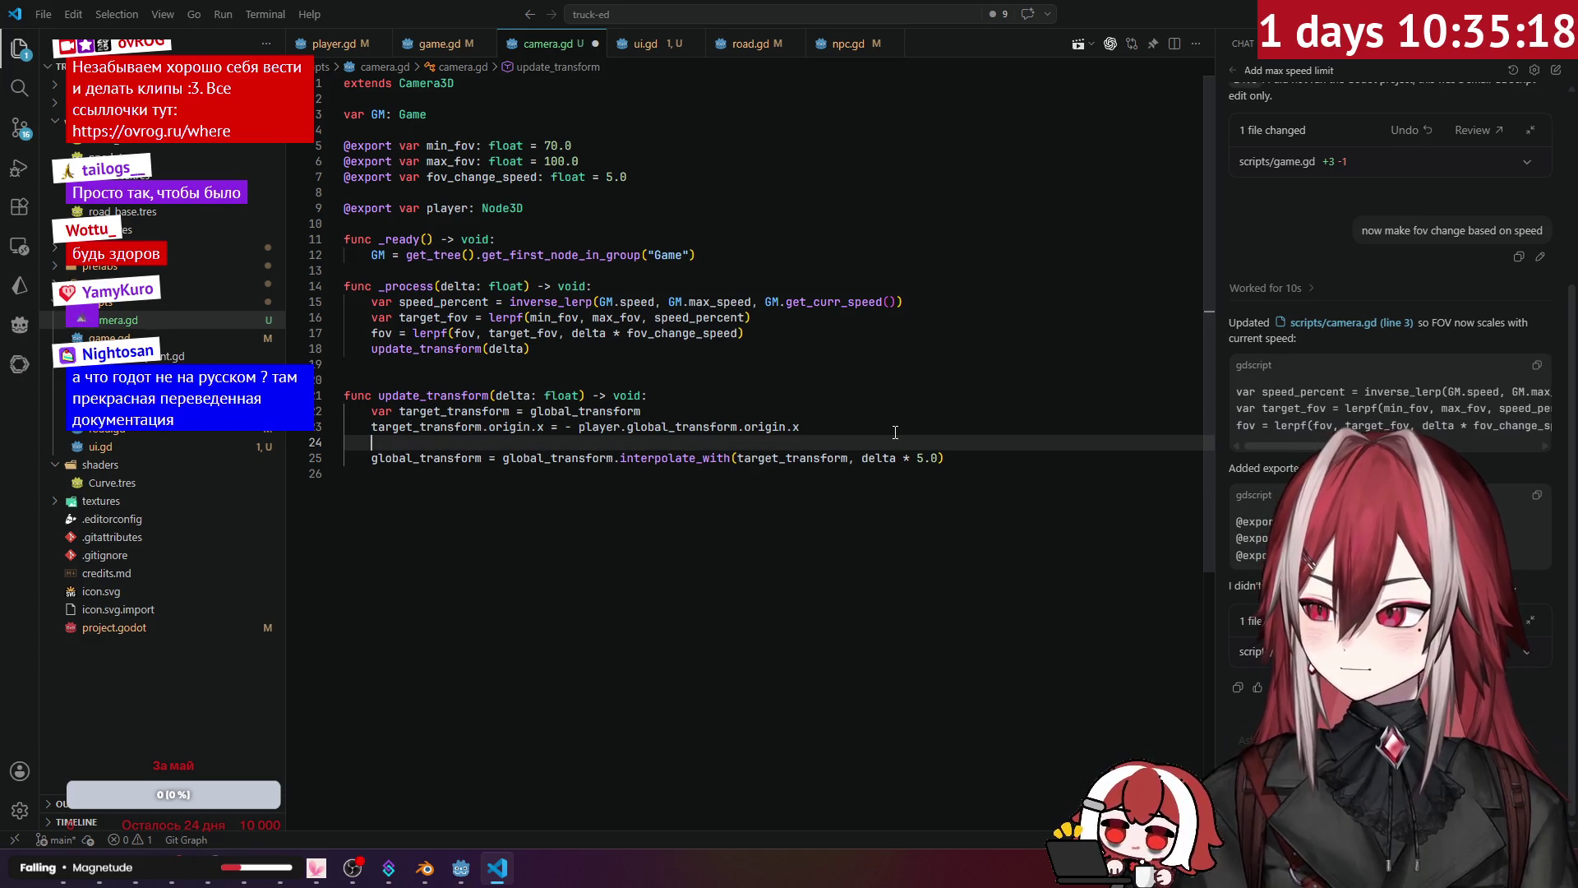
pyautogui.write('t')
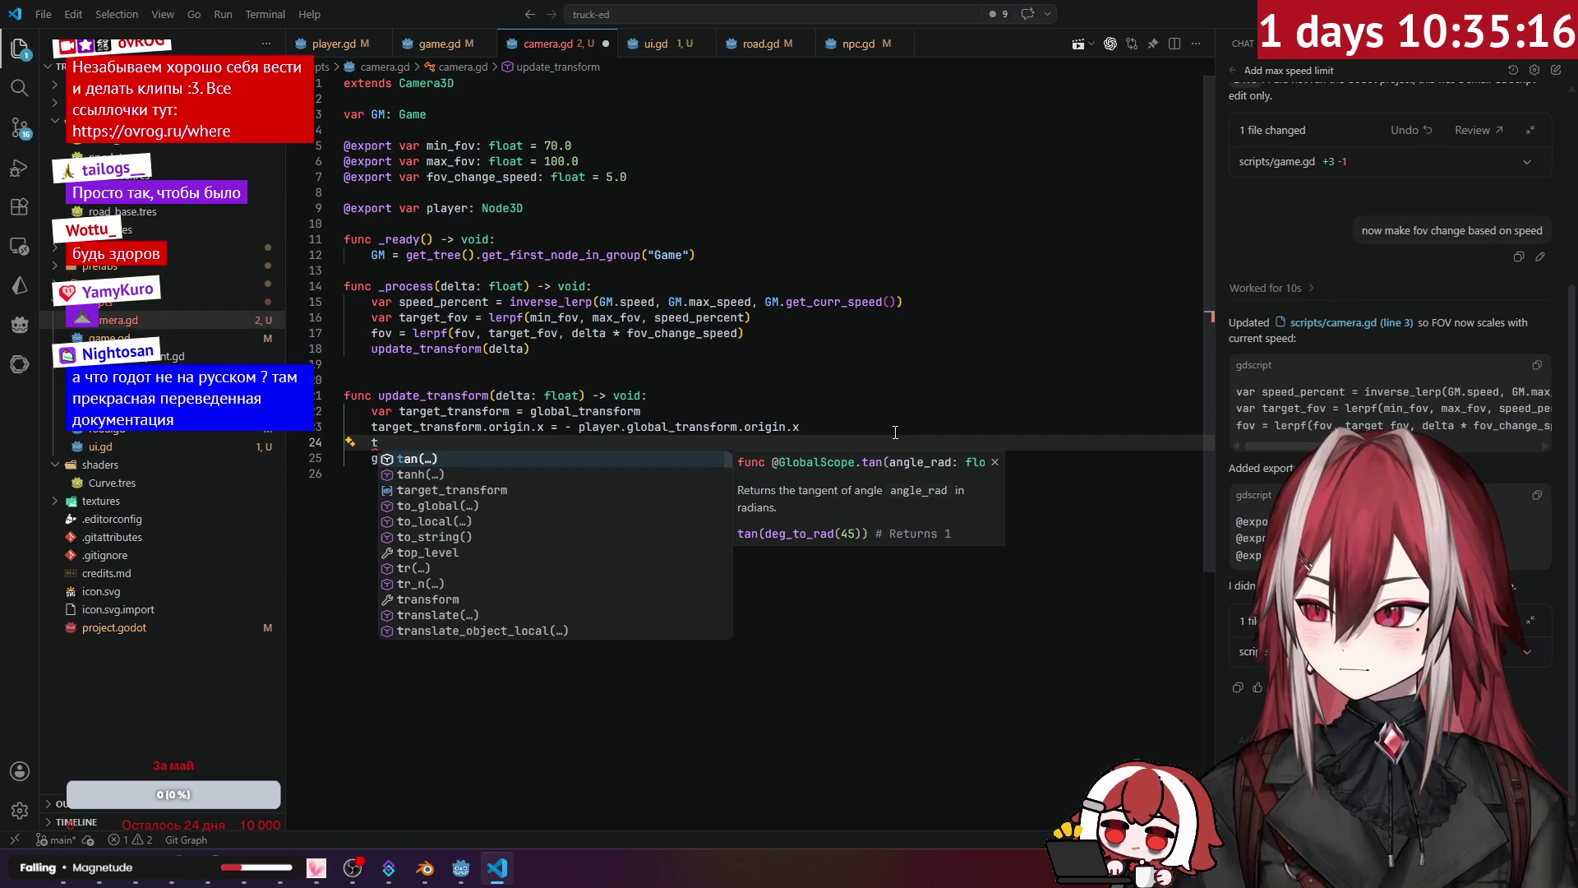
pyautogui.press('Down')
pyautogui.press('Down')
pyautogui.press('Tab')
pyautogui.write('.ba')
pyautogui.press('Tab')
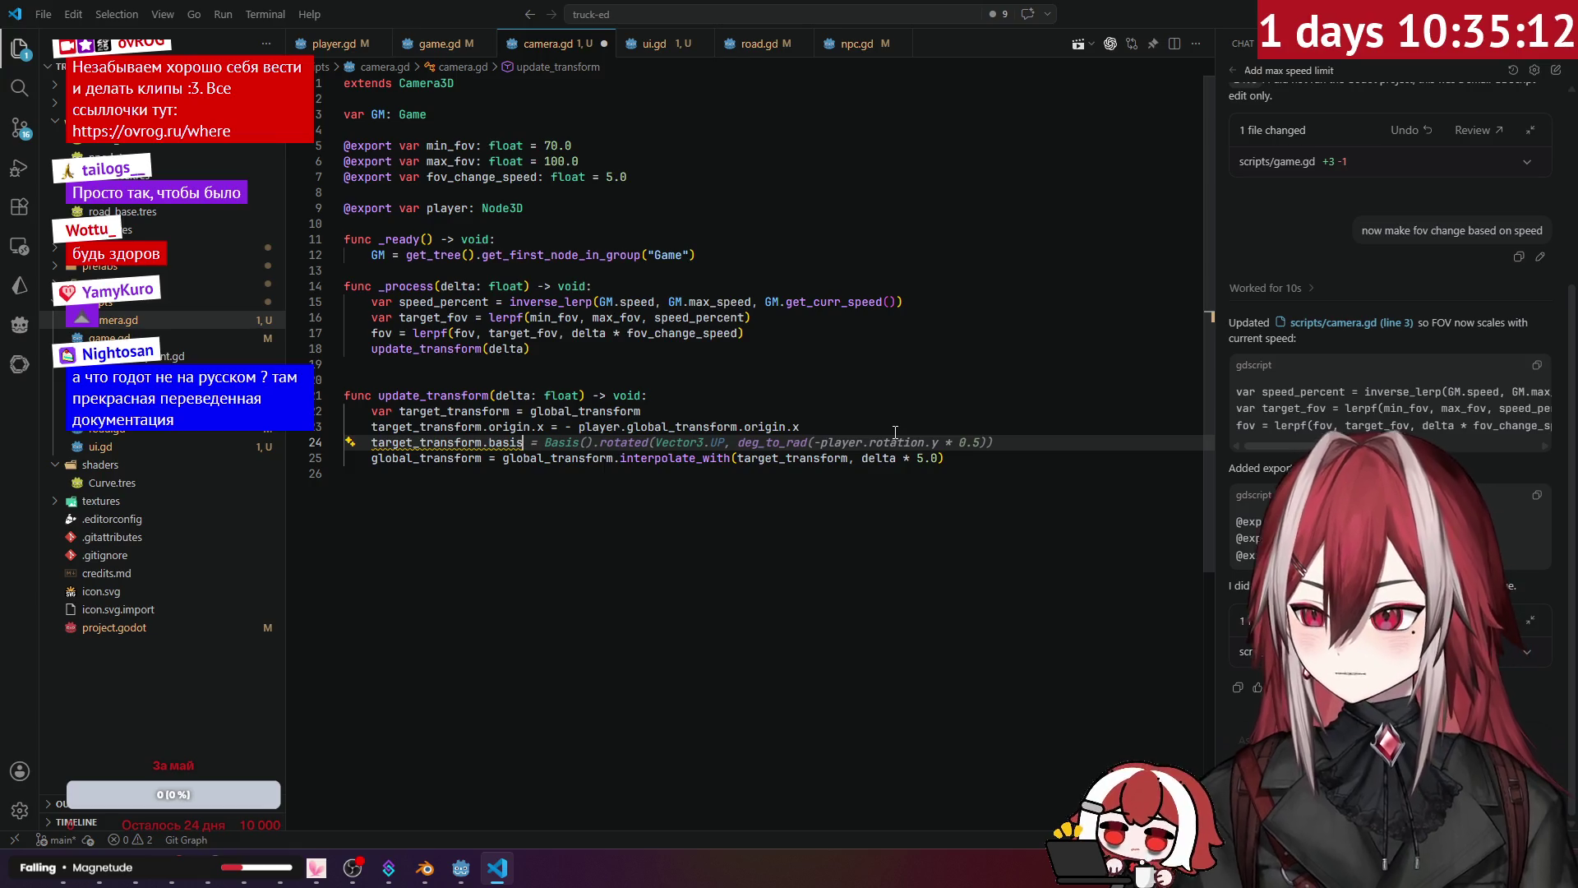
pyautogui.press('Tab')
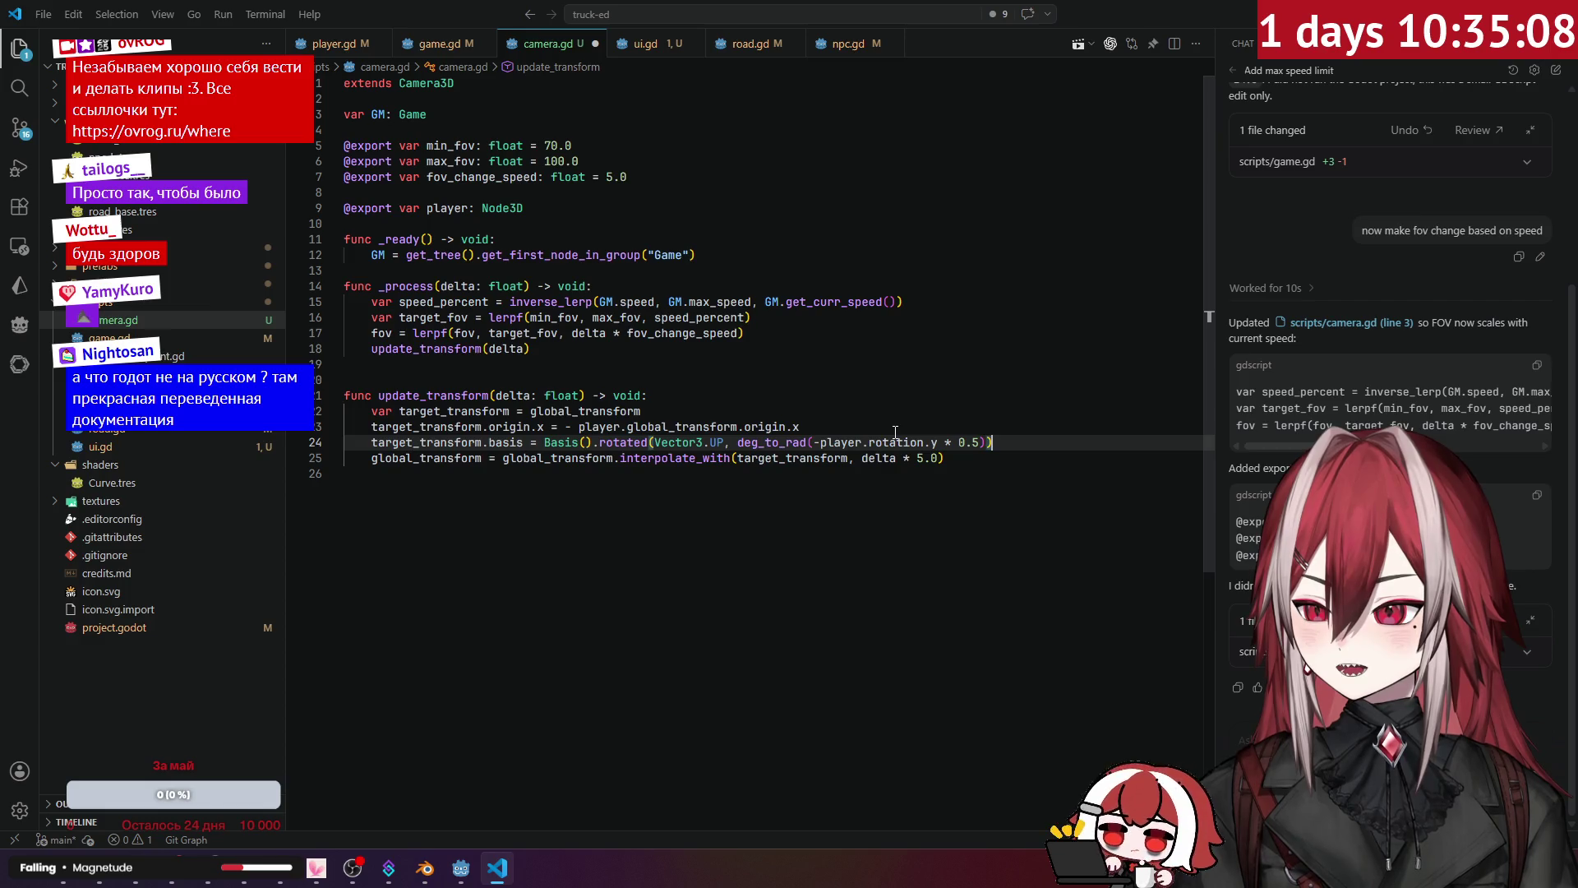
pyautogui.hotkey('ctrl', 'z')
pyautogui.hotkey('ctrl', 'z')
pyautogui.hotkey('ctrl', 'z')
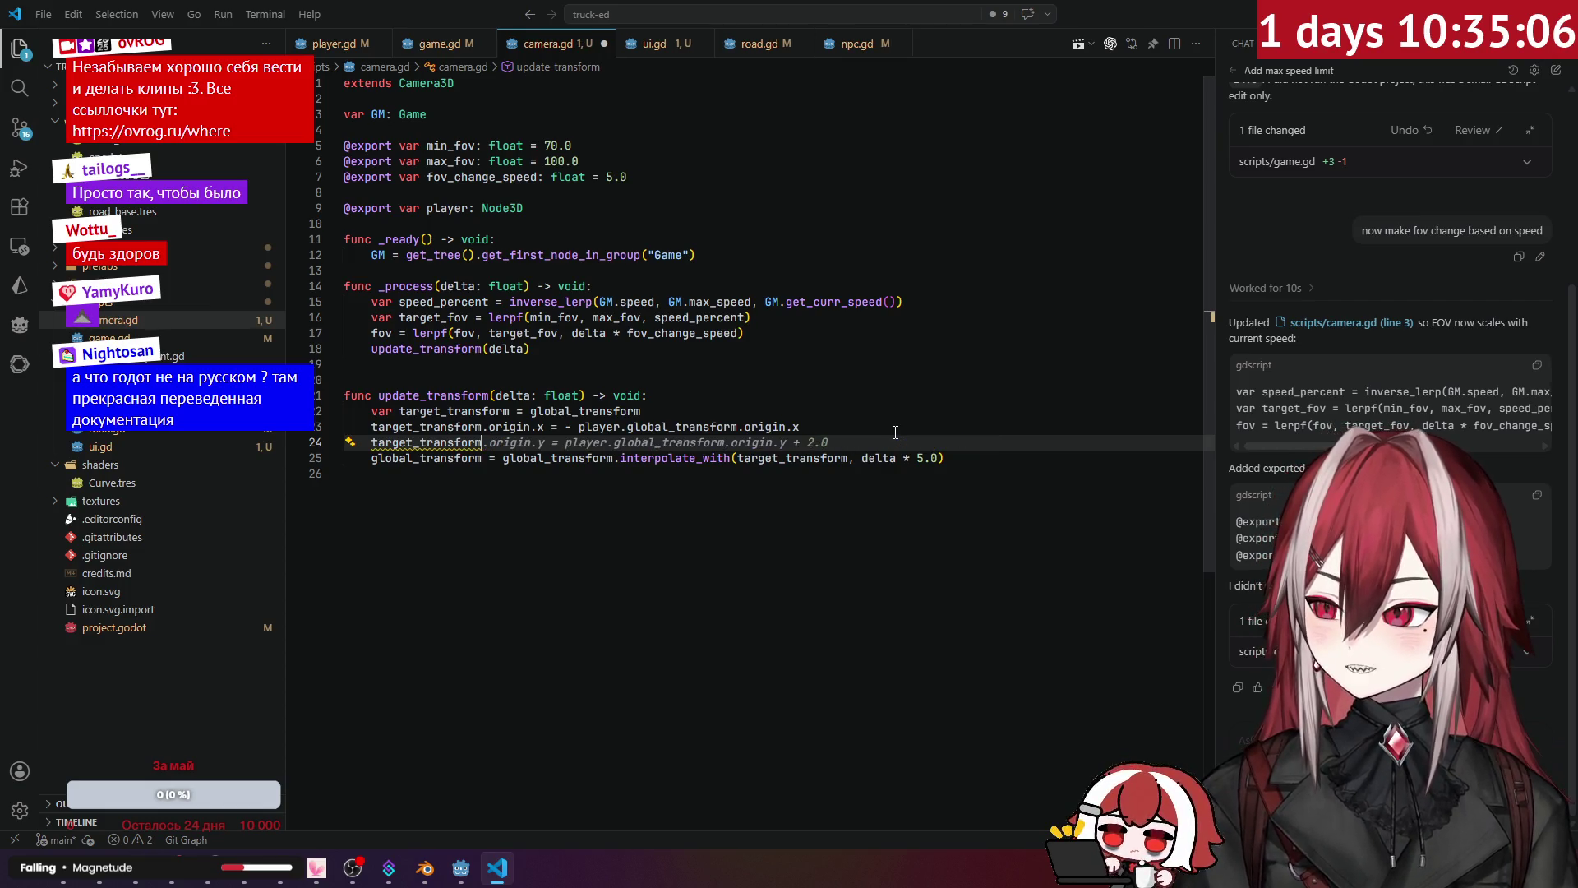
# Step: Add 'target_transform.looking_at(player.global_transform.origin, Vector3.UP)' below the origin.x line
pyautogui.press('Return')
pyautogui.write('t')
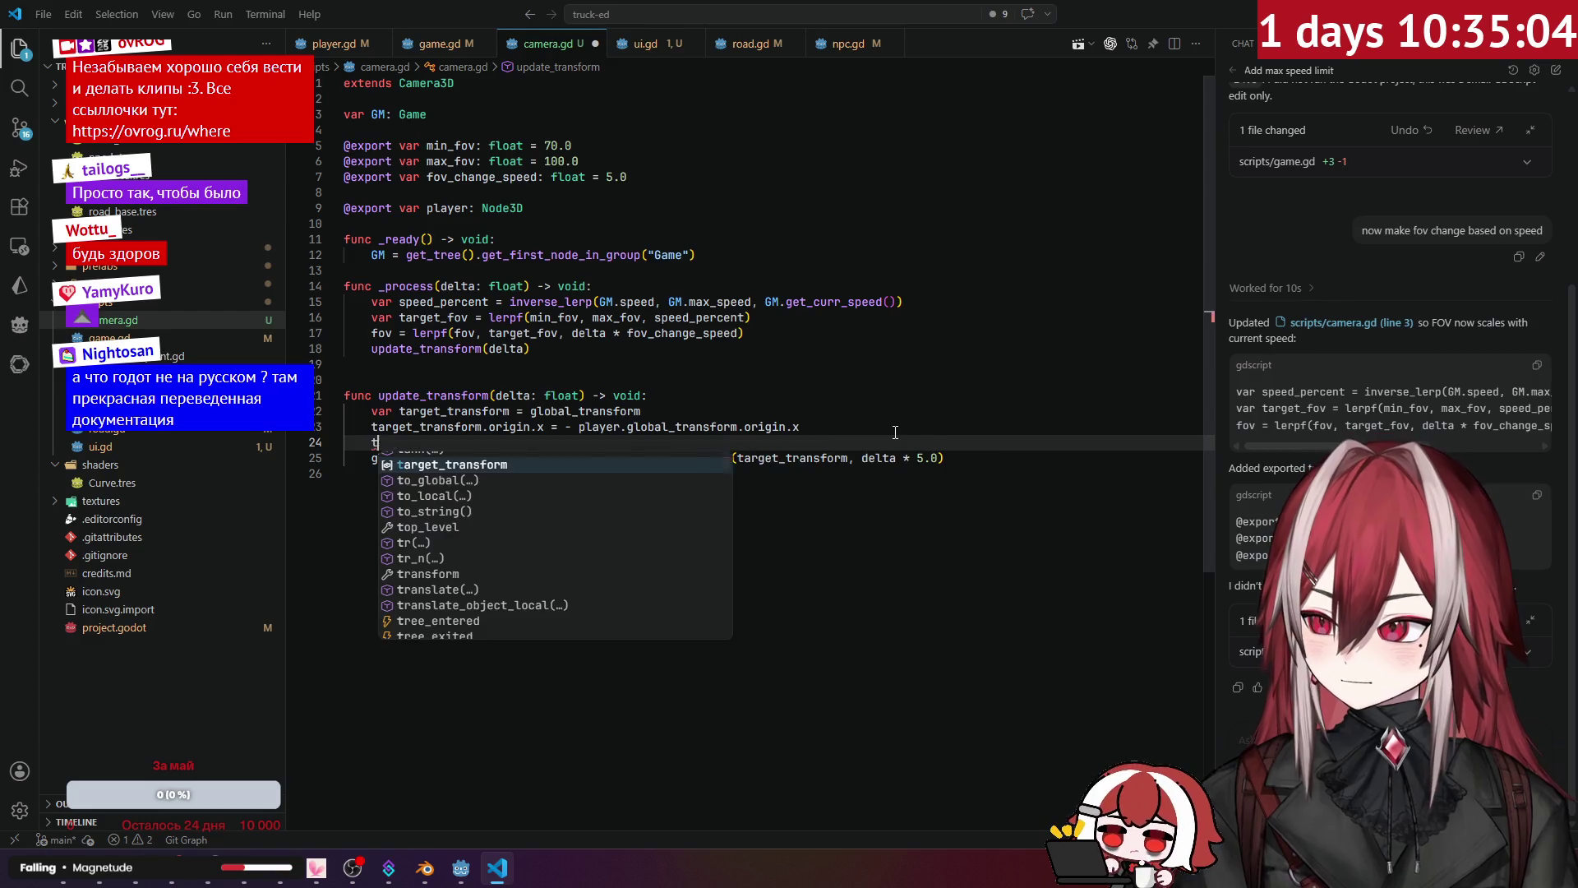
pyautogui.press('Tab')
pyautogui.write('.')
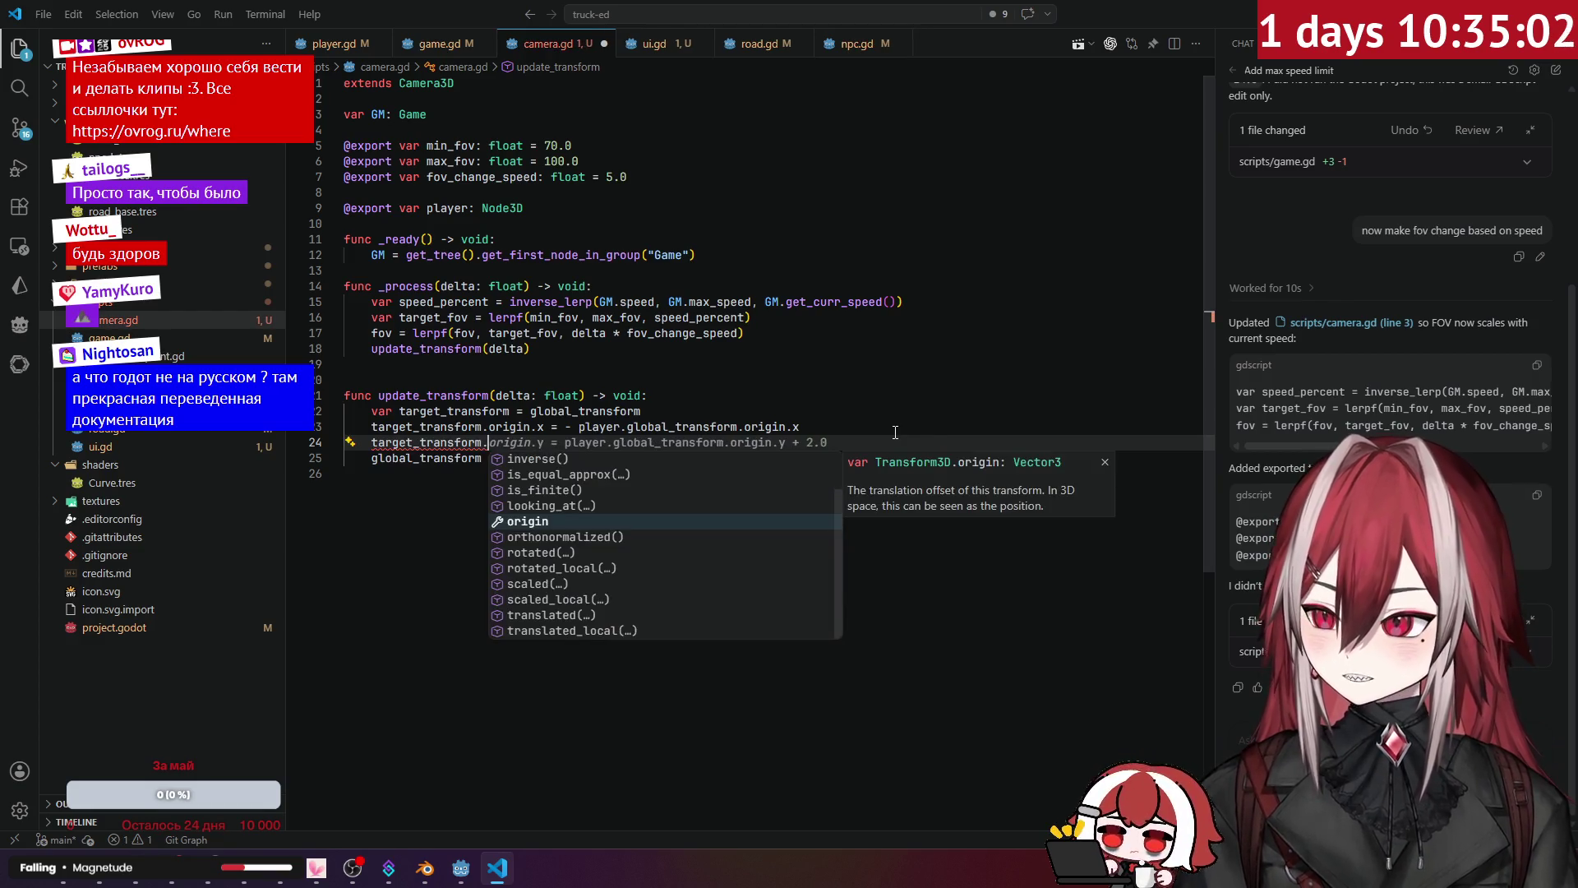
pyautogui.press('Up')
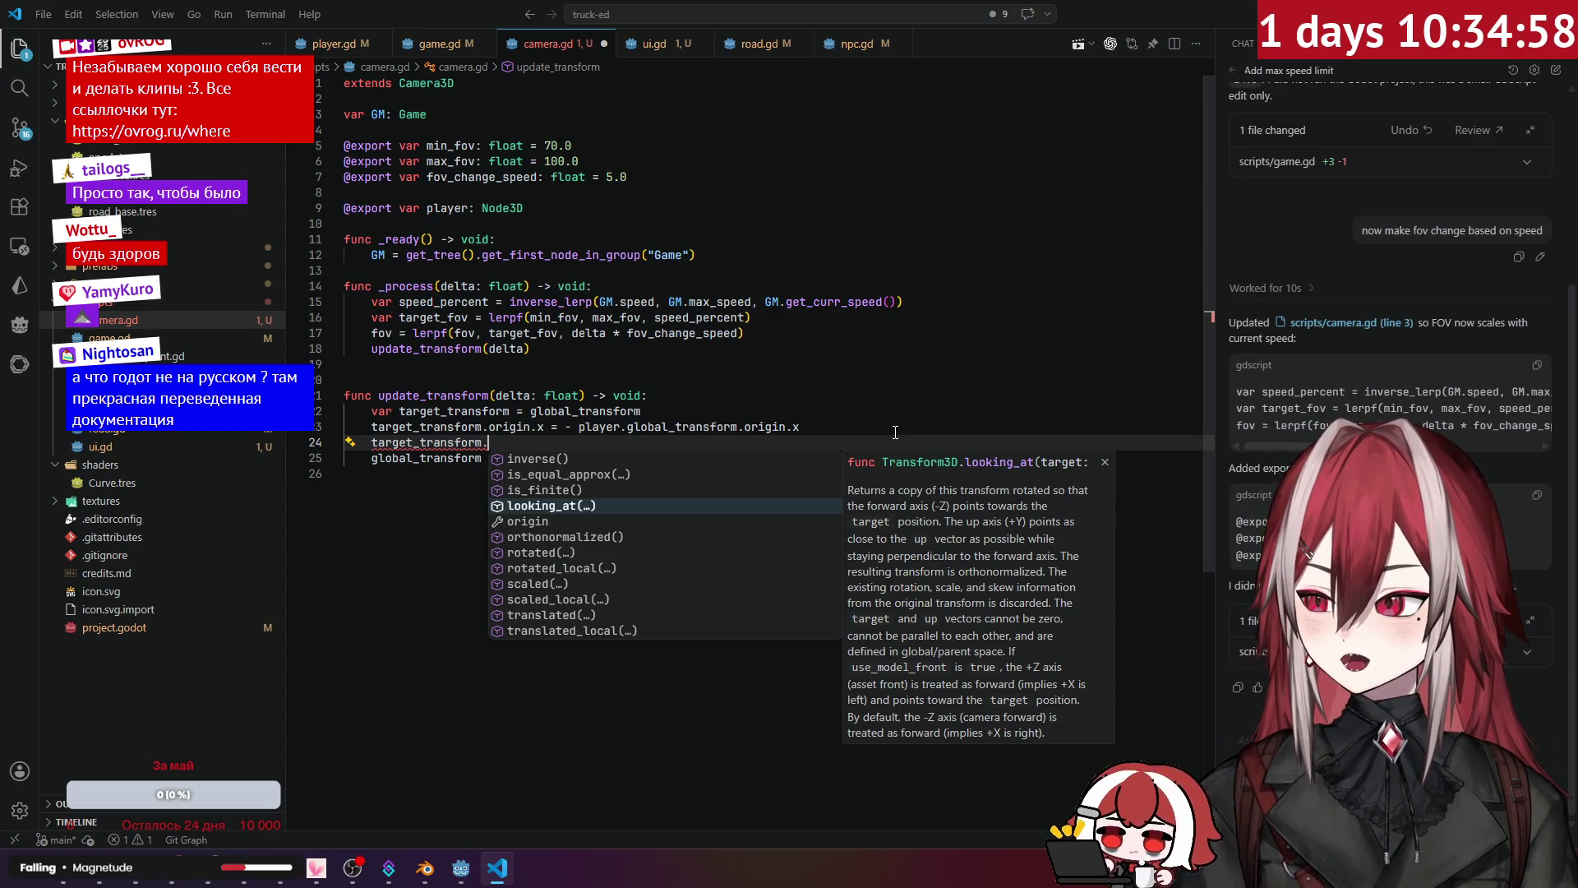
pyautogui.press('Down')
pyautogui.press('Down')
pyautogui.press('Down')
pyautogui.press('Up')
pyautogui.press('Up')
pyautogui.press('Up')
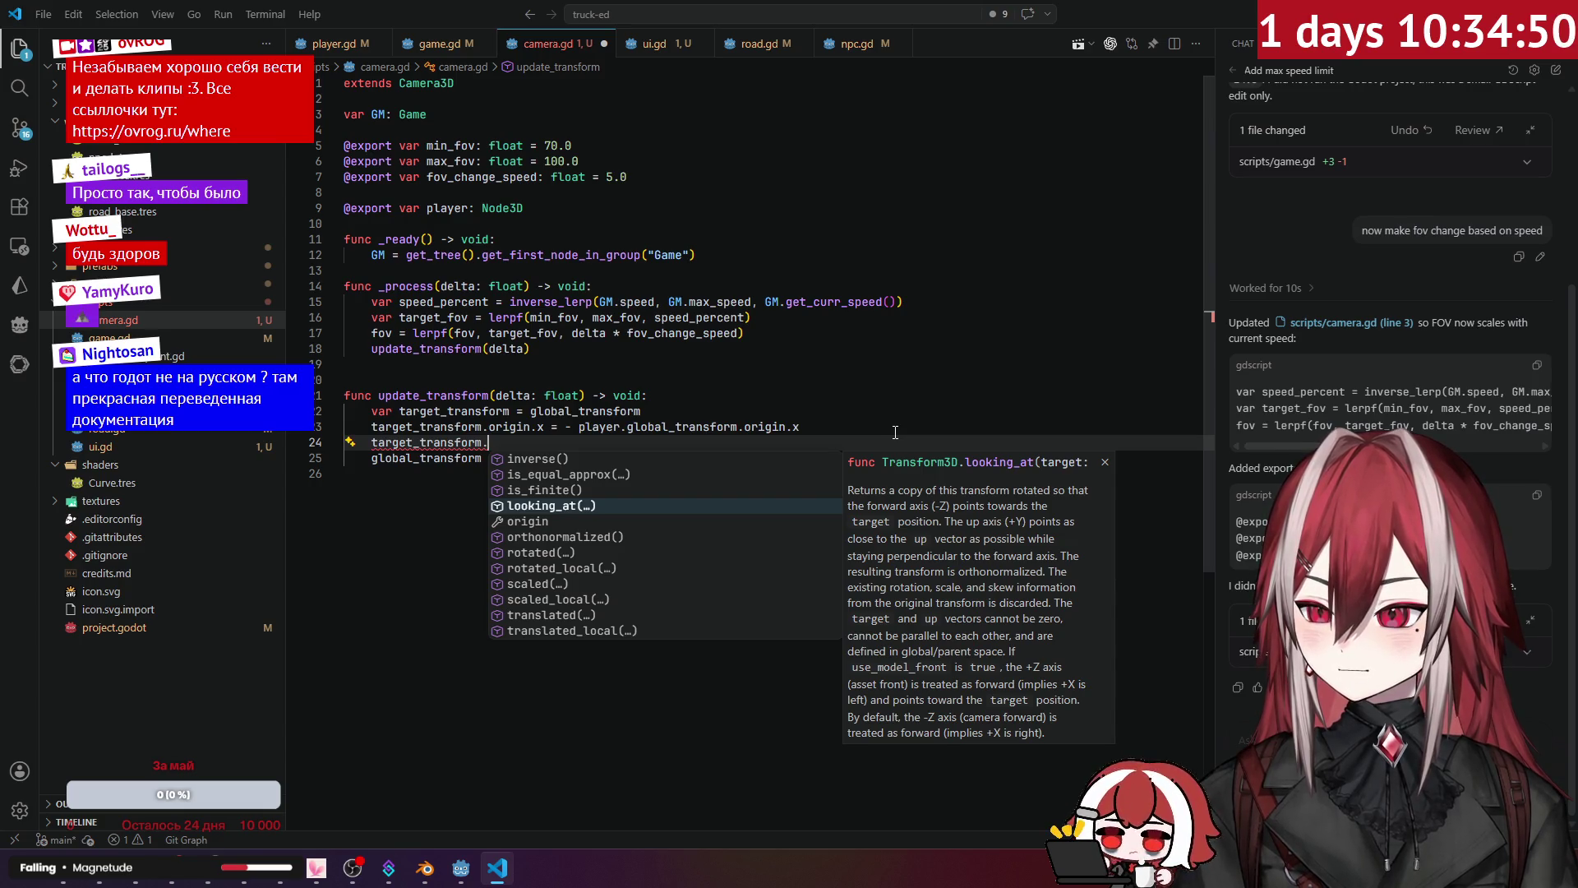
pyautogui.press('Return')
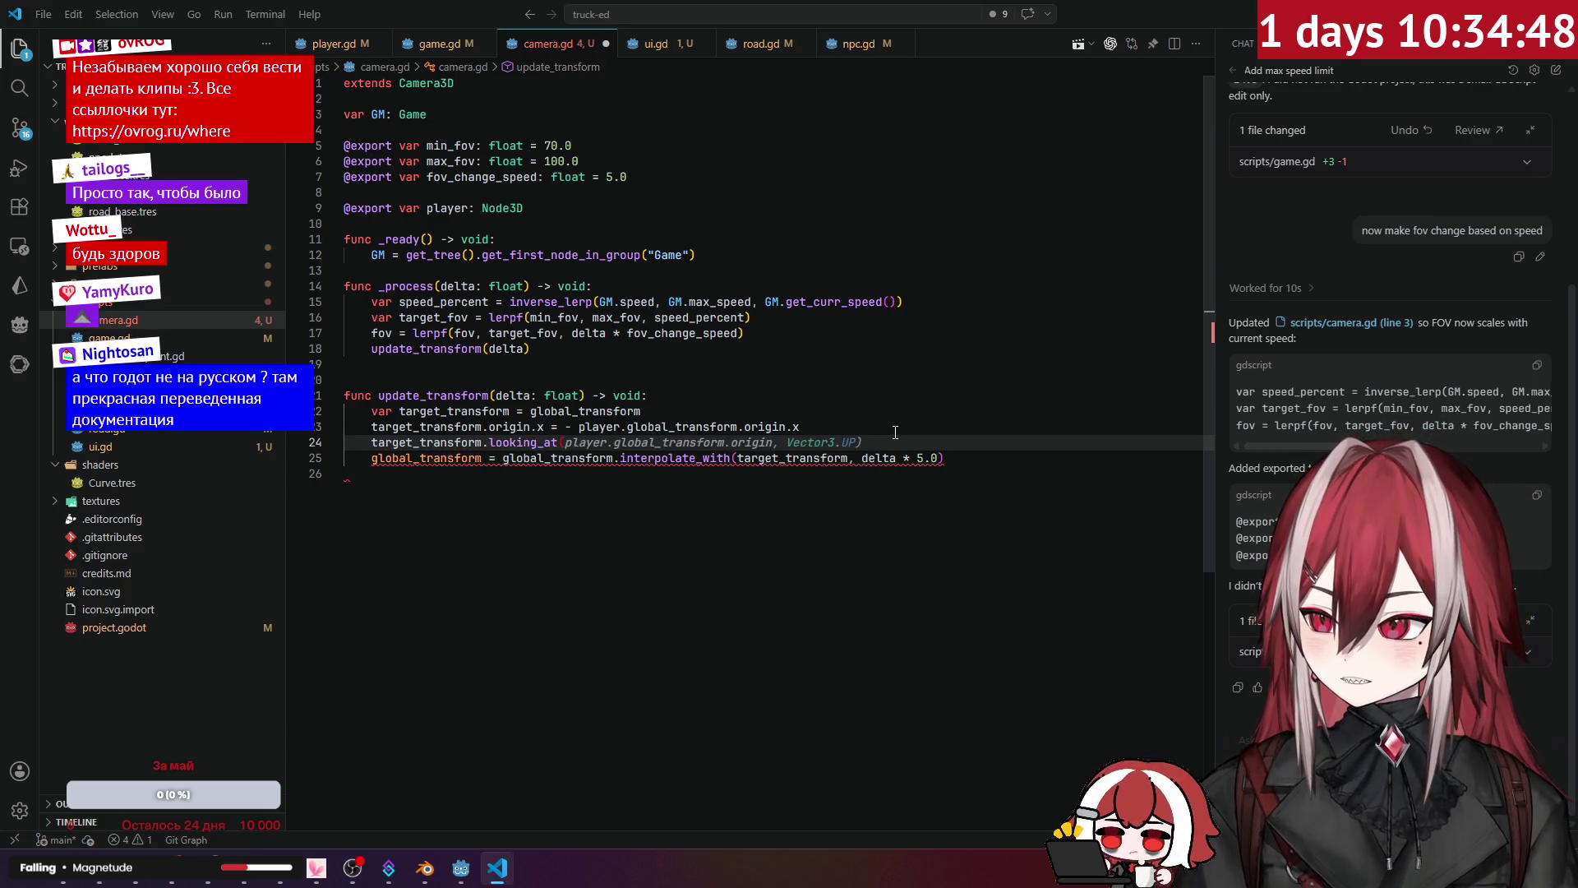
pyautogui.press('Tab')
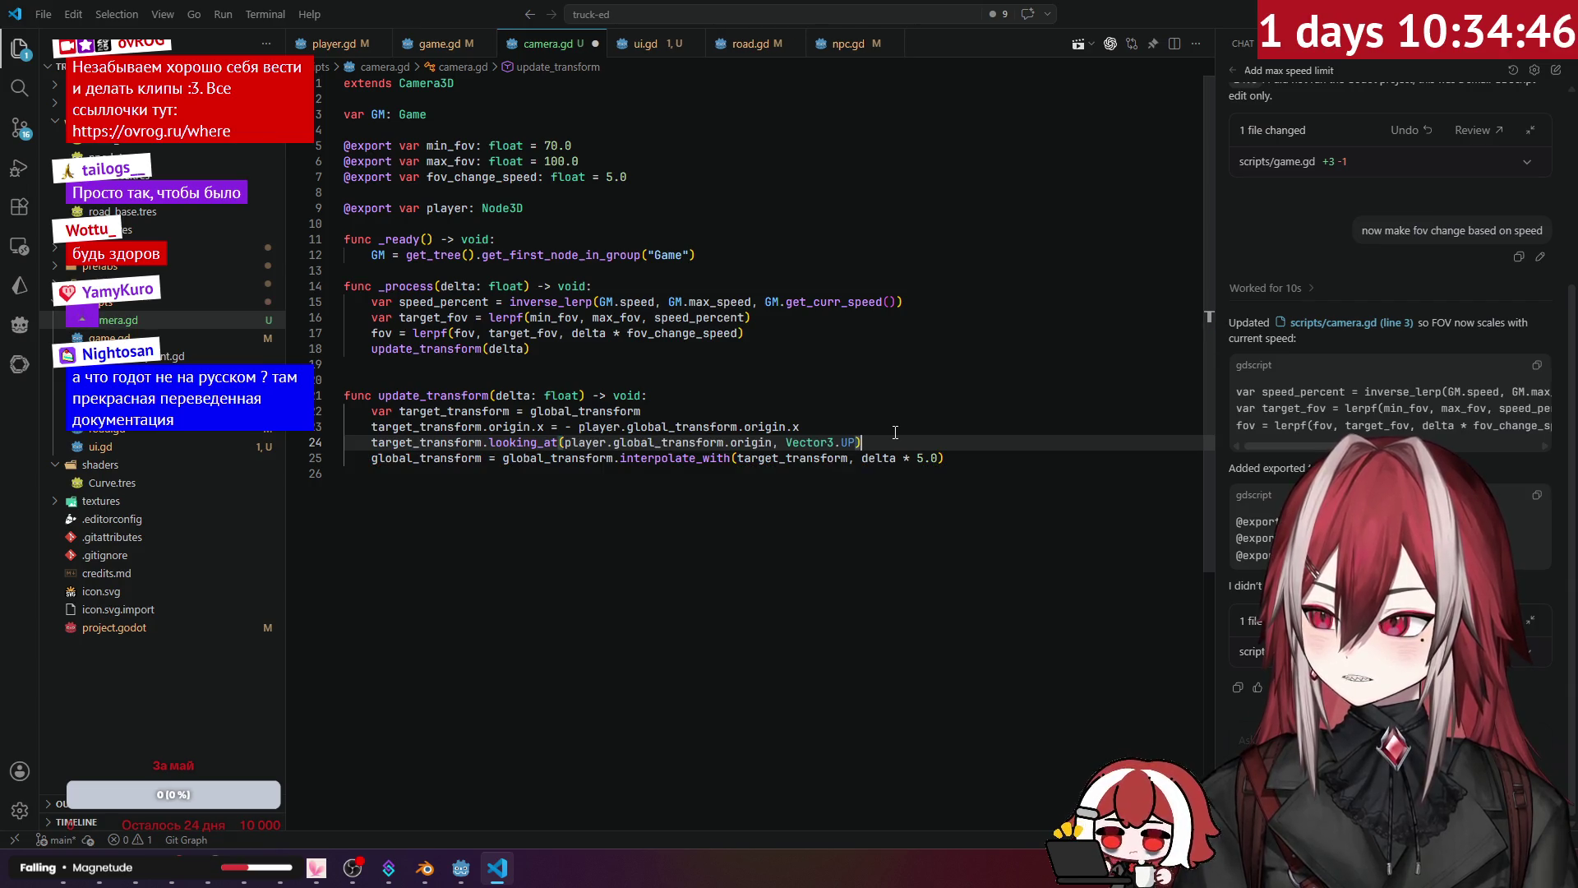
pyautogui.click(372, 426)
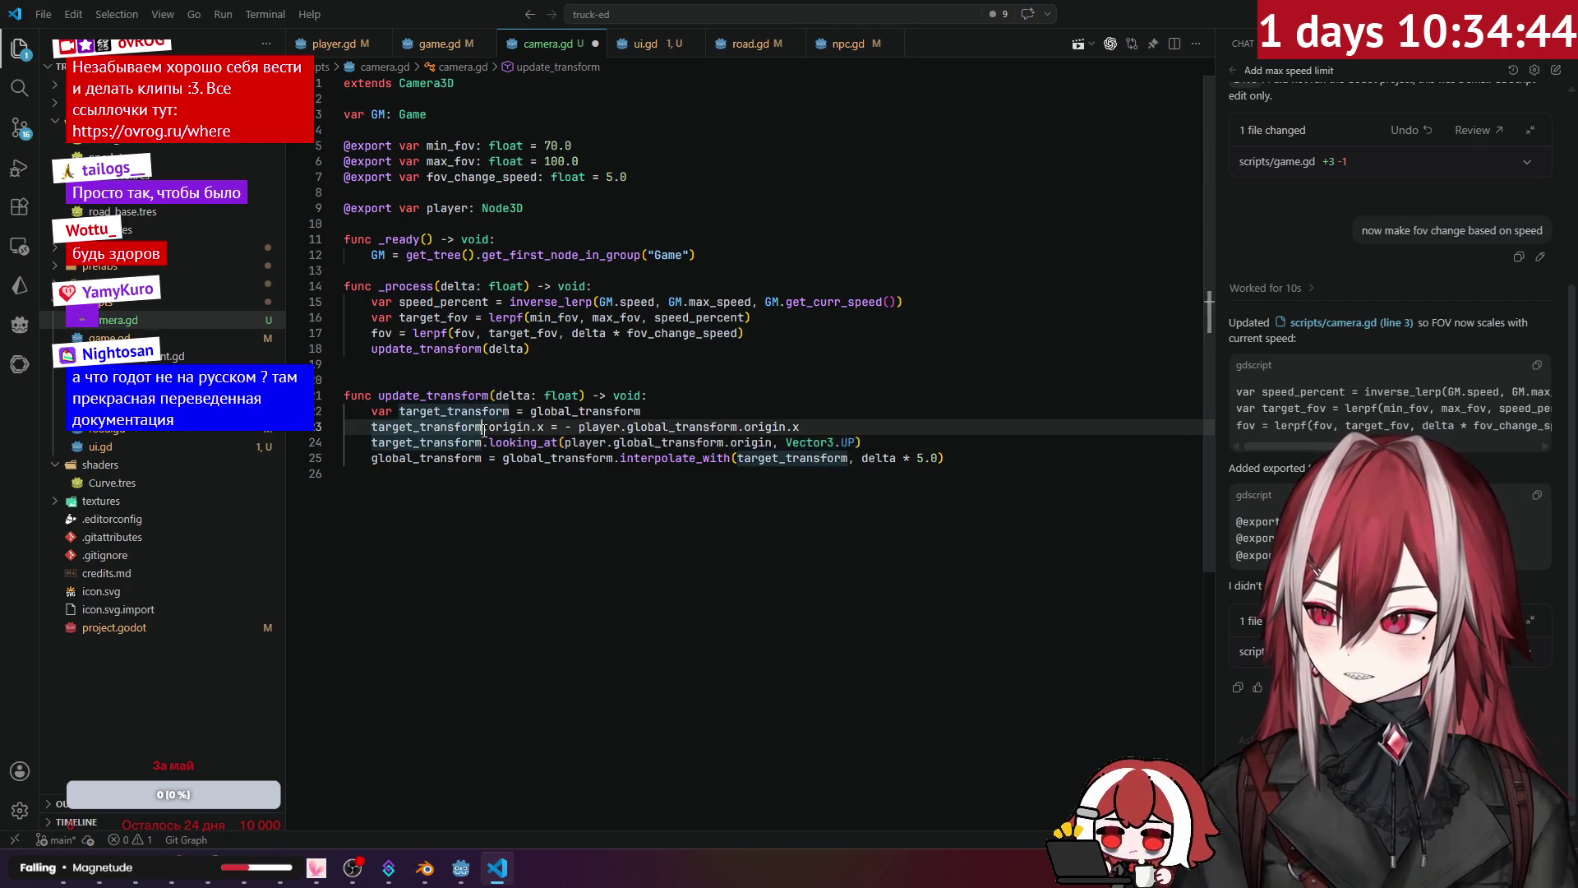
# Step: Assign the looking_at result back to target_transform and save camera.gd
pyautogui.click(370, 442)
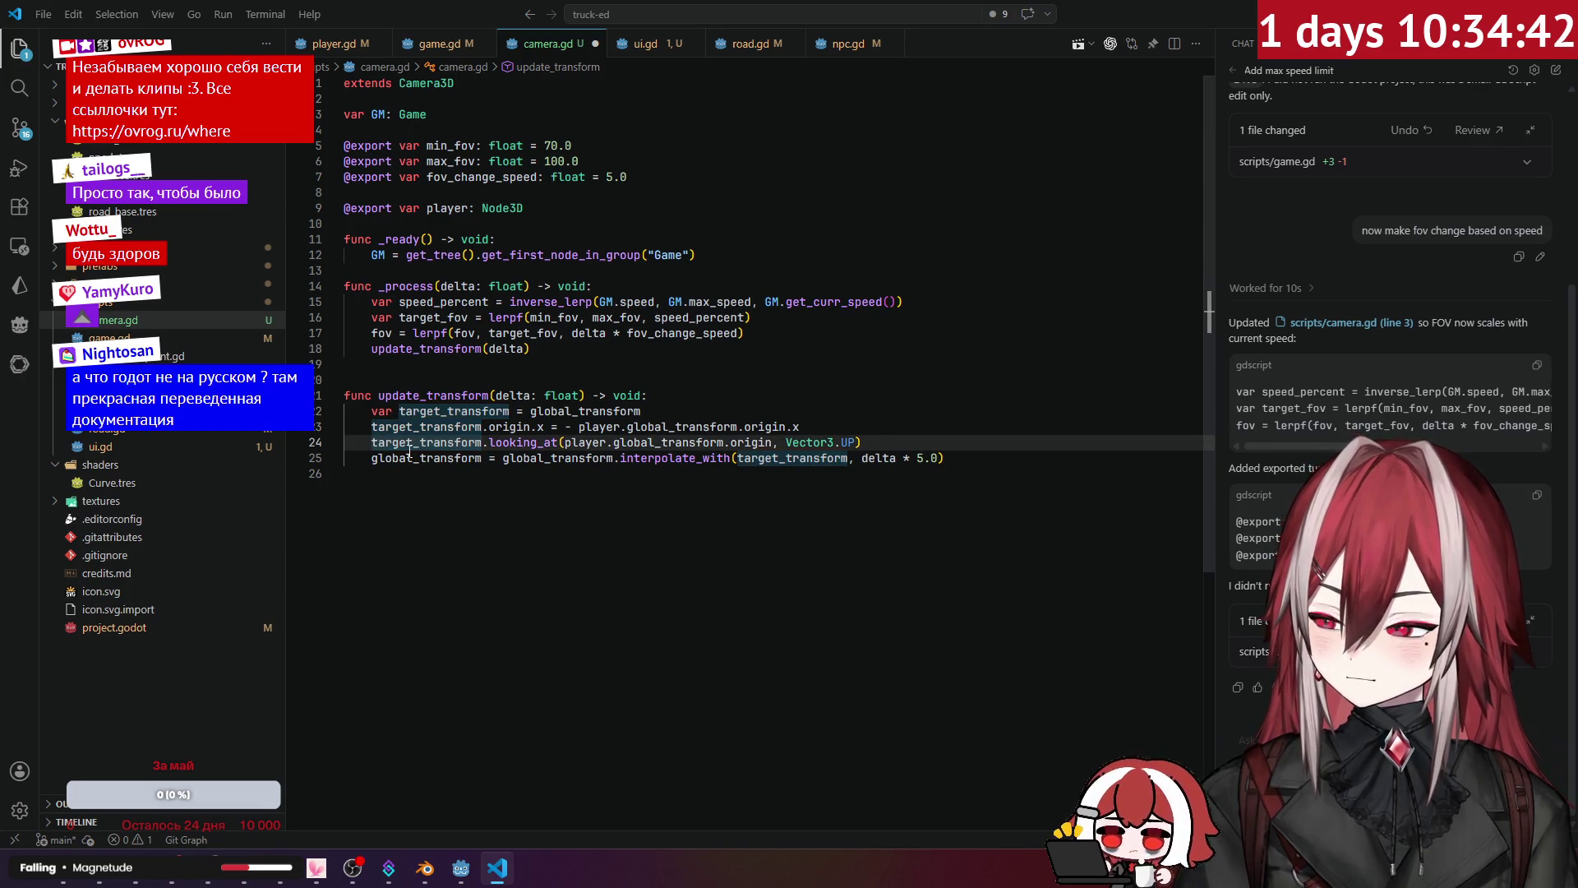
pyautogui.write('target_transform =')
pyautogui.hscroll(2, 409, 450)
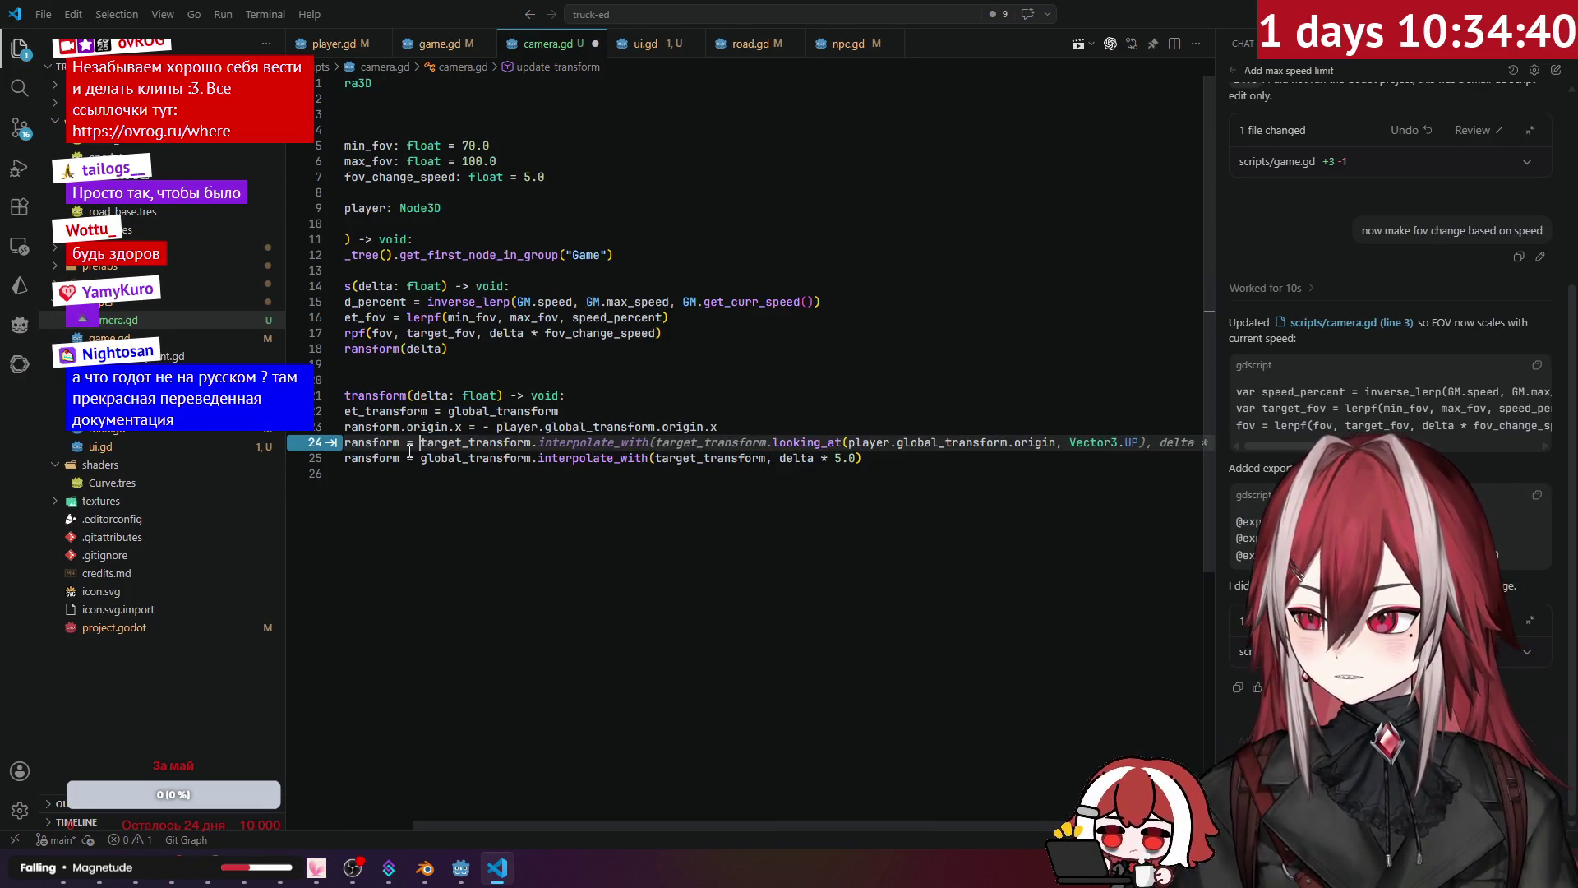
pyautogui.press('Escape')
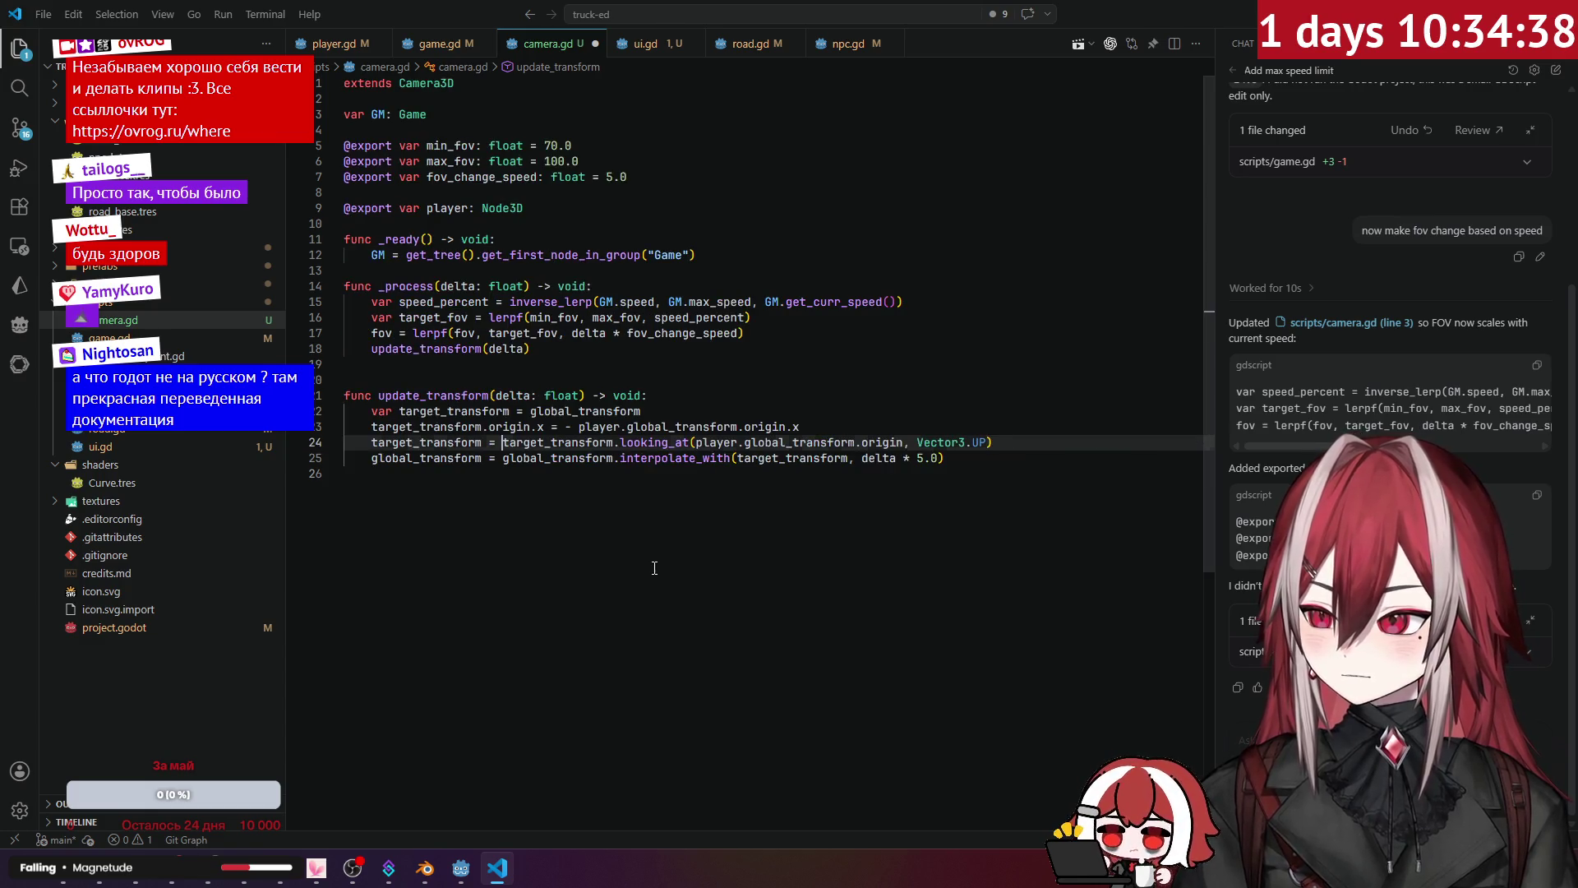
pyautogui.hotkey('ctrl', 's')
pyautogui.hotkey('alt', 'Tab')
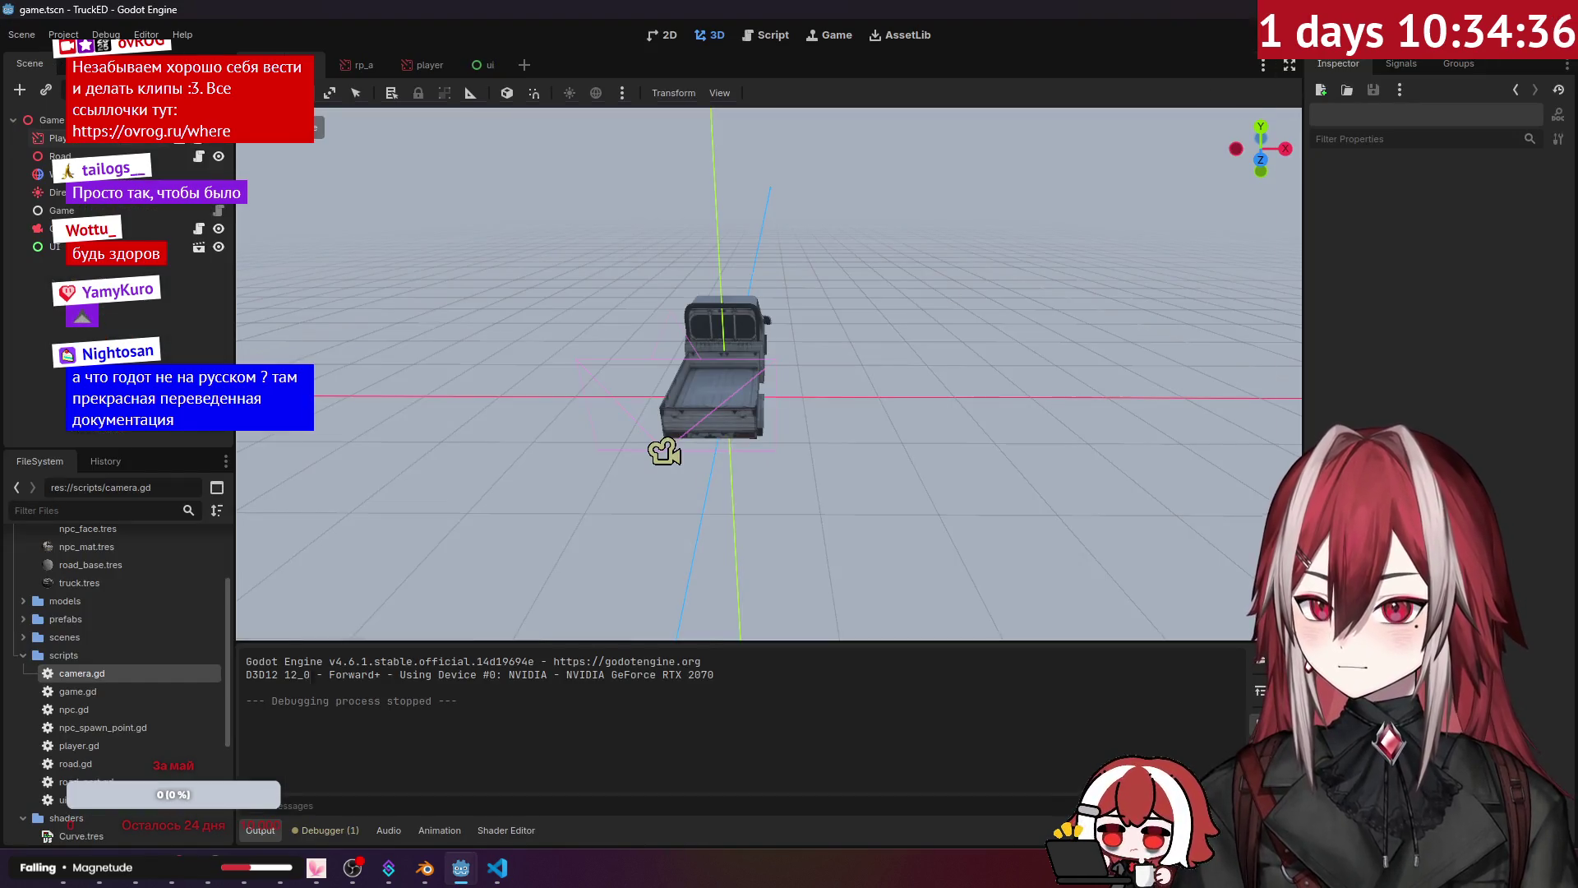
# Step: Run the game to watch the looking_at camera follow the truck, then show the Twitch stream manager
pyautogui.press('F5')
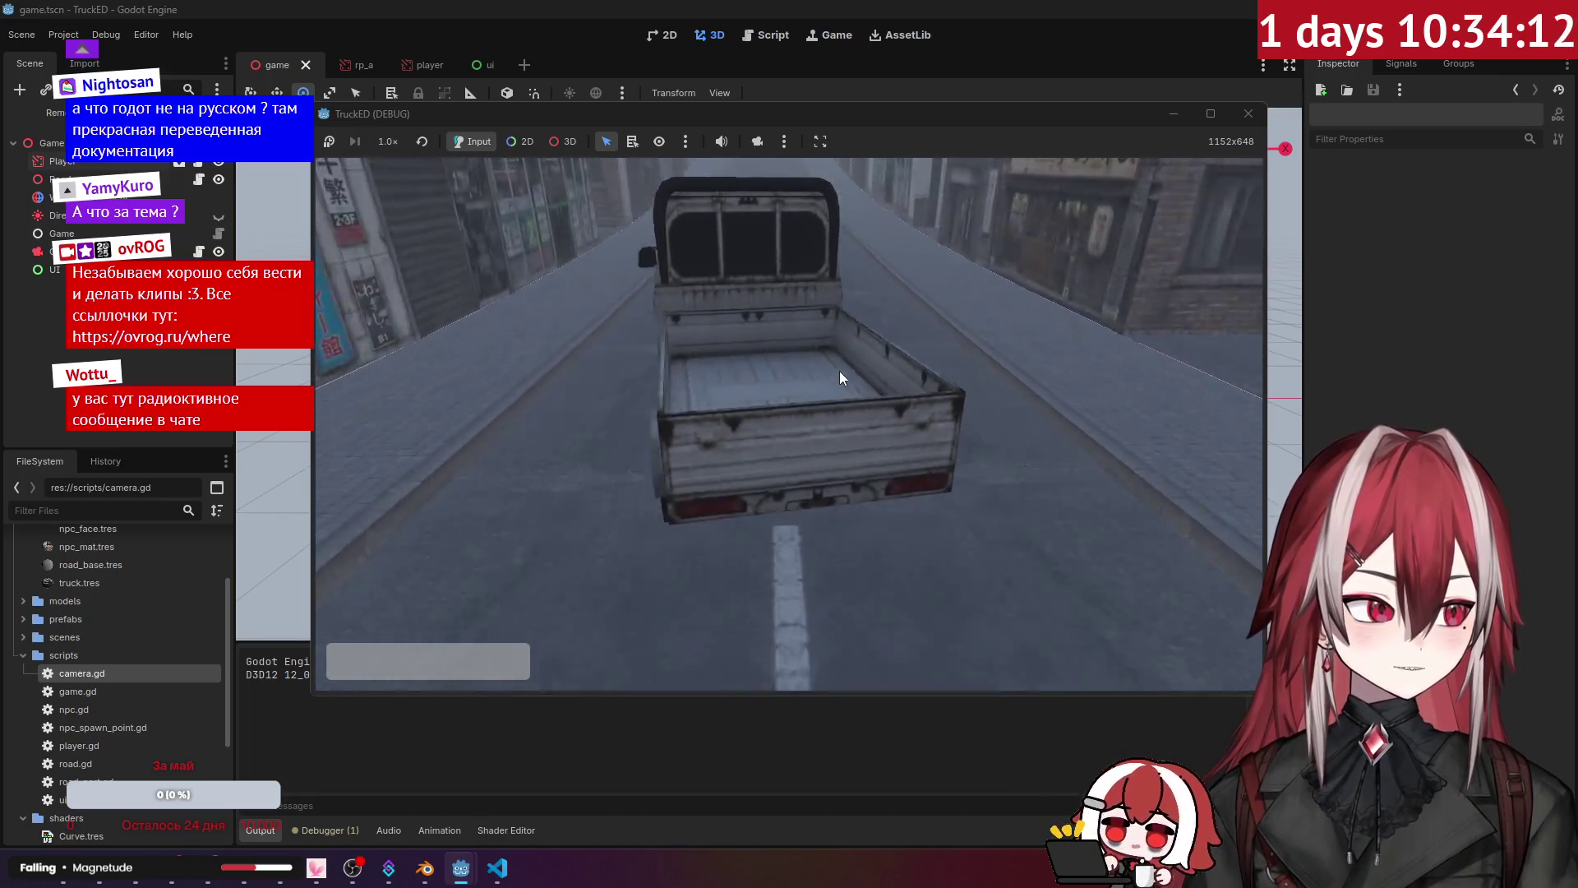
pyautogui.click(105, 879)
pyautogui.hotkey('ctrl', '1')
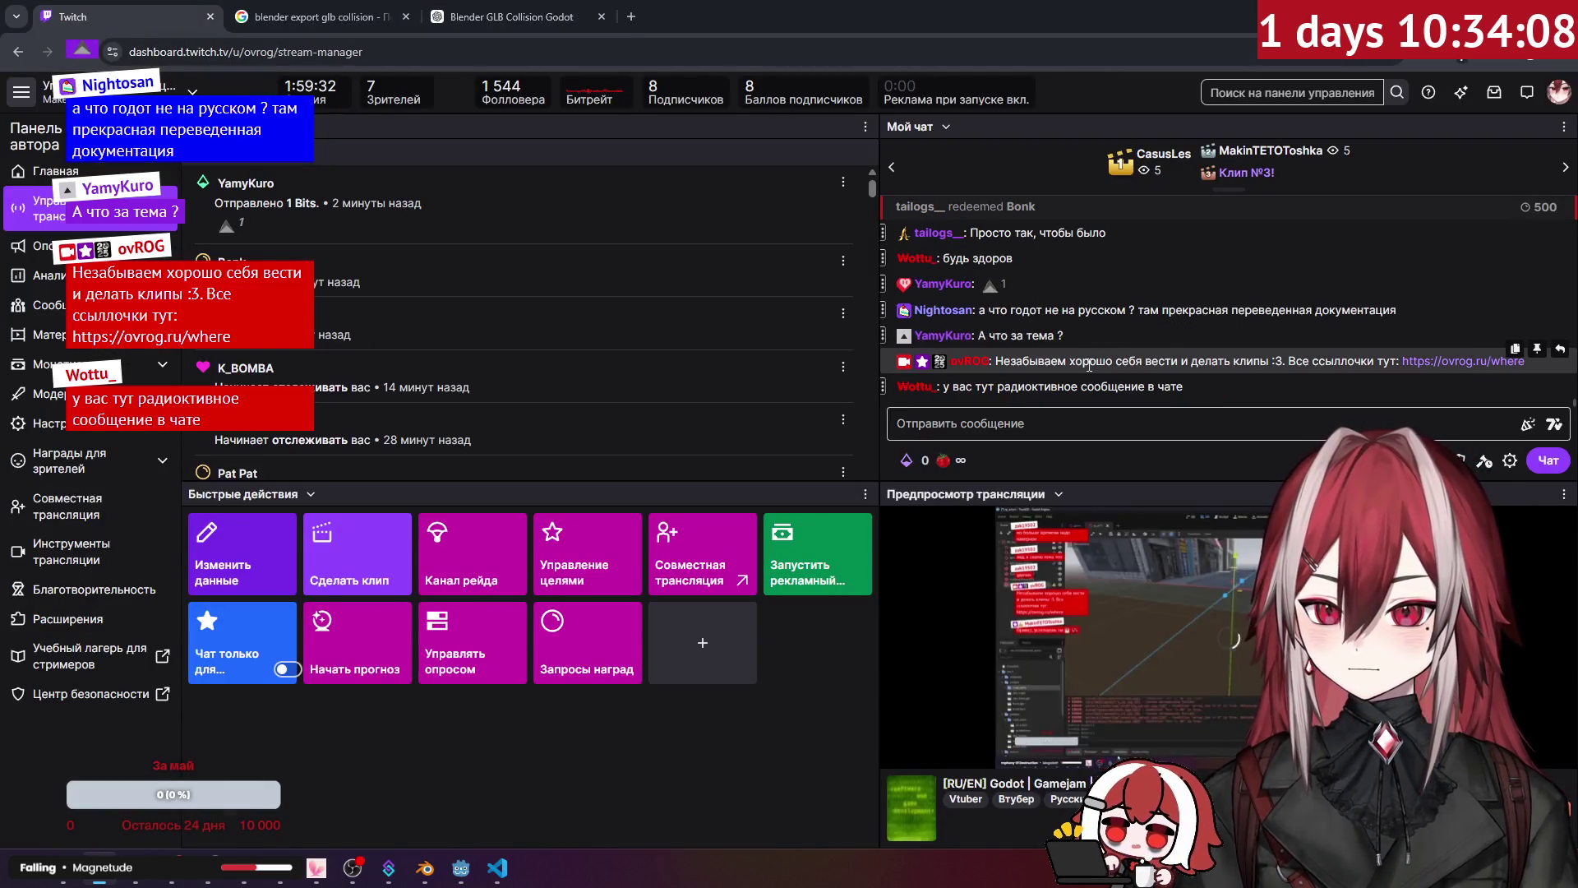
# Step: Scroll through the Twitch chat, then return to the running truck game and close it
pyautogui.scroll(5, 1127, 321)
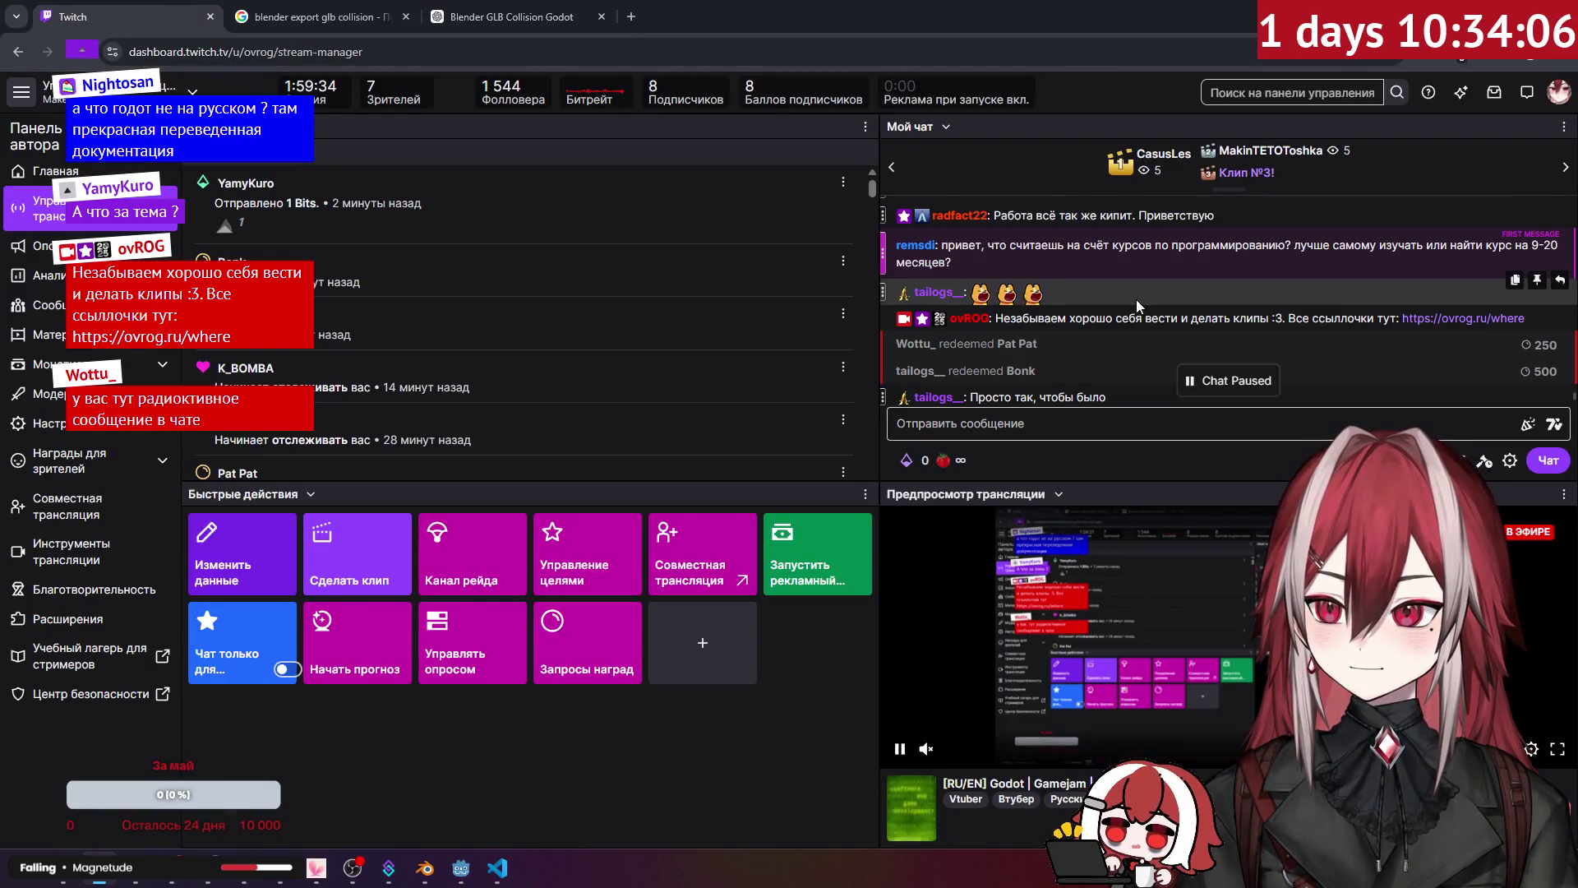
pyautogui.scroll(-5, 1136, 300)
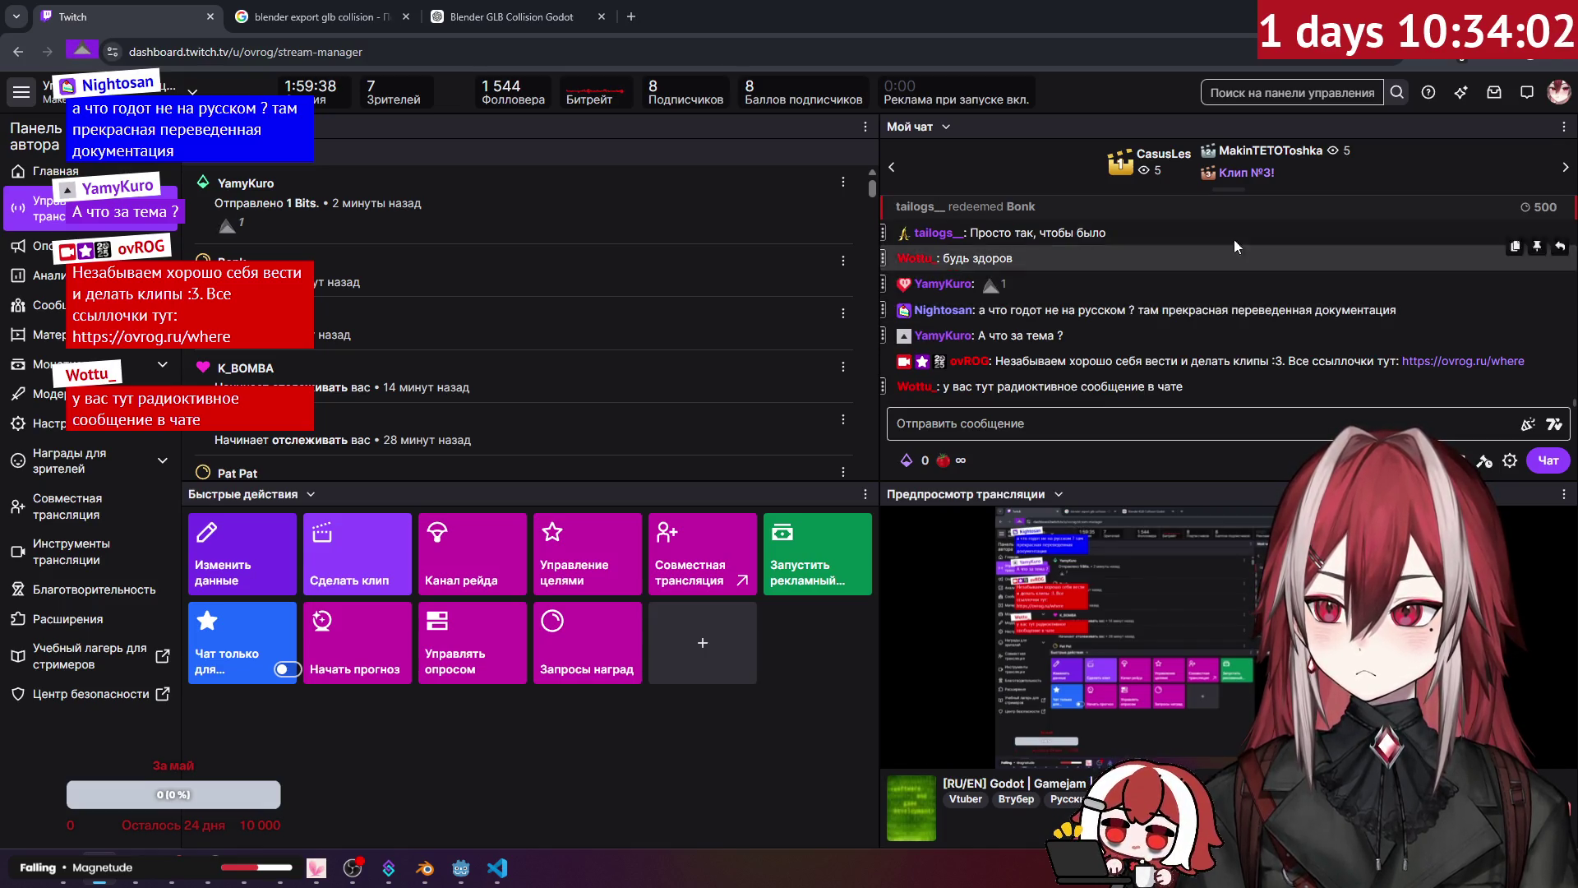
pyautogui.hotkey('alt', 'Tab')
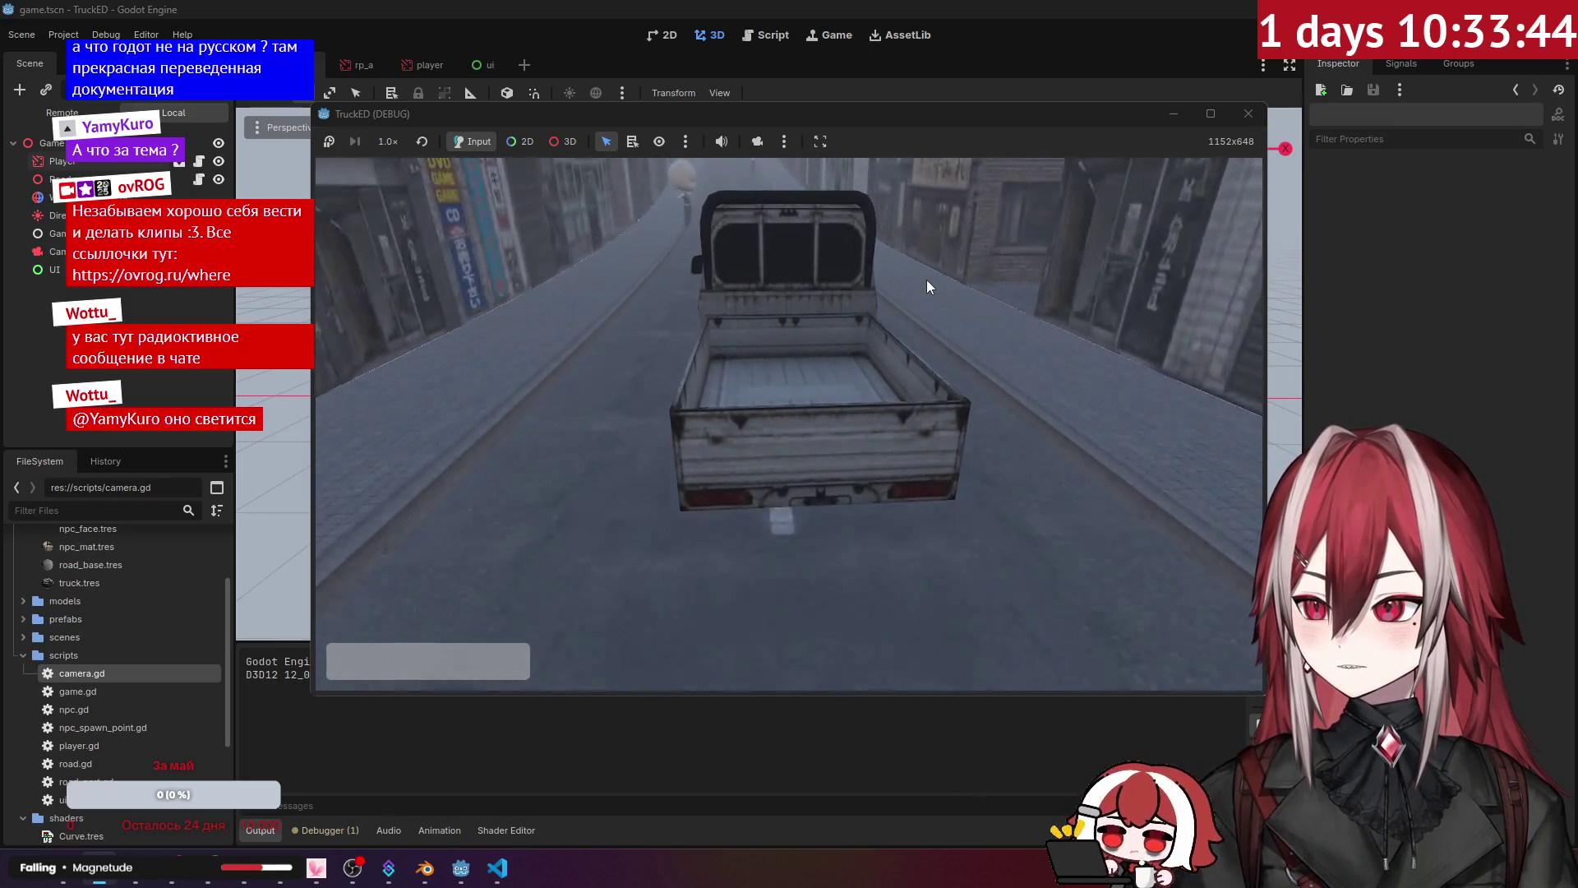
pyautogui.click(1248, 113)
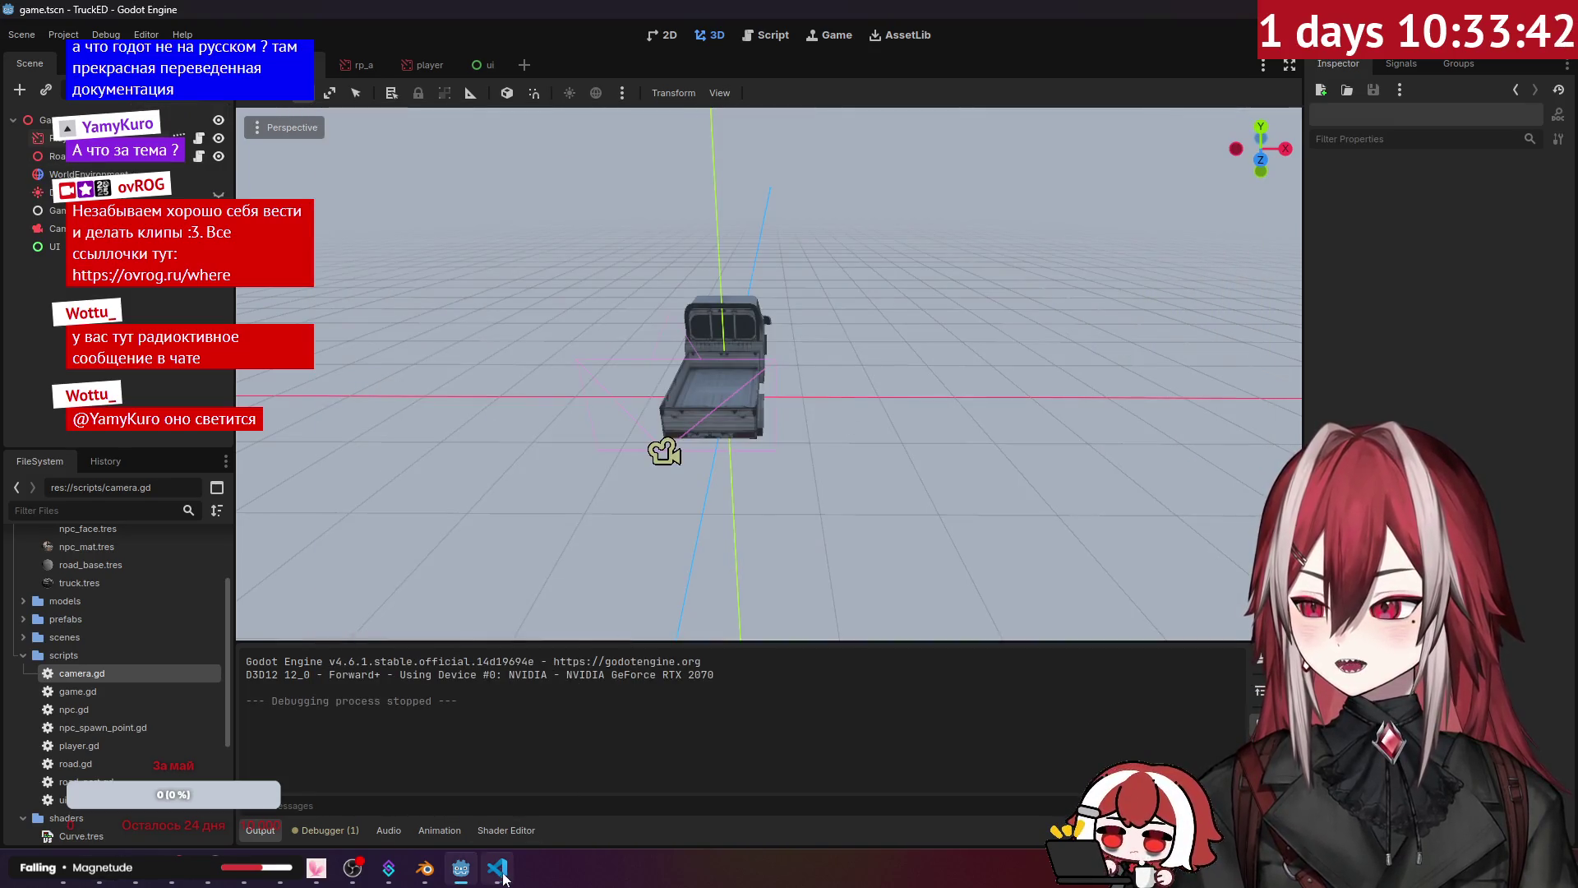
# Step: Read the documentation for the looking_at call on line 24, then return to Godot
pyautogui.hotkey('alt', 'Tab')
pyautogui.click(642, 442)
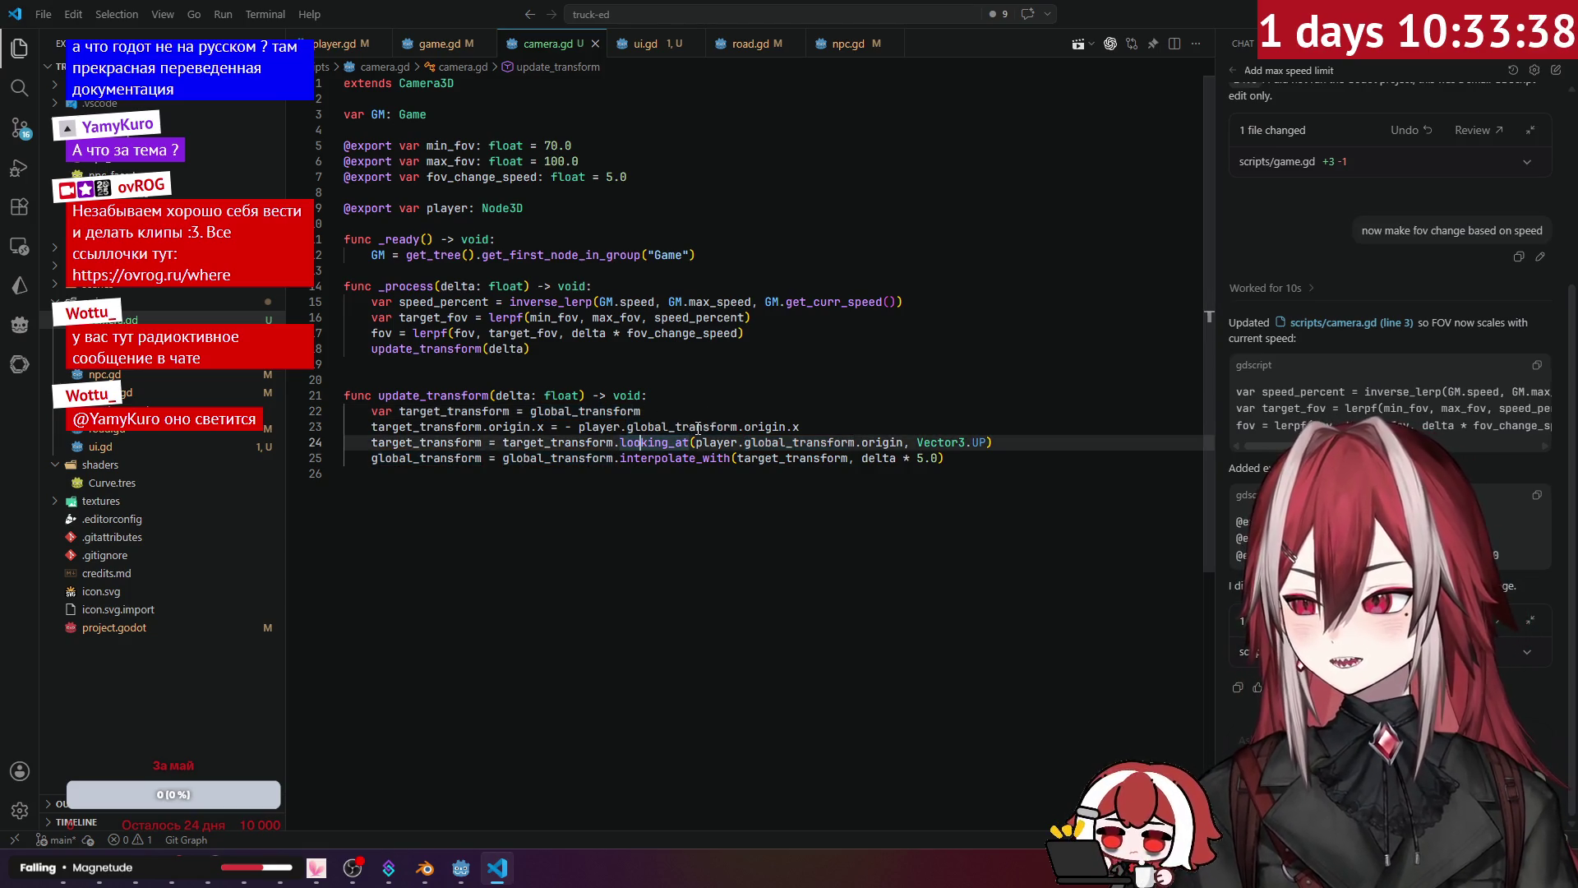
pyautogui.moveTo(679, 442)
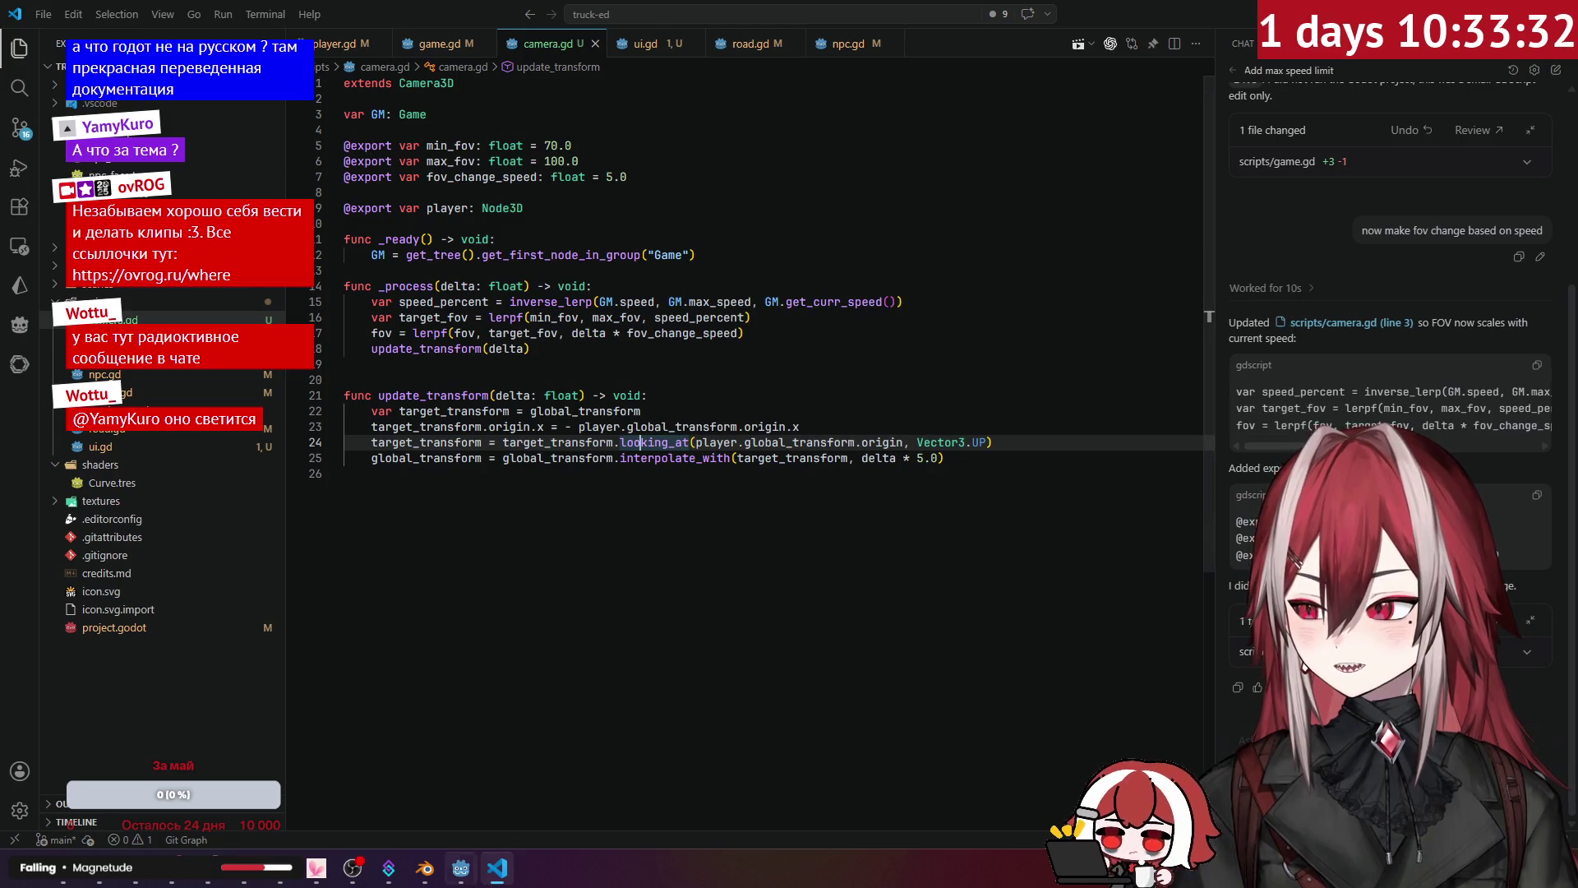
pyautogui.moveTo(473, 860)
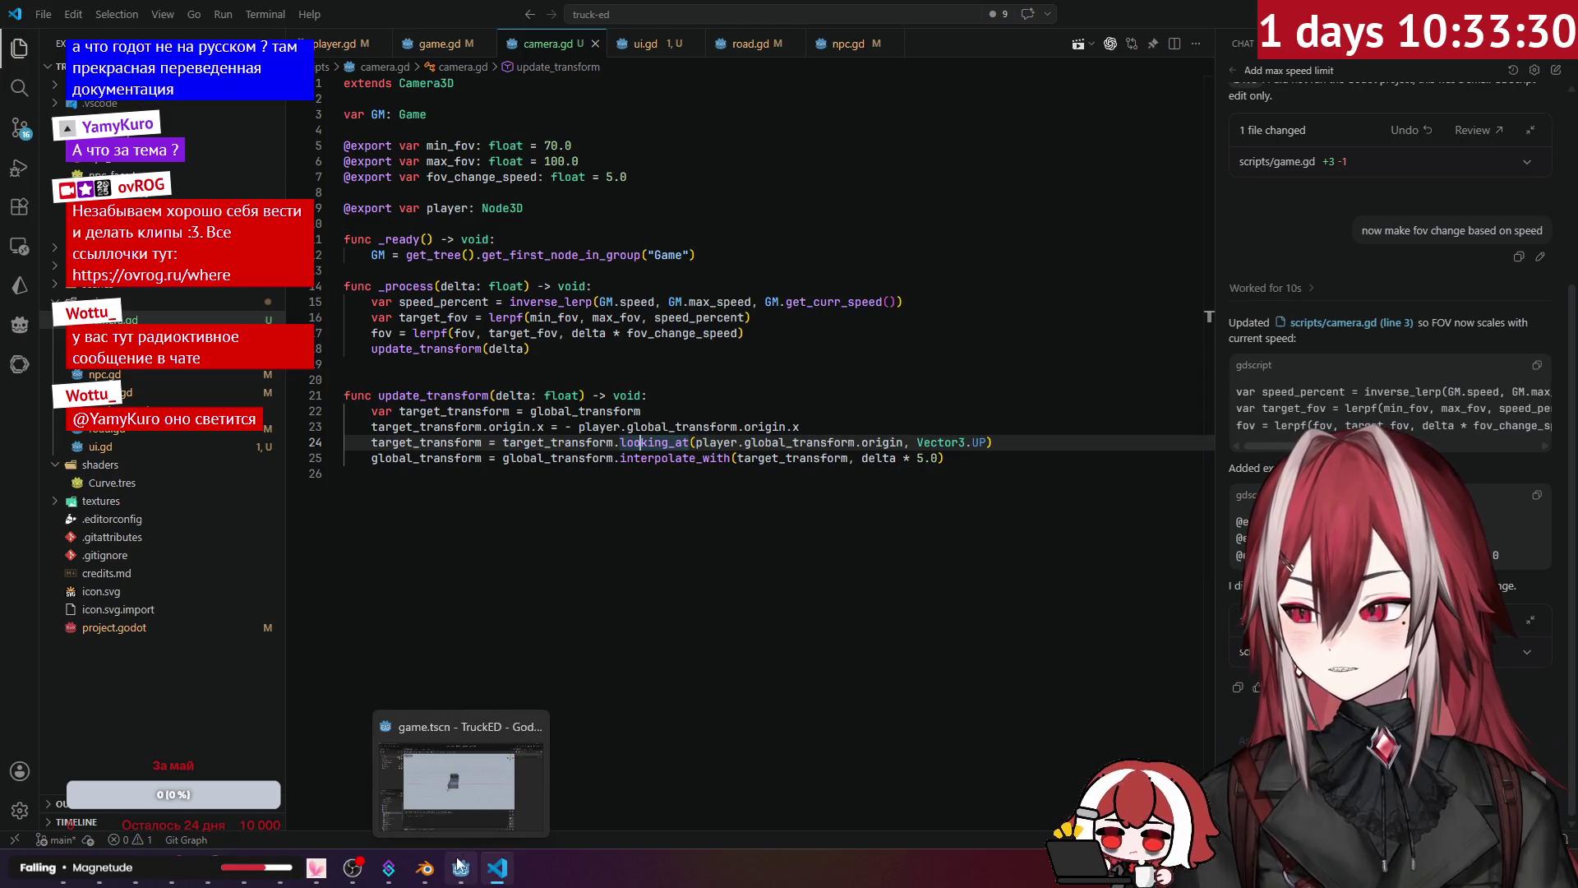
pyautogui.click(495, 835)
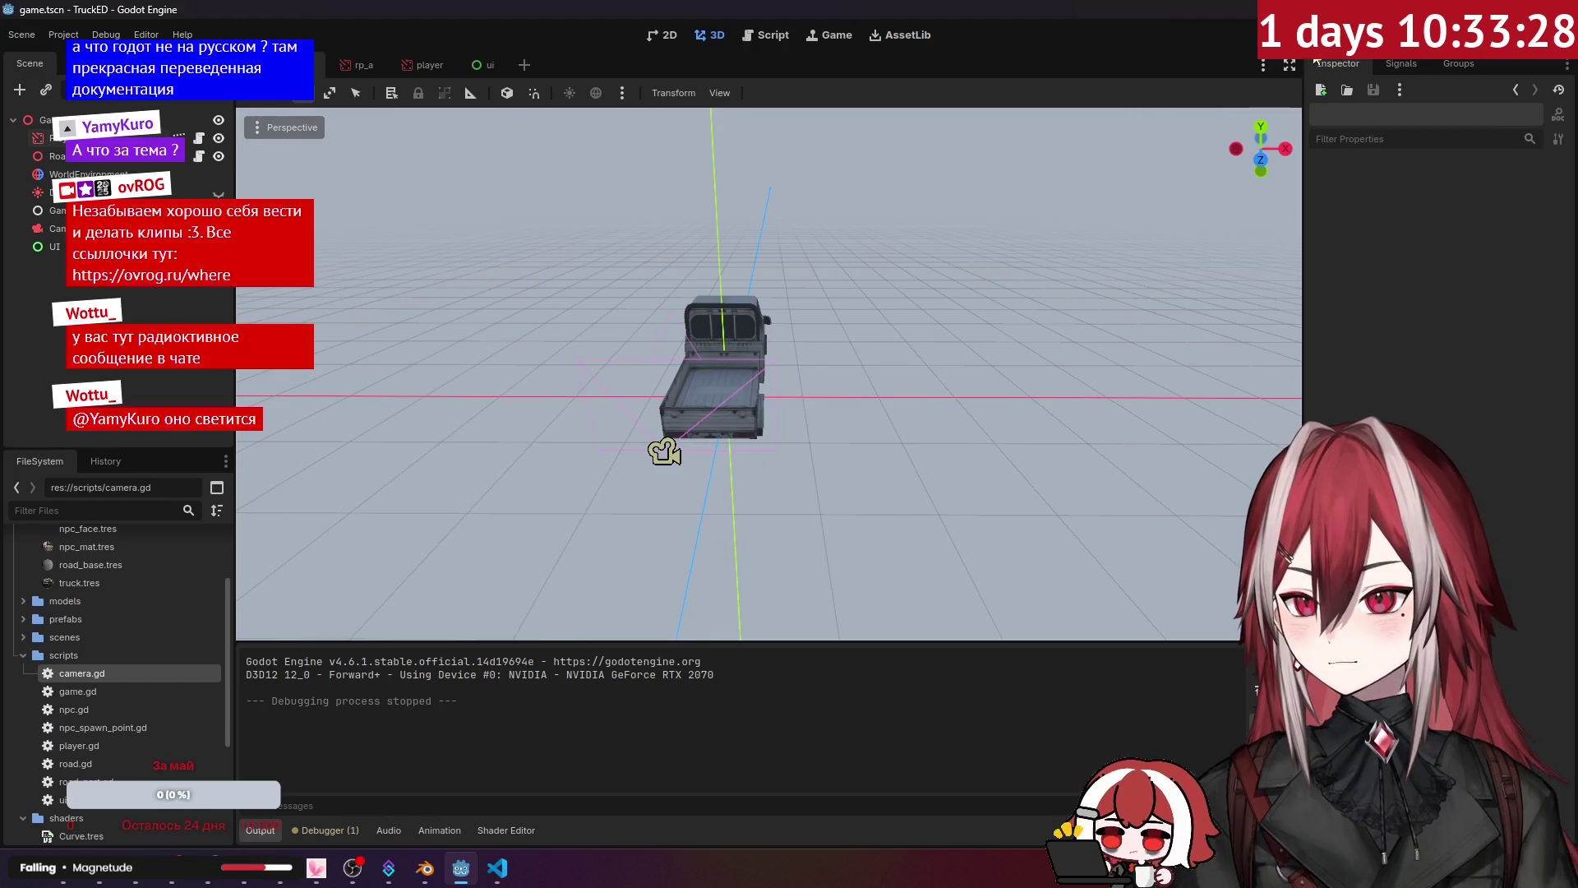
# Step: Test-drive the truck forward and left/right with W, A, D, then stop and return to _process in camera.gd
pyautogui.press('F5')
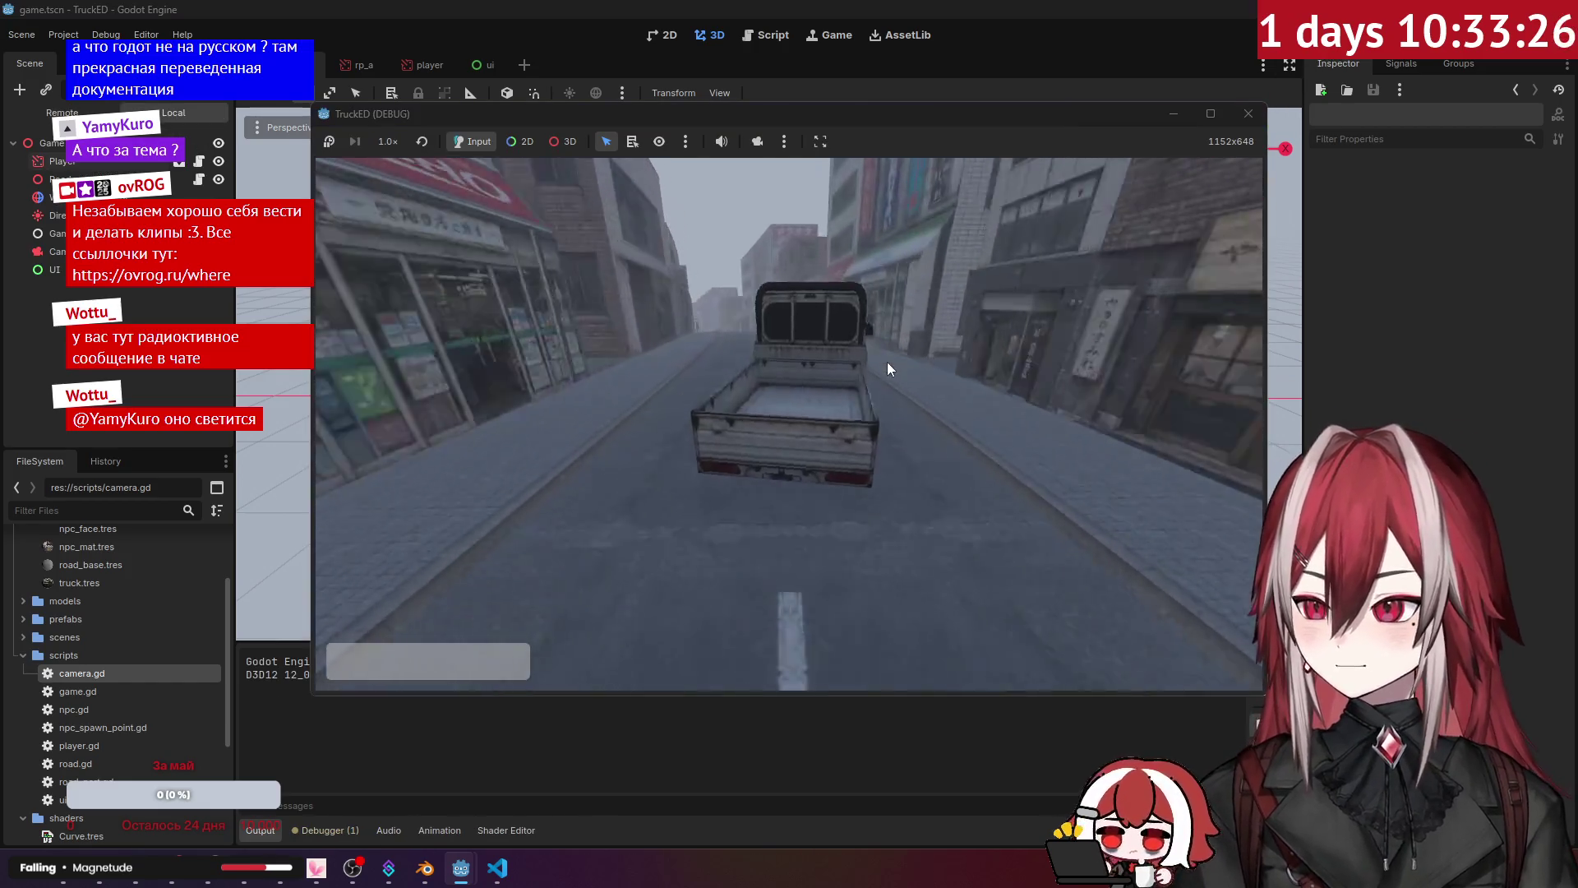
pyautogui.press('w')
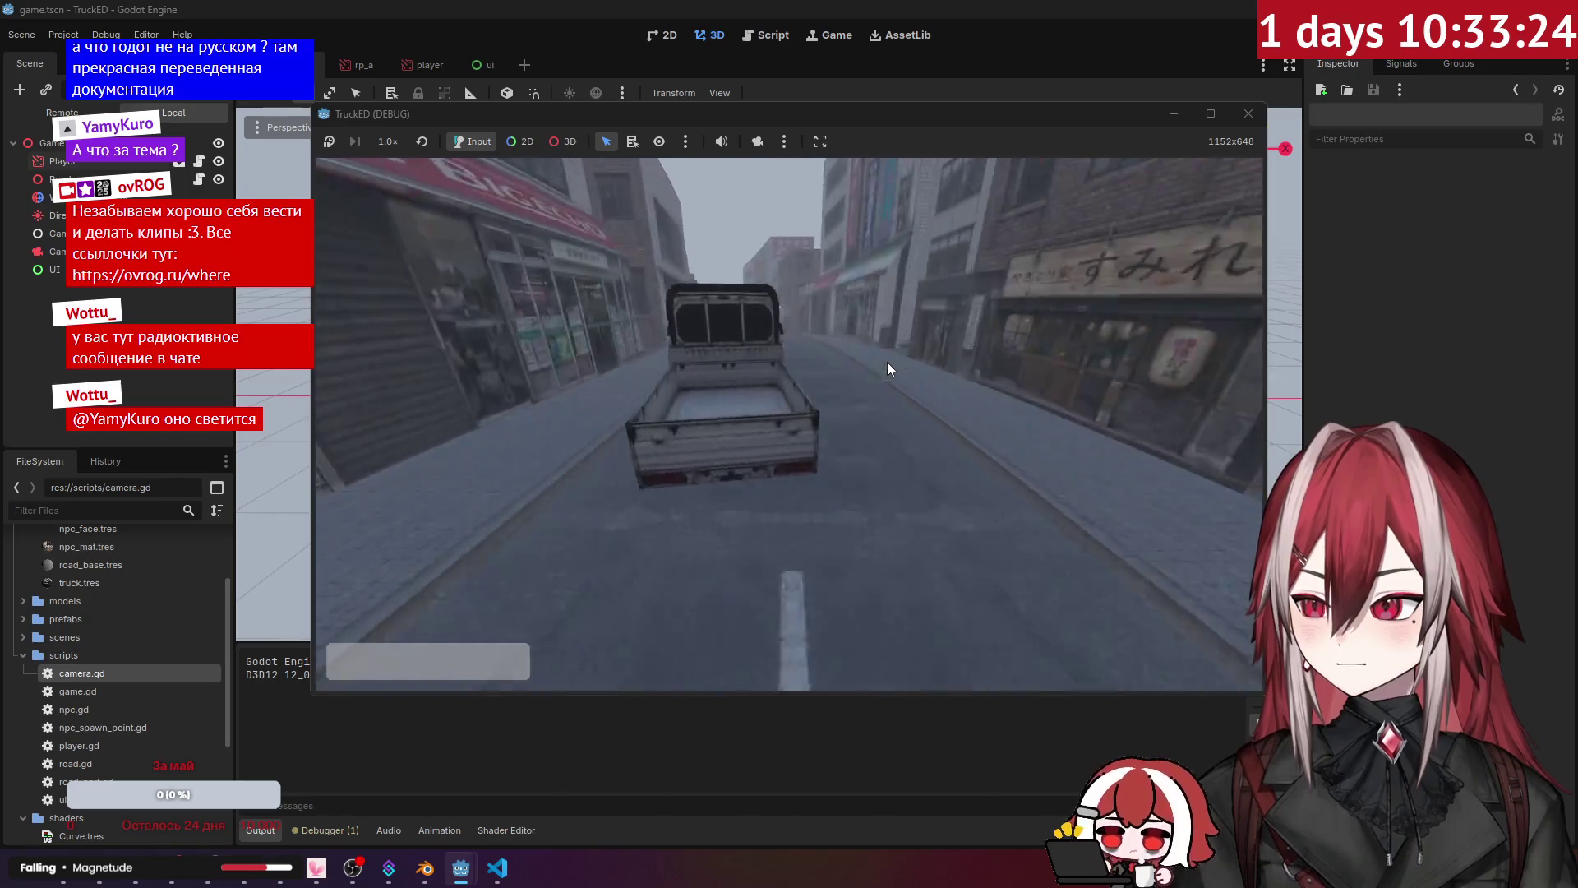
pyautogui.press('a')
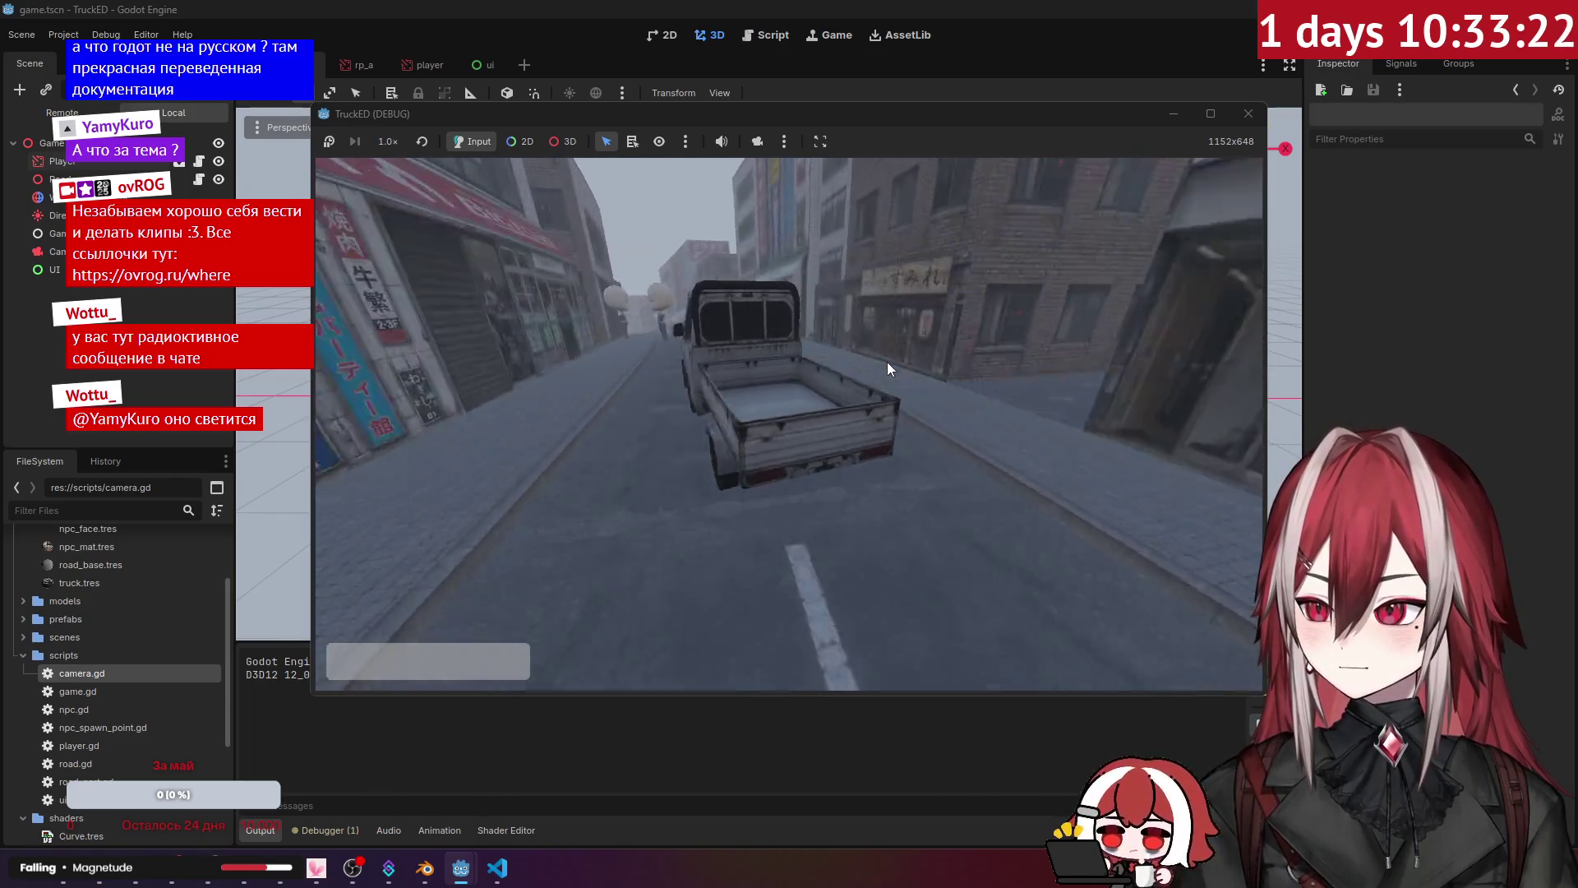
pyautogui.press('d')
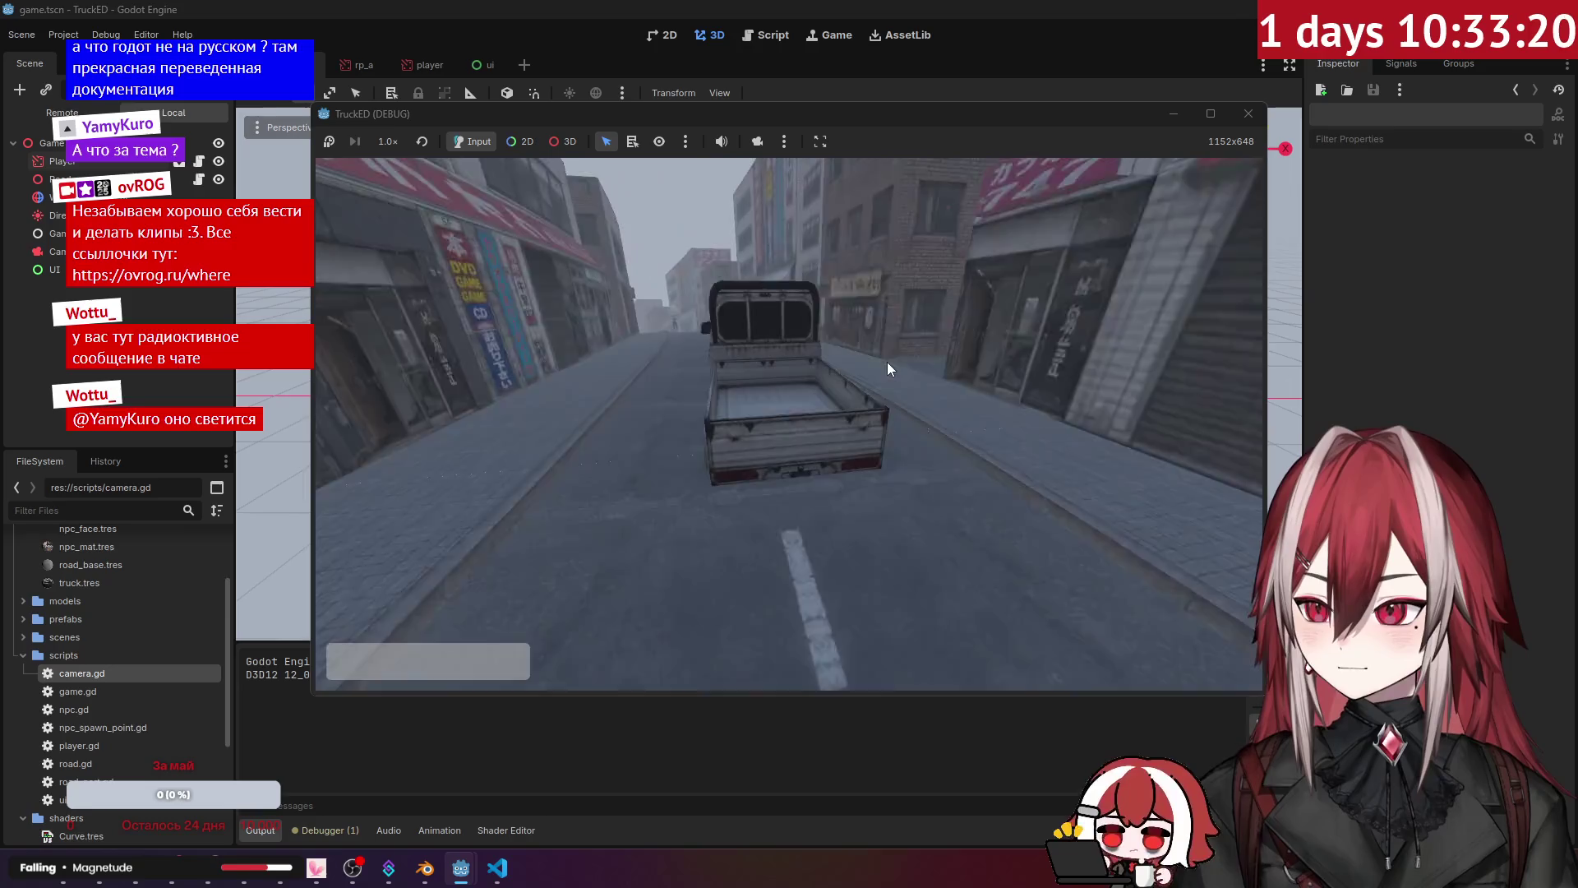
pyautogui.press('d')
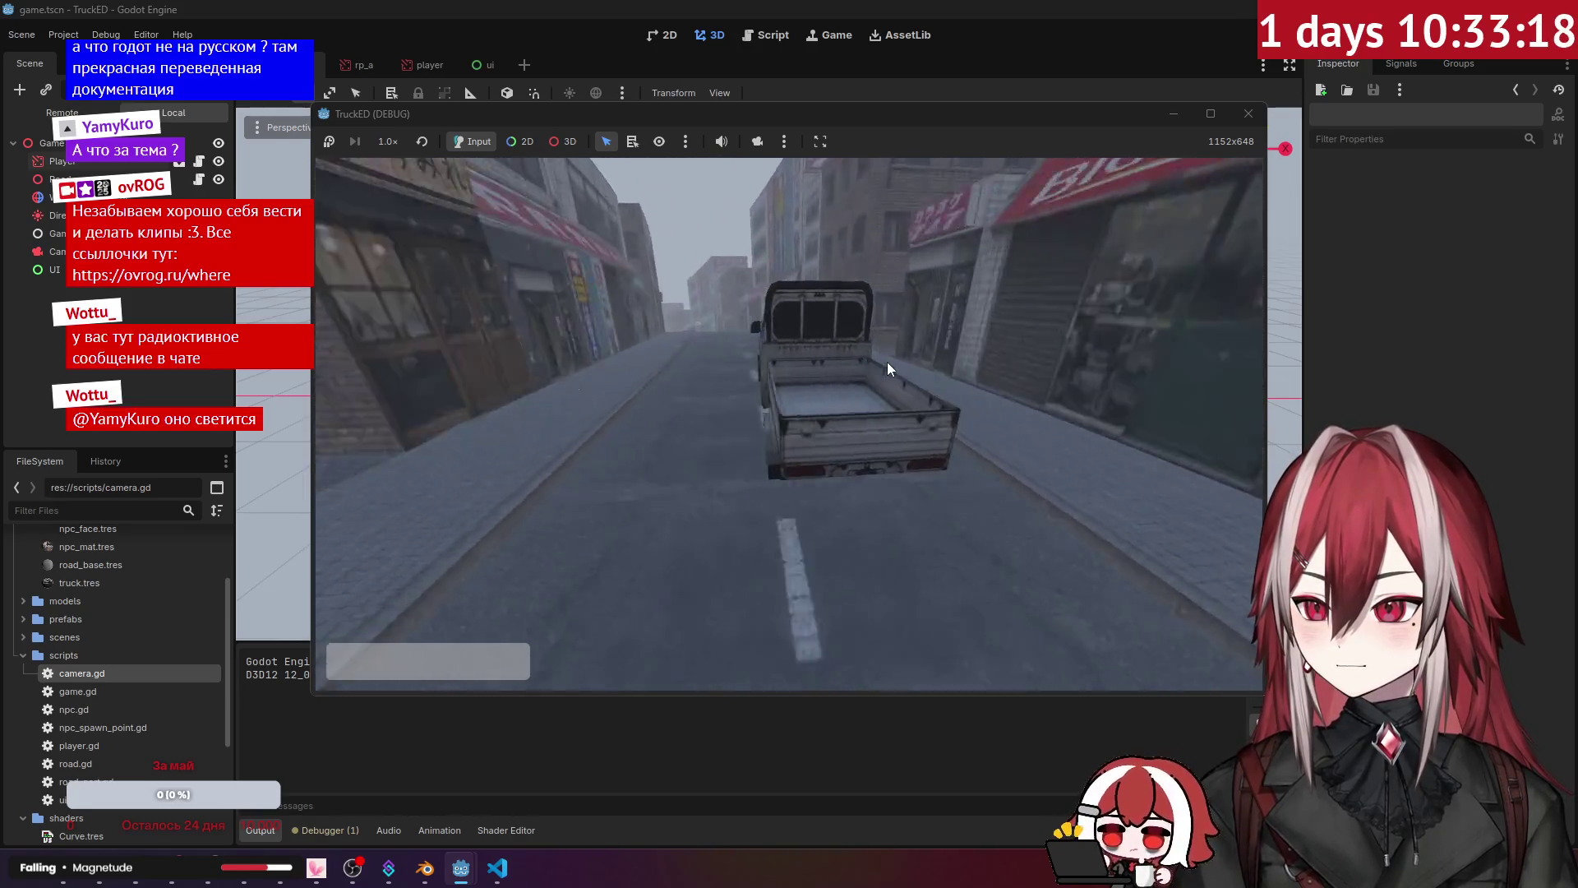
pyautogui.press('a')
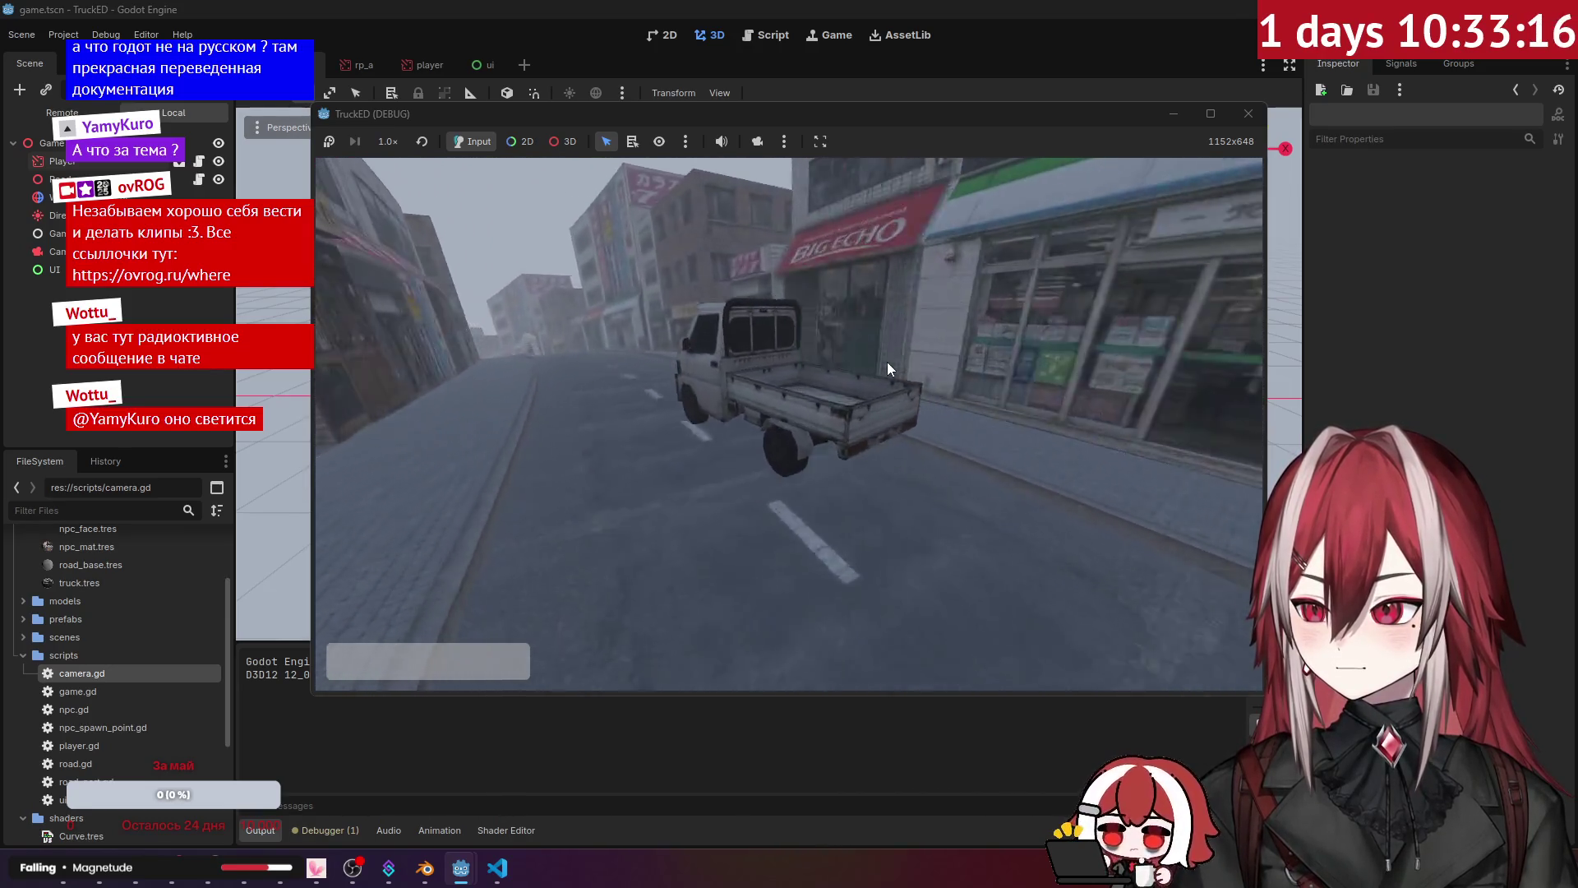
pyautogui.press('a')
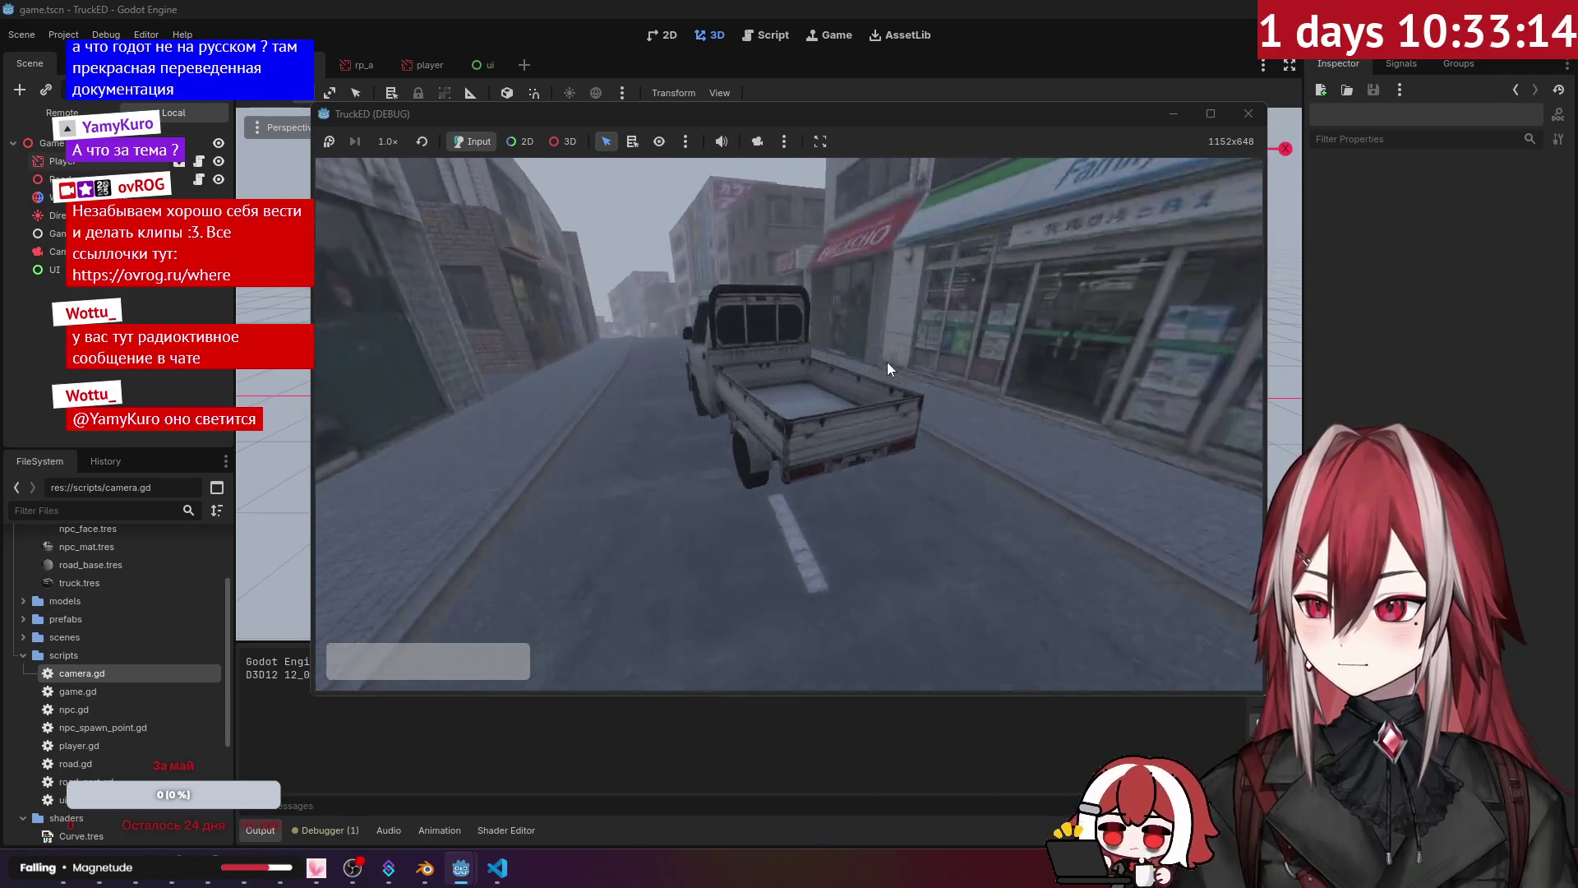
pyautogui.press('F8')
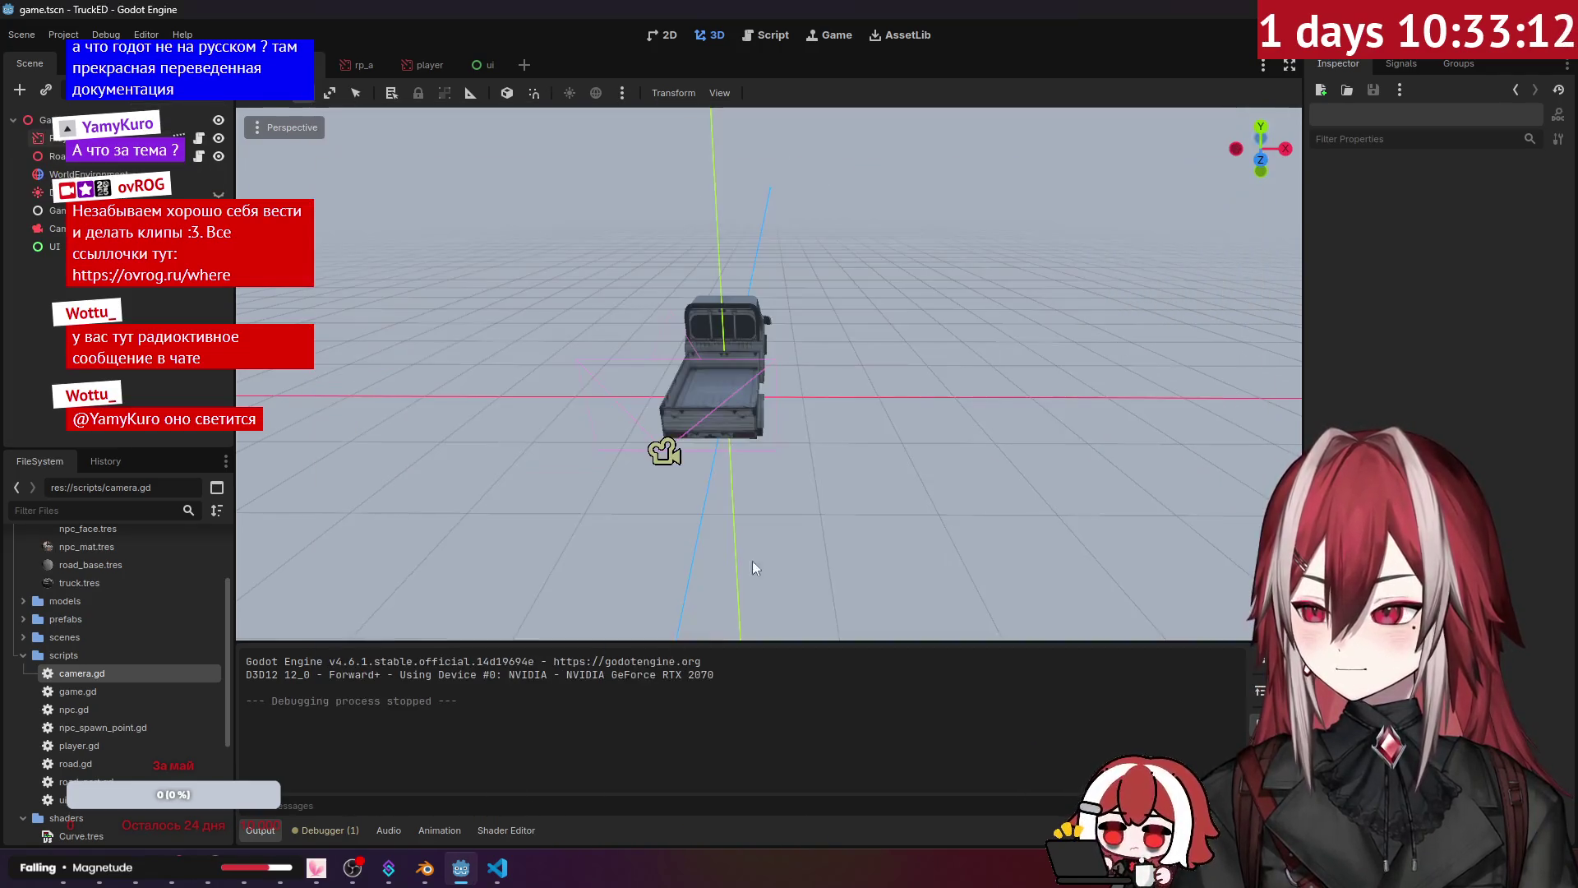
pyautogui.click(510, 875)
pyautogui.click(435, 299)
# Step: Rename the _process function to _physics_process using the completion list
pyautogui.doubleClick(385, 286)
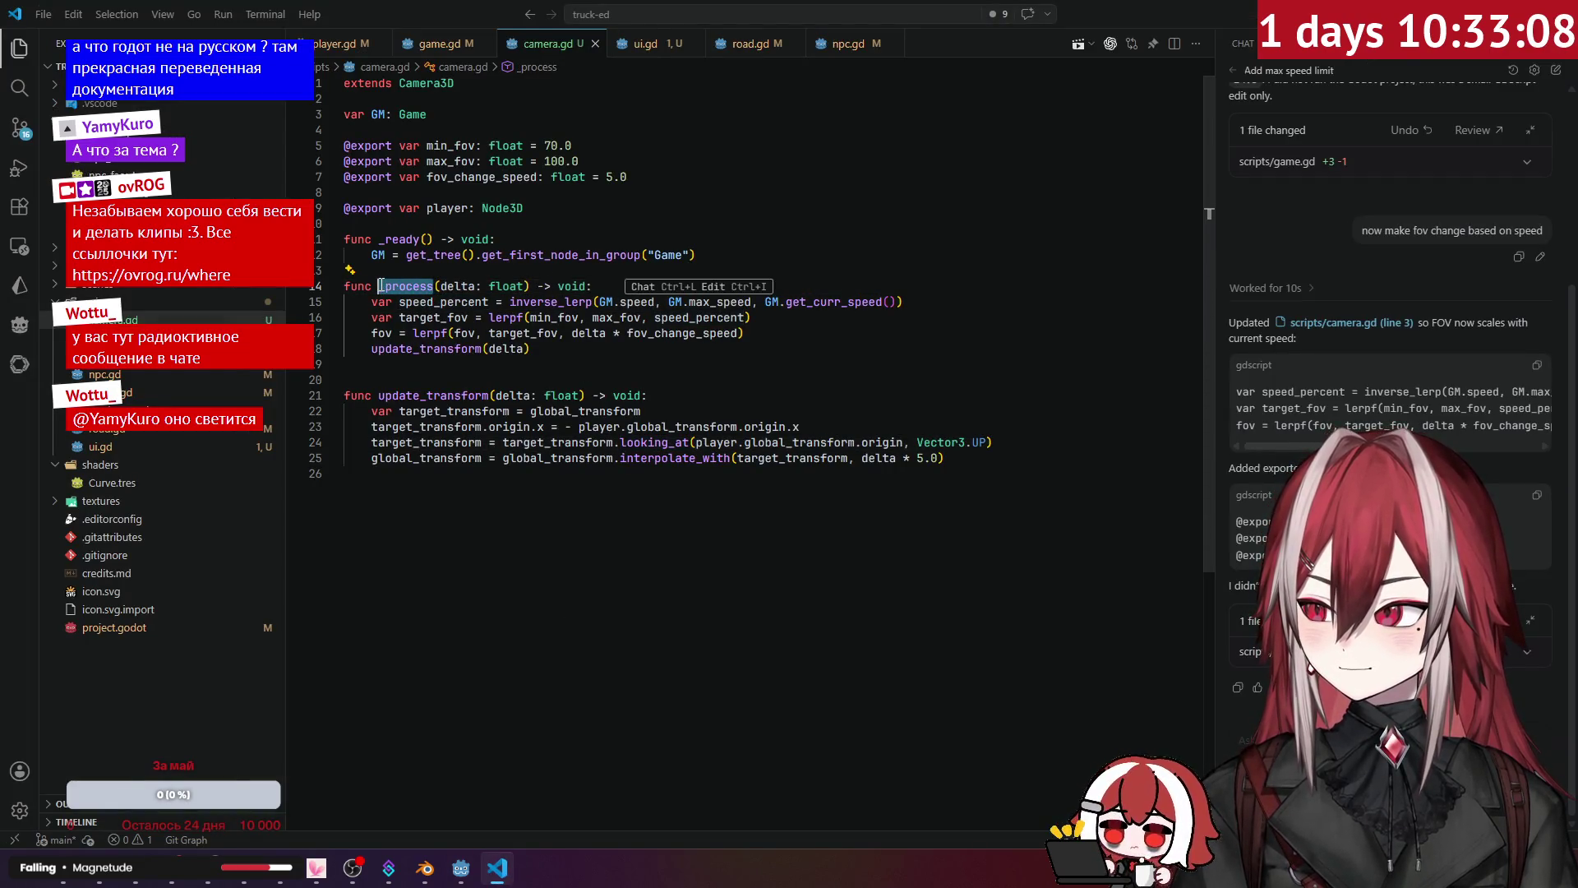
pyautogui.press('BackSpace')
pyautogui.hotkey('ctrl', 'space')
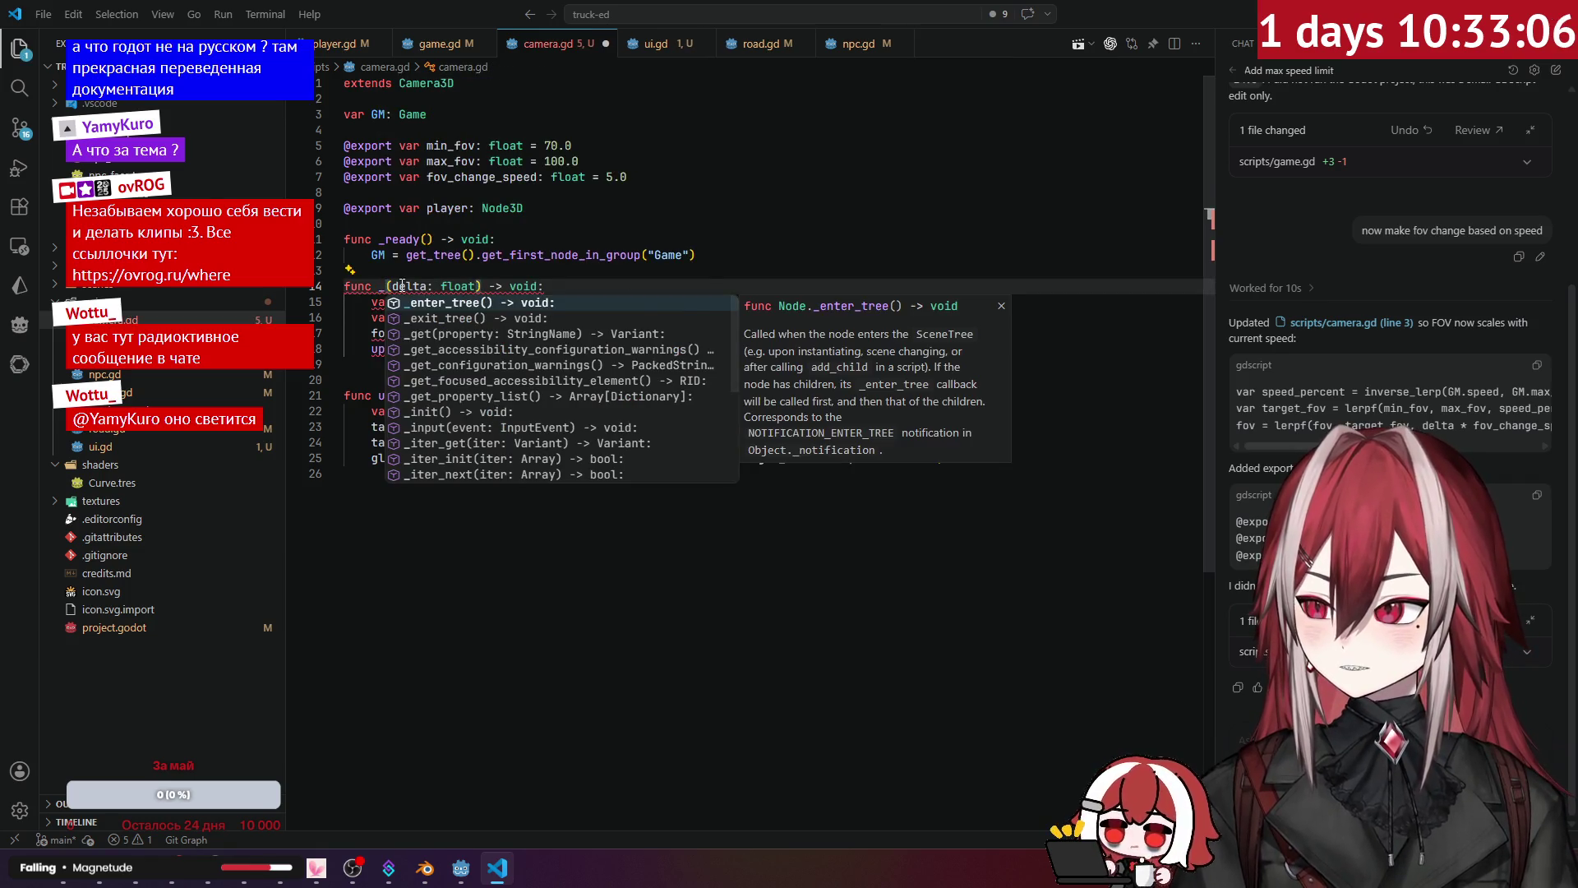
pyautogui.write('ph')
pyautogui.press('Return')
# Step: Delete the duplicated (delta: float) -> void: signature text and launch the game from Godot with F5
pyautogui.click(573, 256)
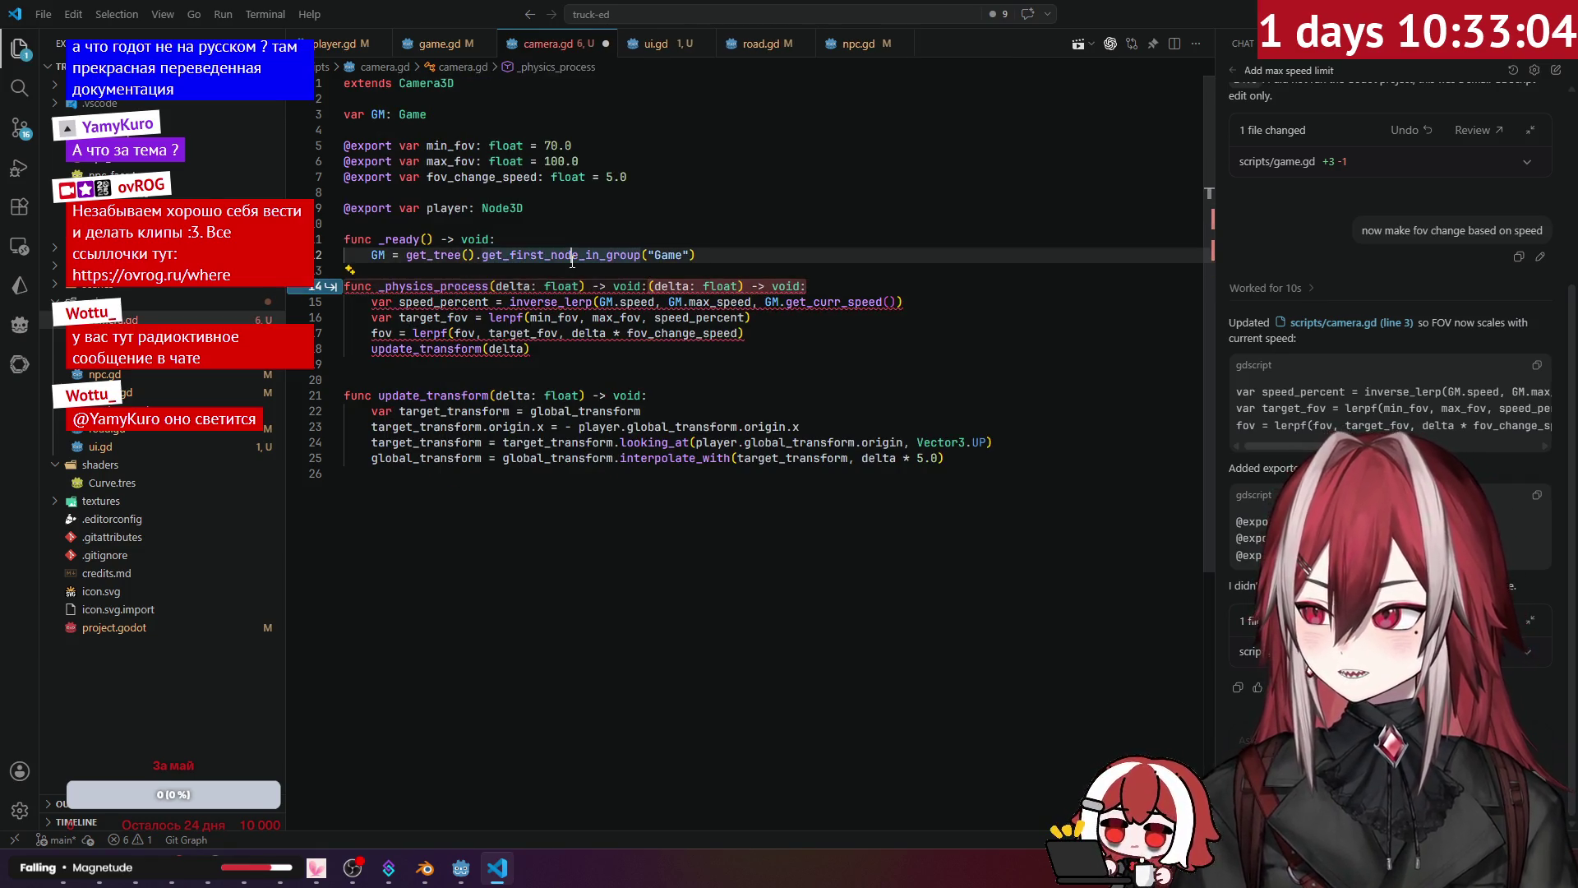
pyautogui.click(509, 379)
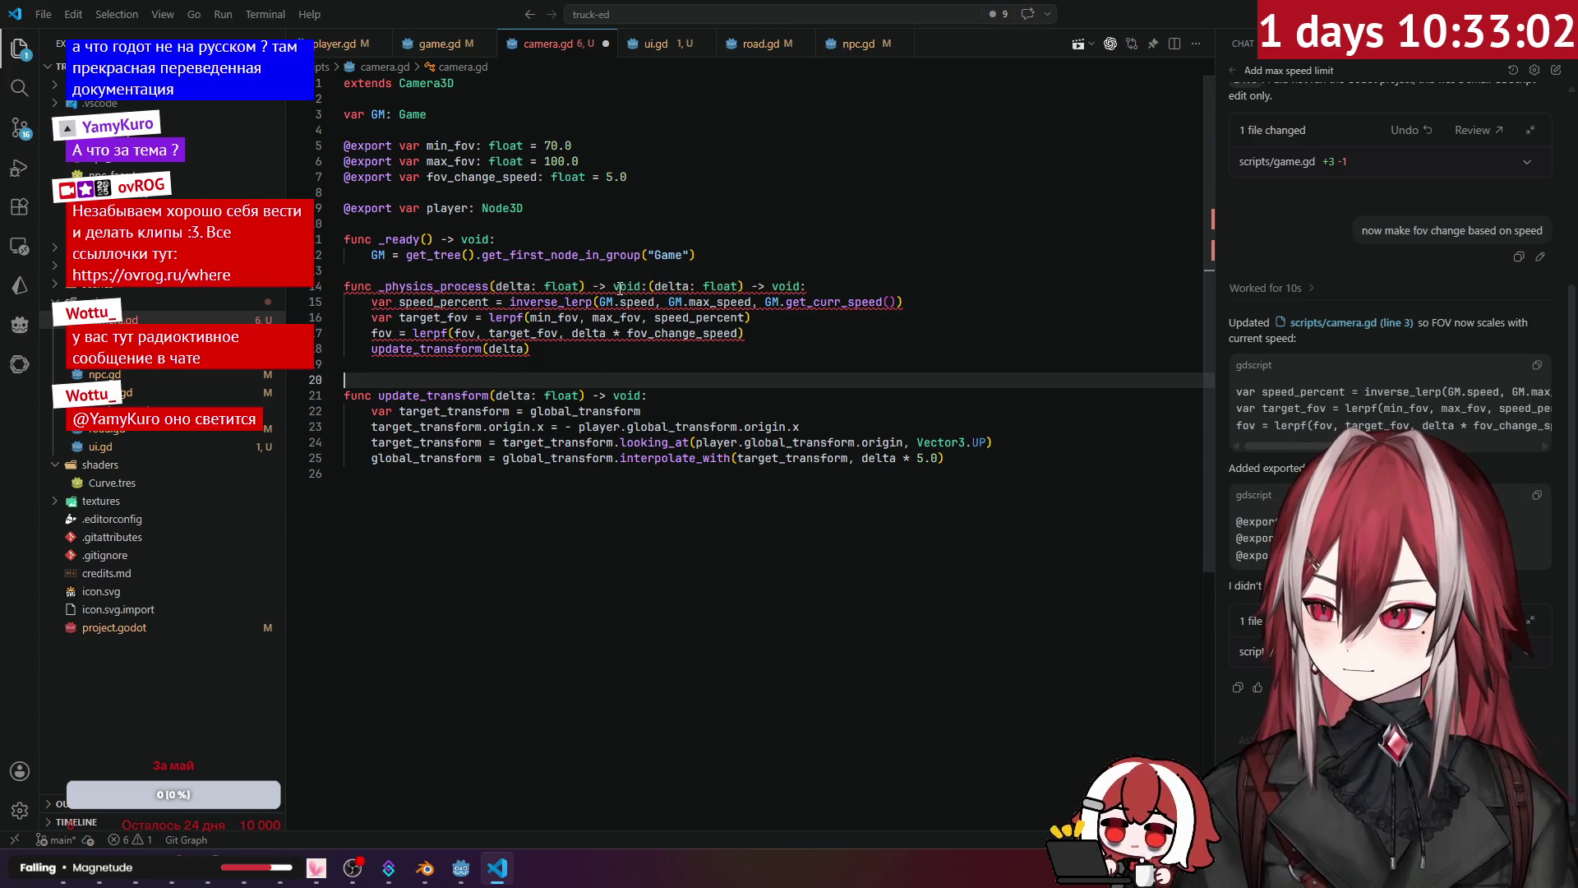
pyautogui.click(650, 286)
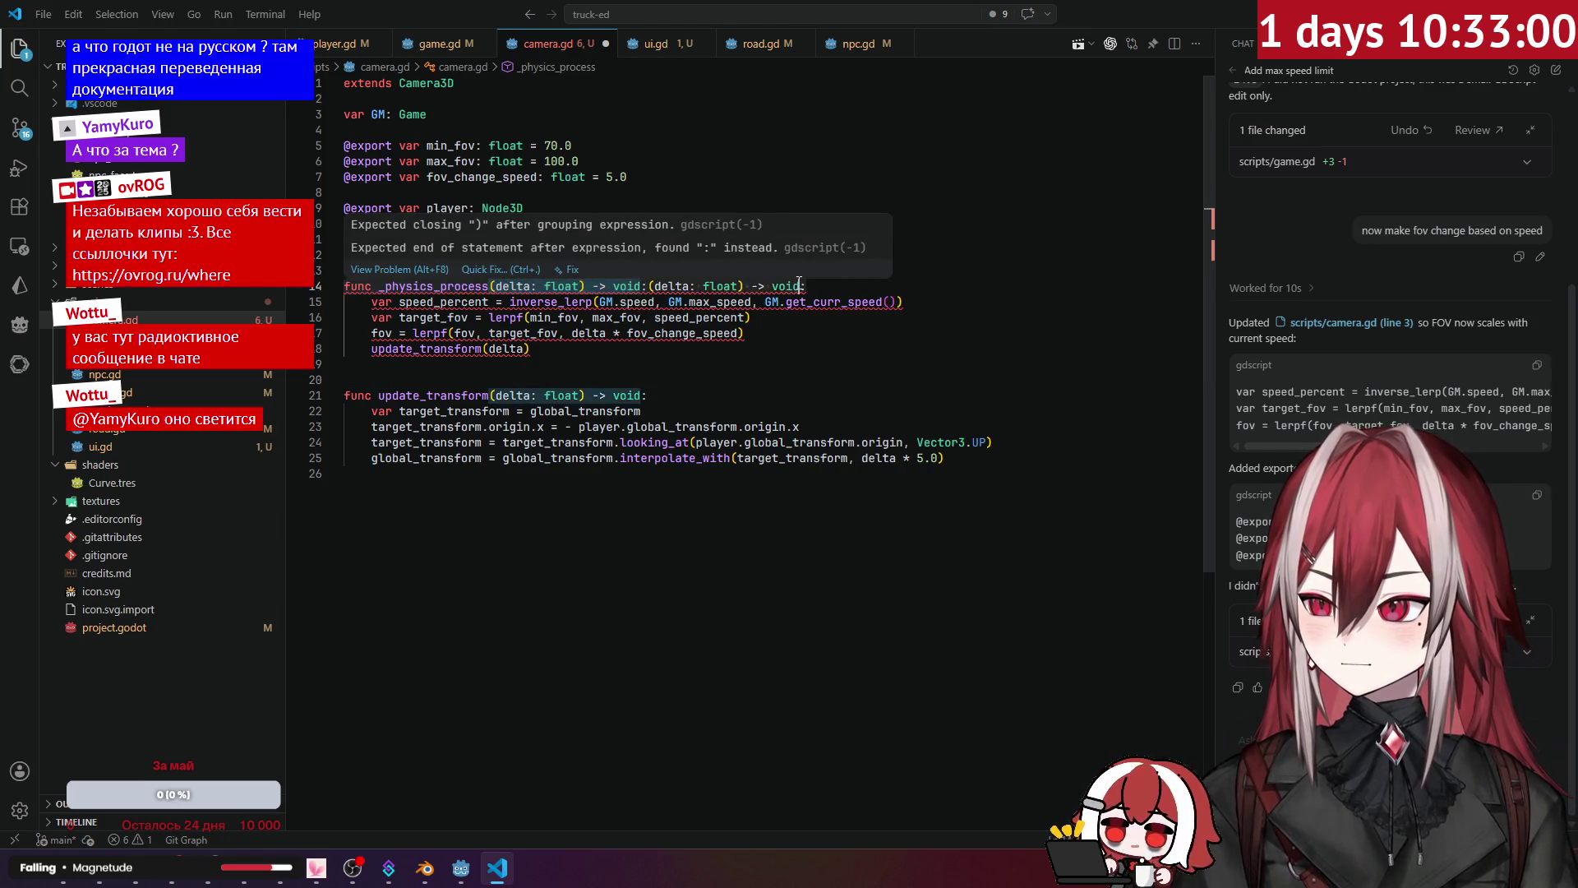
pyautogui.hotkey('shift', 'End')
pyautogui.press('Delete')
pyautogui.click(759, 261)
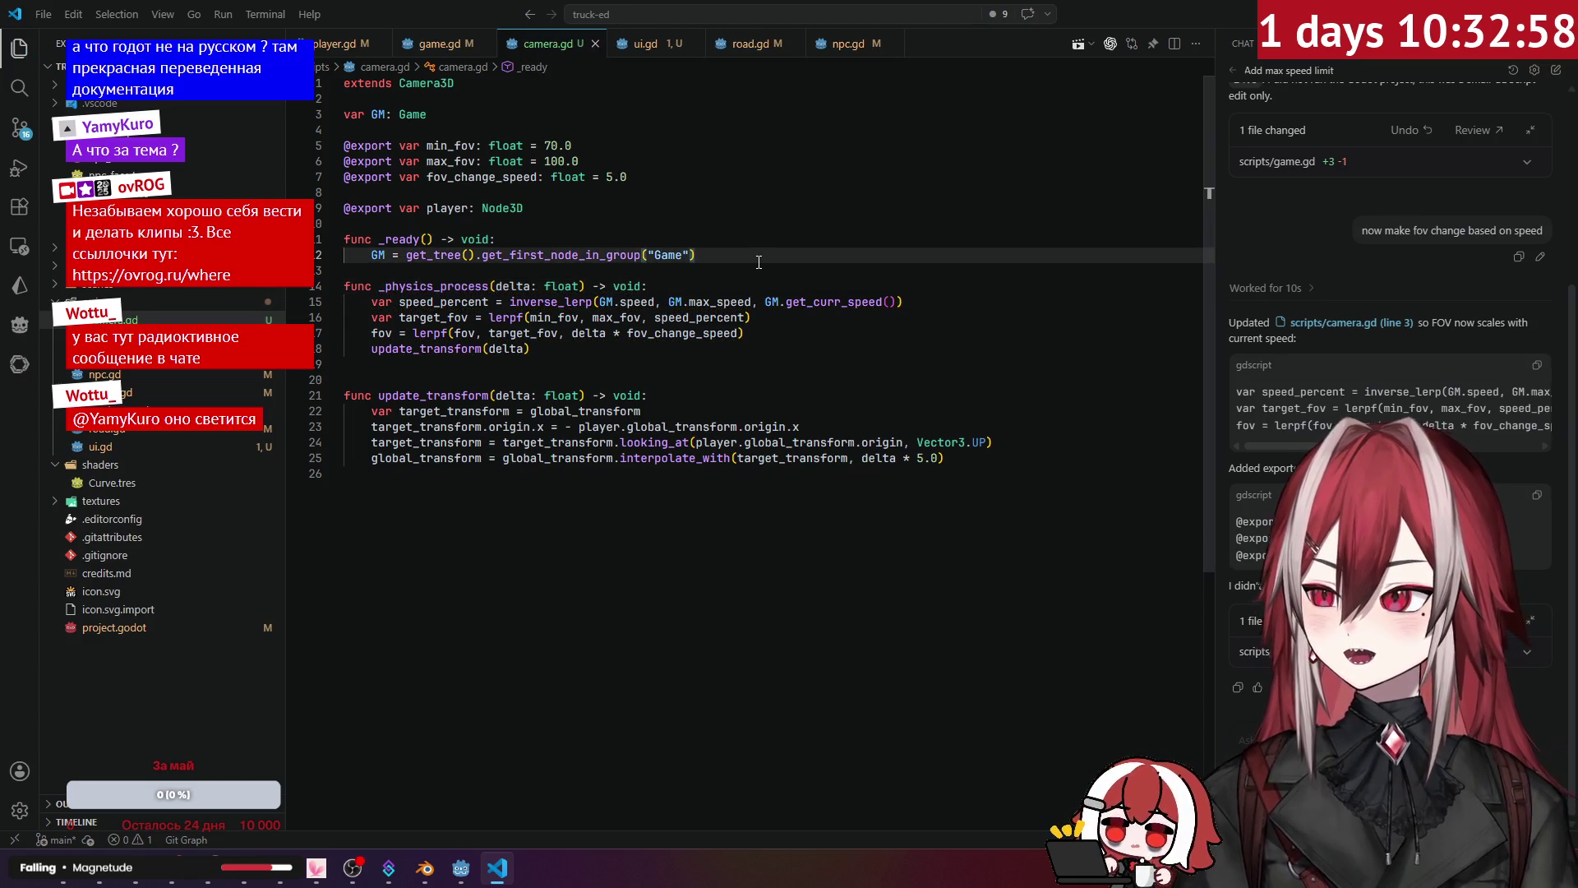
pyautogui.hotkey('alt', 'Tab')
pyautogui.press('F5')
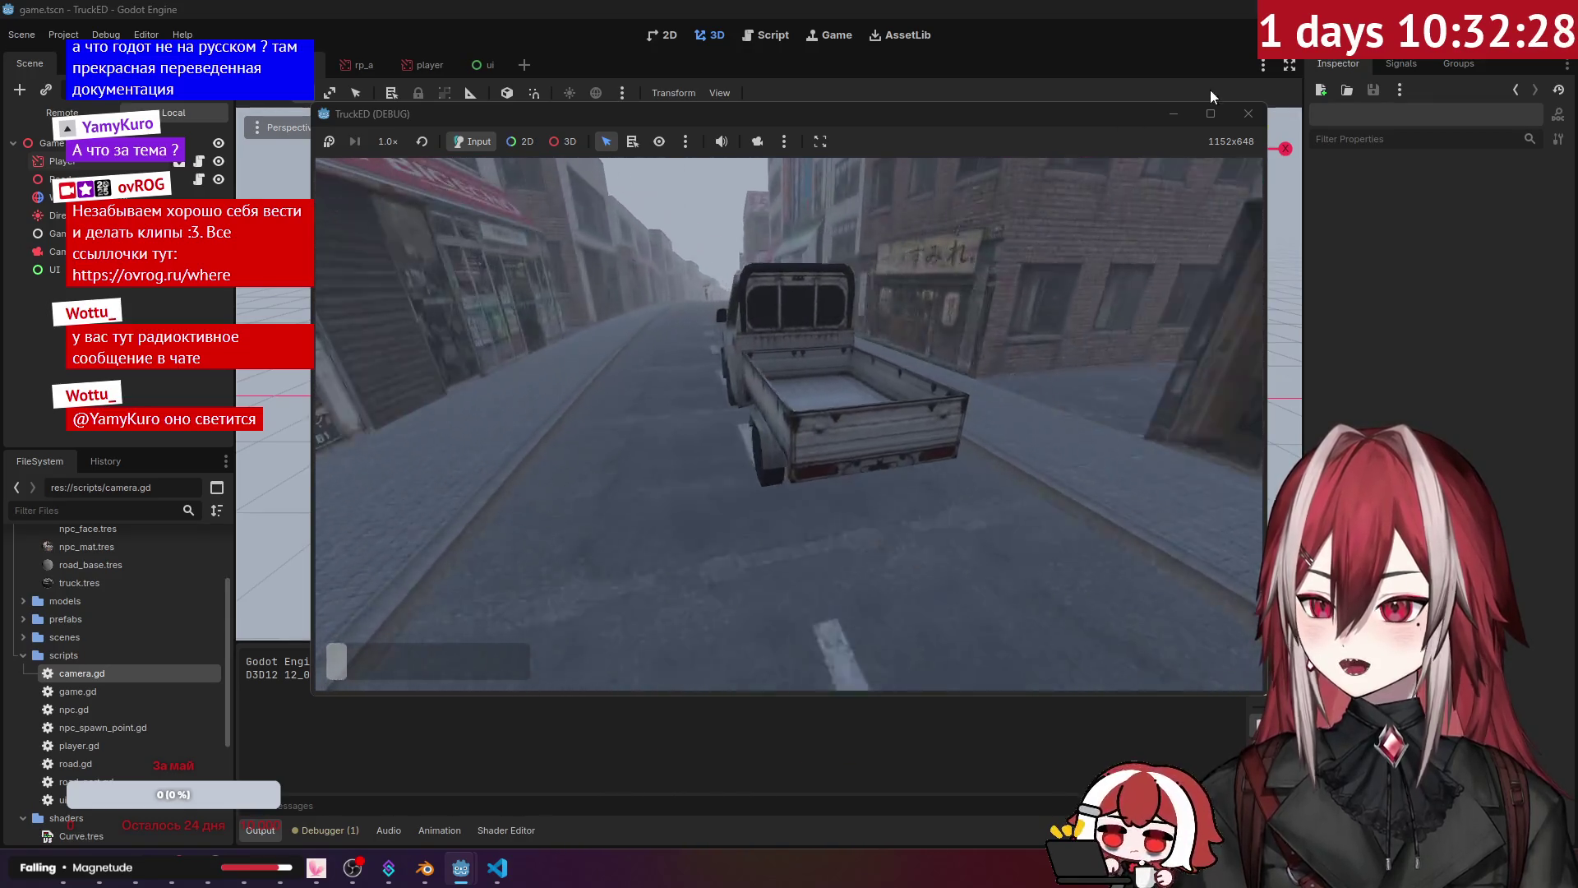
# Step: Close the test game, return to camera.gd and select the looking_at line in update_transform
pyautogui.click(1249, 114)
pyautogui.click(497, 867)
pyautogui.moveTo(999, 436); pyautogui.dragTo(387, 446)
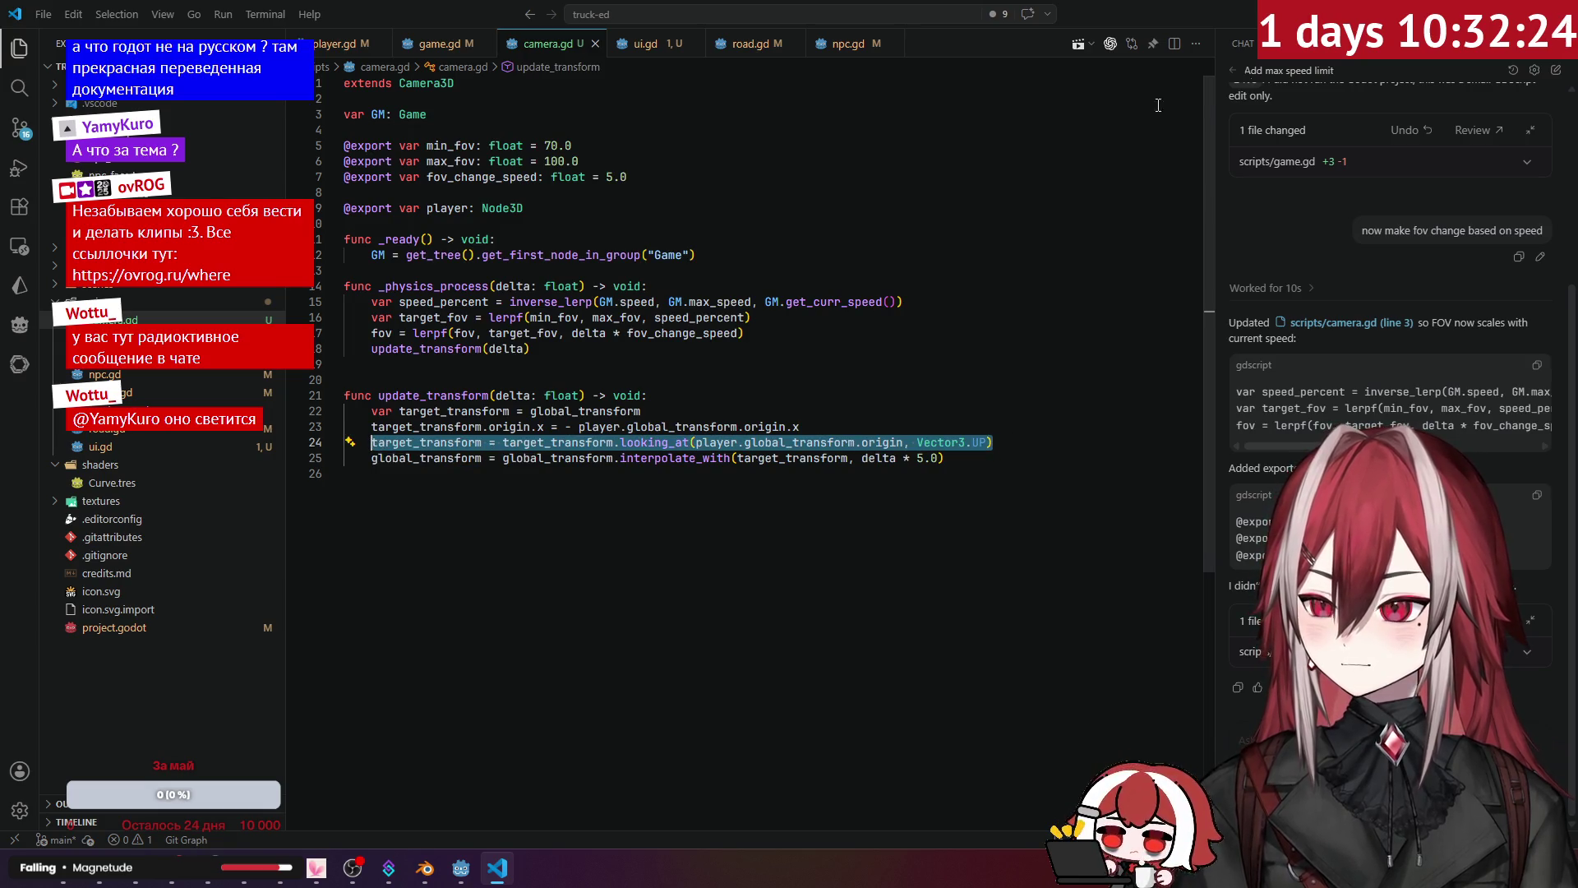
# Step: In a new Copilot task, send "change it so we rotate only by Y axis"
pyautogui.click(1264, 68)
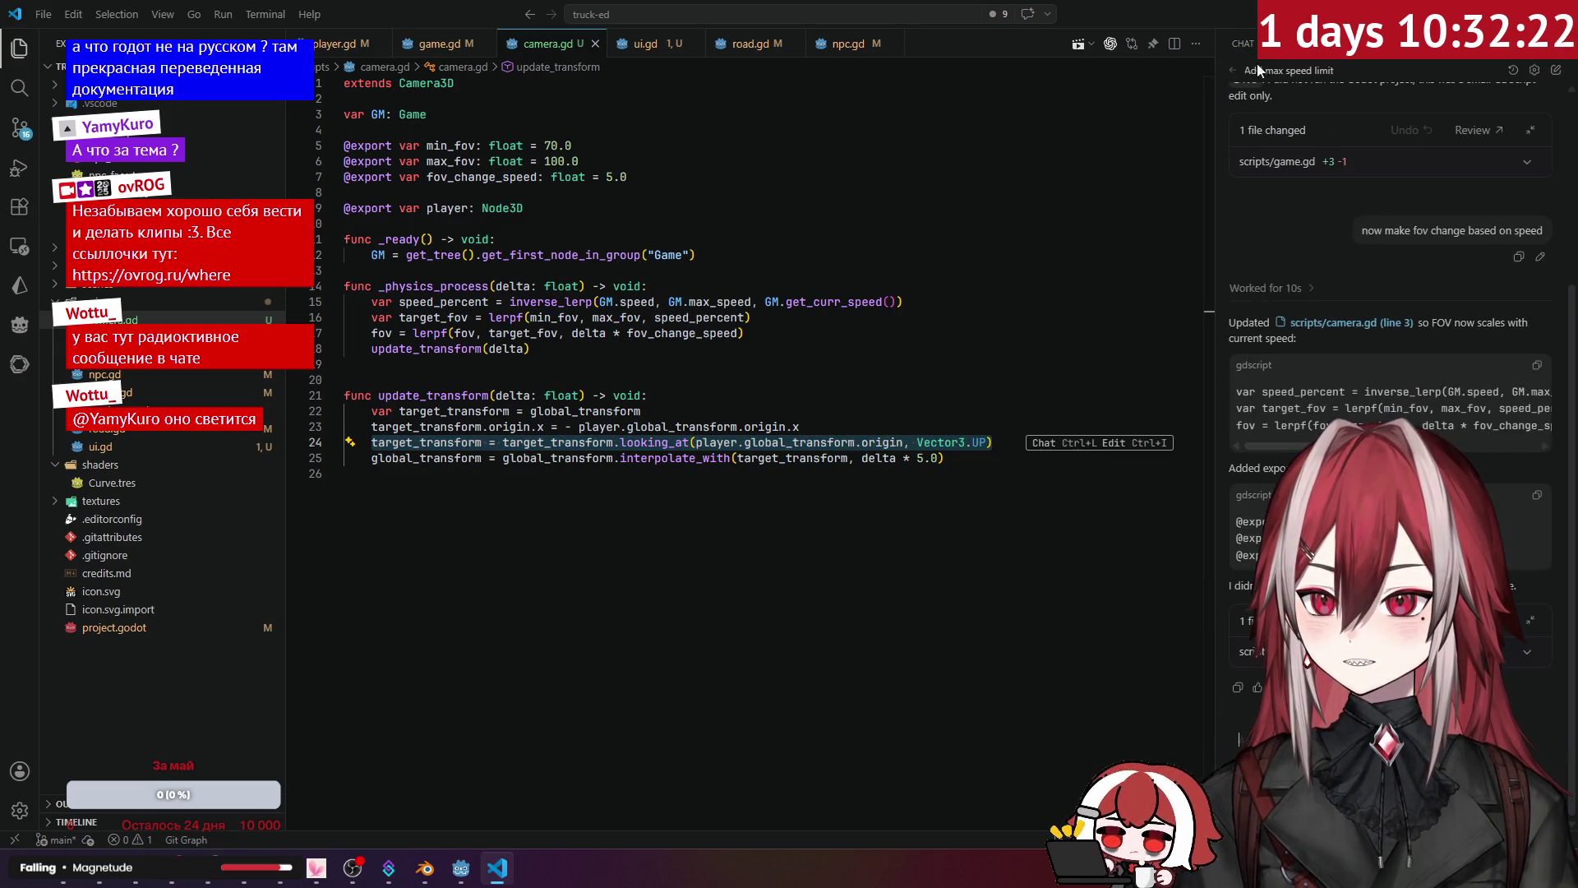
pyautogui.click(1236, 69)
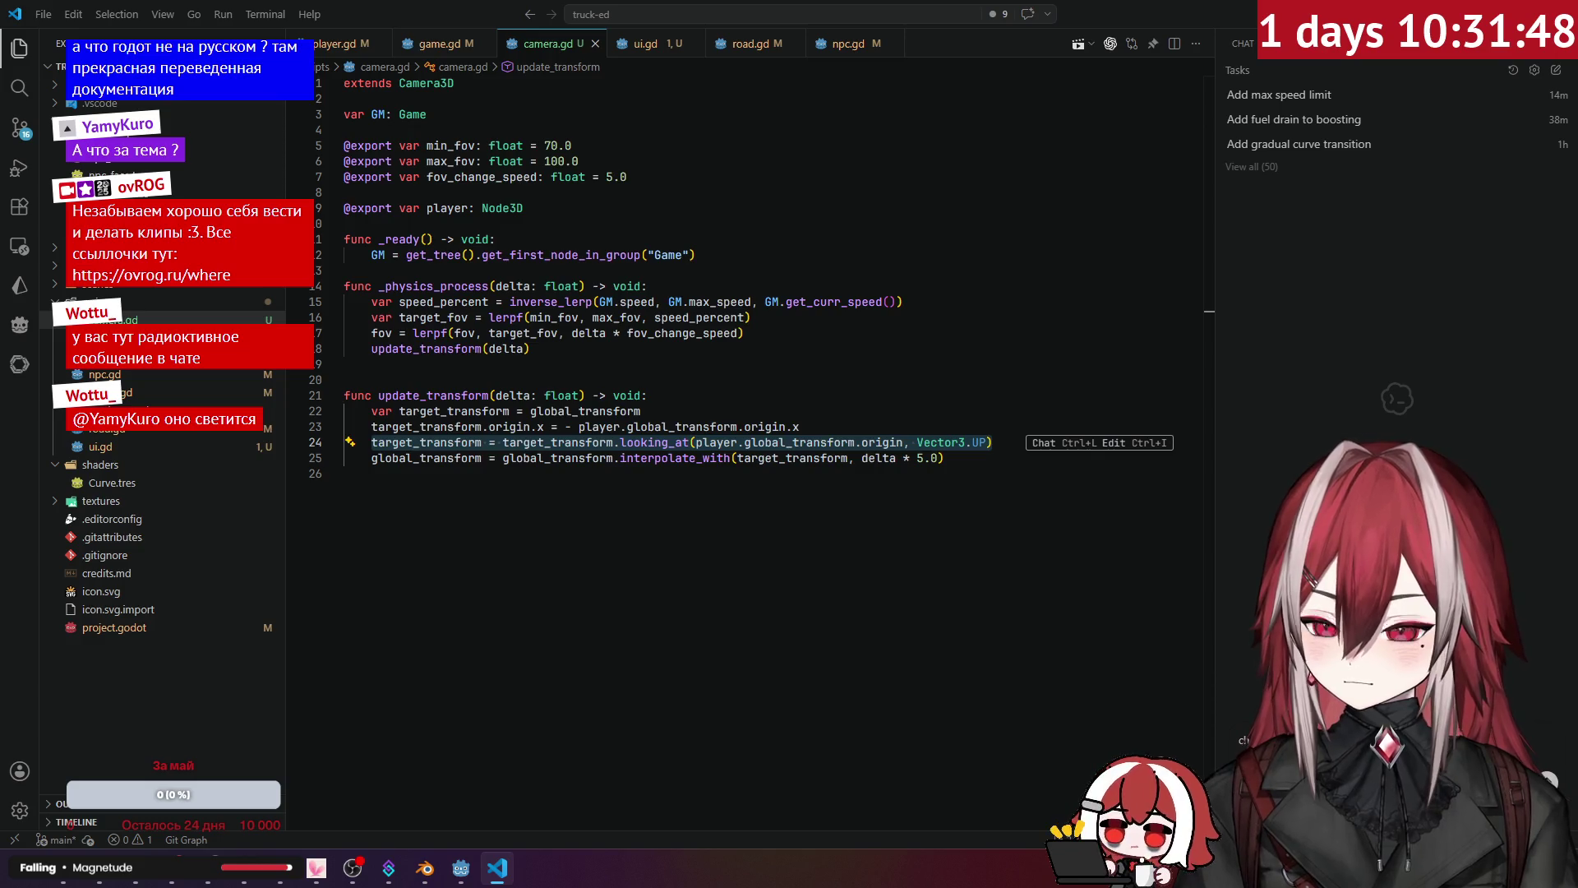
pyautogui.hotkey('alt', 'Tab')
pyautogui.hotkey('alt', 'Tab')
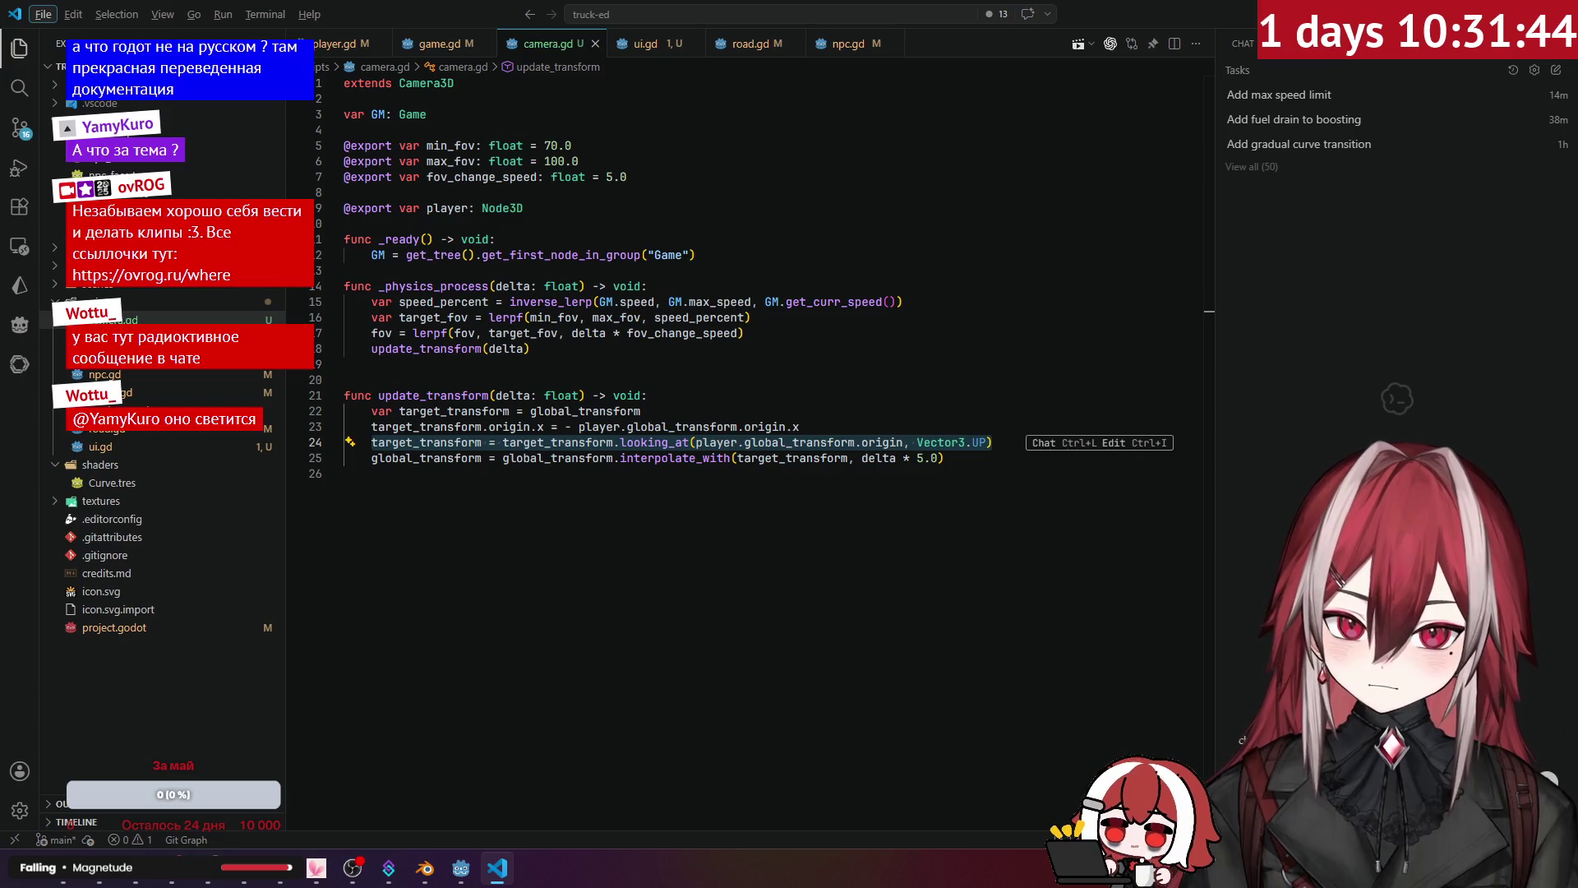
pyautogui.press('Escape')
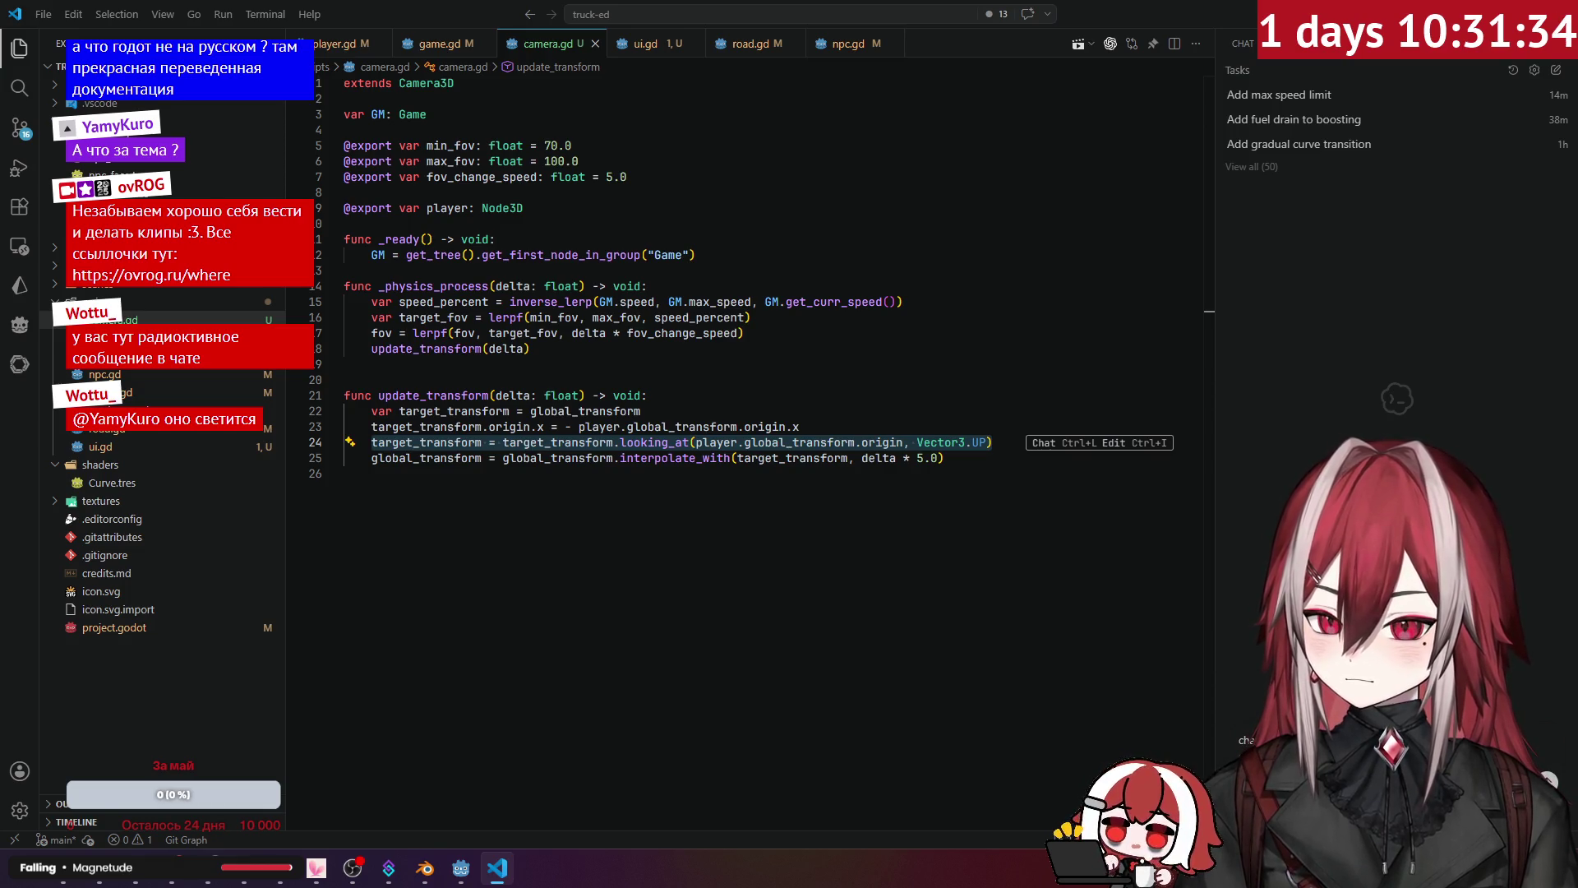
pyautogui.press('Return')
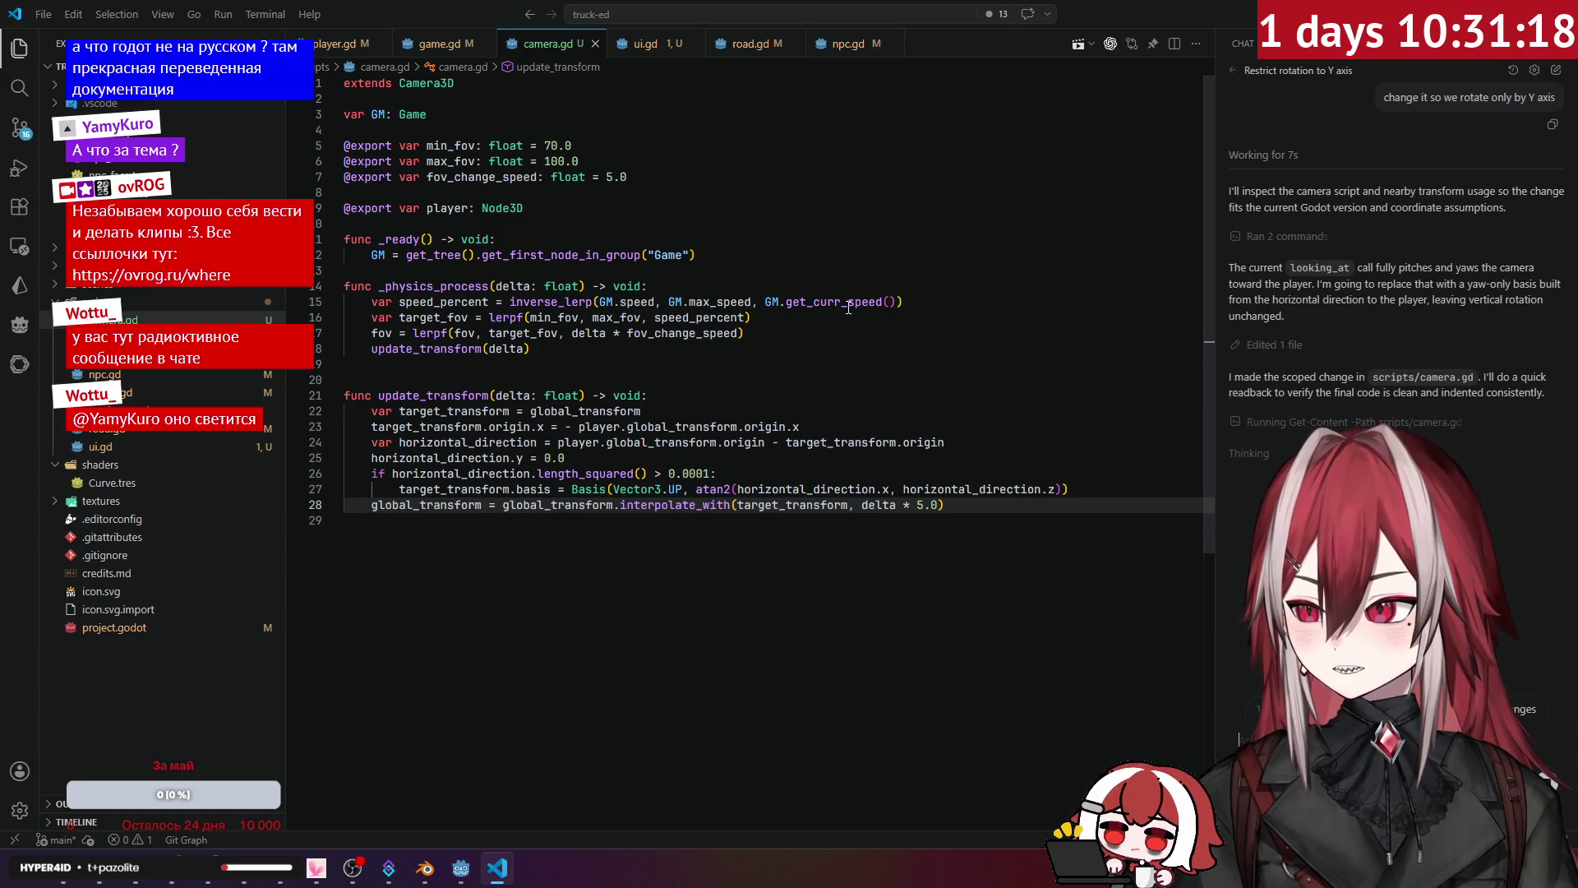
# Step: Add blank lines after line 23 and after the Basis line in update_transform
pyautogui.moveTo(857, 307)
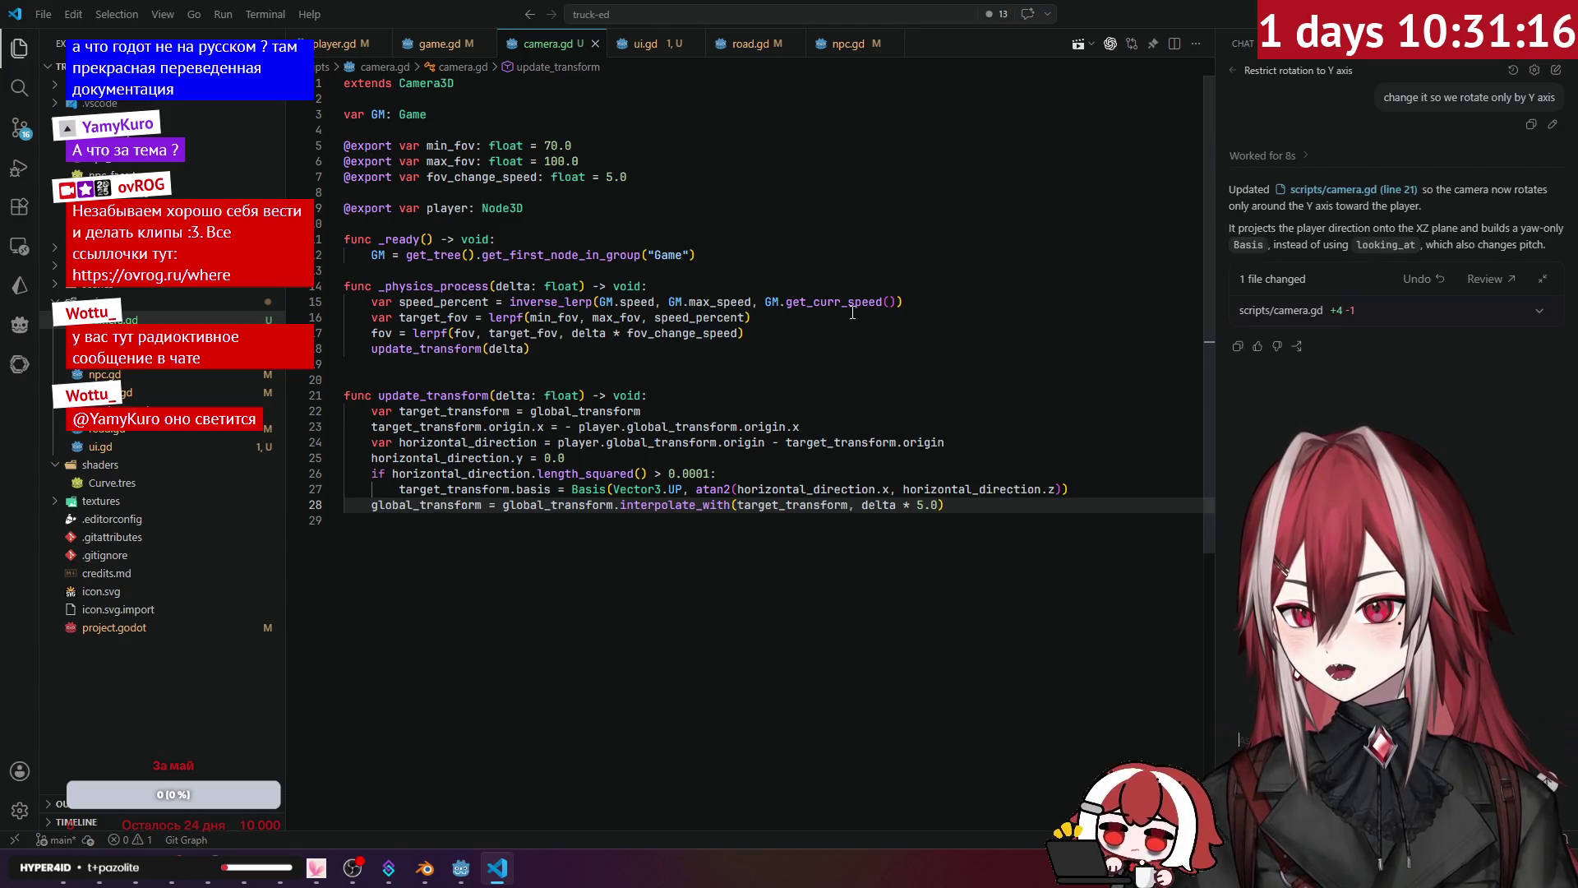
pyautogui.click(461, 425)
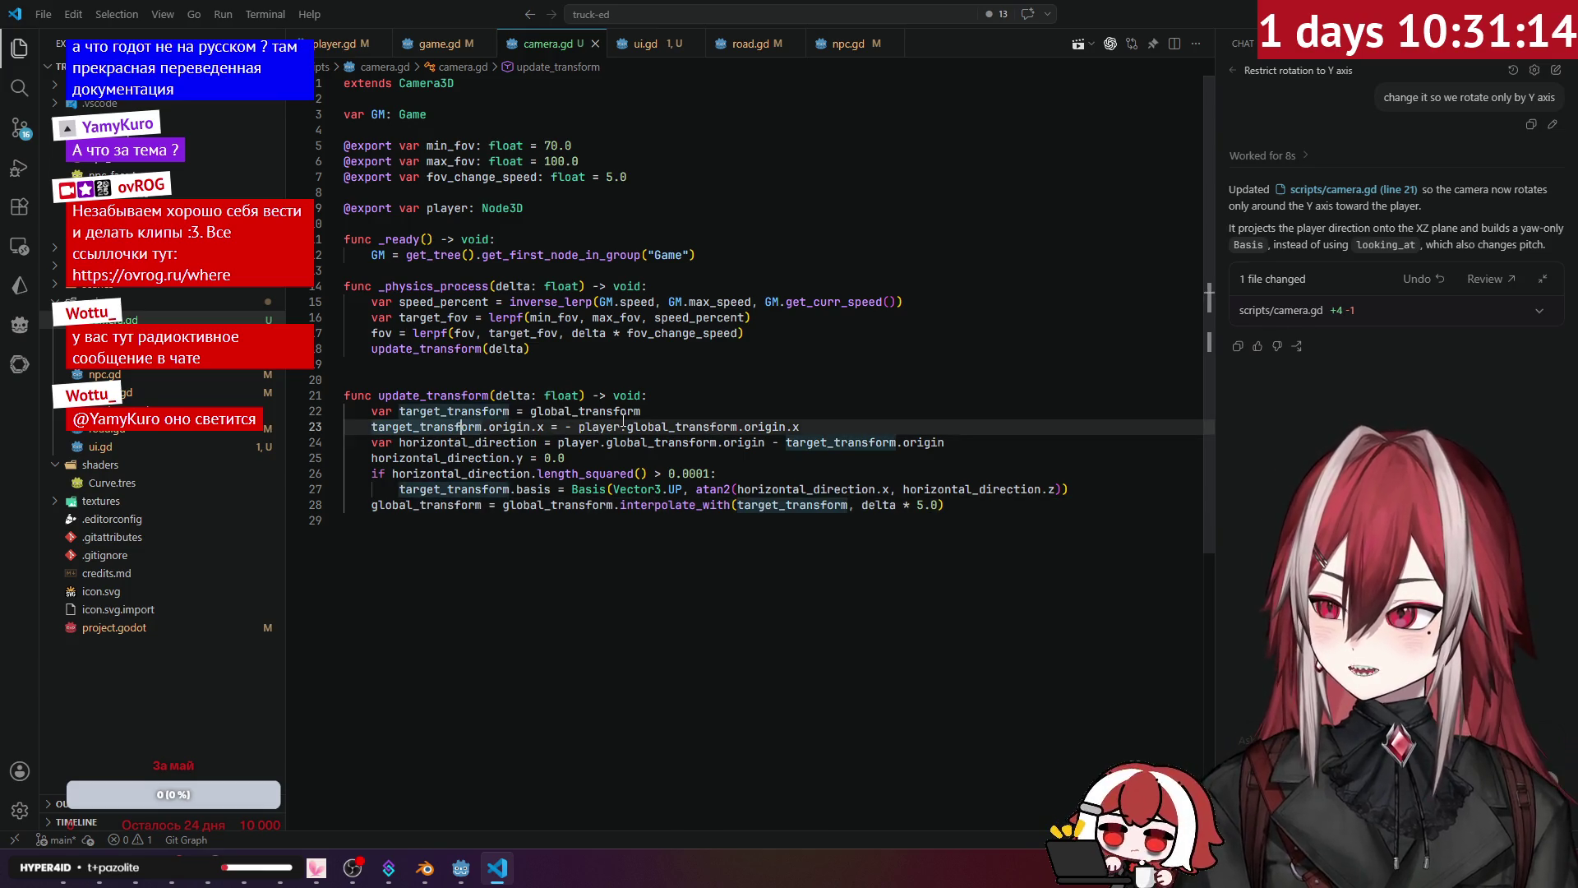
pyautogui.click(639, 427)
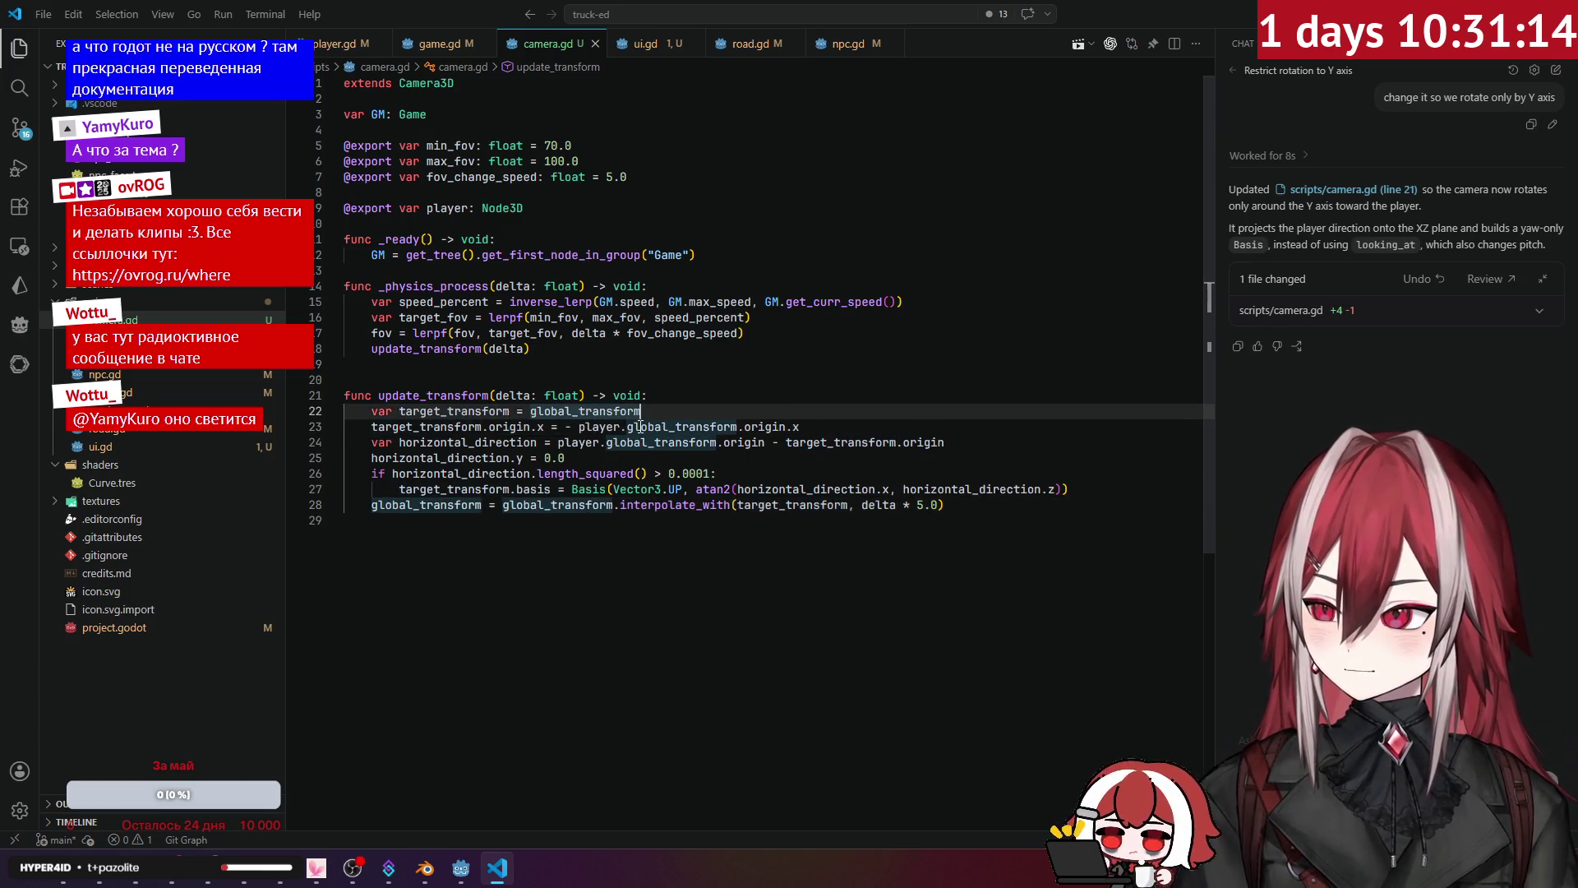
pyautogui.click(481, 438)
pyautogui.click(1068, 427)
pyautogui.press('Return')
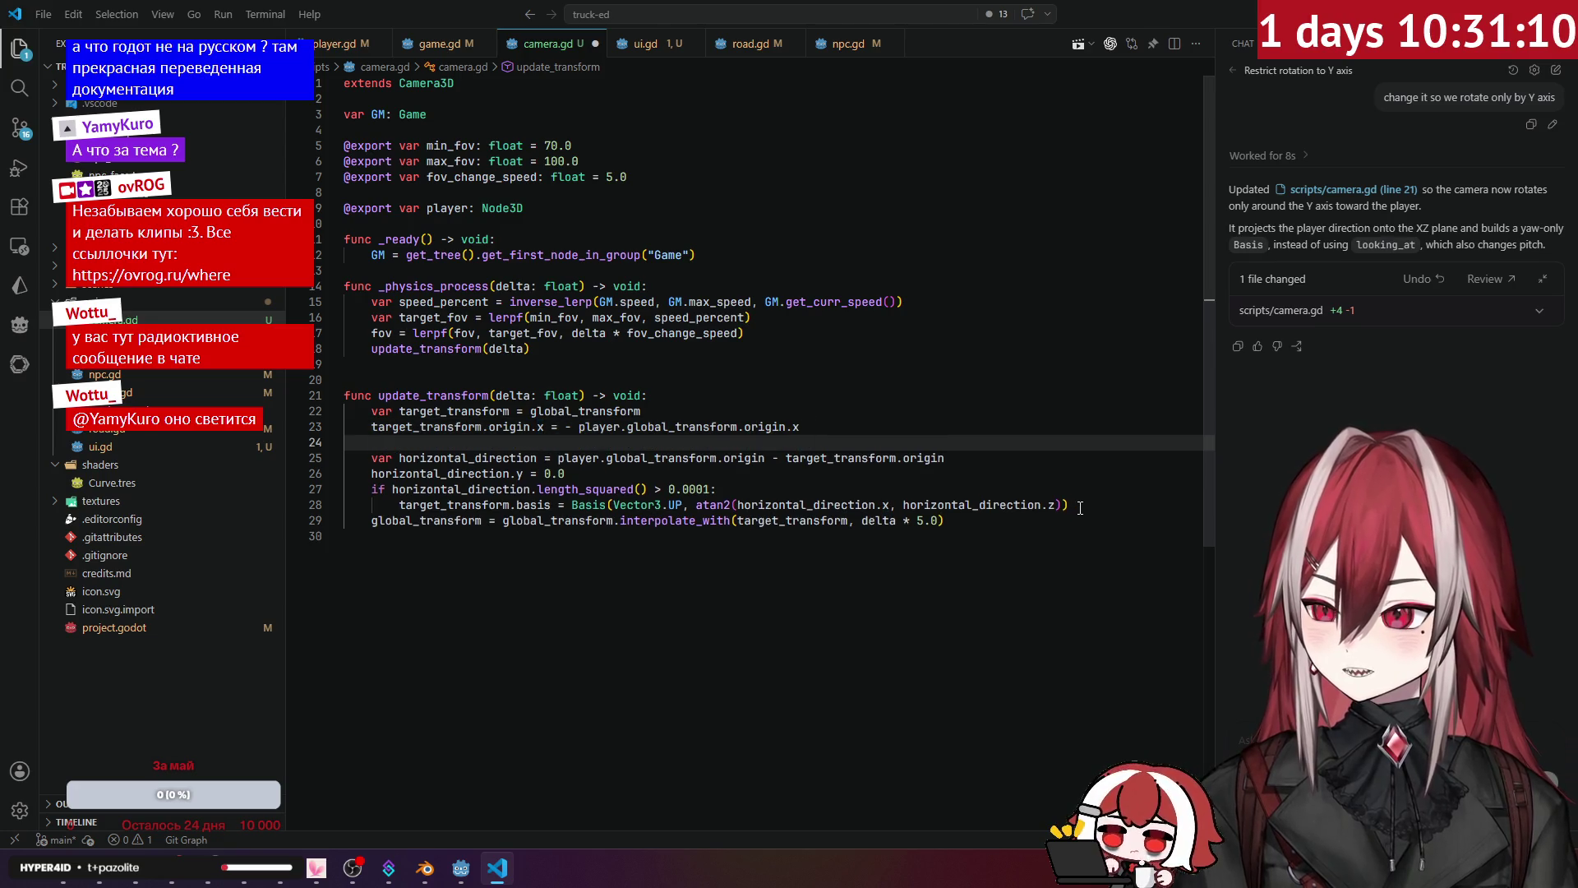
pyautogui.click(1079, 509)
pyautogui.press('Return')
pyautogui.press('Return')
pyautogui.click(810, 427)
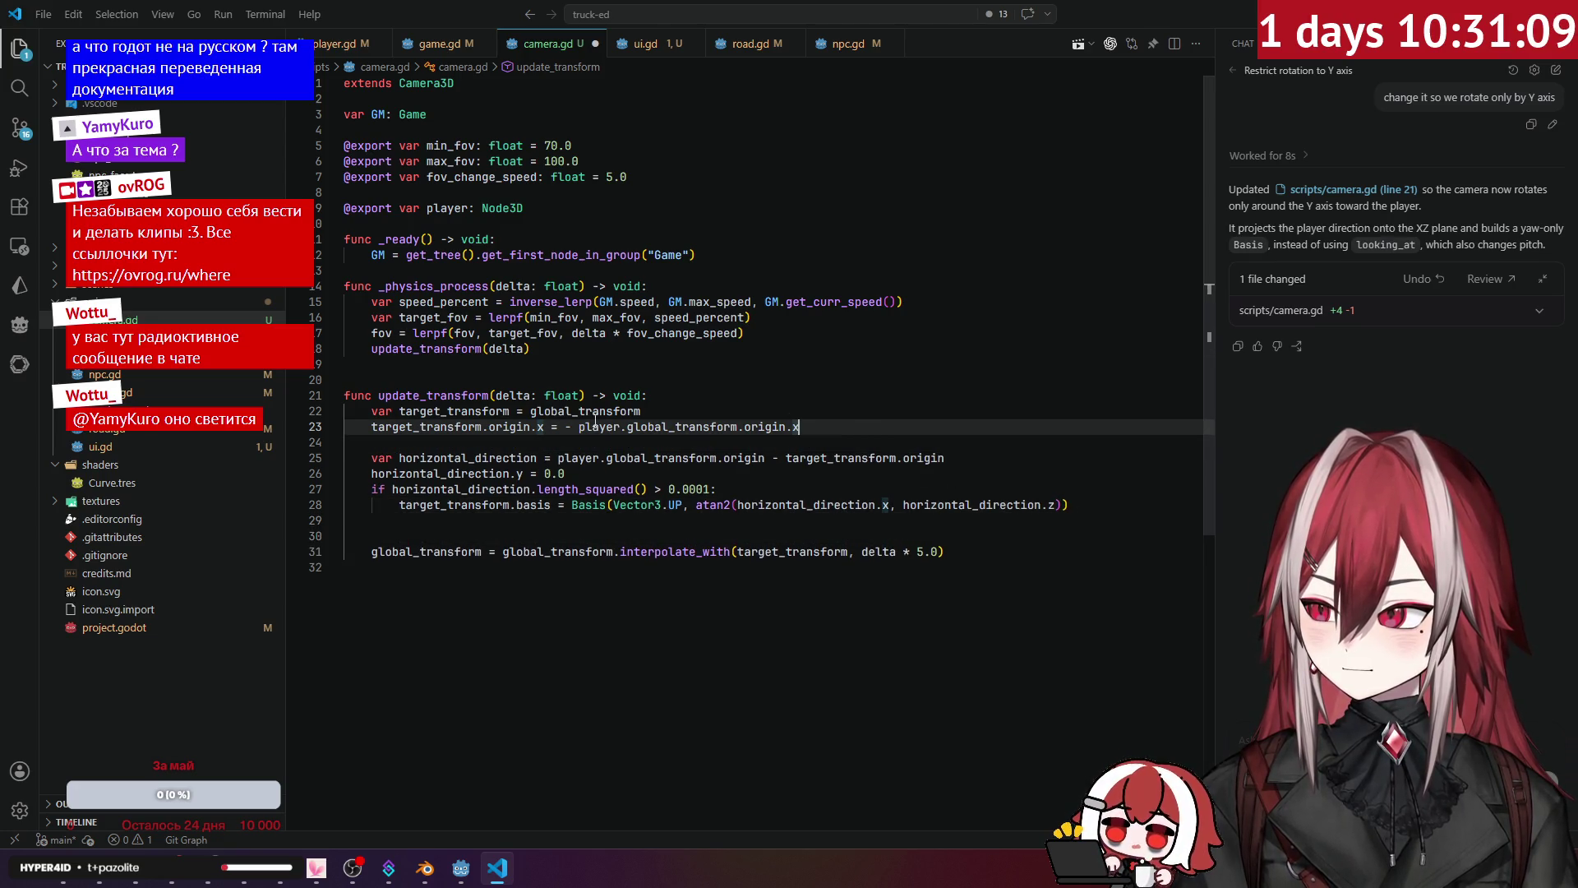
# Step: Review the yaw code: horizontal_direction, its length_squared check and the atan2 basis assignment
pyautogui.click(477, 456)
pyautogui.click(630, 458)
pyautogui.click(871, 459)
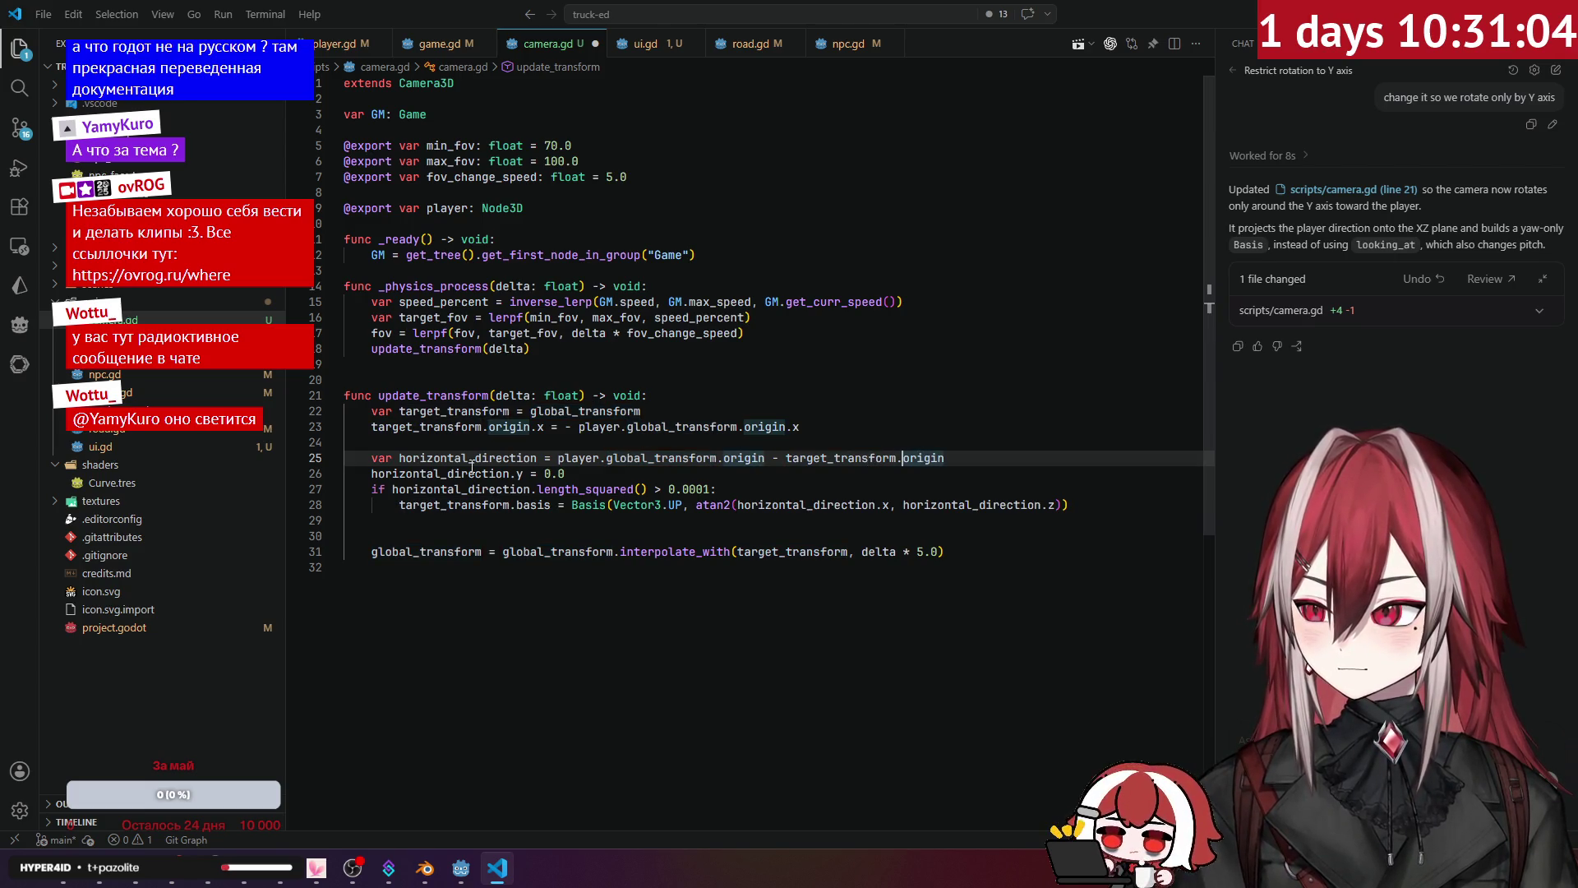
pyautogui.click(442, 473)
pyautogui.click(483, 489)
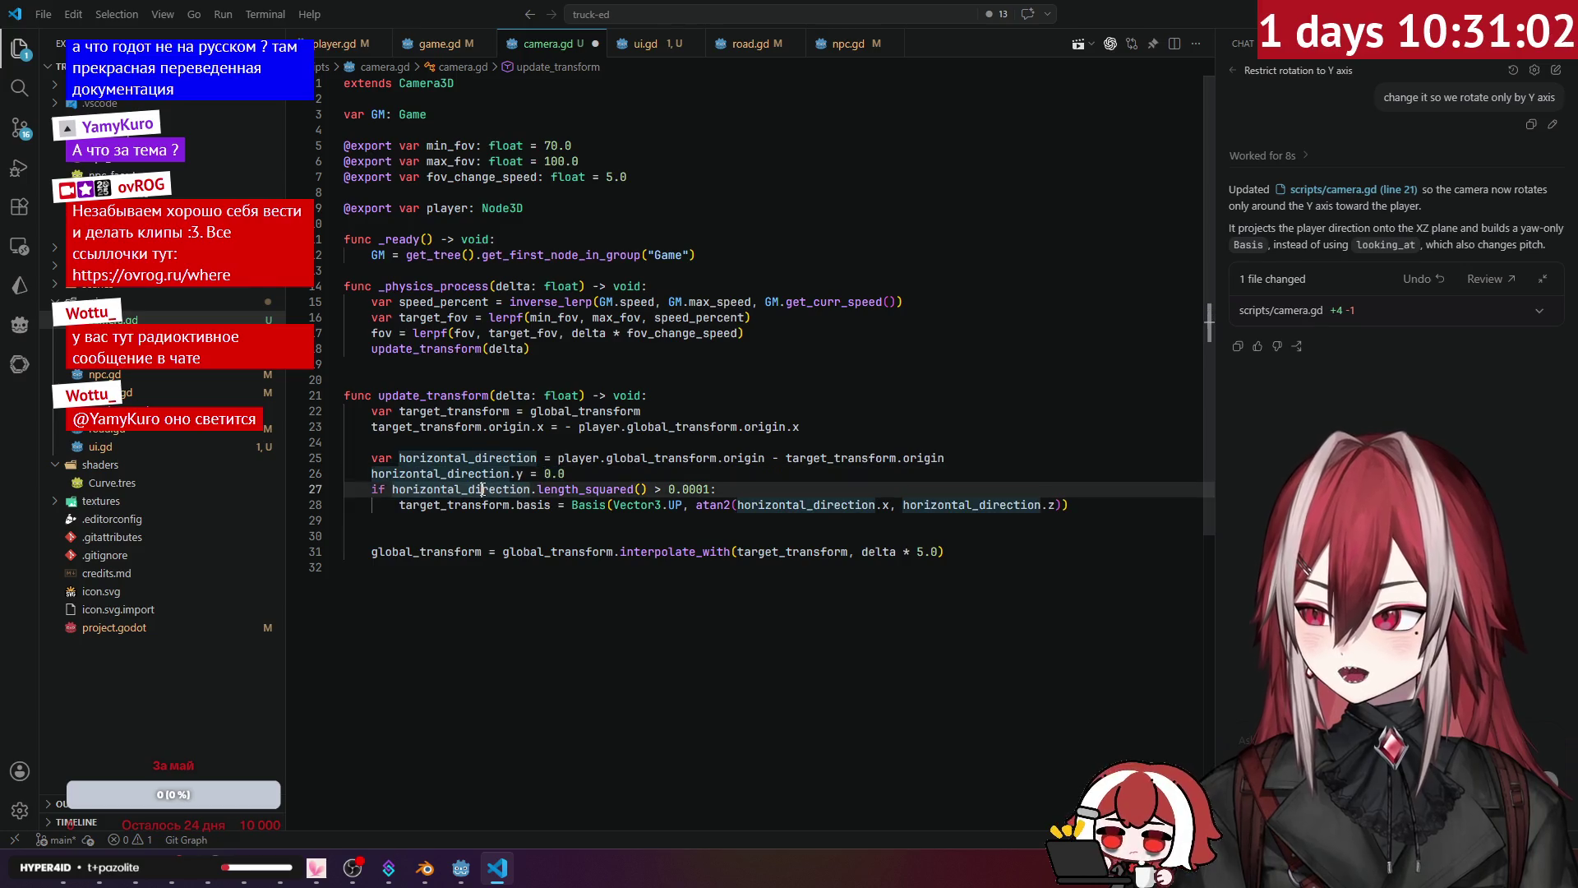
pyautogui.click(447, 521)
pyautogui.click(455, 474)
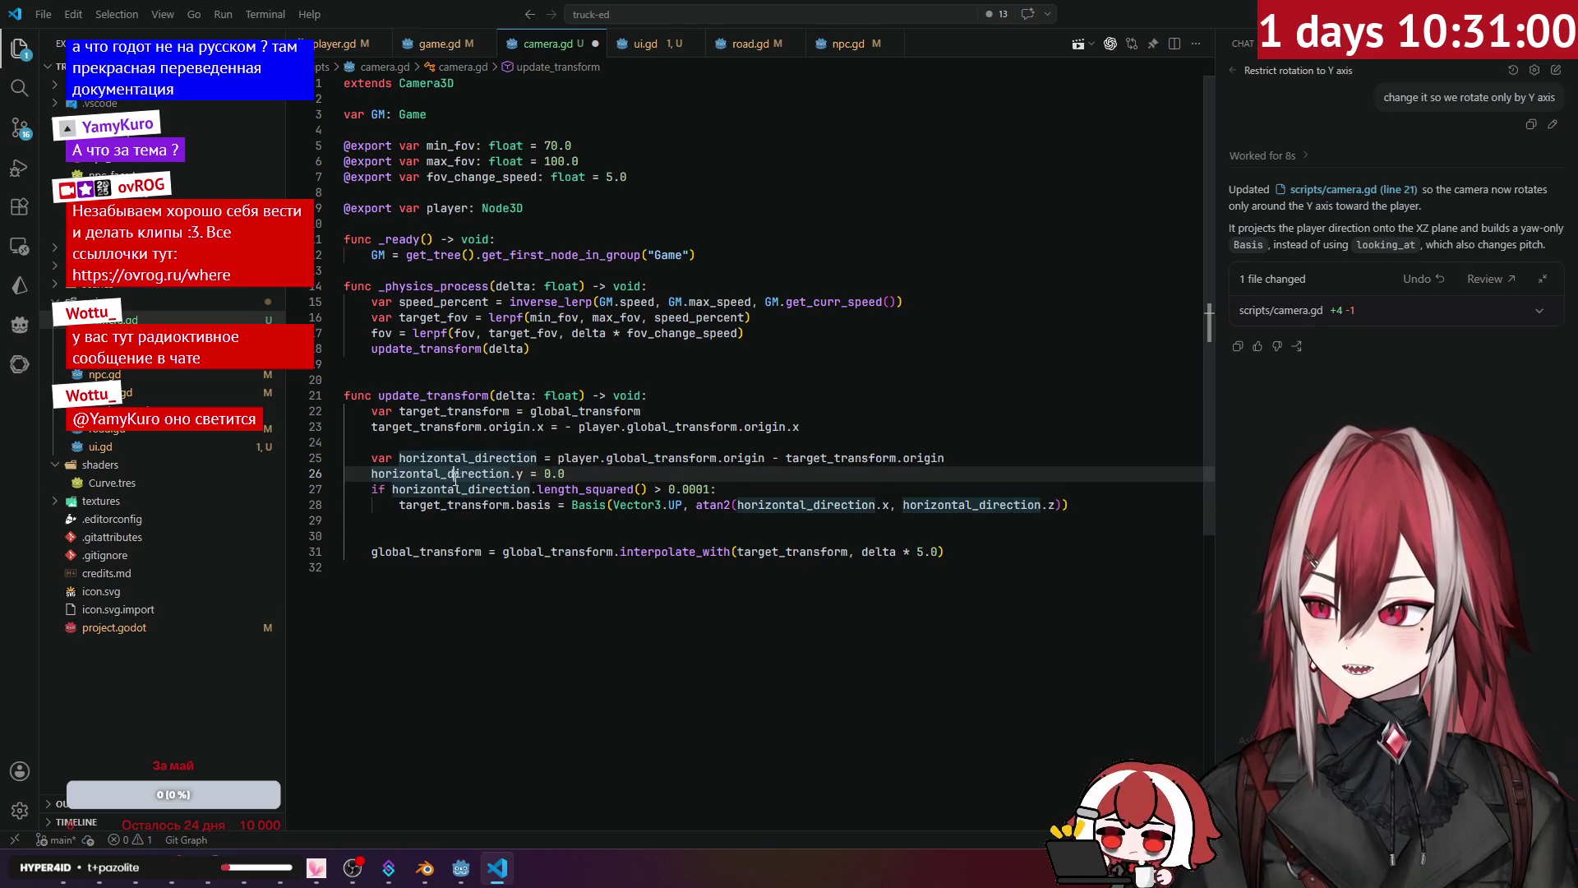
pyautogui.click(580, 489)
pyautogui.press('Down')
pyautogui.press('Down')
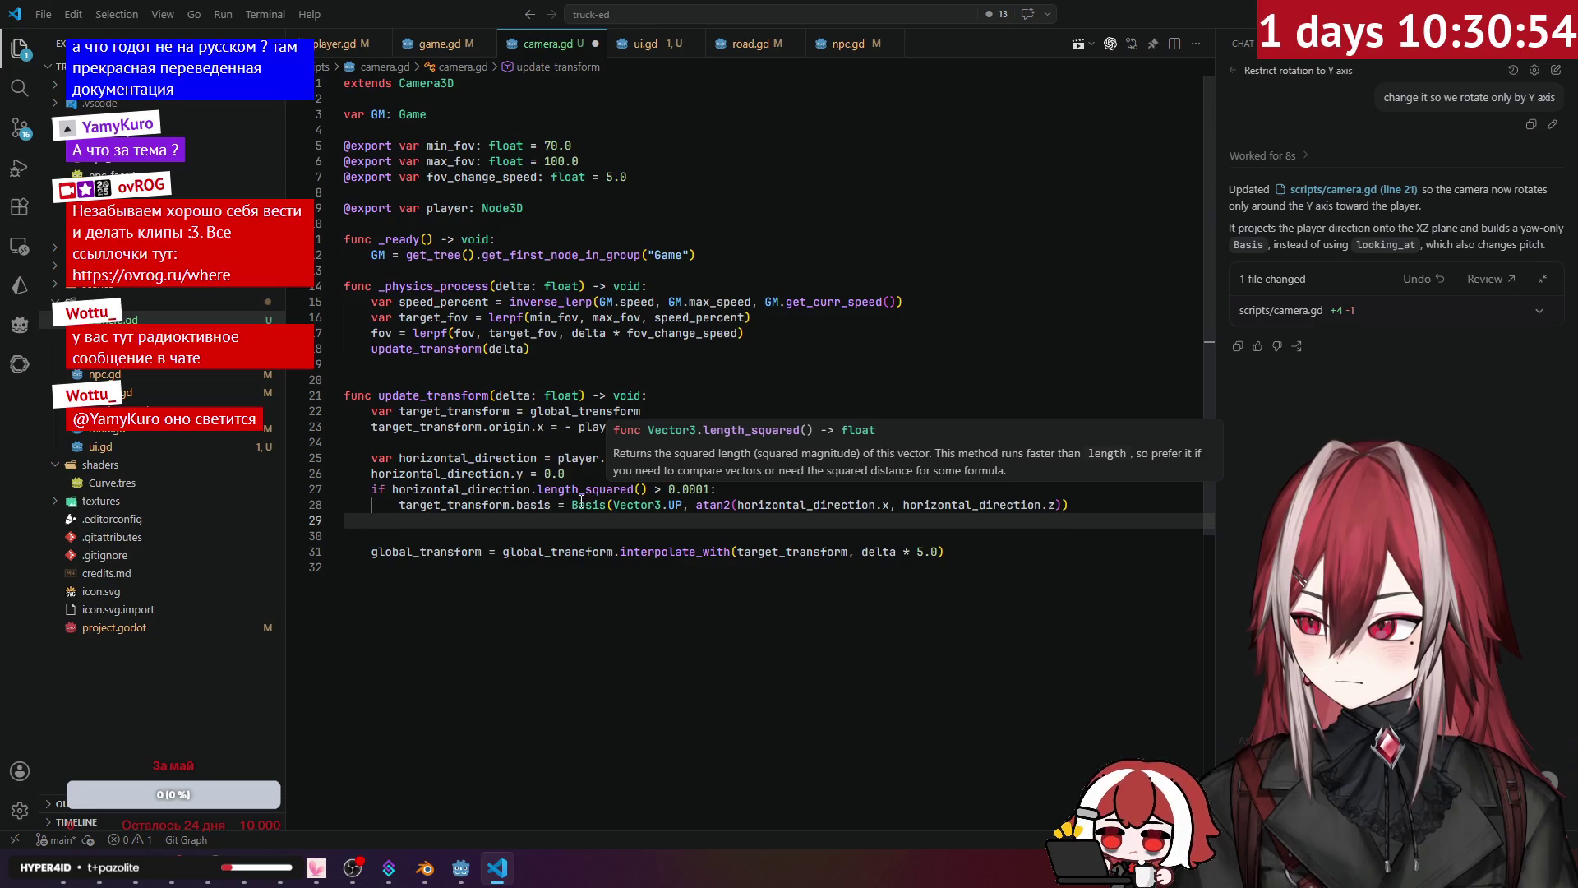
pyautogui.click(743, 495)
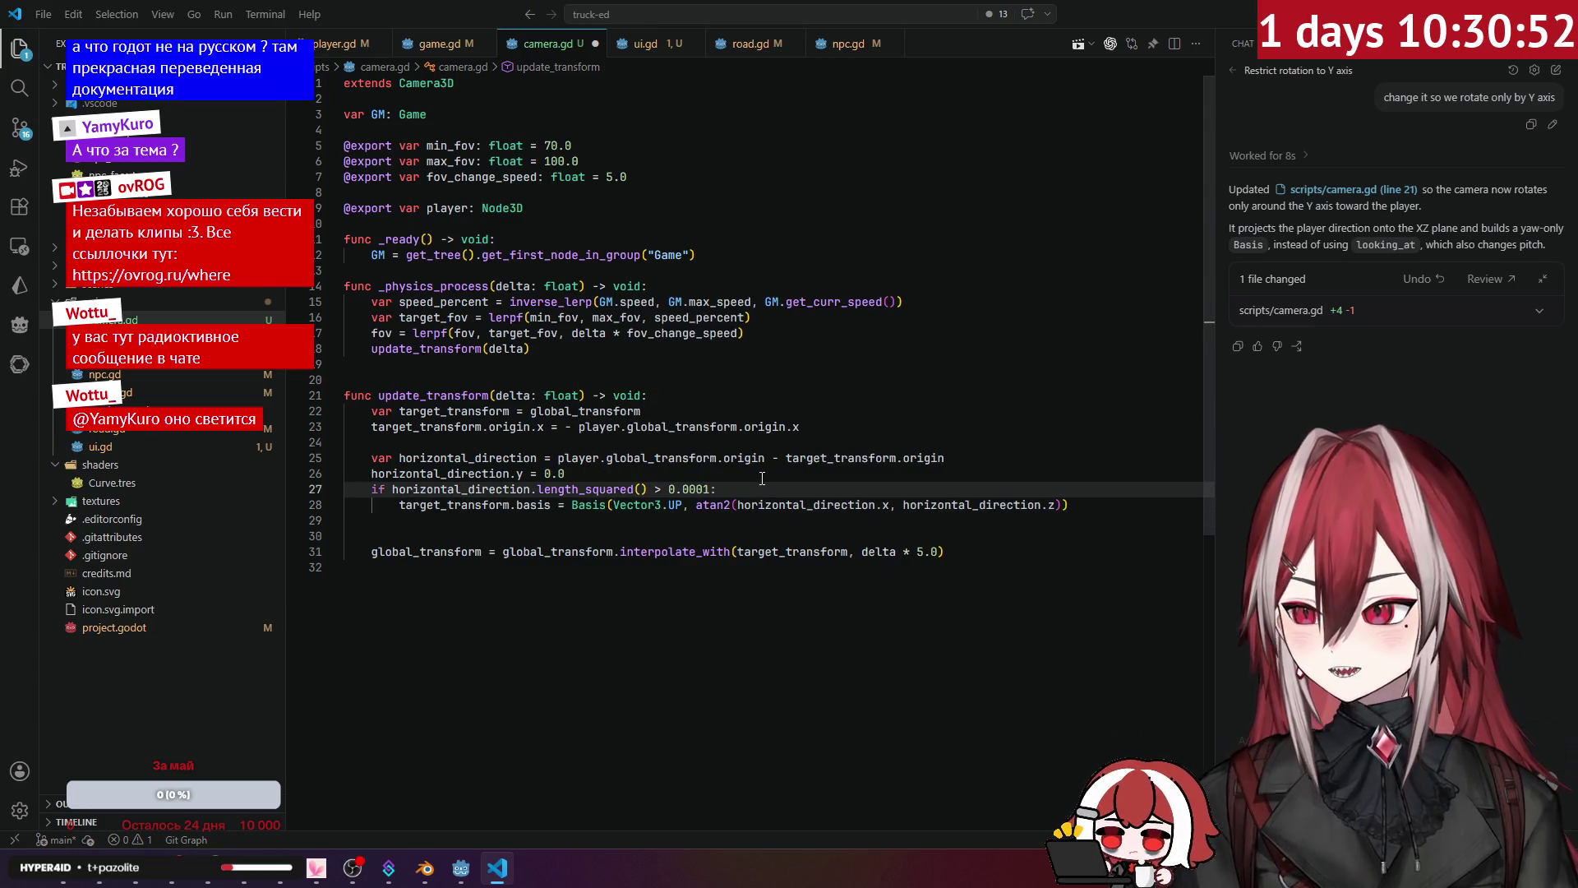
pyautogui.click(762, 478)
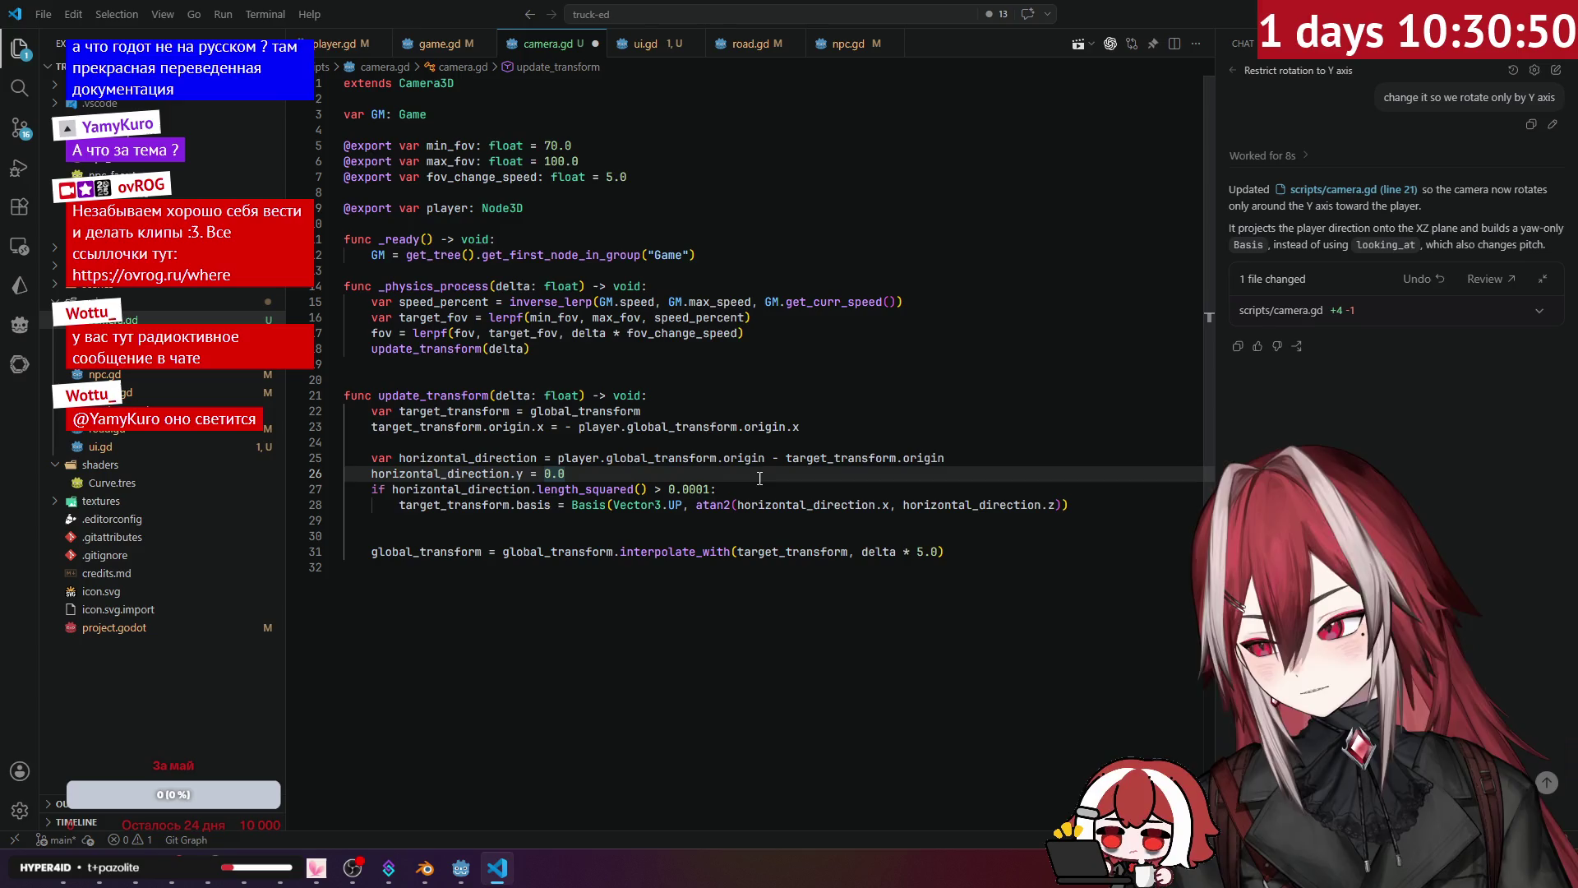
pyautogui.click(701, 506)
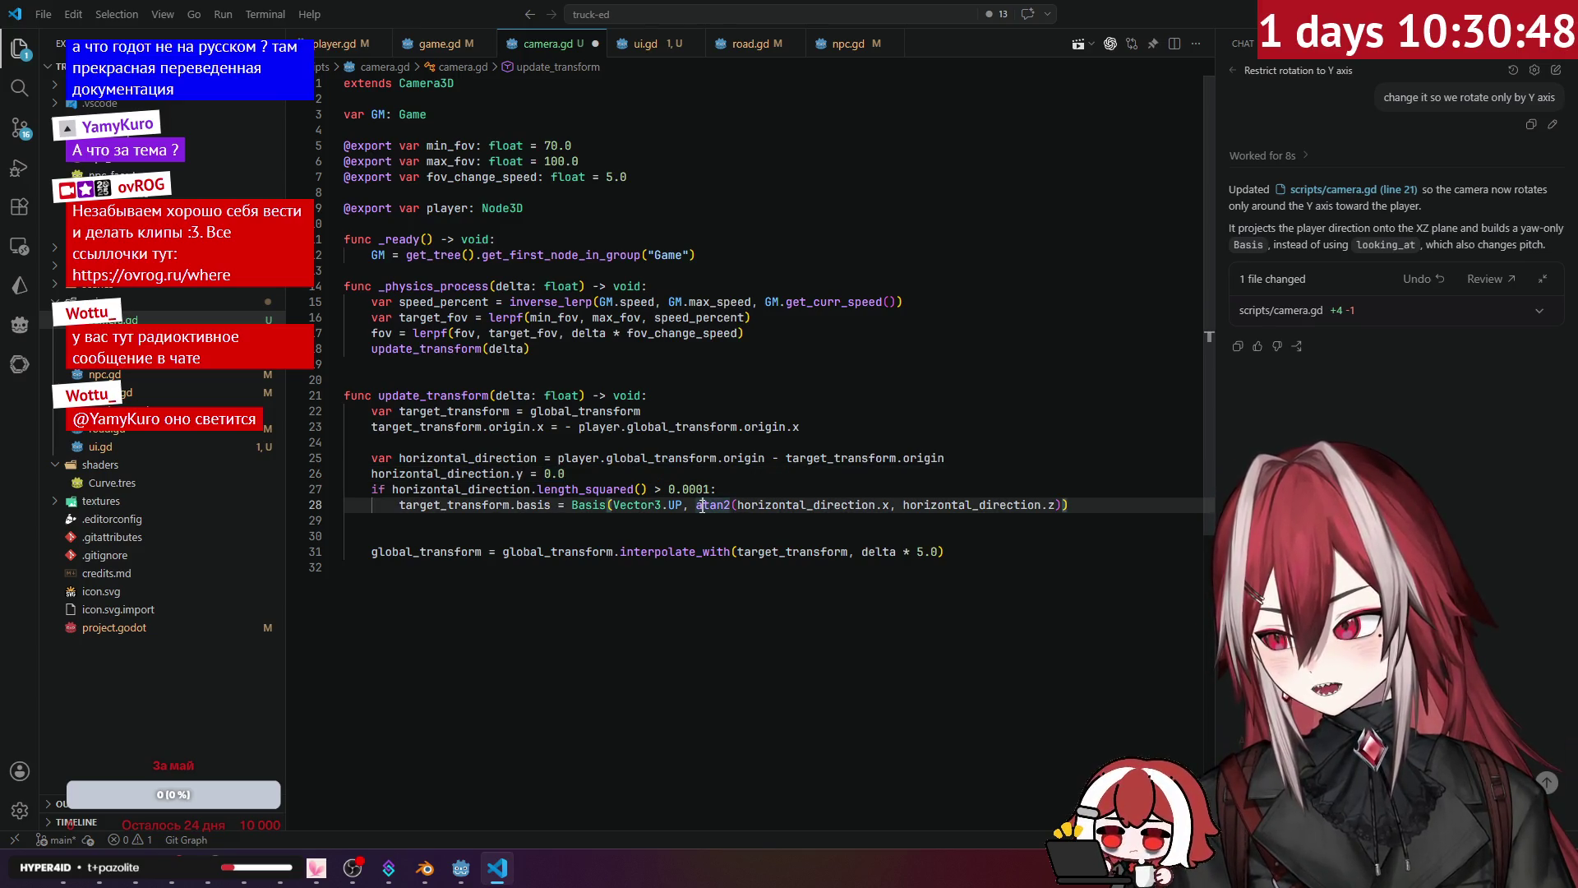
pyautogui.click(542, 507)
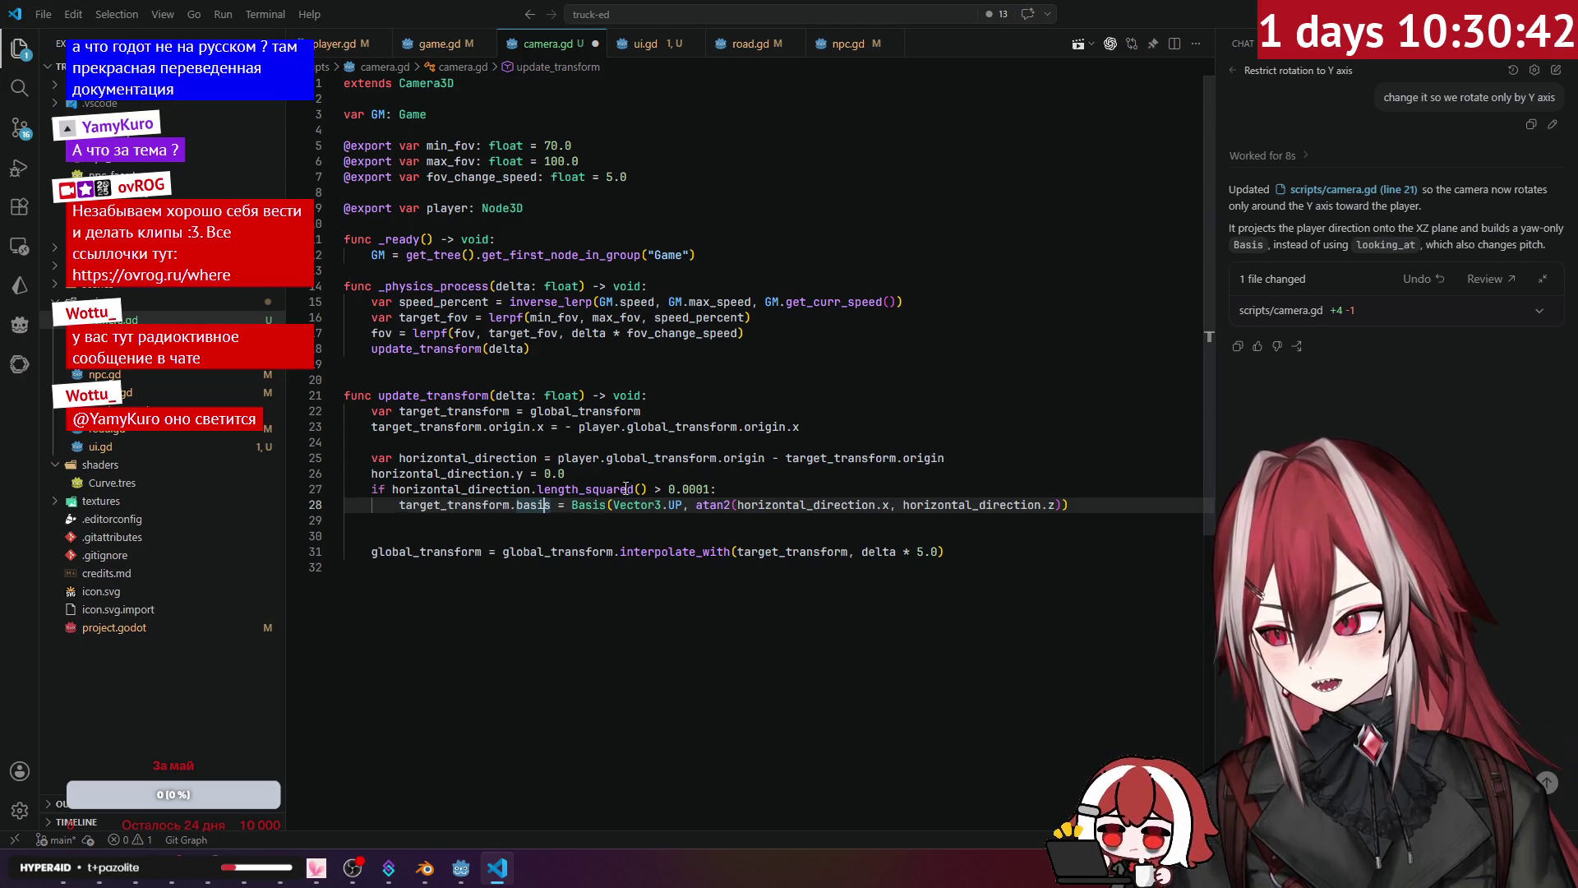
# Step: Test-run the yaw-only camera in Godot, then close the game and return to camera.gd
pyautogui.hotkey('alt', 'Tab')
pyautogui.press('F5')
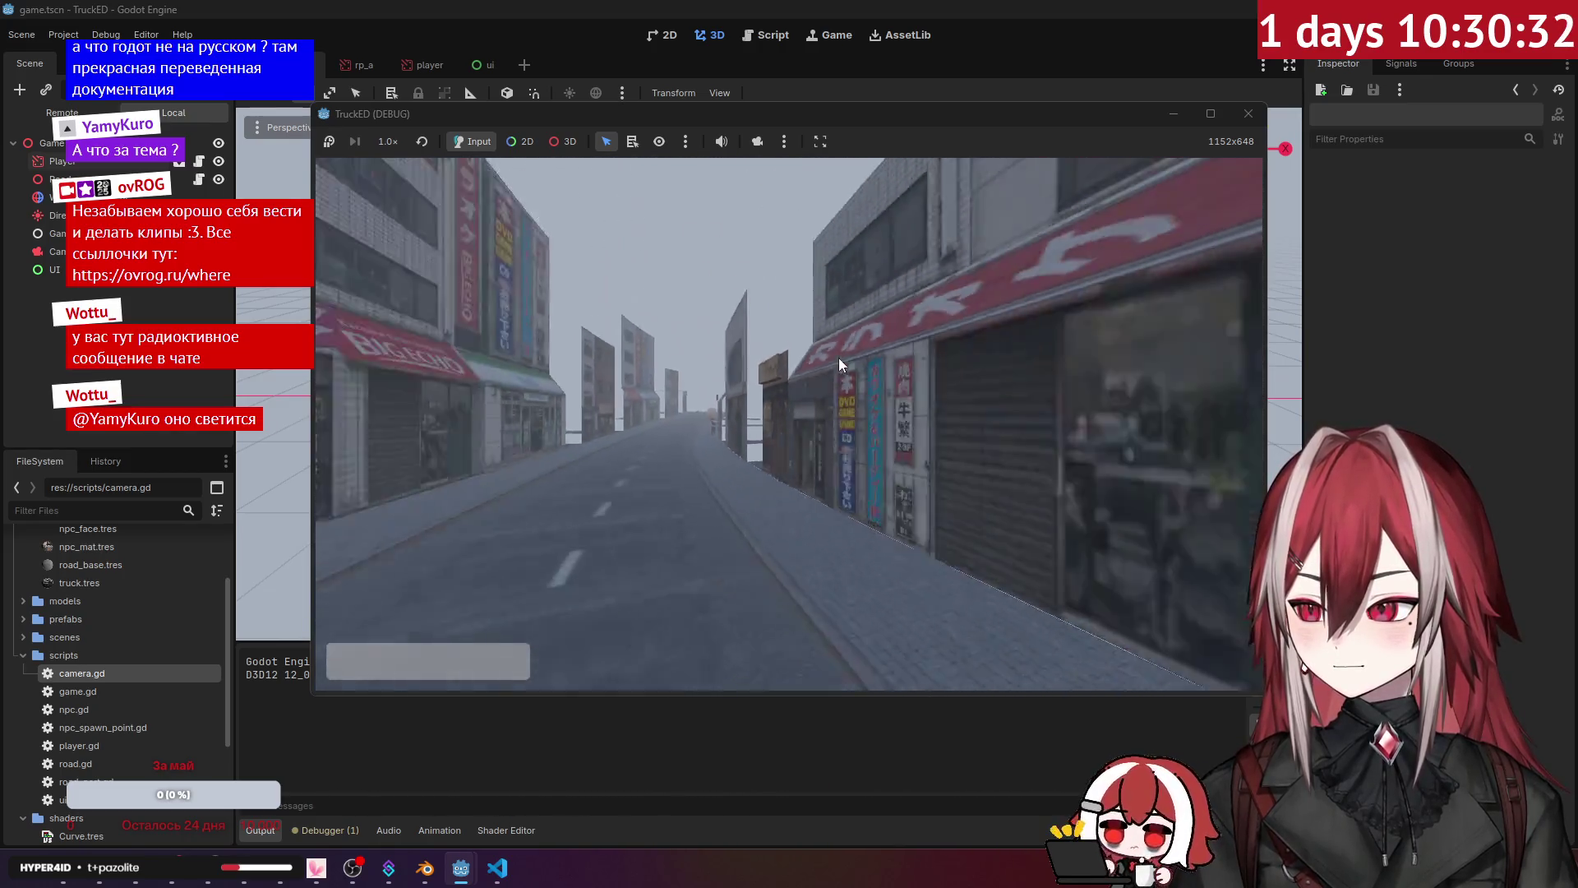
pyautogui.click(1248, 113)
pyautogui.click(497, 868)
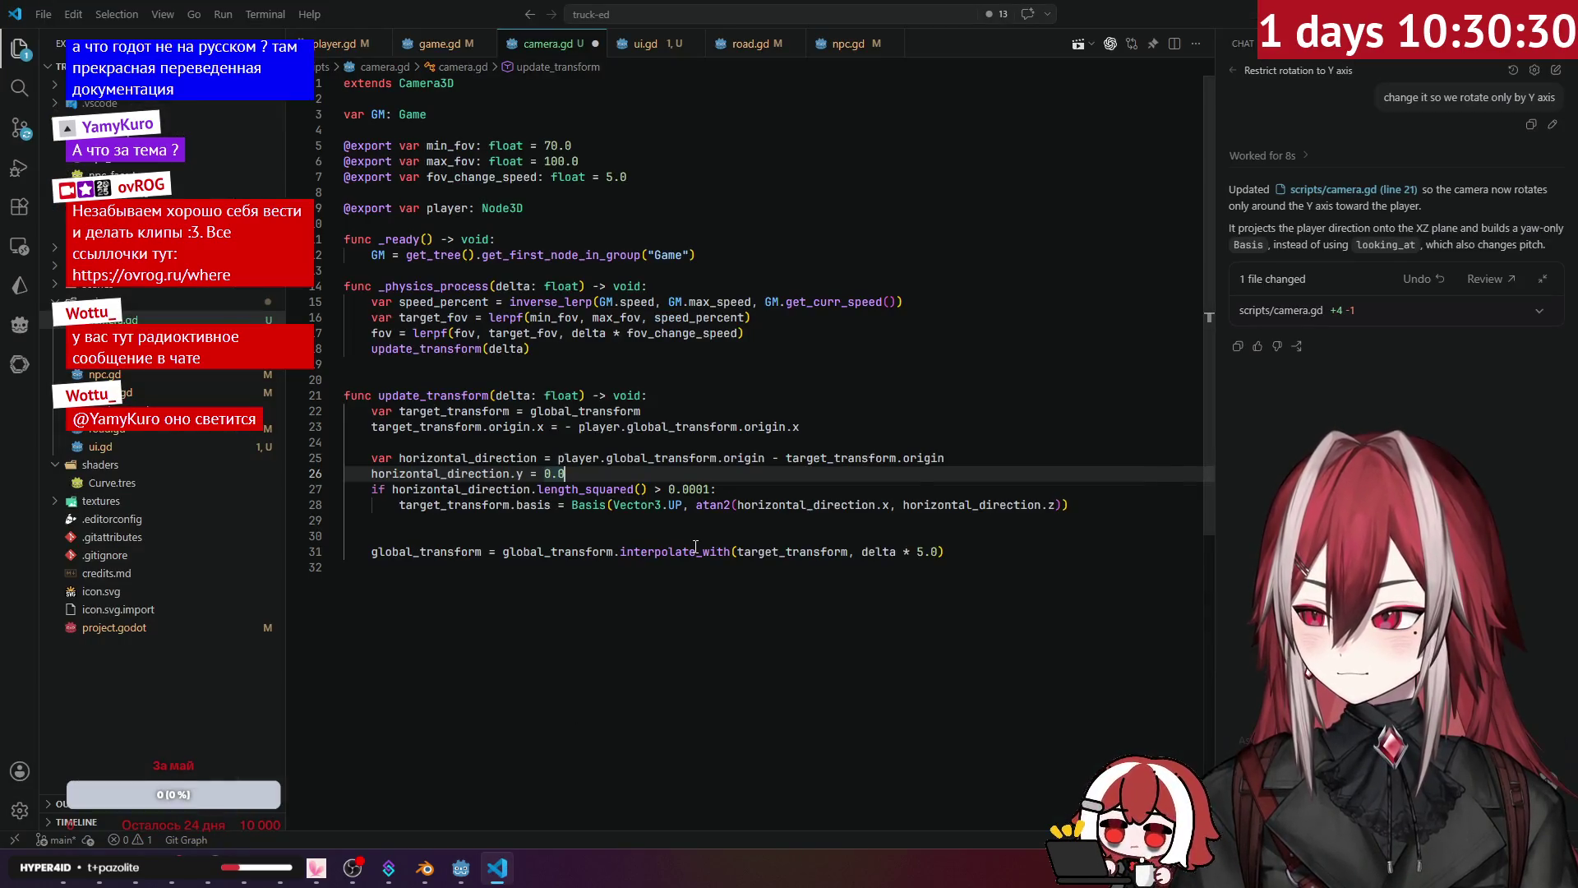
pyautogui.click(634, 521)
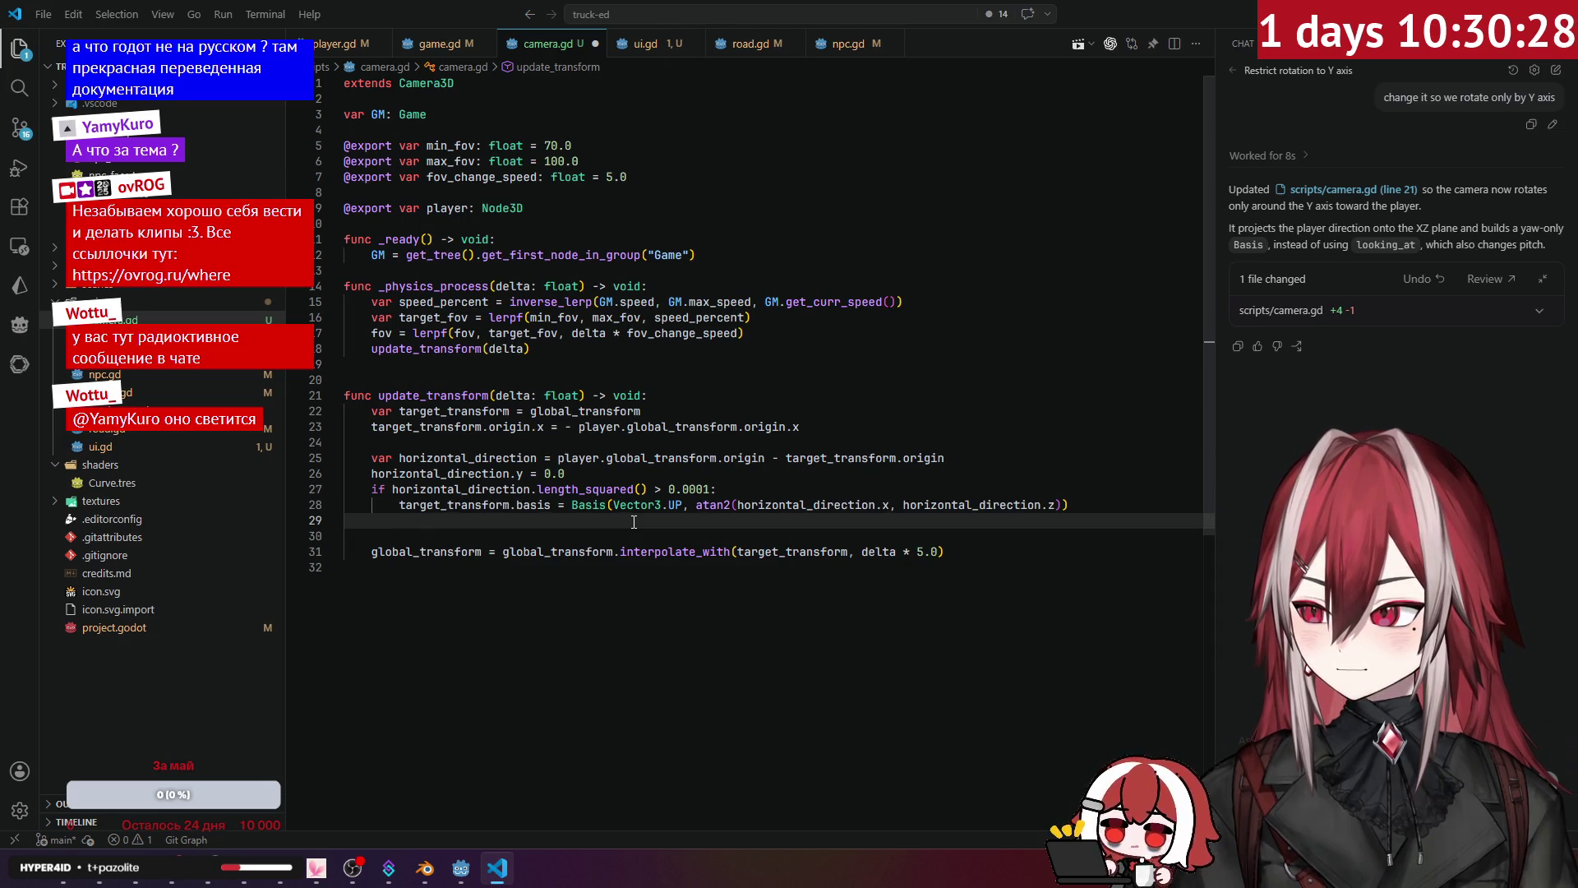
pyautogui.click(679, 460)
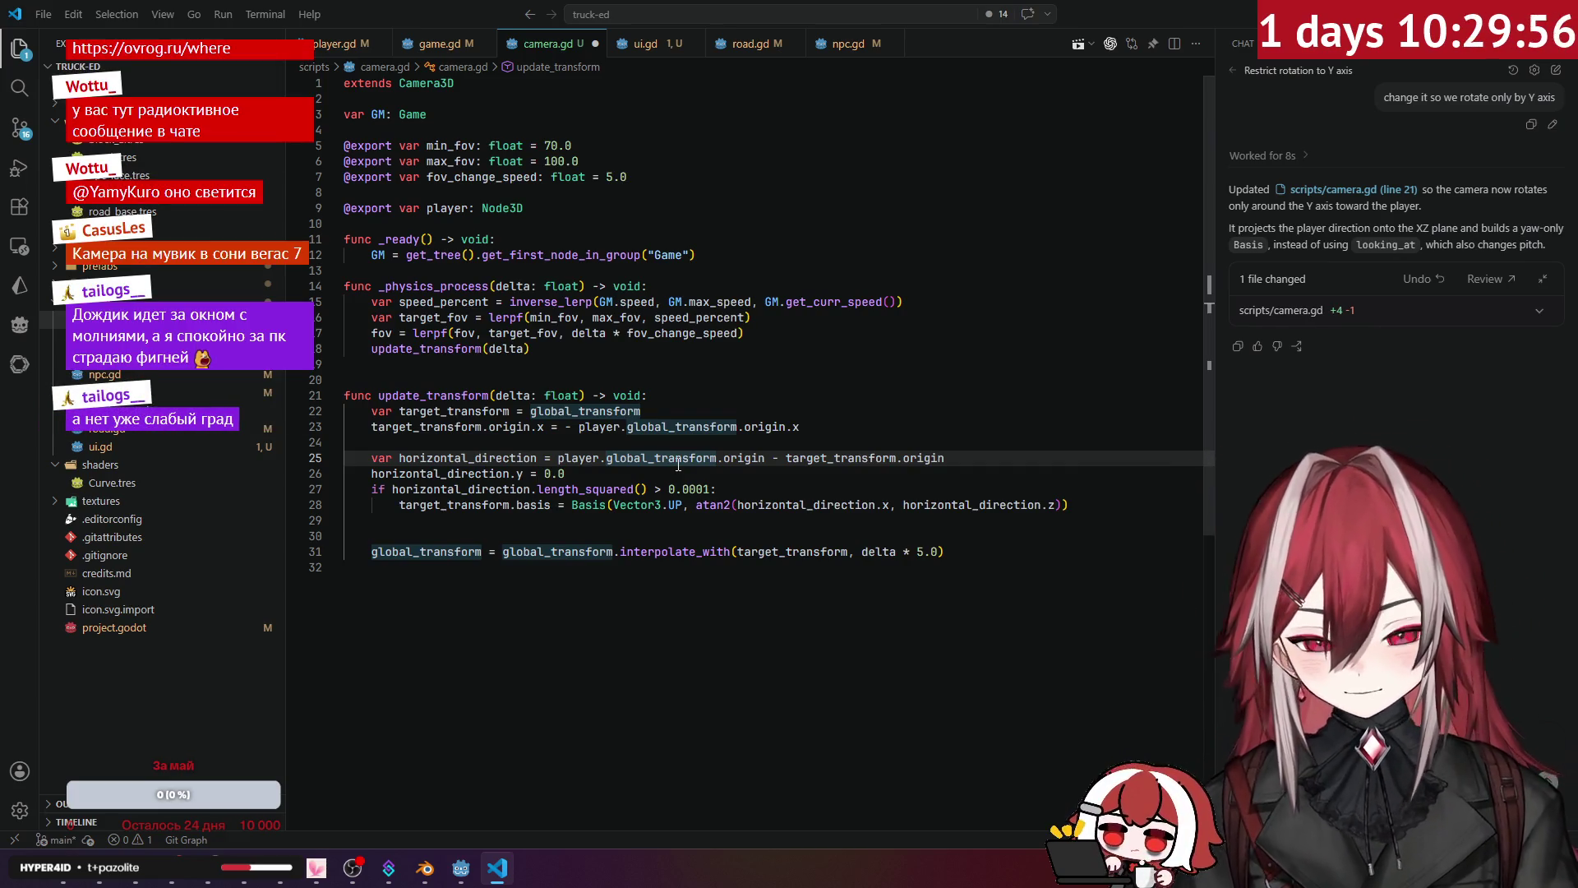
pyautogui.moveTo(649, 465)
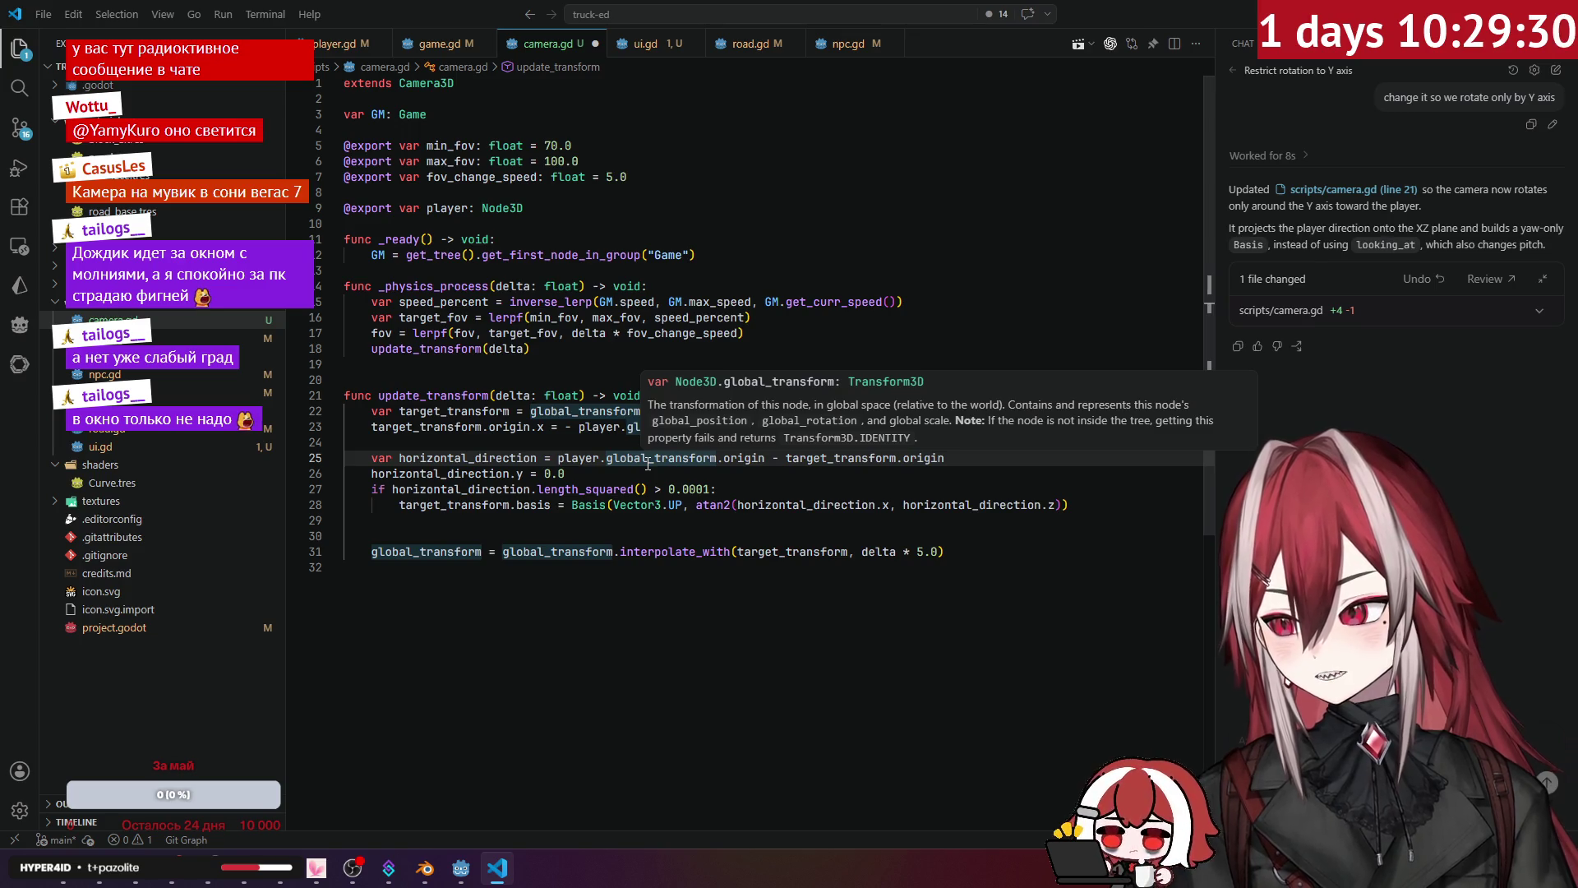
pyautogui.click(655, 489)
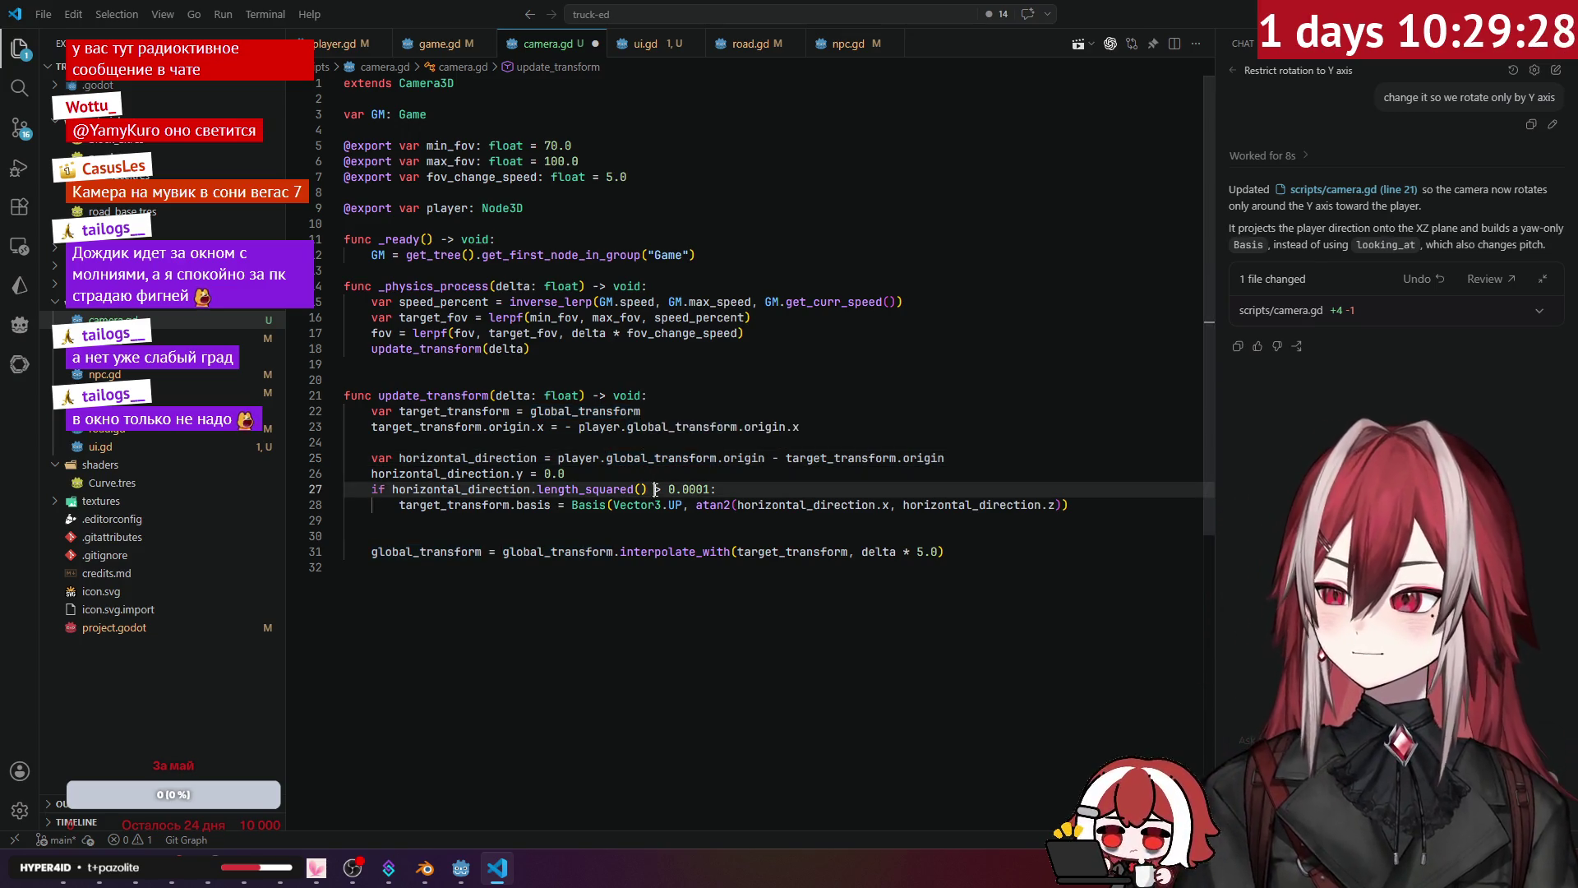
pyautogui.click(755, 473)
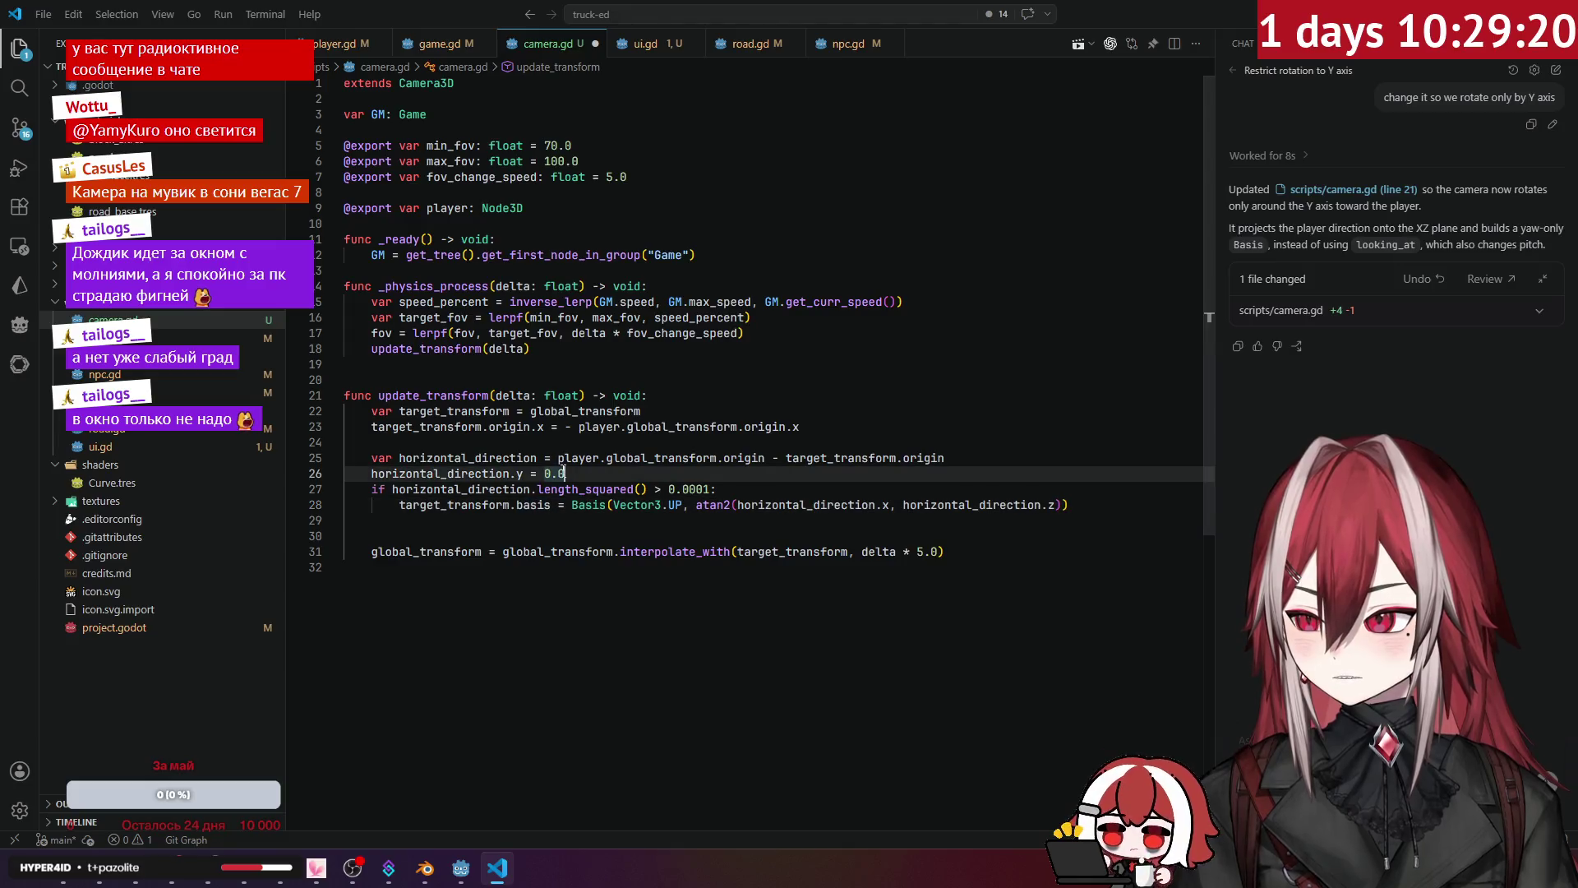
pyautogui.click(1010, 515)
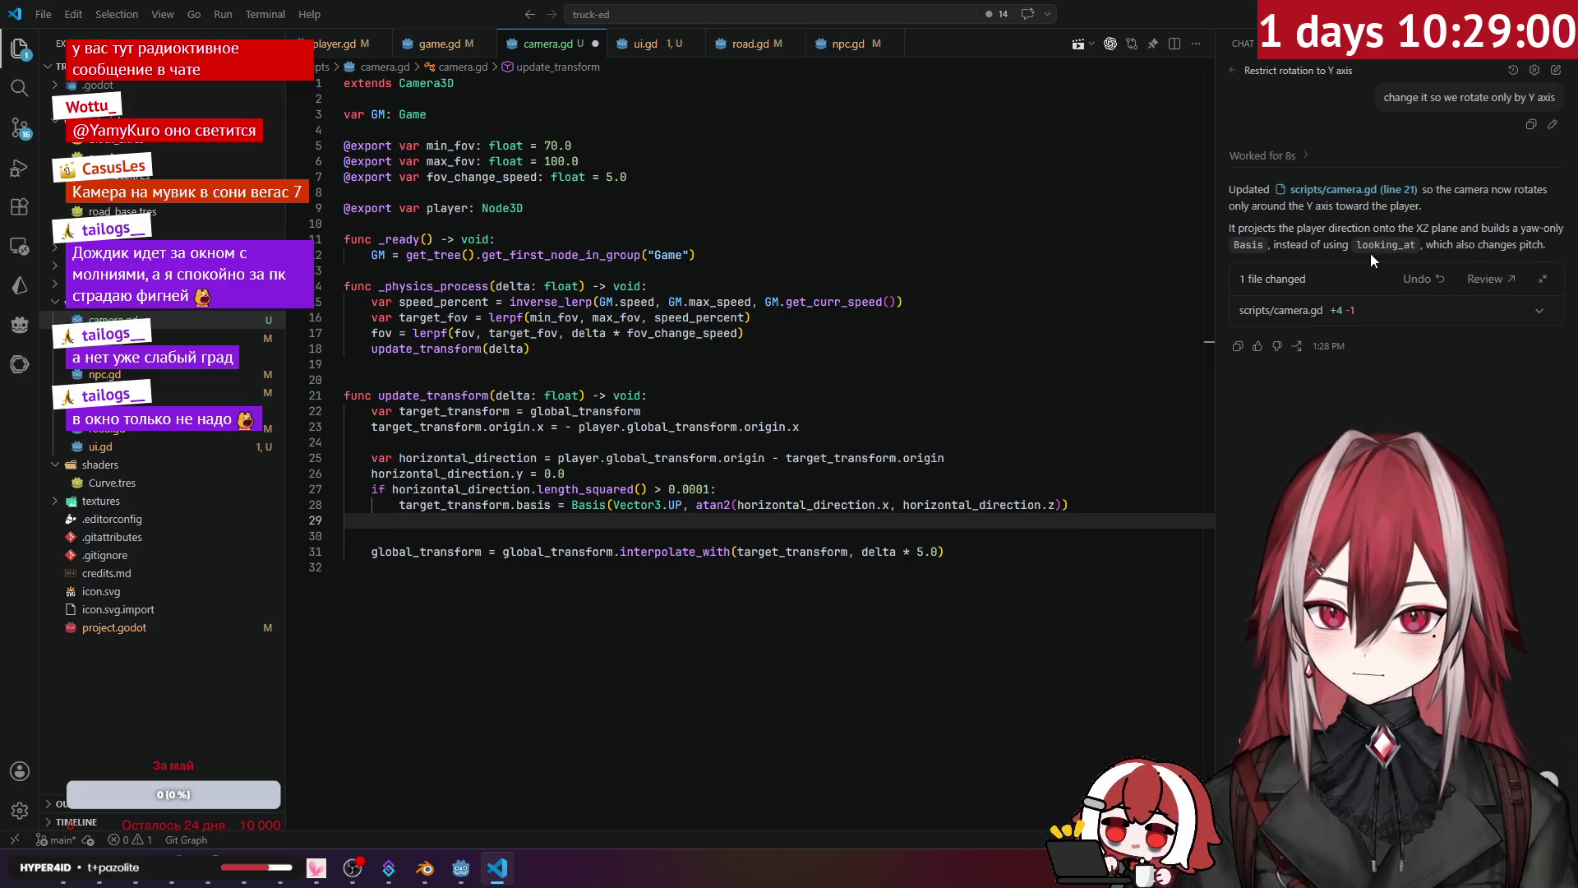
pyautogui.moveTo(1358, 244); pyautogui.dragTo(1411, 243)
pyautogui.click(1357, 231)
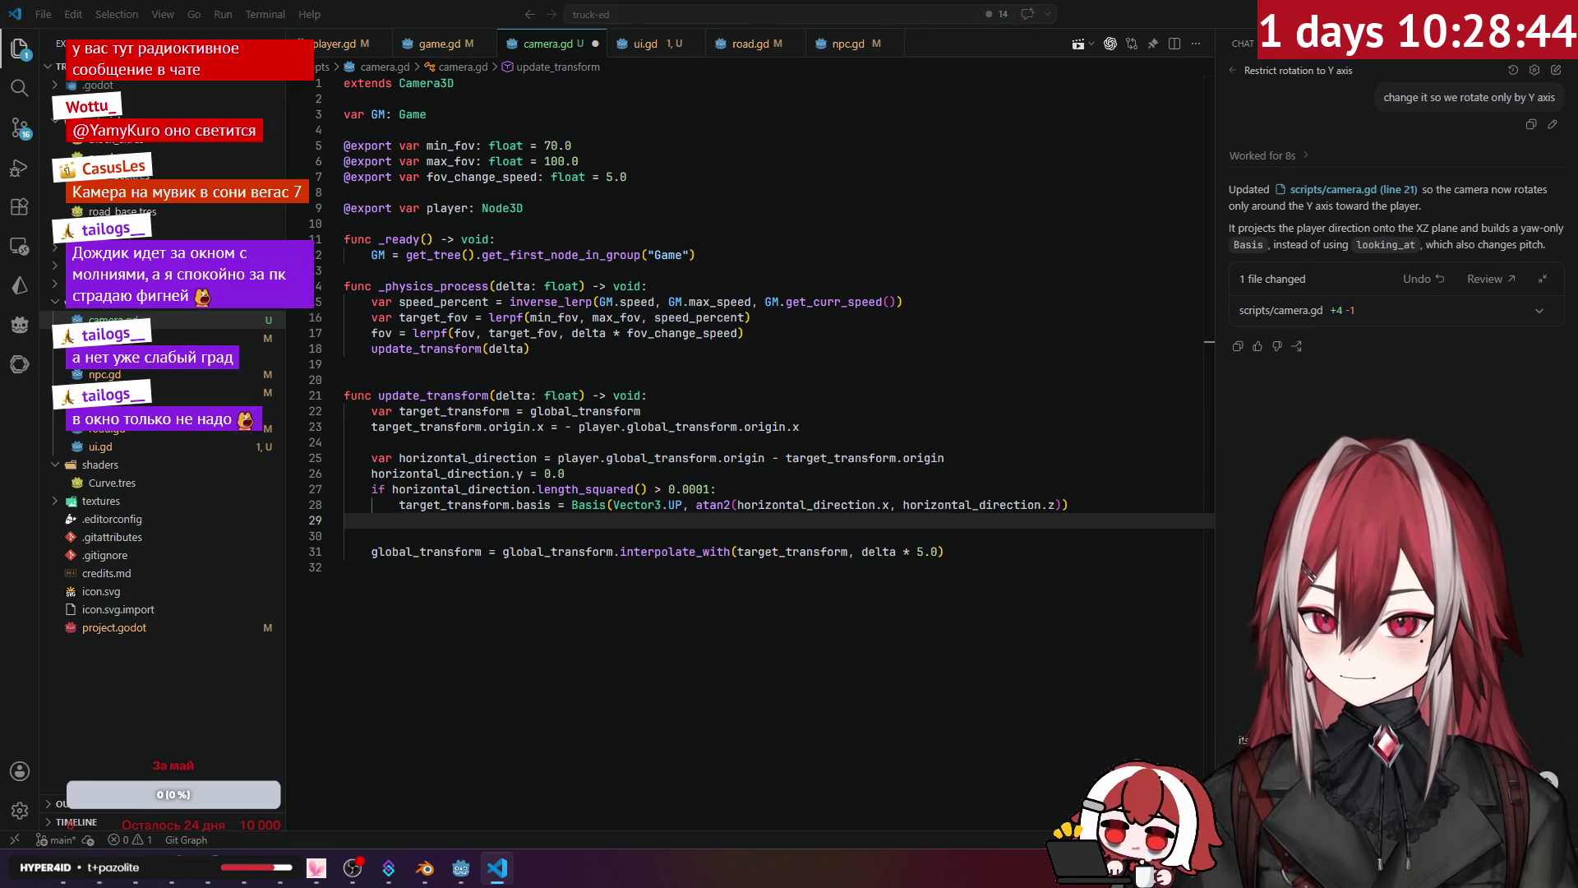
pyautogui.press('alt')
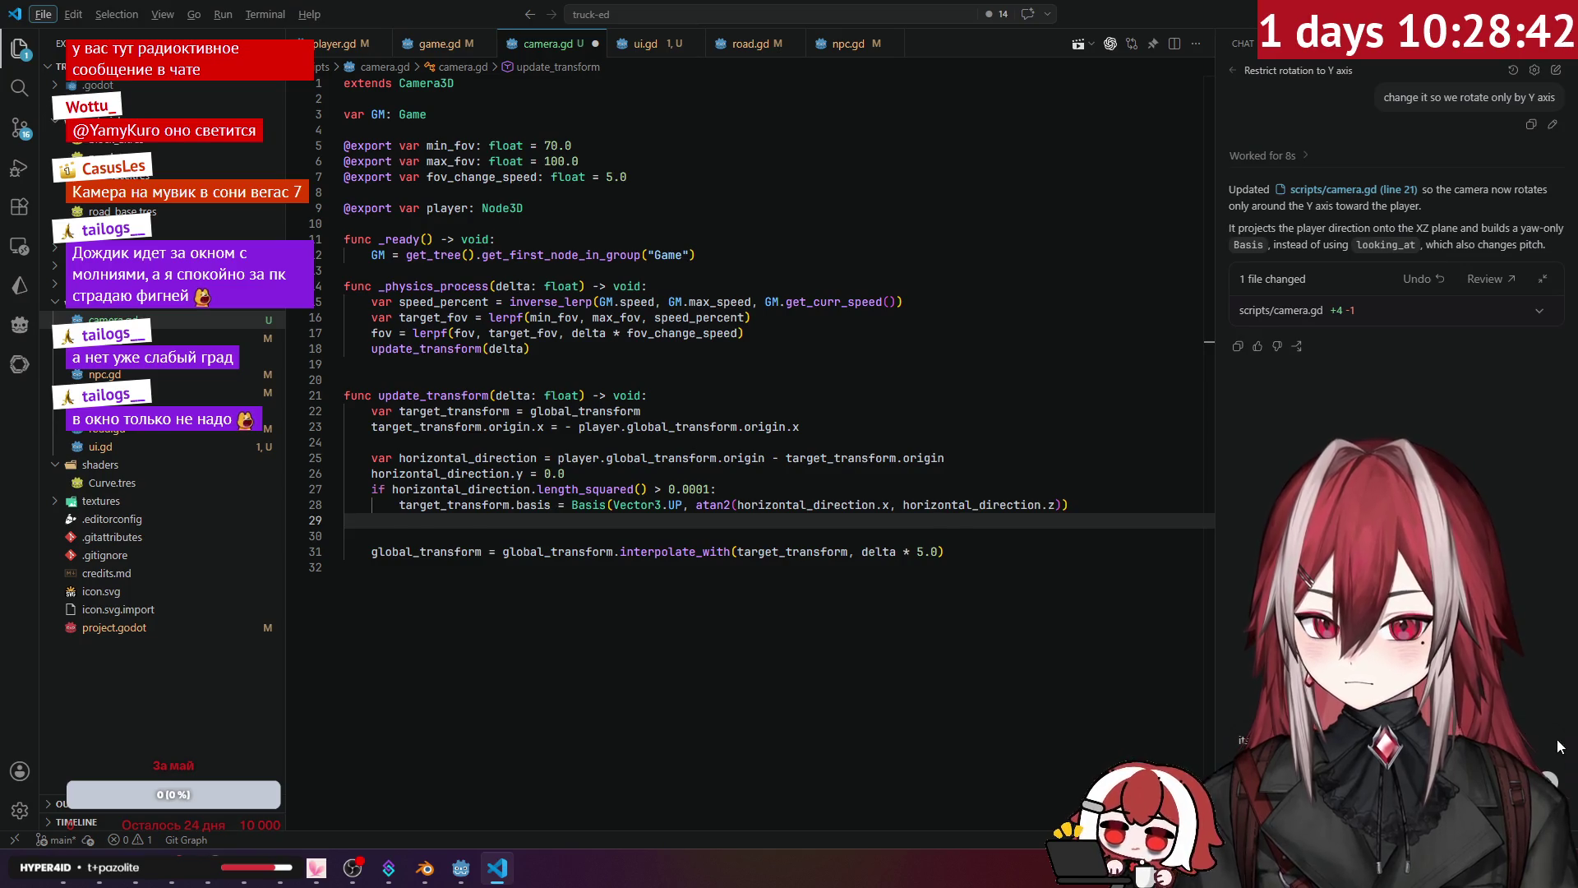
# Step: Ask Copilot to use looking_at without X rotation, then close the camera.gd tab
pyautogui.press('Escape')
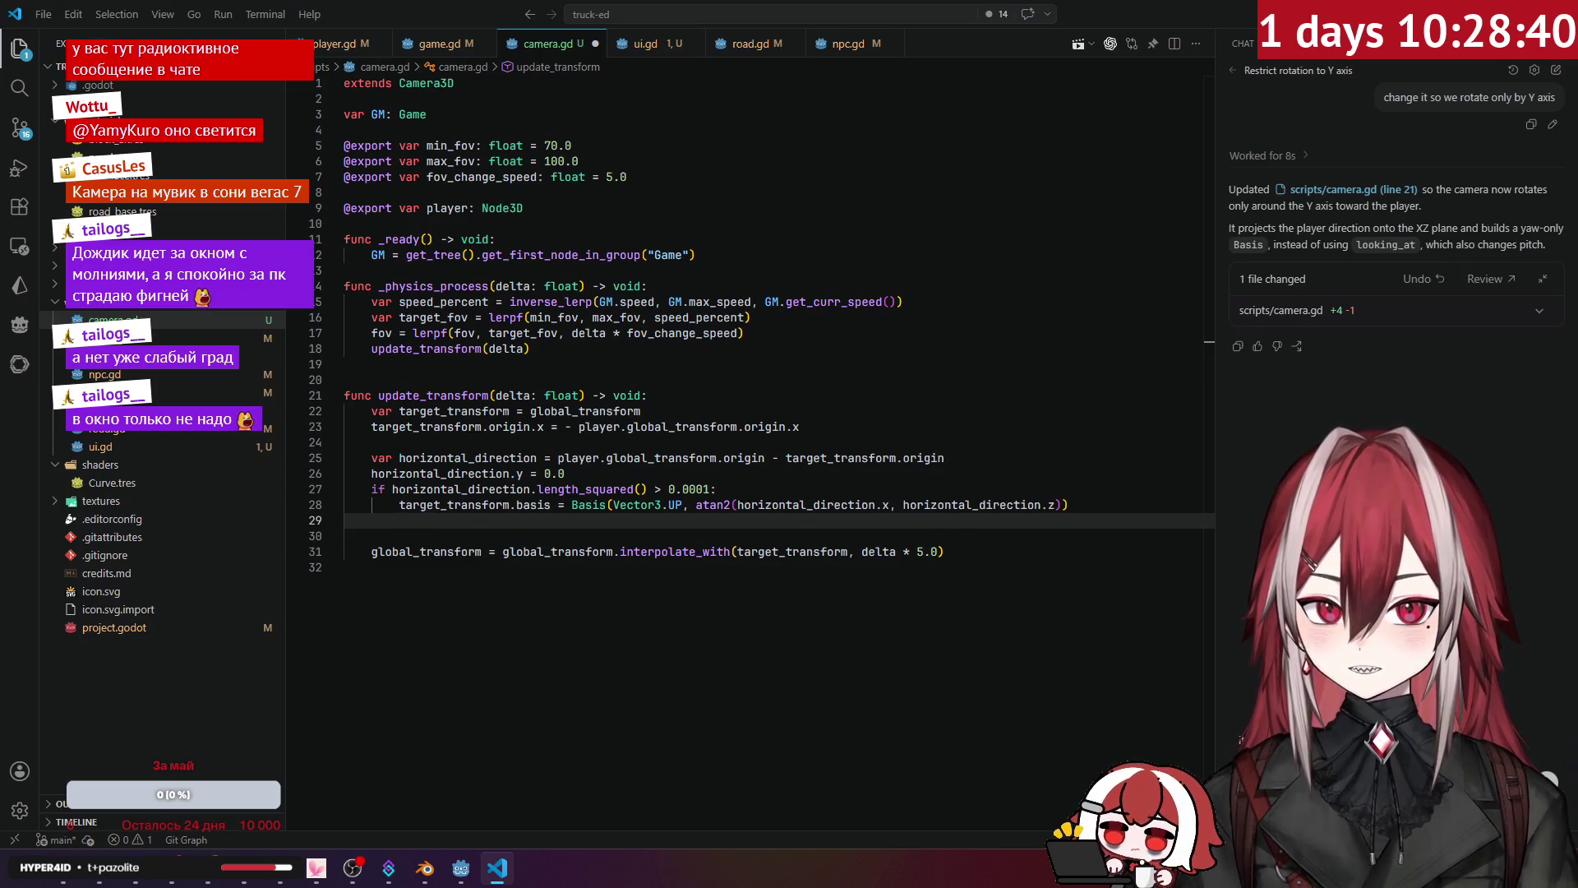
pyautogui.press('Return')
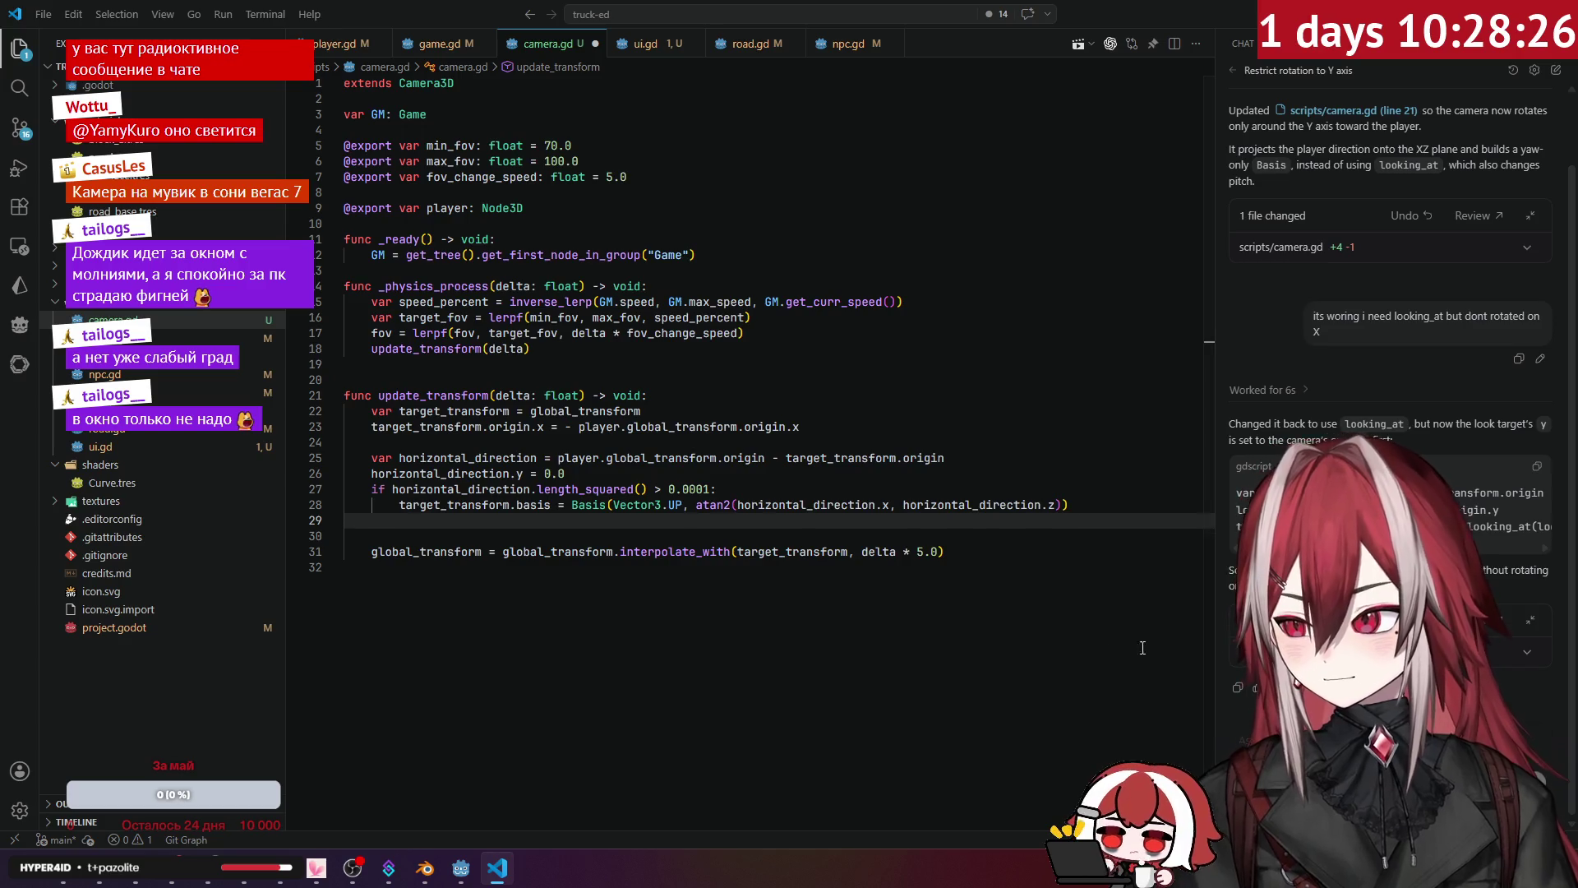
pyautogui.click(595, 43)
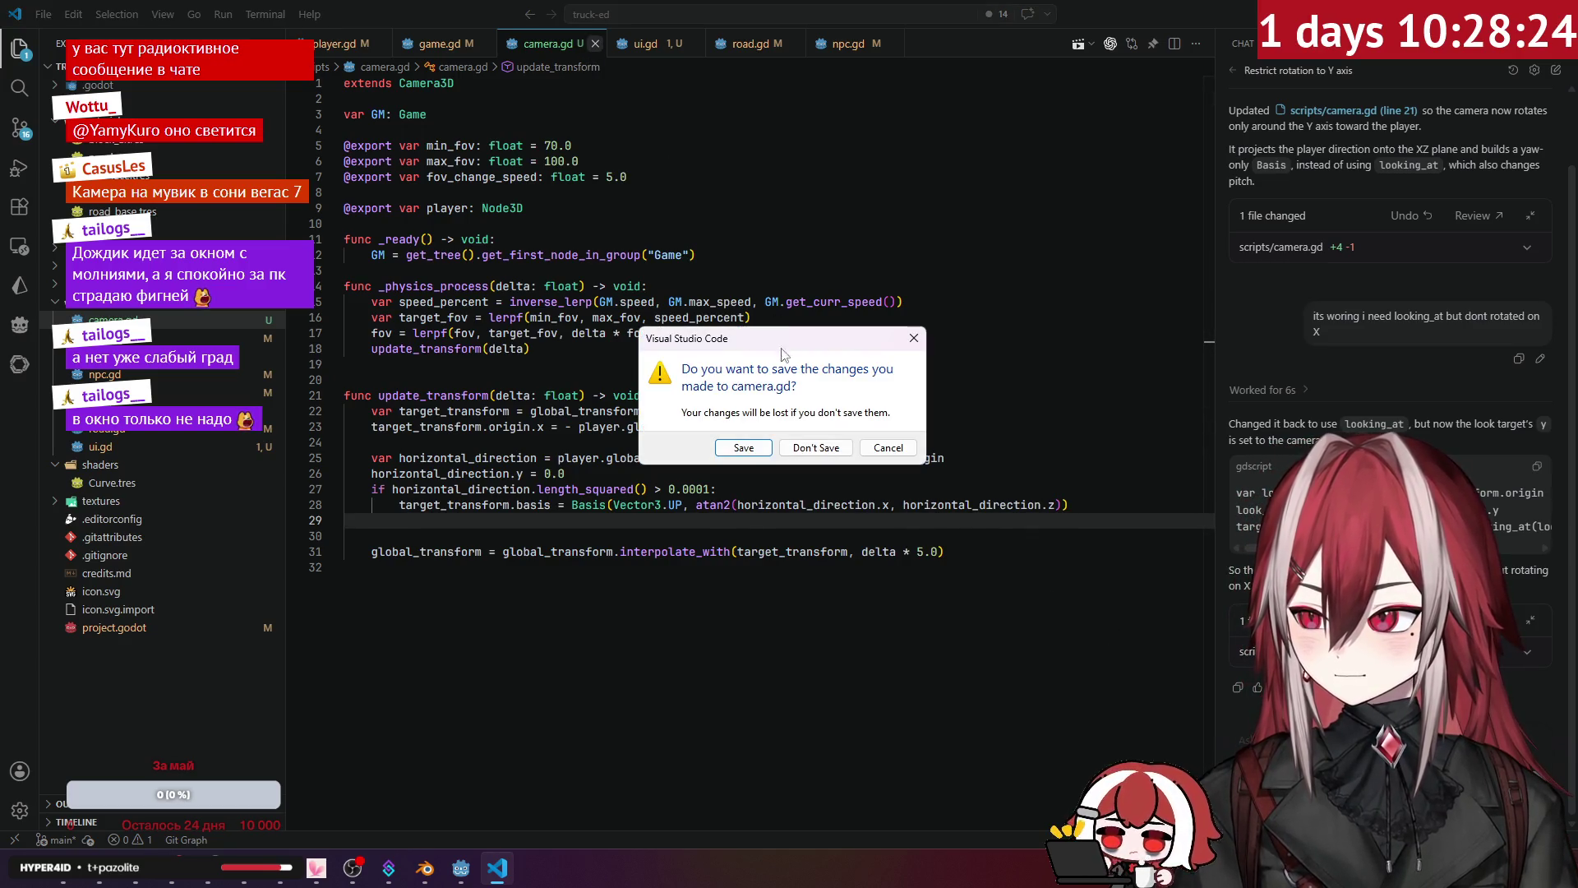
# Step: Discard the unsaved camera.gd changes and reopen the script
pyautogui.click(816, 448)
pyautogui.hotkey('ctrl', 'shift', 't')
pyautogui.click(651, 382)
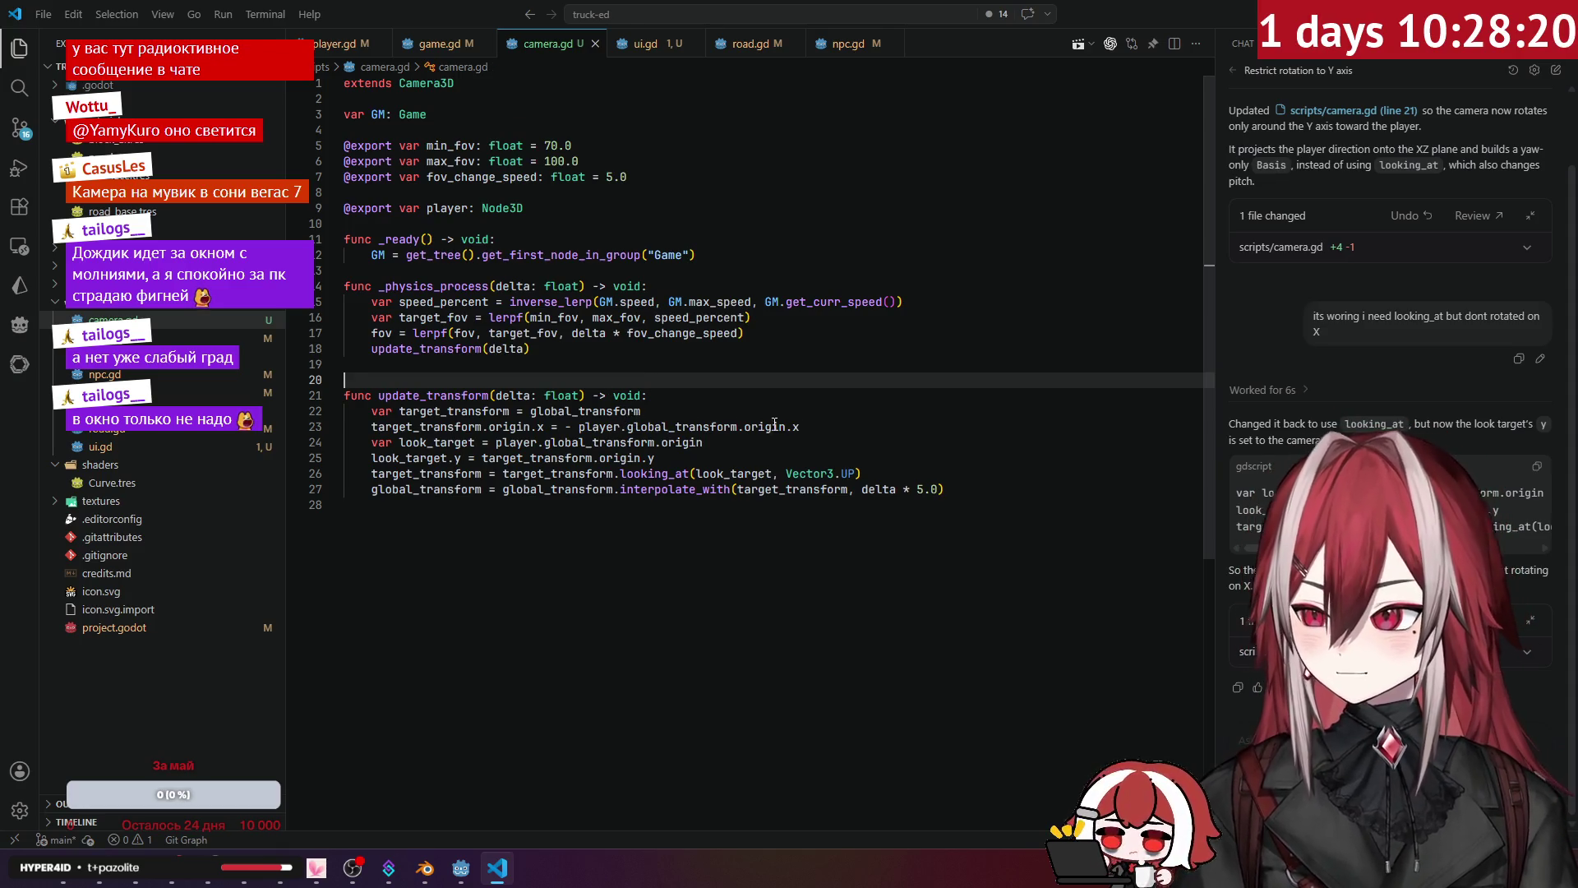
# Step: Add blank lines after the x-offset line and after the looking_at line
pyautogui.click(802, 427)
pyautogui.press('Return')
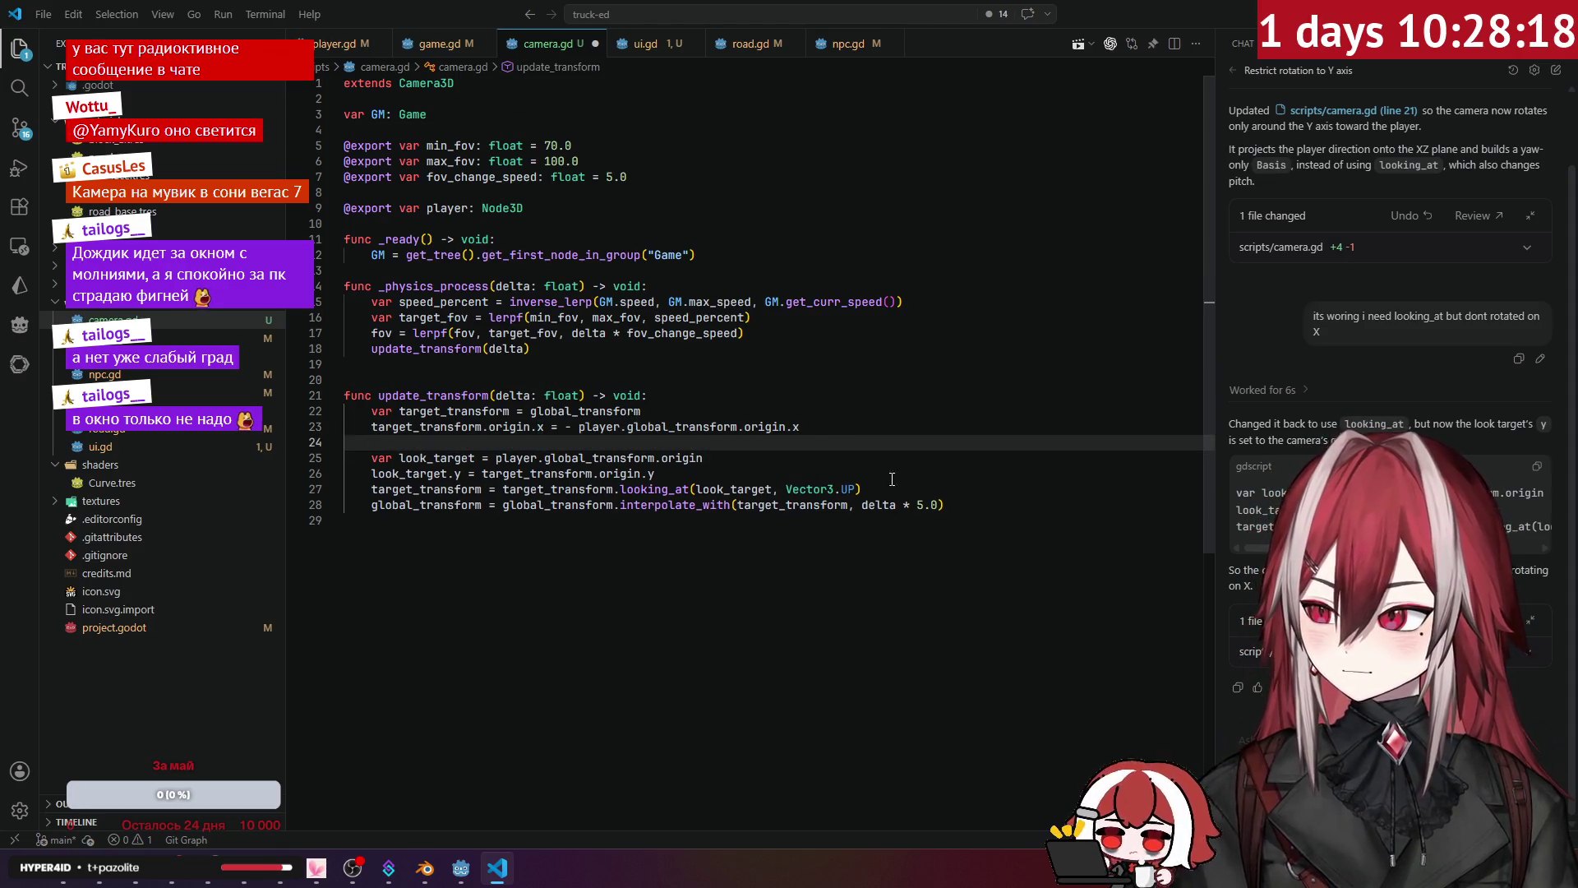
pyautogui.click(891, 485)
pyautogui.press('Return')
pyautogui.press('Return')
pyautogui.press('Up')
pyautogui.press('Up')
pyautogui.press('Up')
pyautogui.press('End')
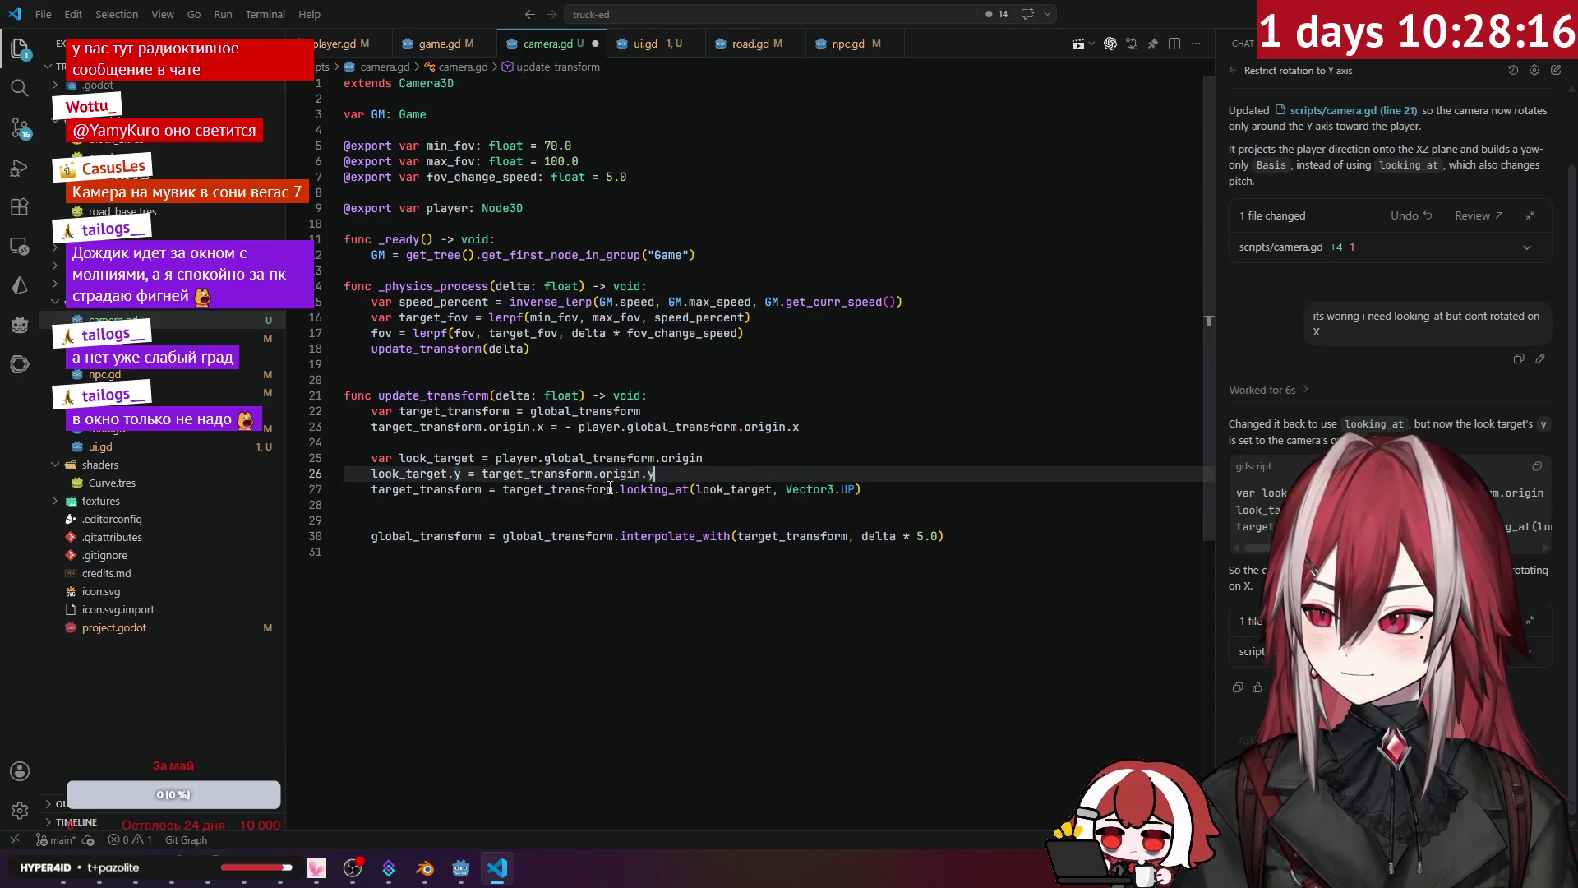
pyautogui.press('Down')
pyautogui.hotkey('ctrl', 'Right')
pyautogui.hotkey('ctrl', 'Right')
pyautogui.hotkey('ctrl', 'Right')
pyautogui.press('Left')
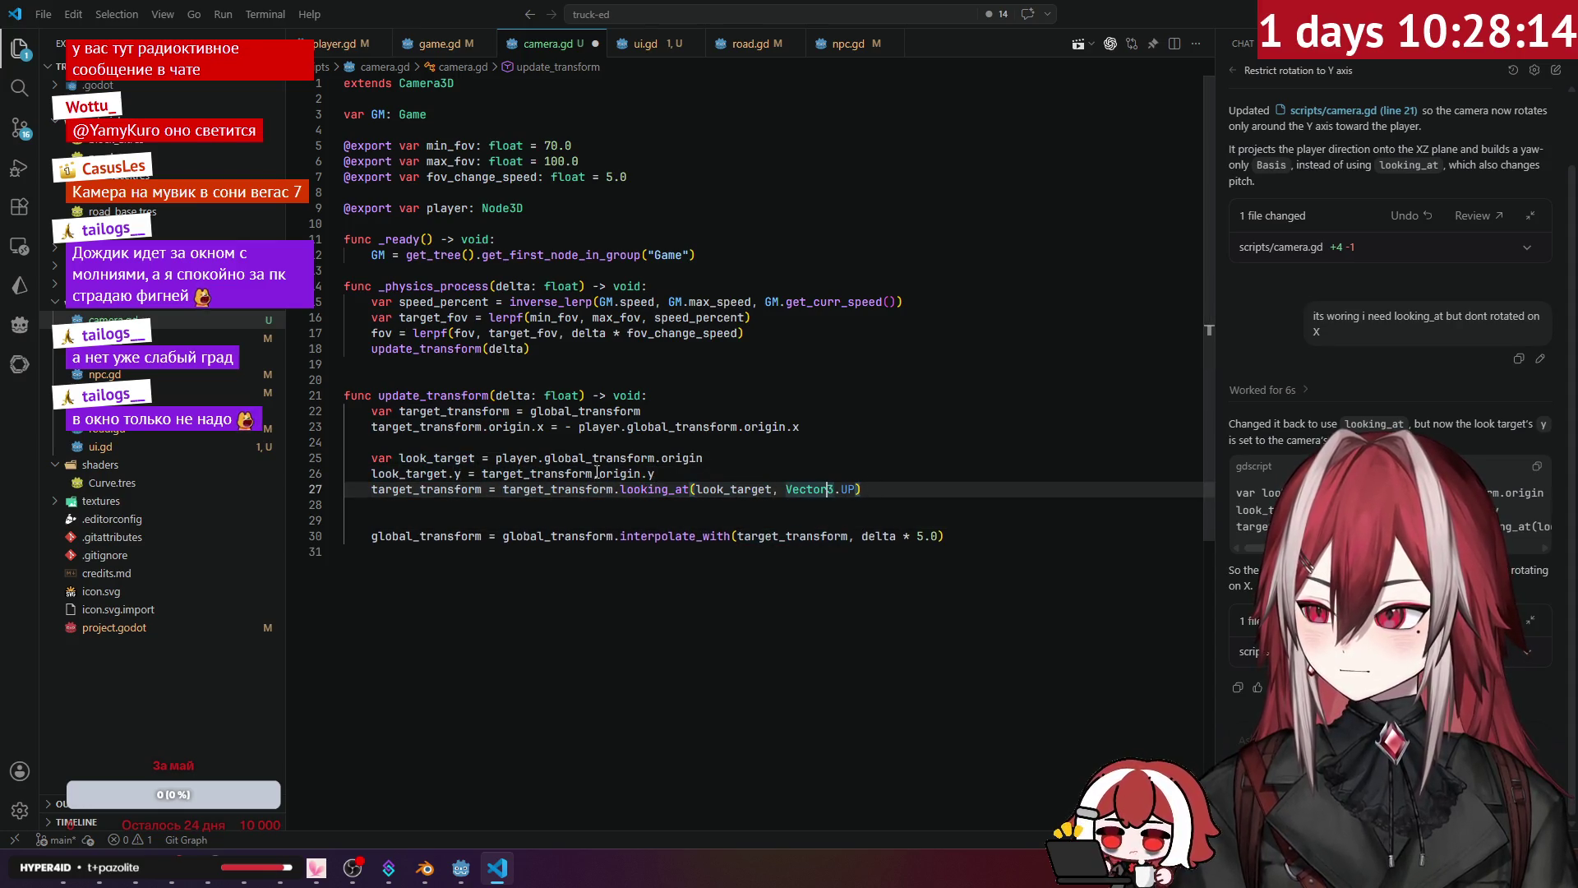
pyautogui.hotkey('ctrl', 'Left')
pyautogui.hotkey('ctrl', 'Left')
pyautogui.hotkey('ctrl', 'Left')
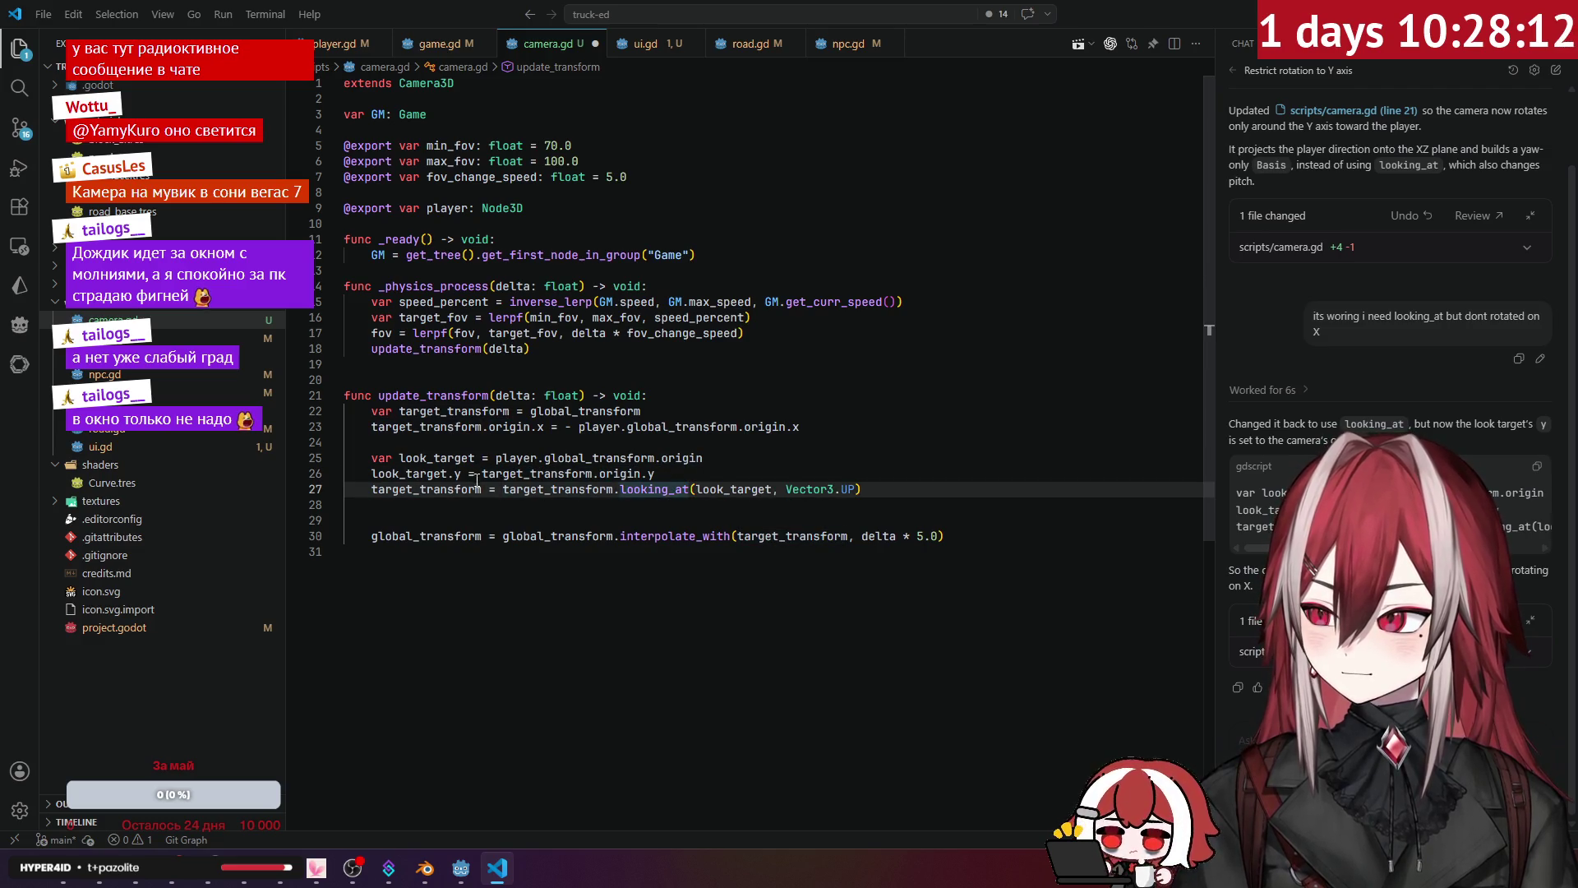
# Step: Check that the look target copies the camera's height, save, and test-run the game in Godot
pyautogui.click(673, 468)
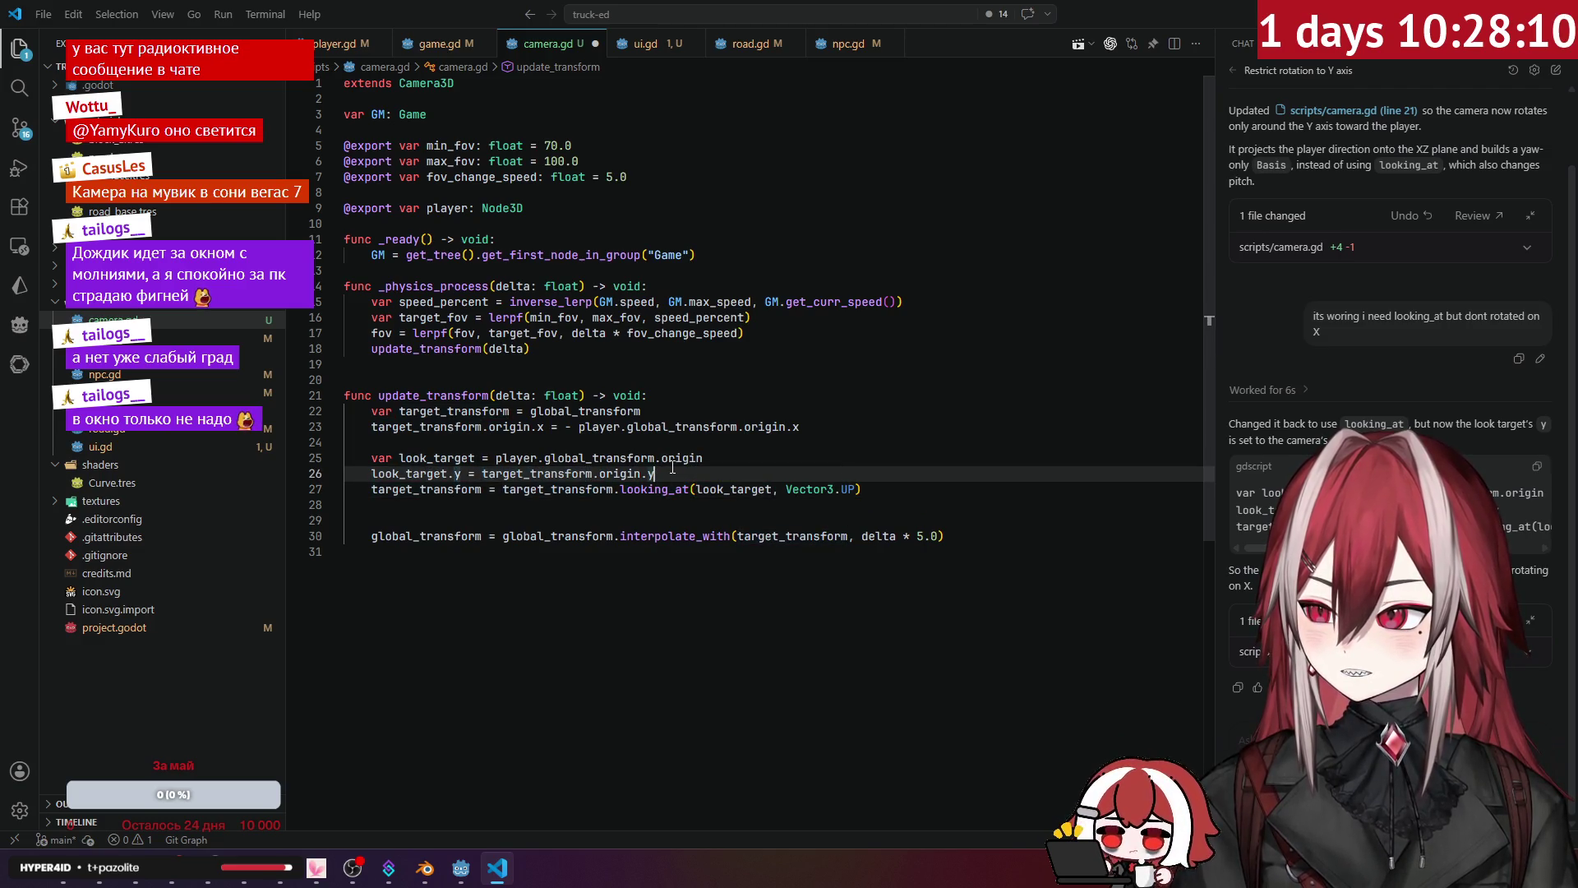
pyautogui.click(458, 457)
pyautogui.click(660, 458)
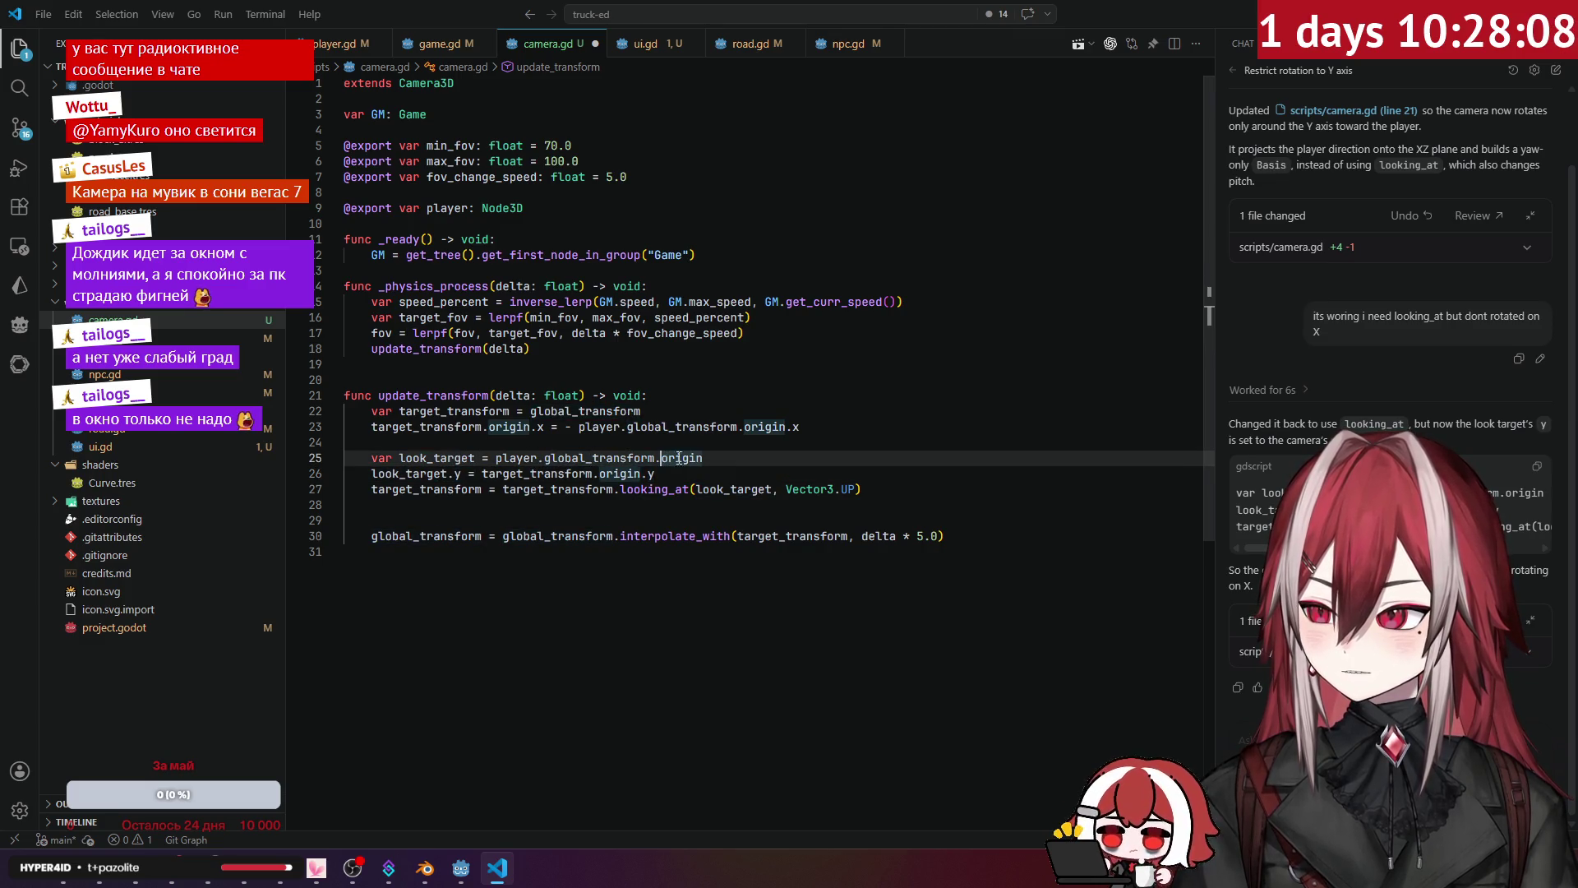
pyautogui.click(625, 473)
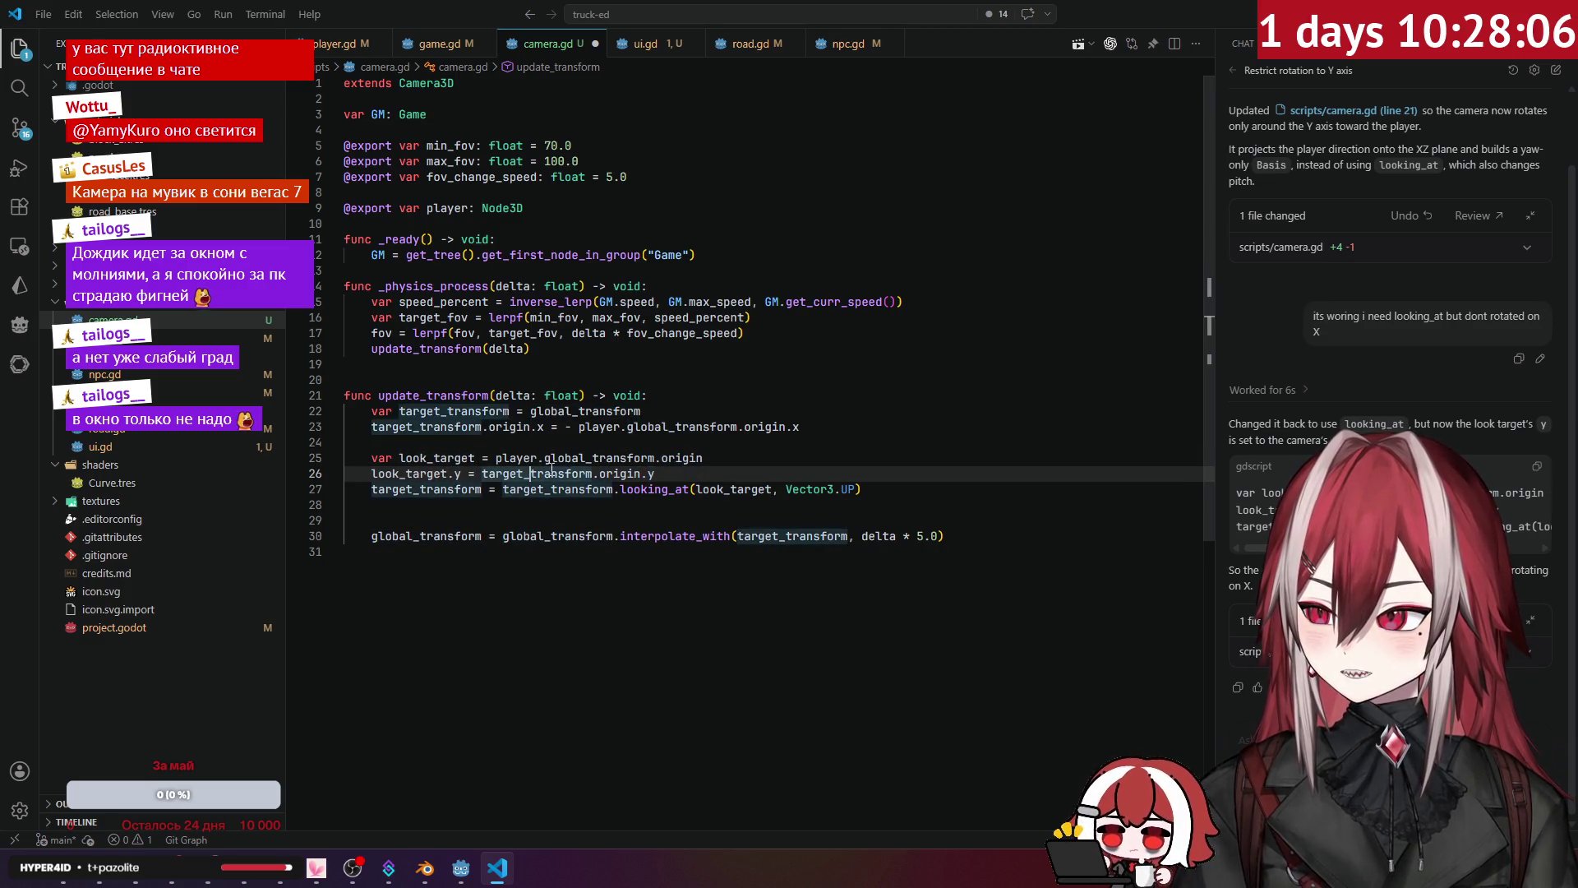
pyautogui.hotkey('ctrl', 's')
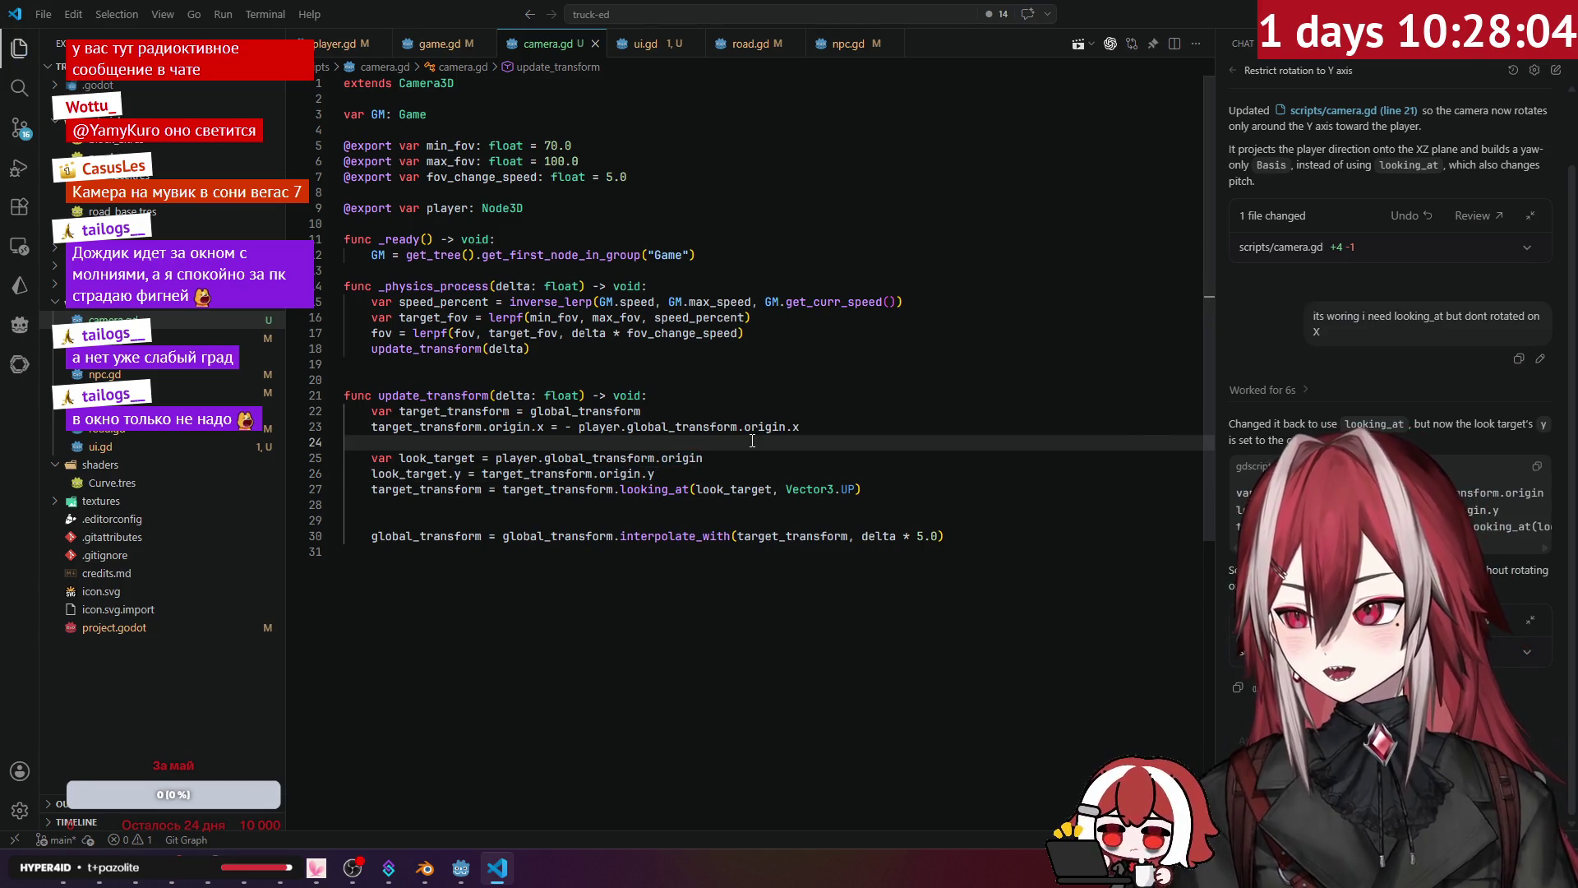
pyautogui.hotkey('alt', 'Tab')
pyautogui.press('F5')
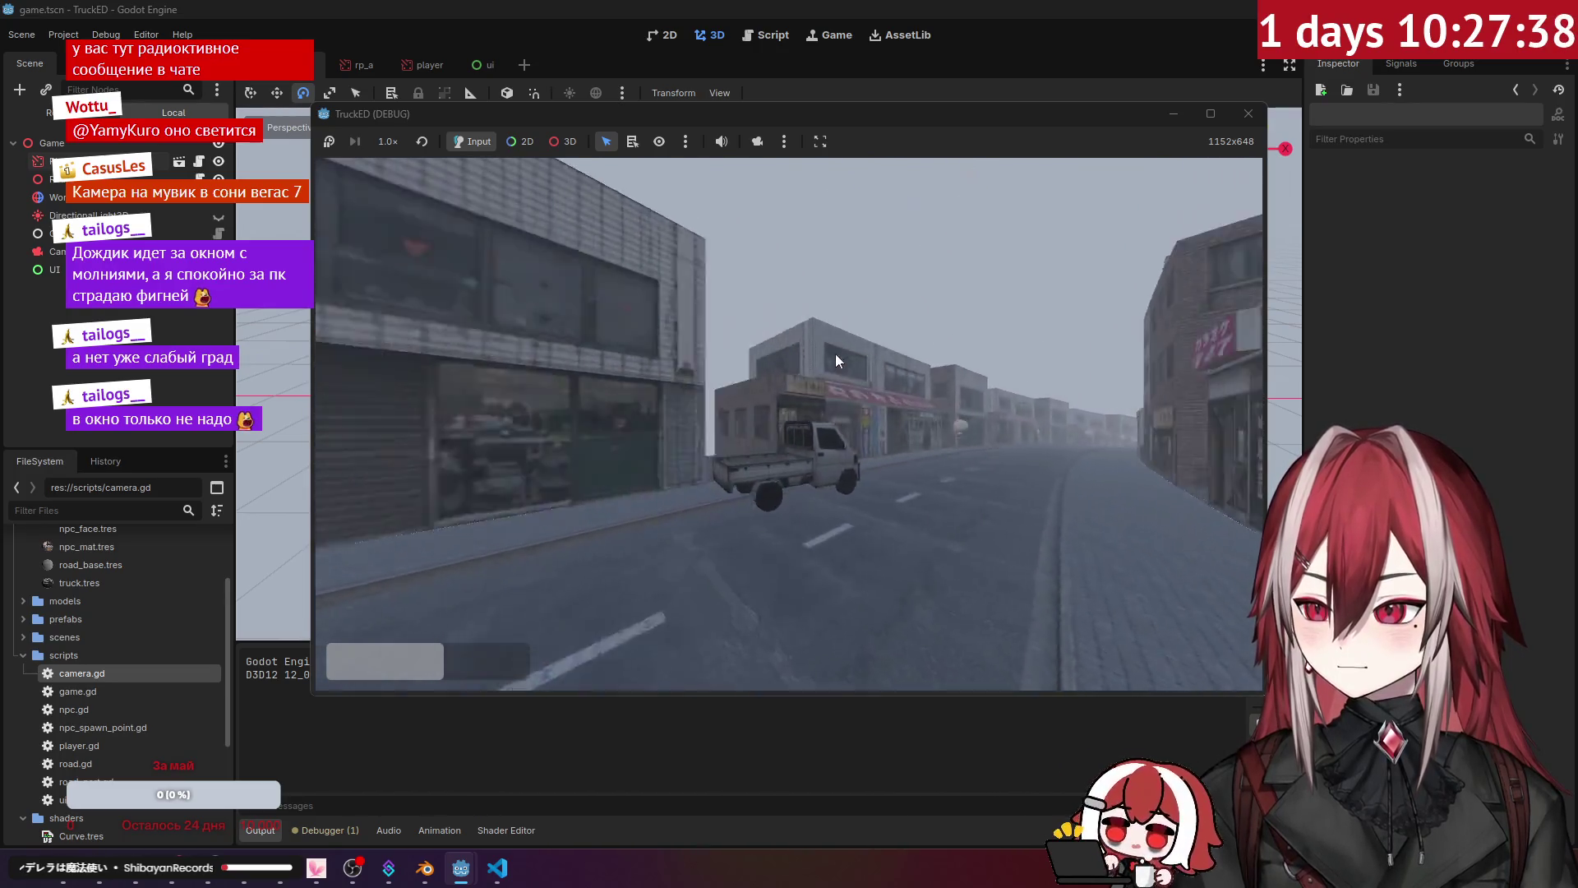
pyautogui.click(1249, 114)
# Step: Back in camera.gd, inspect the looking_at call, then return to the Godot editor
pyautogui.click(498, 868)
pyautogui.click(668, 489)
pyautogui.click(646, 499)
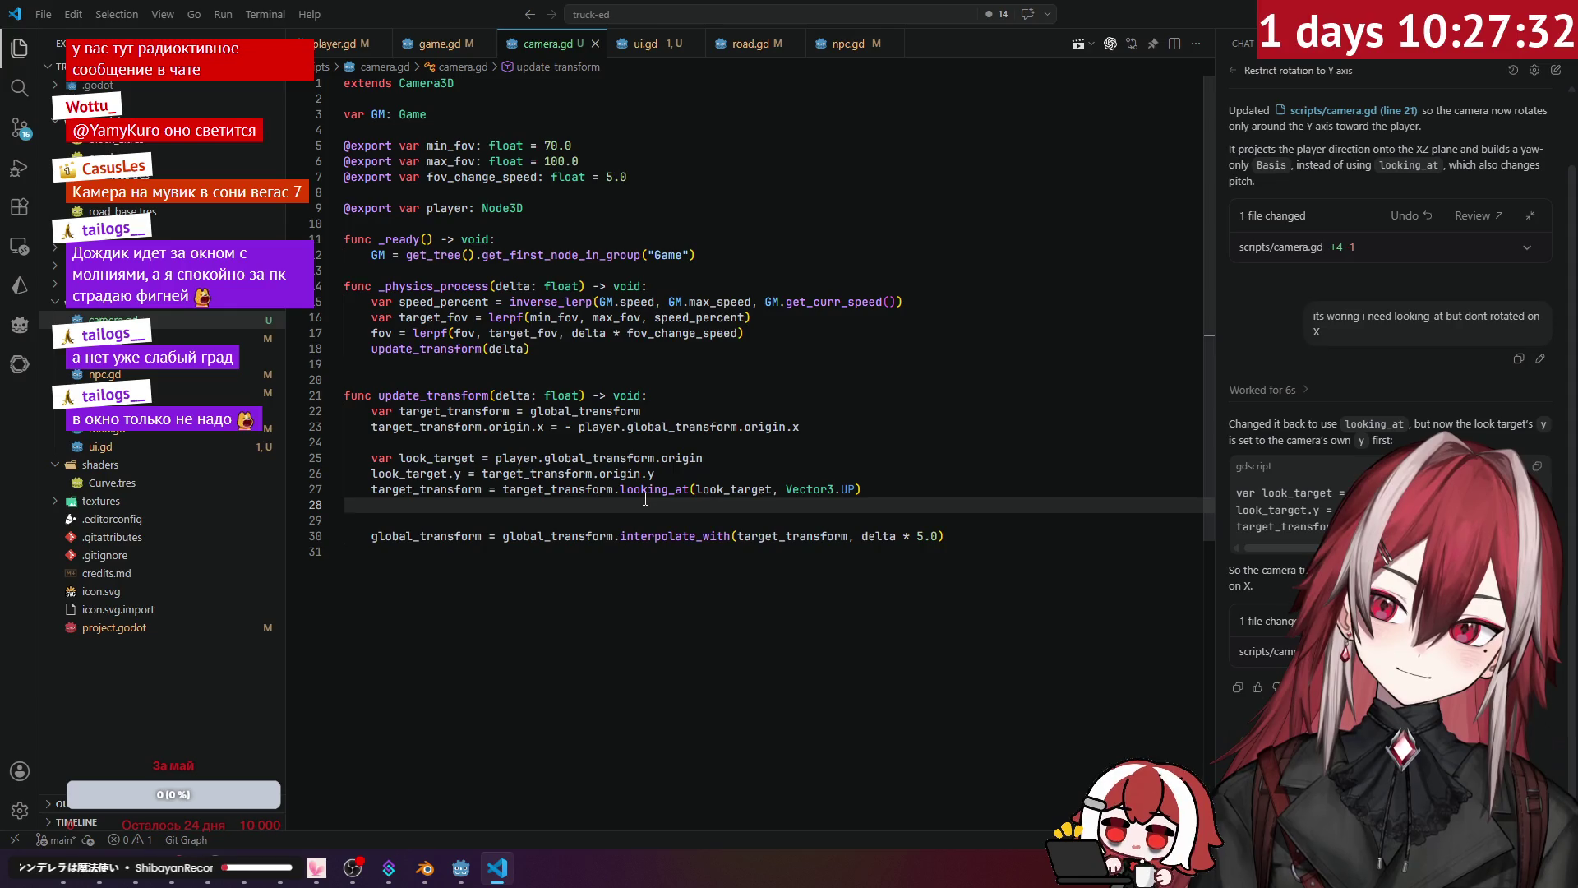
pyautogui.moveTo(688, 490)
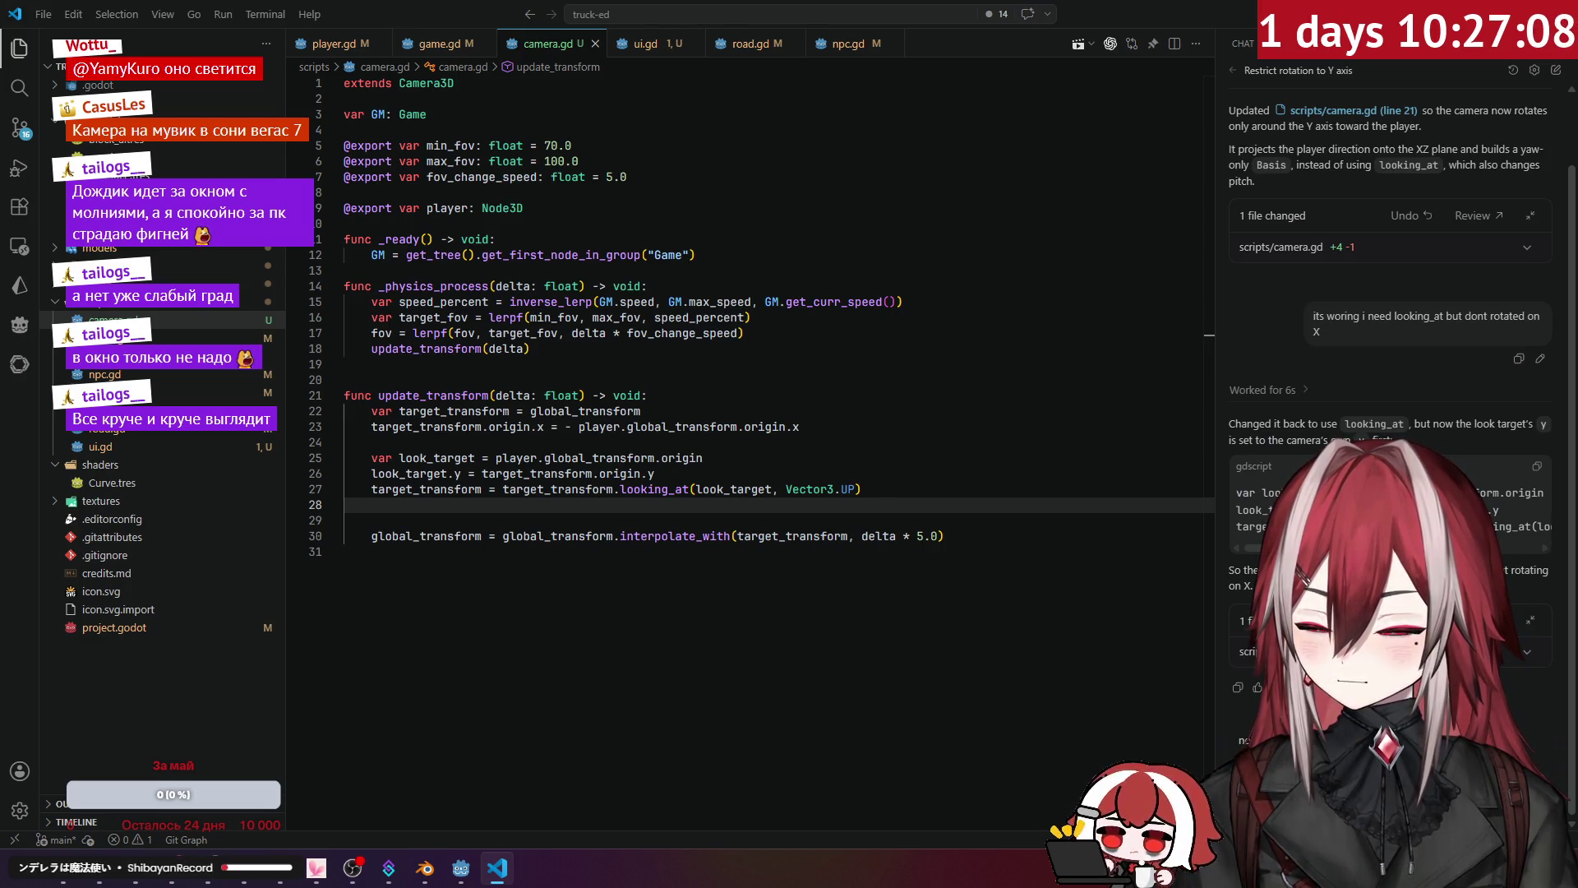
pyautogui.hotkey('alt', 'Tab')
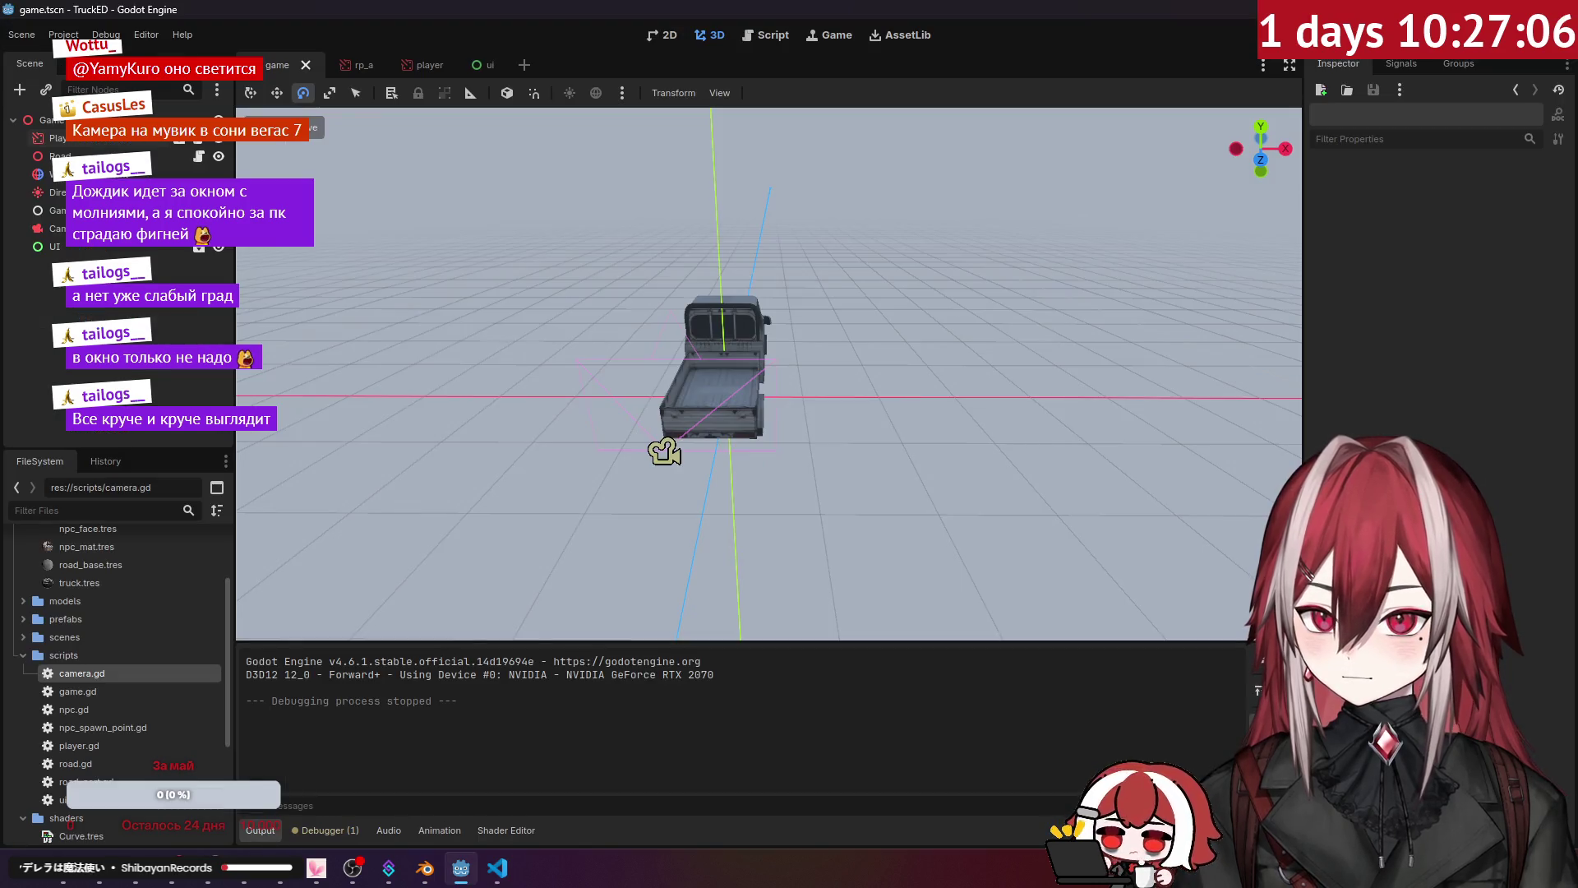
# Step: Ask Copilot to add exported look_target_z_offset and look_pitch_degrees controls to camera.gd
pyautogui.hotkey('alt', 'Tab')
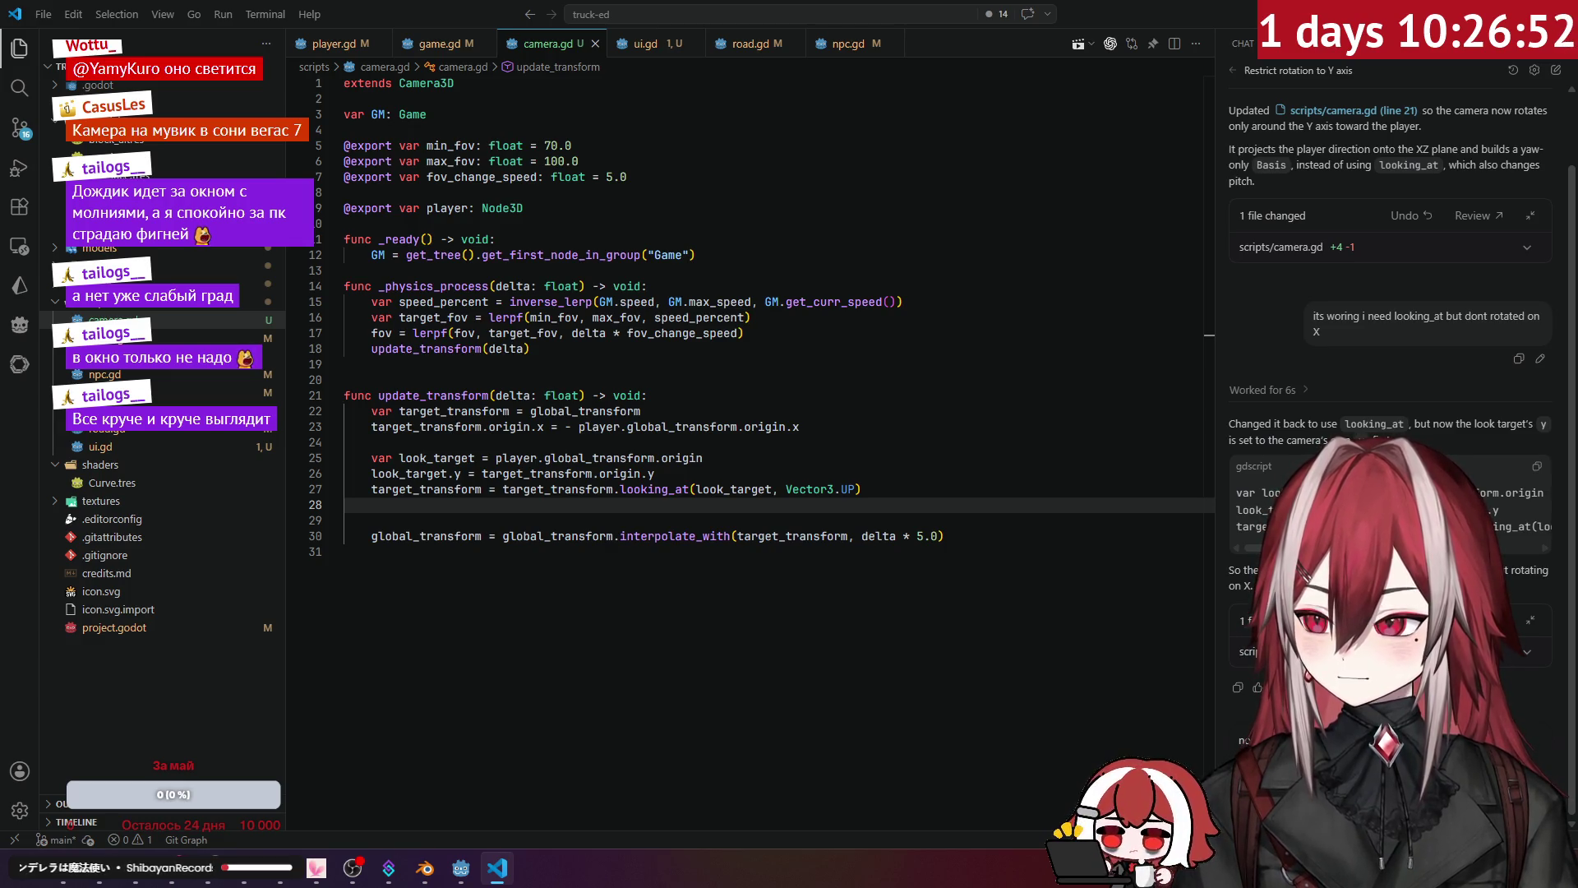
pyautogui.hotkey('alt', 'Tab')
pyautogui.hotkey('alt', 'Tab')
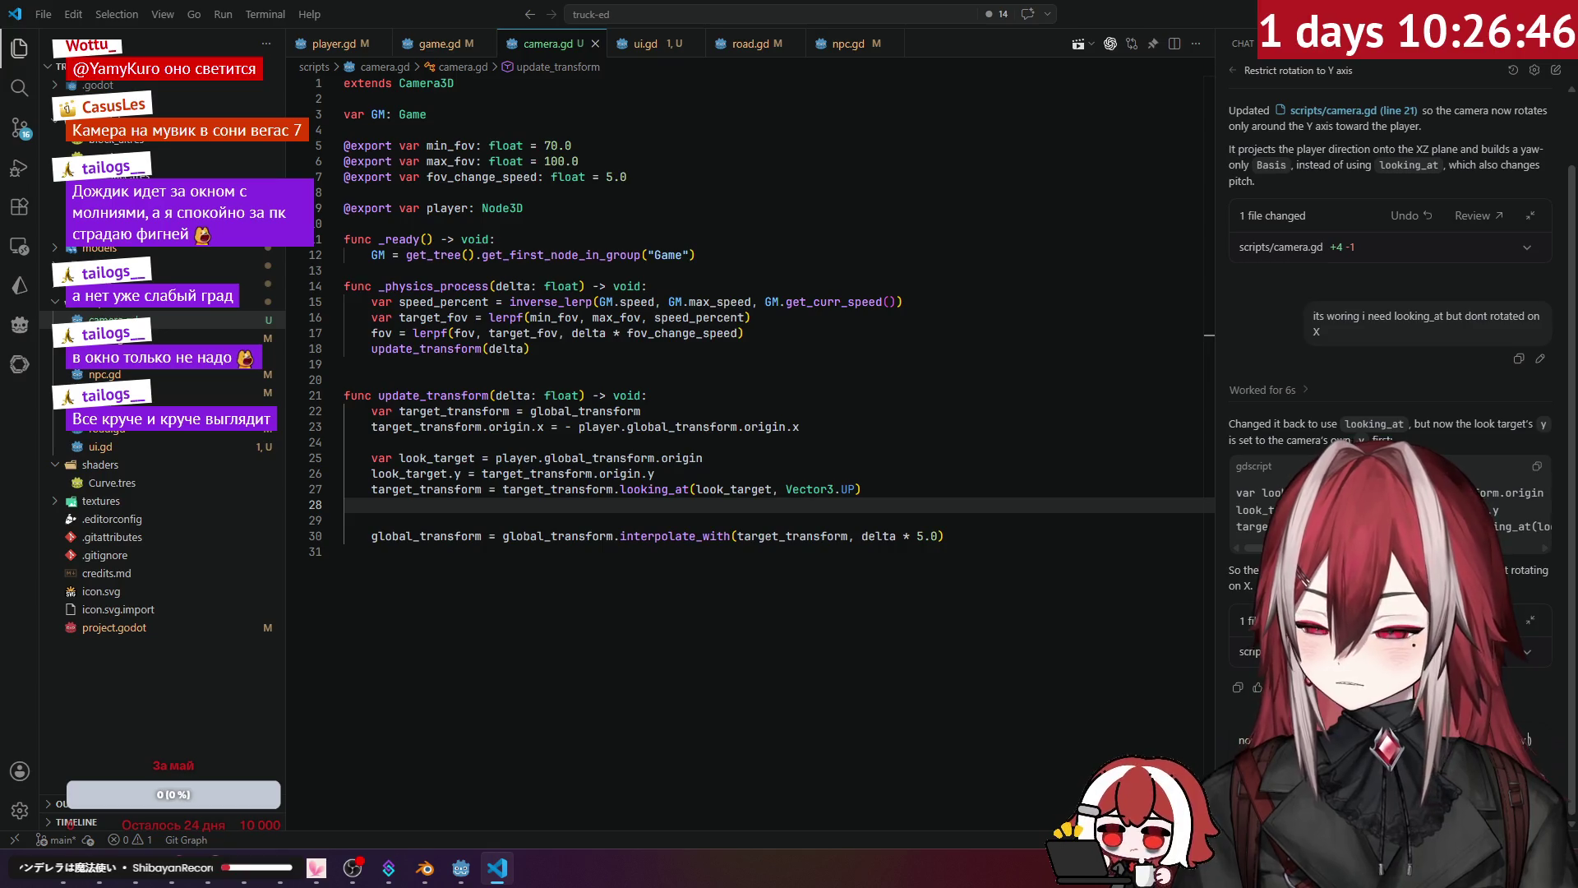
pyautogui.press('Return')
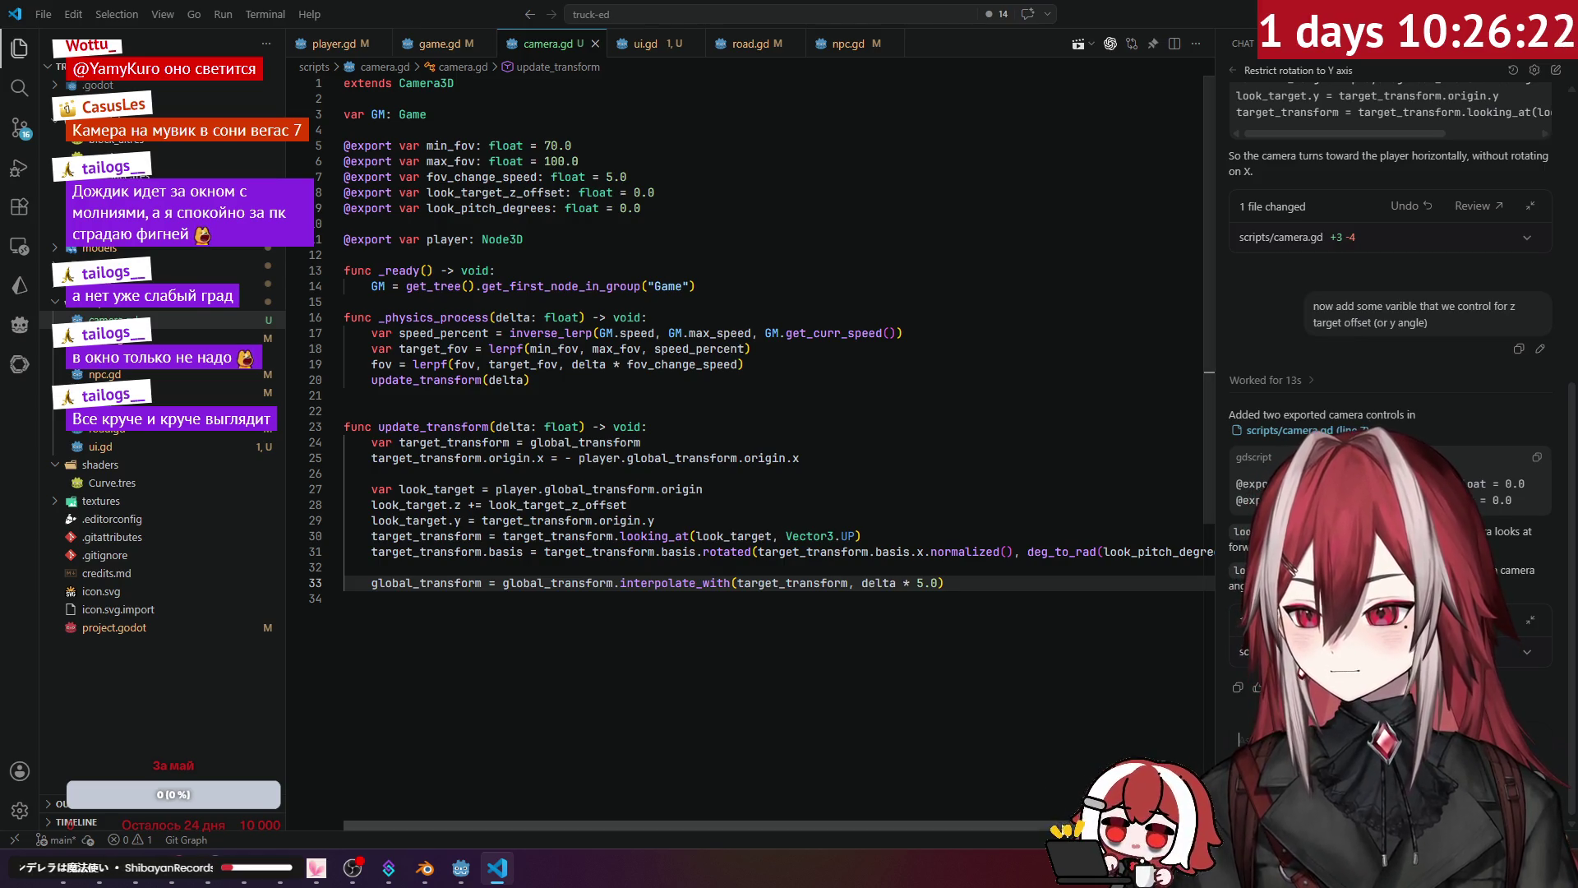
# Step: Review the new pitch rotation line and the look_target_z_offset and look_pitch_degrees exports
pyautogui.hscroll(2, 1069, 731)
pyautogui.hscroll(-2, 742, 747)
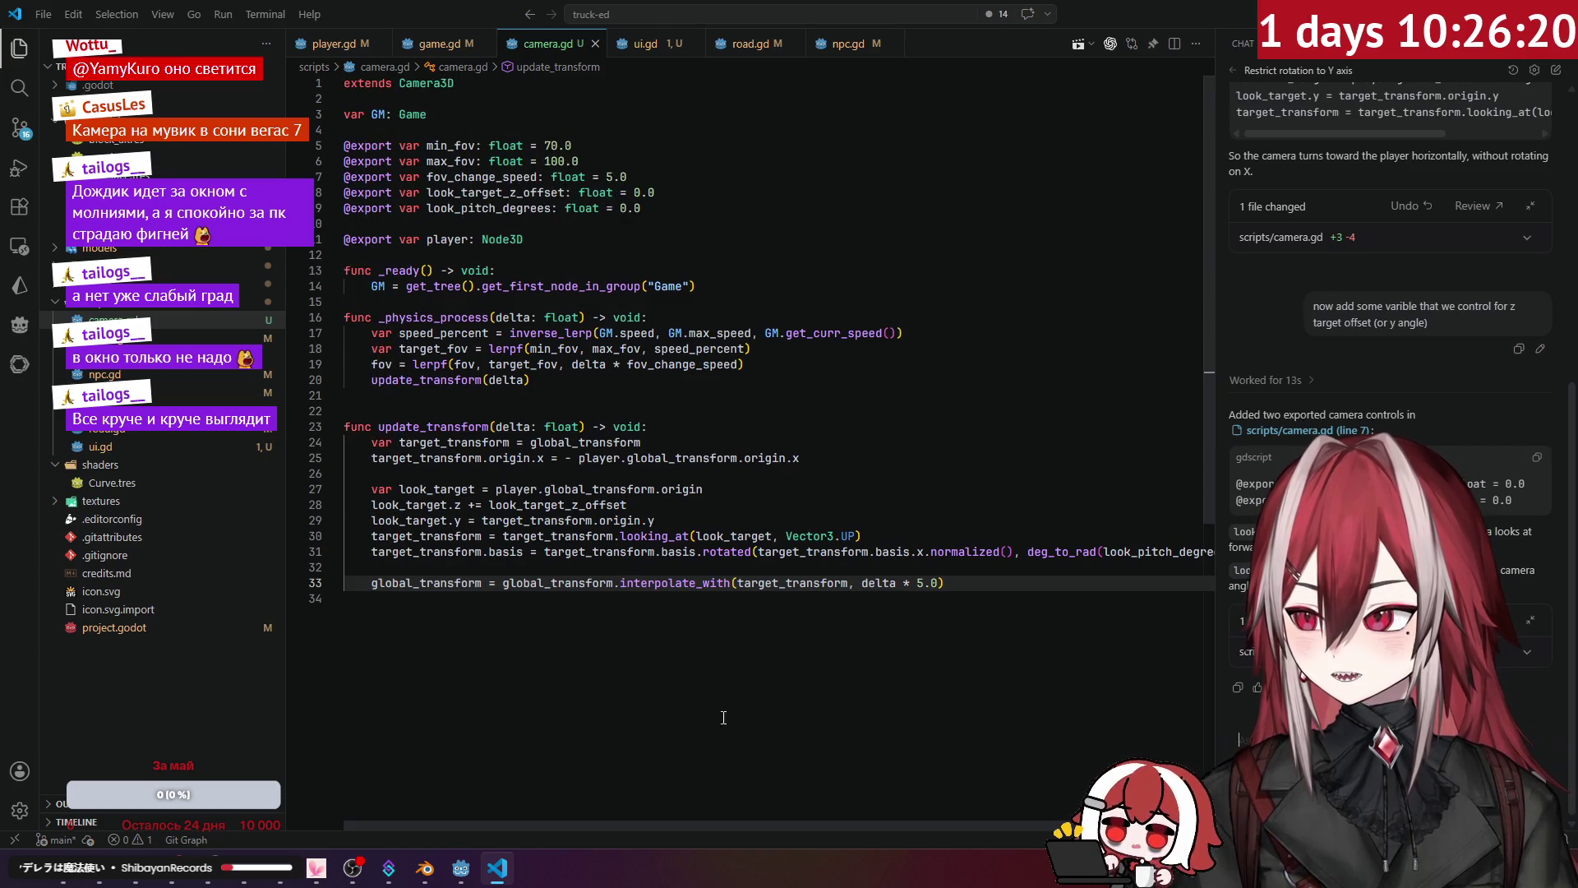
pyautogui.click(1145, 551)
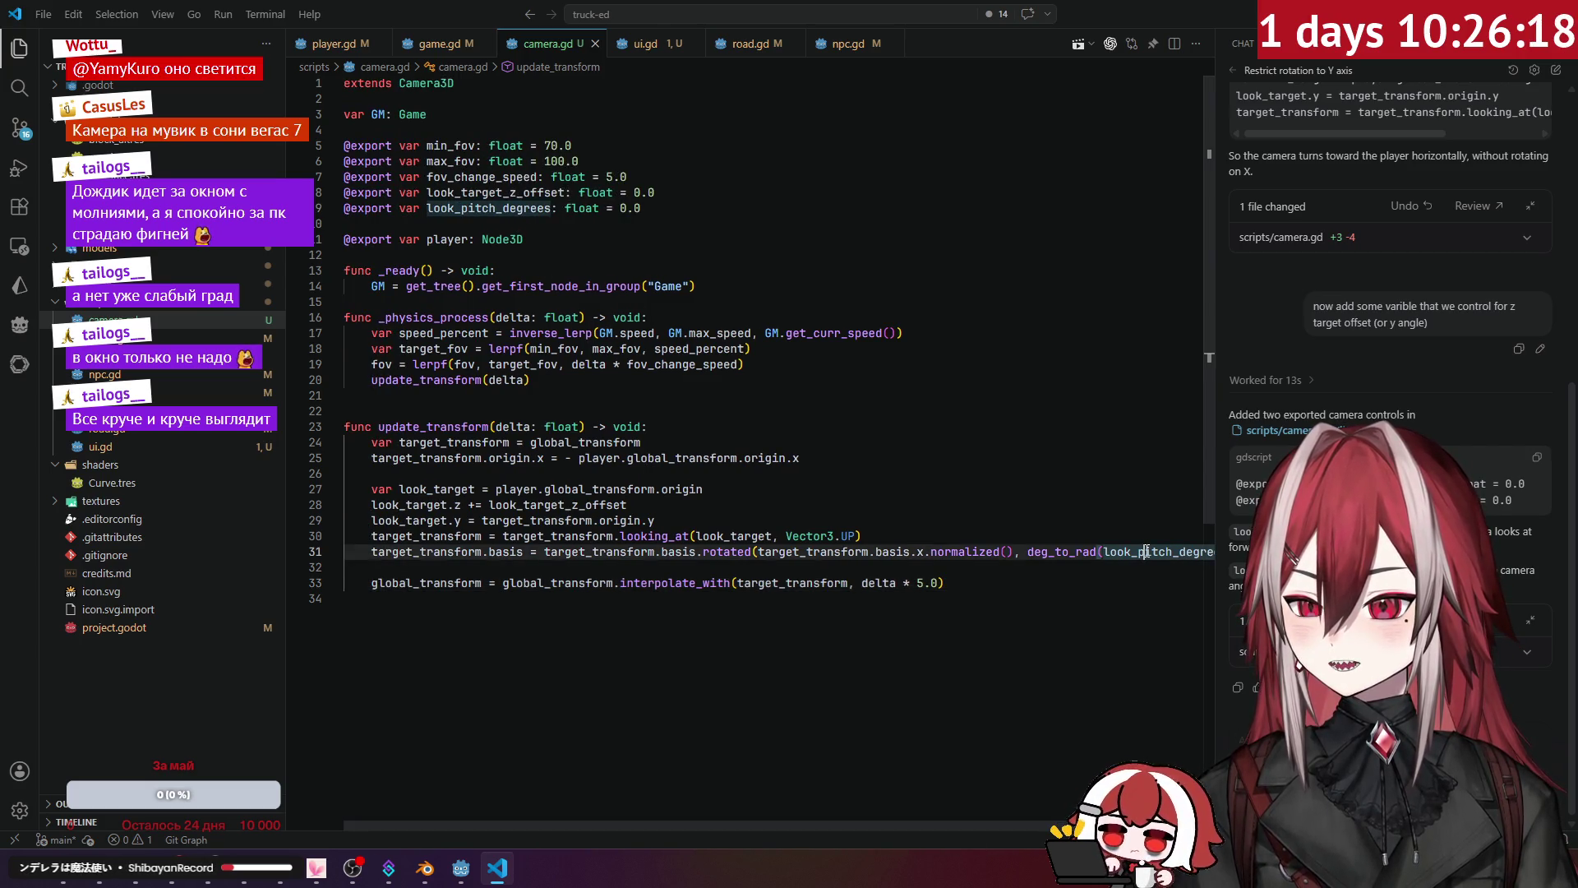
pyautogui.click(672, 195)
pyautogui.doubleClick(518, 192)
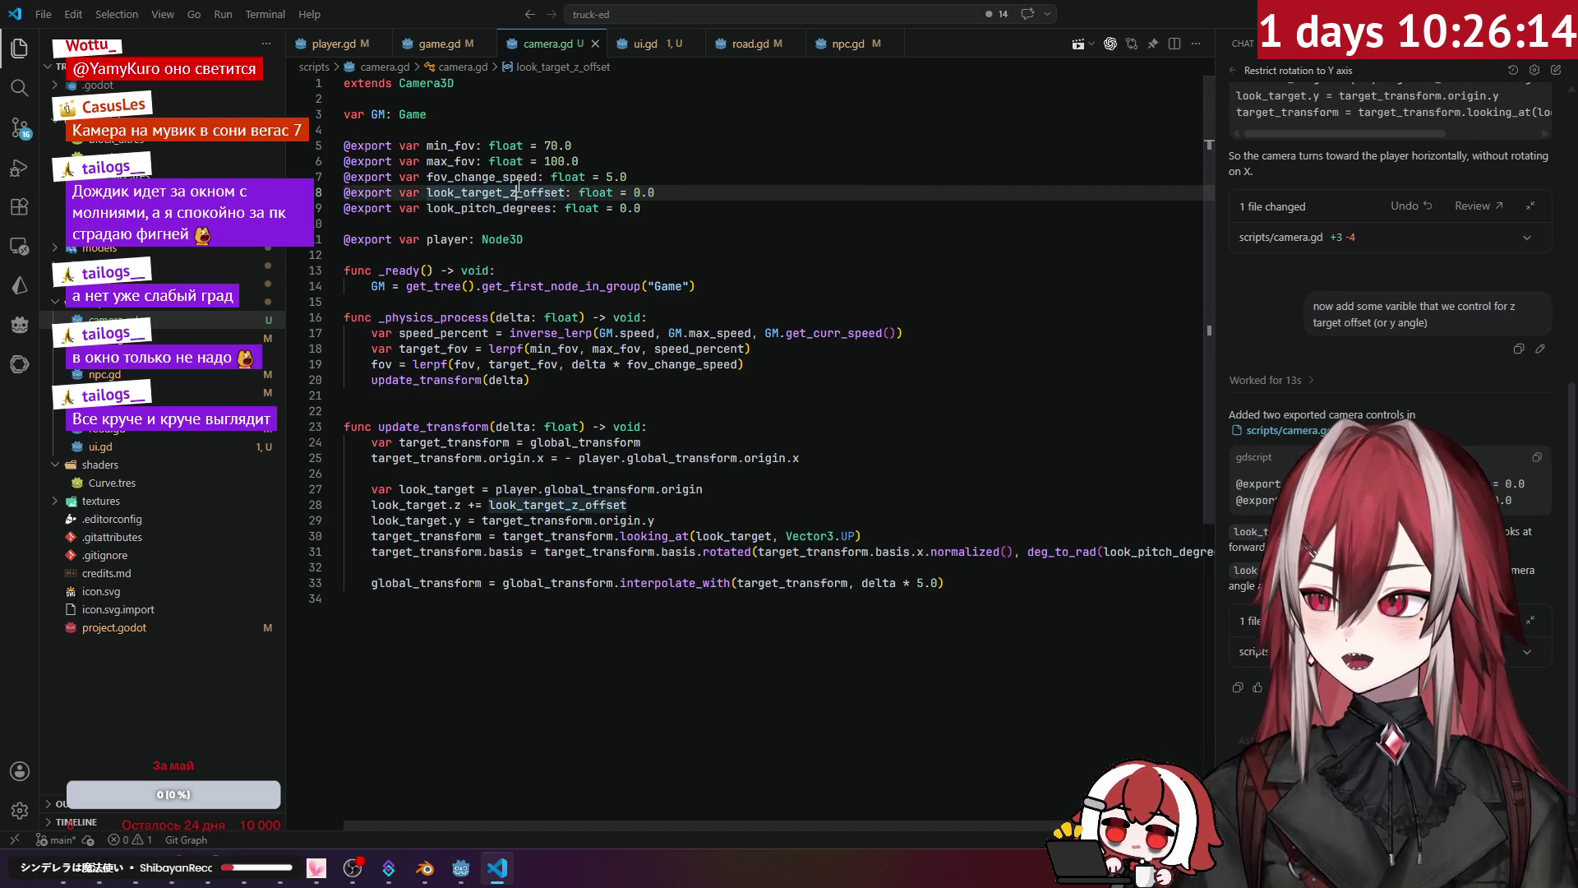
pyautogui.click(536, 207)
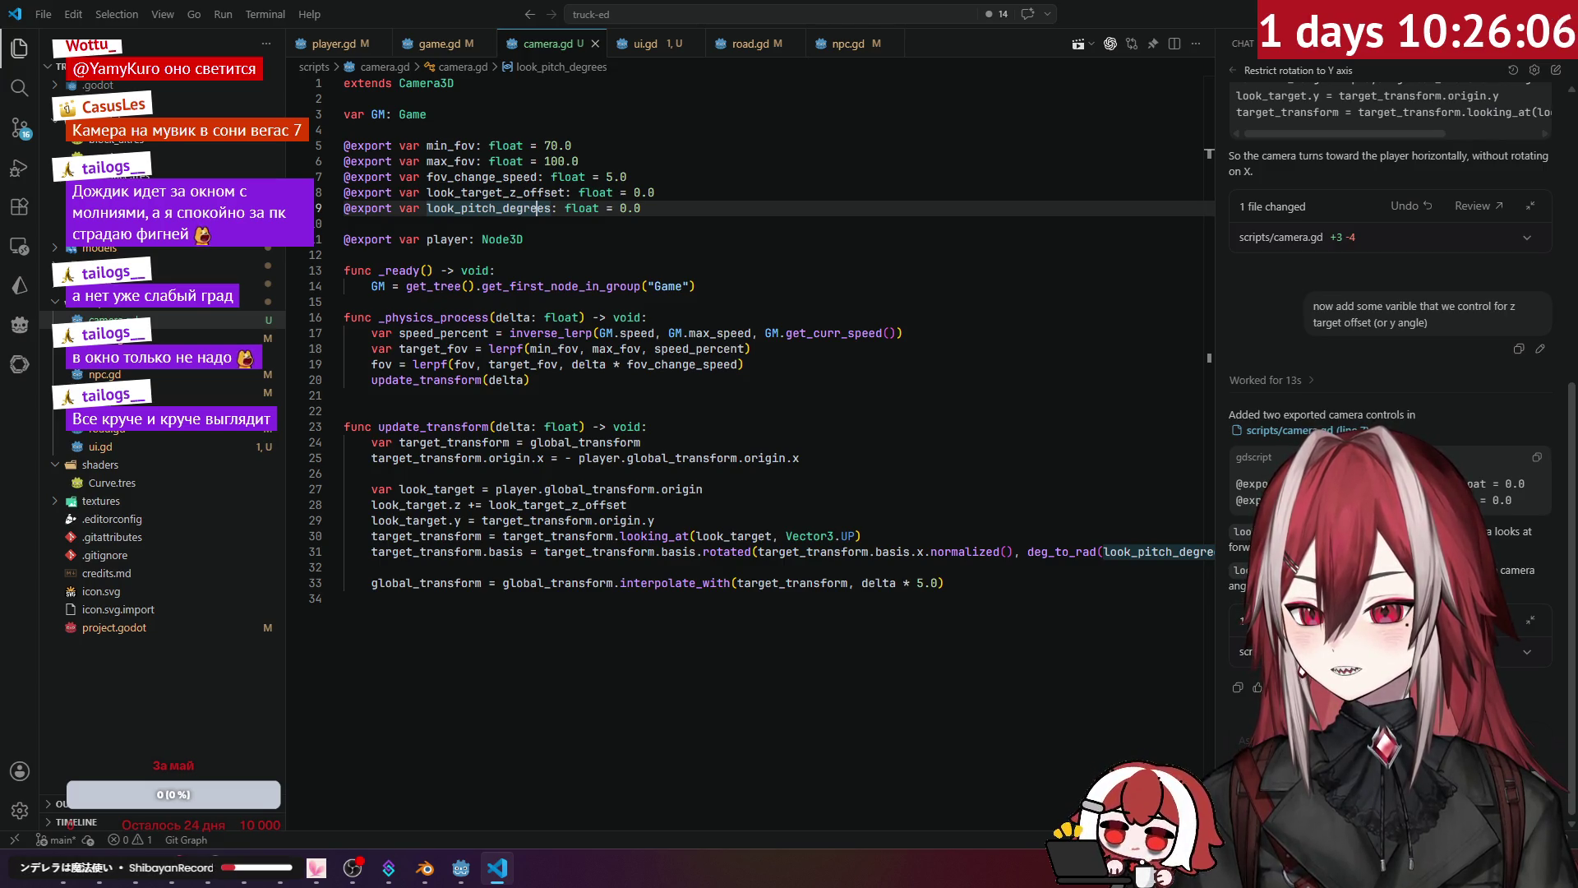
# Step: Insert a blank line after fov_change_speed, above the new exports, and save camera.gd
pyautogui.click(682, 179)
pyautogui.press('Return')
pyautogui.click(684, 223)
pyautogui.hotkey('ctrl', 's')
pyautogui.hotkey('alt', 'Tab')
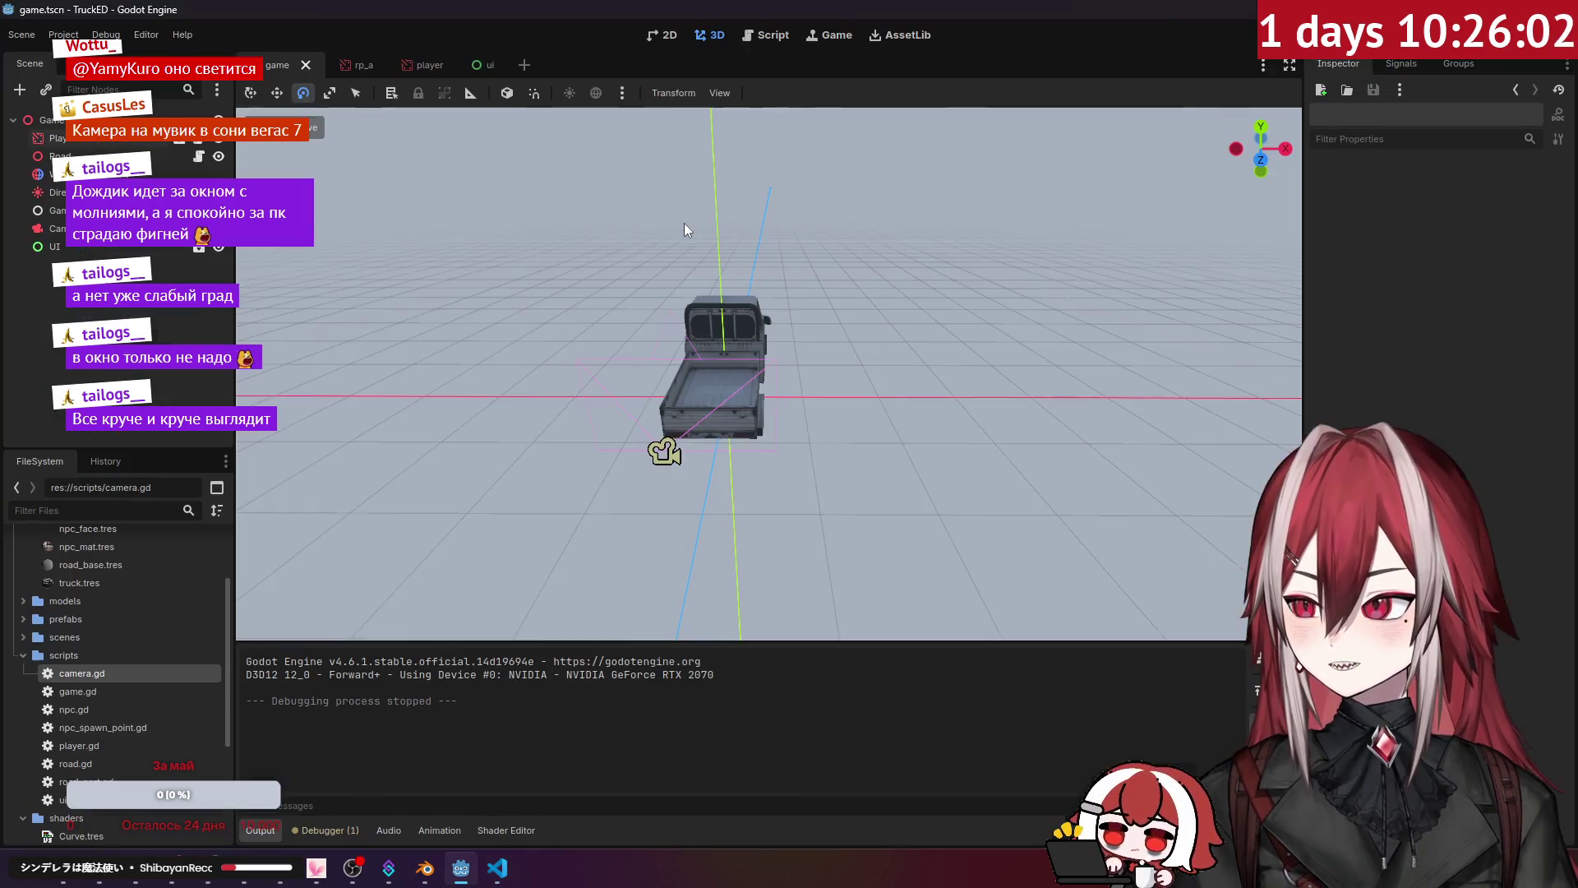
# Step: Test-run the game in Godot with the new exports, then stop it
pyautogui.moveTo(758, 242); pyautogui.dragTo(789, 247)
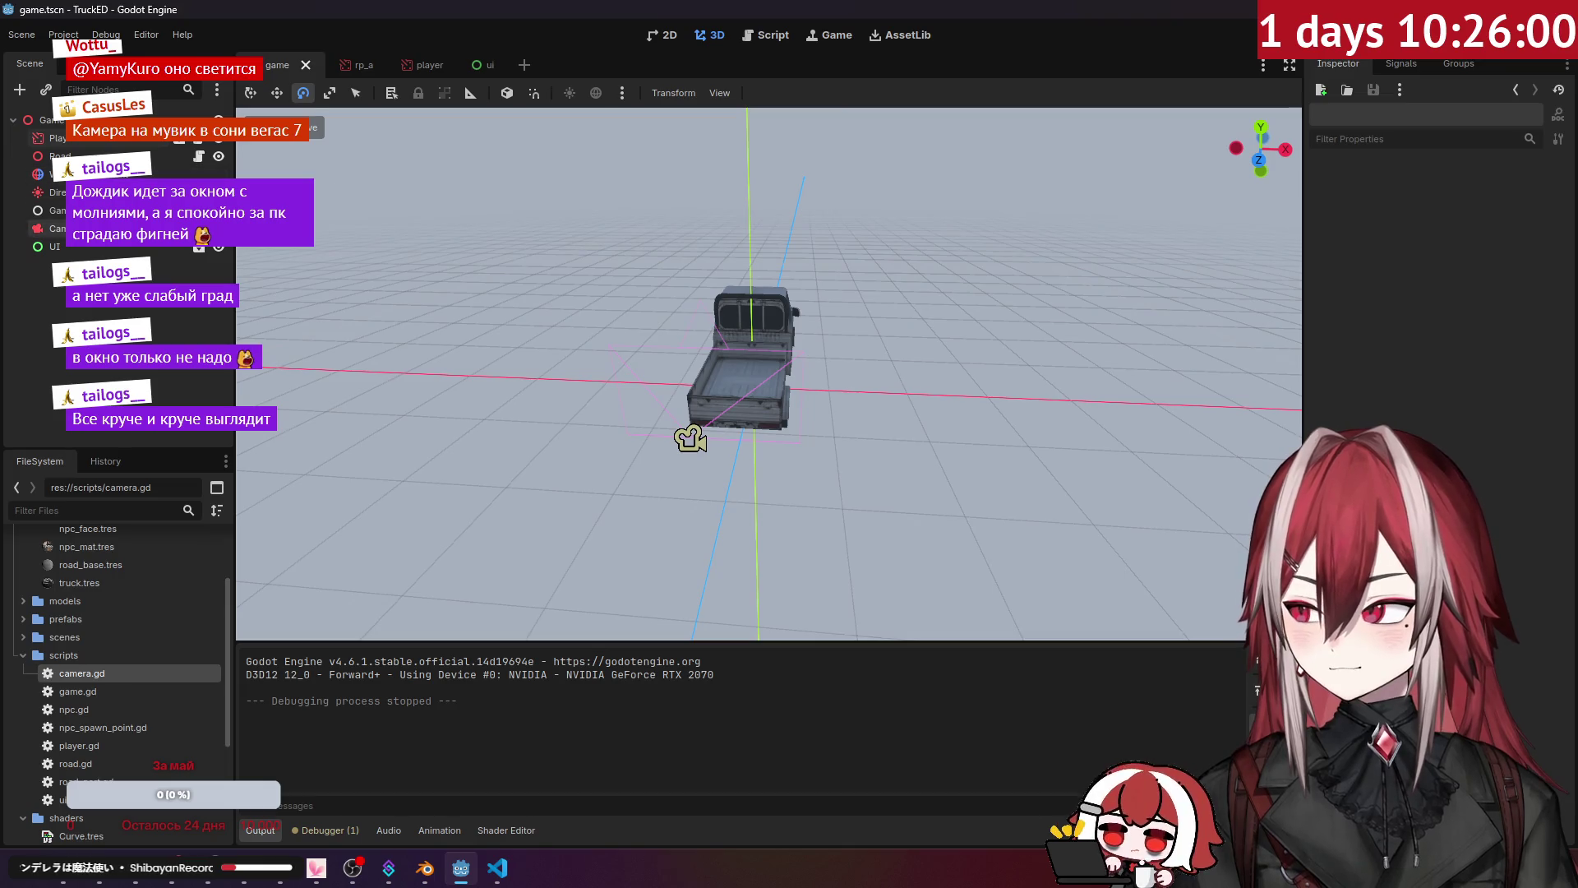
pyautogui.press('F5')
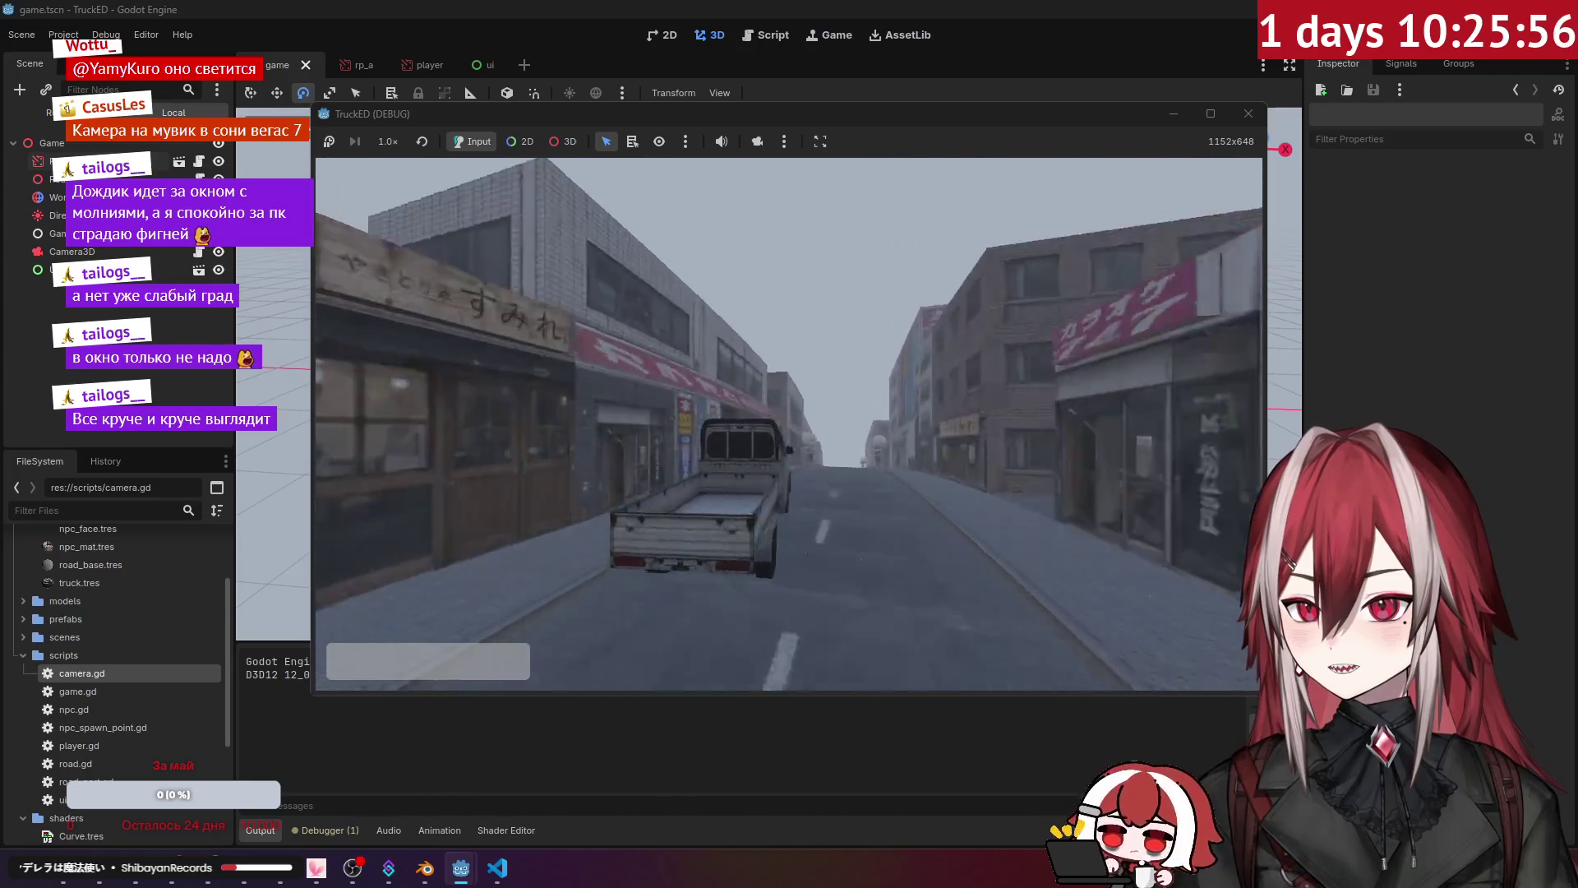
pyautogui.press('F8')
# Step: Change look_target_z_offset's default from 0.0 to -10, save, and test-run the game
pyautogui.hotkey('alt', 'Tab')
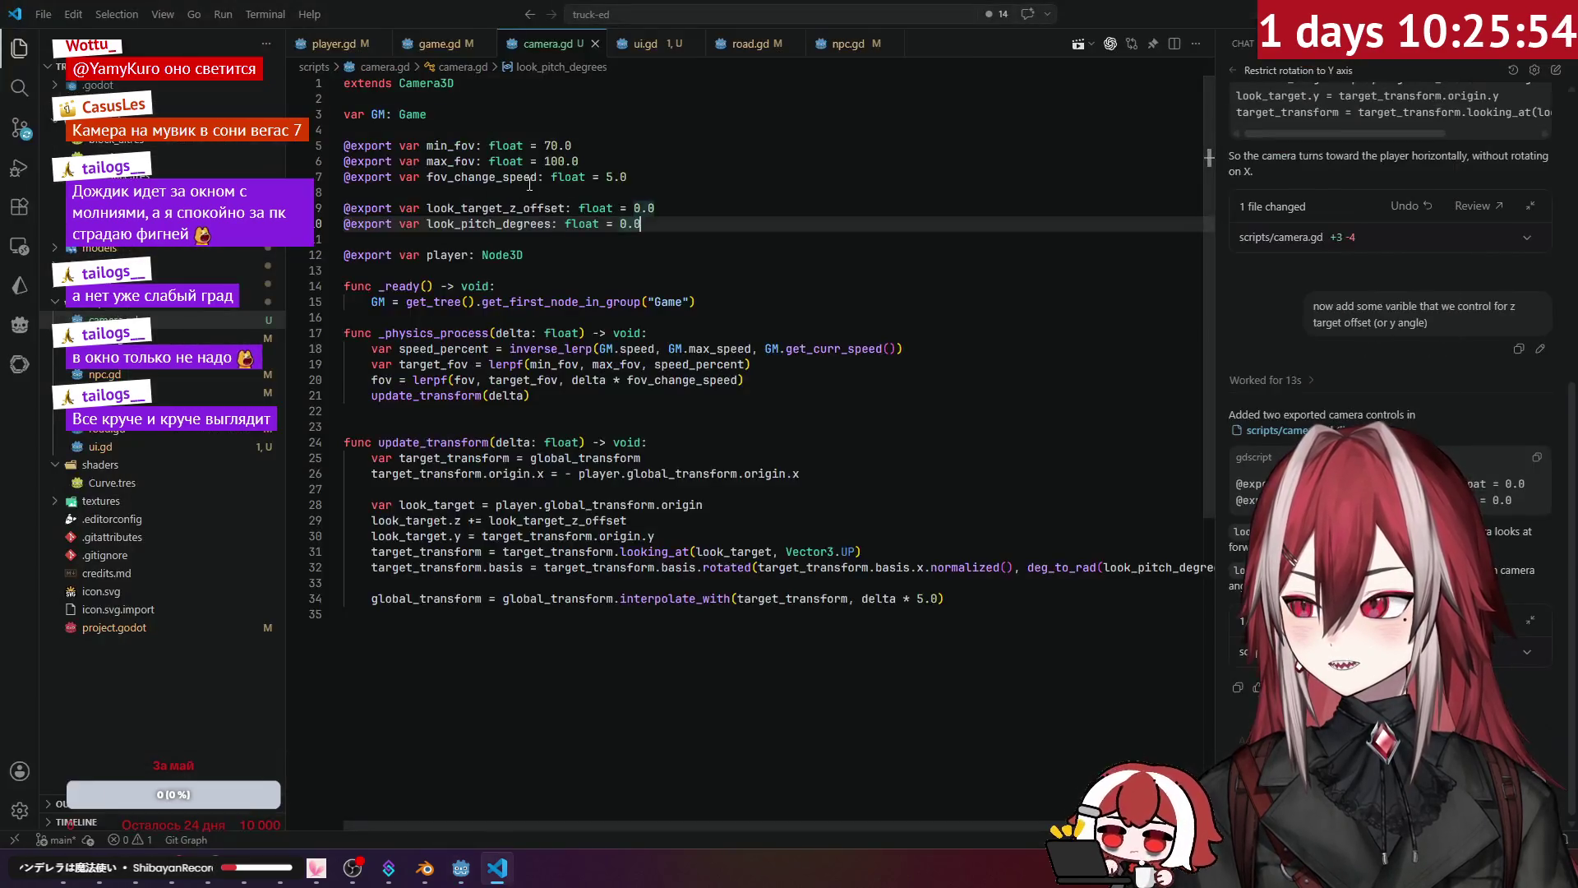
pyautogui.click(522, 208)
pyautogui.moveTo(633, 208); pyautogui.dragTo(662, 208)
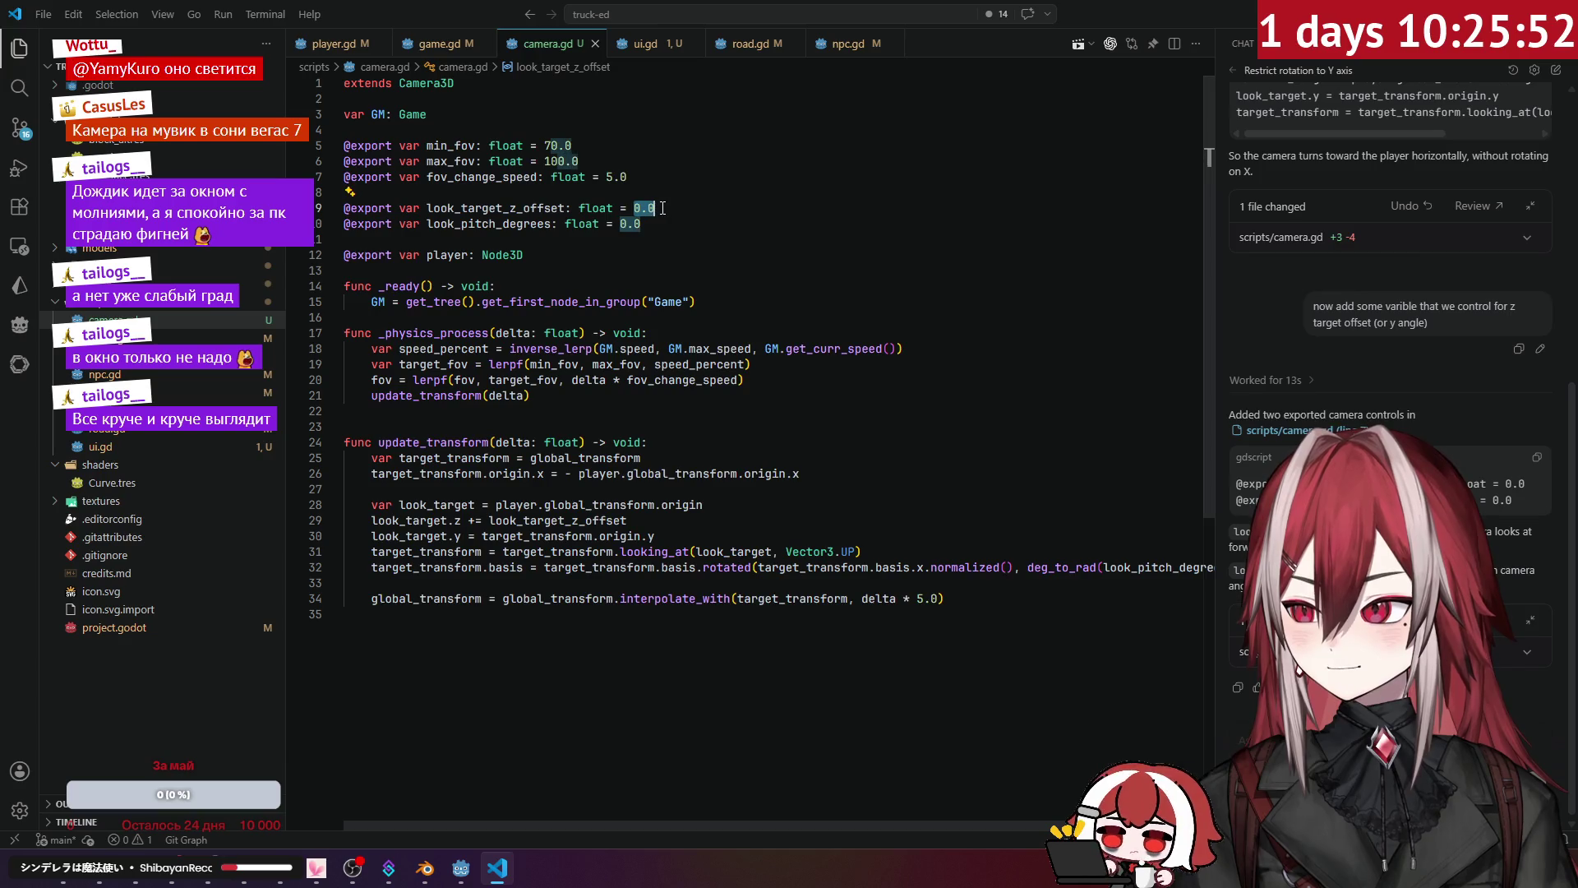
pyautogui.write('1')
pyautogui.hotkey('ctrl', 's')
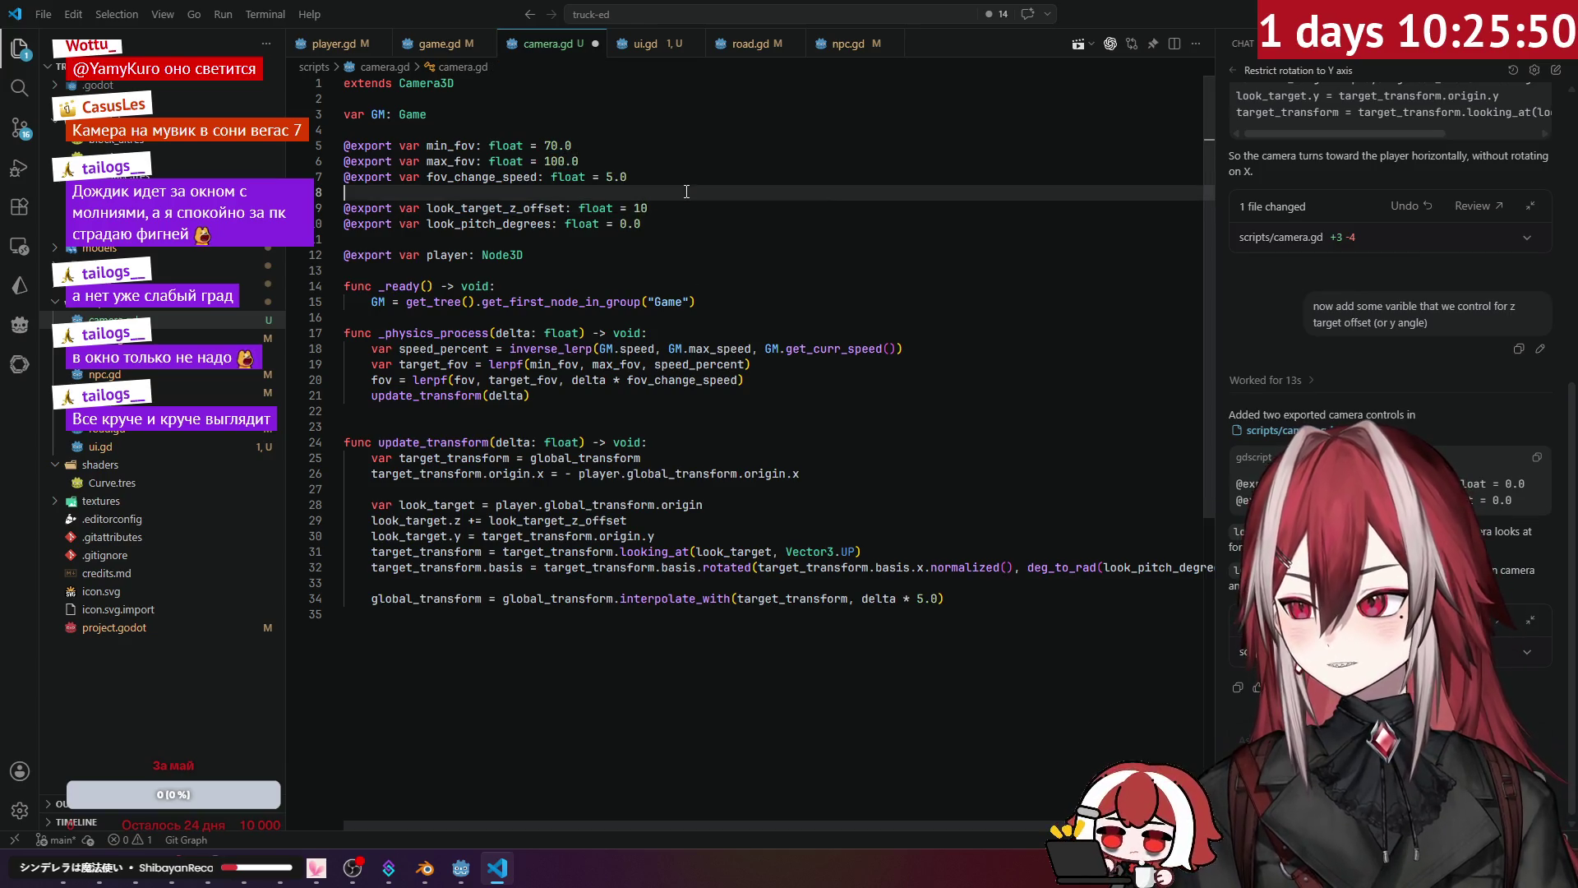
pyautogui.hotkey('alt', 'Tab')
pyautogui.press('F5')
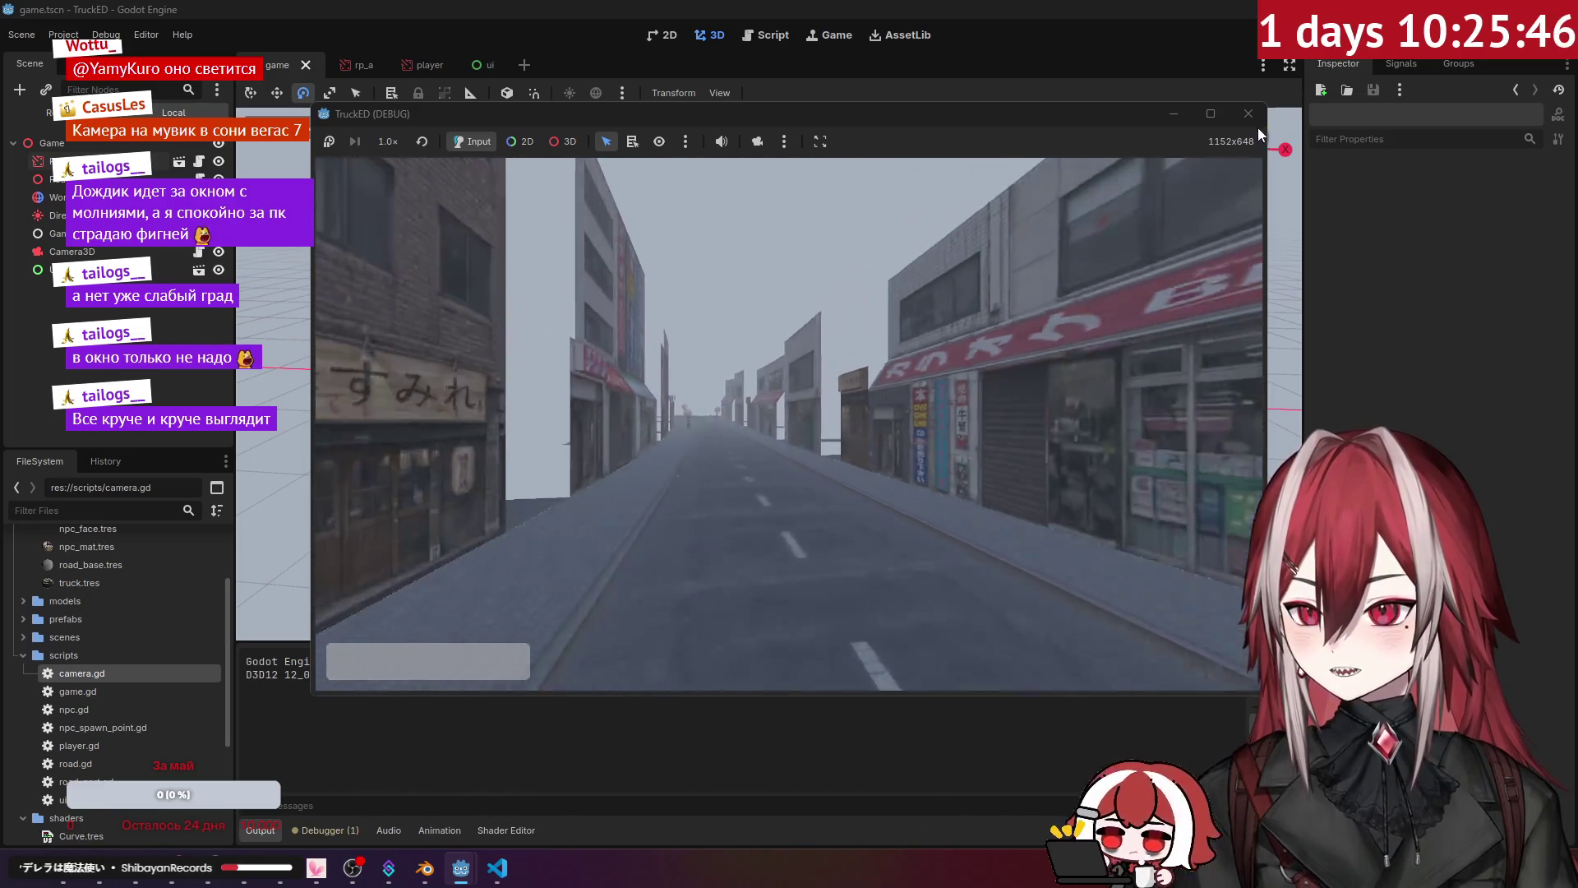
pyautogui.click(1250, 117)
# Step: Recheck the -10 z offset in camera.gd and run the game again
pyautogui.hotkey('alt', 'Tab')
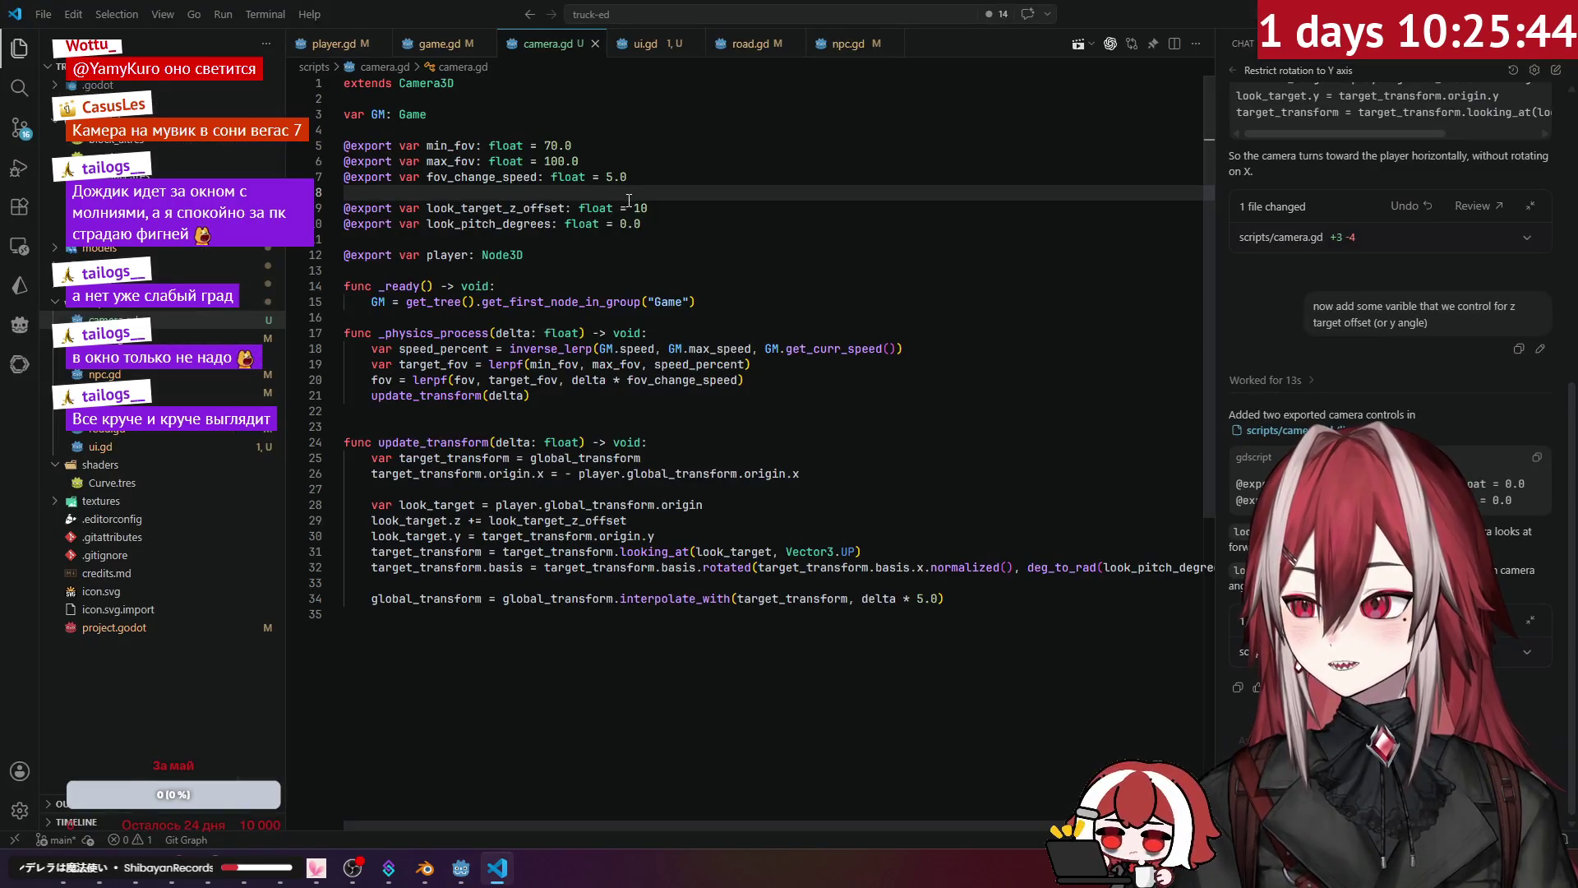
pyautogui.click(635, 208)
pyautogui.click(692, 194)
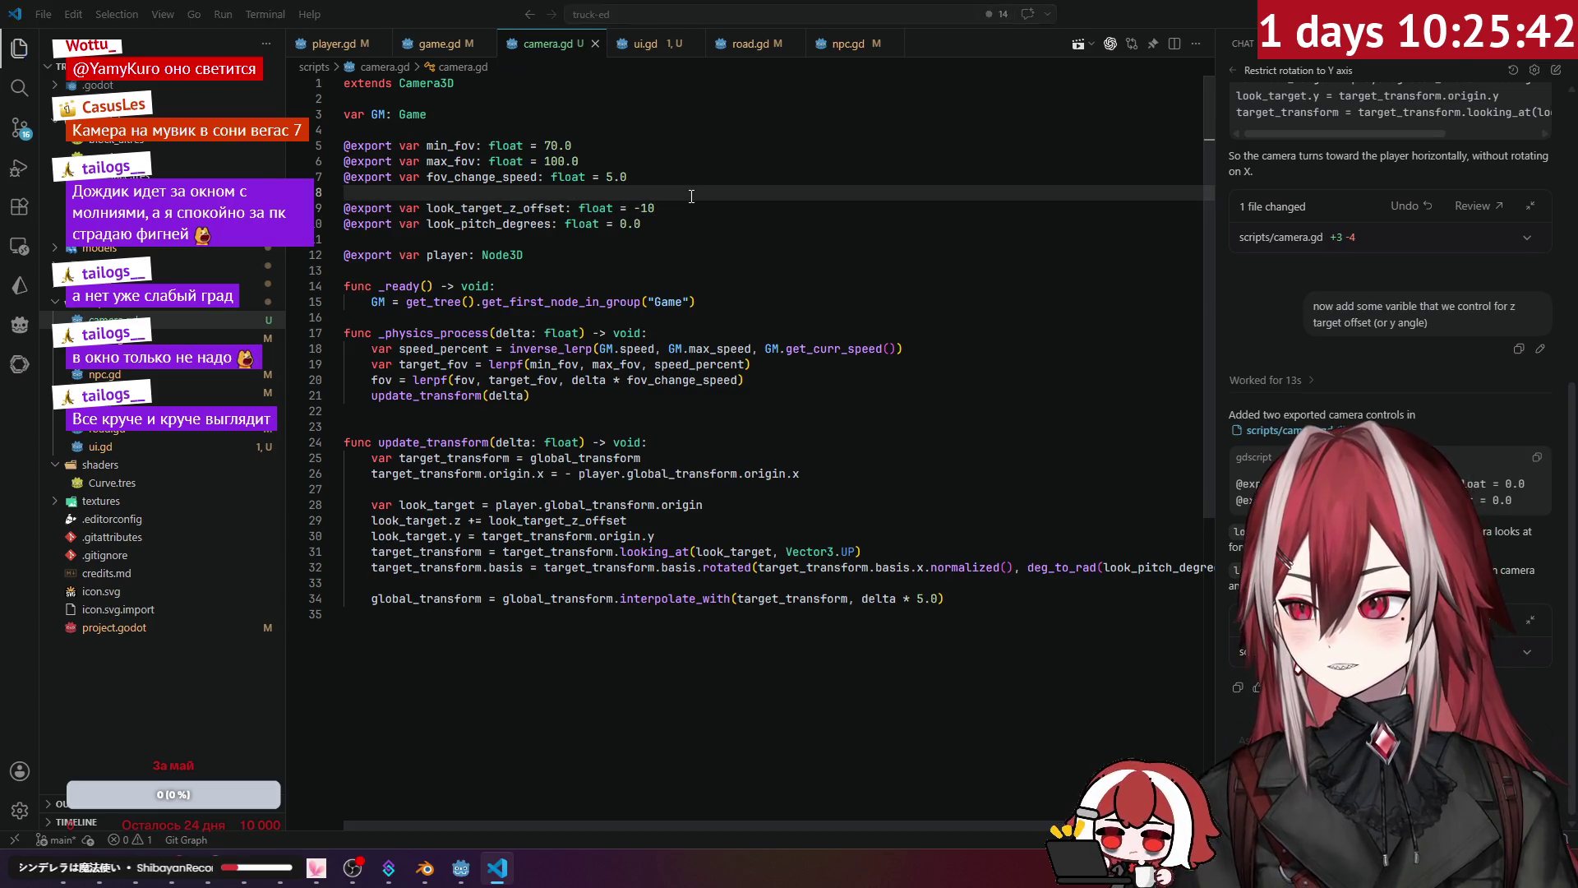
pyautogui.hotkey('alt', 'Tab')
pyautogui.press('F5')
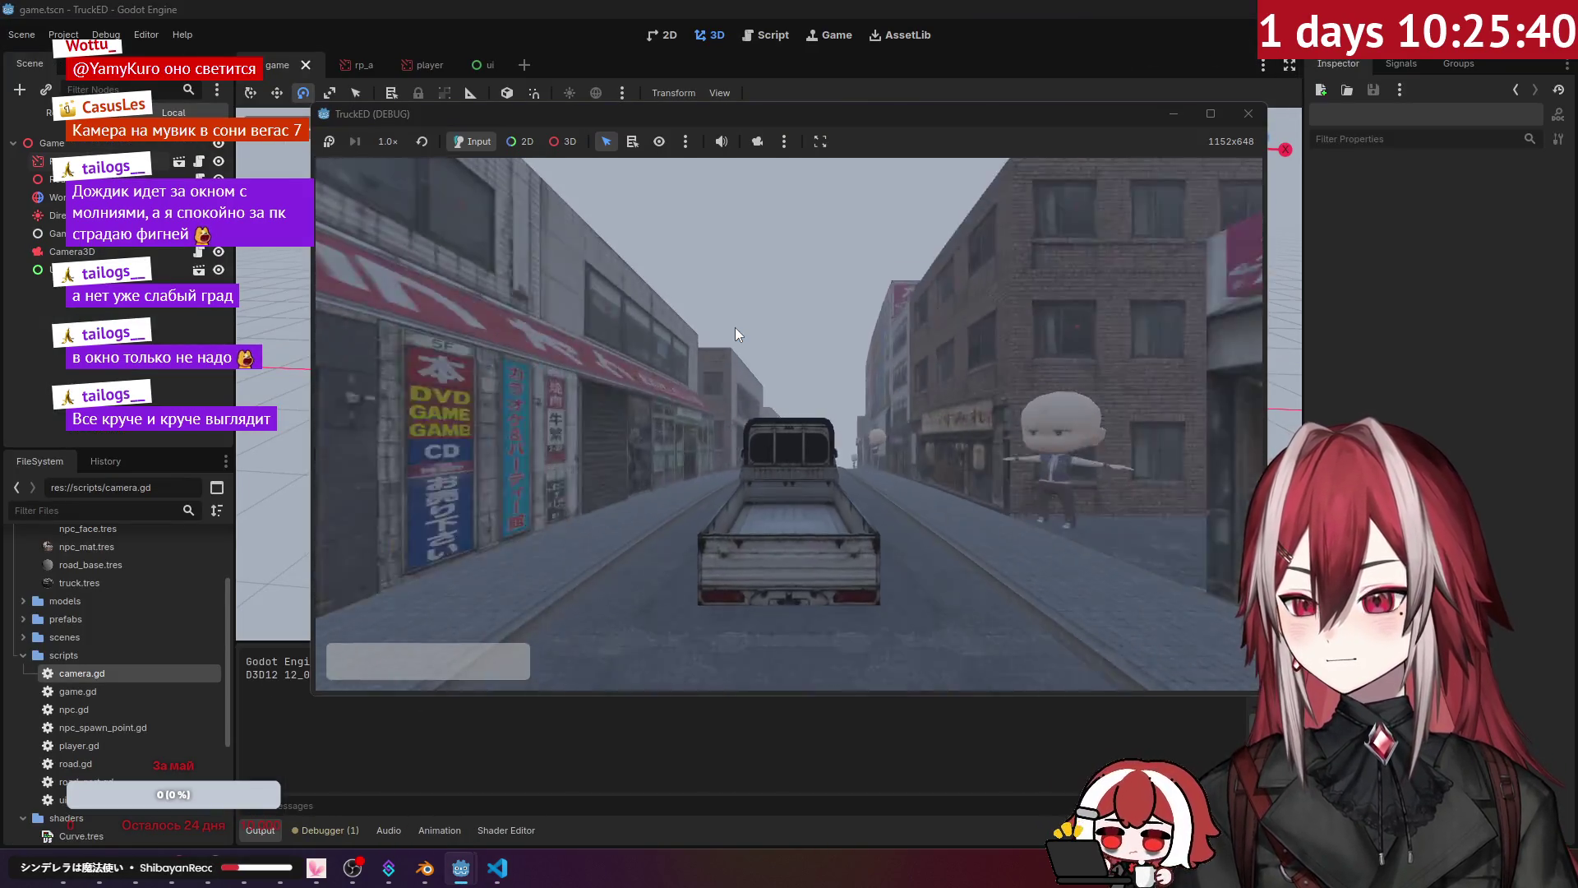
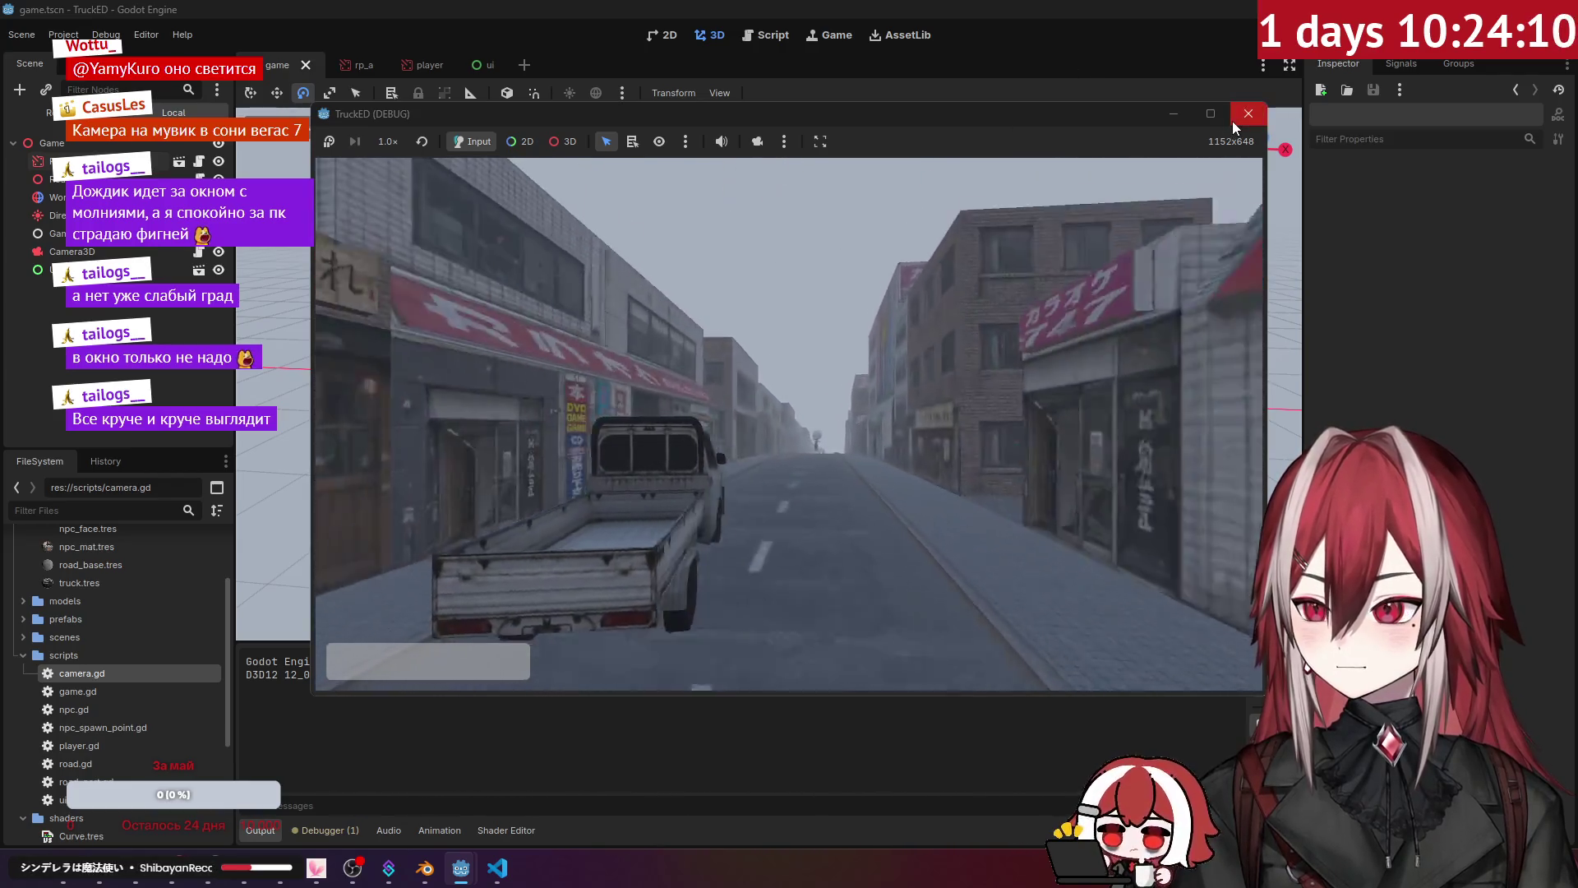
# Step: Close the running TruckED game and go back to camera.gd in the code editor
pyautogui.click(1240, 124)
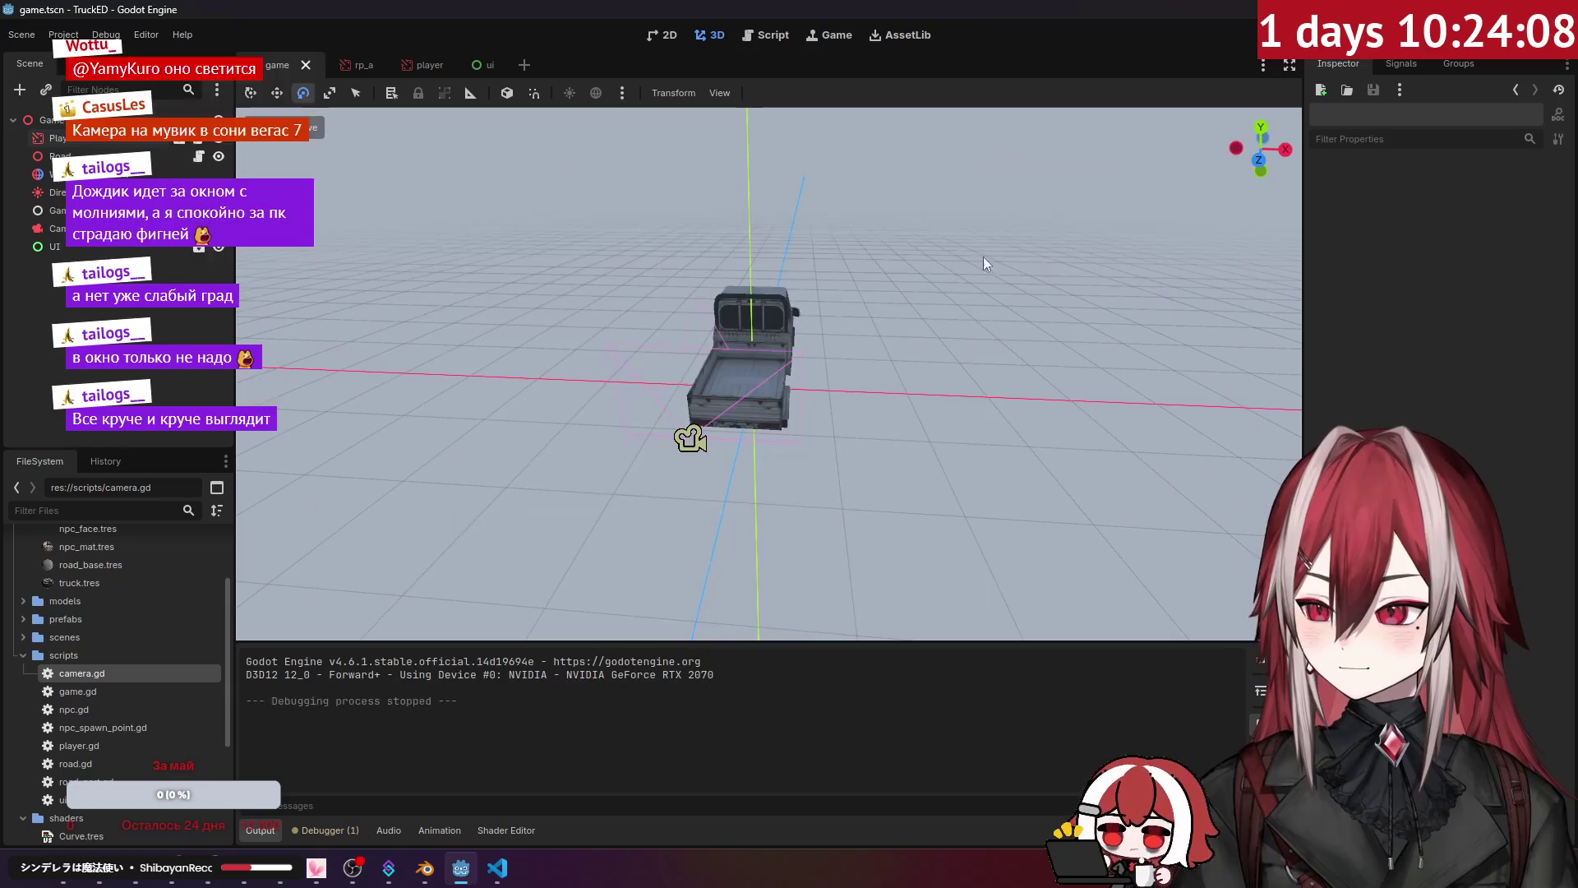
pyautogui.hotkey('alt', 'Tab')
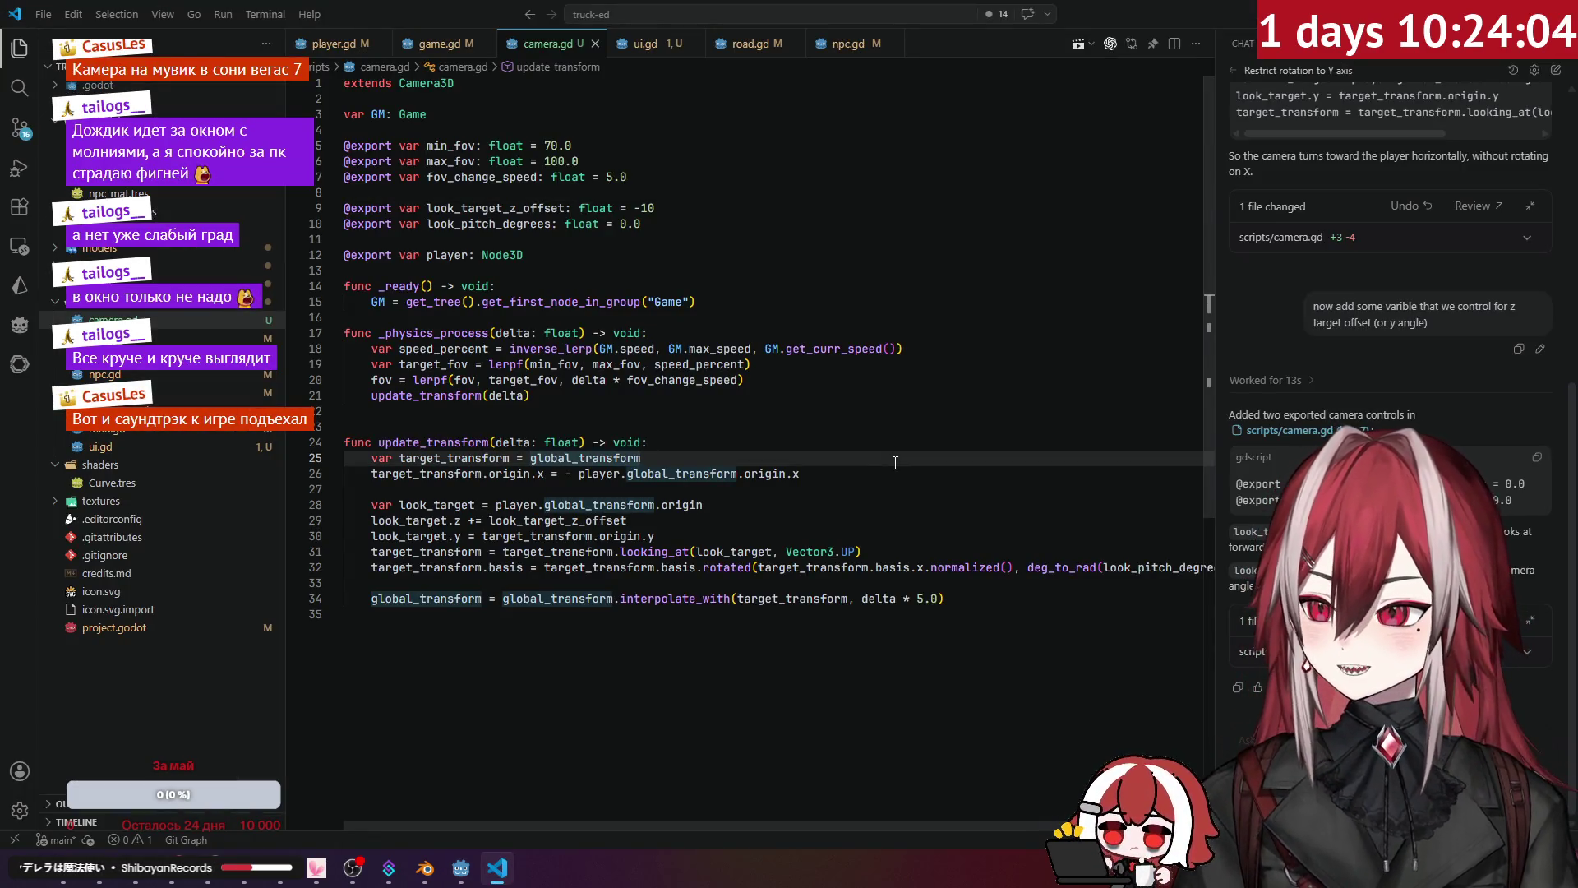
# Step: Review camera.gd's field-of-view code and narrow the chat panel for more editor room
pyautogui.click(863, 382)
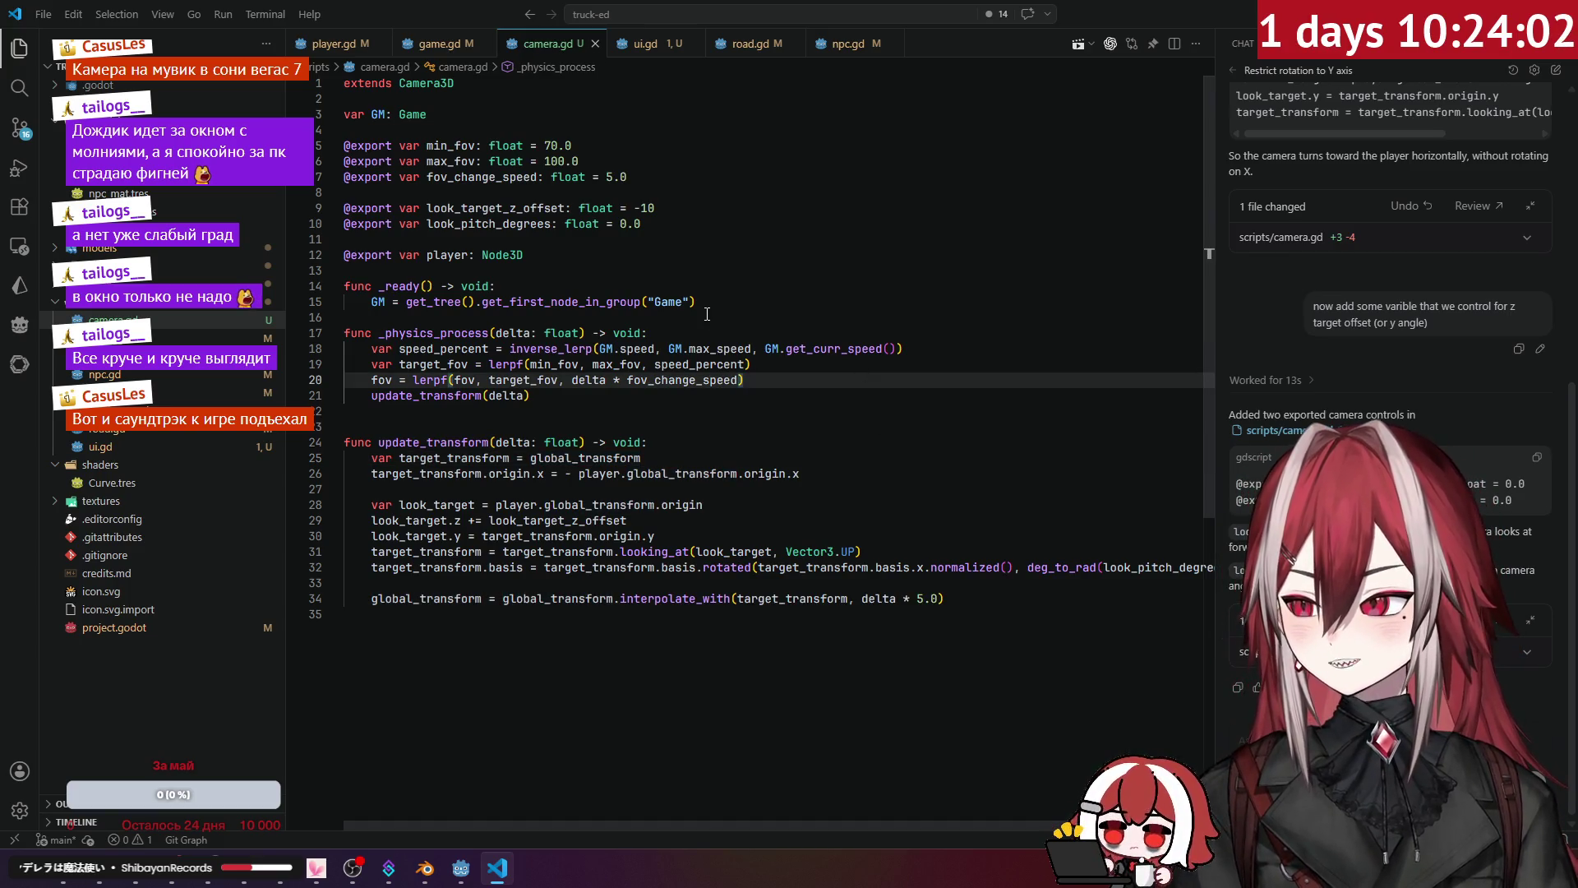
pyautogui.click(838, 317)
pyautogui.scroll(-3, 816, 273)
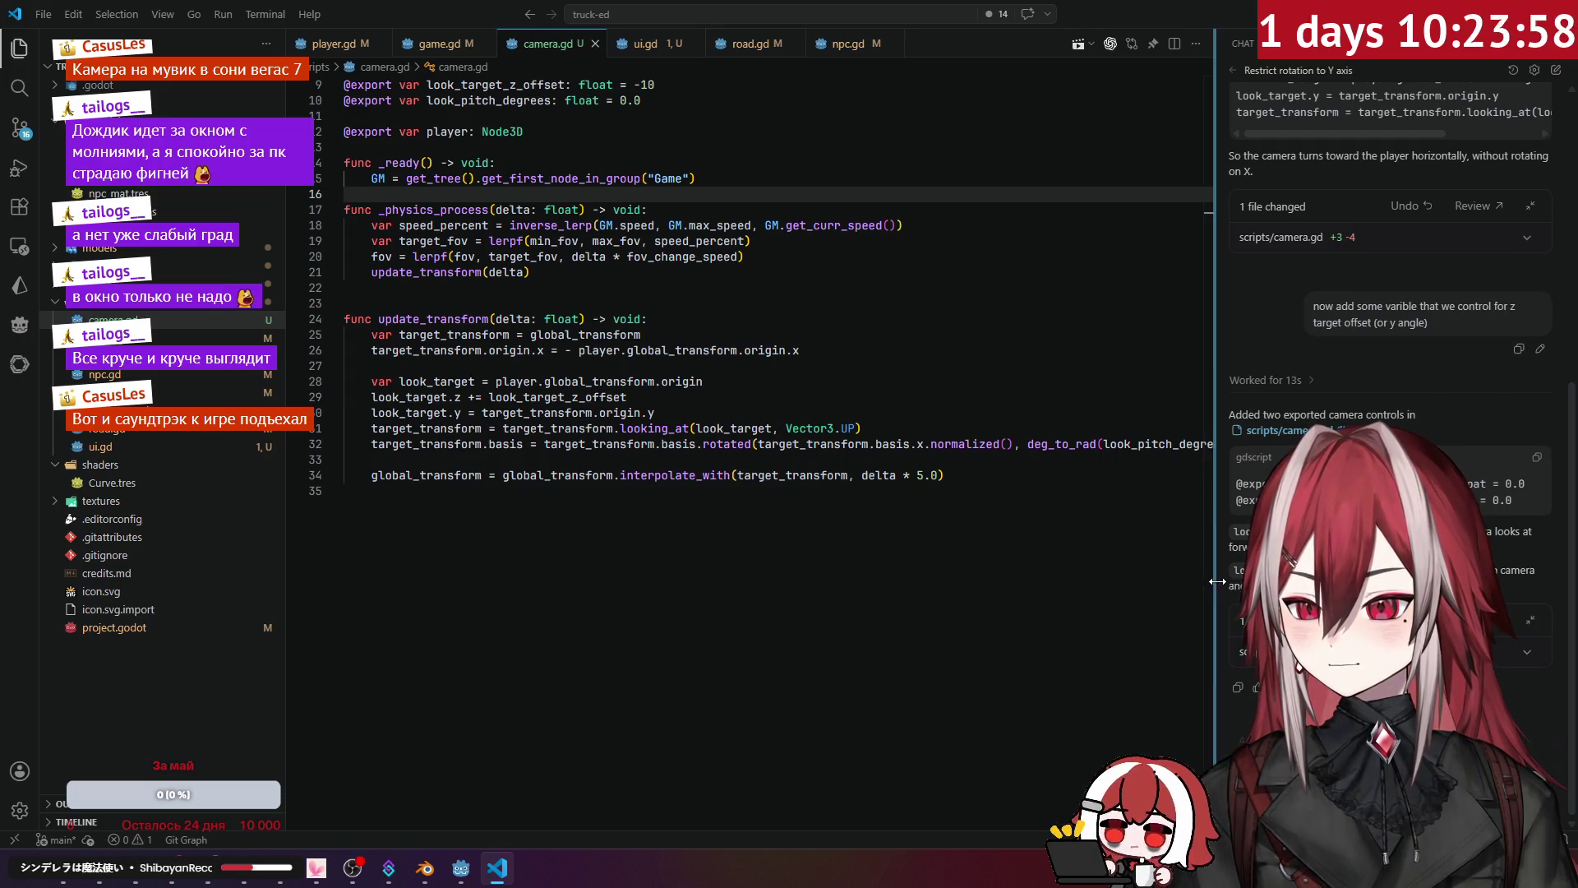
pyautogui.moveTo(1217, 585); pyautogui.dragTo(1264, 585)
pyautogui.click(877, 515)
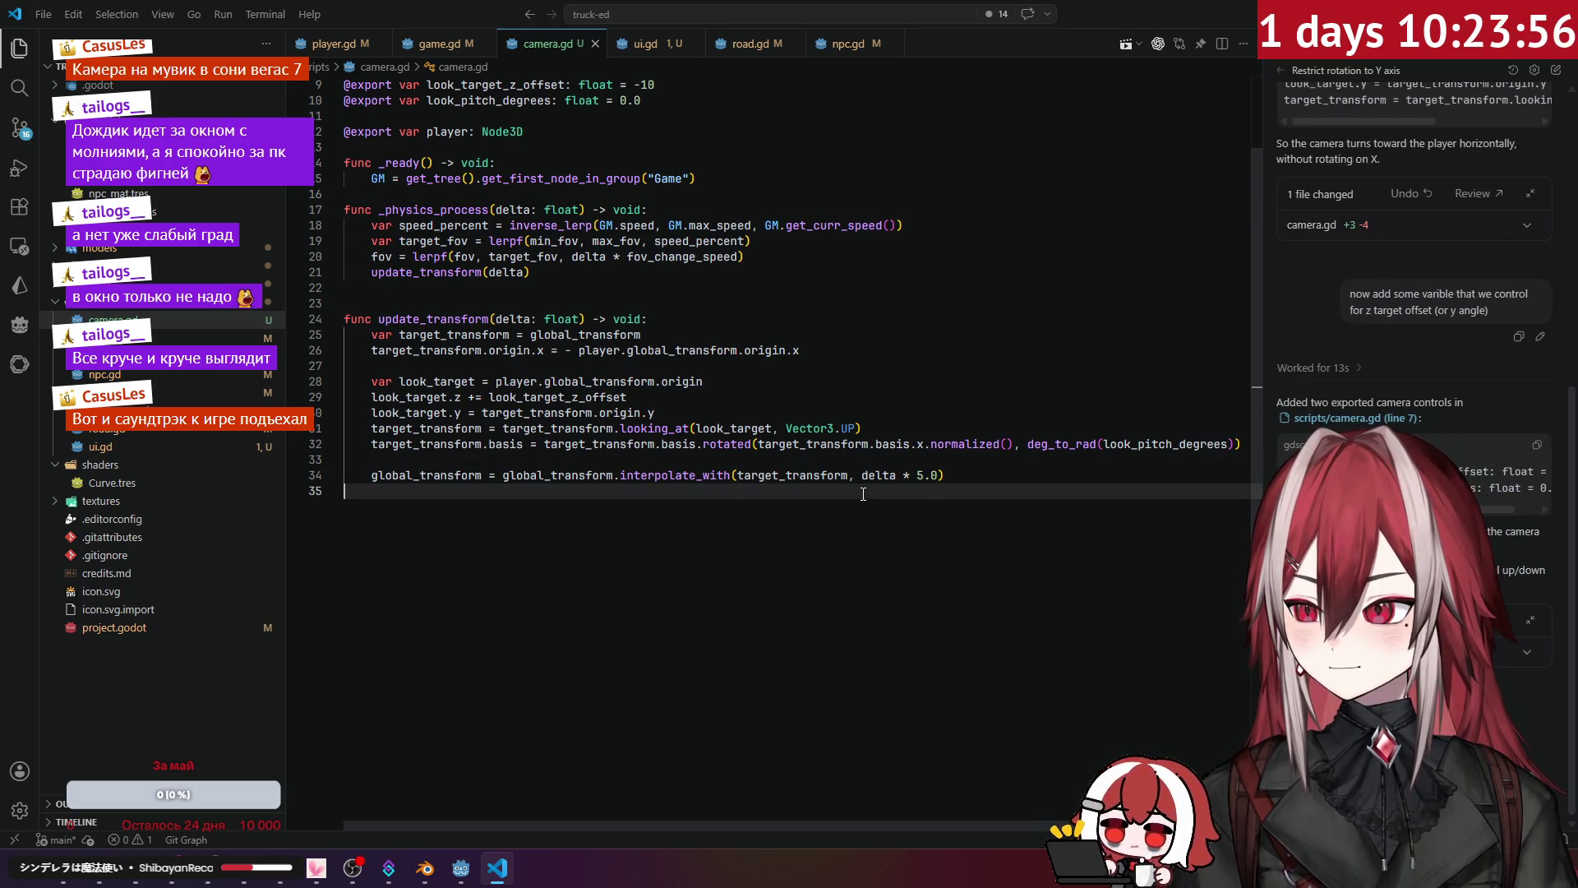
pyautogui.scroll(2, 800, 420)
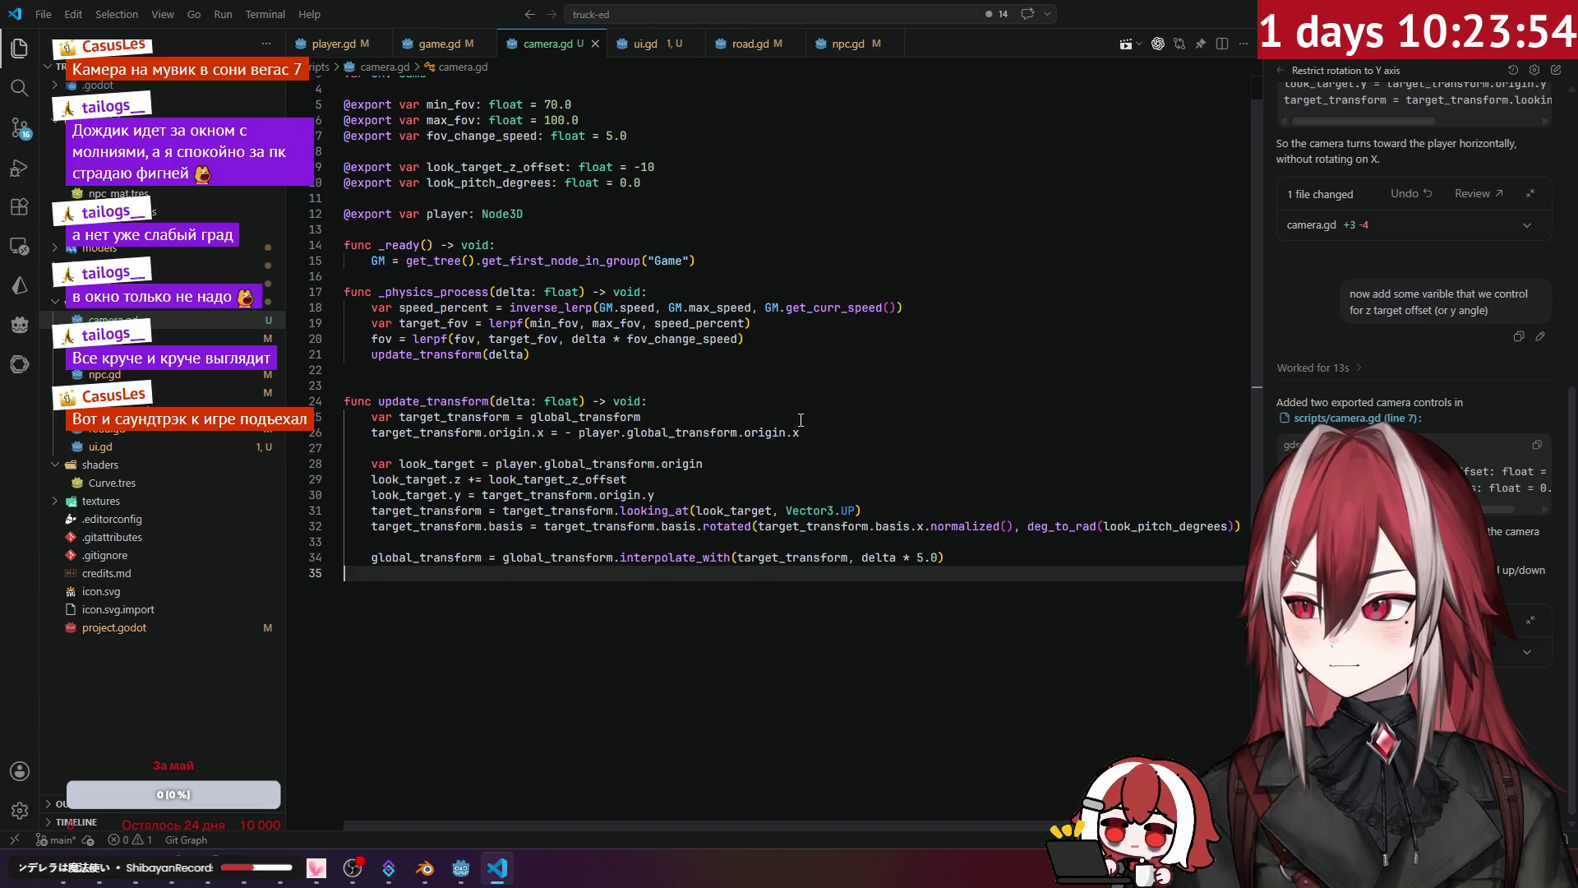
# Step: Change look_pitch_degrees to 20, save camera.gd, and test-run the game in Godot
pyautogui.doubleClick(622, 182)
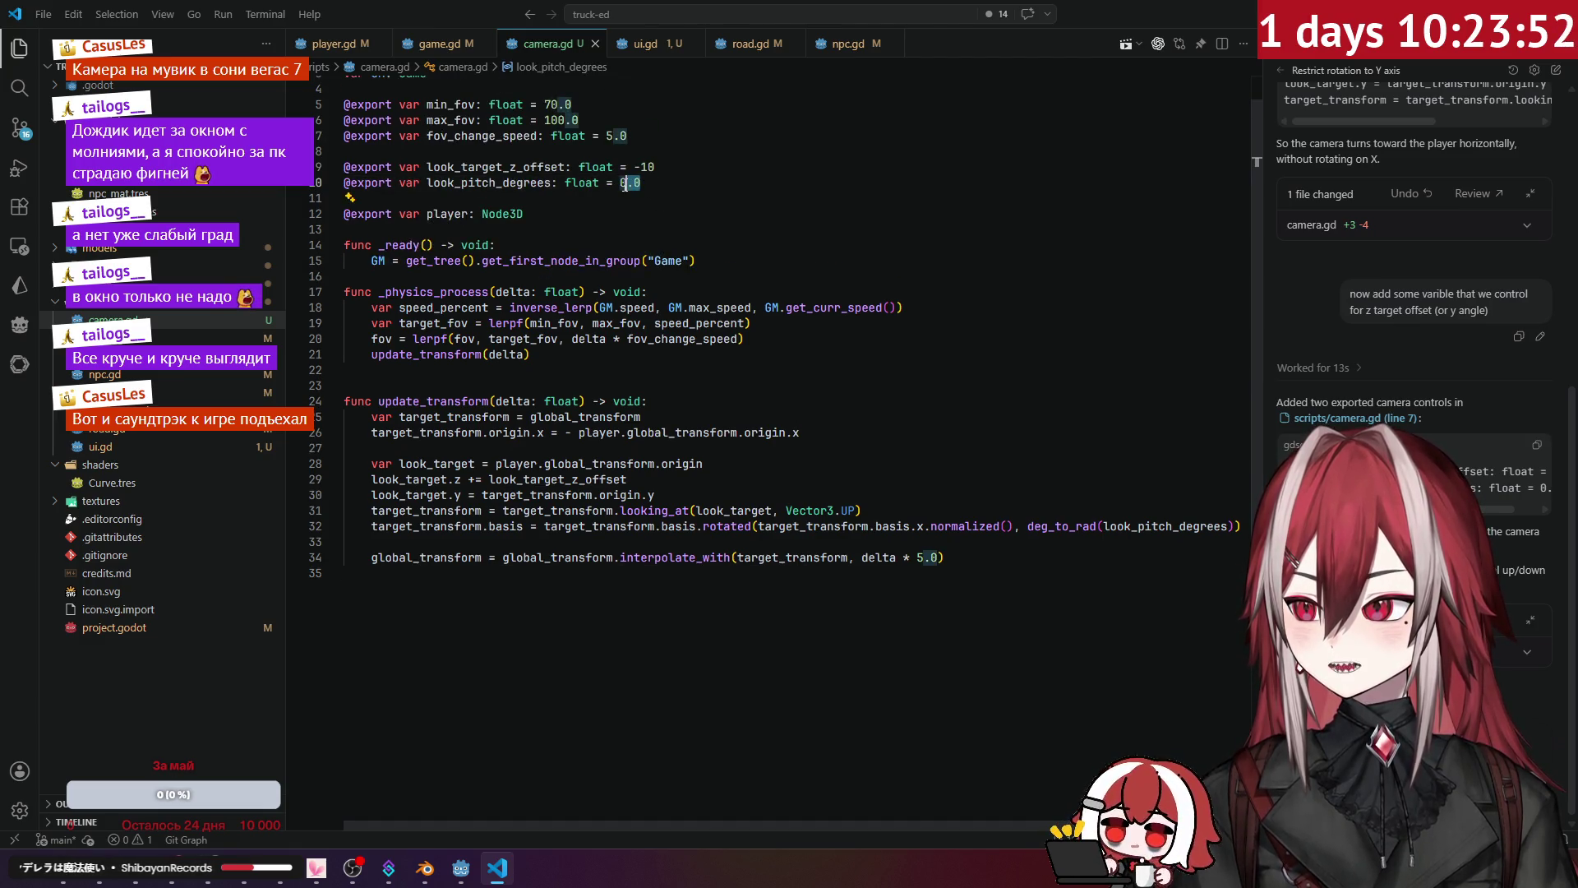
pyautogui.write('20')
pyautogui.hotkey('ctrl', 's')
pyautogui.hotkey('alt', 'Tab')
pyautogui.press('F5')
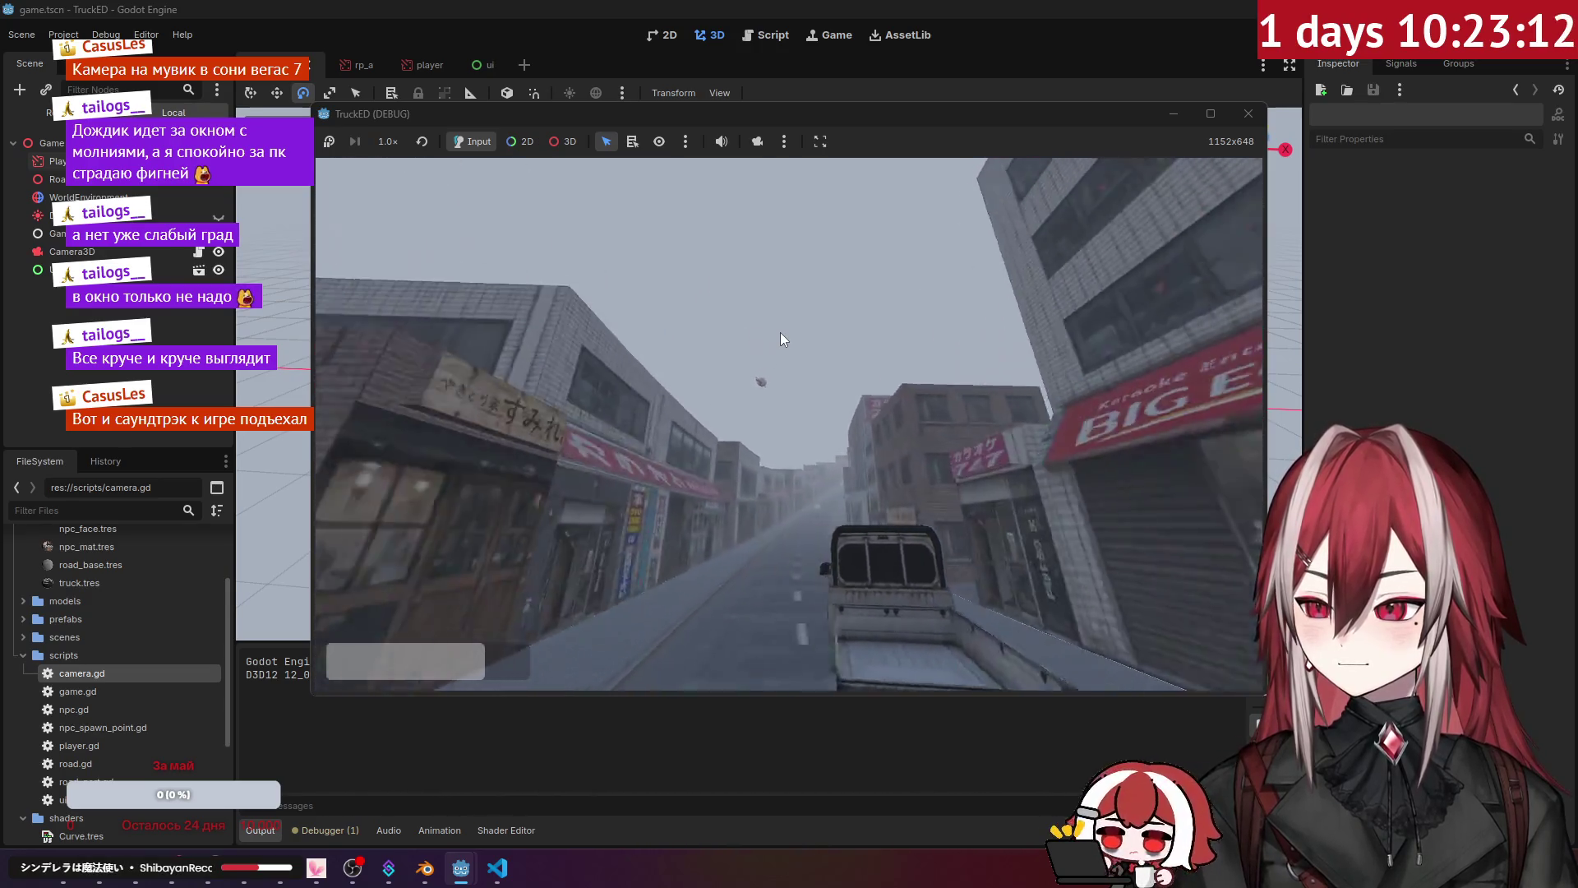
pyautogui.click(1248, 113)
pyautogui.click(497, 868)
# Step: Set look_pitch_degrees back to 0 in camera.gd and save
pyautogui.click(794, 527)
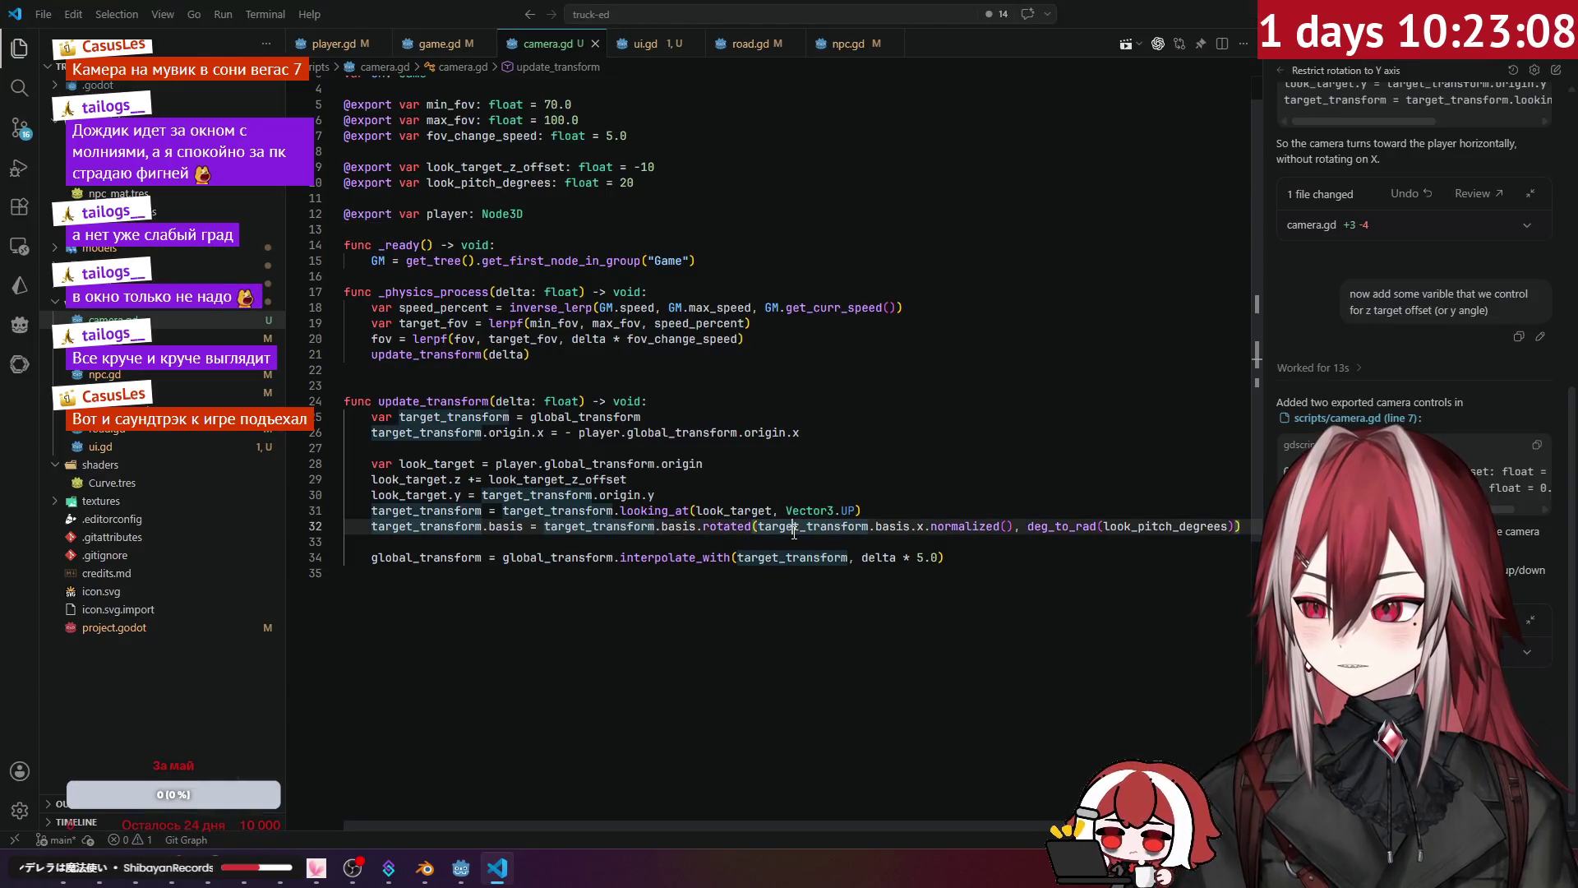
pyautogui.moveTo(881, 827); pyautogui.dragTo(954, 827)
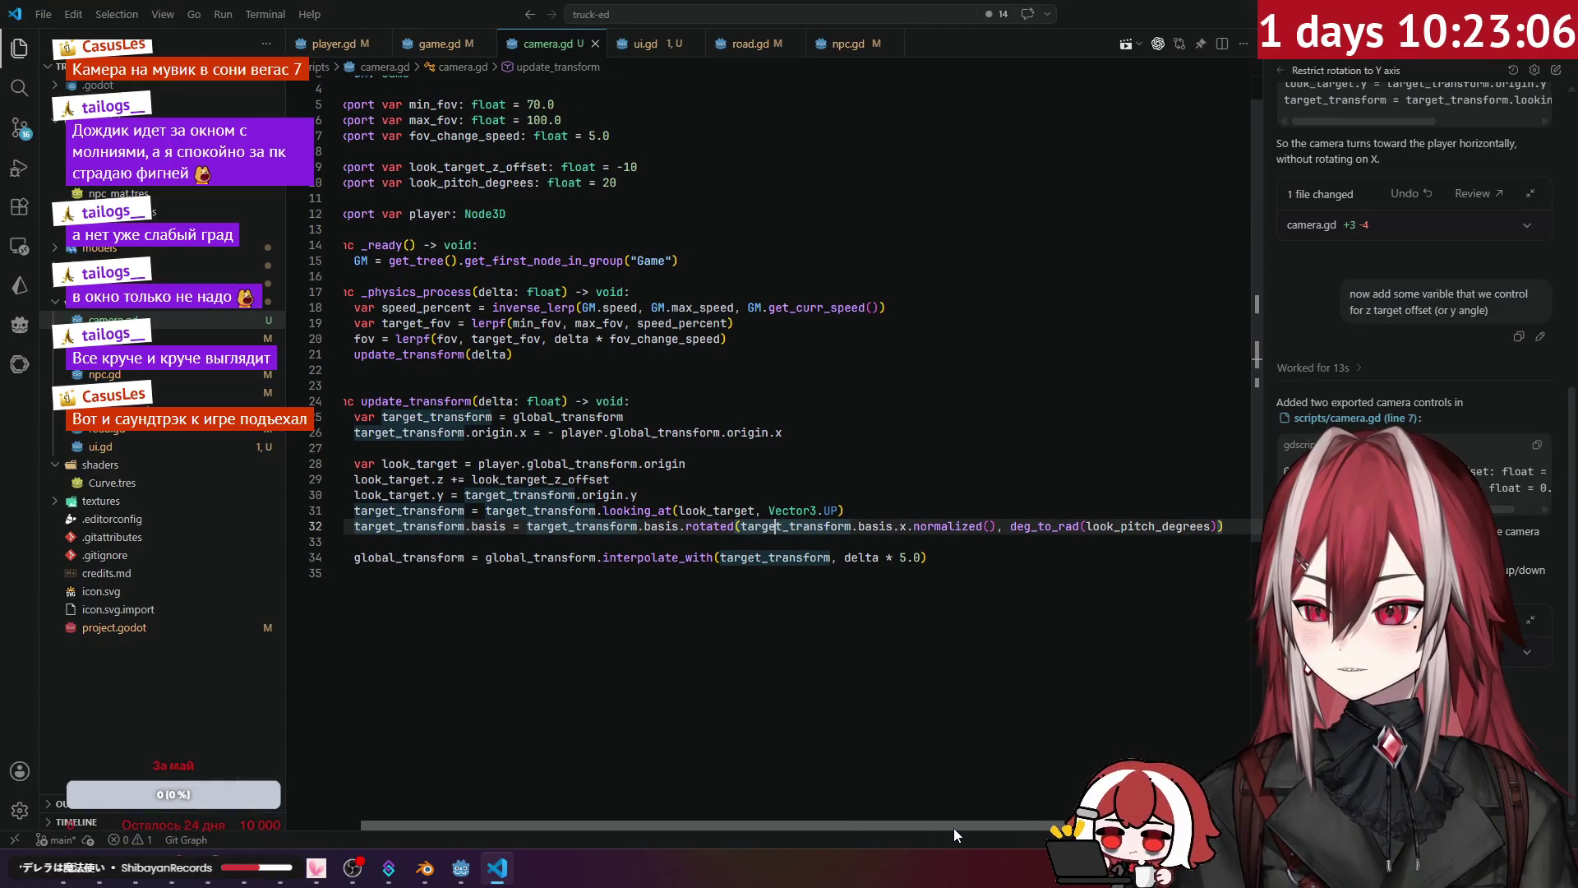
pyautogui.click(624, 184)
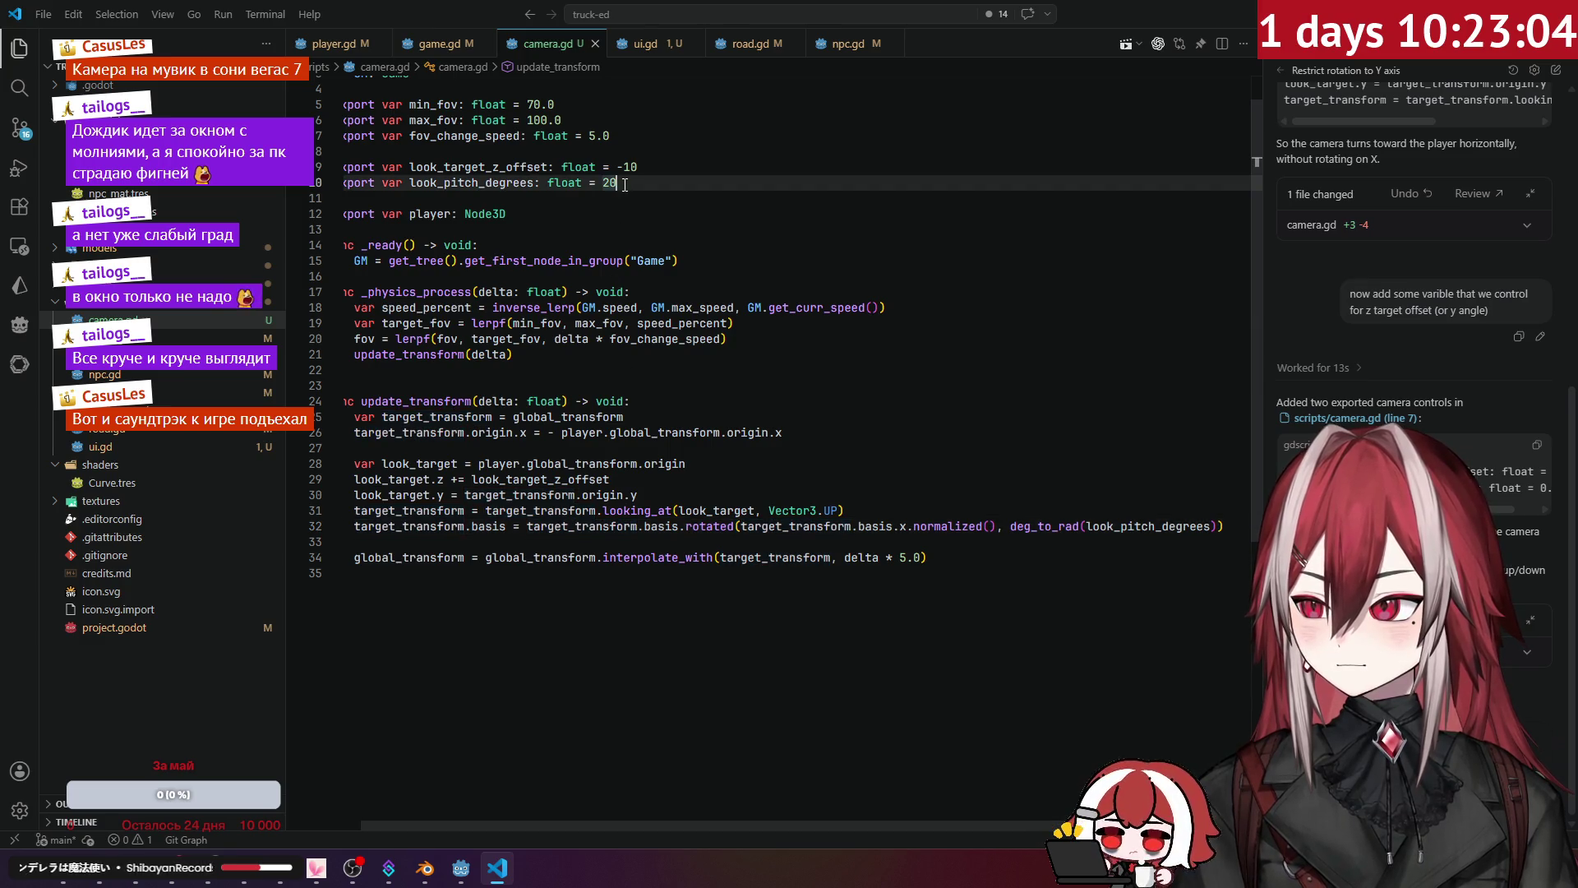
pyautogui.press('BackSpace')
pyautogui.press('Down')
pyautogui.press('Down')
pyautogui.hotkey('ctrl', 's')
pyautogui.click(698, 231)
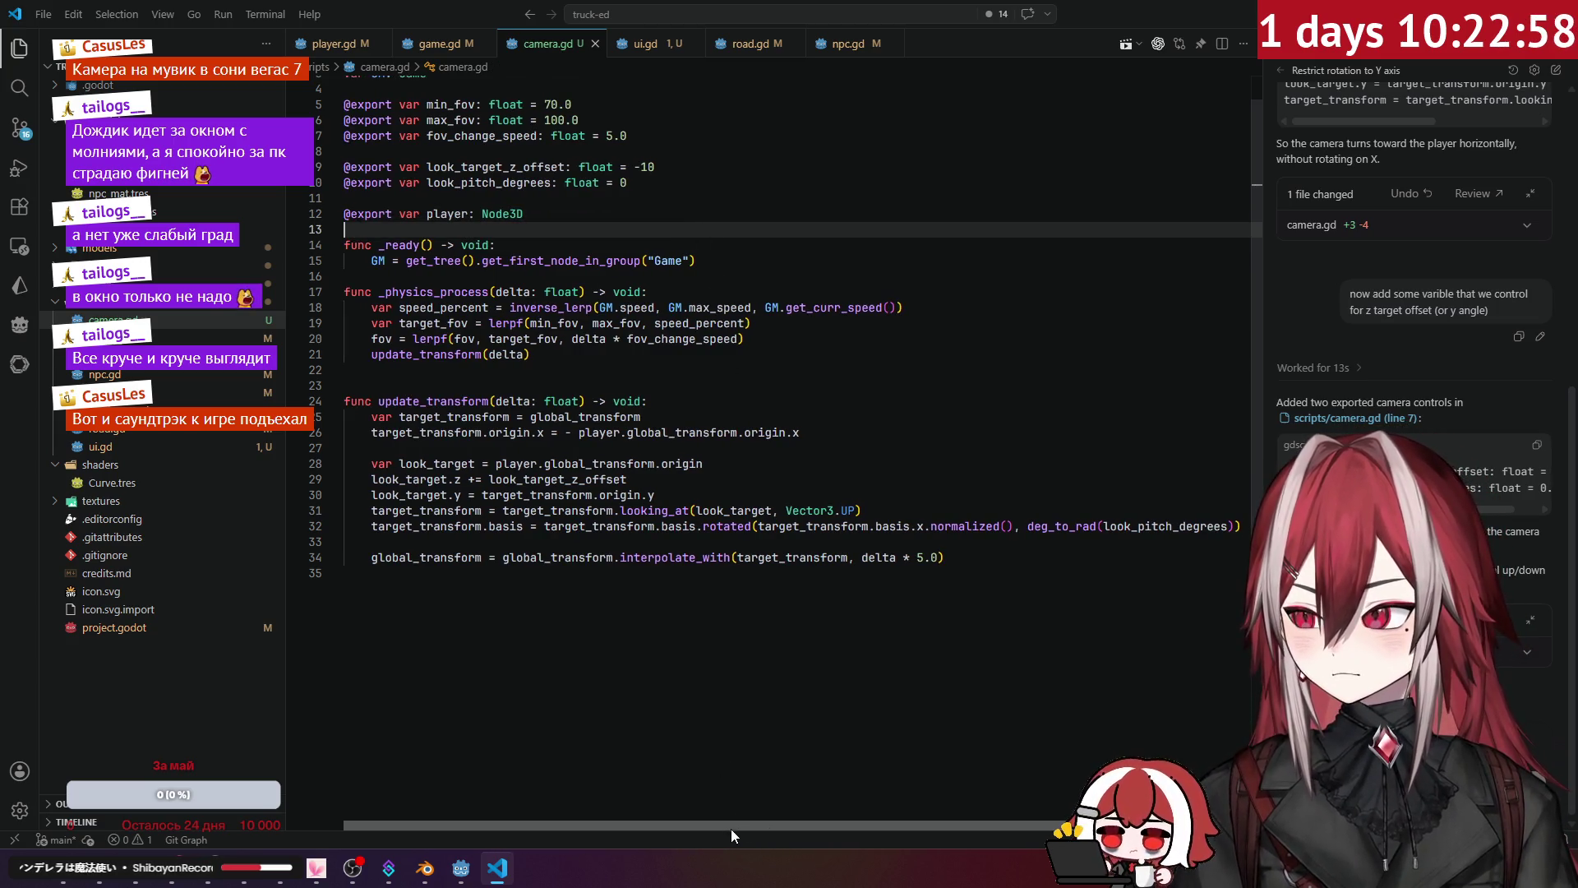
# Step: Review the look target height, z-offset, global_transform and origin lines in camera.gd
pyautogui.click(818, 497)
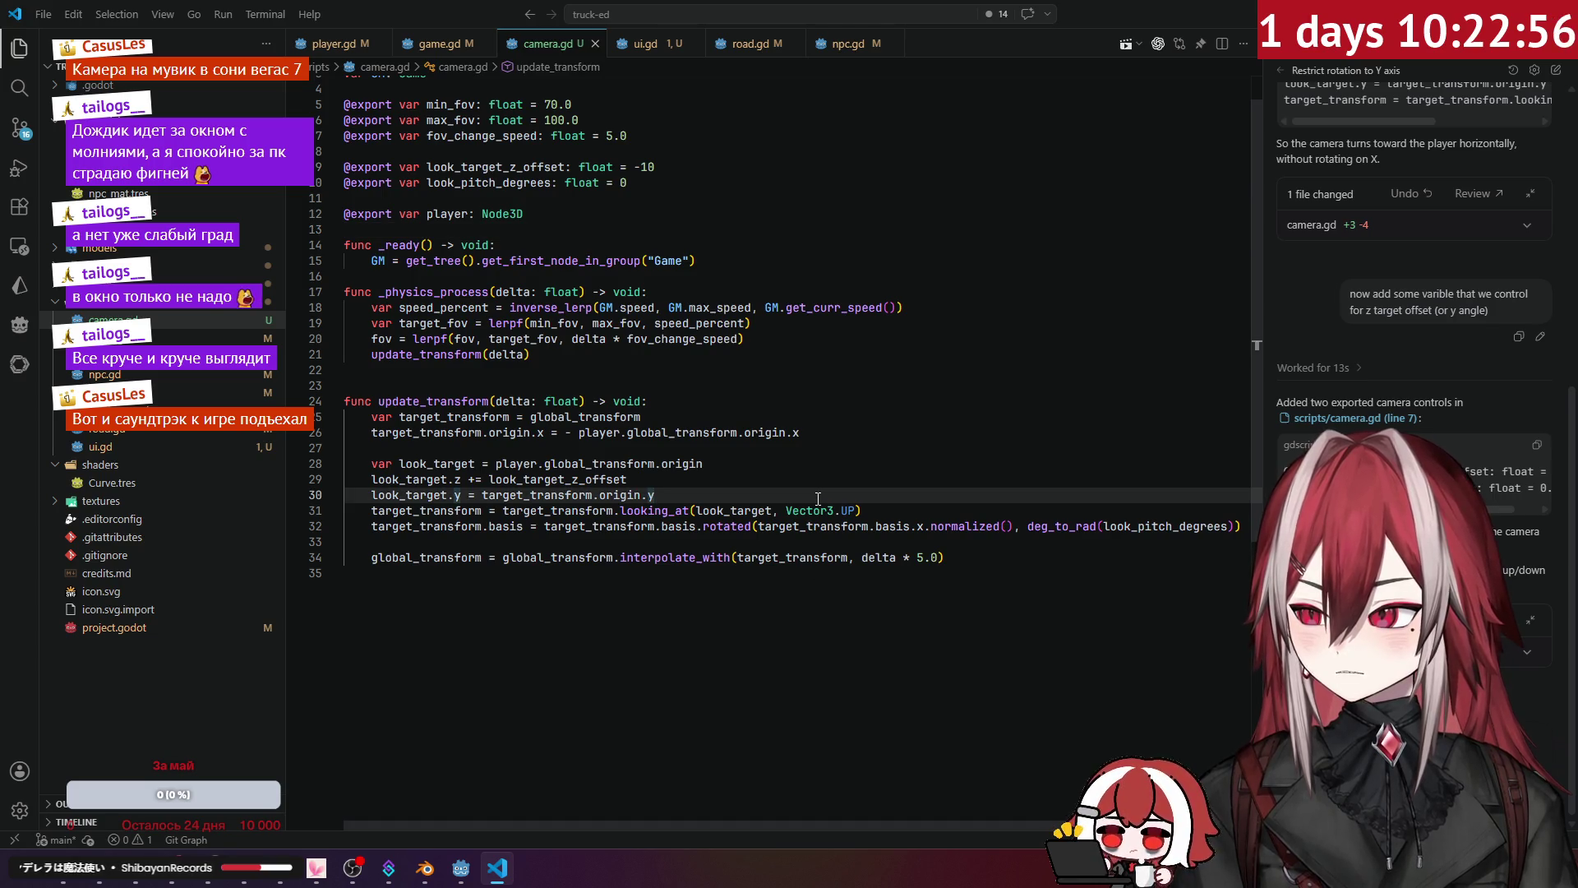
pyautogui.click(819, 482)
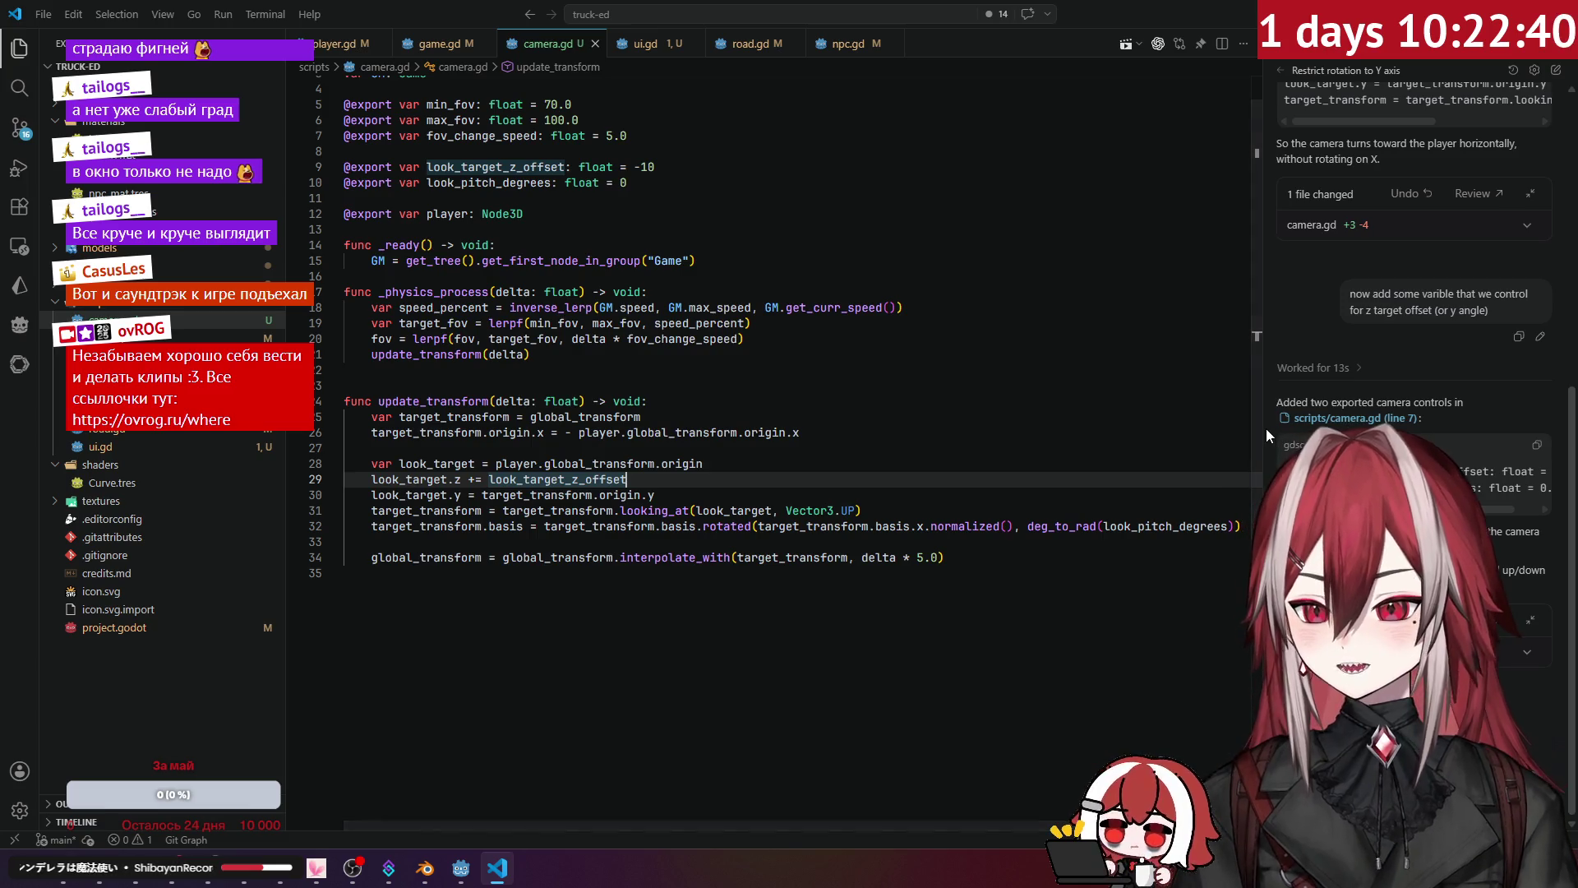
pyautogui.moveTo(1261, 427); pyautogui.dragTo(1247, 427)
pyautogui.click(470, 386)
pyautogui.click(559, 354)
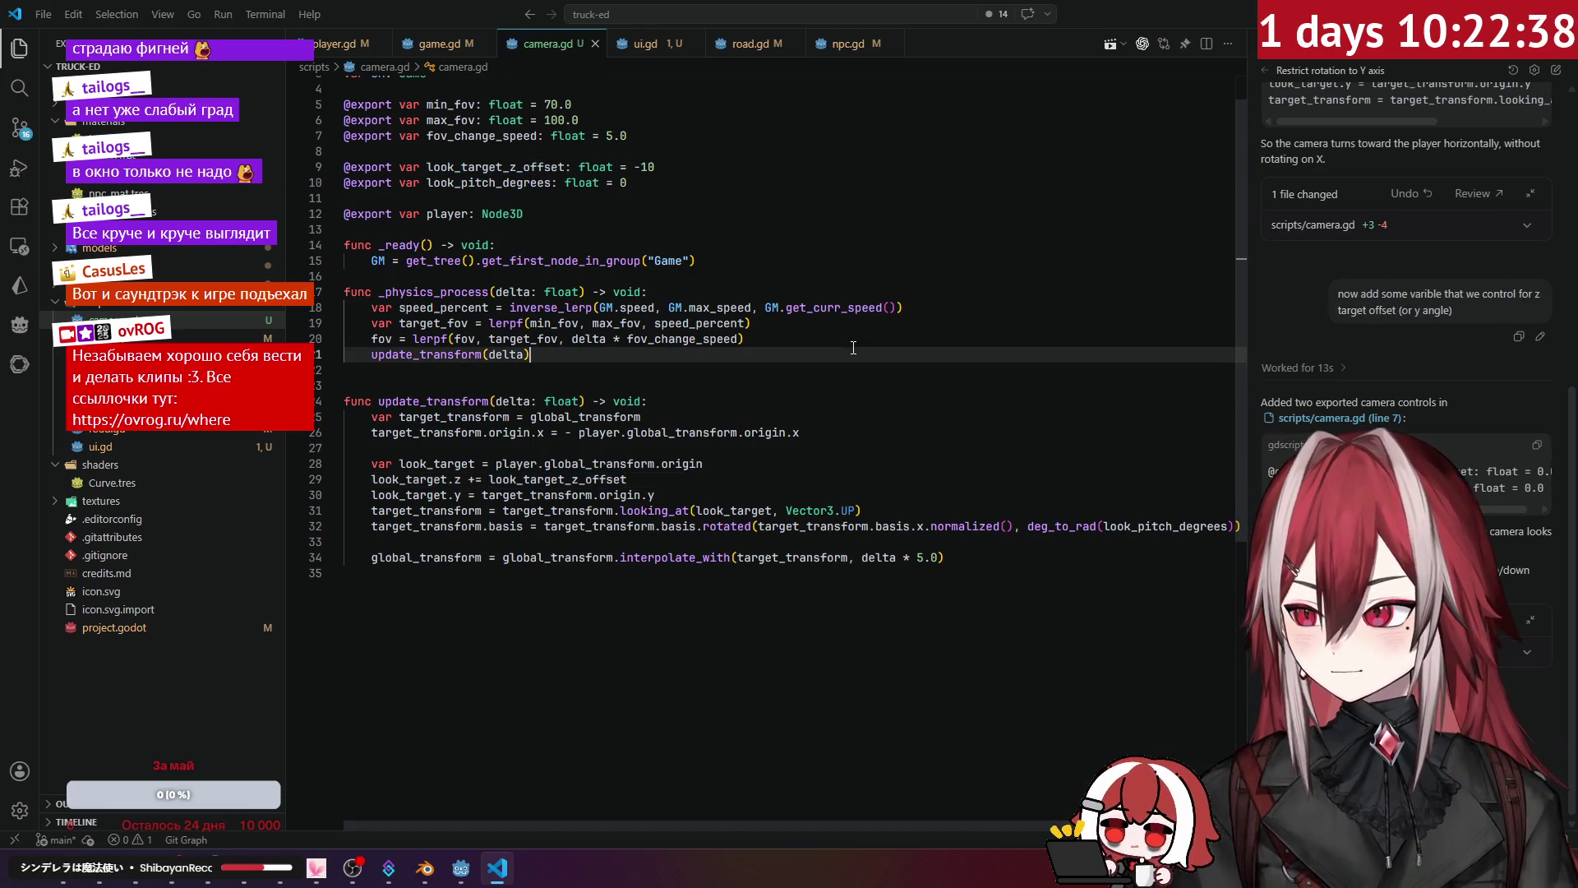
pyautogui.click(607, 464)
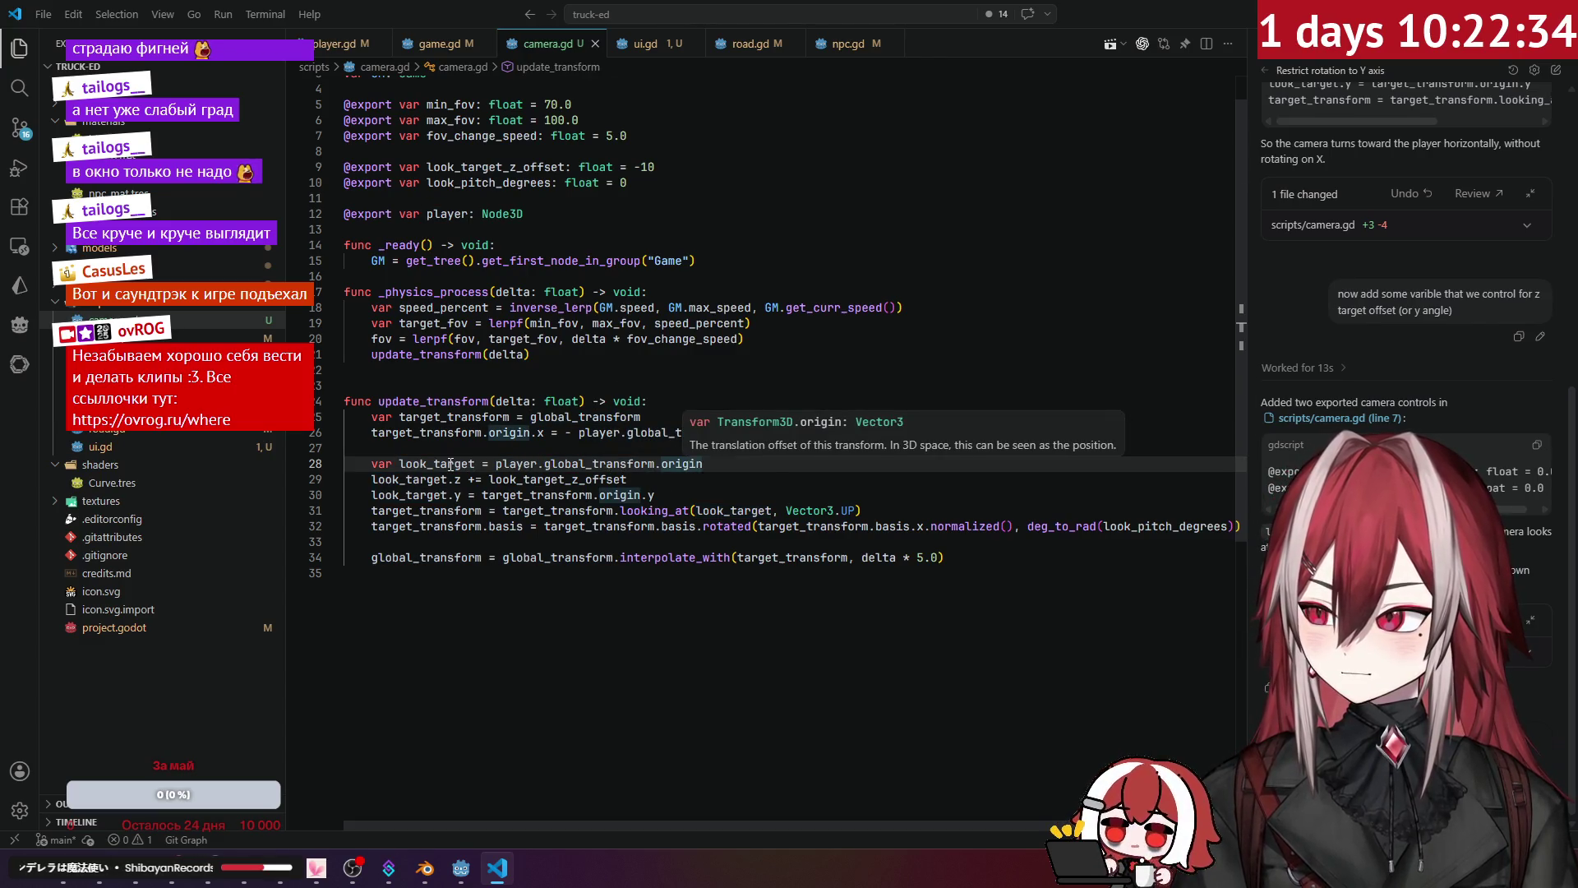
pyautogui.click(452, 464)
pyautogui.click(667, 432)
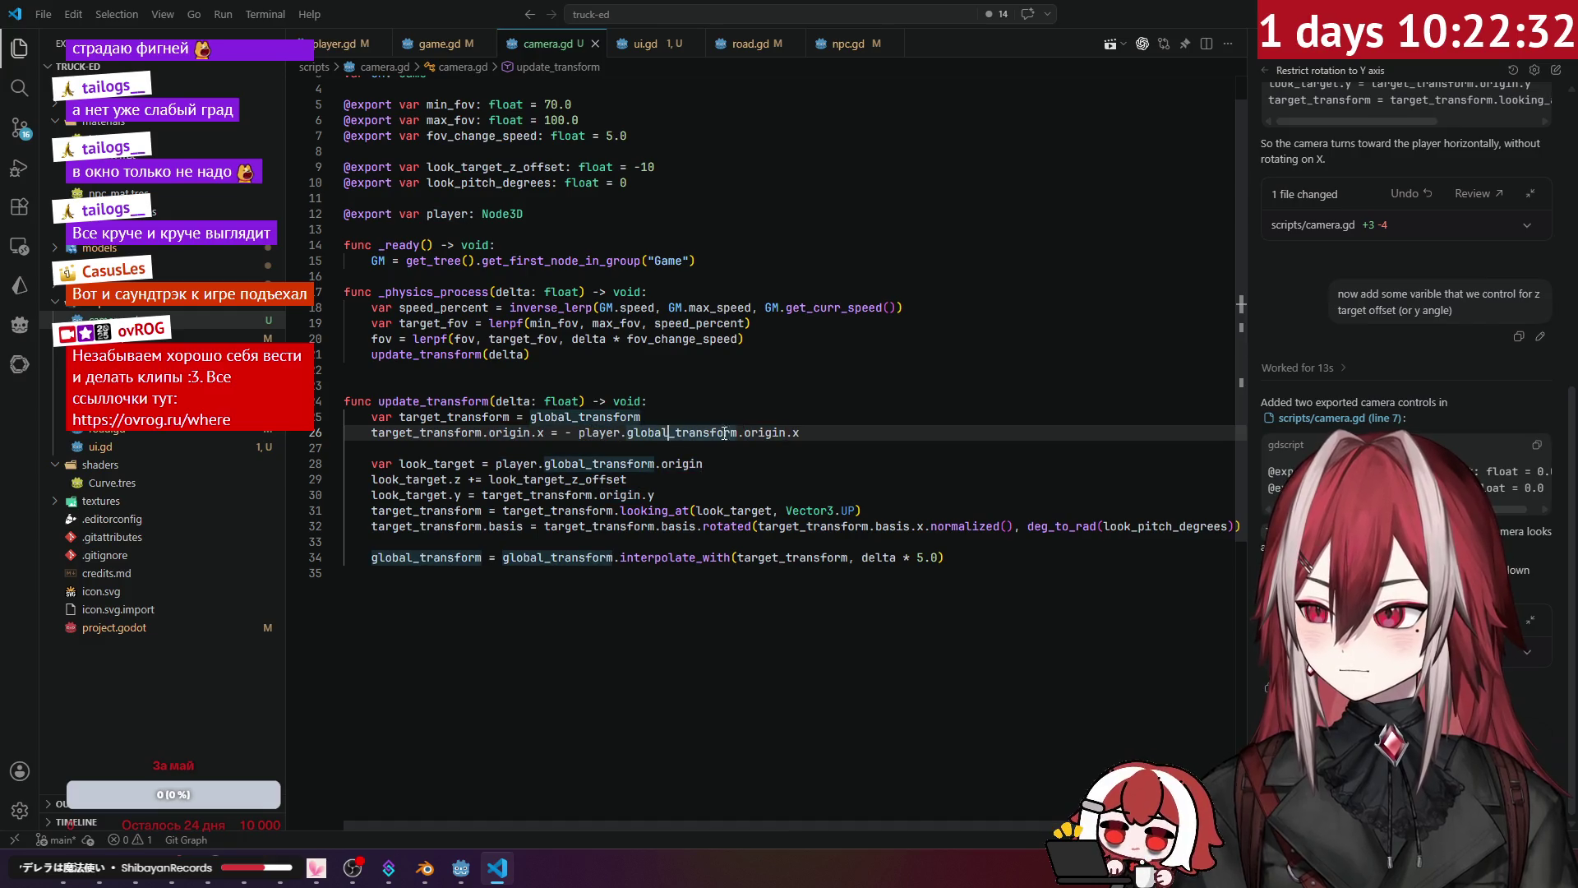
pyautogui.click(510, 432)
pyautogui.click(822, 433)
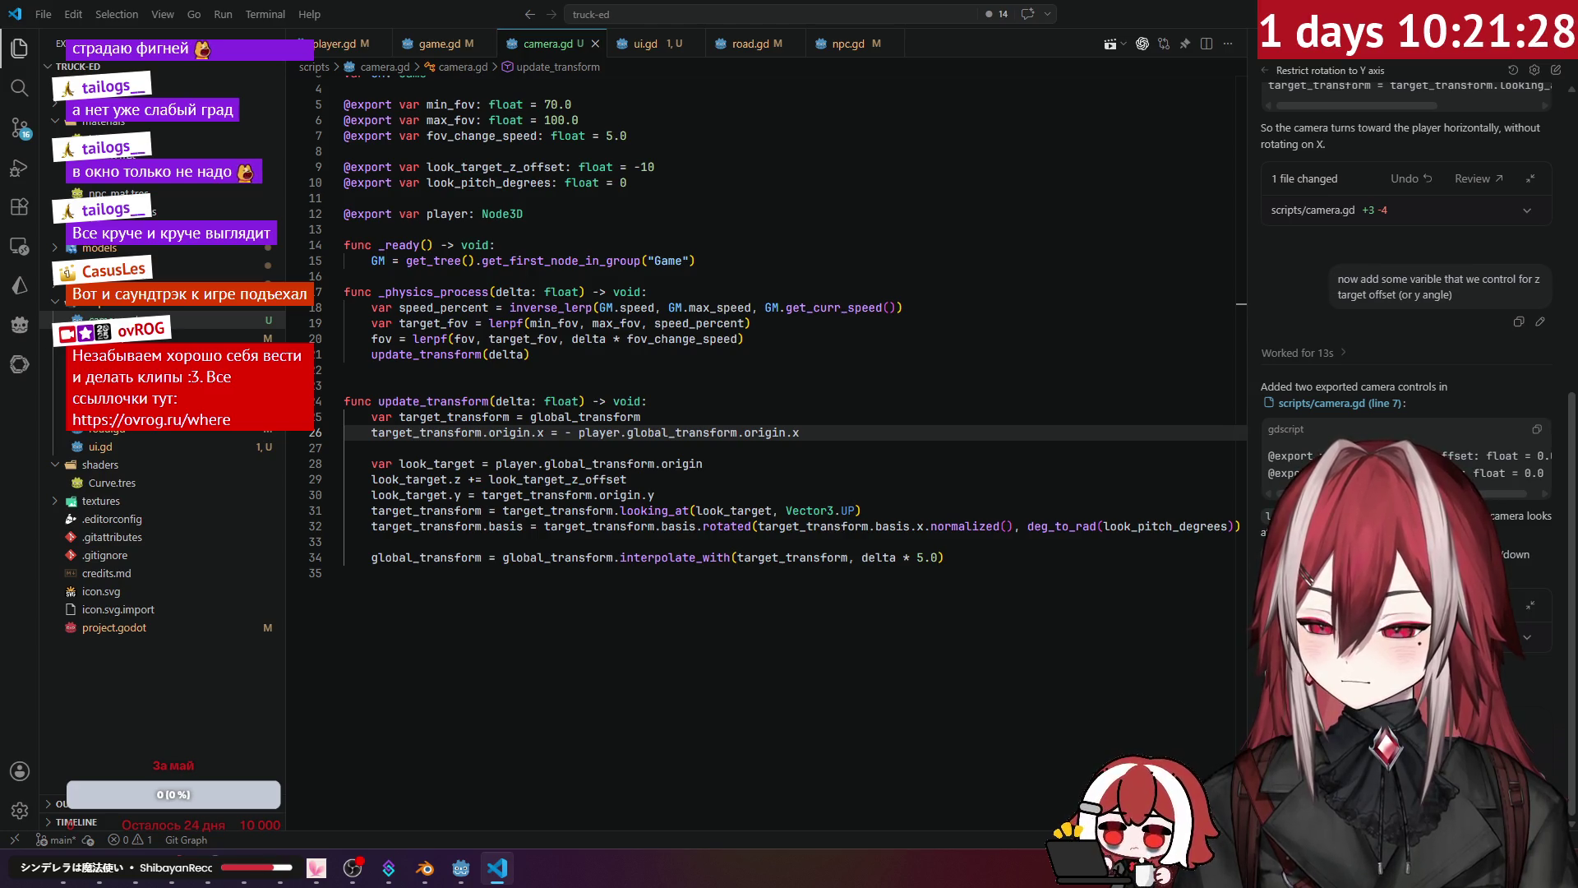
# Step: Bring camera.gd forward and scroll through its new arc-based camera height code
pyautogui.hotkey('alt', 'Tab')
pyautogui.hotkey('alt', 'Tab')
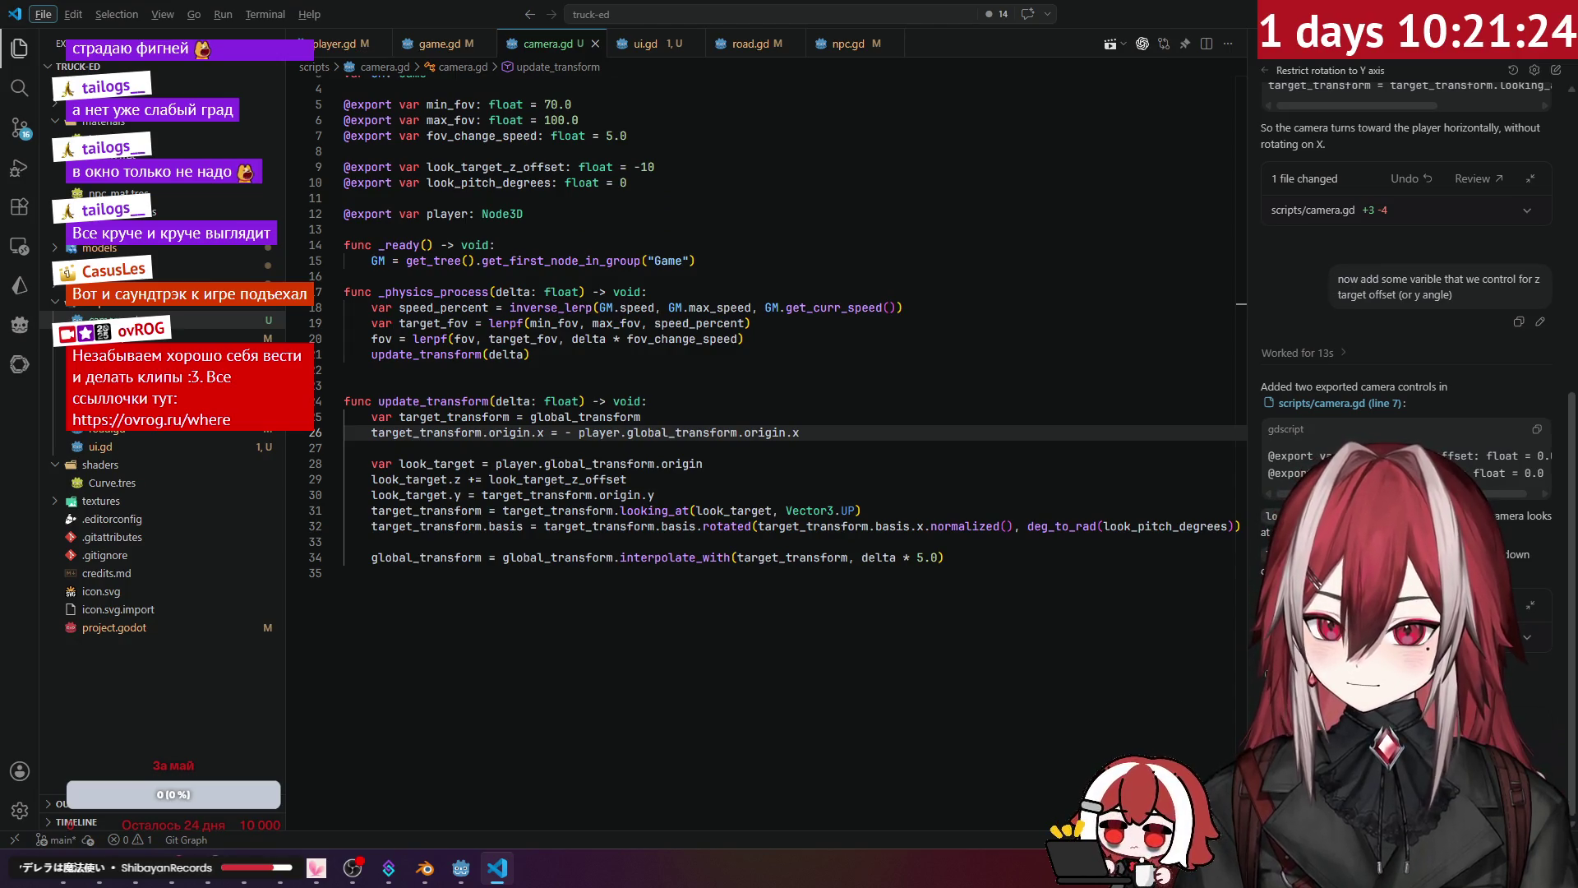
pyautogui.scroll(-1, 1406, 301)
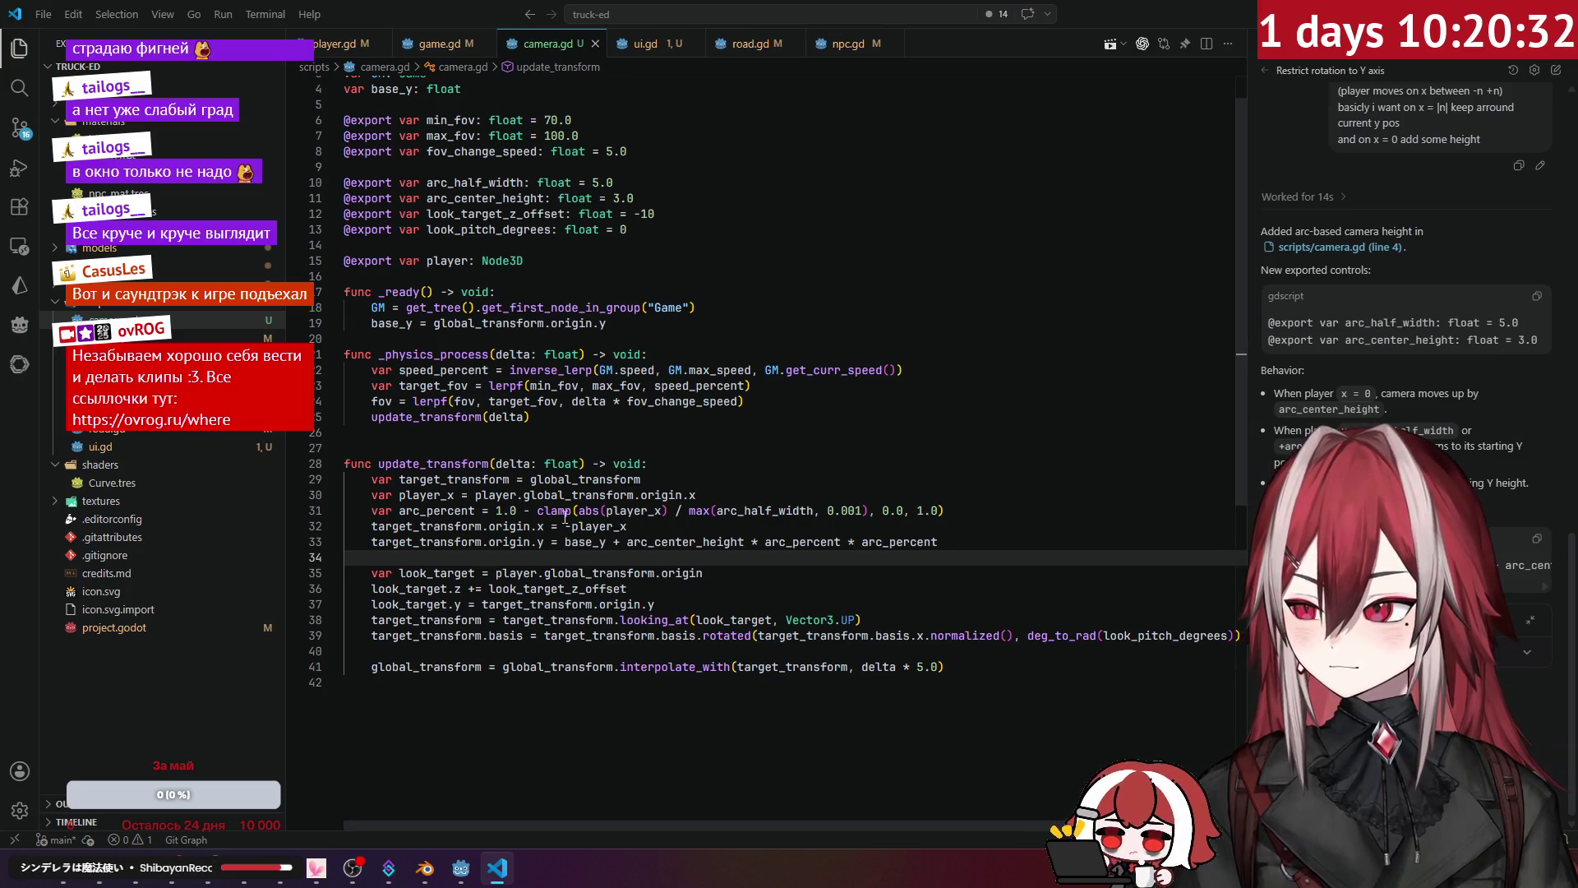
# Step: Insert a blank line after the player_x line and save camera.gd
pyautogui.click(471, 512)
pyautogui.click(728, 491)
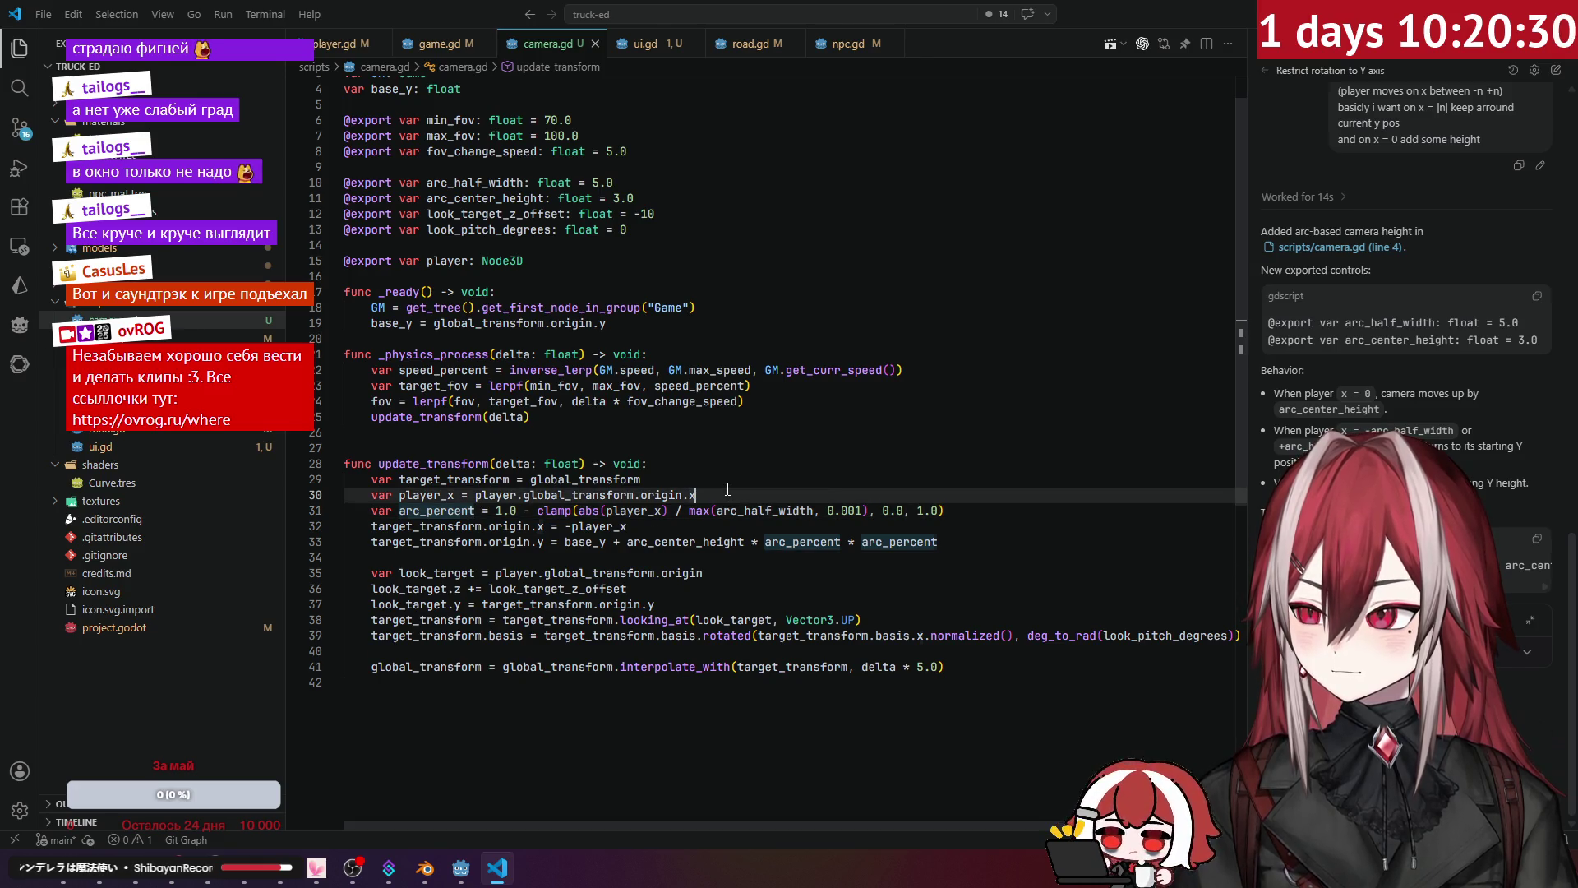
pyautogui.press('Return')
pyautogui.click(770, 542)
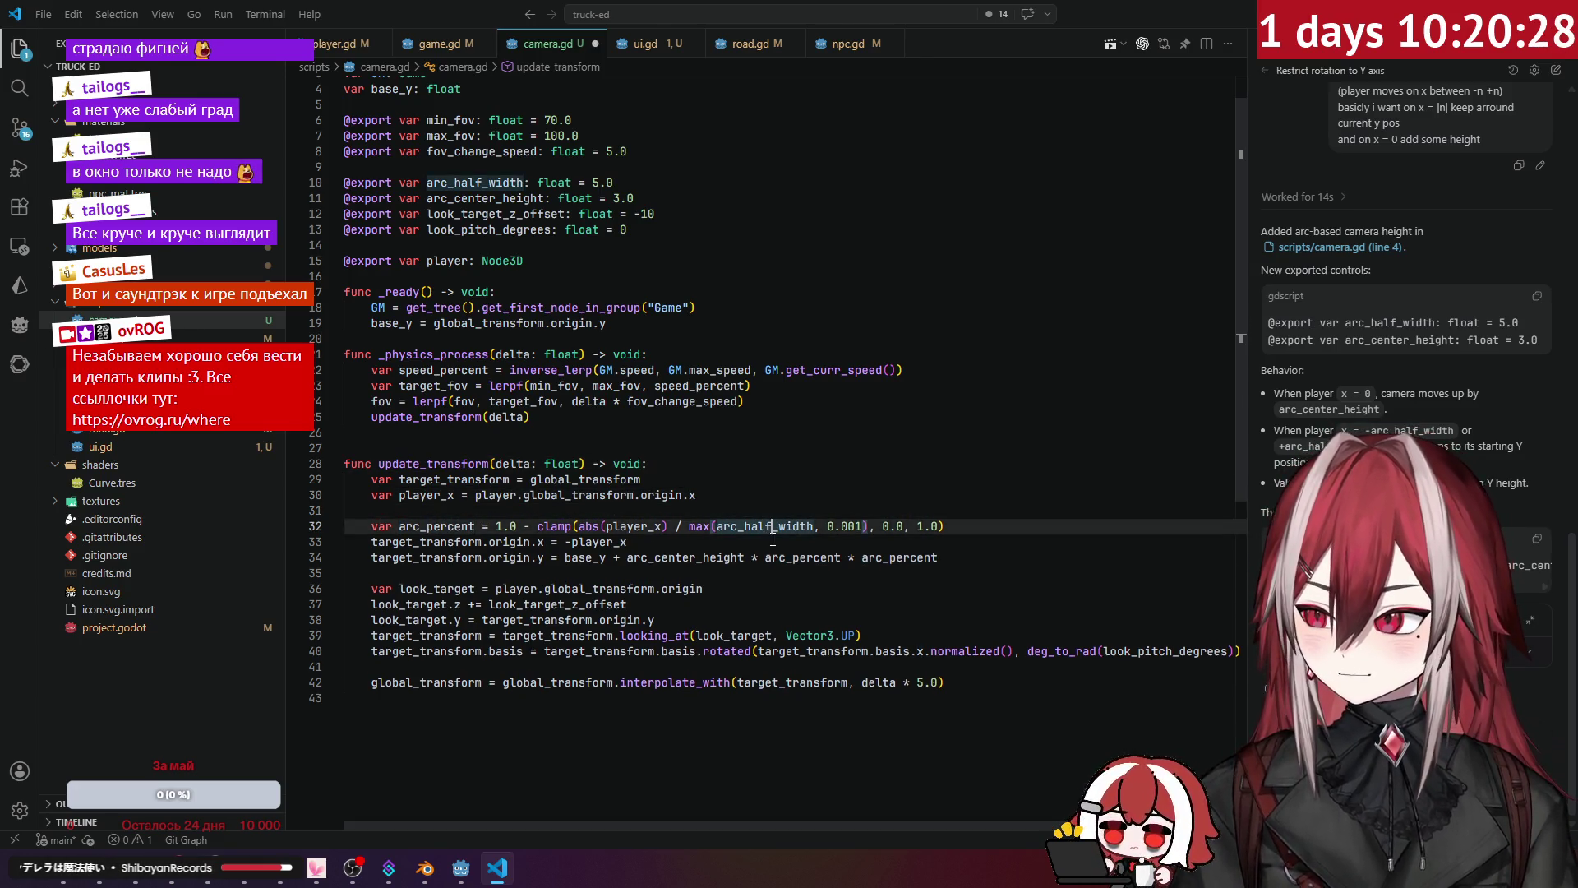
pyautogui.hotkey('ctrl', 's')
# Step: Check the arc_half_width declaration and the clamp range in arc_percent
pyautogui.click(781, 497)
pyautogui.click(792, 527)
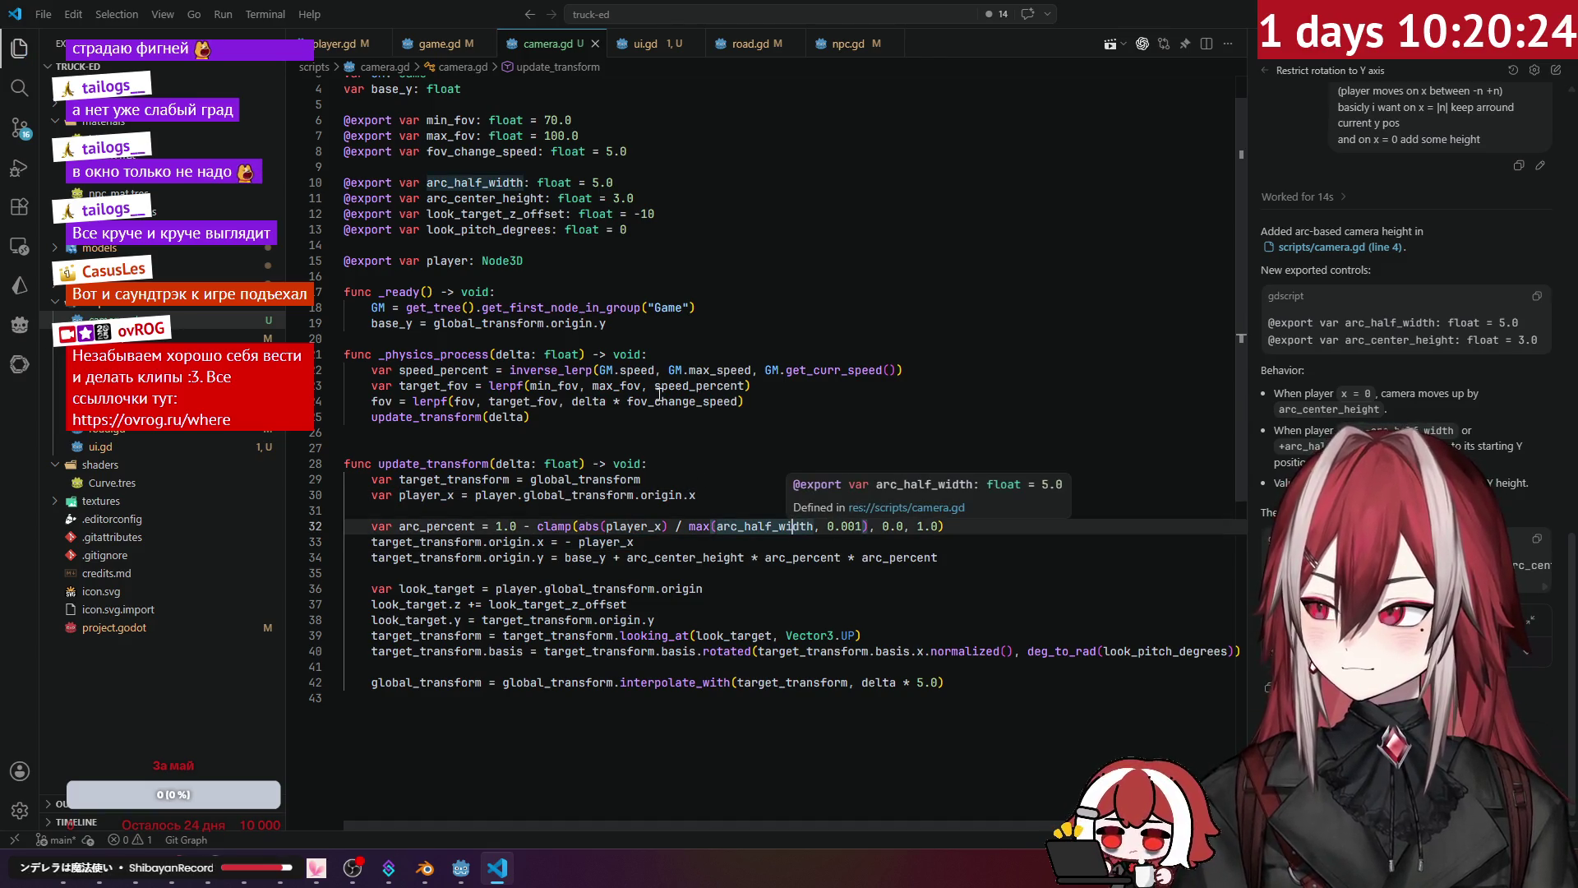
pyautogui.click(491, 183)
pyautogui.click(986, 397)
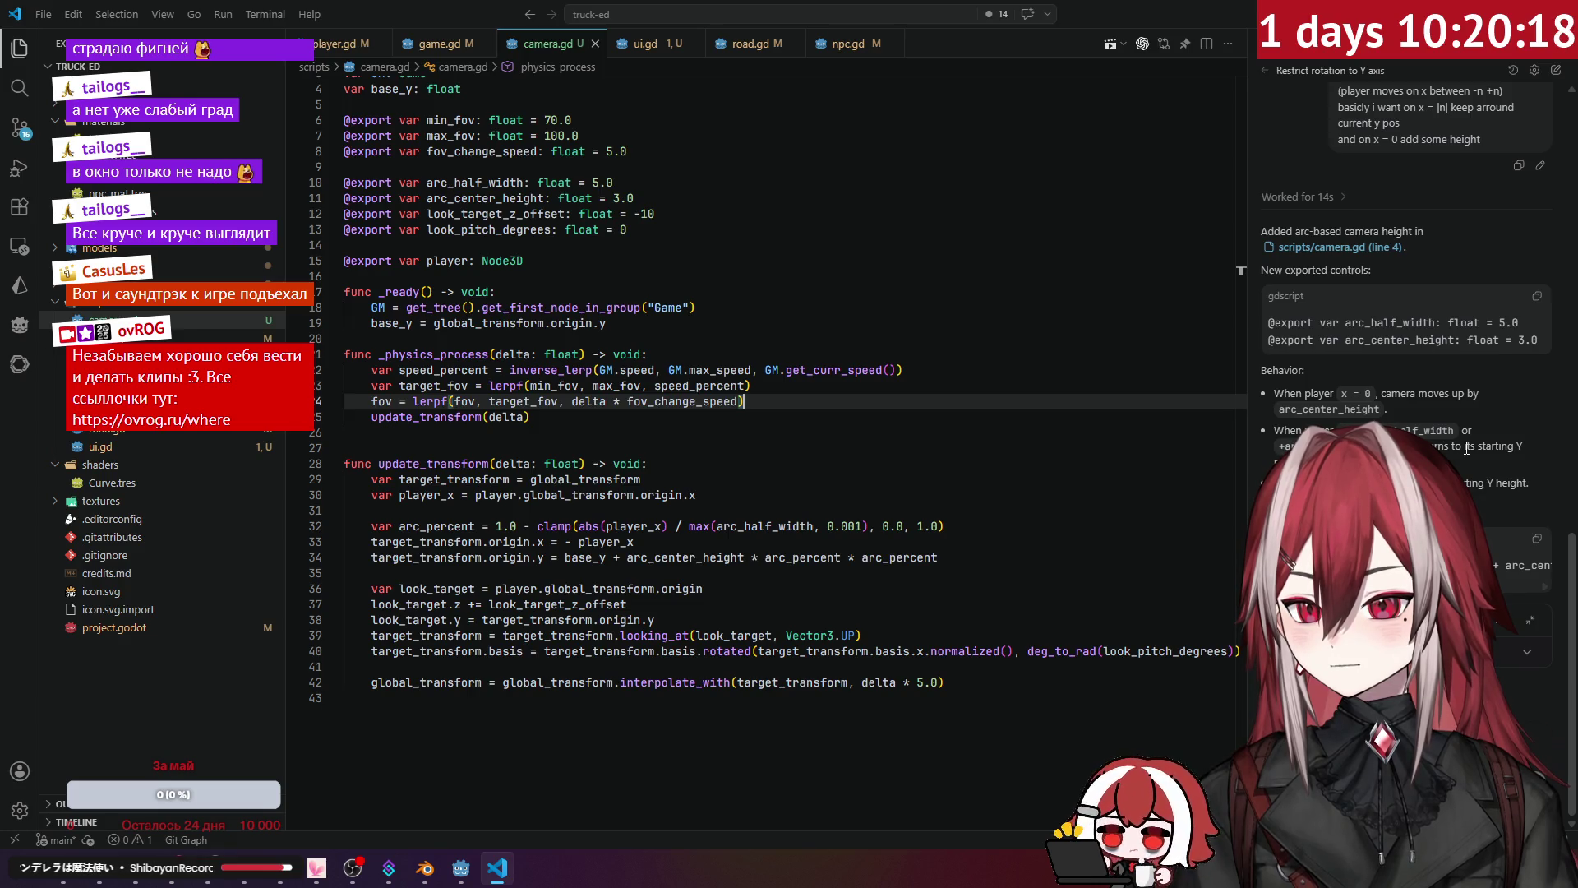
pyautogui.click(940, 526)
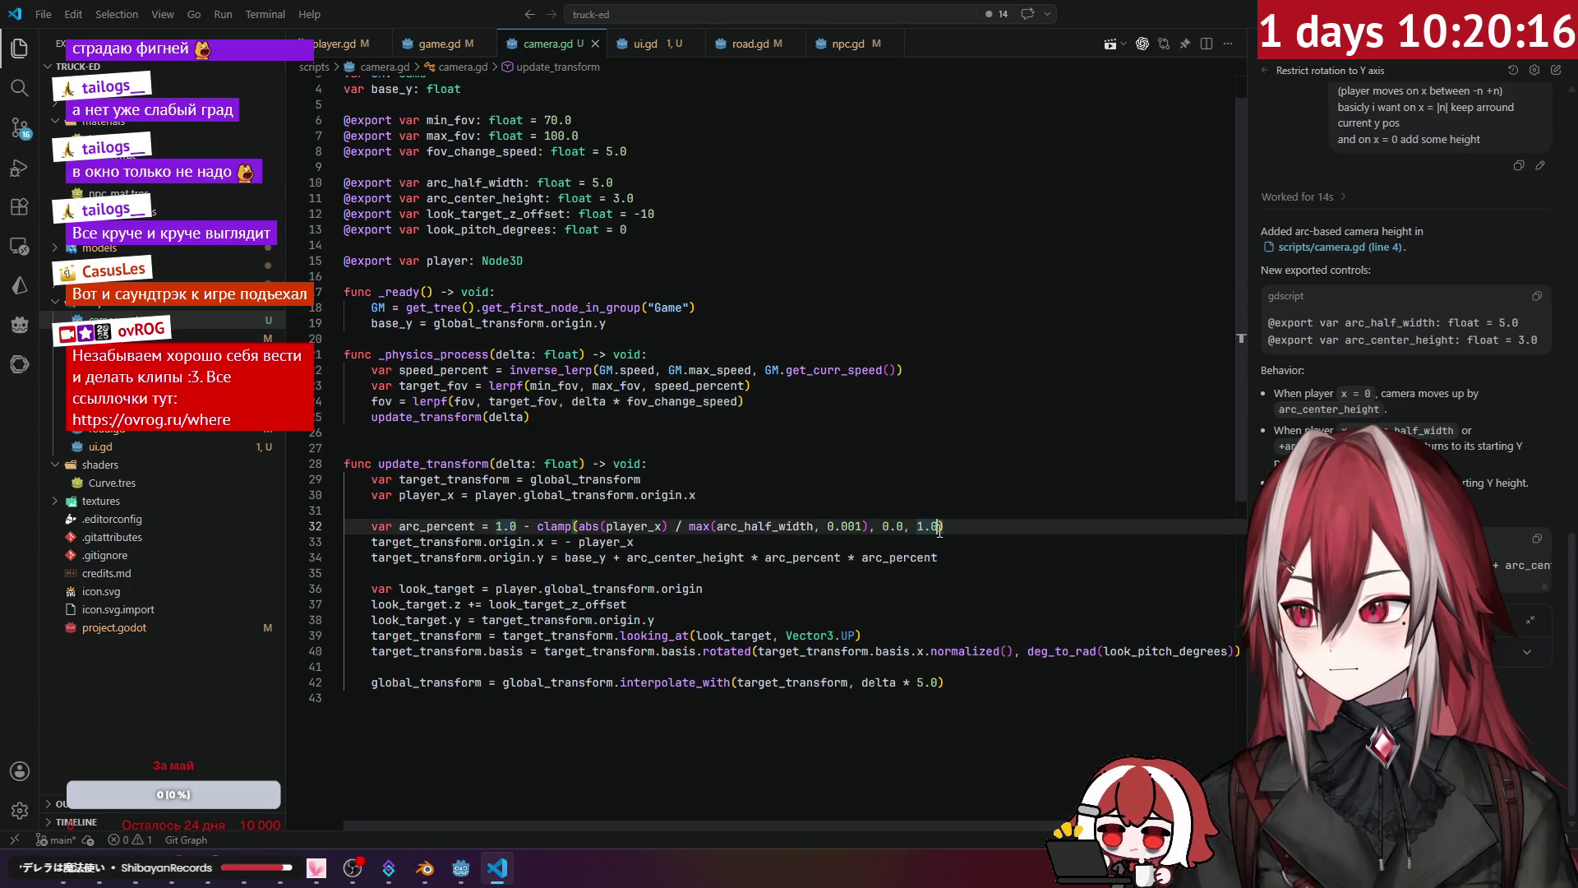
pyautogui.hotkey('alt', 'Tab')
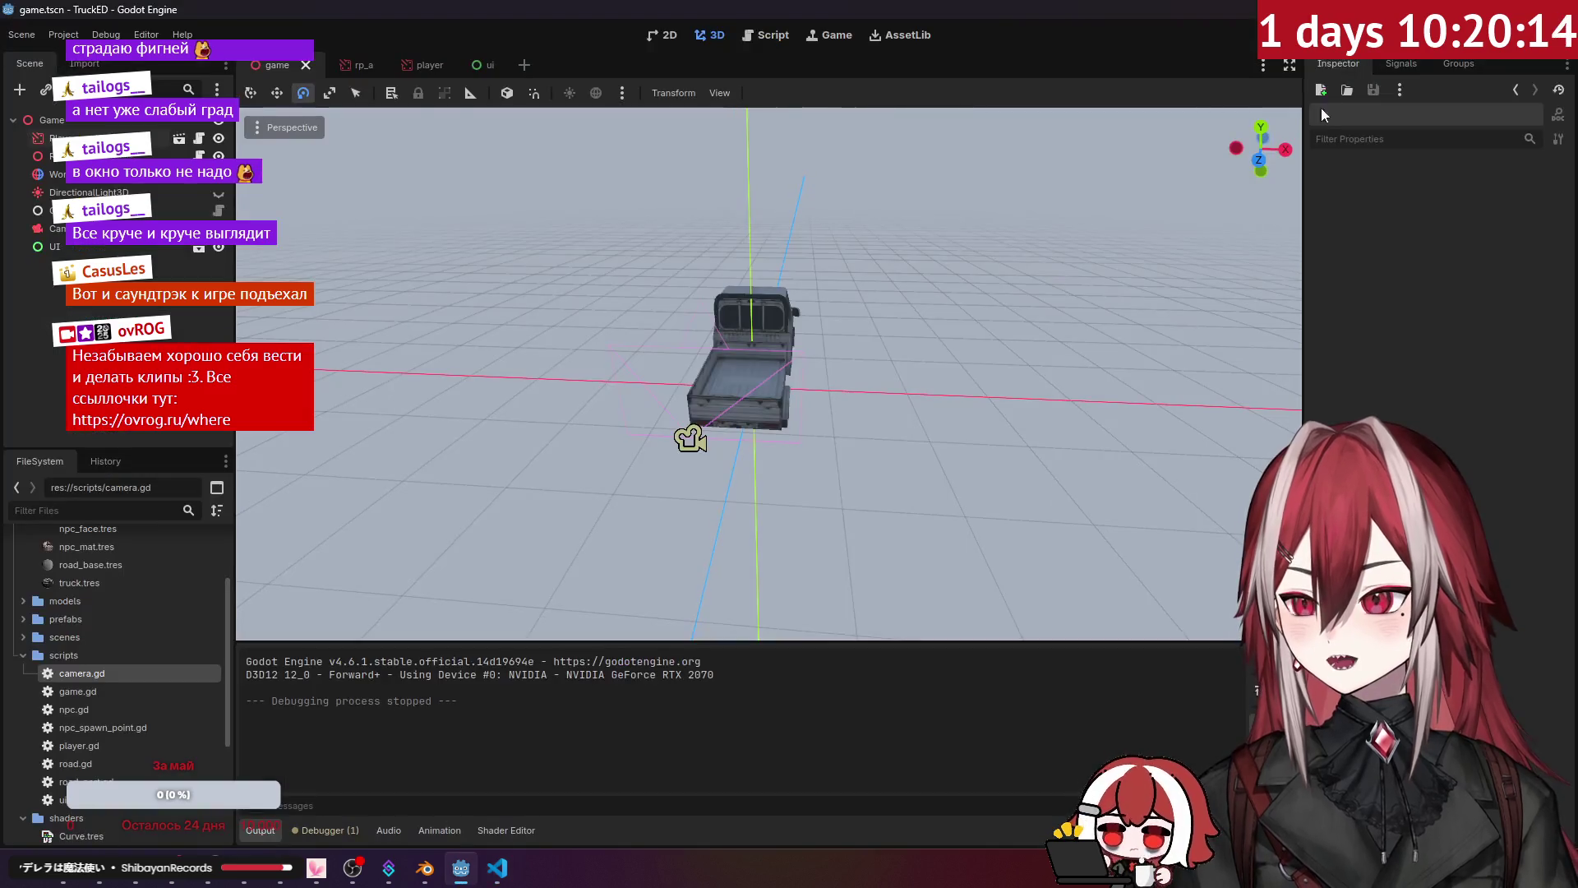
# Step: Test-run the game with the arc camera, then close it and return to camera.gd
pyautogui.press('F5')
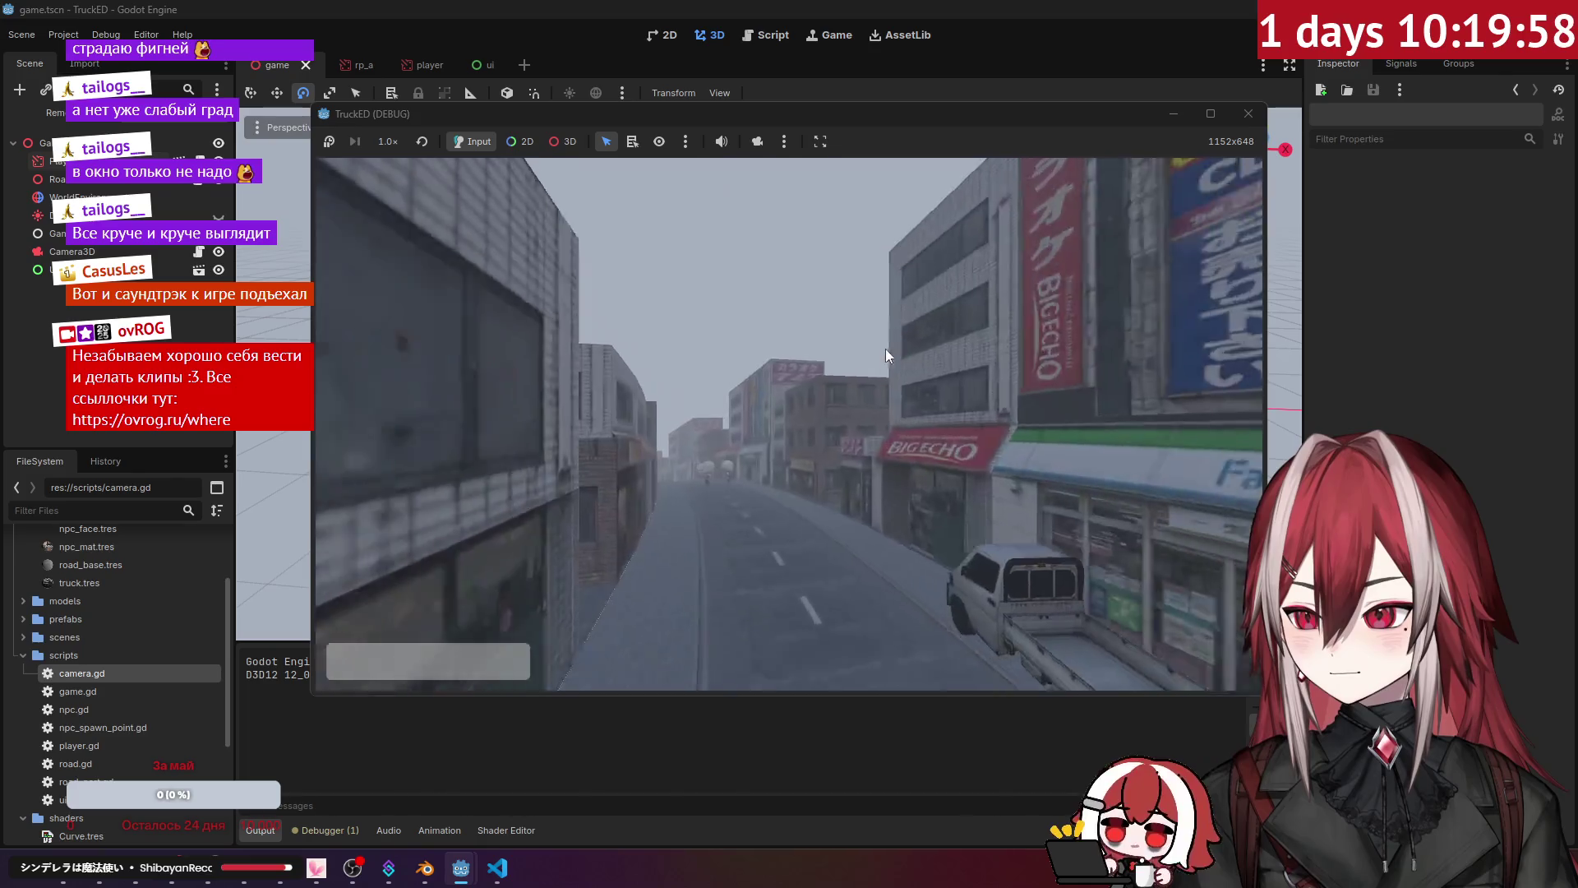
pyautogui.click(1249, 114)
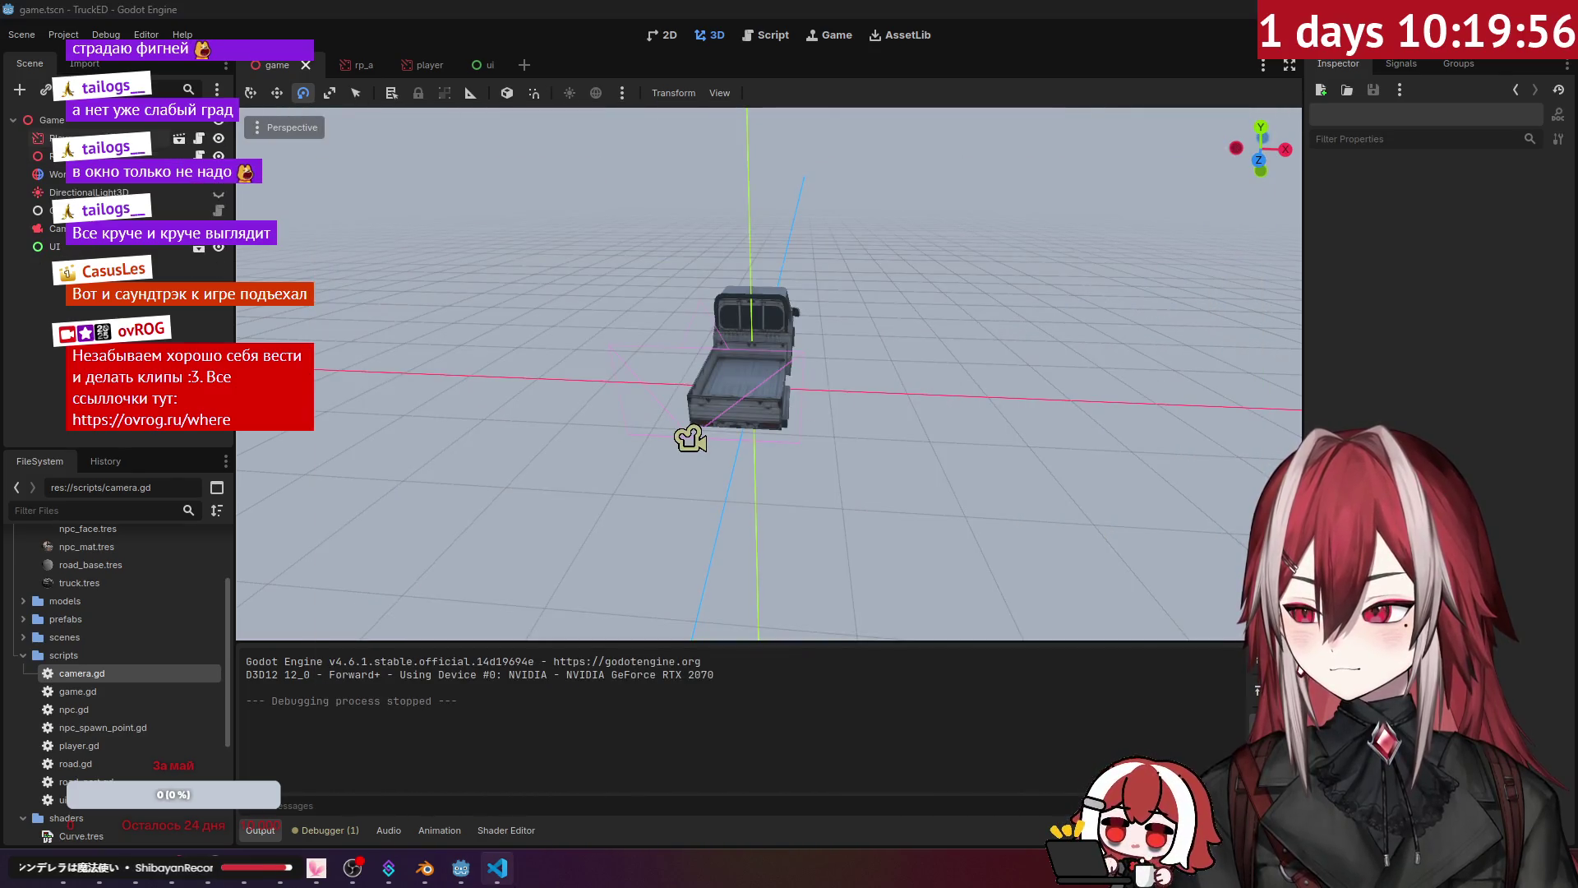
pyautogui.click(498, 867)
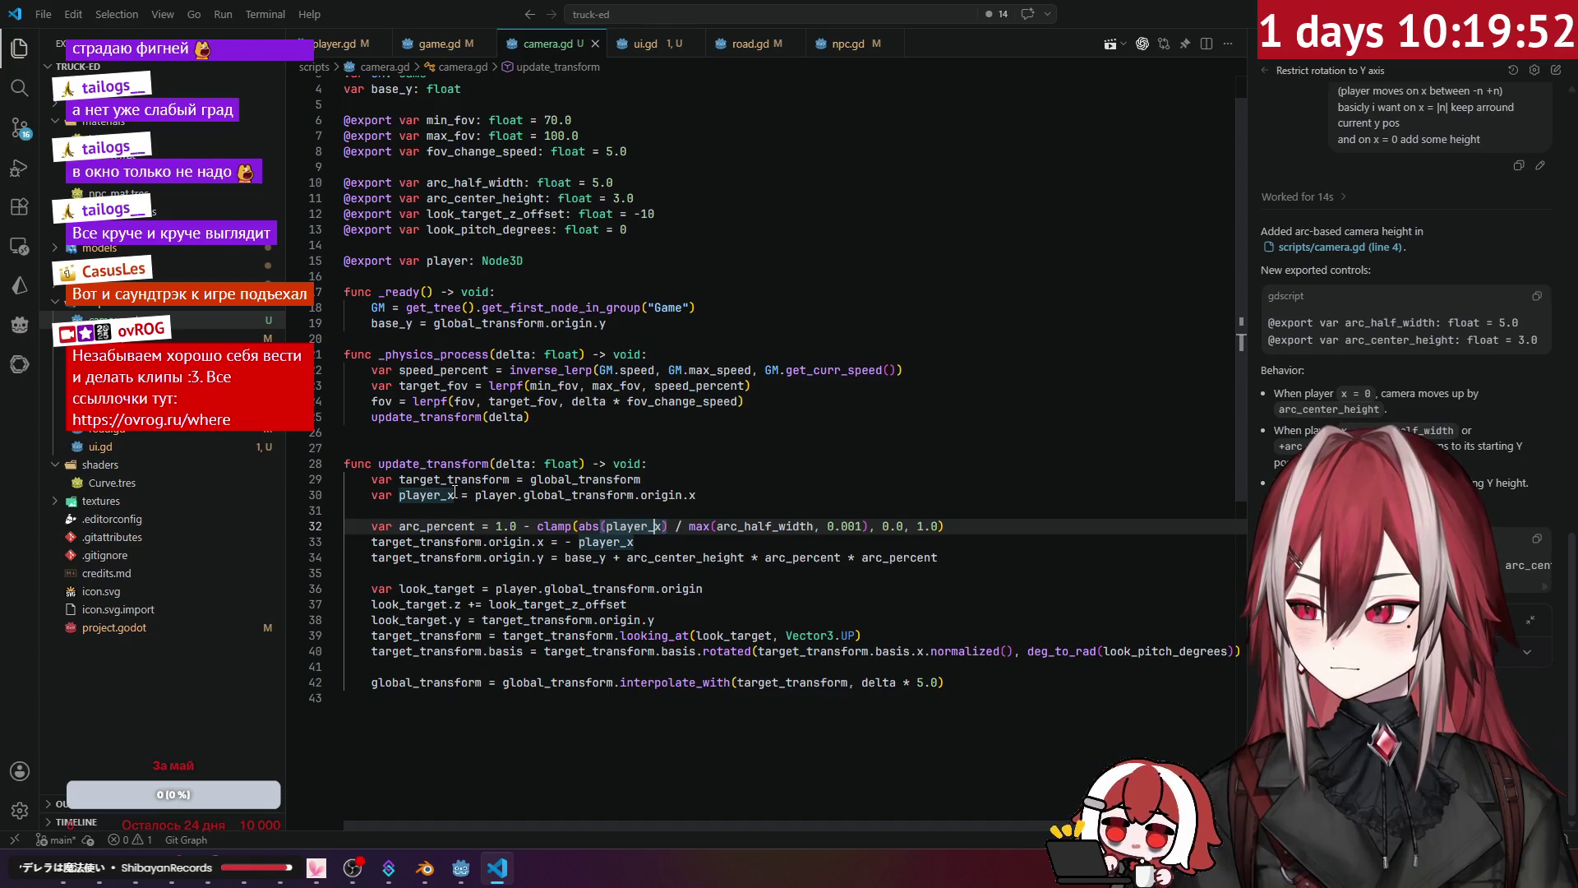
# Step: Add a blank line after the arc exports and set arc_center_height to 1.0
pyautogui.click(779, 527)
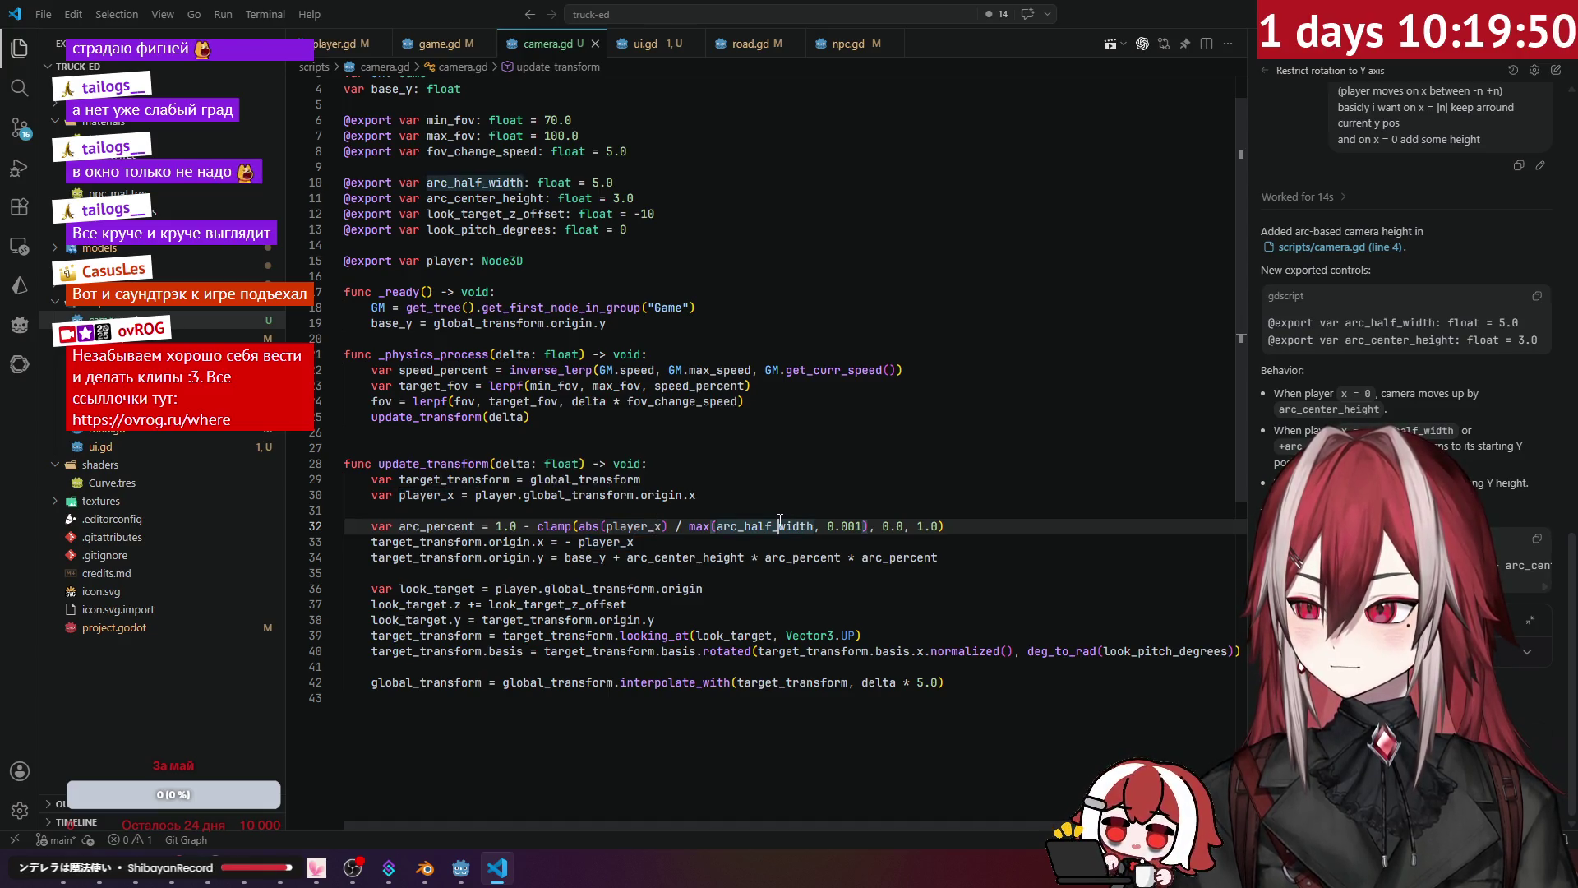
pyautogui.doubleClick(596, 557)
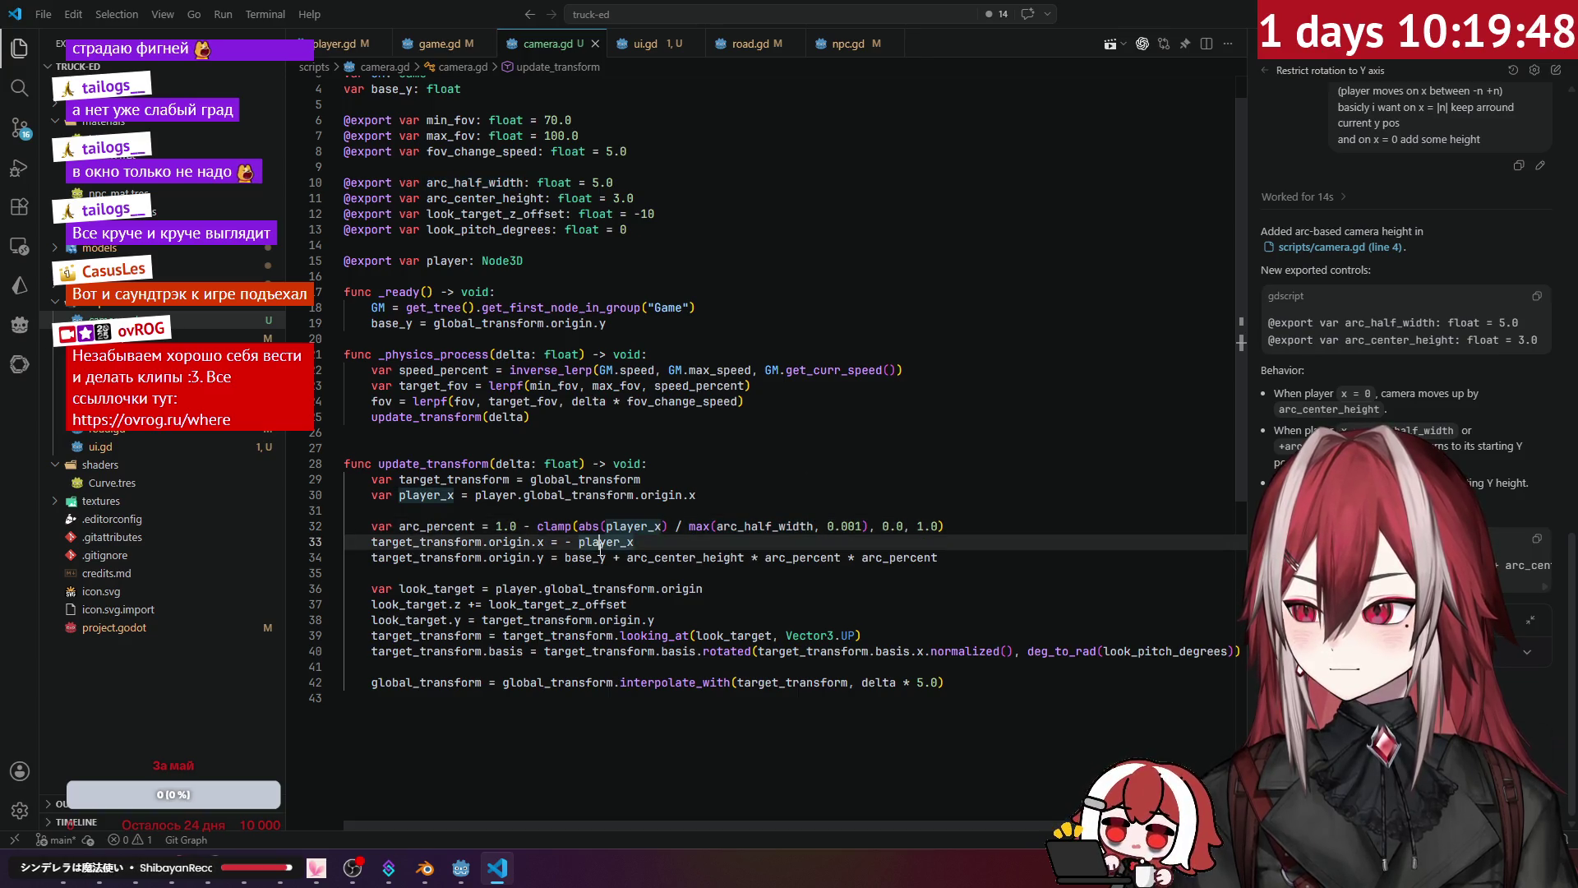
pyautogui.click(901, 567)
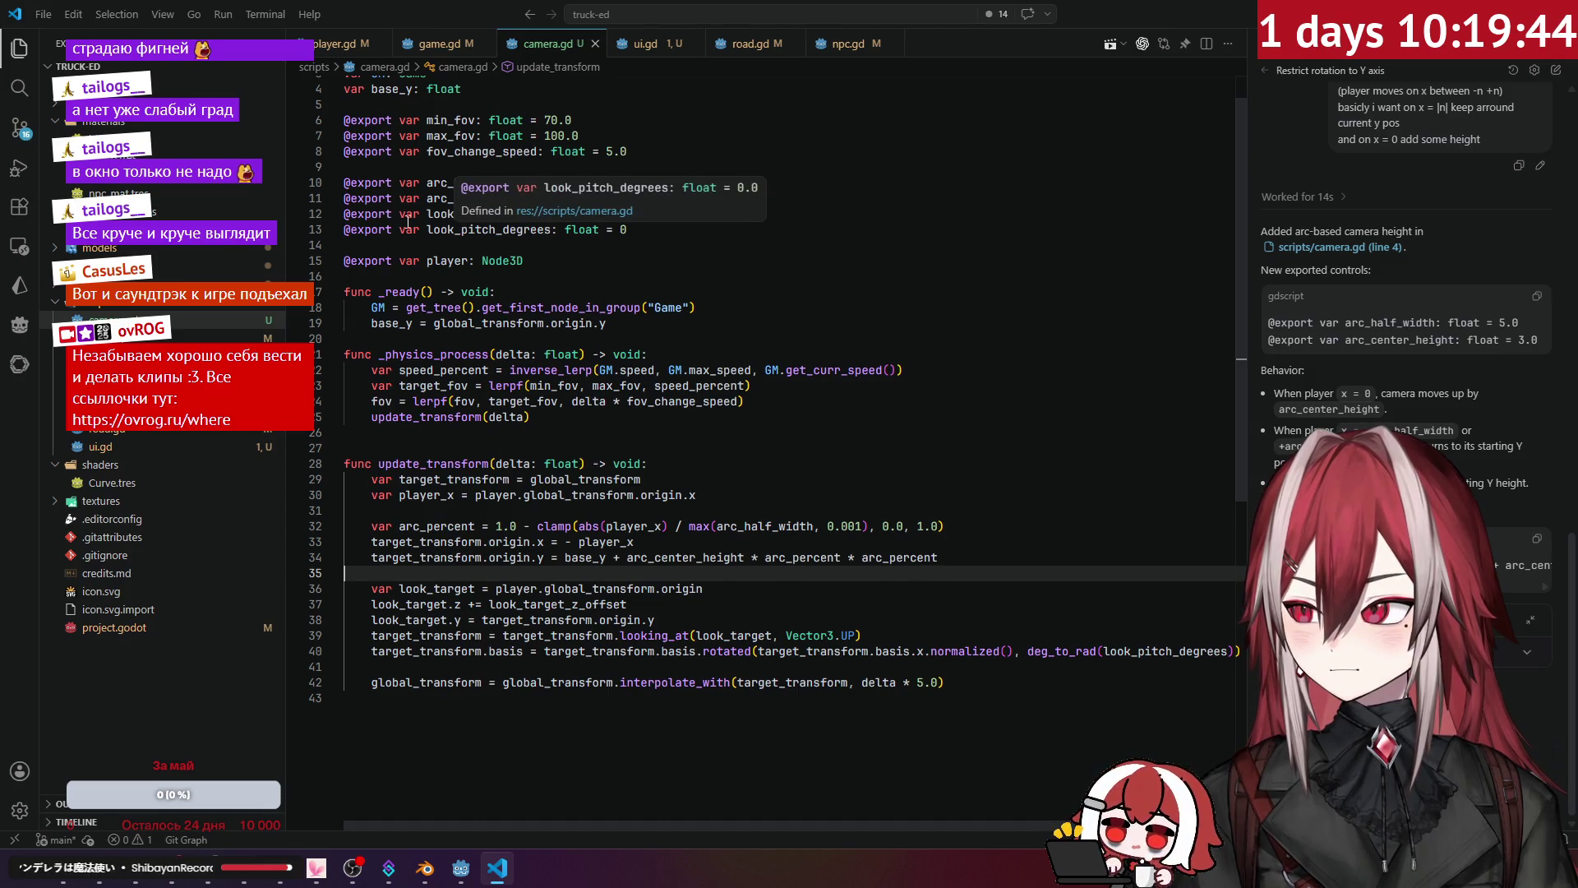
pyautogui.scroll(1, 409, 214)
pyautogui.click(481, 303)
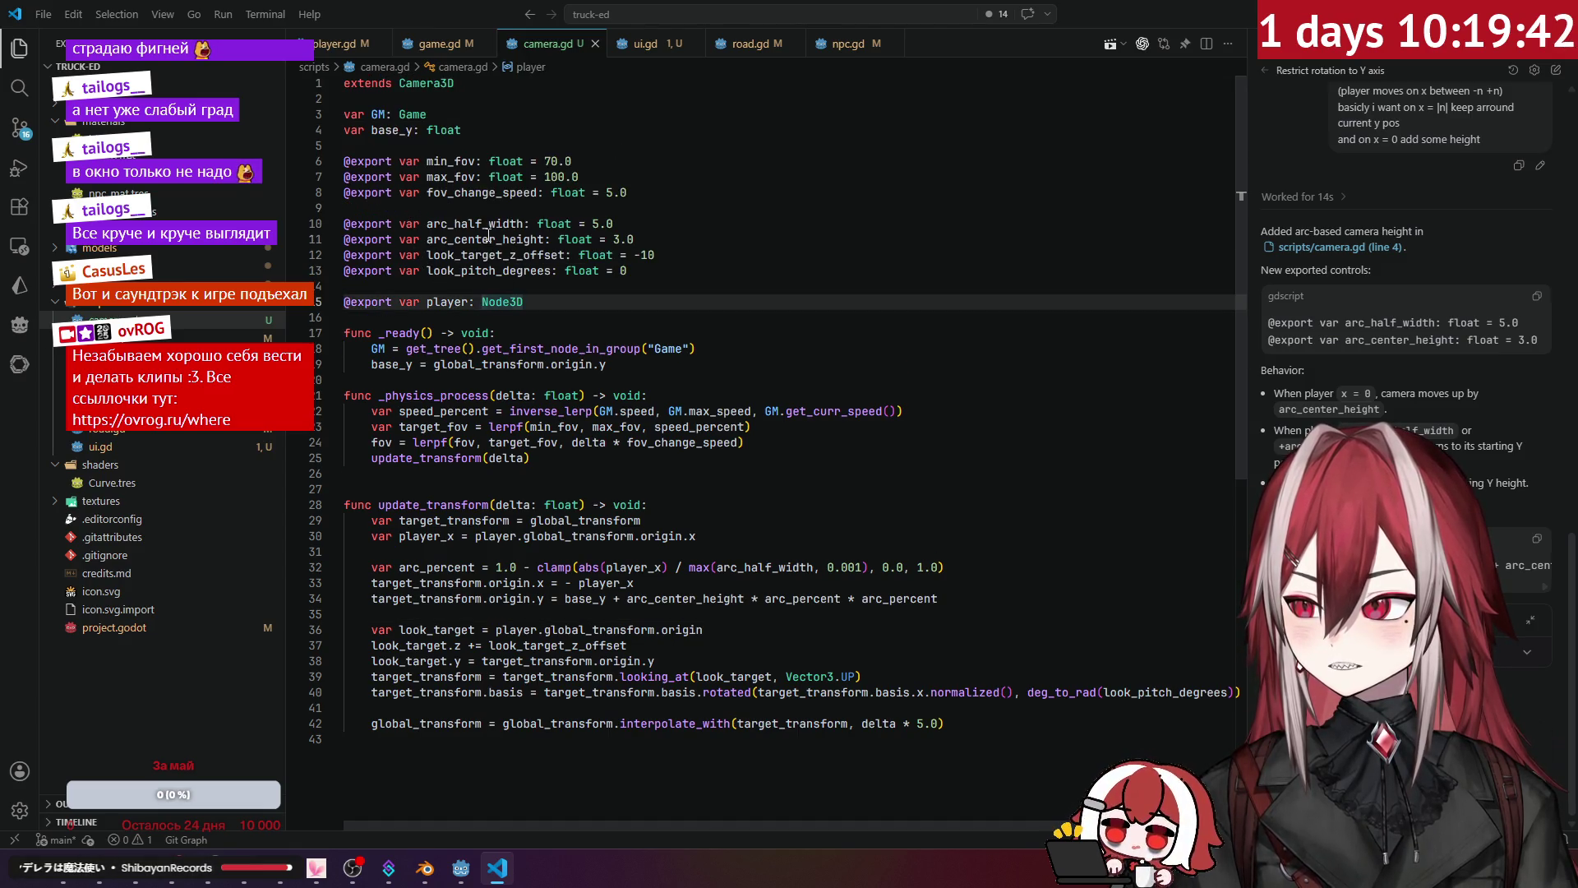
pyautogui.click(695, 233)
pyautogui.press('Return')
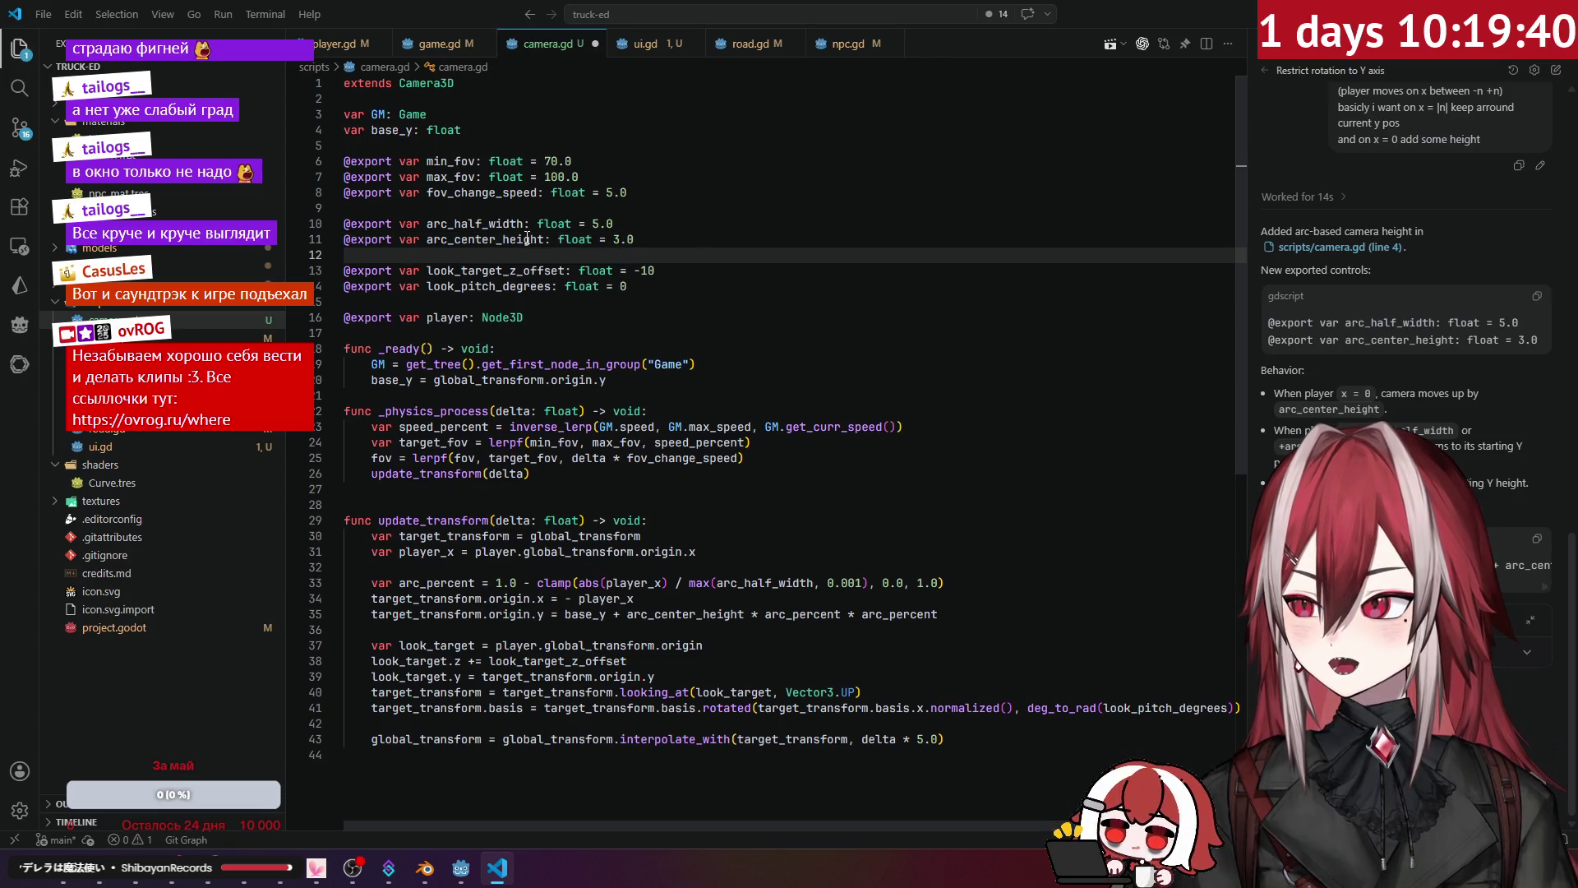
pyautogui.click(527, 238)
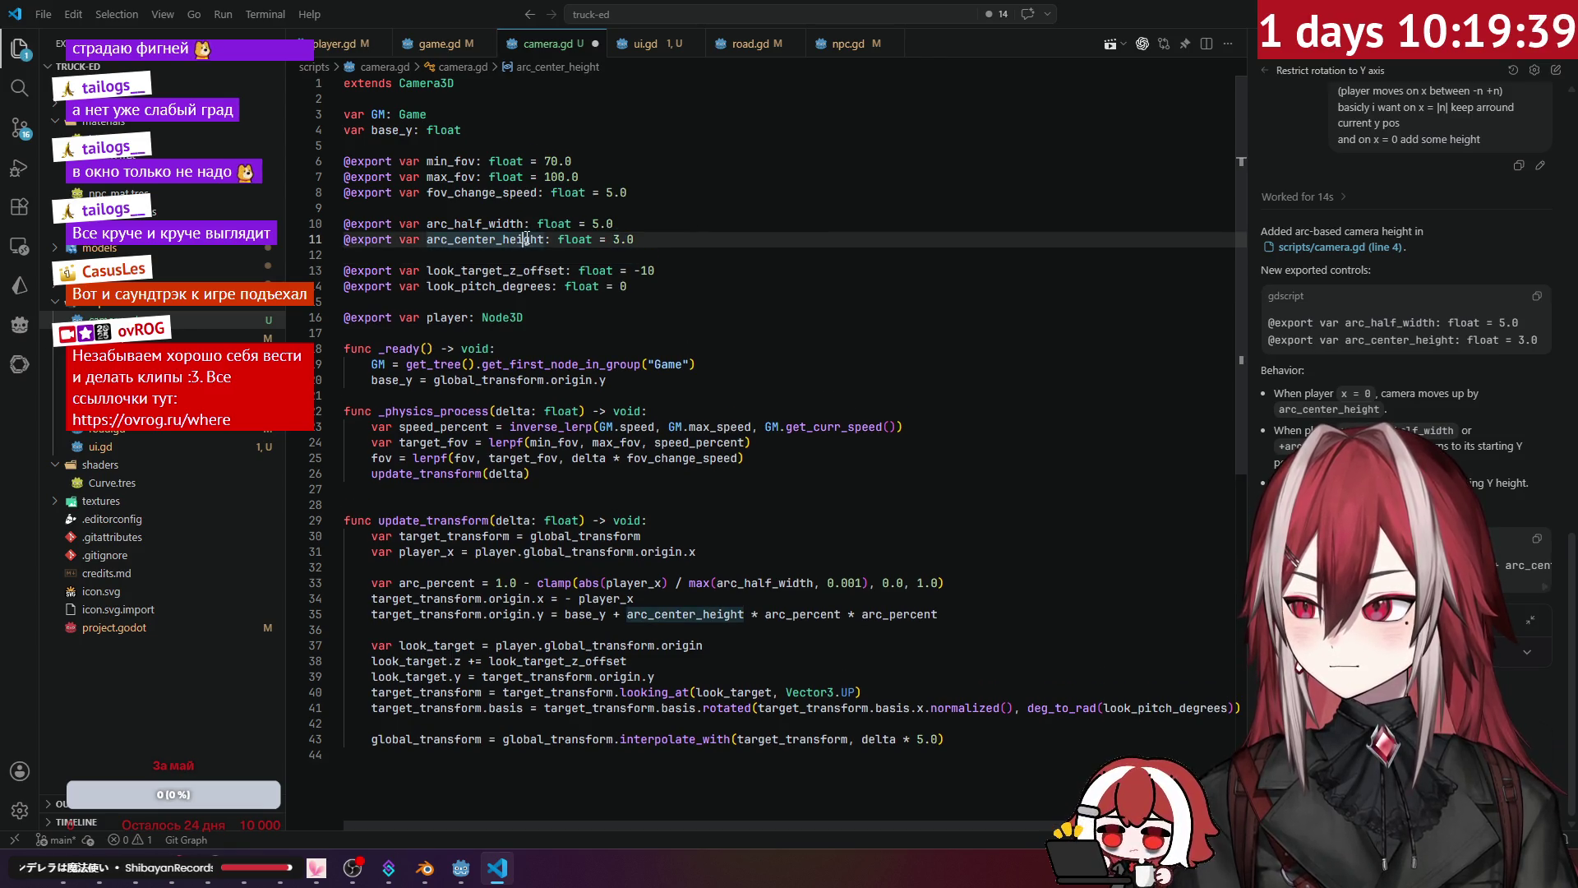
pyautogui.doubleClick(619, 238)
pyautogui.write('1')
# Step: Look up the player's road_width value of 3 in player.gd, browsing game.gd and ui.gd
pyautogui.click(638, 222)
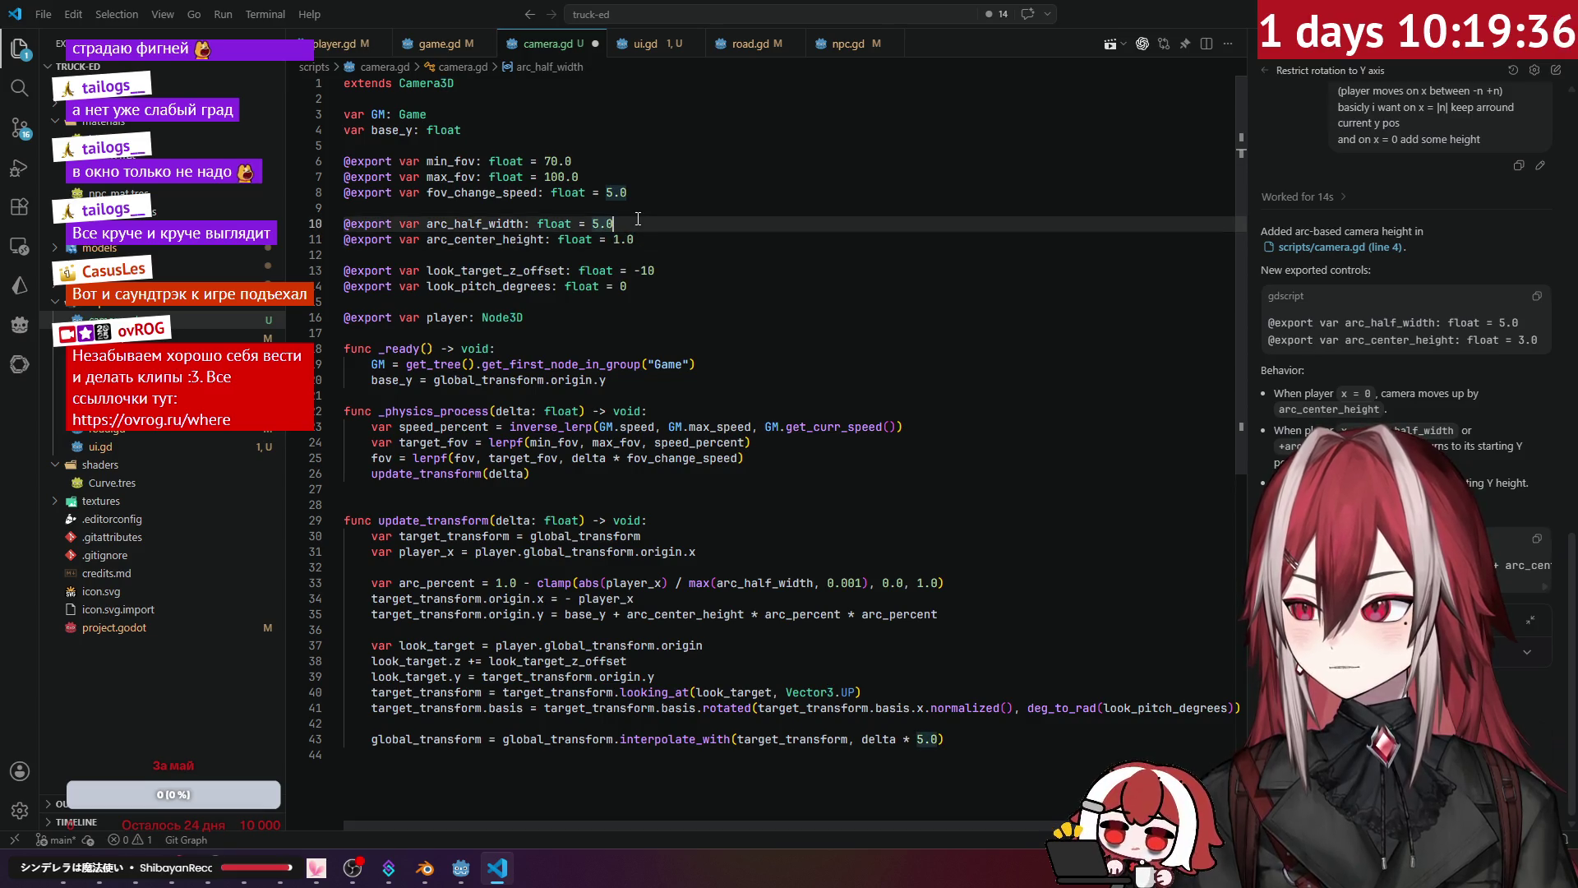
pyautogui.hotkey('alt', 'Tab')
pyautogui.hotkey('alt', 'Tab')
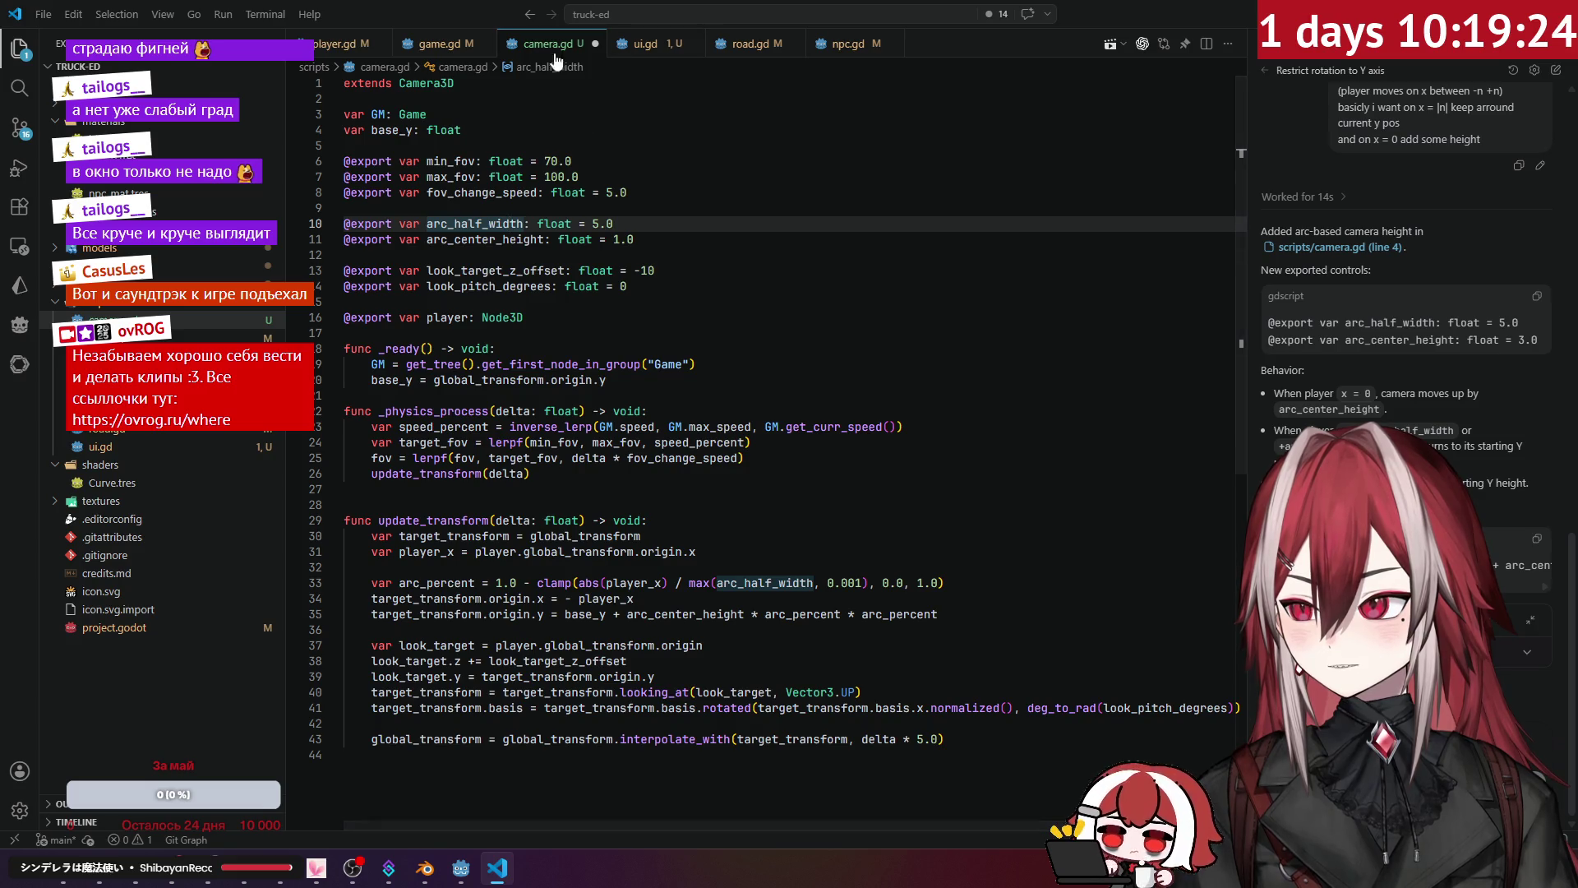
pyautogui.click(444, 49)
pyautogui.click(522, 44)
pyautogui.click(654, 44)
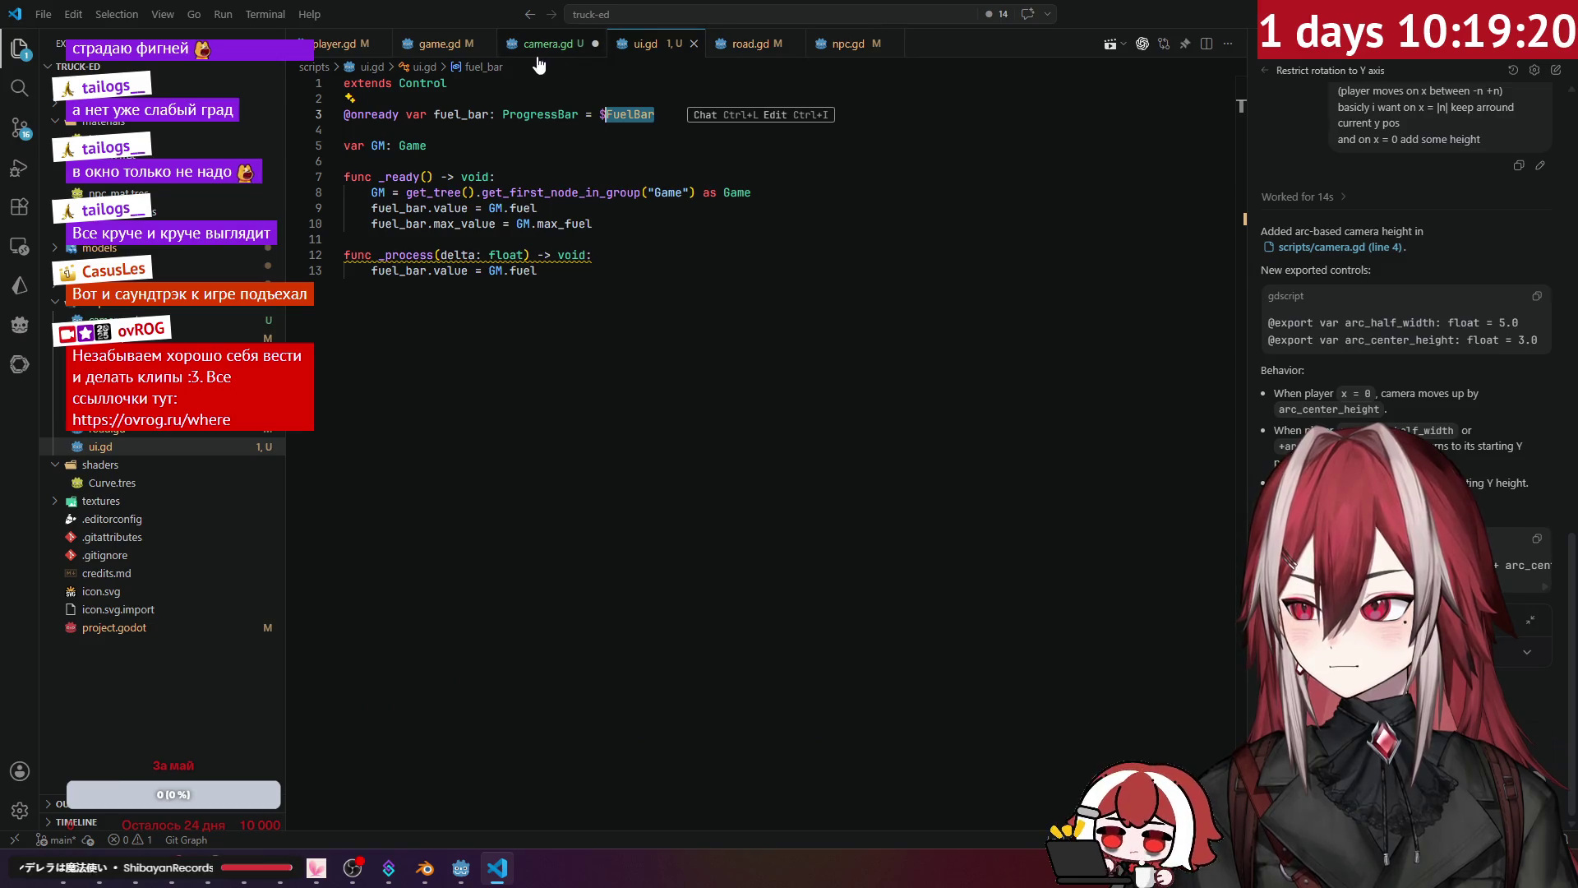
pyautogui.click(440, 43)
pyautogui.scroll(10, 461, 216)
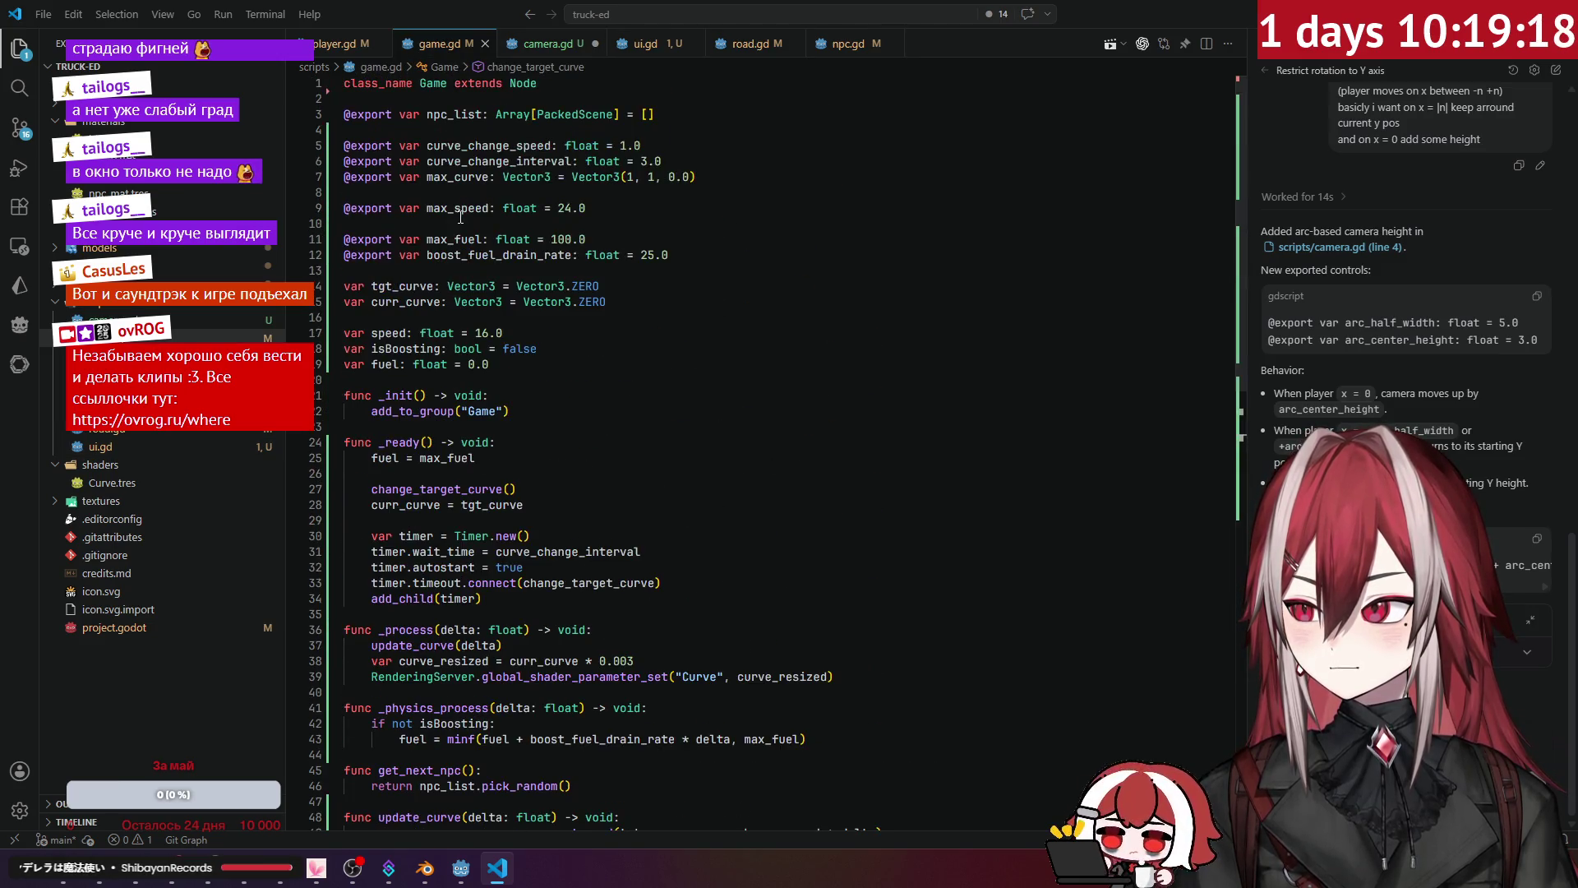
pyautogui.click(333, 45)
pyautogui.press('Down')
pyautogui.press('Down')
pyautogui.press('Down')
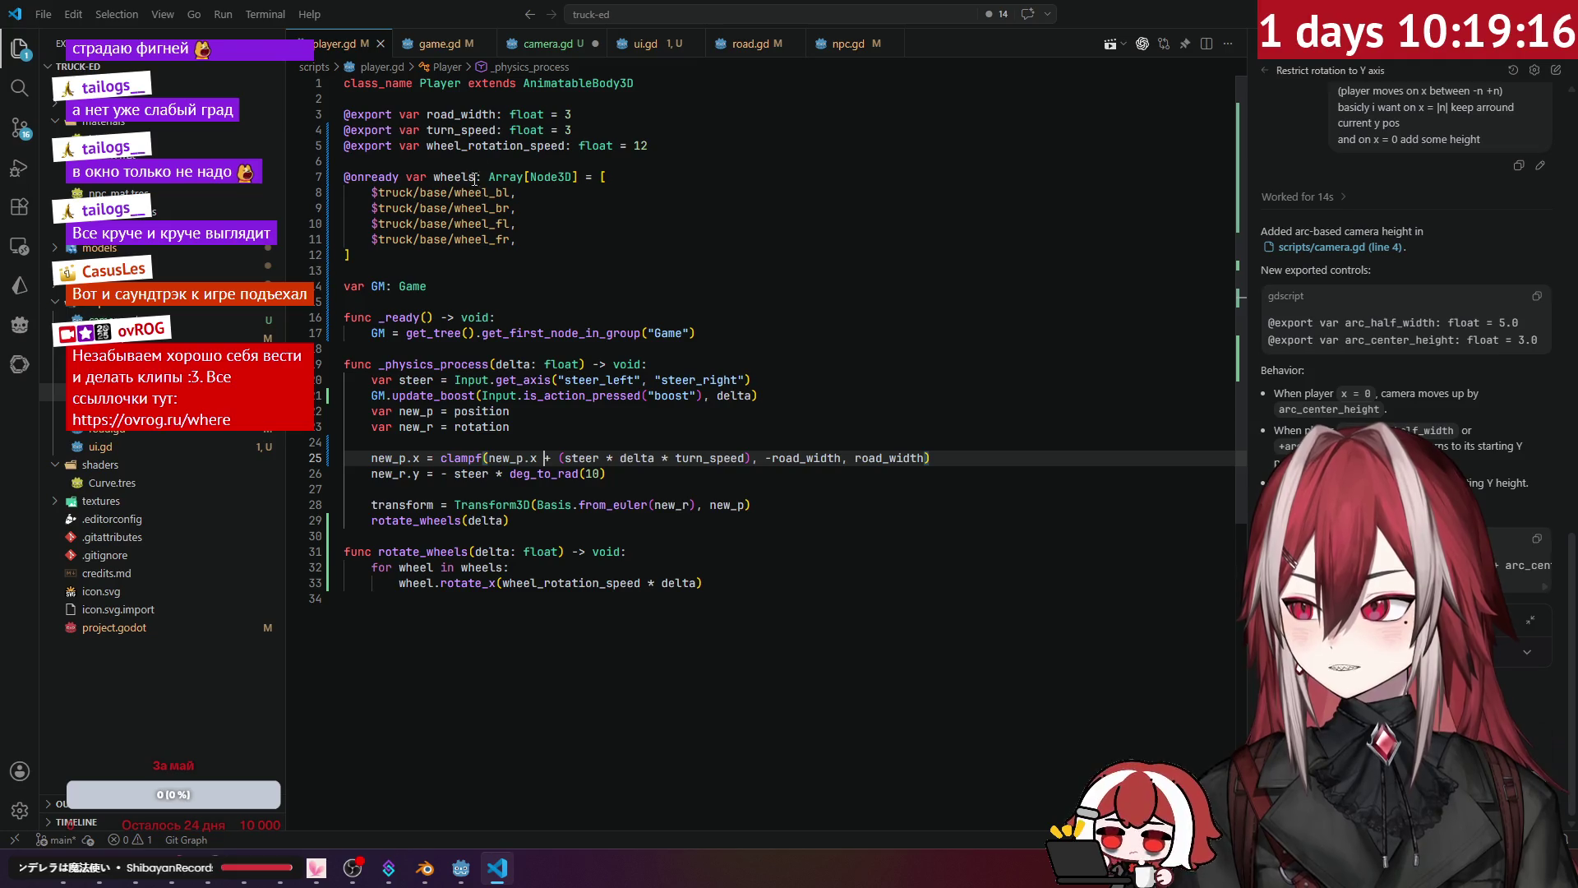
pyautogui.click(489, 154)
pyautogui.click(477, 130)
pyautogui.click(465, 114)
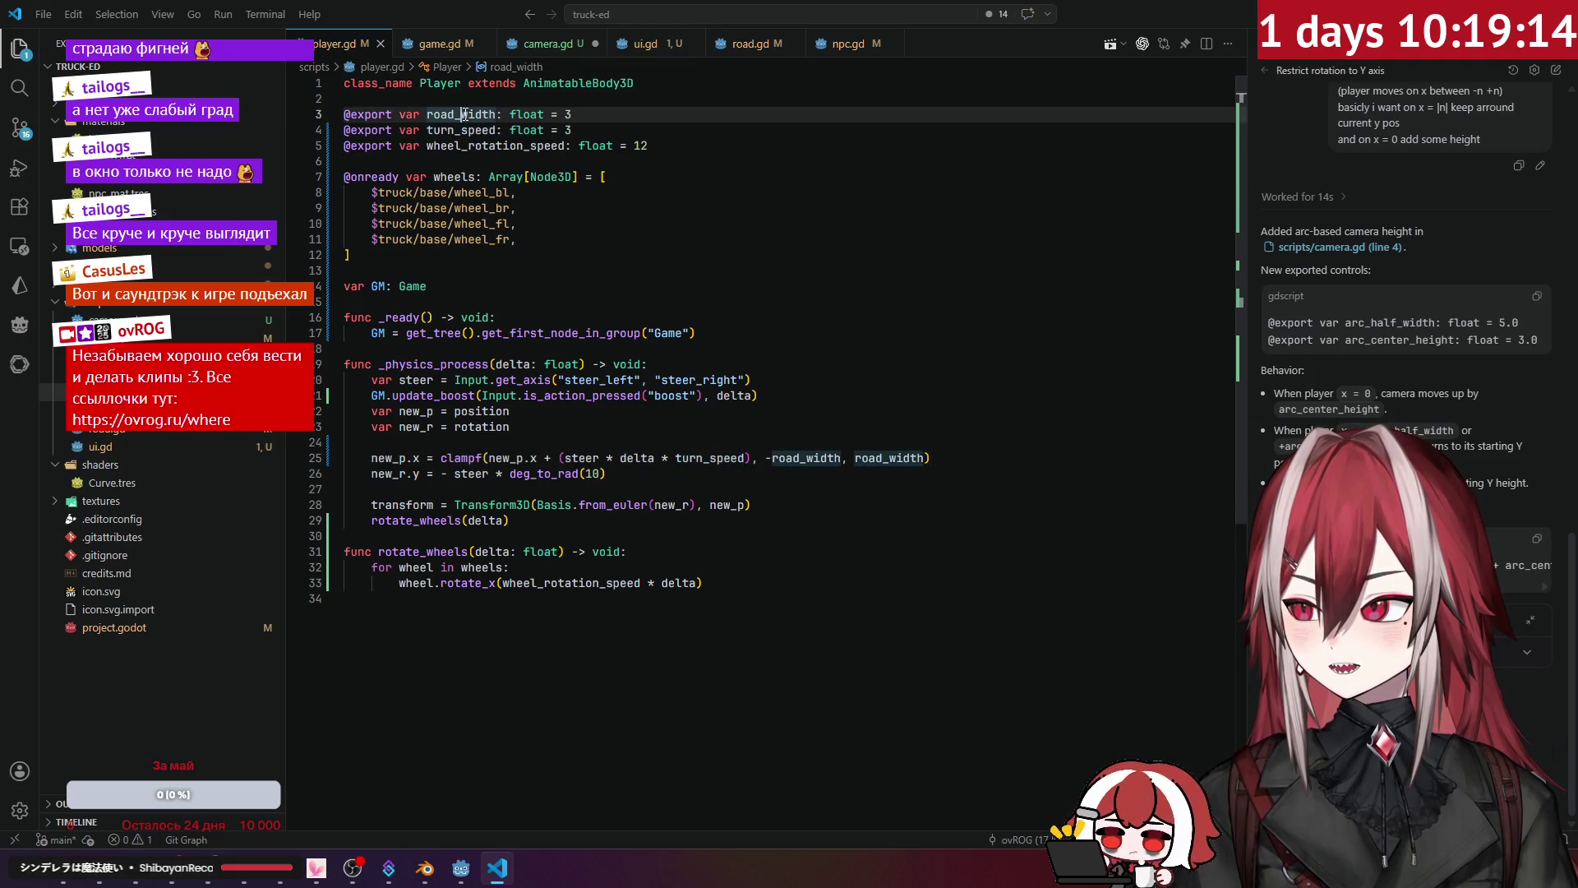
# Step: Set arc_half_width to 3.0 in camera.gd
pyautogui.click(546, 44)
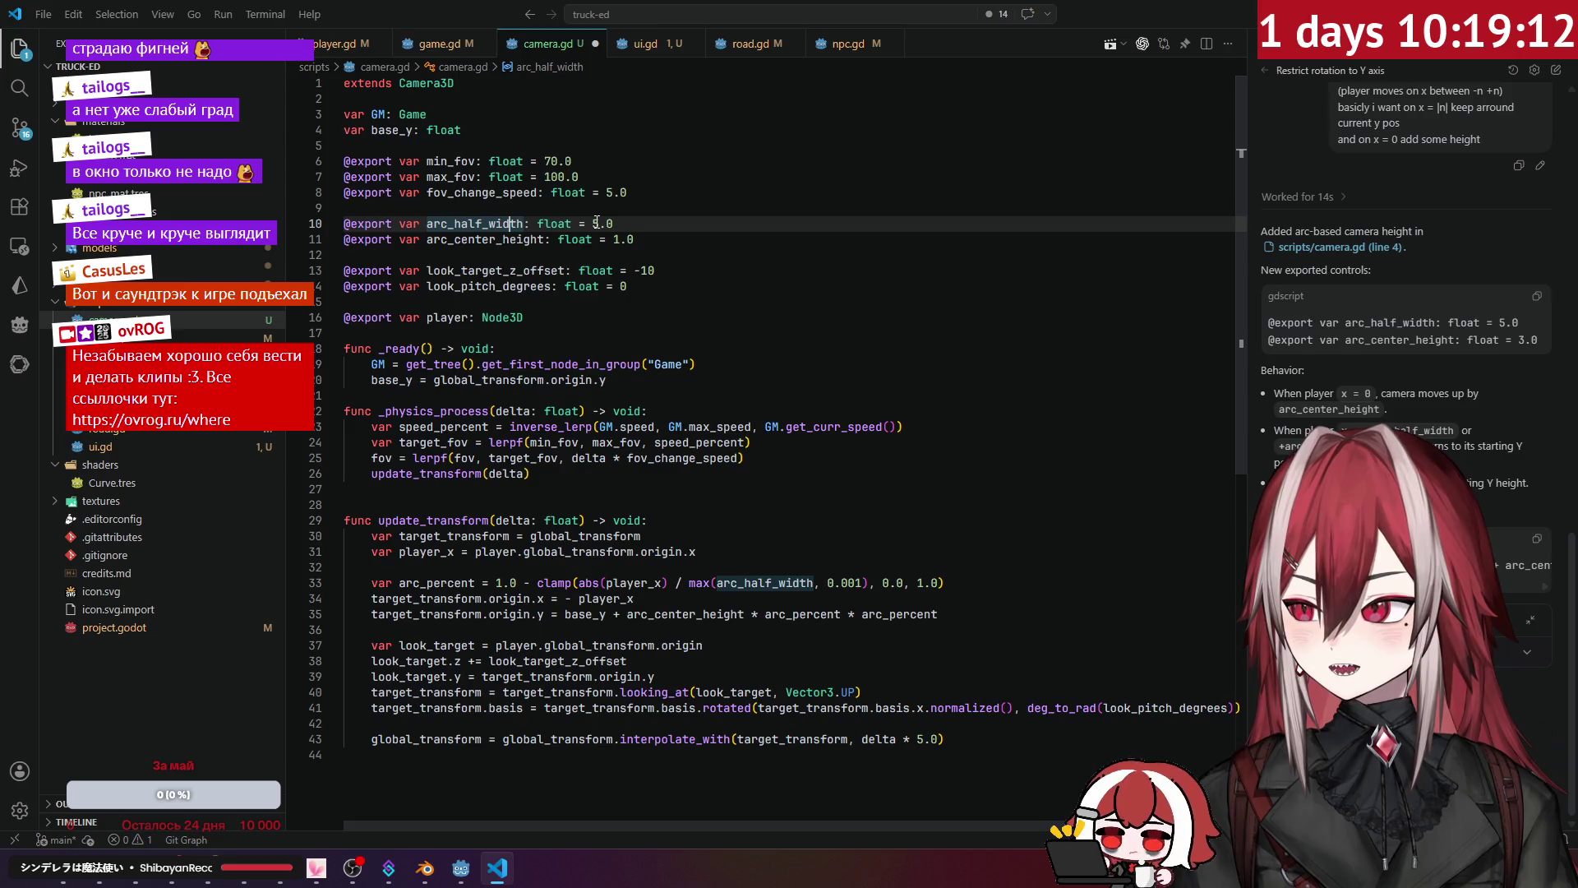
pyautogui.moveTo(594, 223); pyautogui.dragTo(615, 223)
pyautogui.write('3')
pyautogui.click(705, 236)
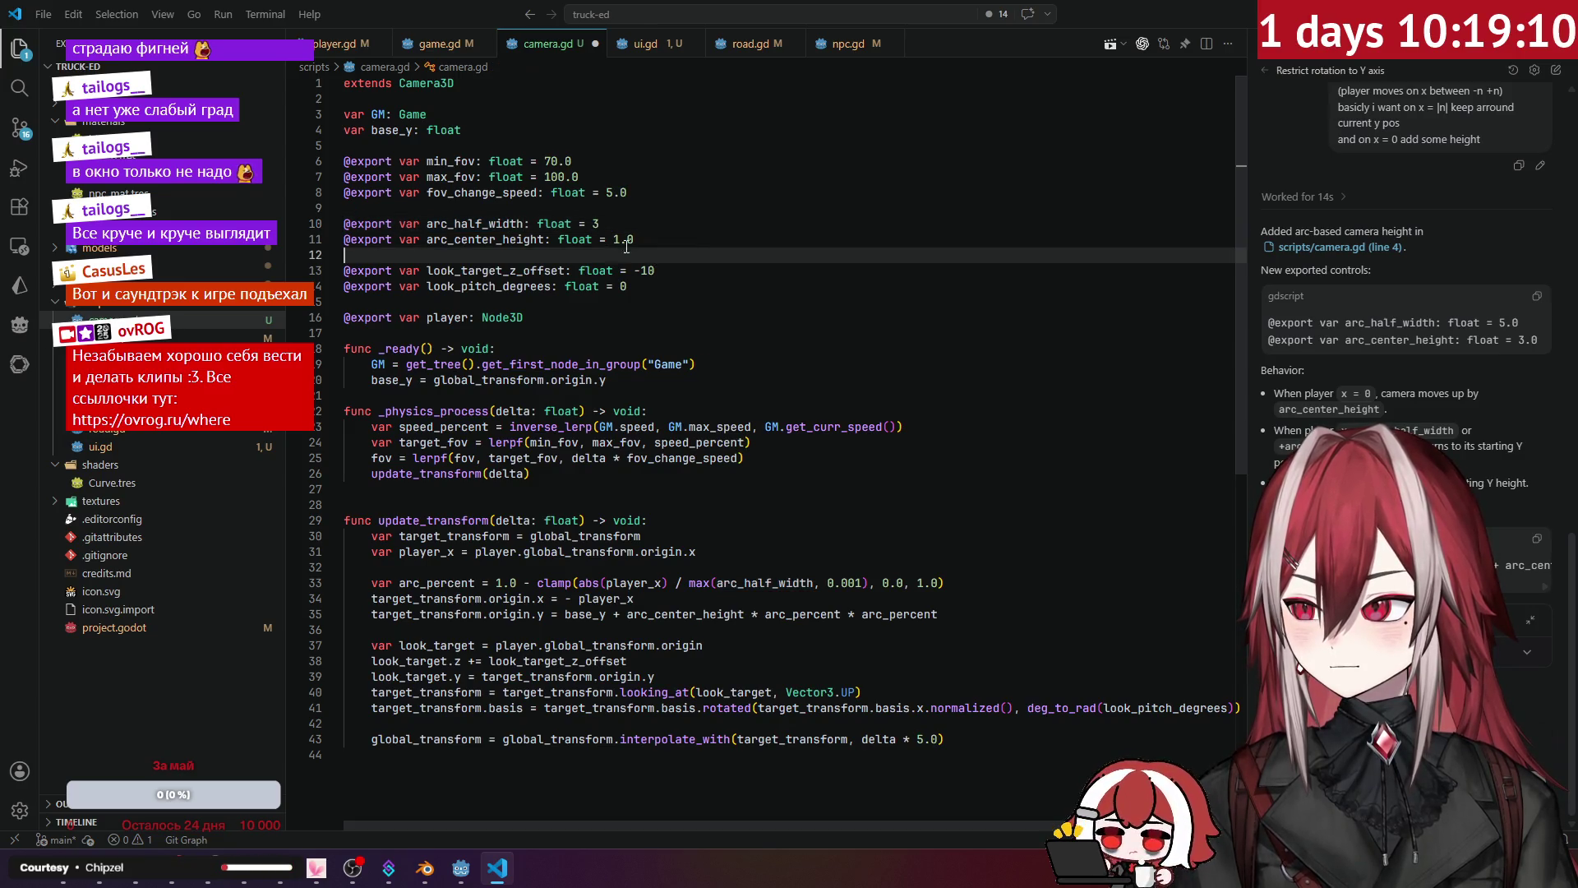
pyautogui.click(699, 229)
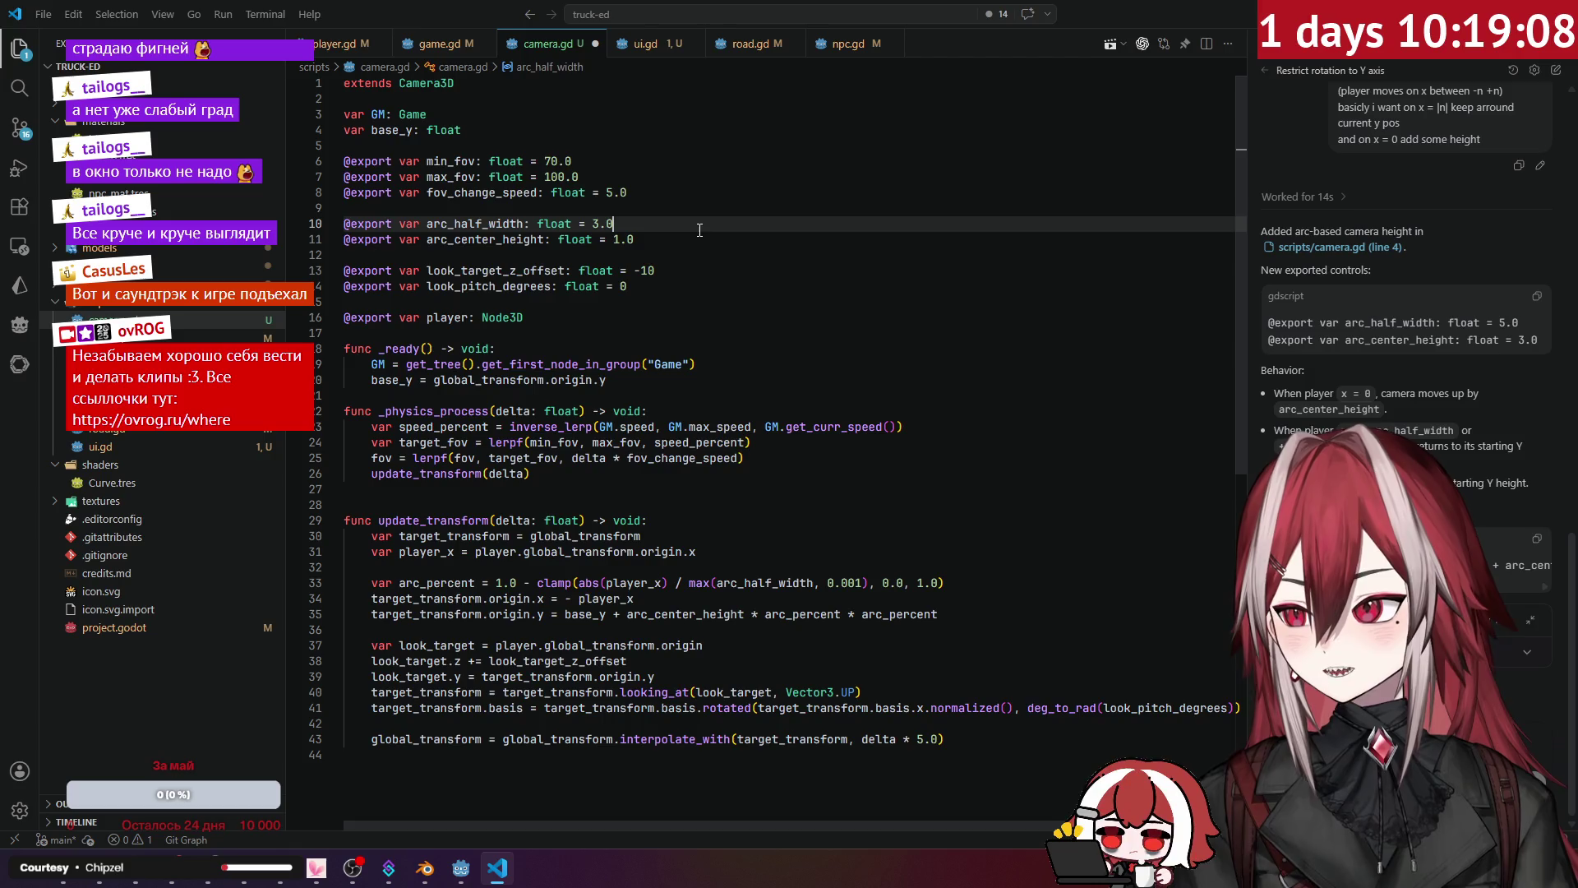
pyautogui.click(707, 273)
pyautogui.hotkey('alt', 'Tab')
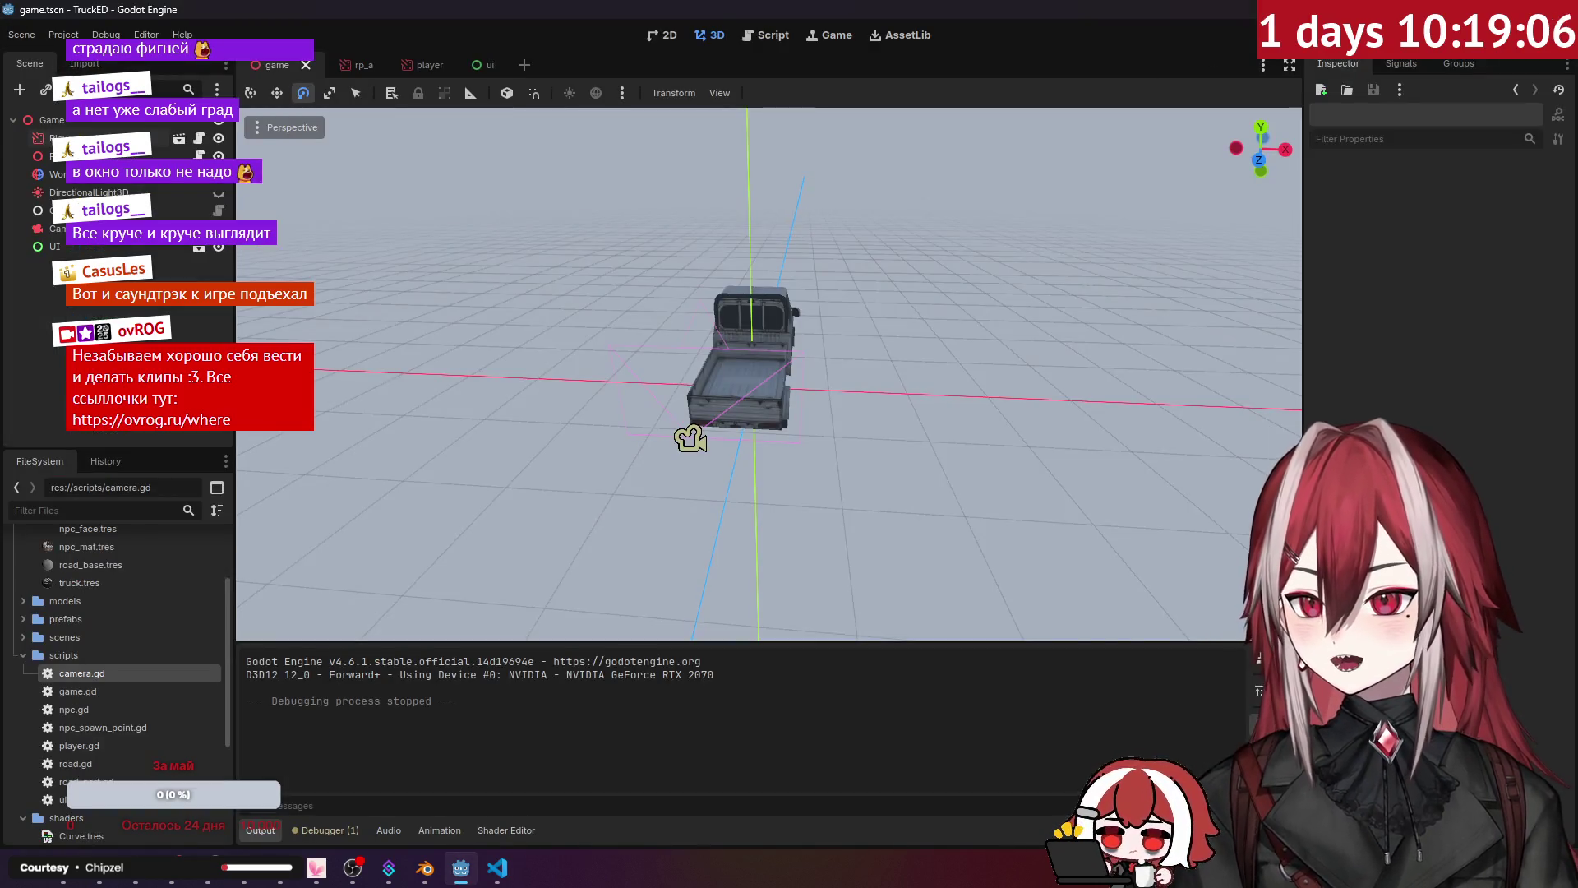
pyautogui.press('F5')
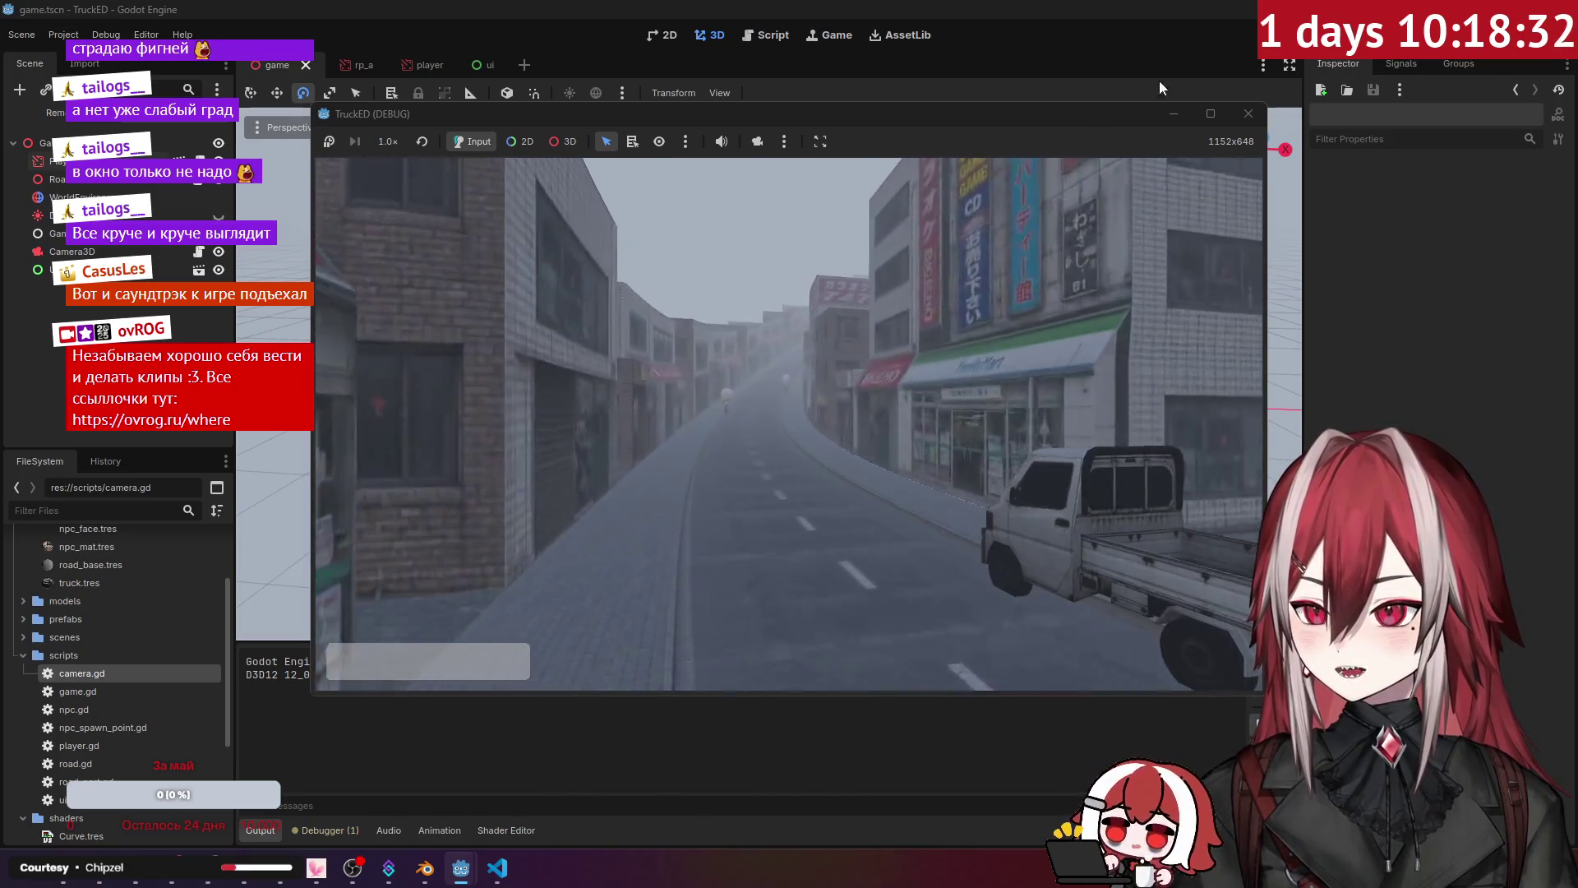
pyautogui.press('F8')
pyautogui.moveTo(850, 252); pyautogui.dragTo(425, 388)
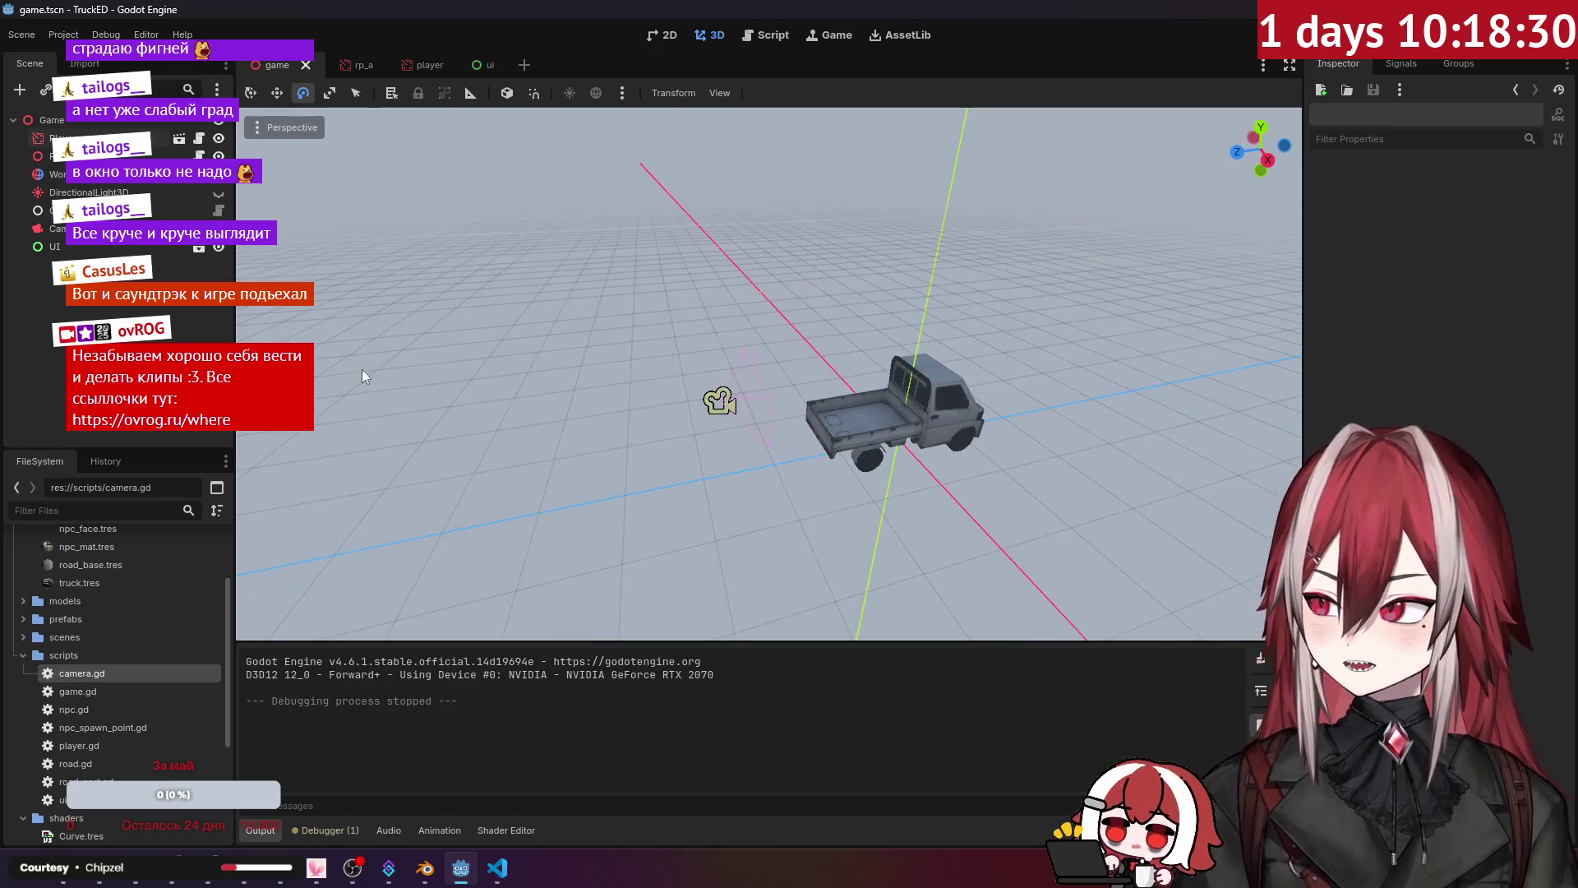
# Step: Move the Camera3D further left along its X axis, then save and run the game
pyautogui.click(719, 401)
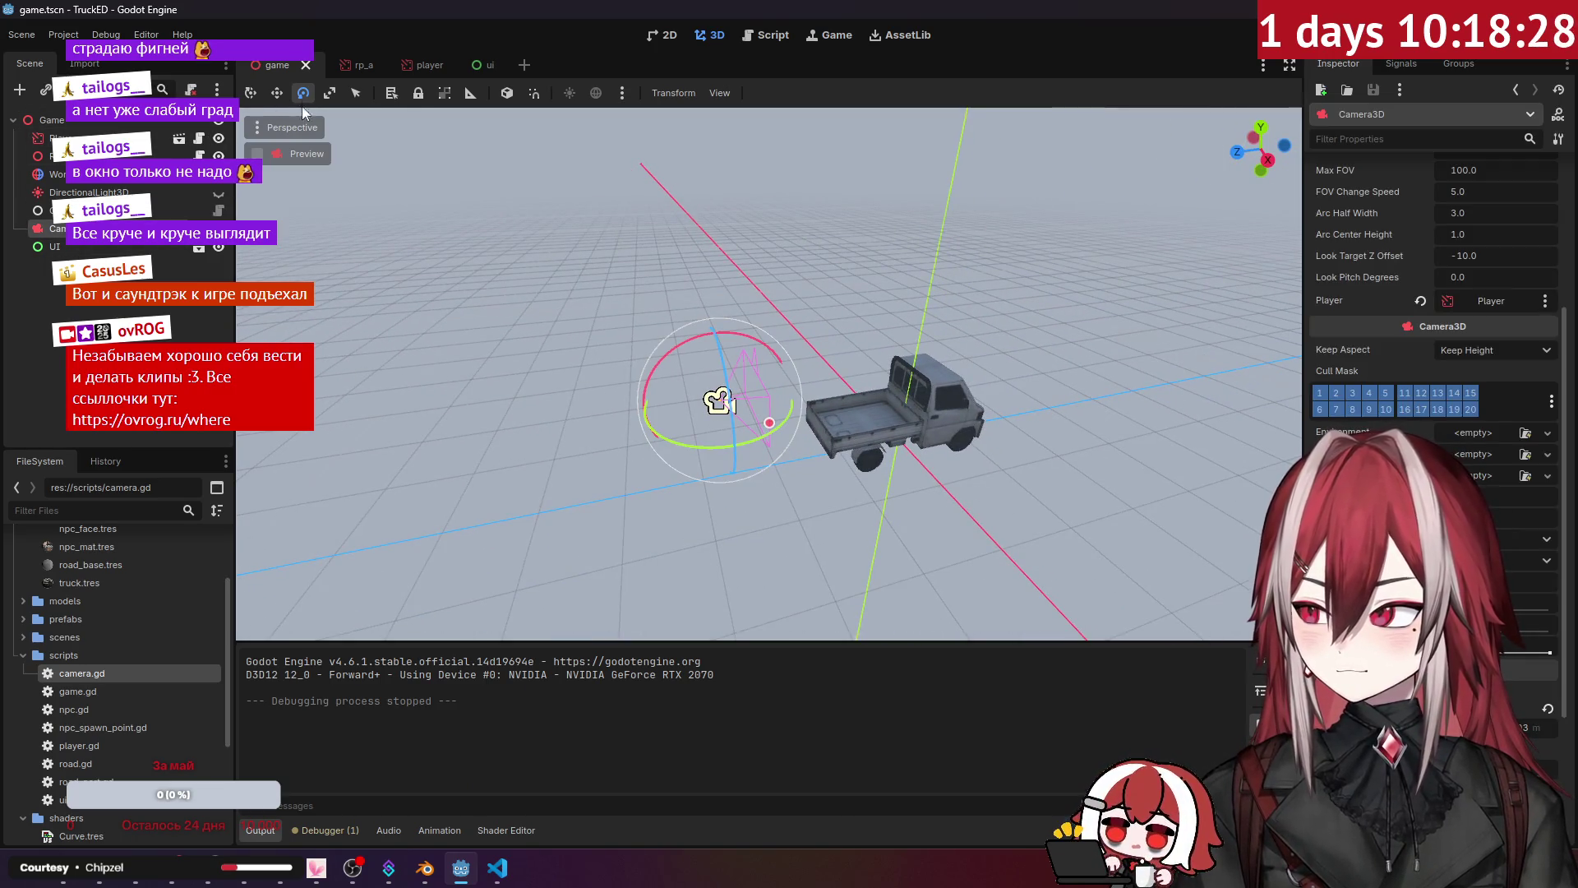
pyautogui.moveTo(618, 413); pyautogui.dragTo(545, 412)
pyautogui.click(797, 300)
pyautogui.press('F5')
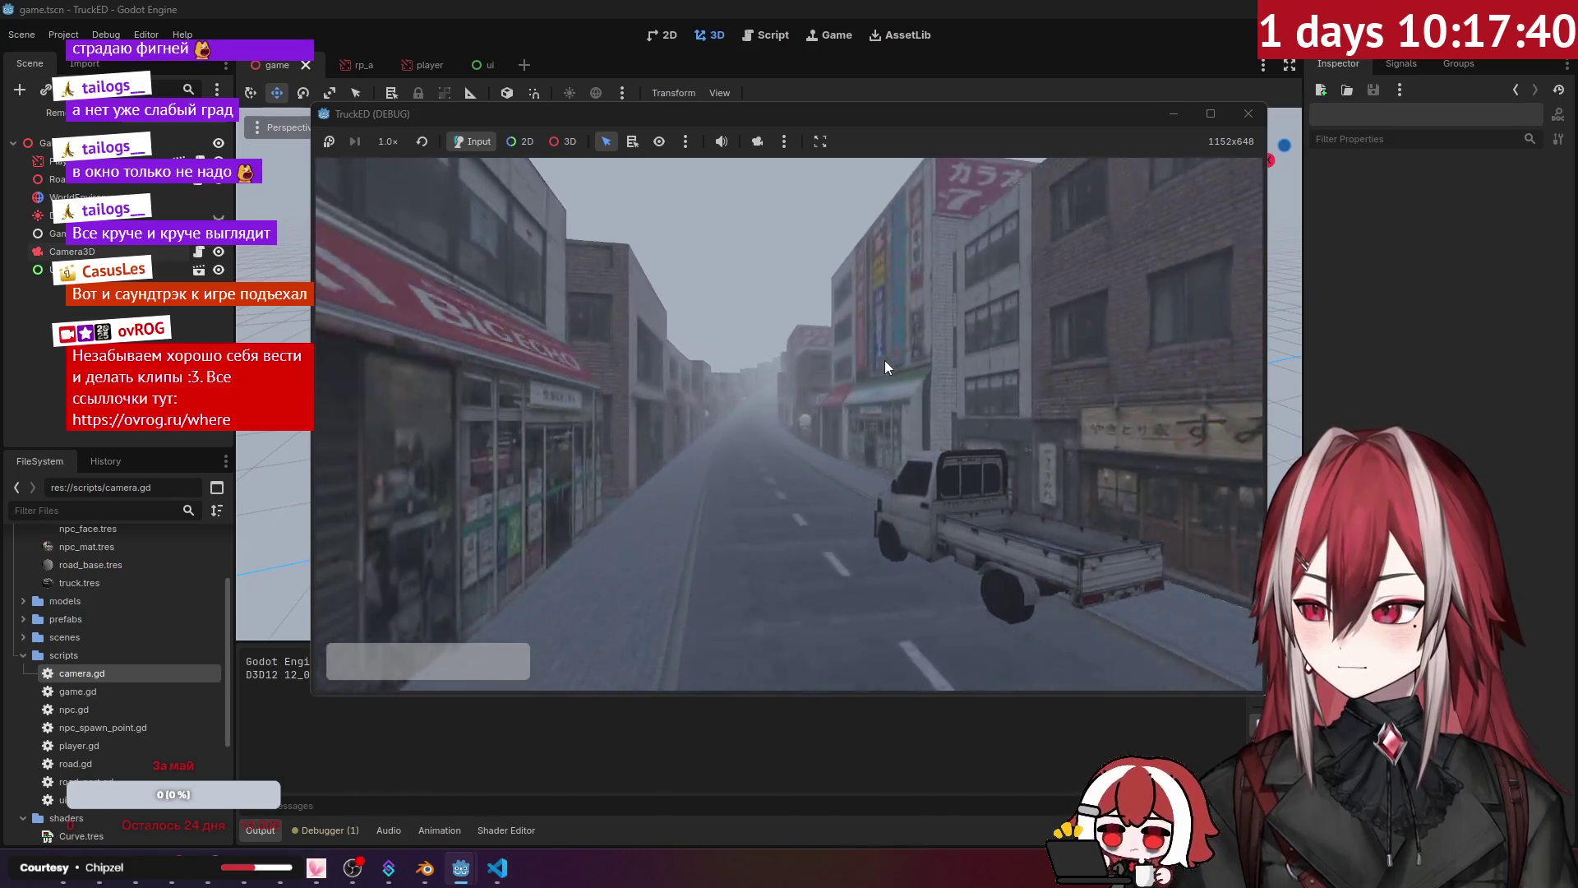
# Step: Skip ahead two tracks in Spotify, then return to the Godot editor
pyautogui.hotkey('alt', 'Tab')
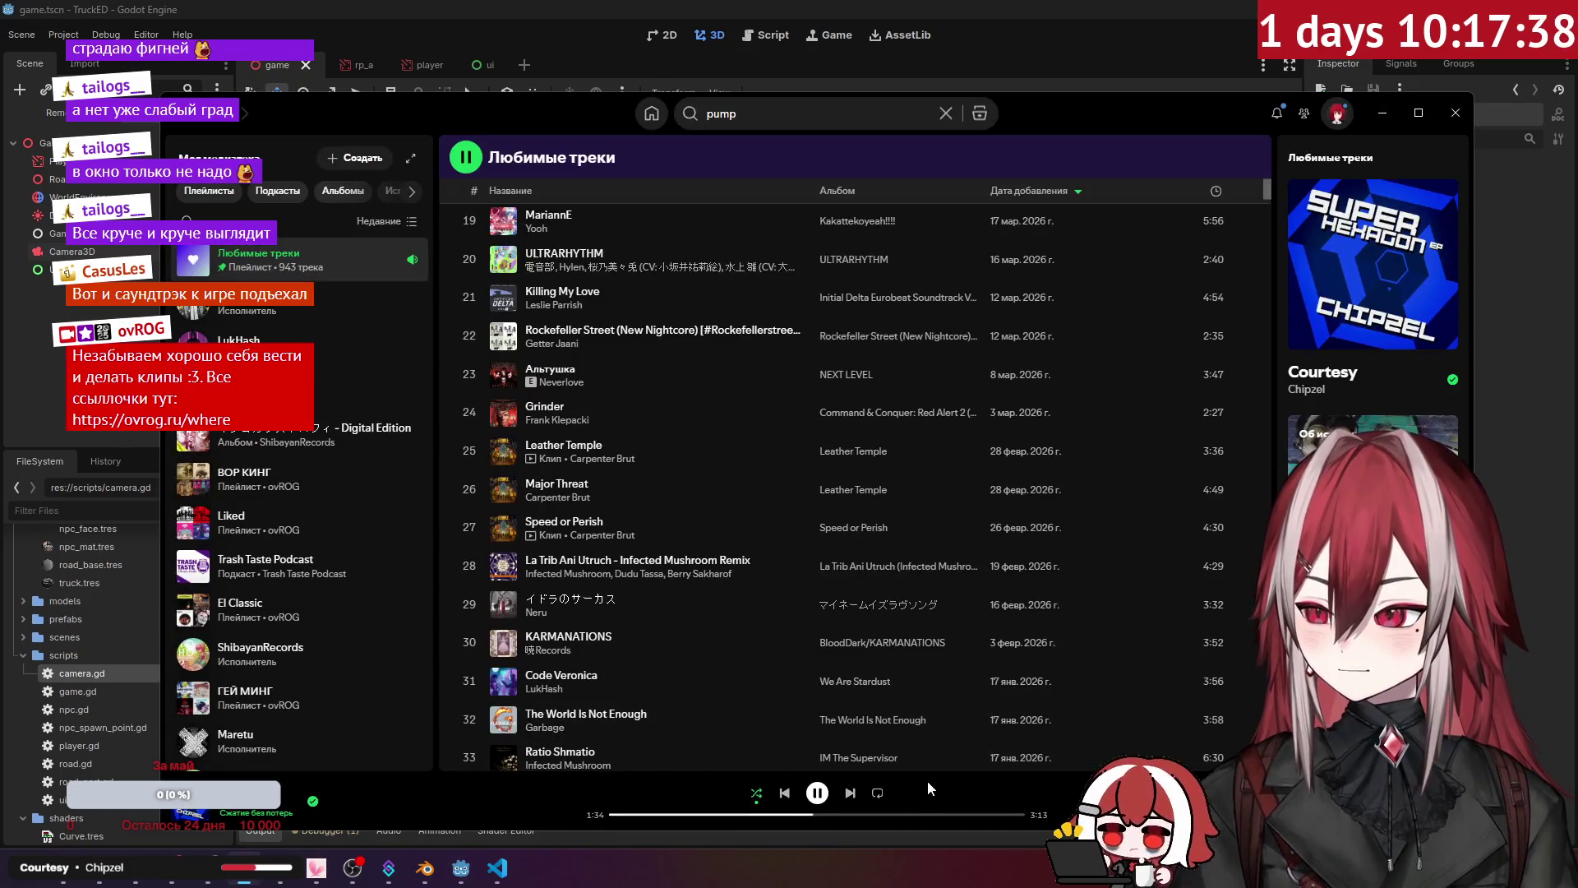
pyautogui.click(845, 799)
pyautogui.click(845, 799)
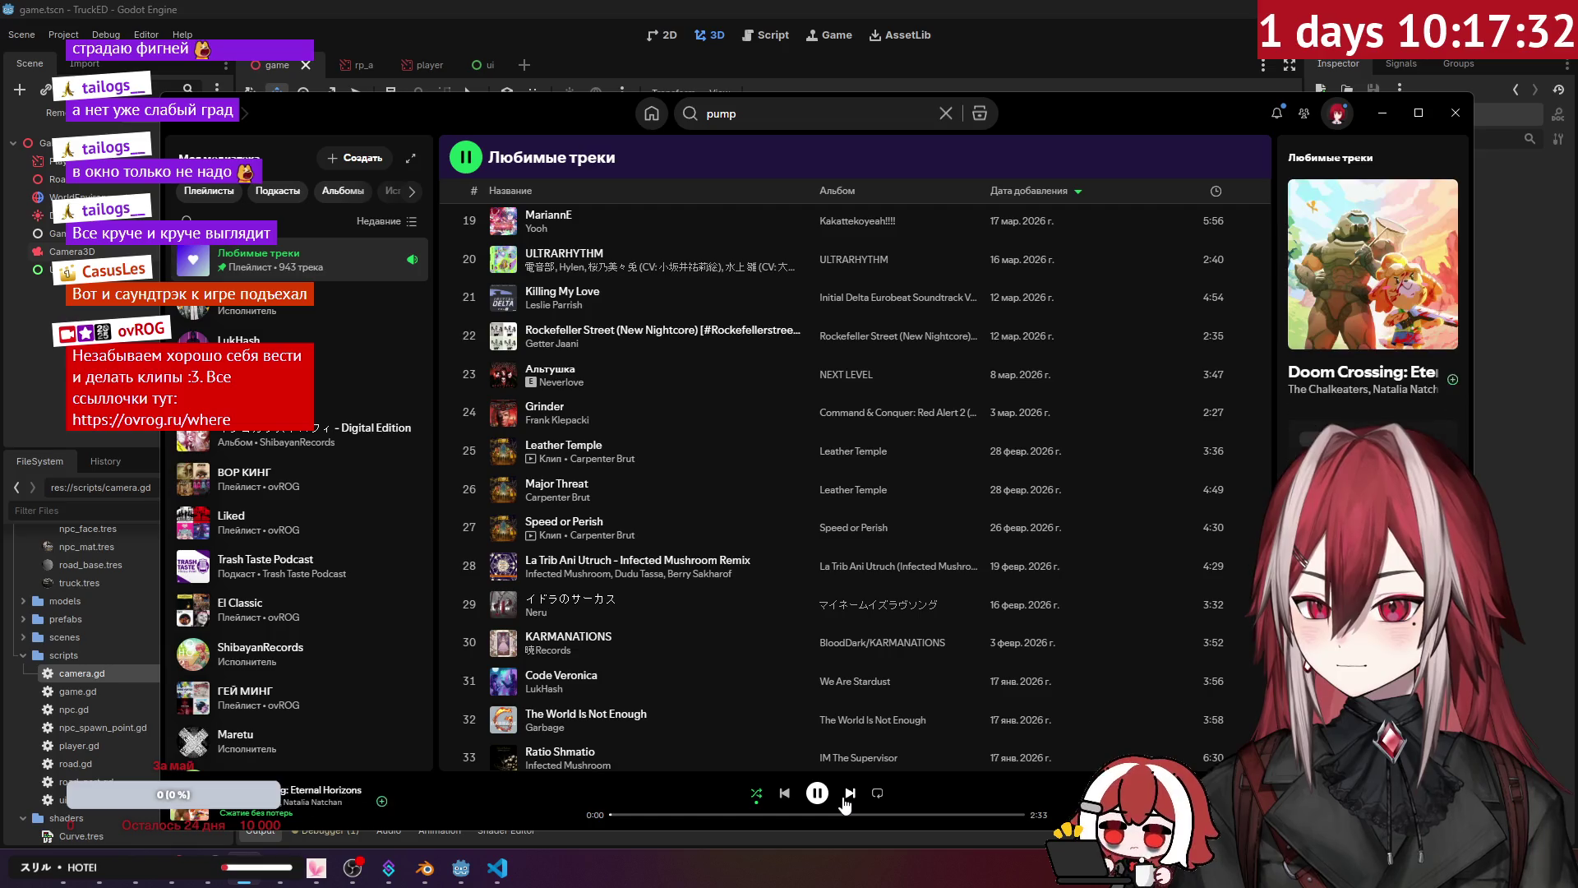
pyautogui.click(976, 24)
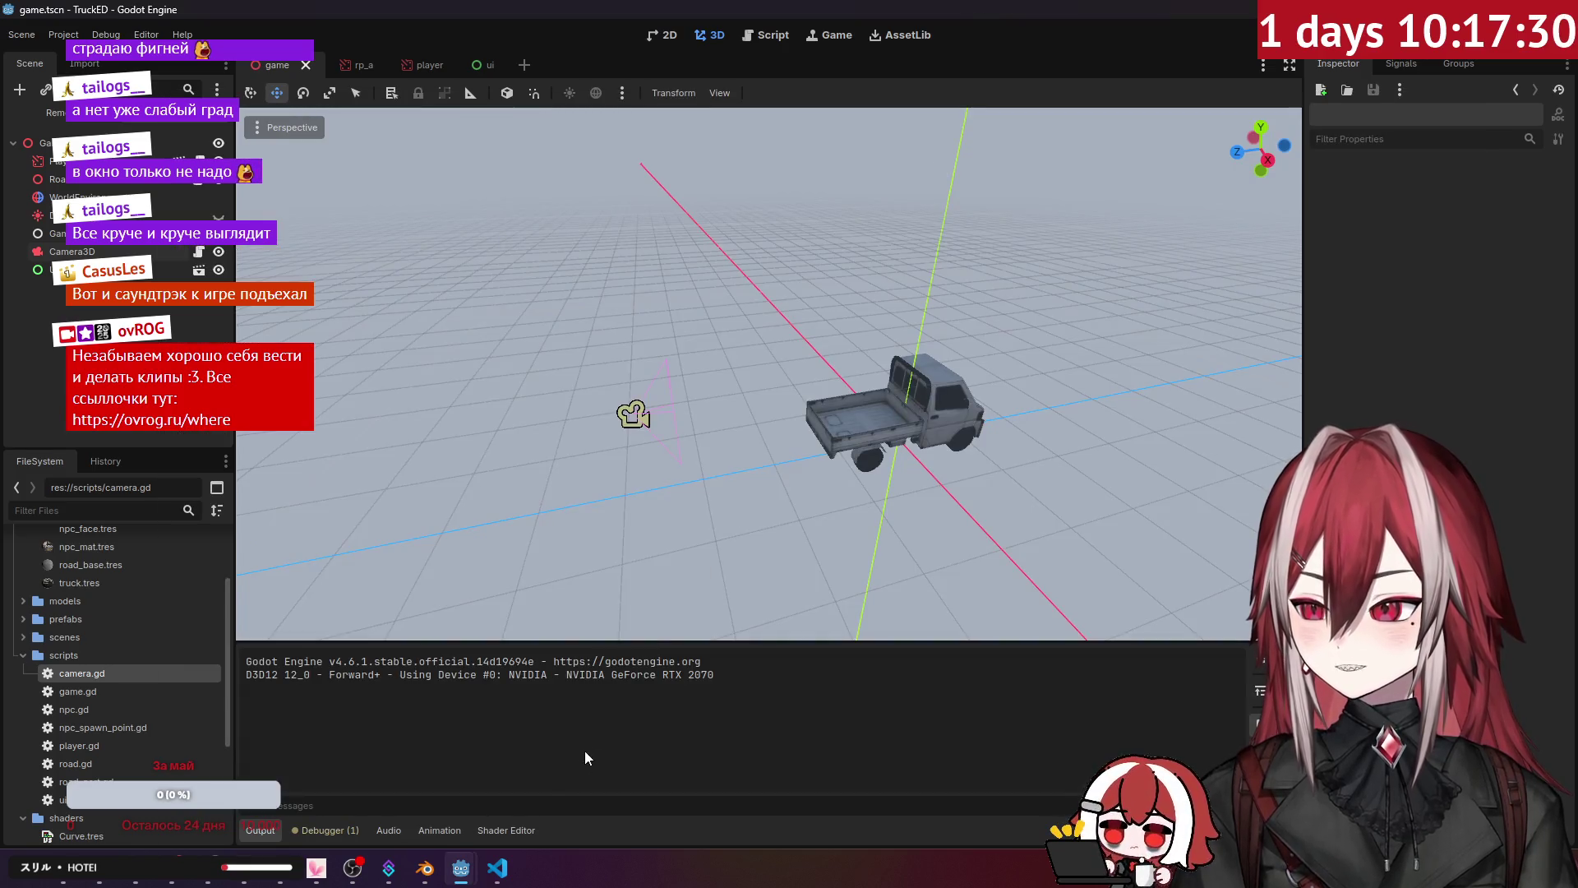
# Step: Bring the running TruckED game back up, play it, then close it
pyautogui.moveTo(463, 881)
pyautogui.click(559, 769)
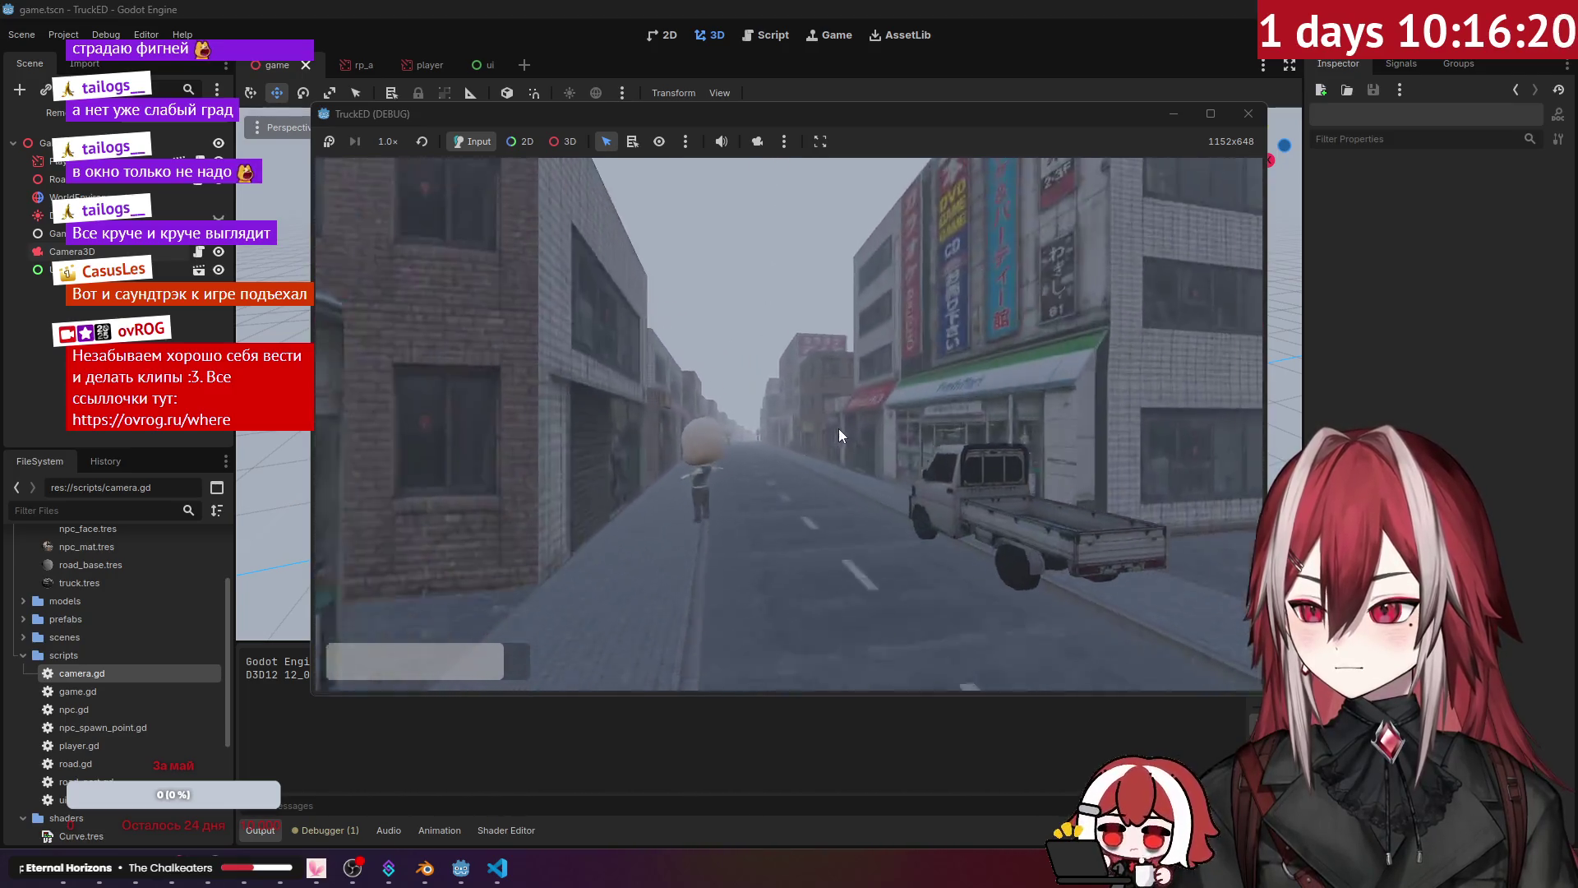
pyautogui.click(1249, 113)
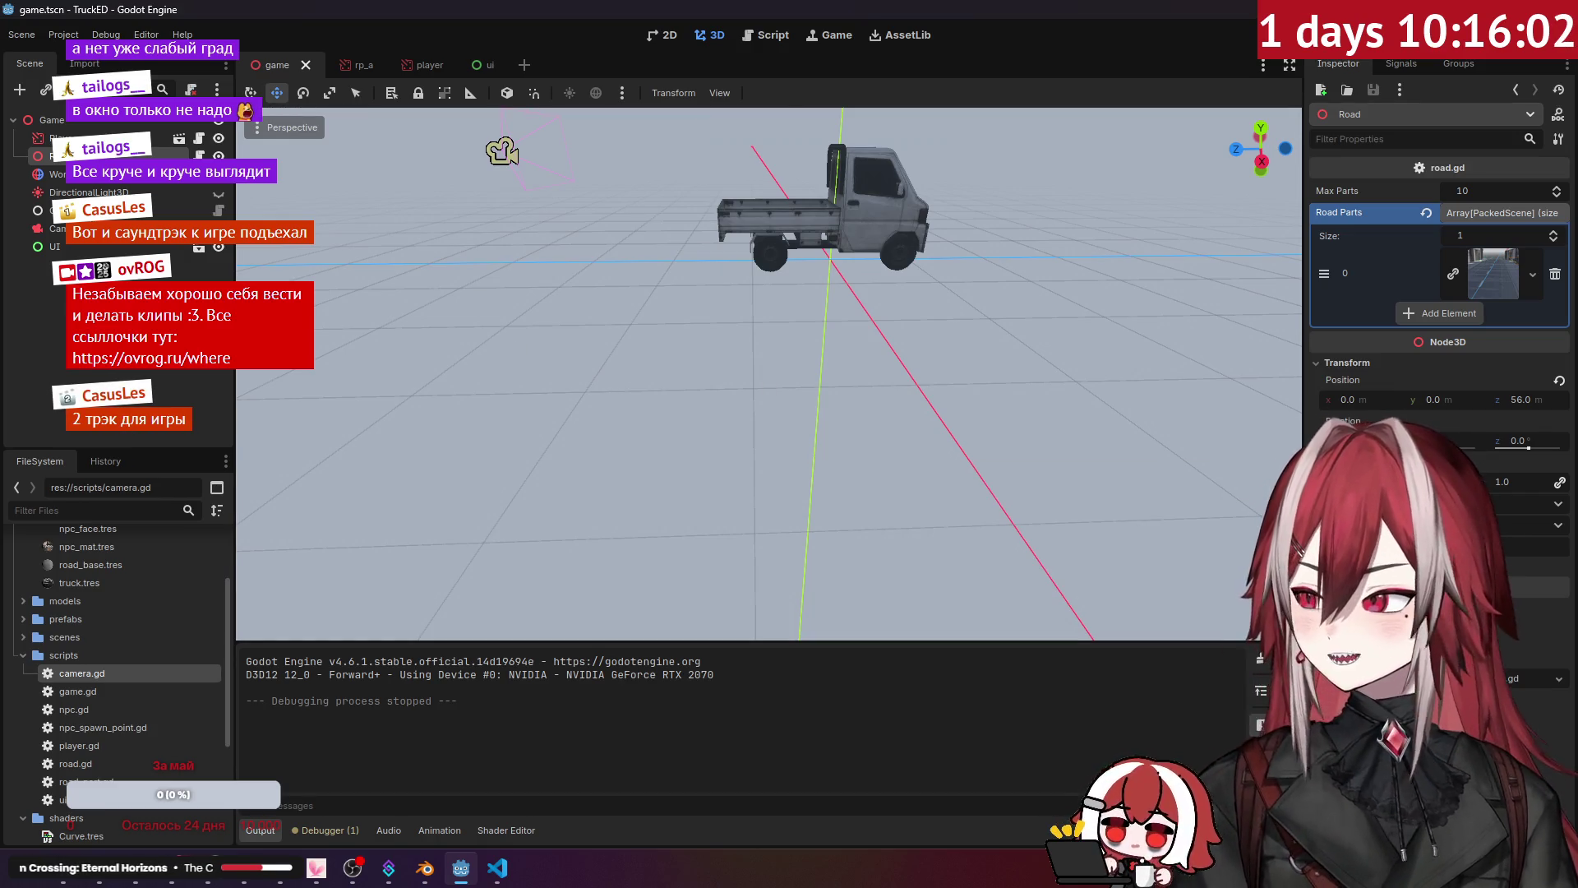
# Step: Select the Player truck and centre the viewport on it
pyautogui.press('Escape')
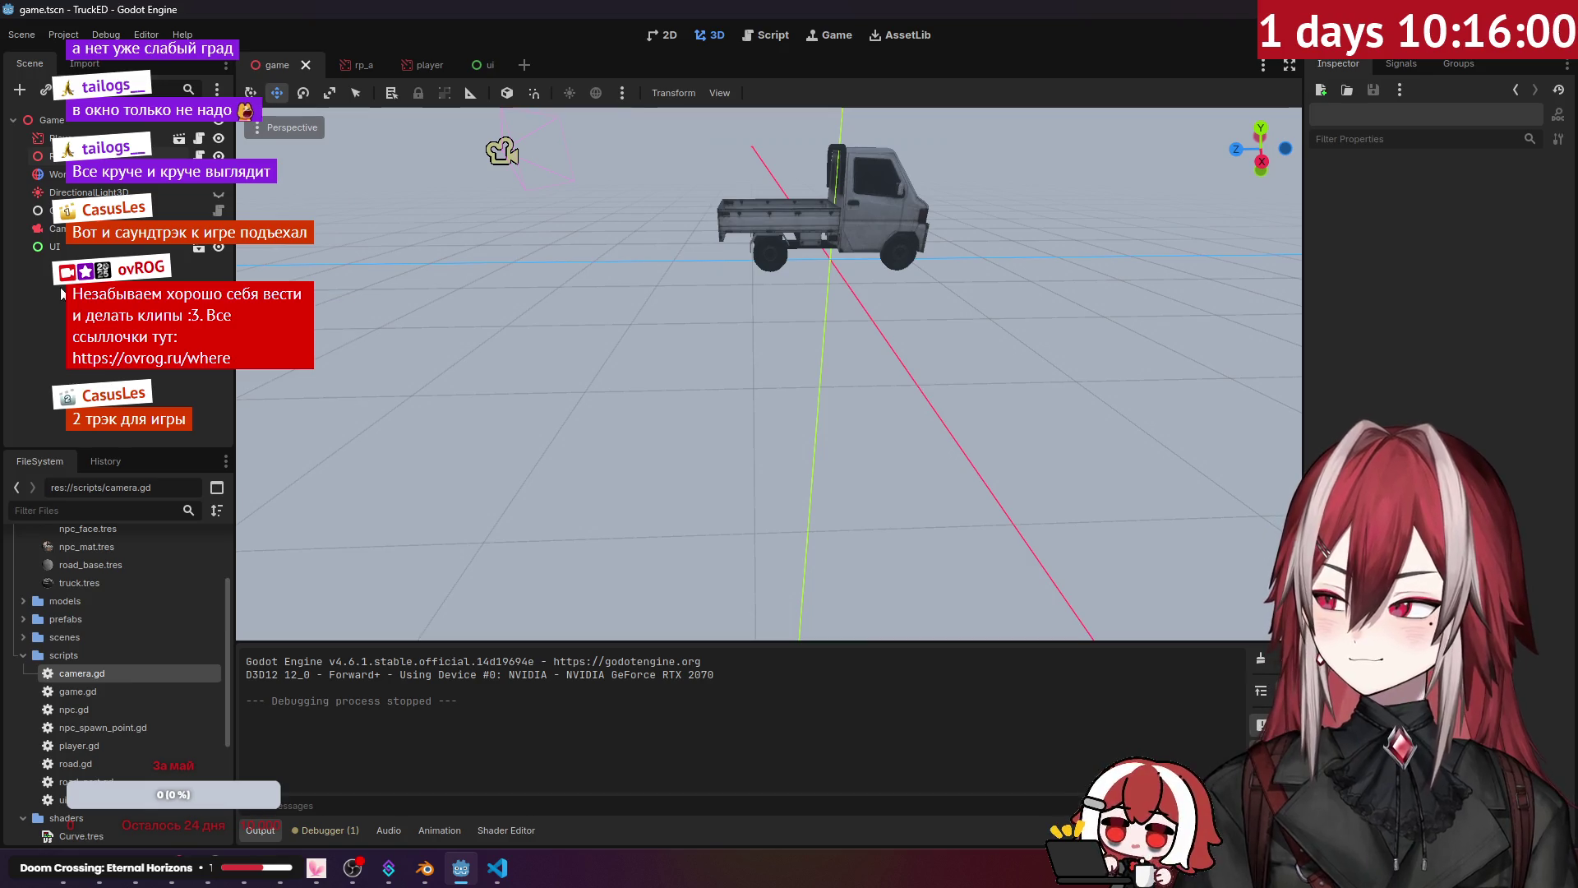
pyautogui.click(50, 138)
pyautogui.press('f')
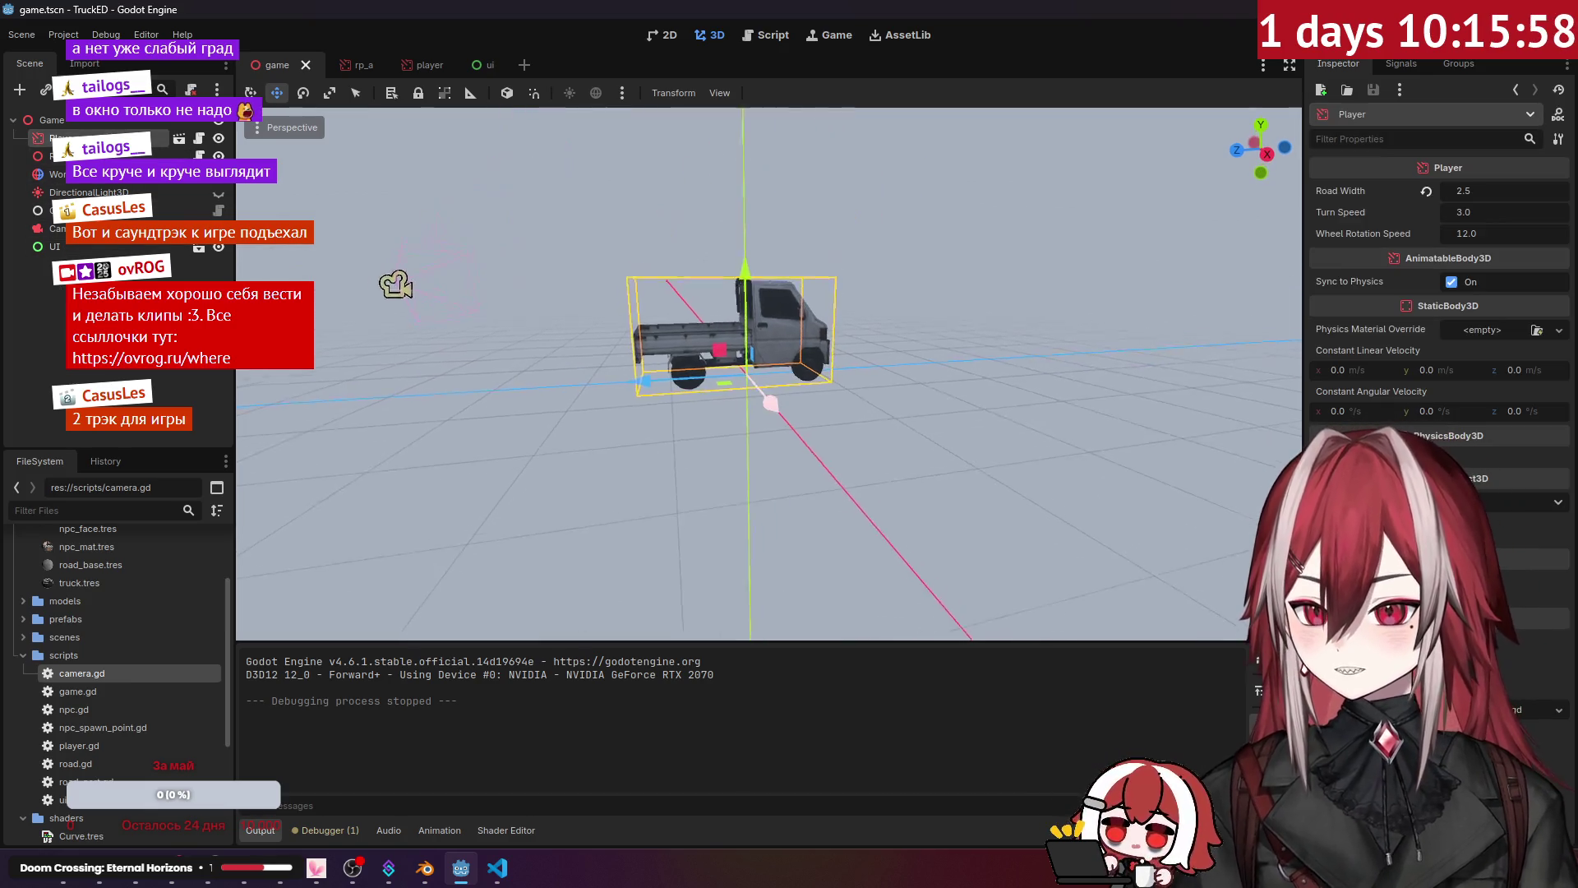
pyautogui.scroll(-5, 770, 374)
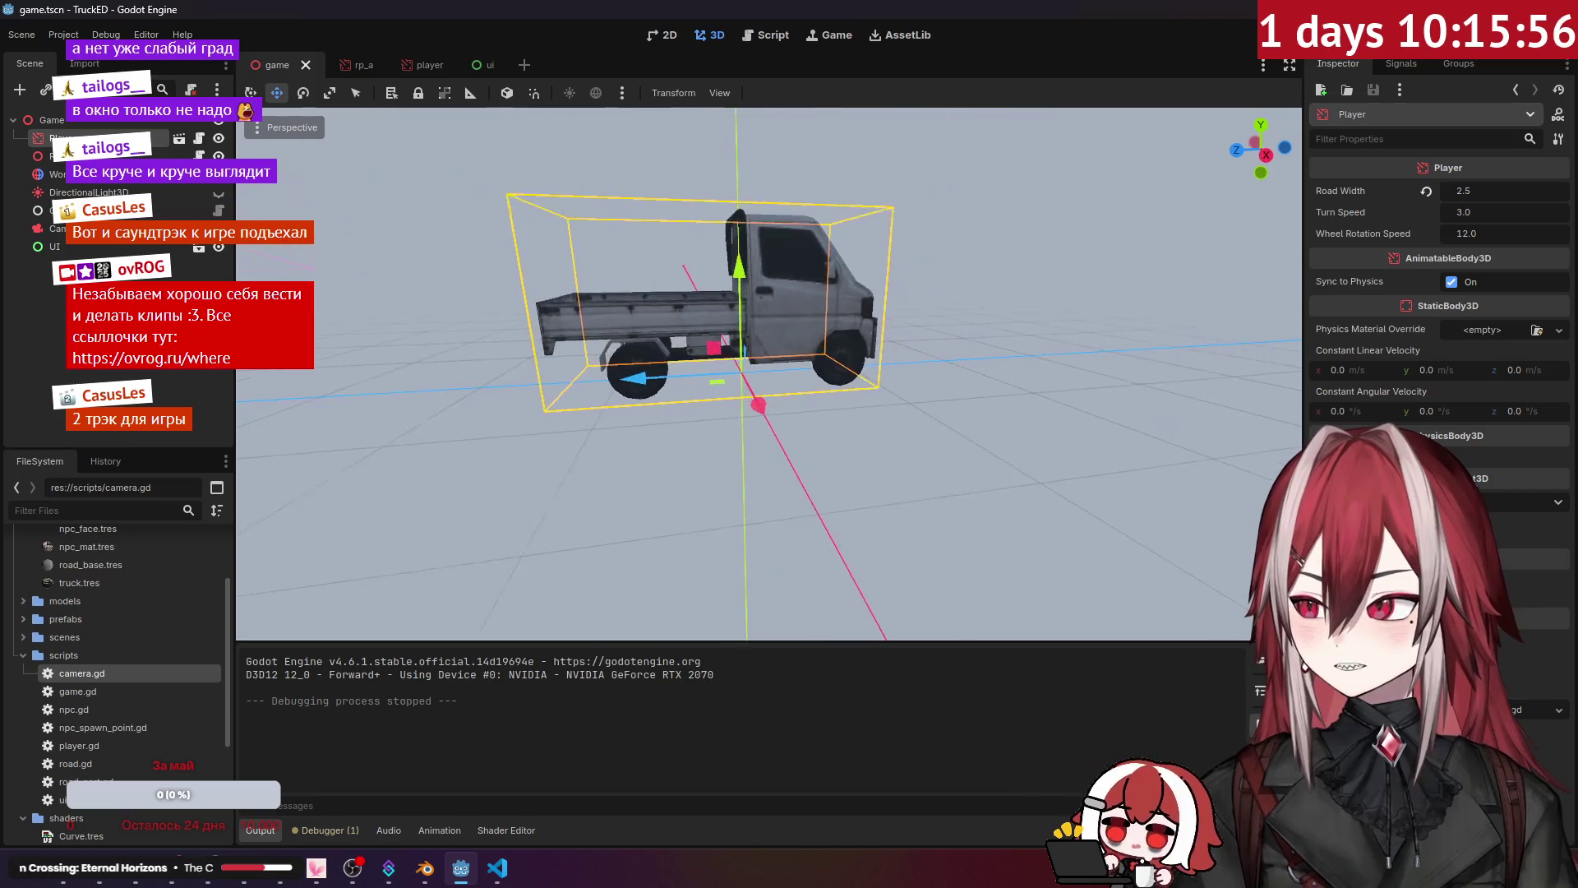
pyautogui.press('Escape')
pyautogui.scroll(5, 112, 624)
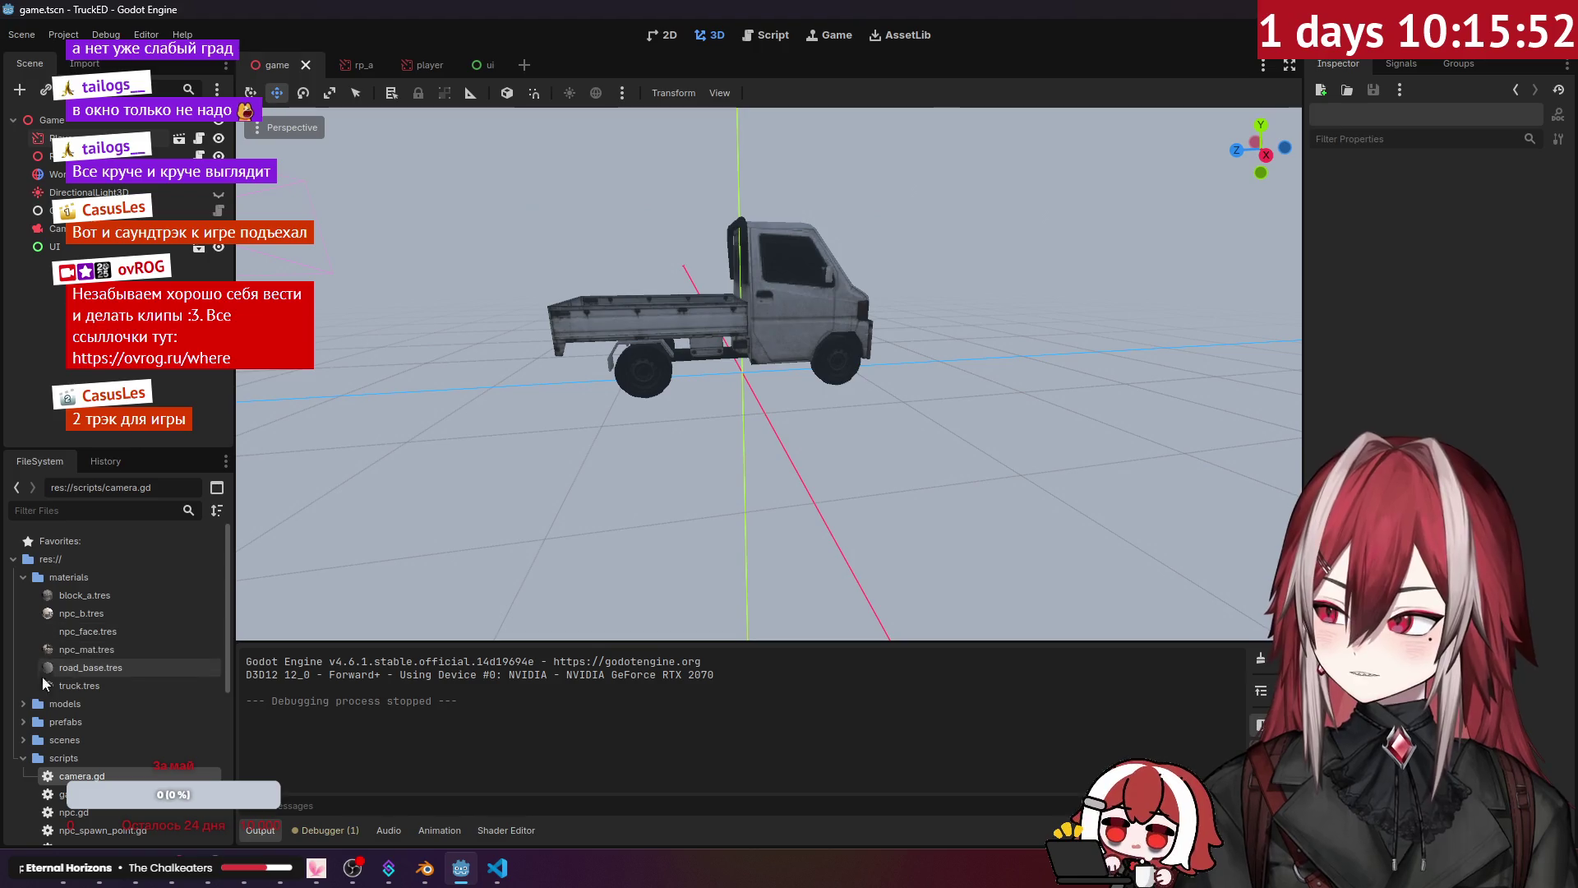
# Step: Drag the rp_test road part from the prefabs folder into the game scene
pyautogui.click(24, 723)
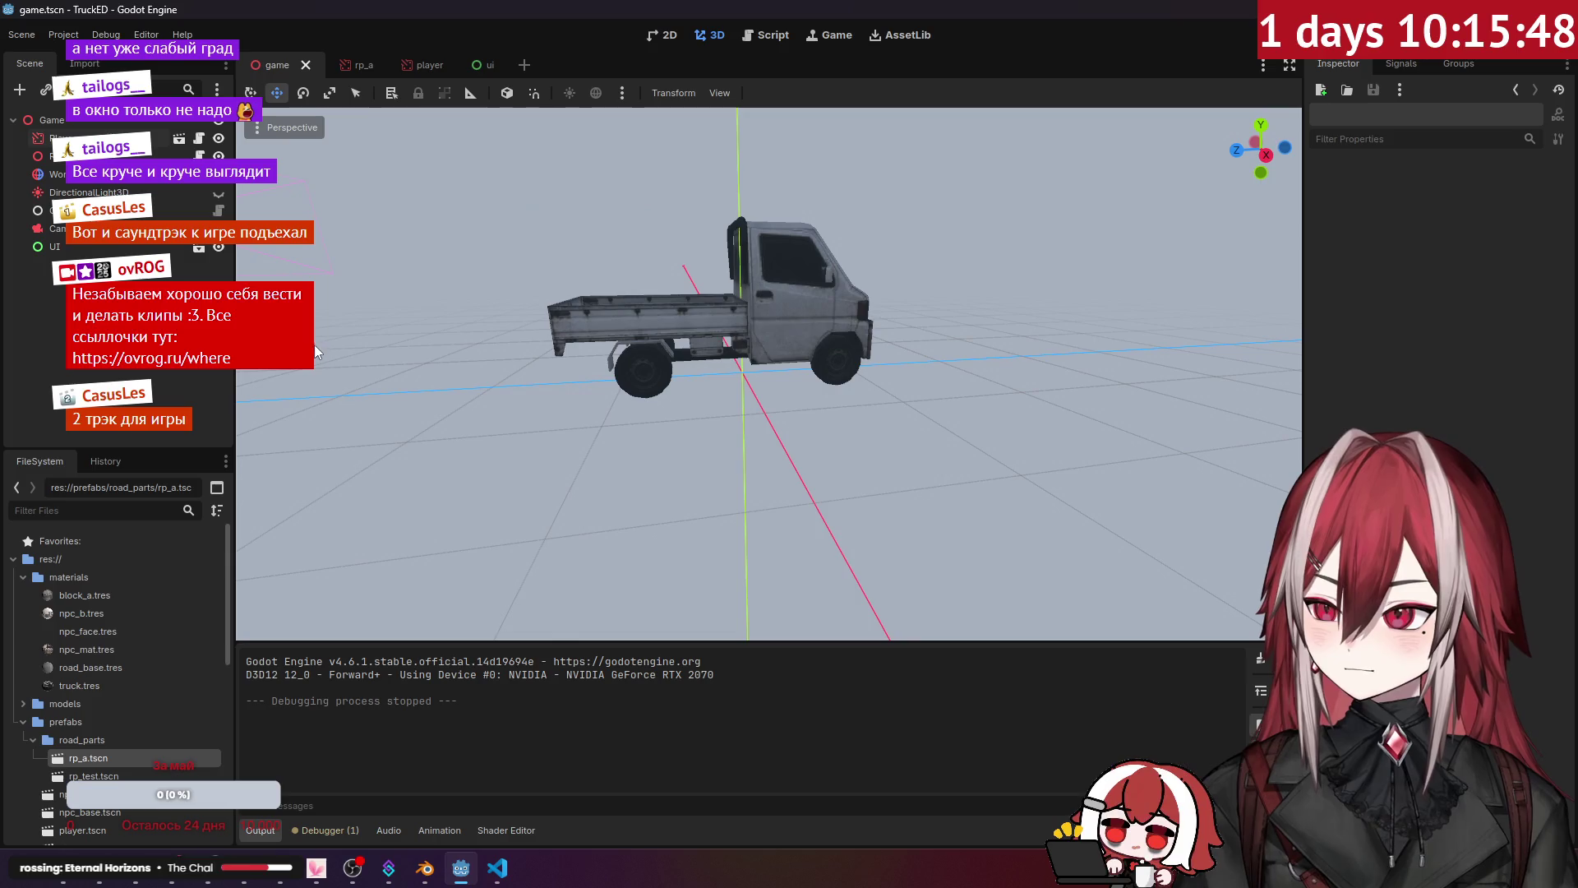
pyautogui.moveTo(88, 758)
pyautogui.mouseDown()
pyautogui.moveTo(886, 393)
pyautogui.moveTo(428, 386)
pyautogui.mouseUp()
pyautogui.scroll(6, 769, 374)
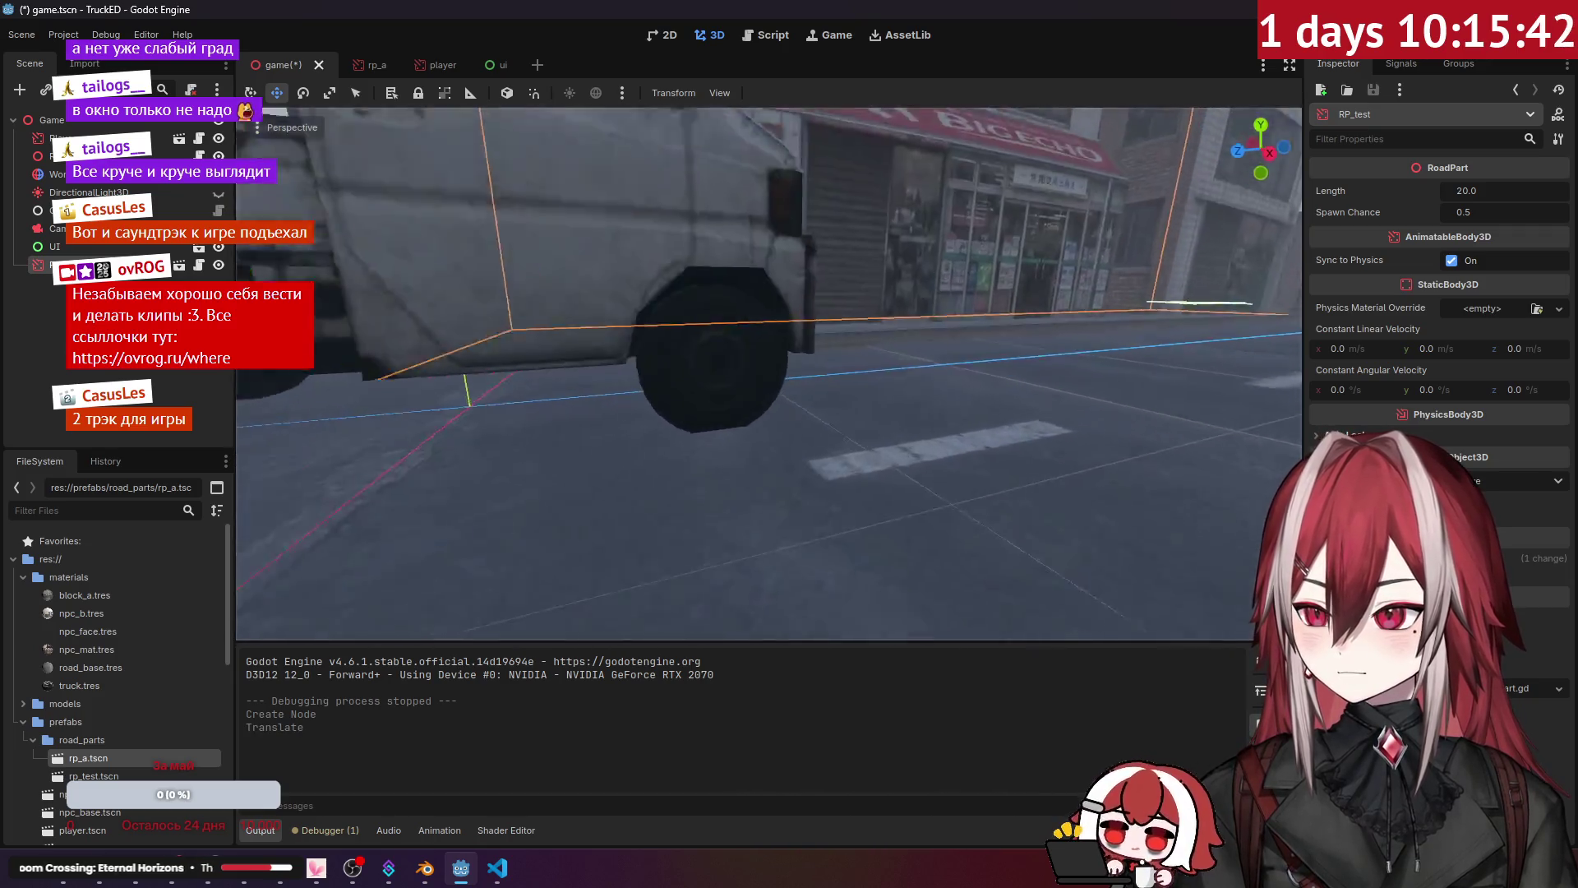
pyautogui.scroll(-1, 592, 430)
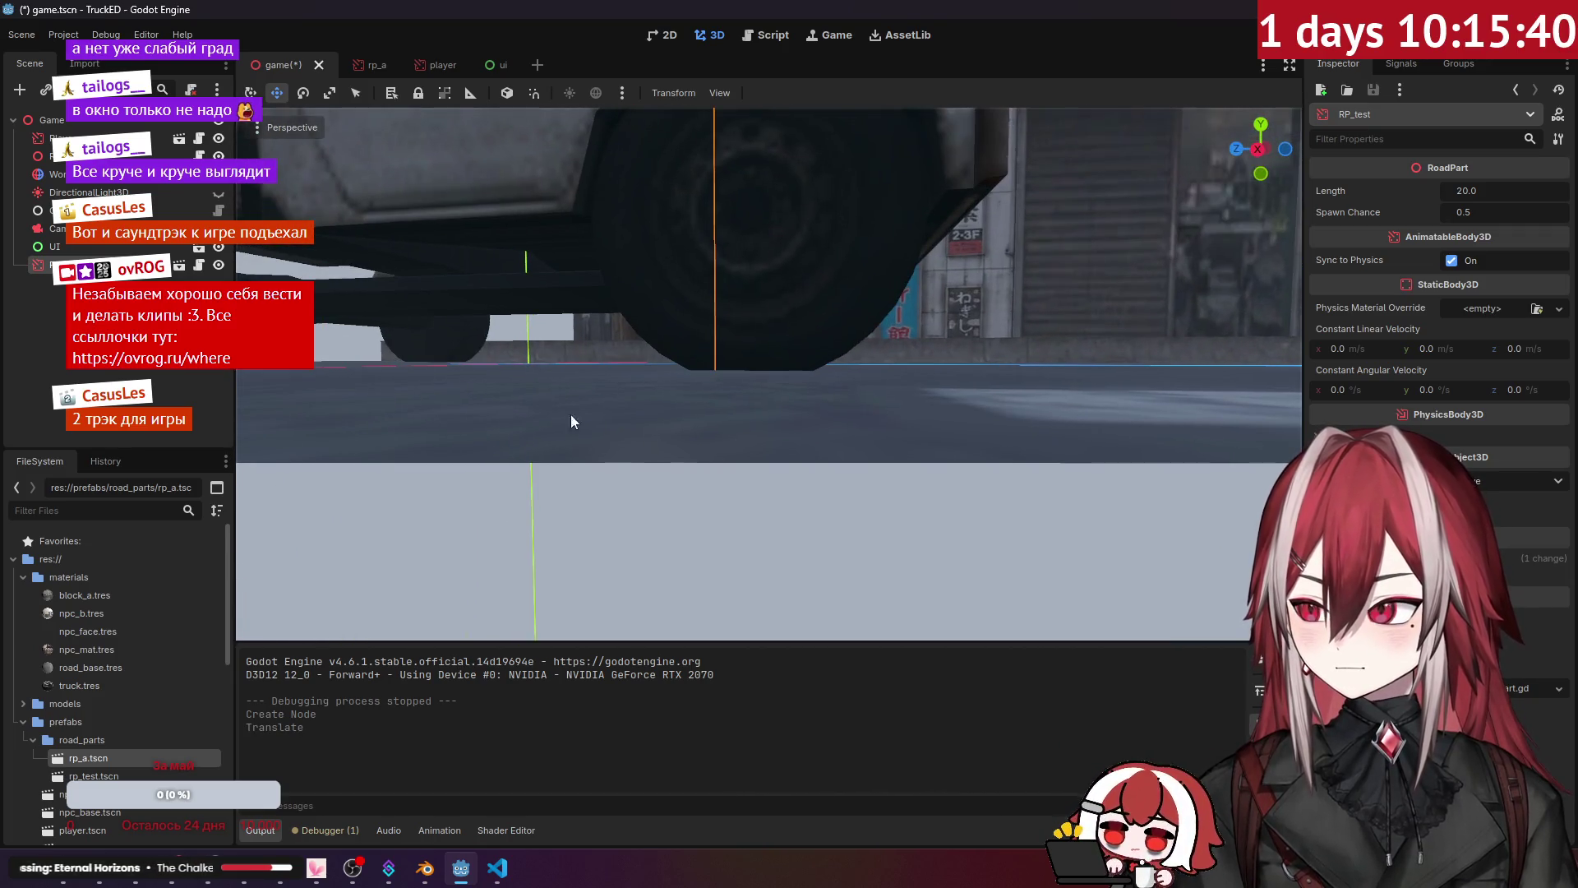
pyautogui.click(49, 156)
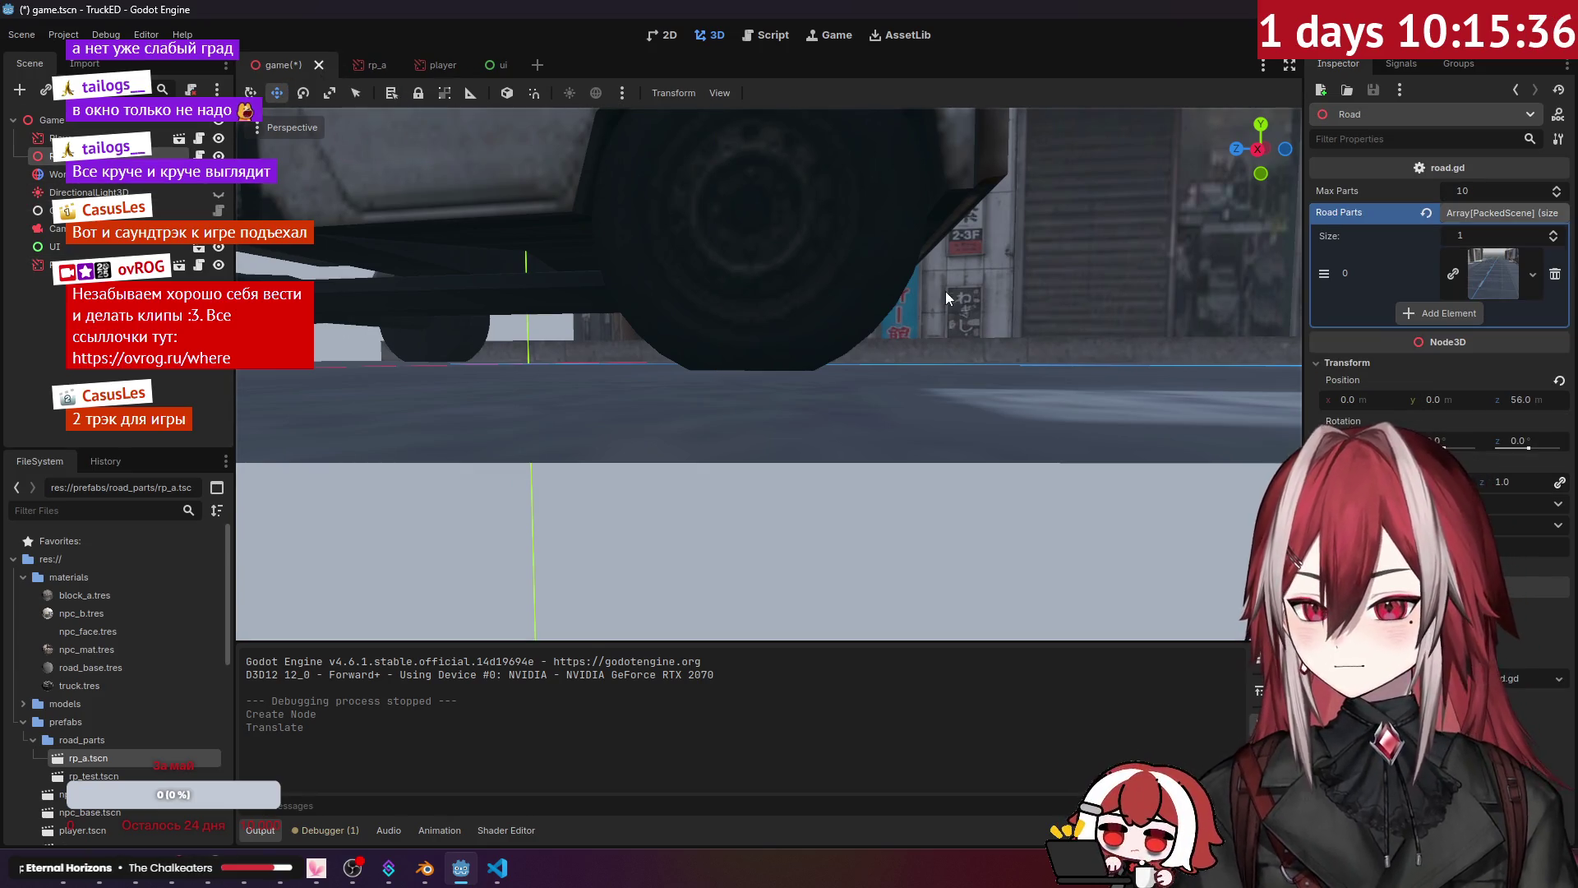
pyautogui.scroll(-3, 860, 324)
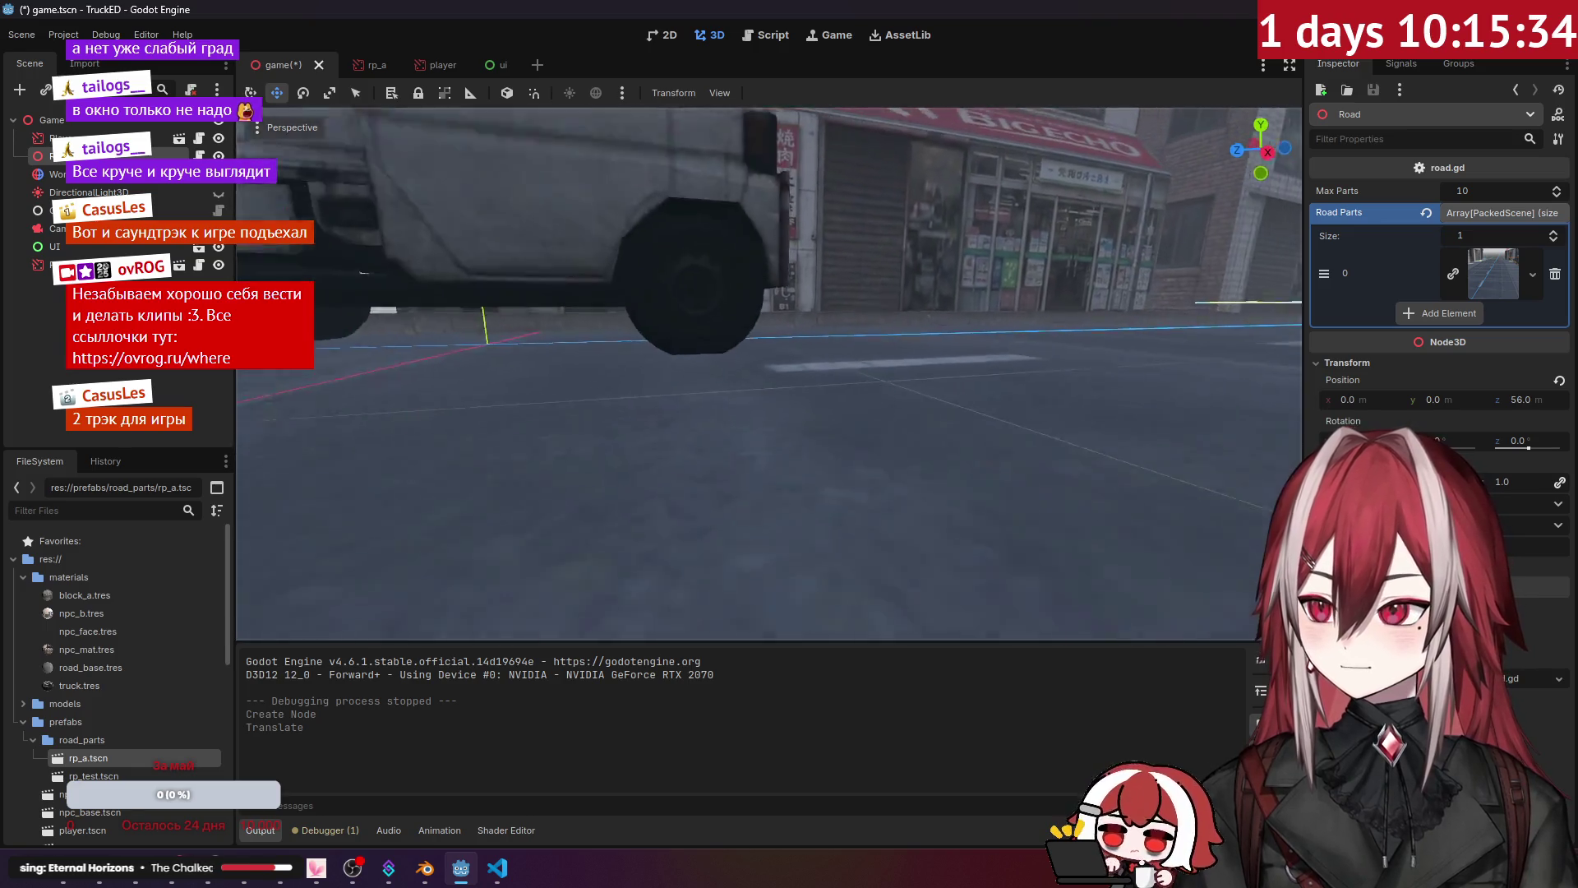
pyautogui.scroll(-5, 779, 275)
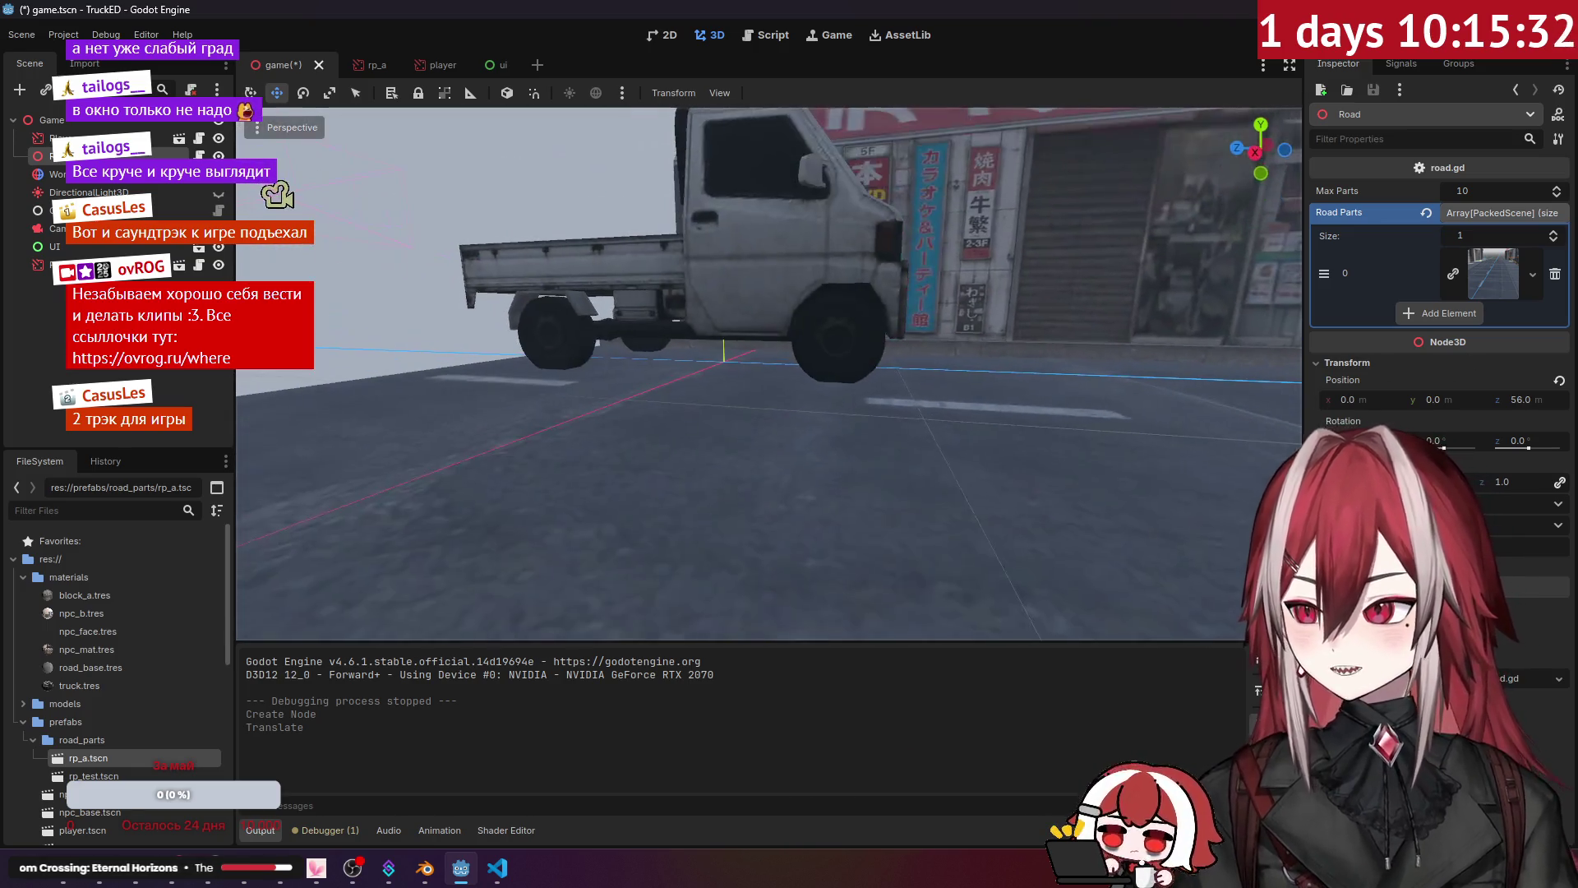
pyautogui.scroll(2, 720, 283)
# Step: Move the Player truck to a new spot in the scene
pyautogui.click(99, 138)
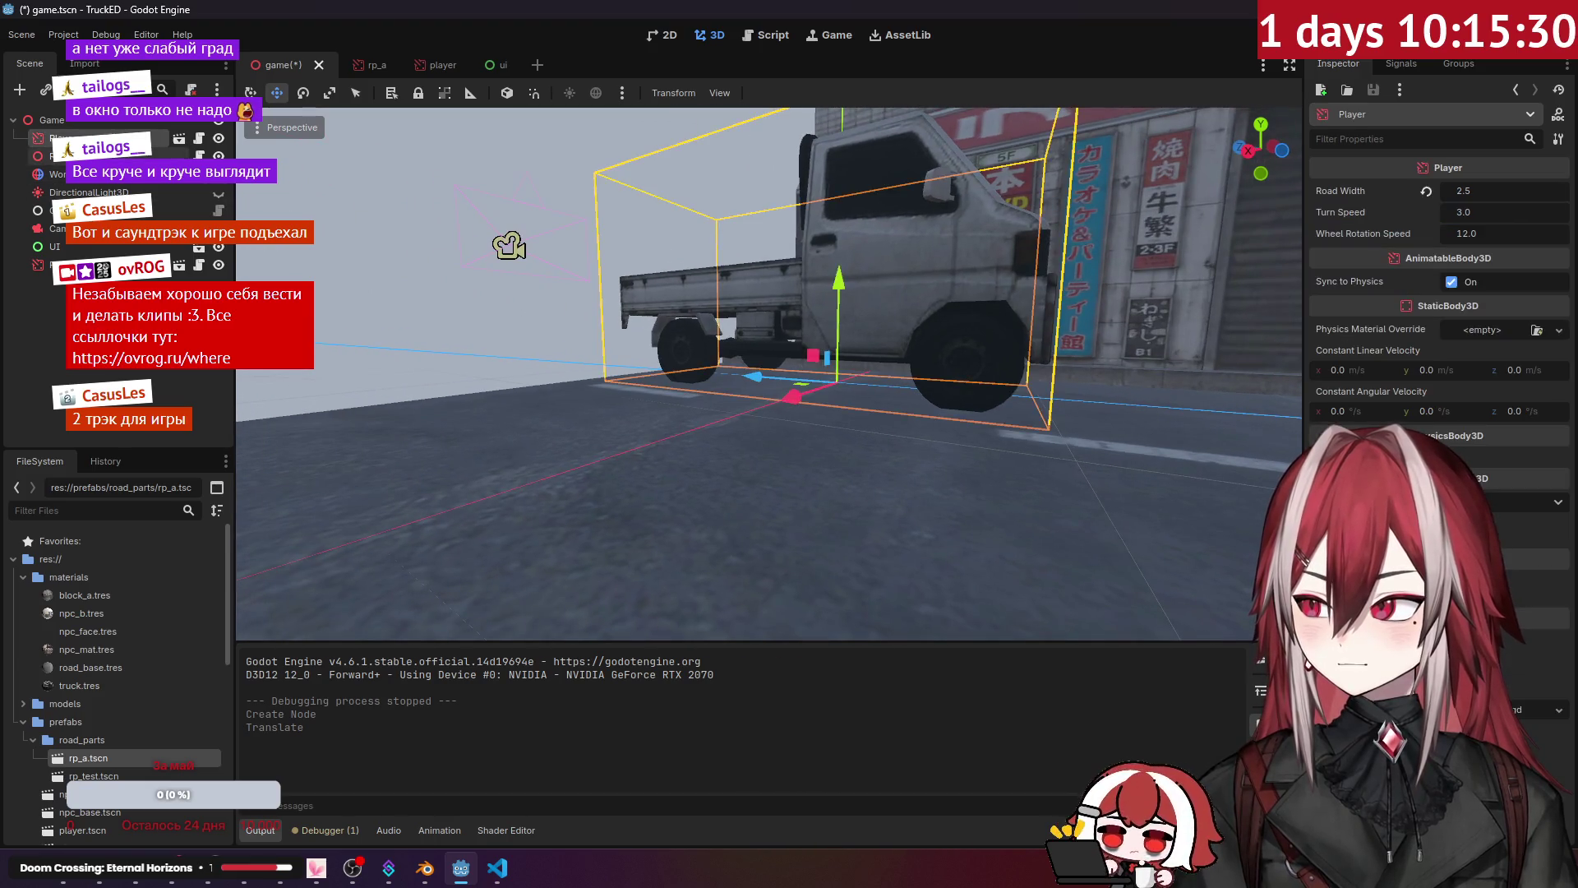
pyautogui.scroll(5, 688, 310)
pyautogui.moveTo(647, 289); pyautogui.dragTo(606, 247)
pyautogui.scroll(-5, 770, 374)
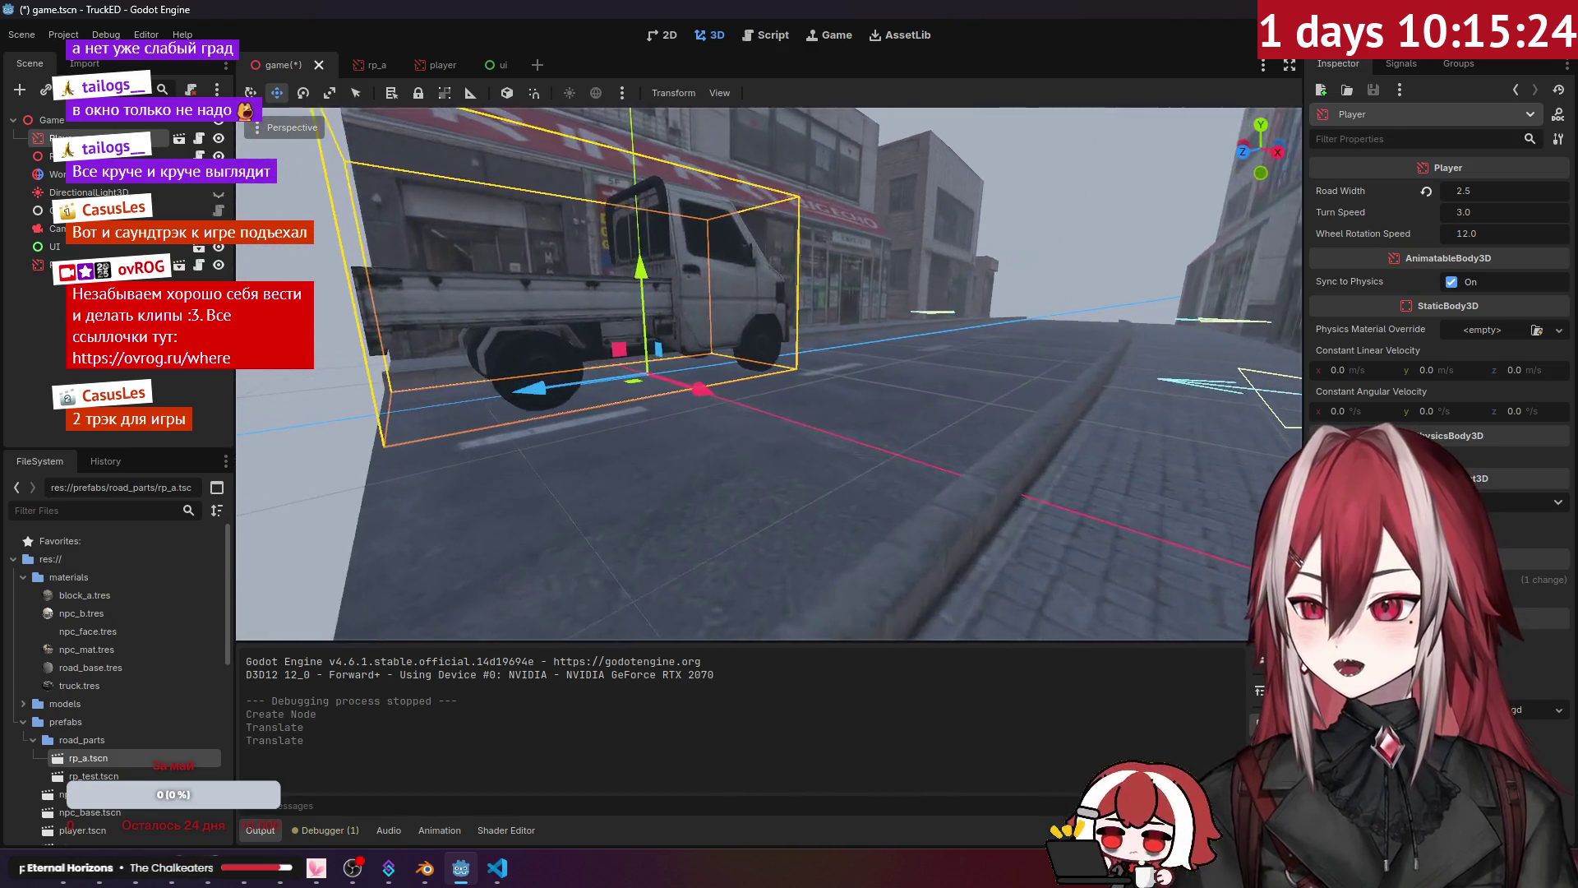
pyautogui.click(75, 254)
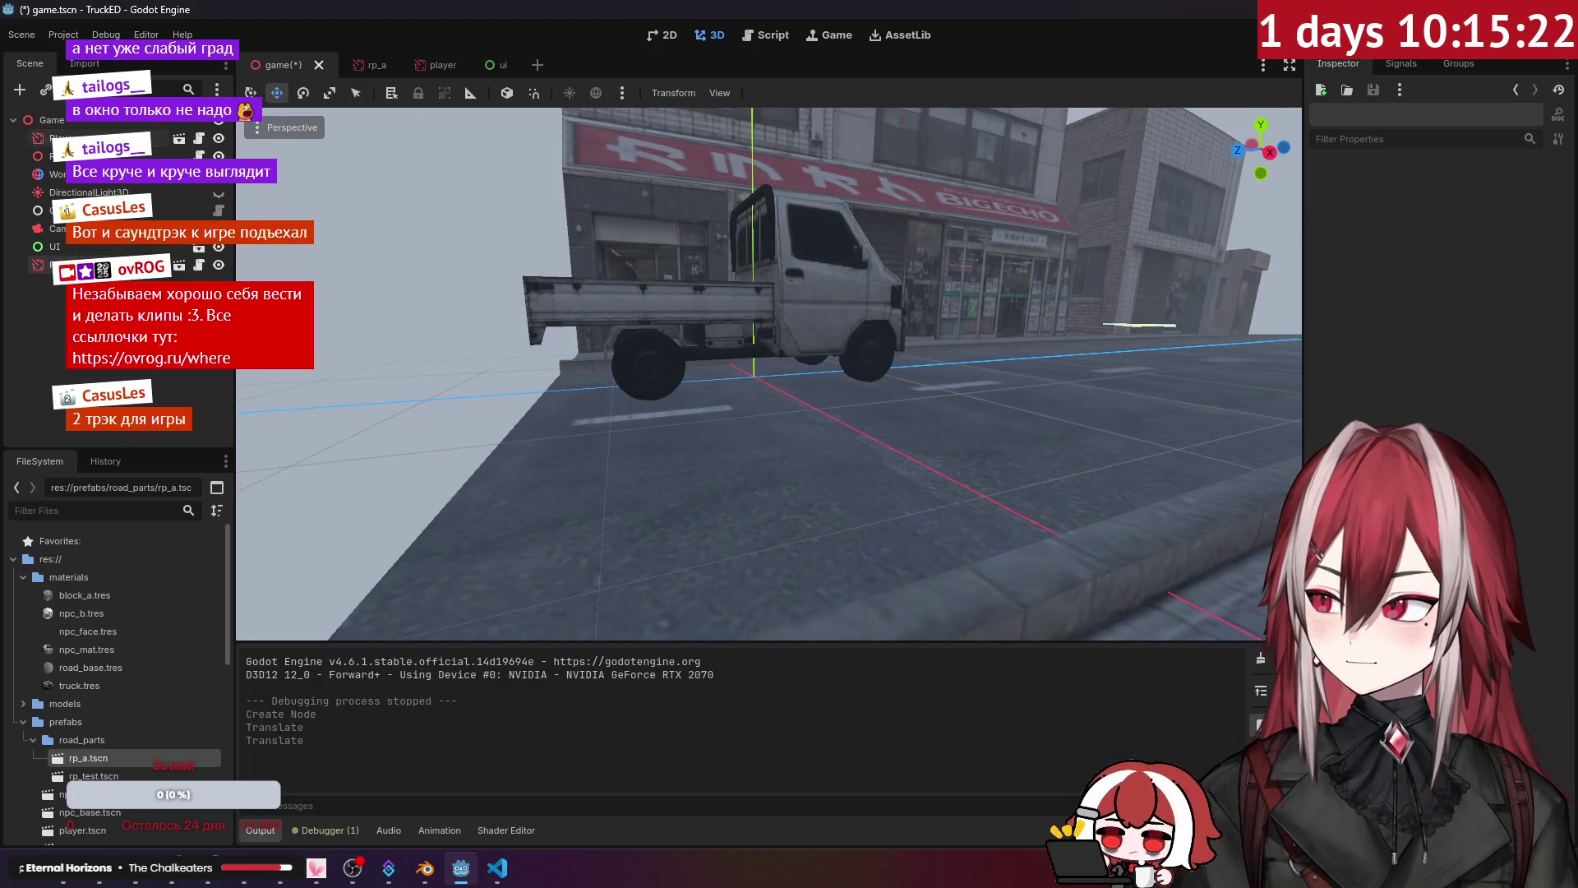
# Step: Delete the RP_test road part, then save and test-run the game
pyautogui.click(75, 264)
pyautogui.press('Delete')
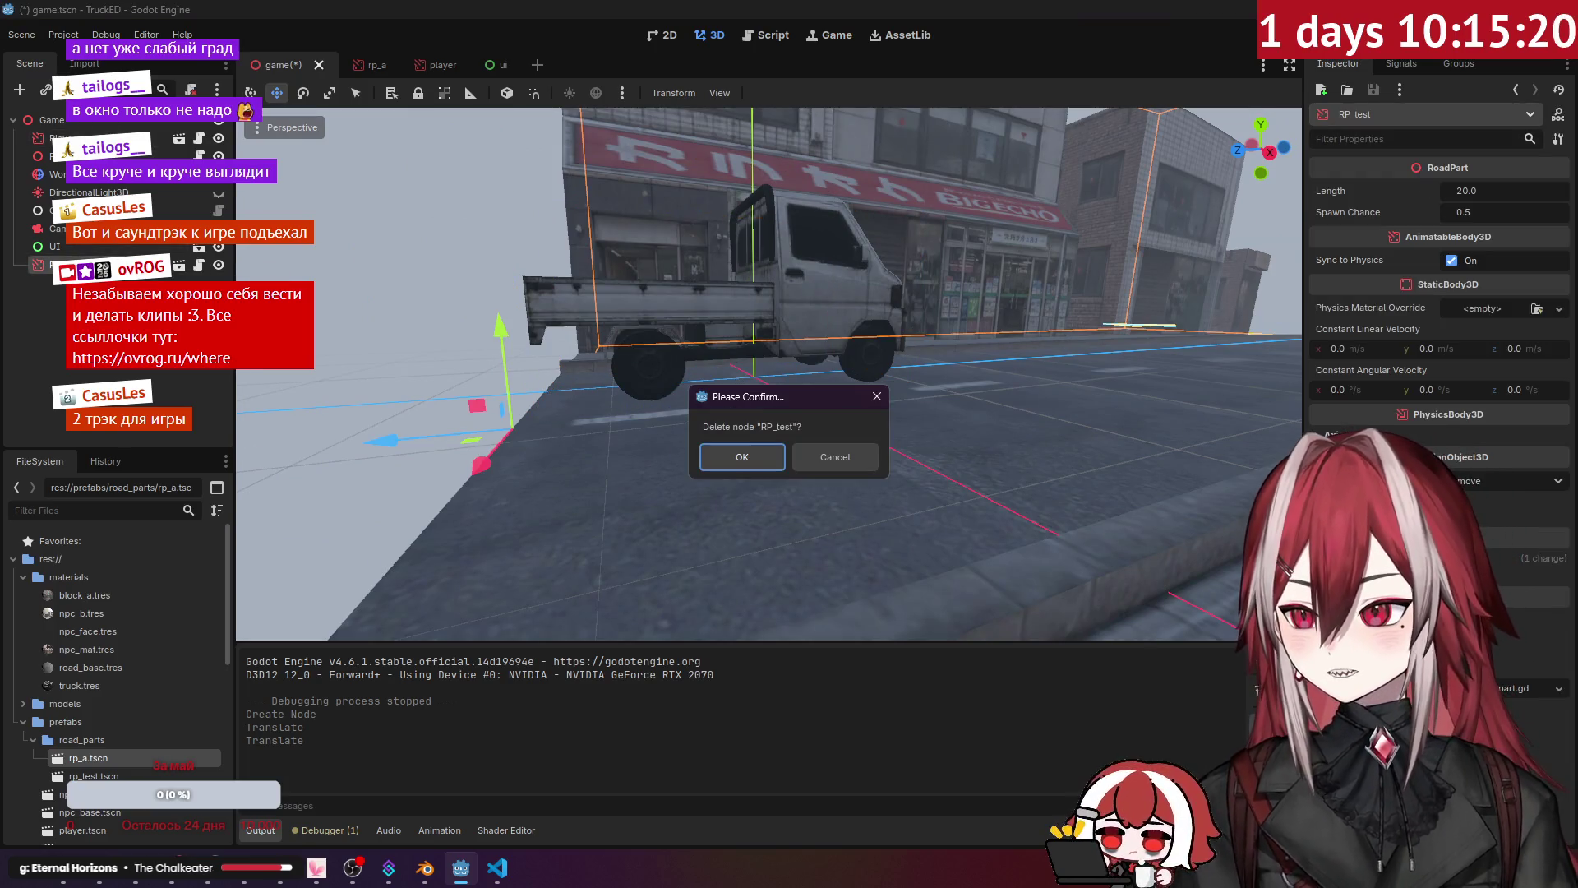
pyautogui.click(738, 453)
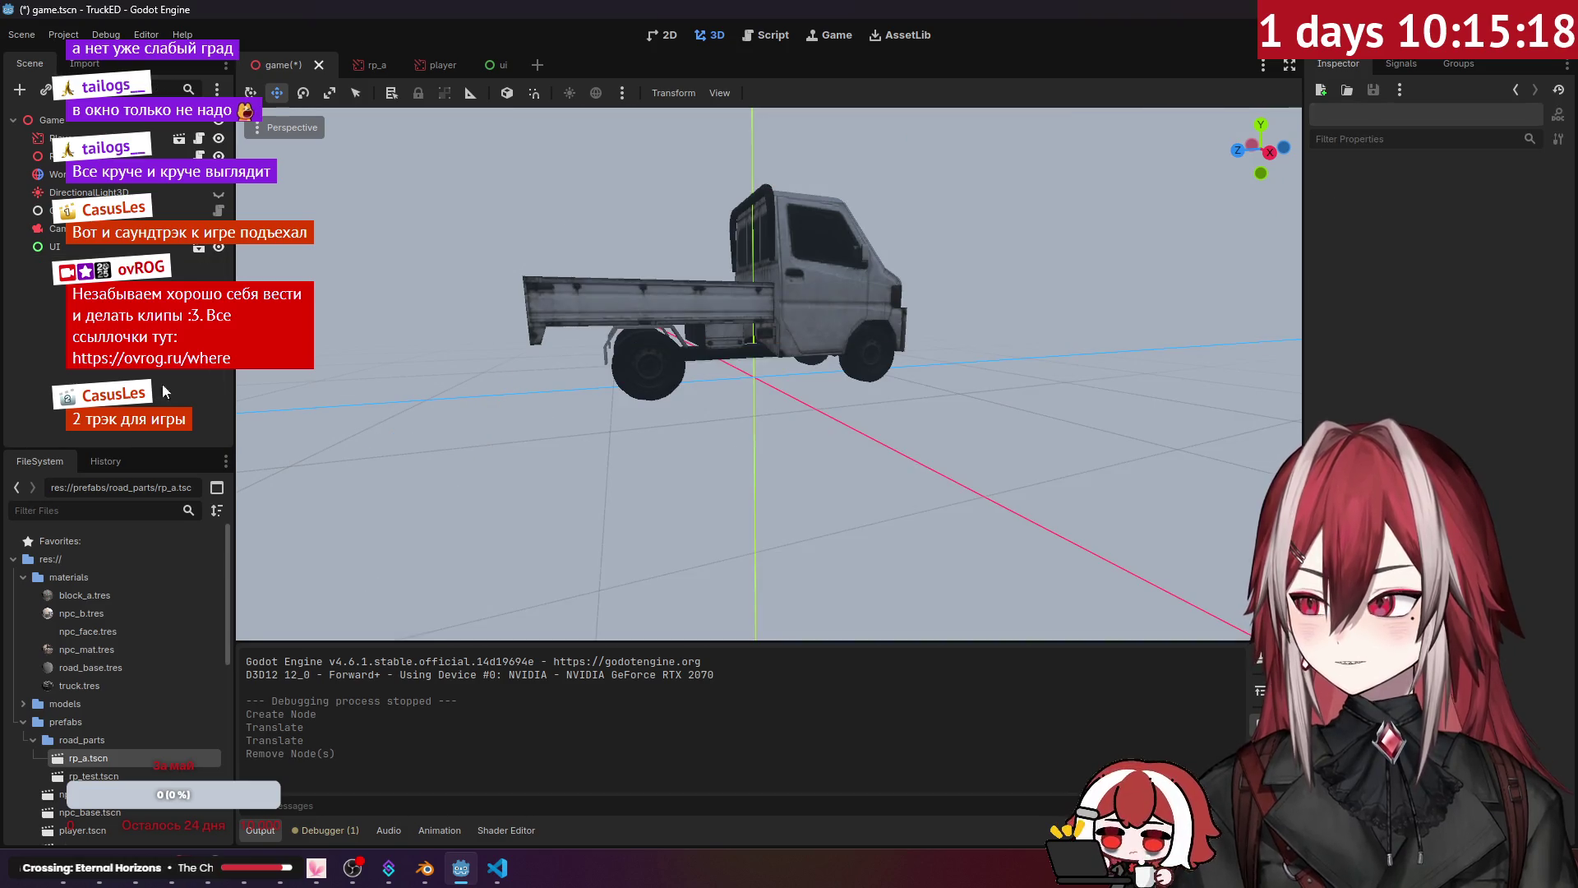
pyautogui.press('F5')
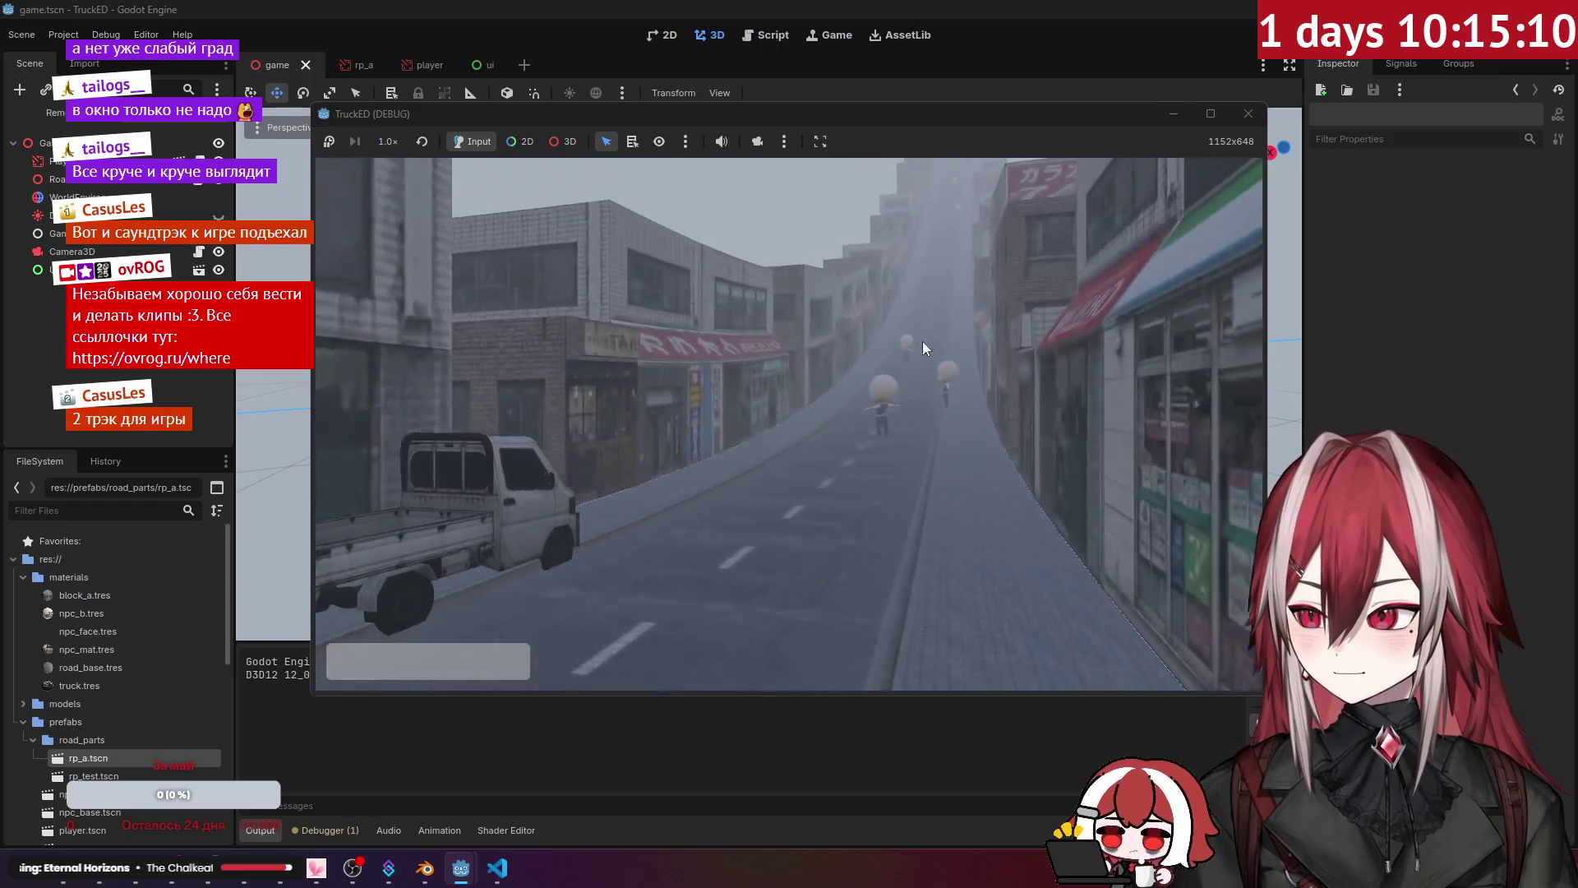
pyautogui.click(1249, 113)
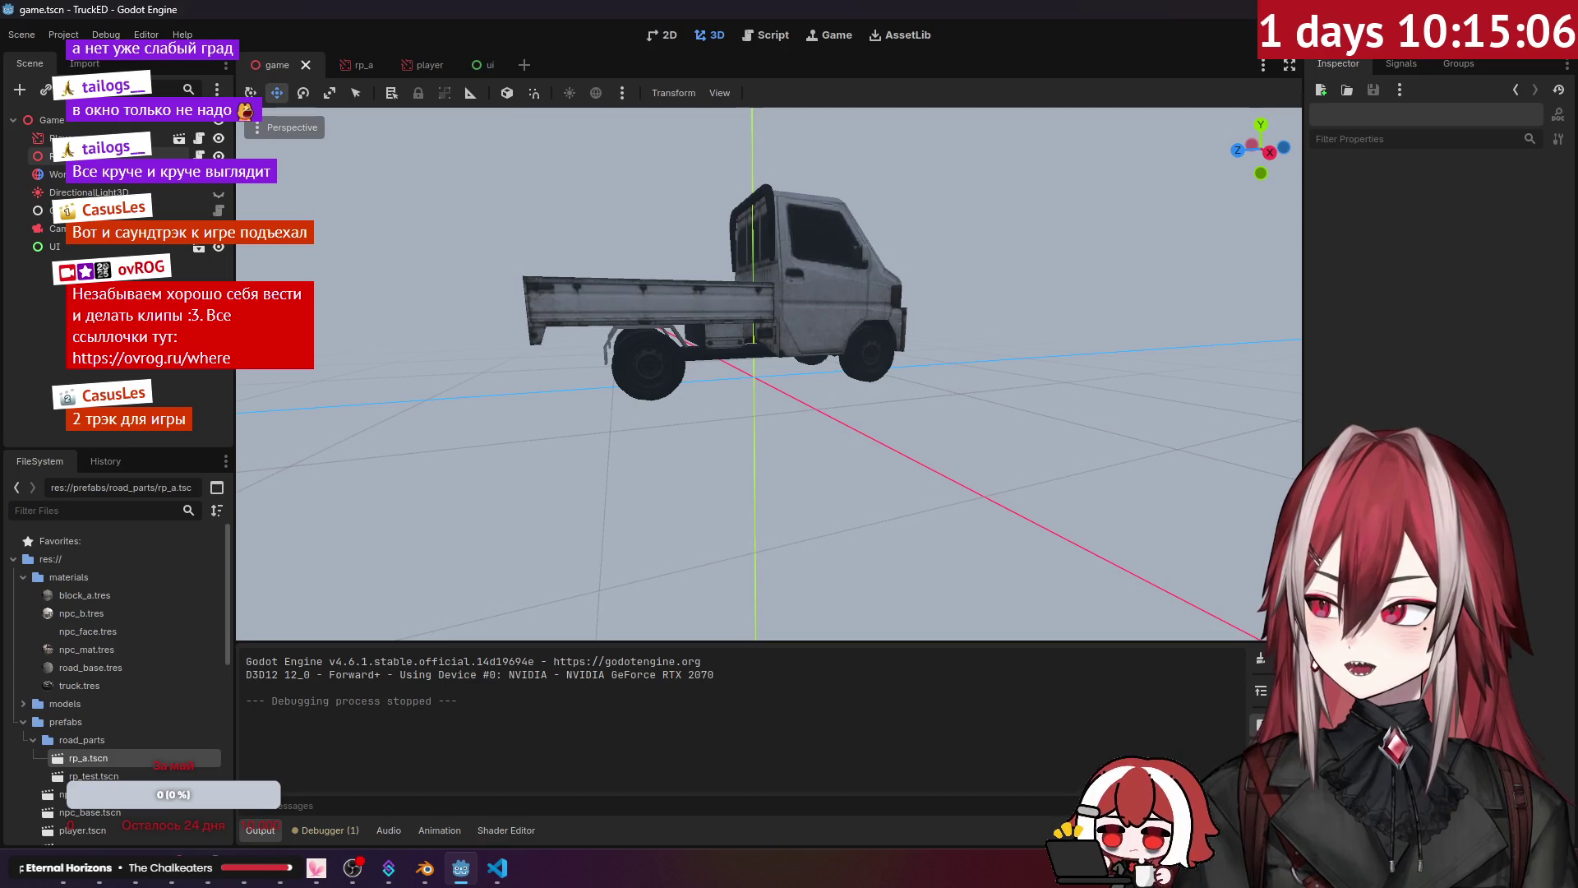
pyautogui.click(57, 137)
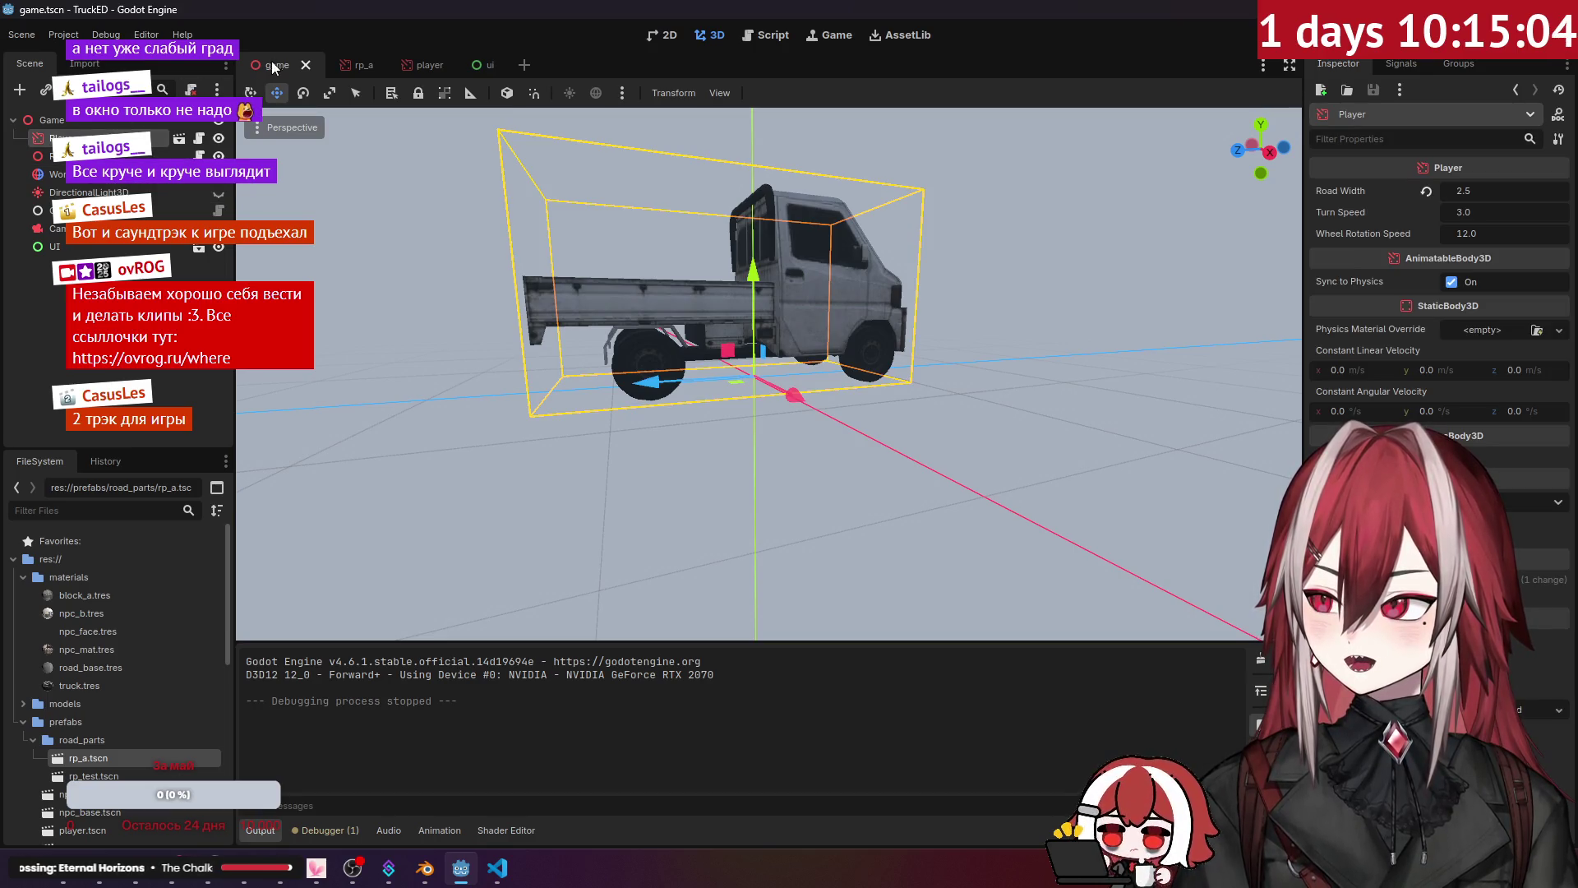
# Step: Open the player scene and frame the truck's base body mesh
pyautogui.click(178, 144)
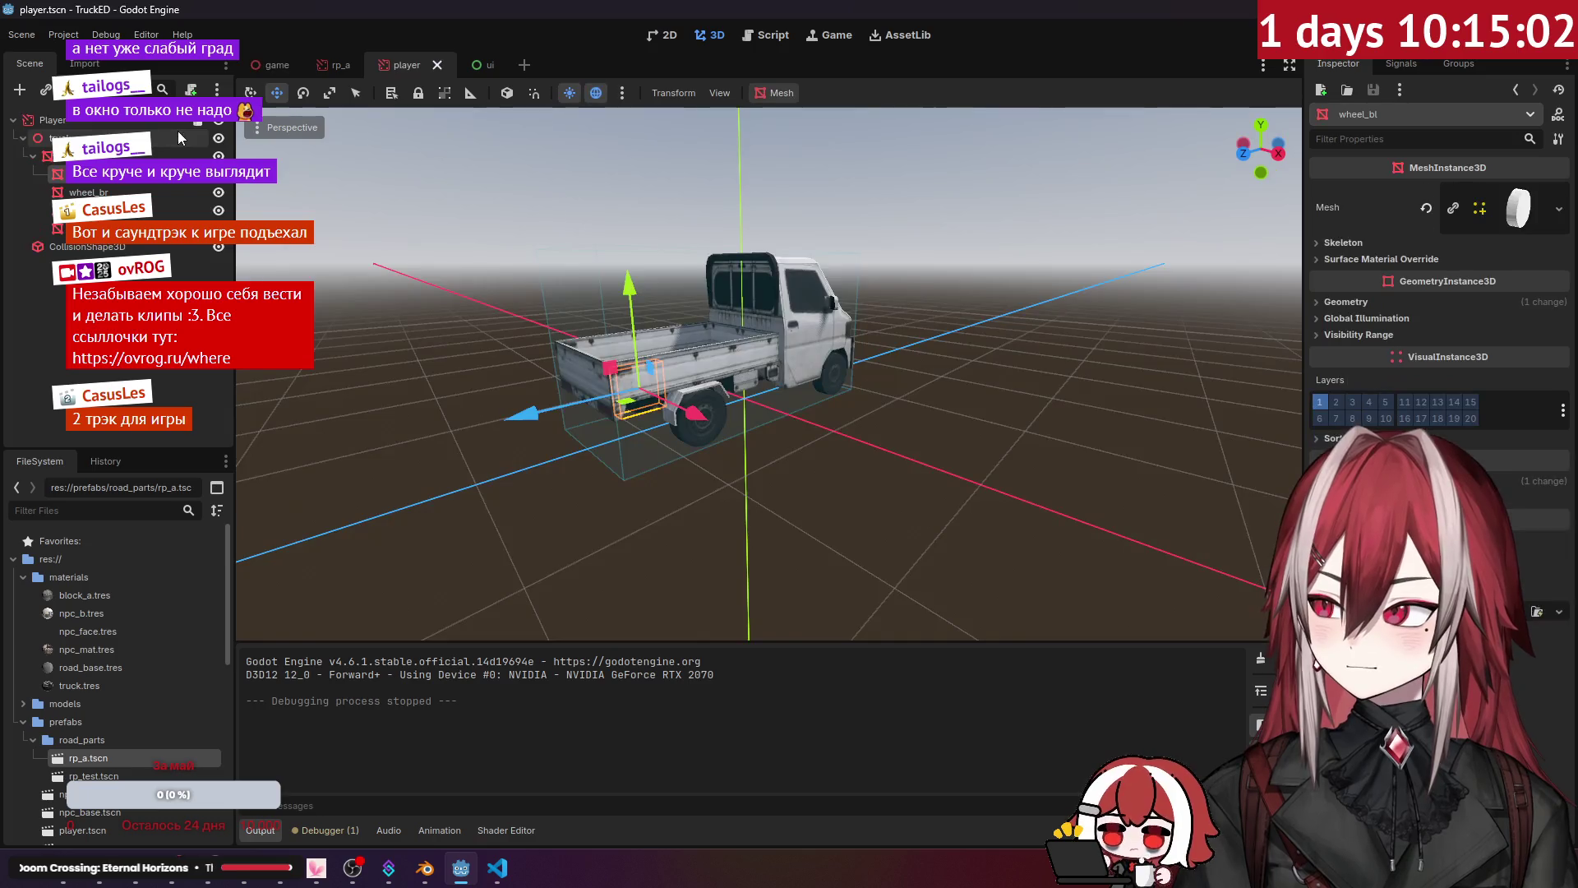
pyautogui.click(674, 353)
pyautogui.press('f')
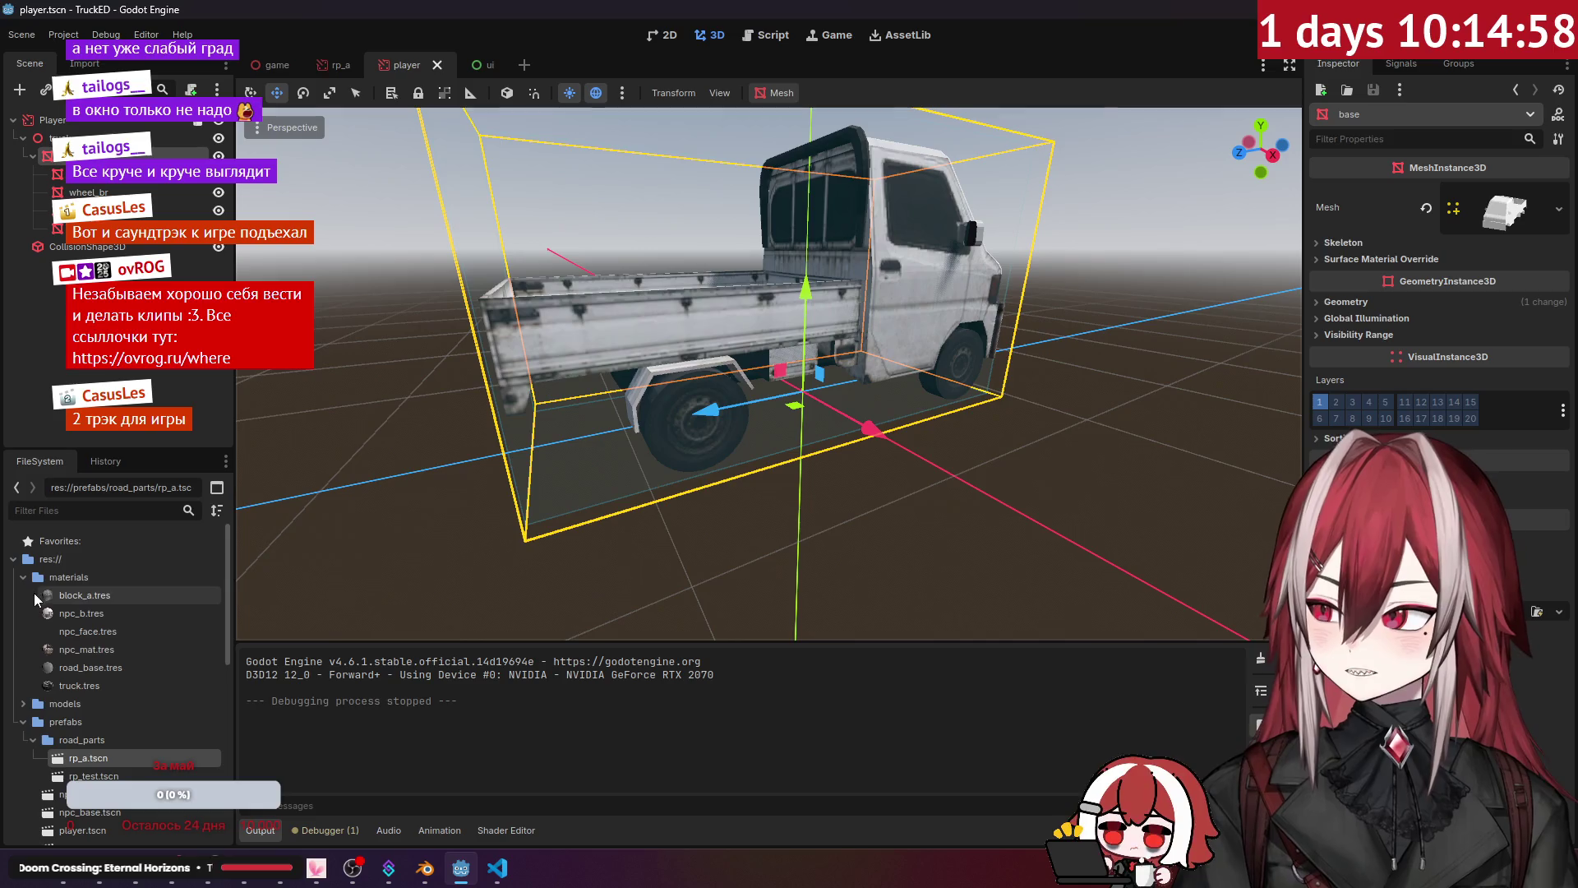
# Step: Create a new ShaderMaterial resource in materials without overwriting truck.tres
pyautogui.rightClick(83, 583)
pyautogui.moveTo(118, 576)
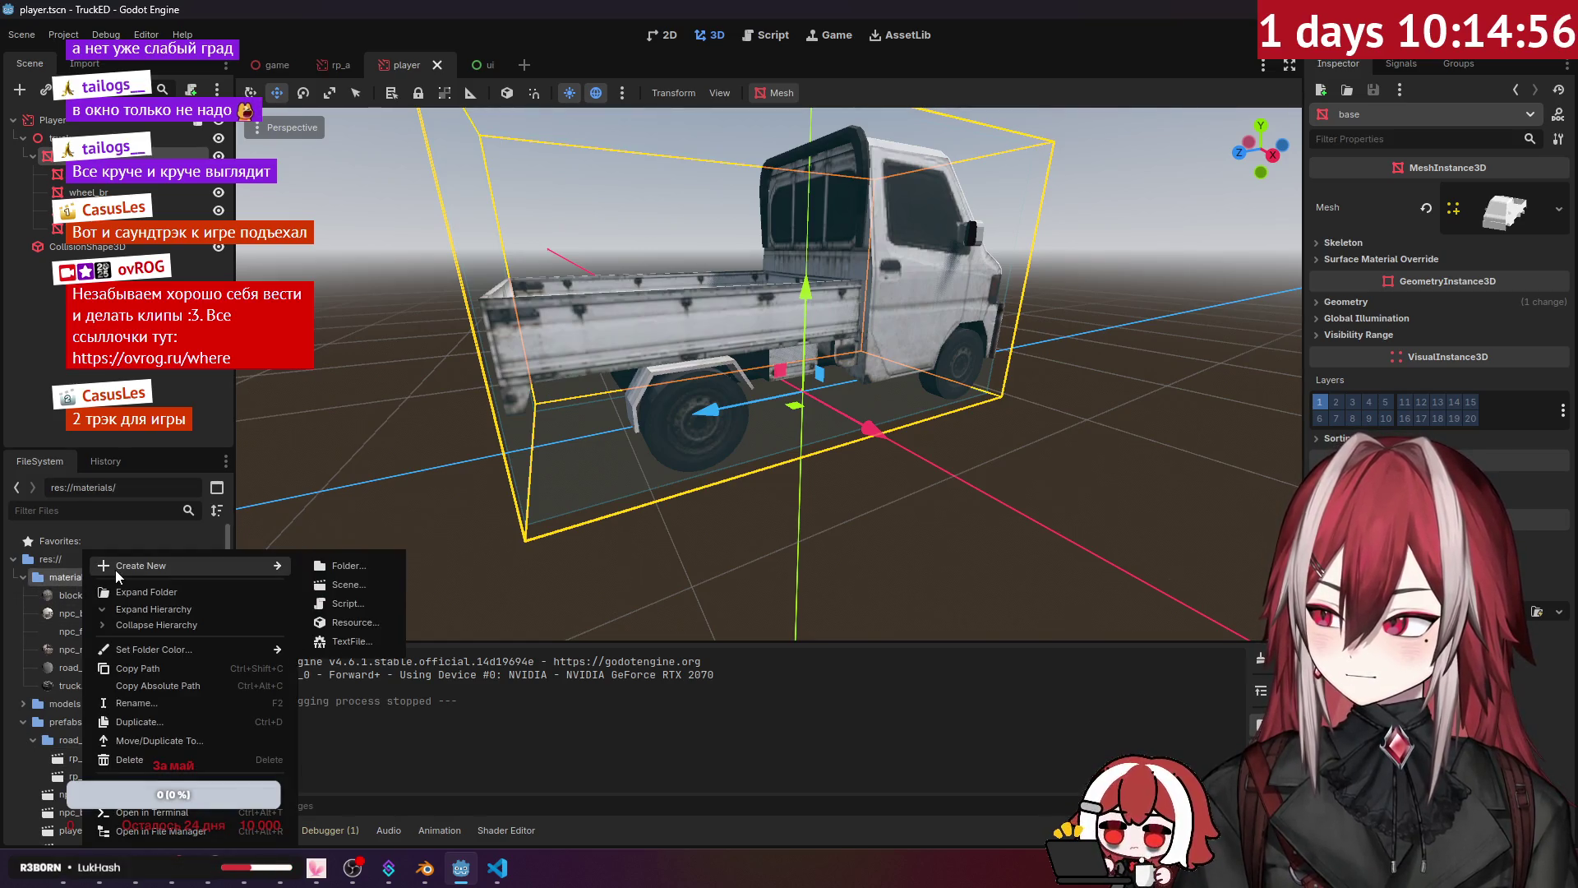
pyautogui.click(354, 622)
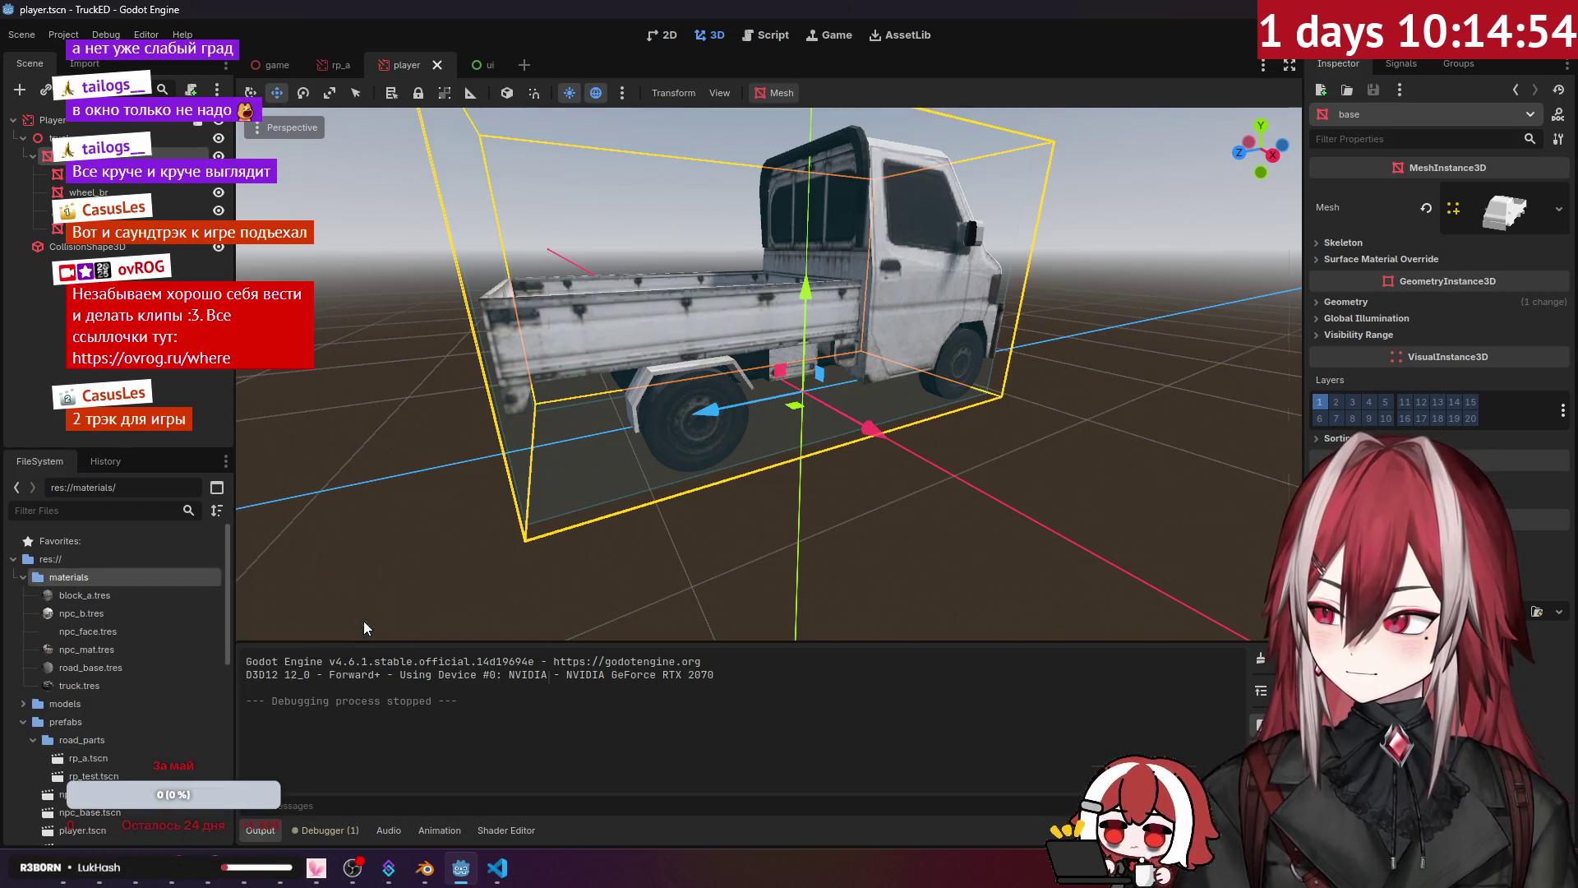
pyautogui.write('mat')
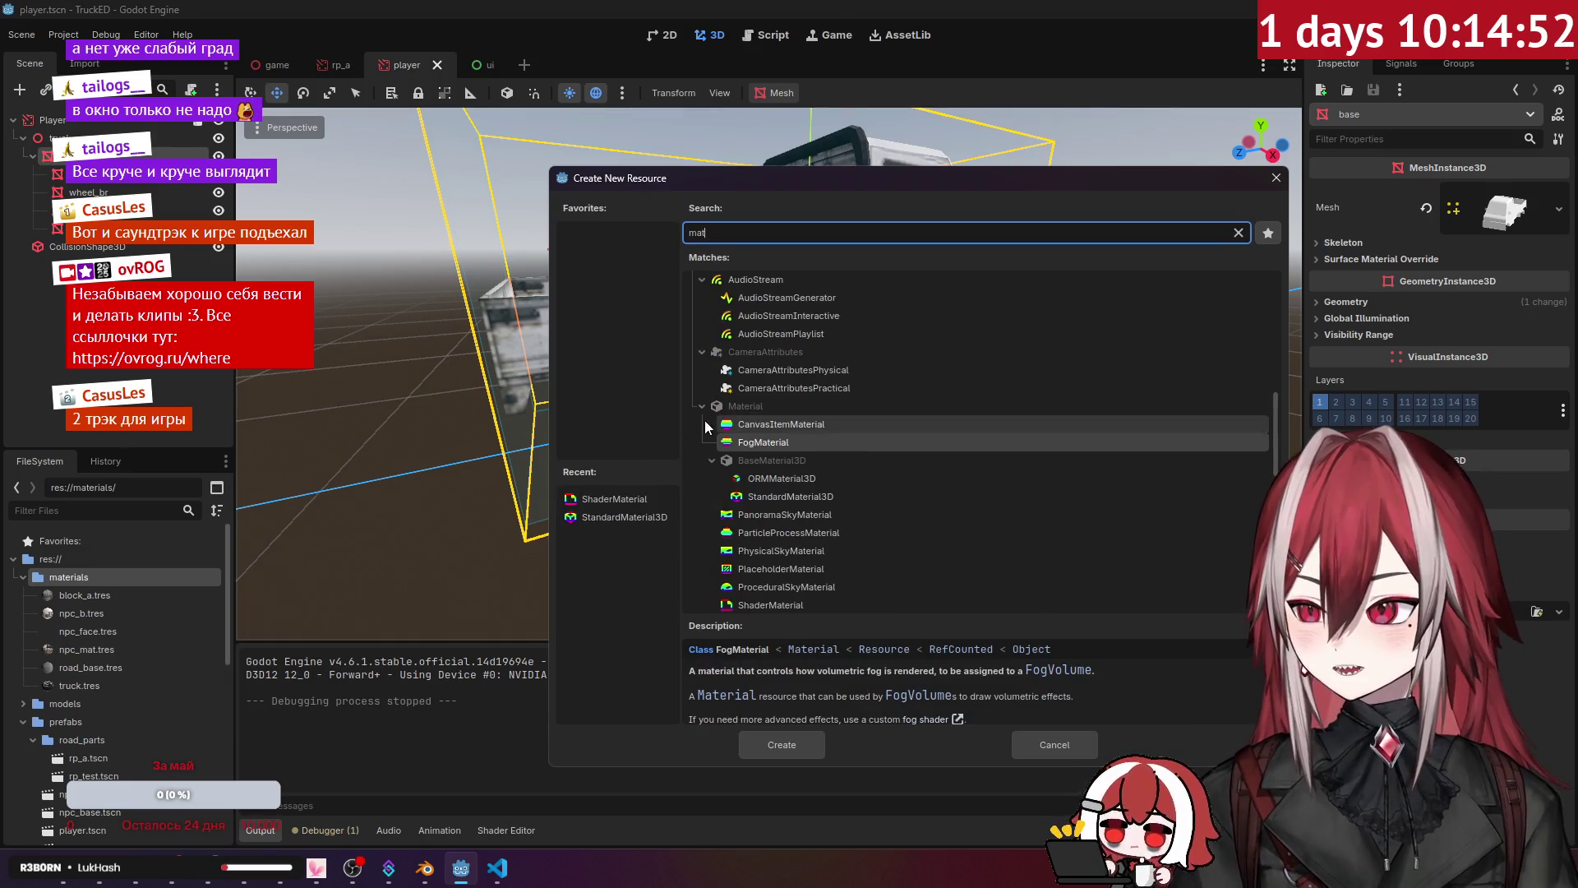
pyautogui.click(781, 607)
pyautogui.click(794, 738)
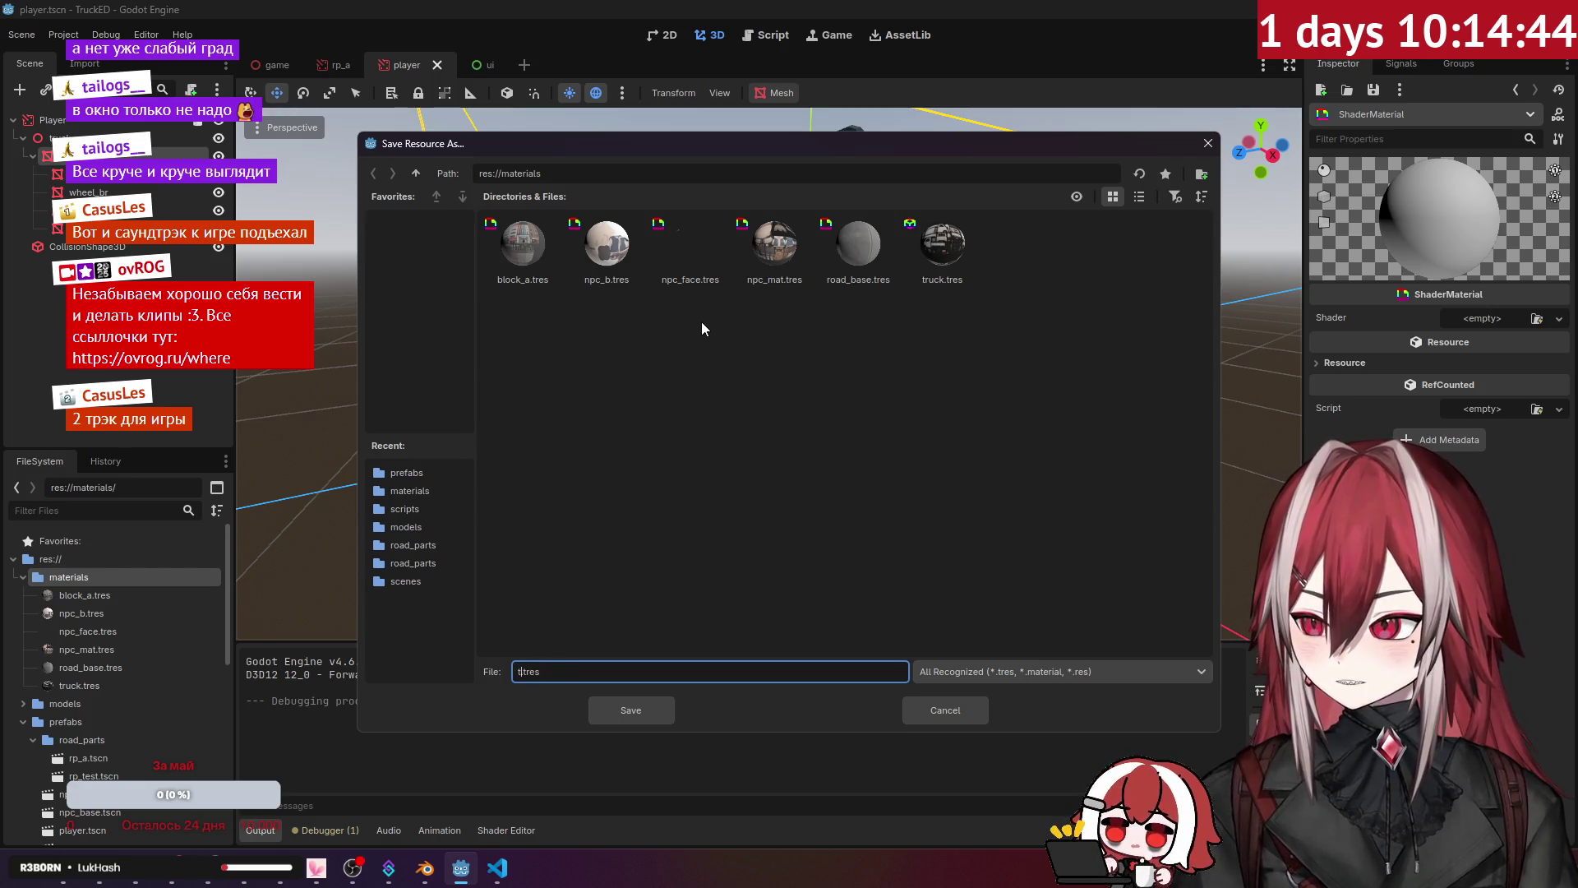
pyautogui.write('truck')
pyautogui.click(652, 717)
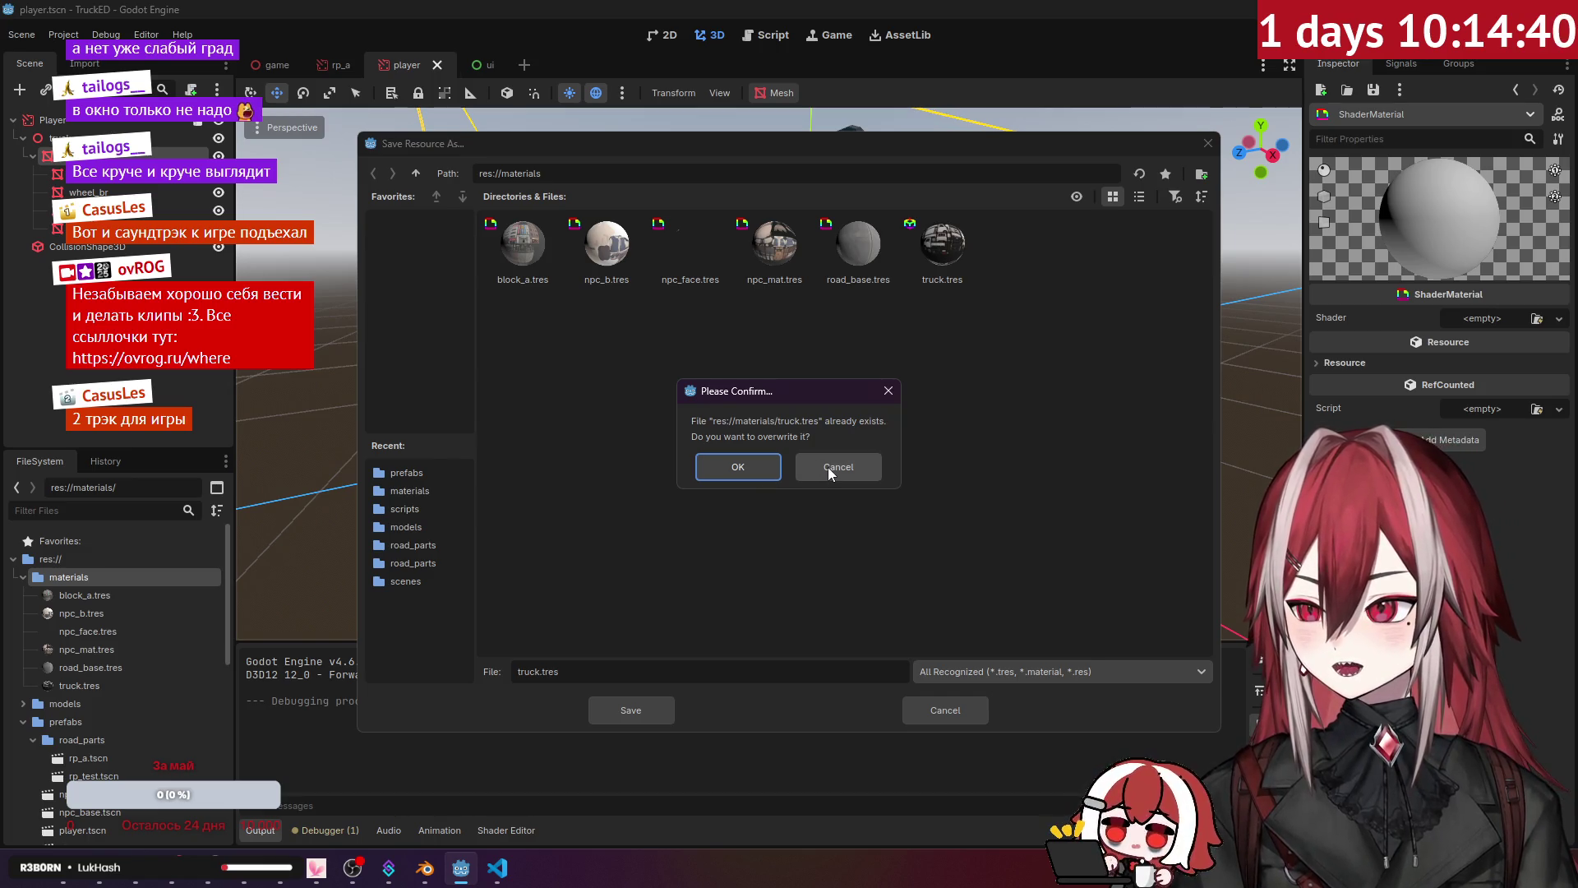
pyautogui.click(827, 467)
pyautogui.click(1208, 143)
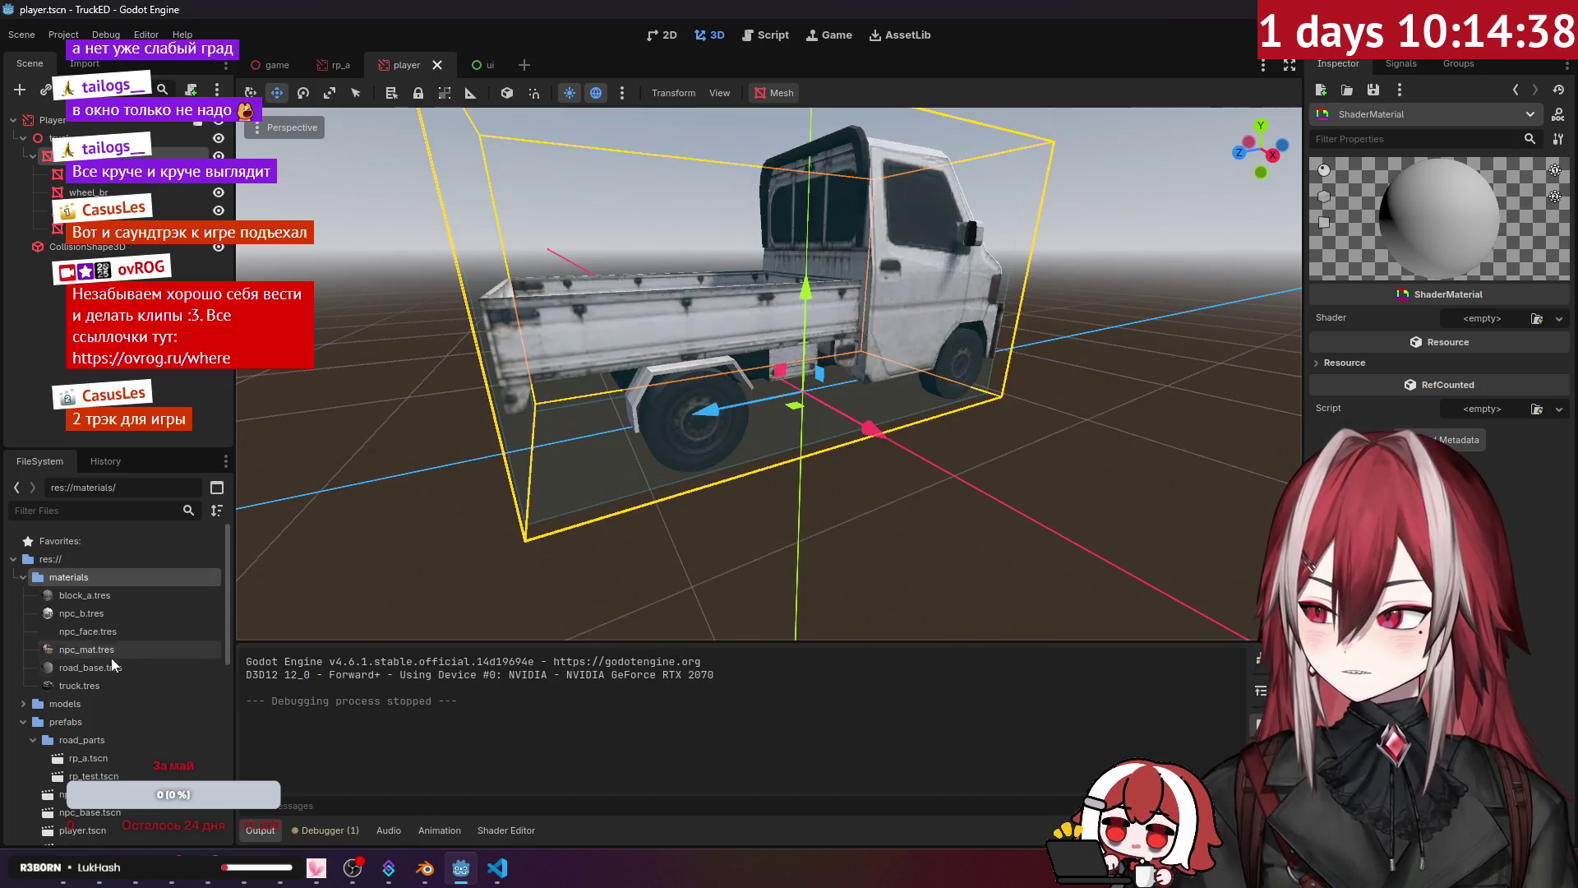
# Step: Convert the truck.tres material in the materials folder to a ShaderMaterial
pyautogui.click(78, 686)
pyautogui.press('Up')
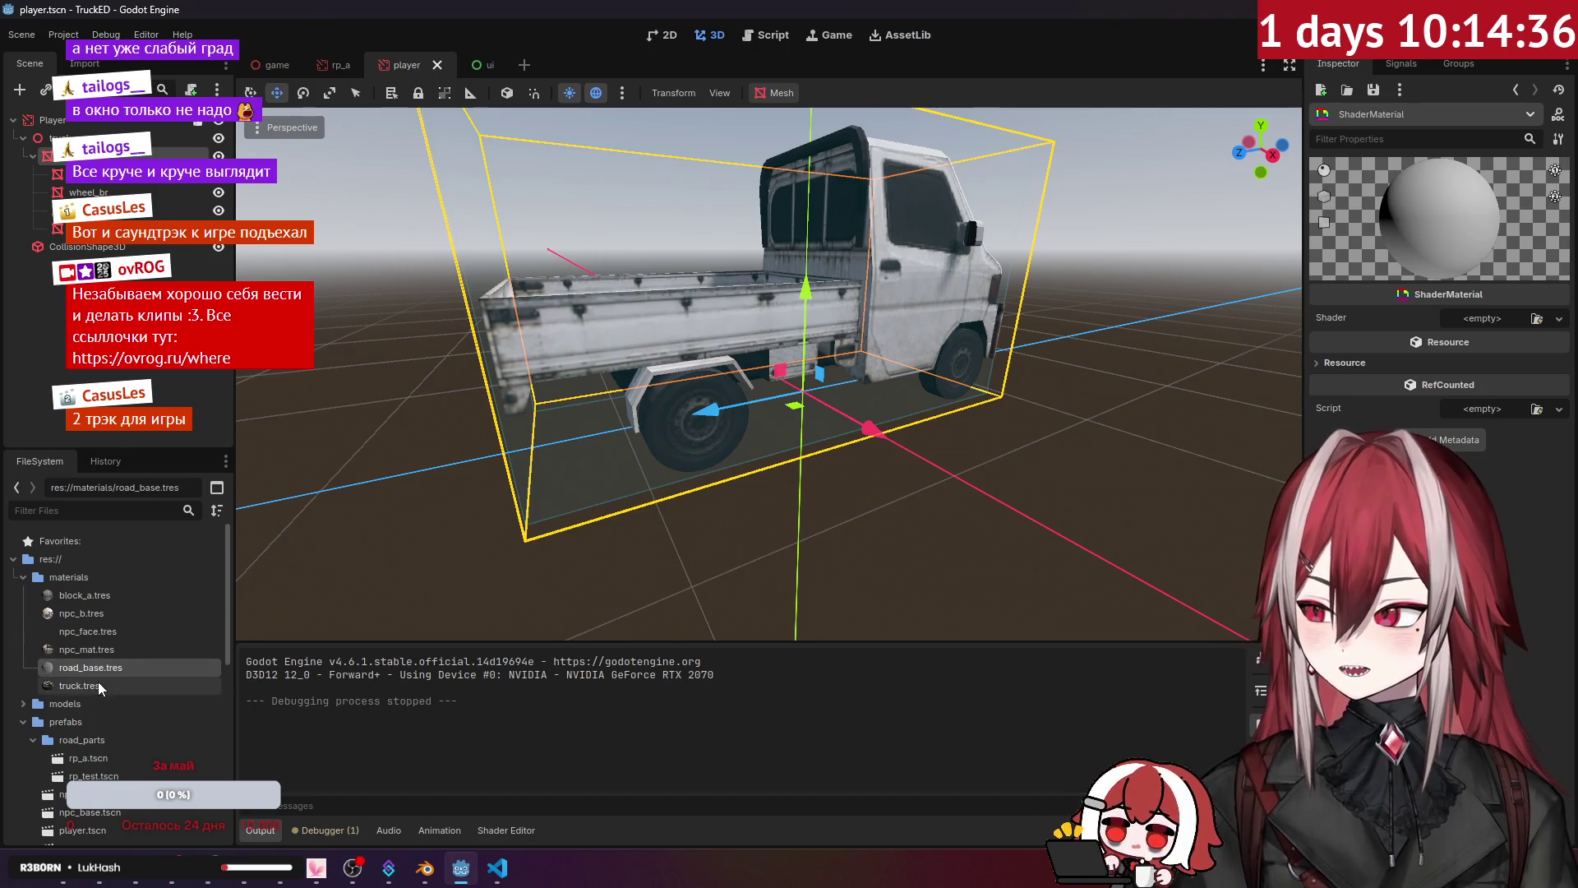
pyautogui.click(97, 683)
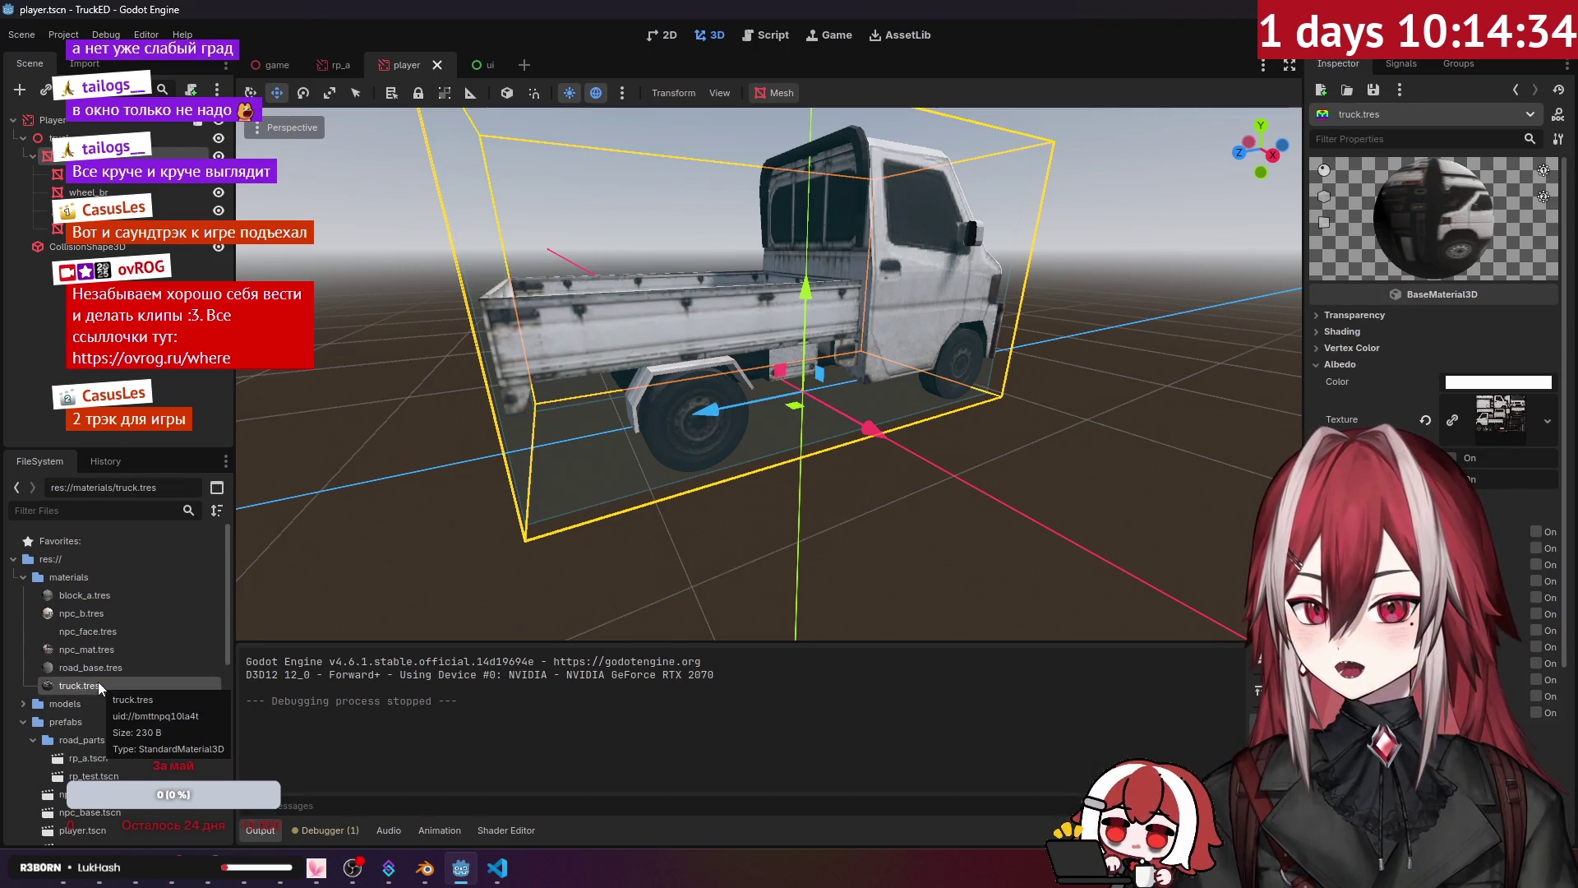
pyautogui.rightClick(97, 682)
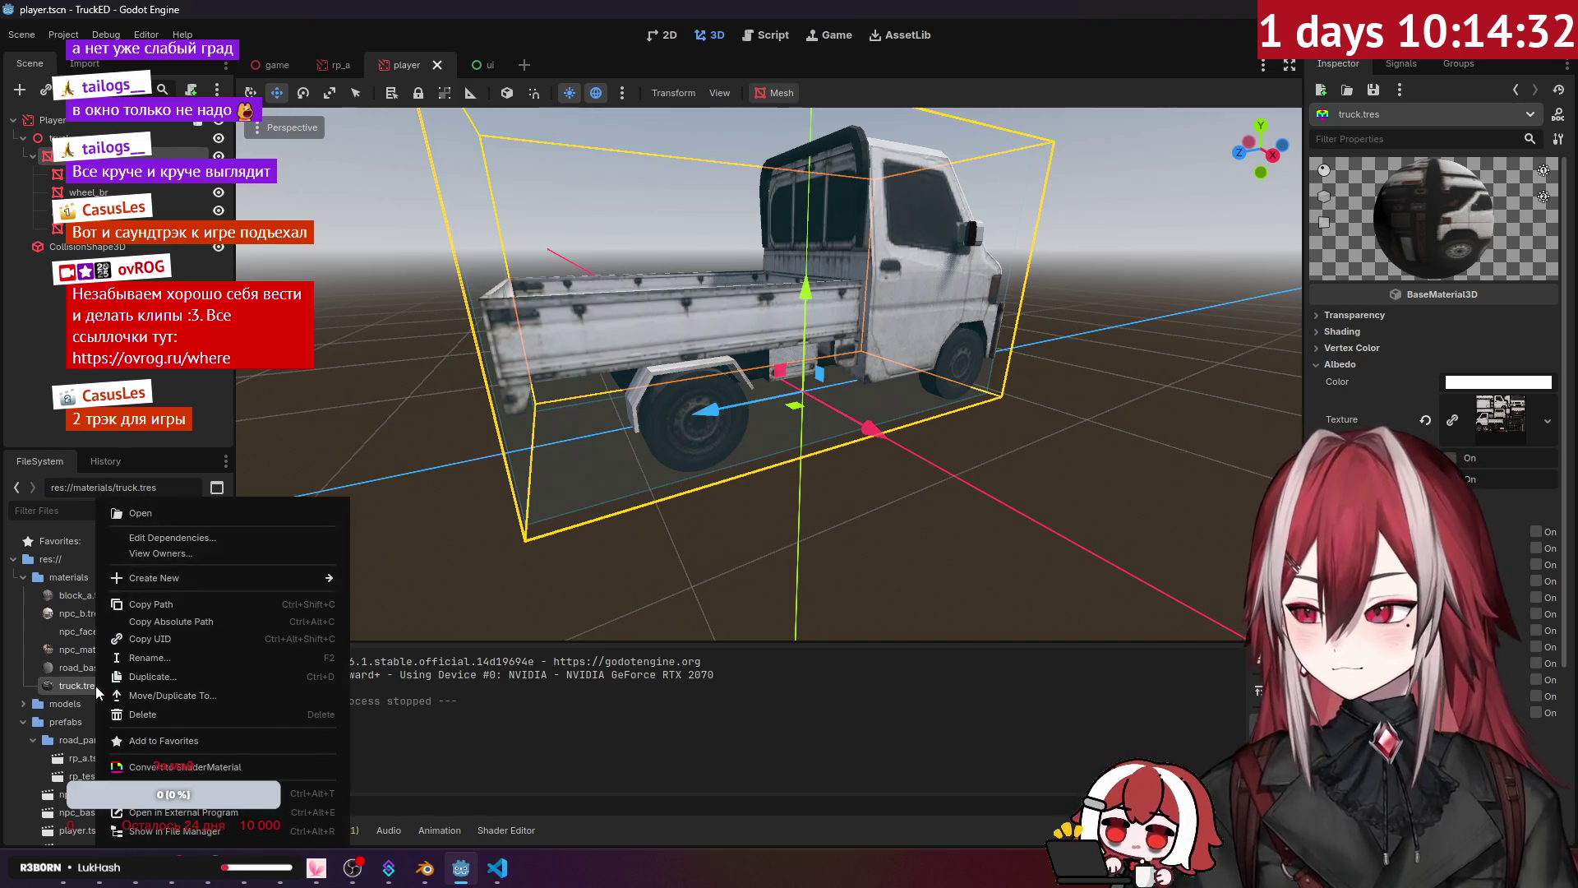
pyautogui.click(165, 767)
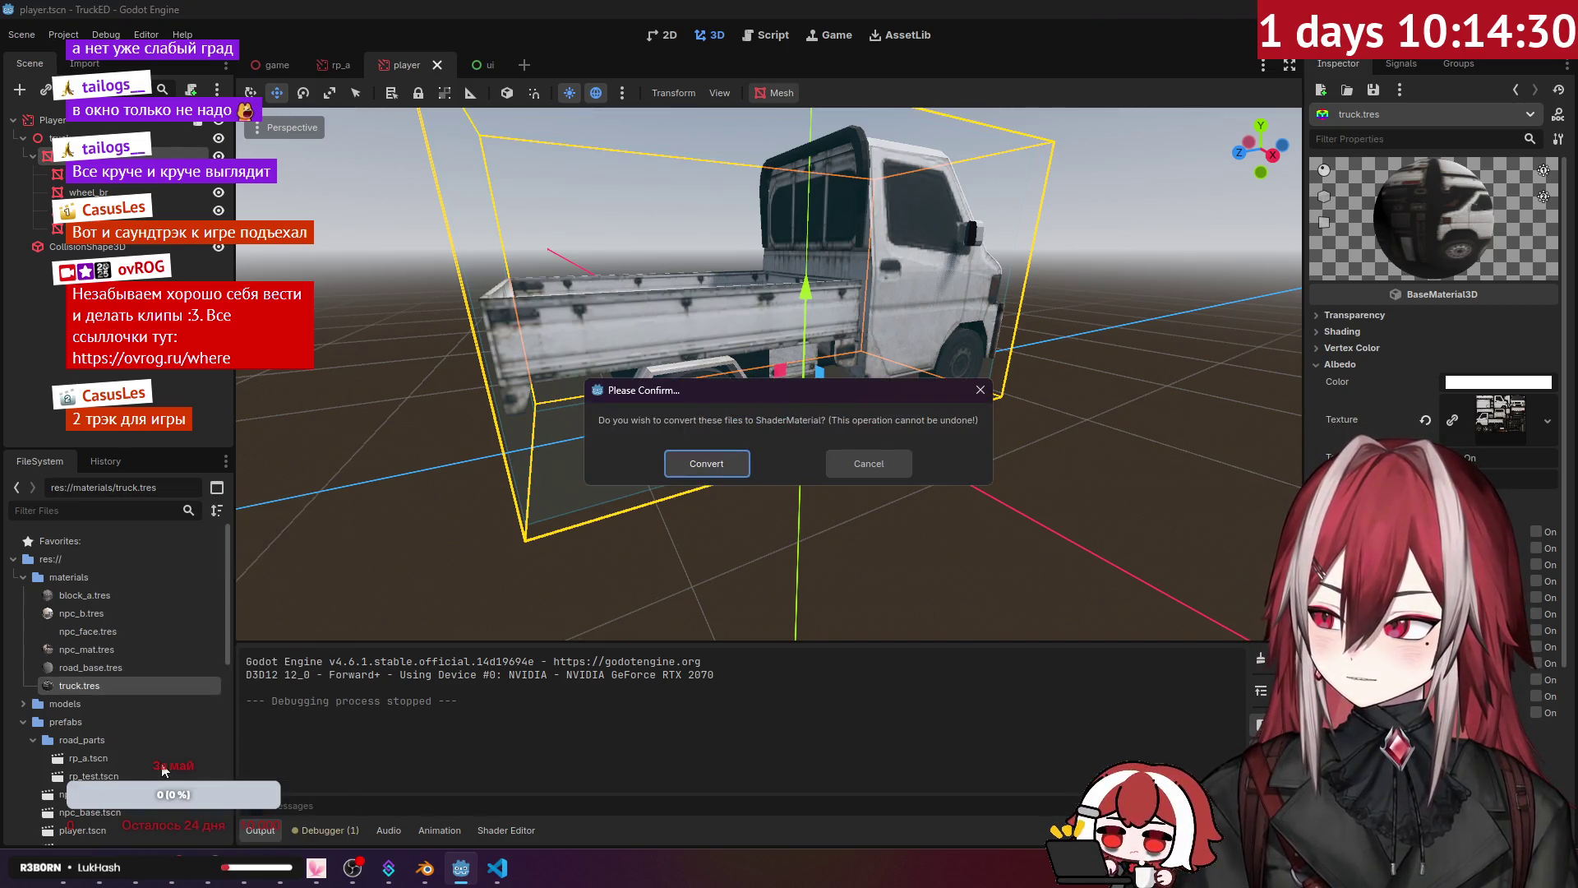
pyautogui.click(712, 476)
pyautogui.click(1371, 363)
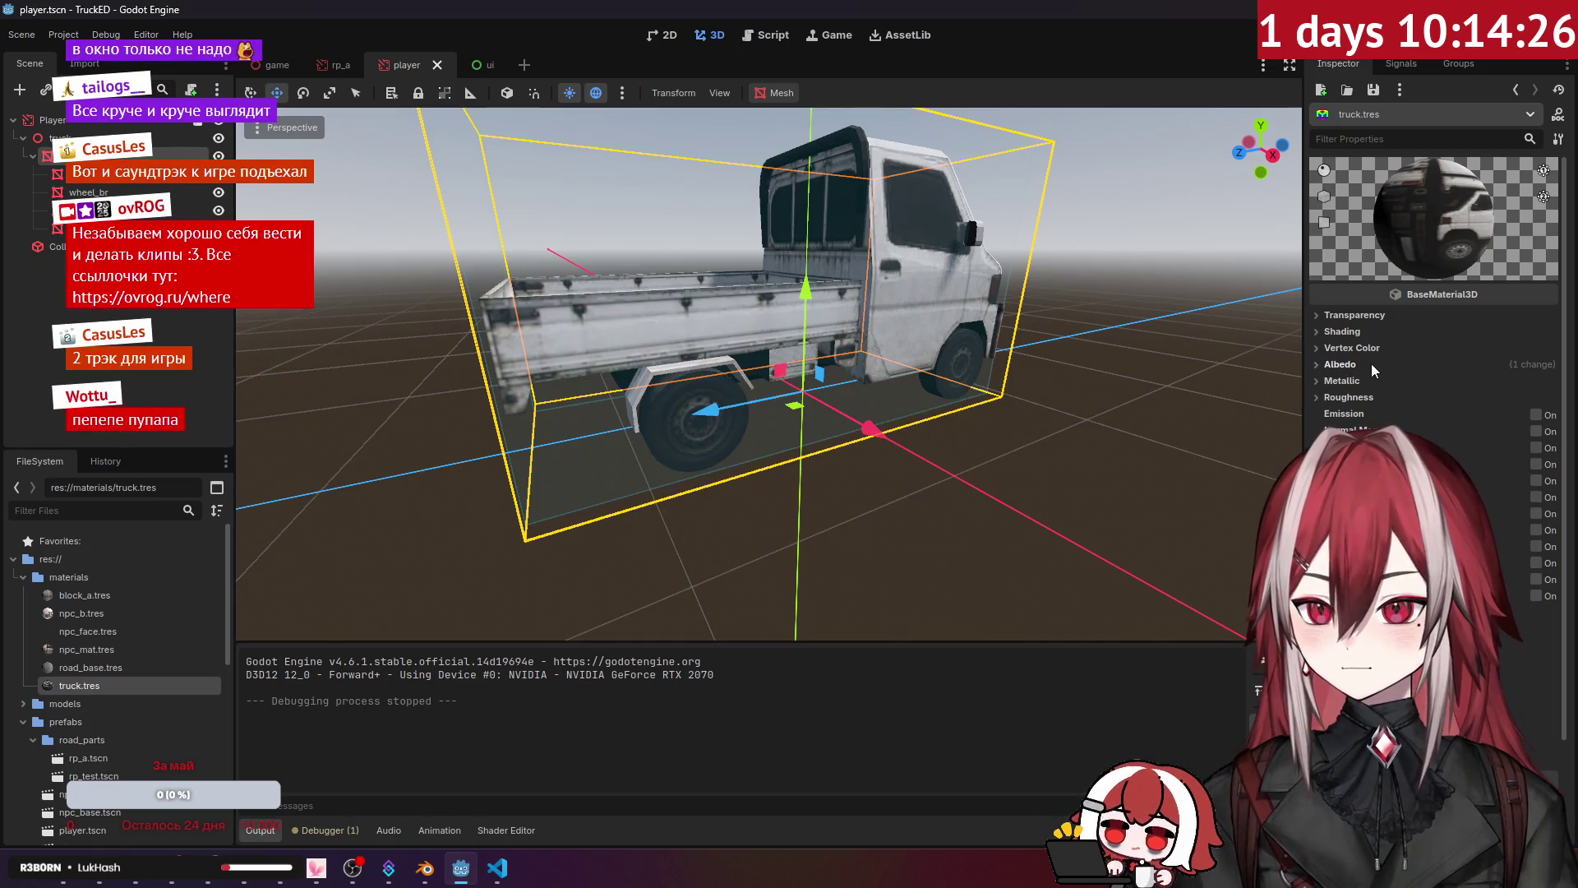
pyautogui.scroll(-3, 1371, 363)
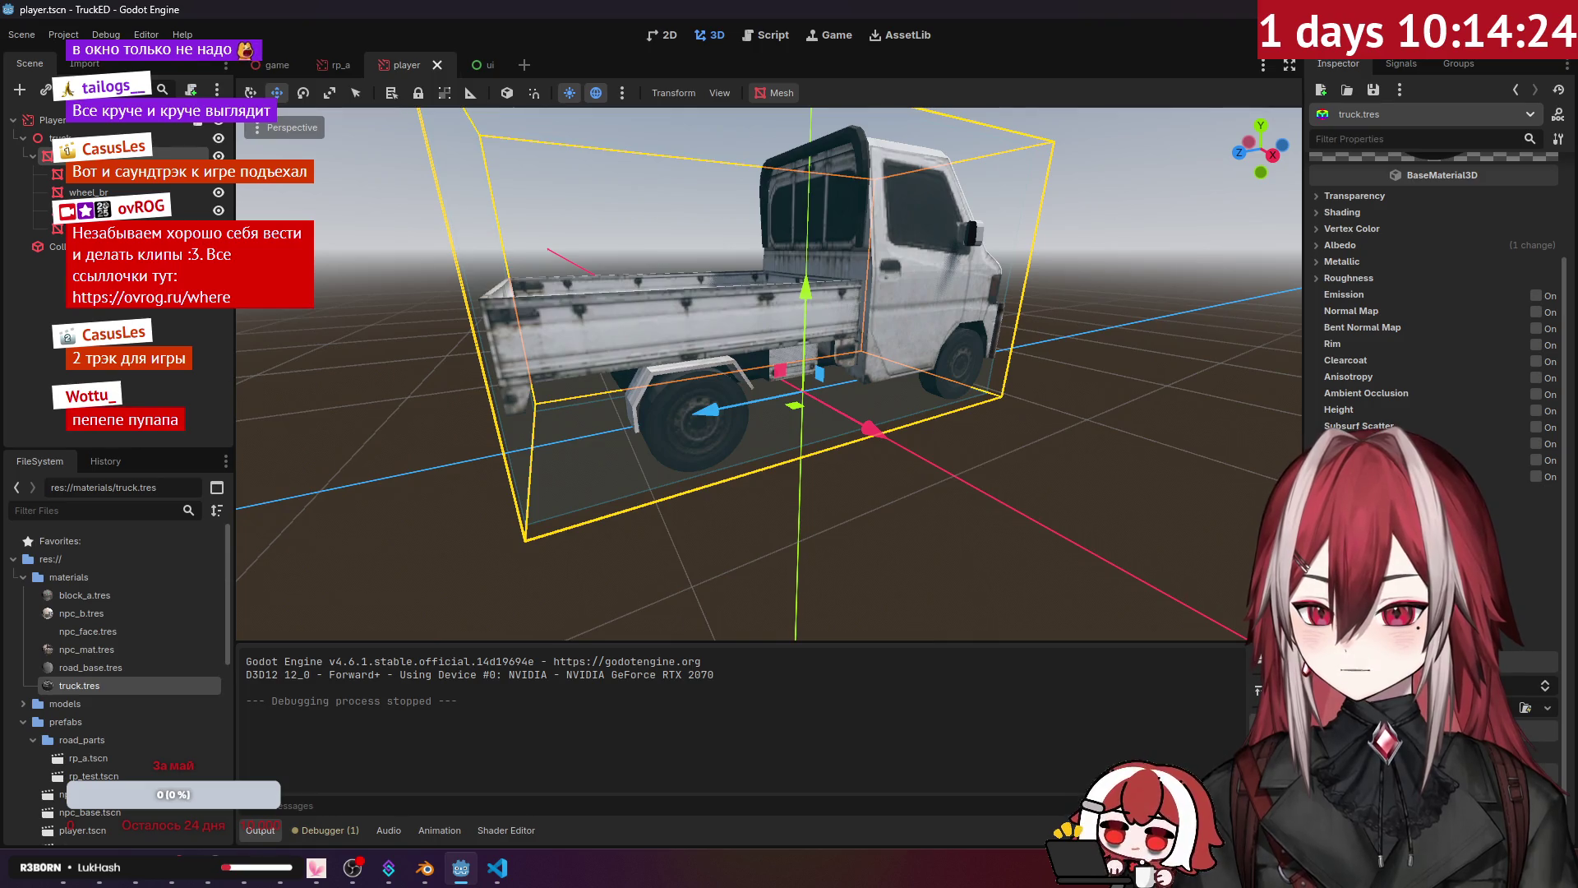
pyautogui.scroll(3, 1434, 329)
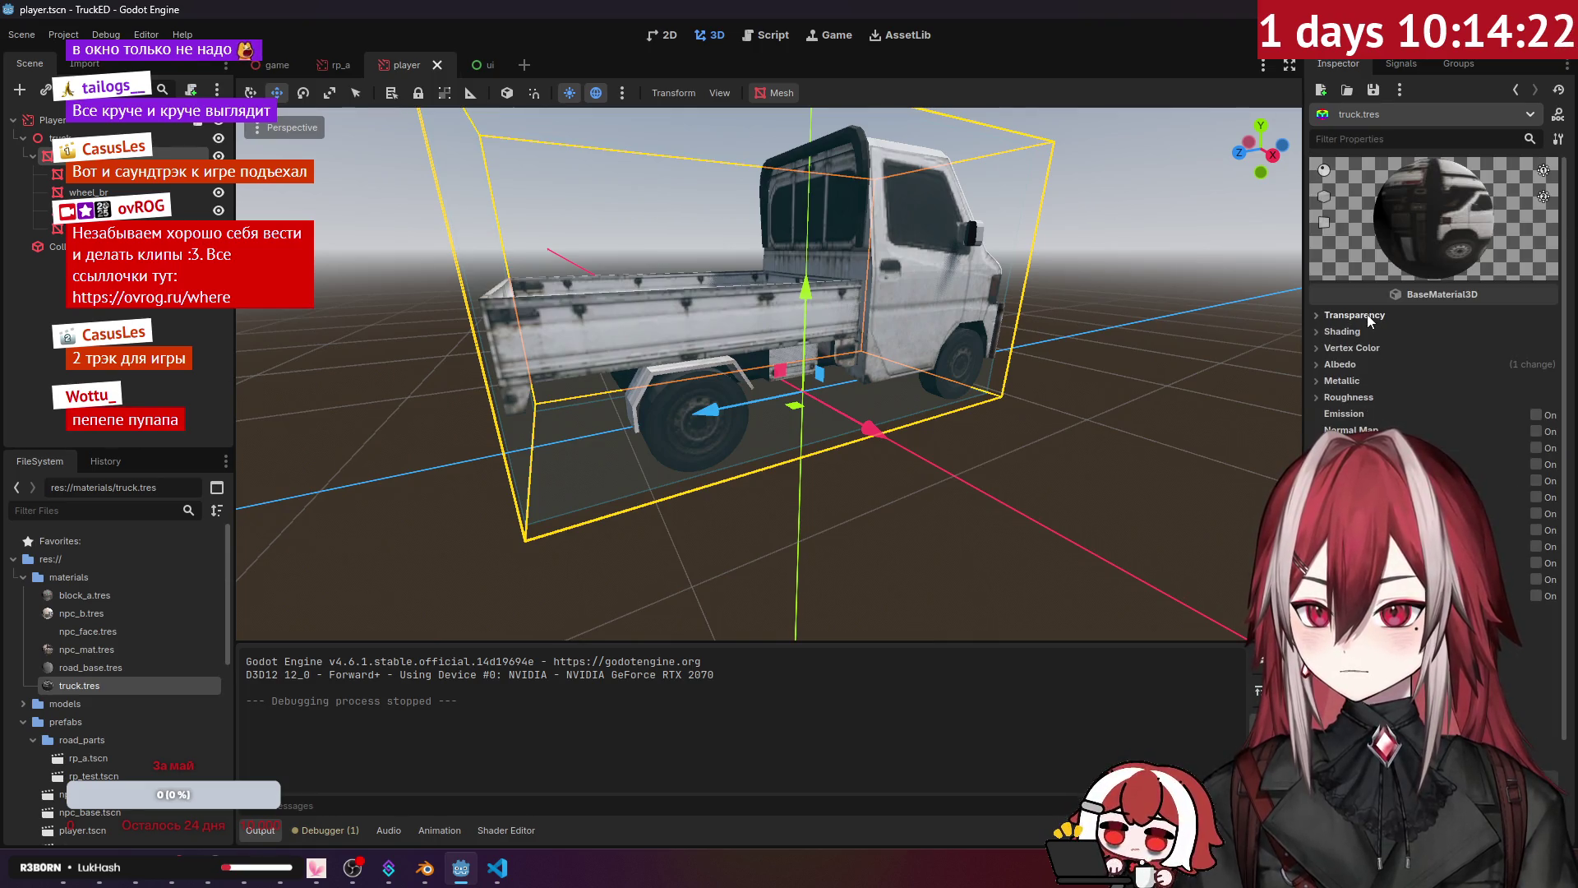
# Step: Discard the unsaved converted shader and quick-load Curve.tres as truck.tres's shader
pyautogui.click(79, 684)
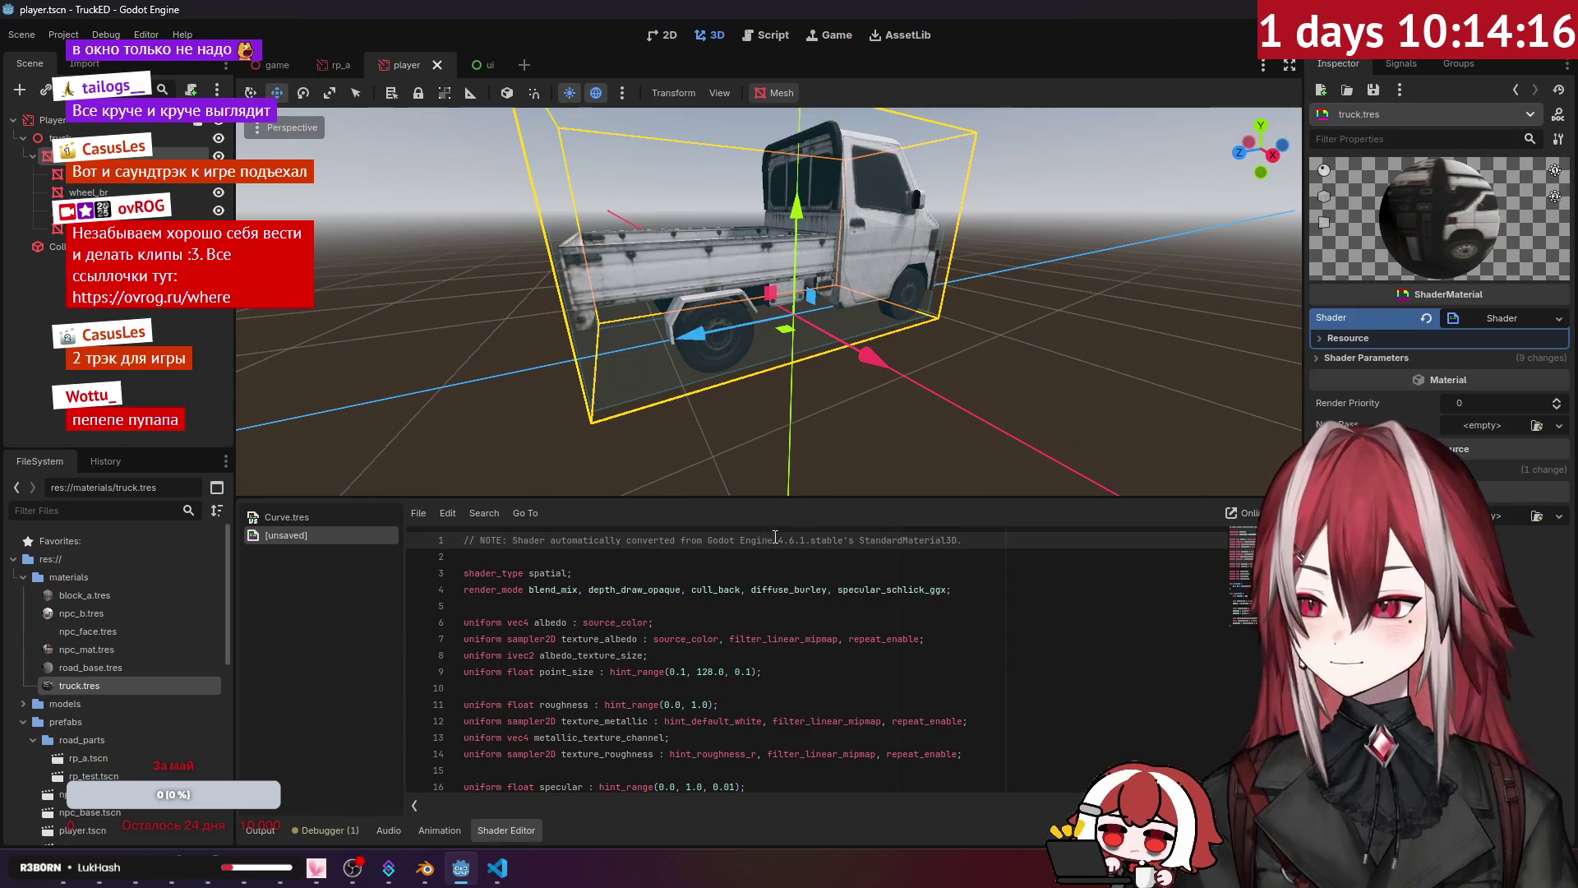
pyautogui.rightClick(335, 531)
pyautogui.click(362, 581)
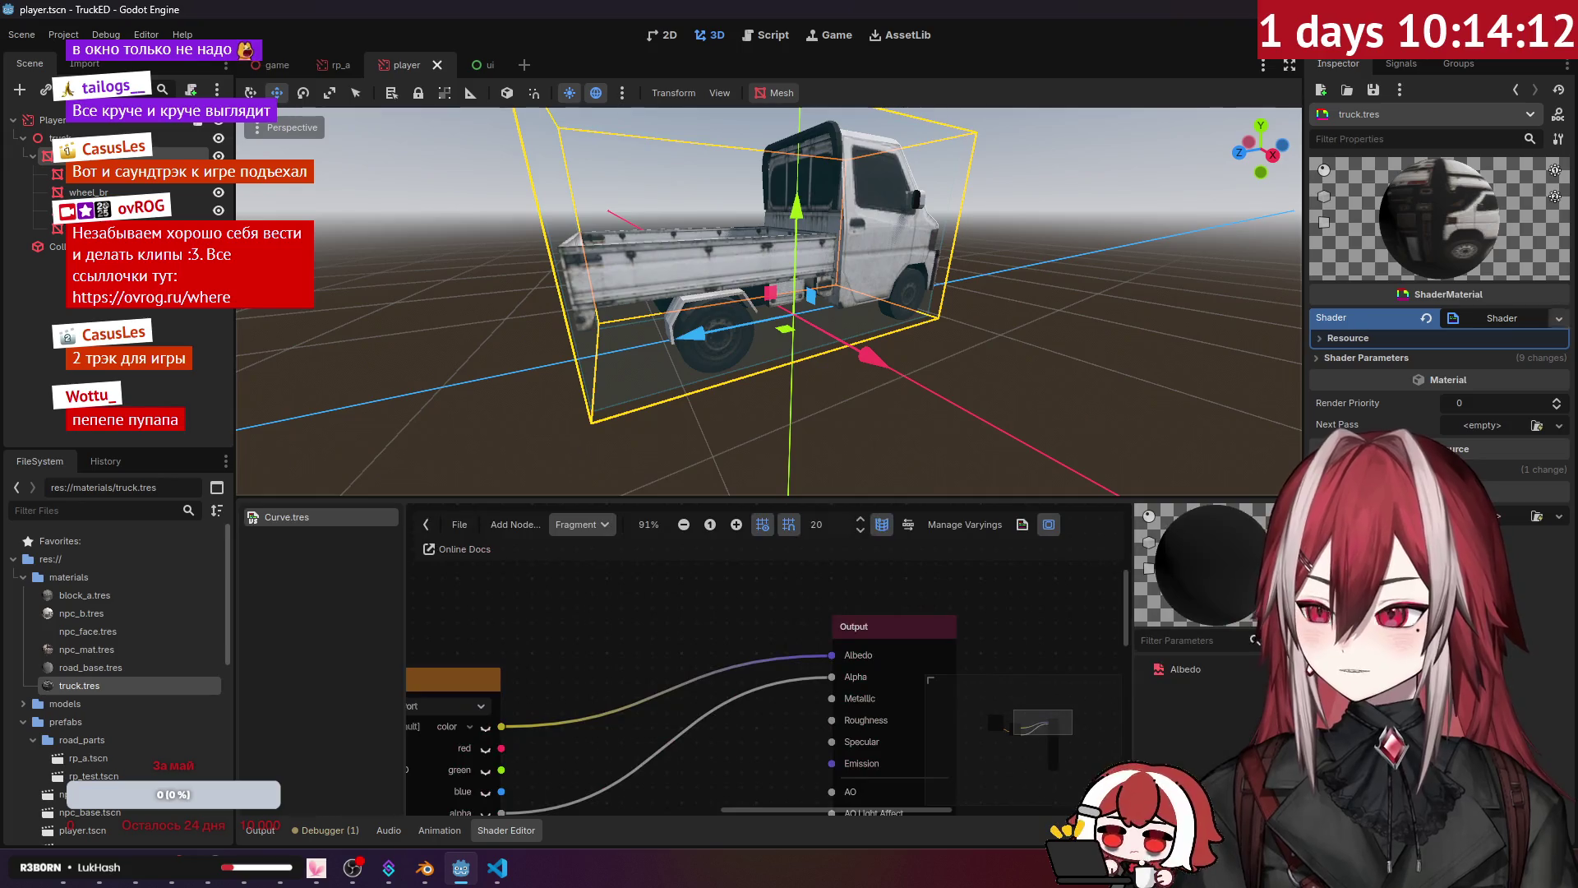
pyautogui.click(1553, 317)
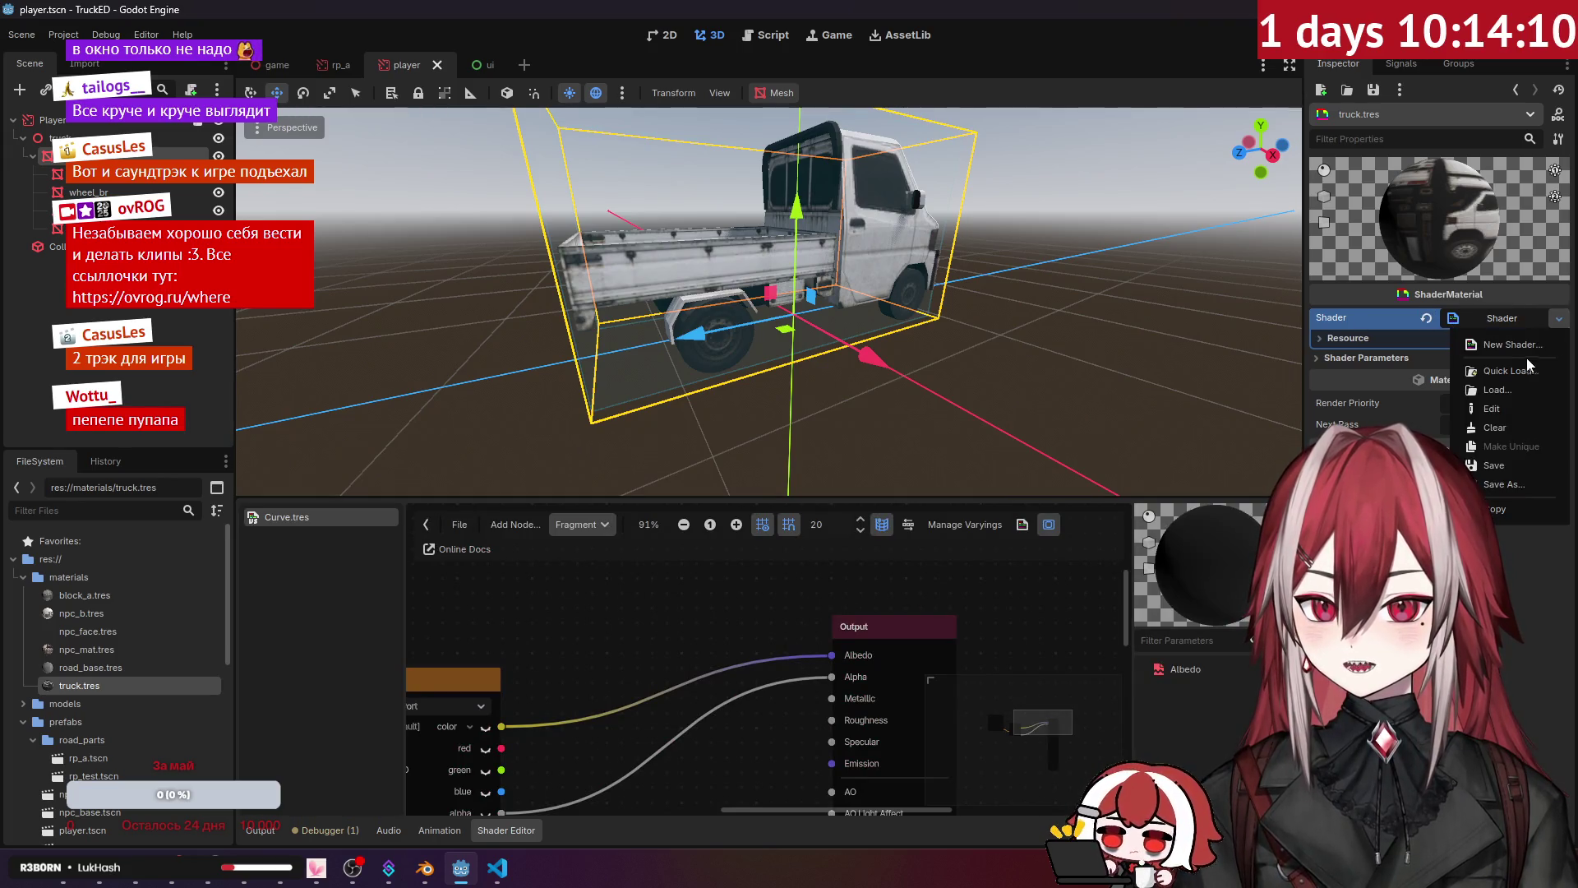
pyautogui.click(1510, 370)
pyautogui.doubleClick(631, 238)
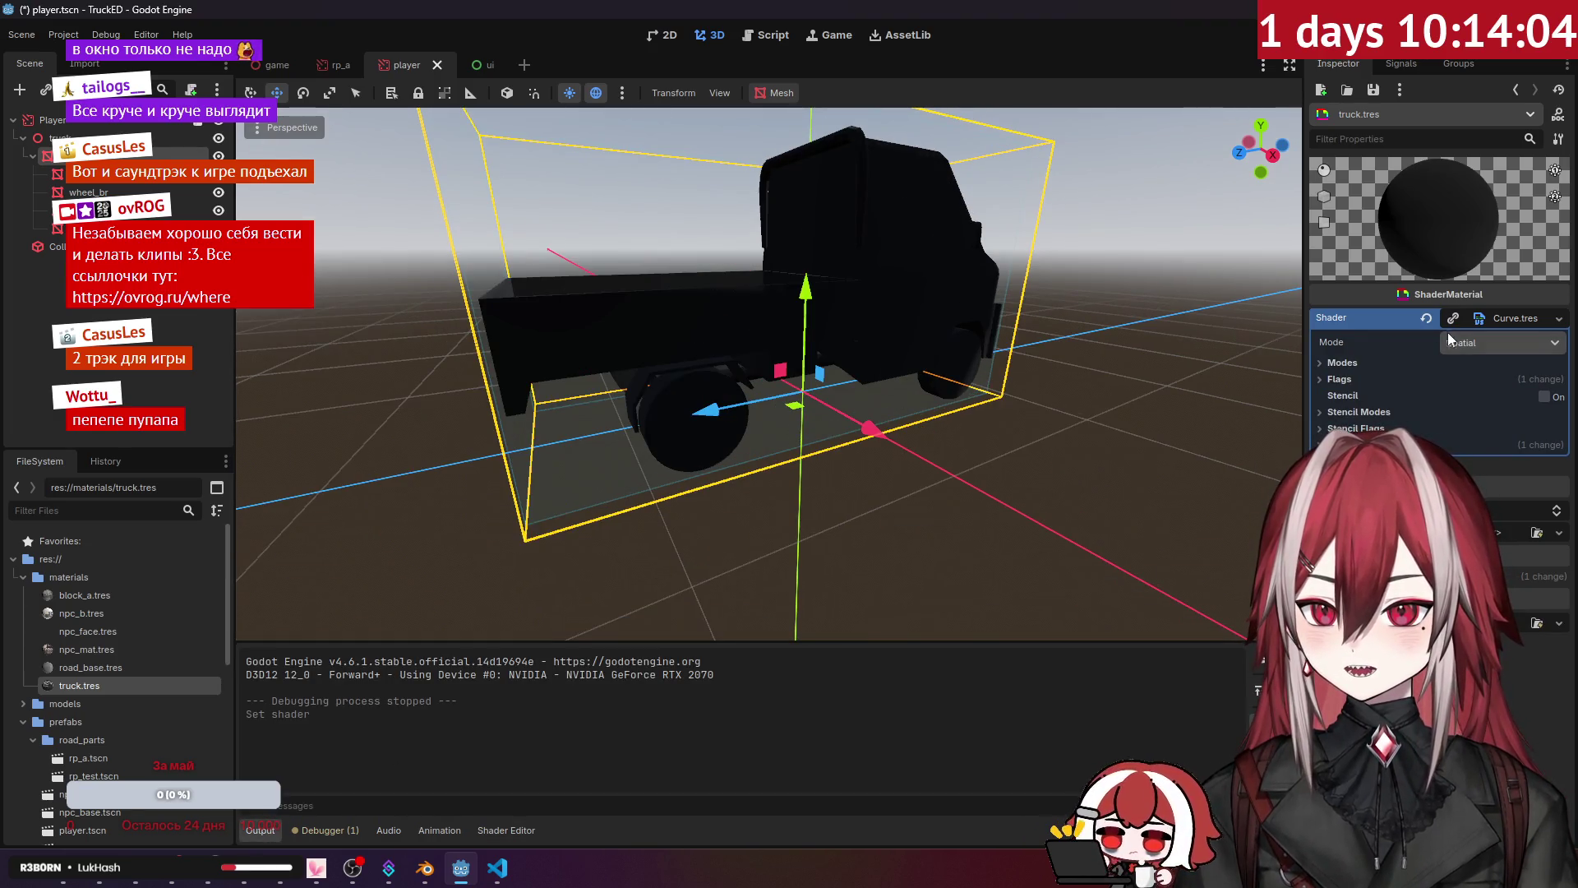
# Step: Assign truck.png to the material's Albedo shader parameter
pyautogui.click(1342, 379)
pyautogui.click(1348, 380)
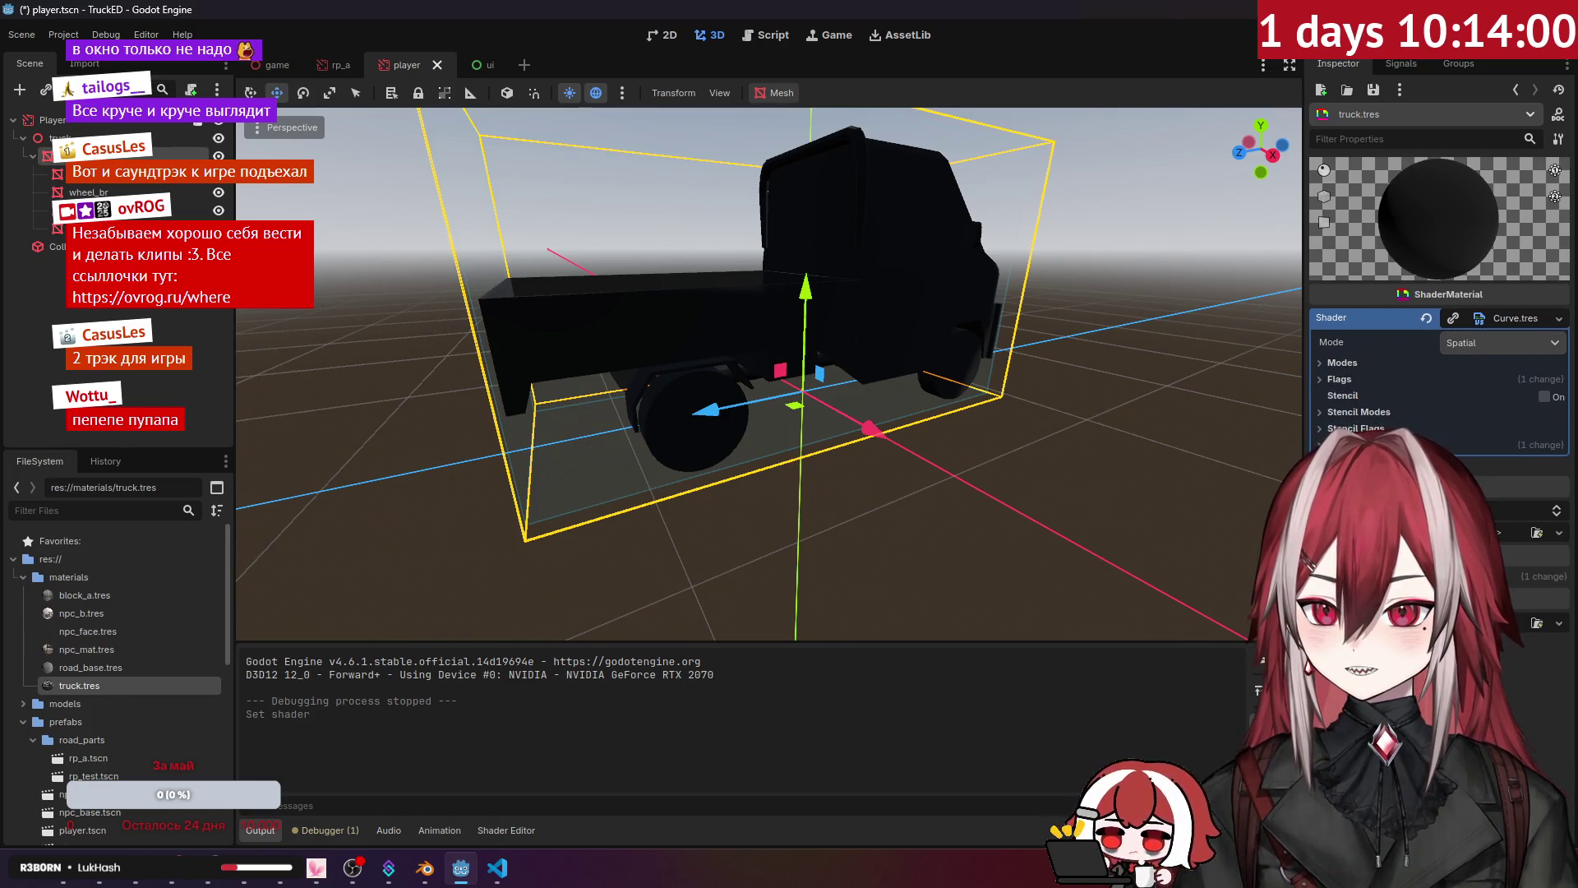
pyautogui.click(1489, 325)
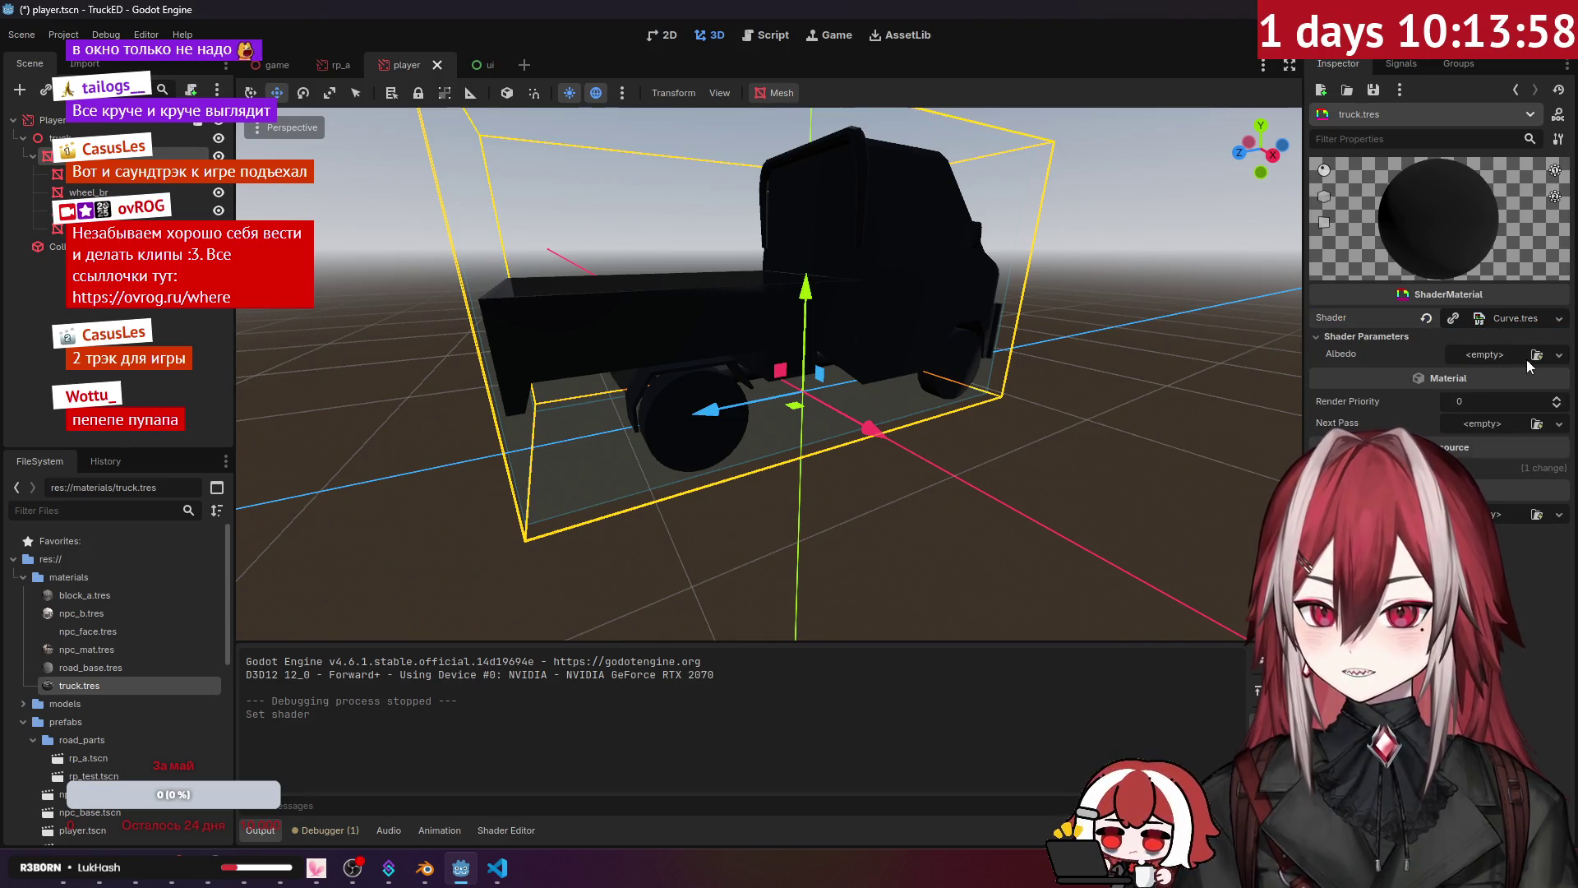
pyautogui.click(1533, 356)
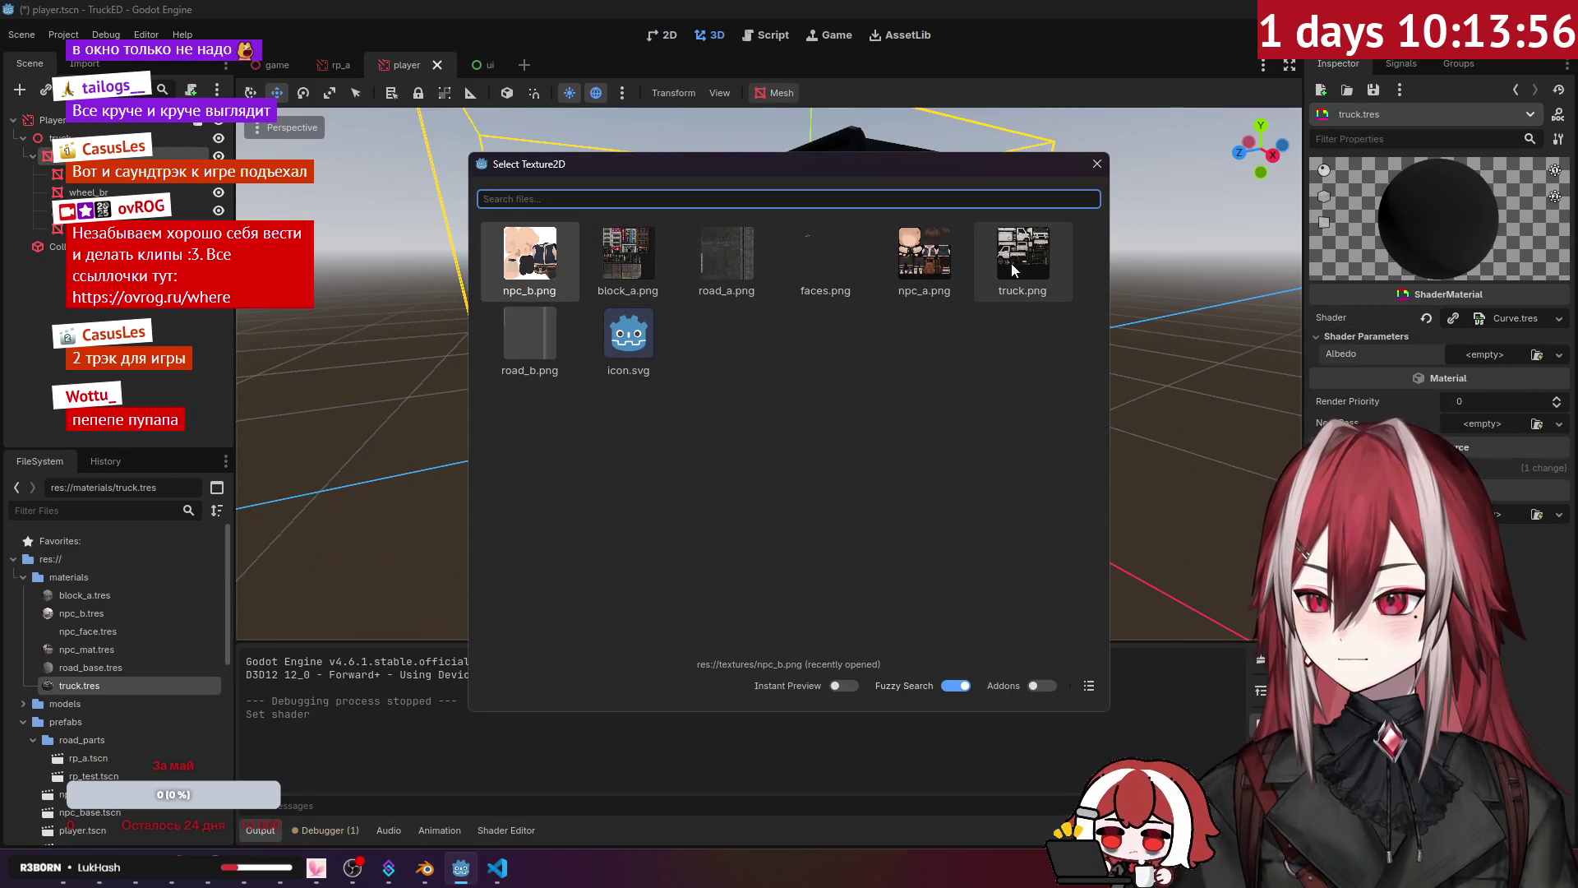
pyautogui.click(1011, 263)
pyautogui.press('s')
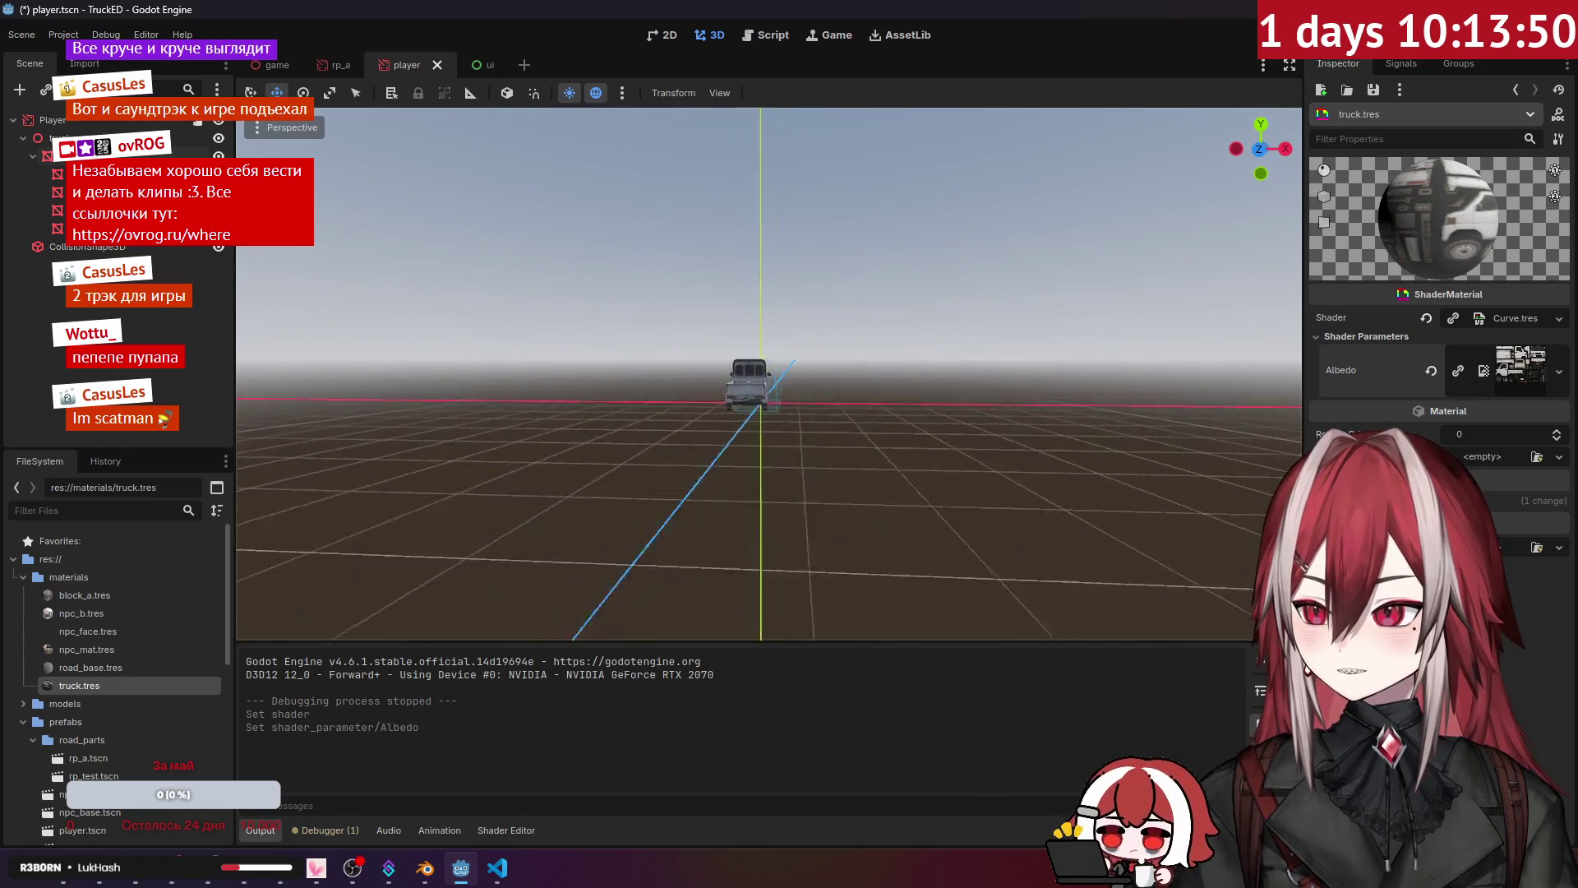
pyautogui.press('w')
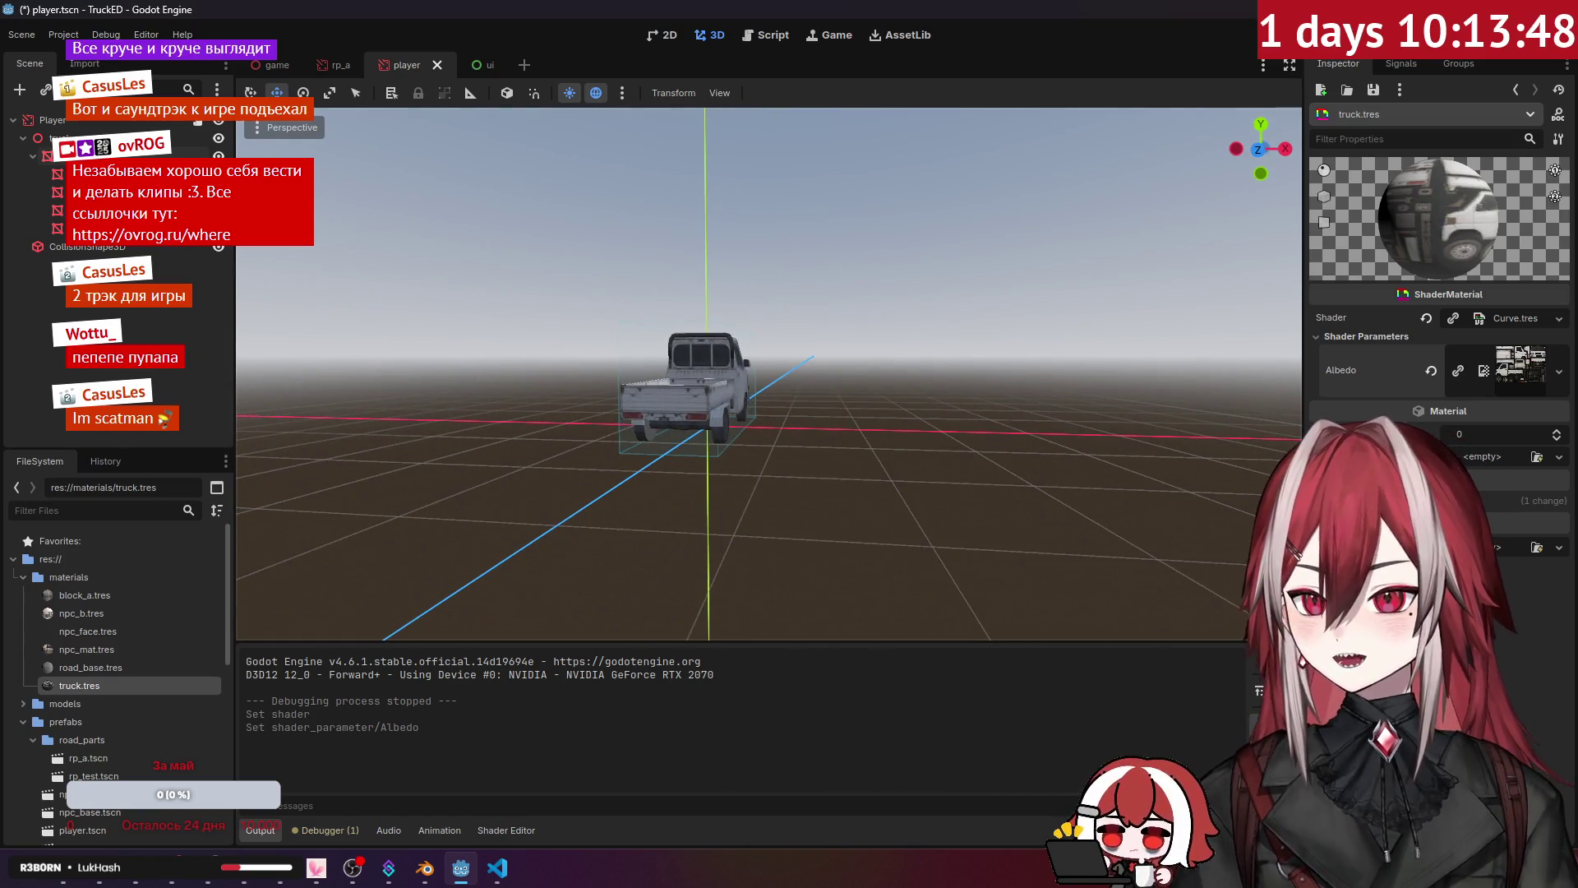
# Step: Run the game to check the textured truck, then stop it
pyautogui.press('F5')
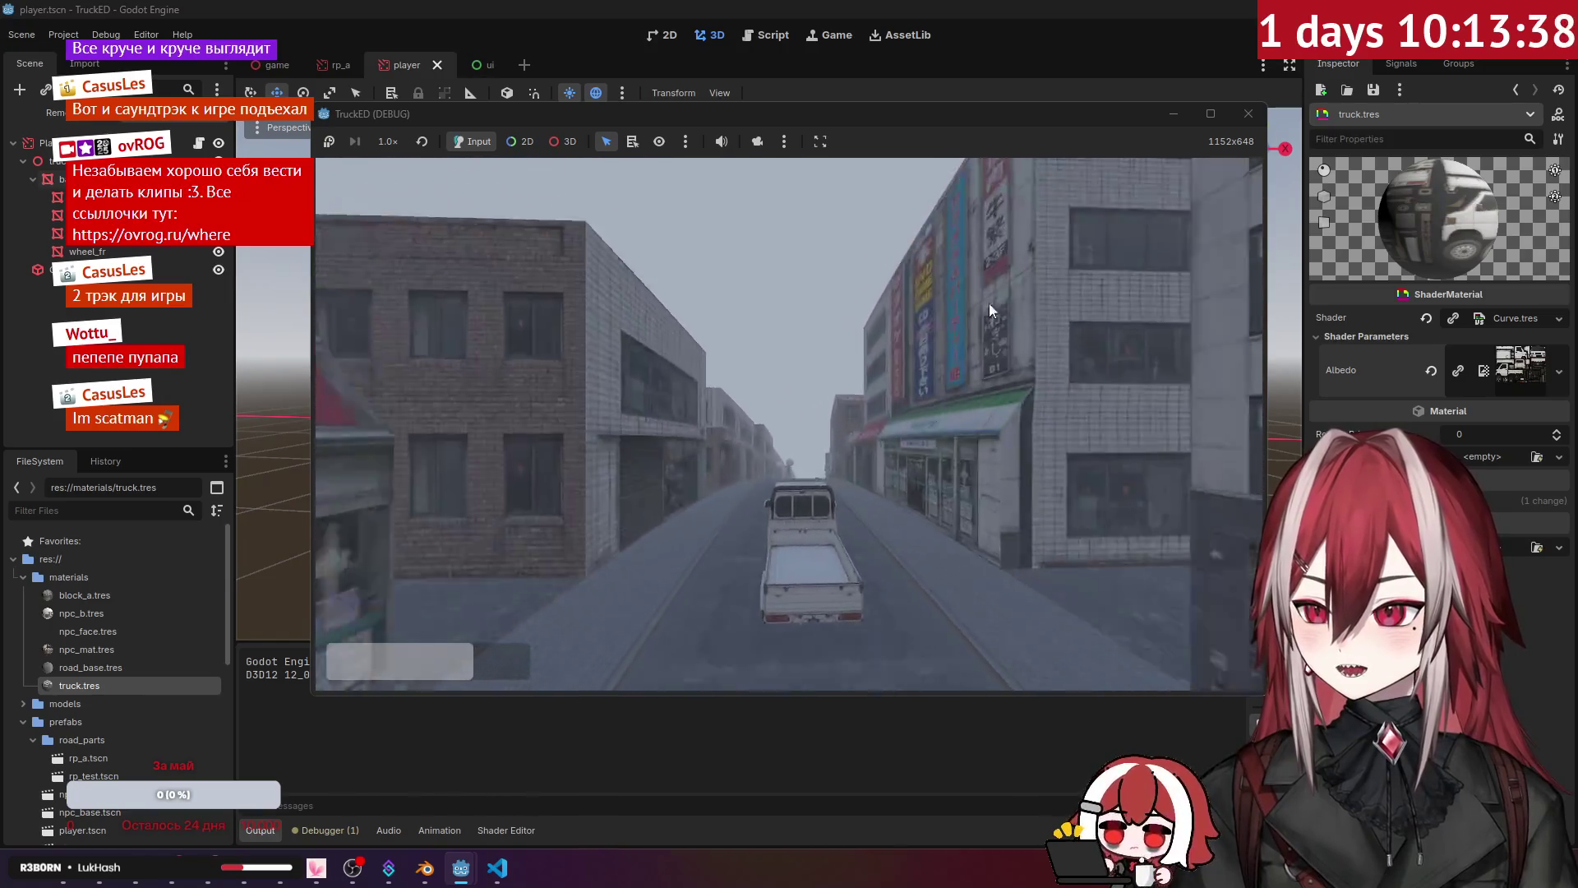
pyautogui.click(1247, 115)
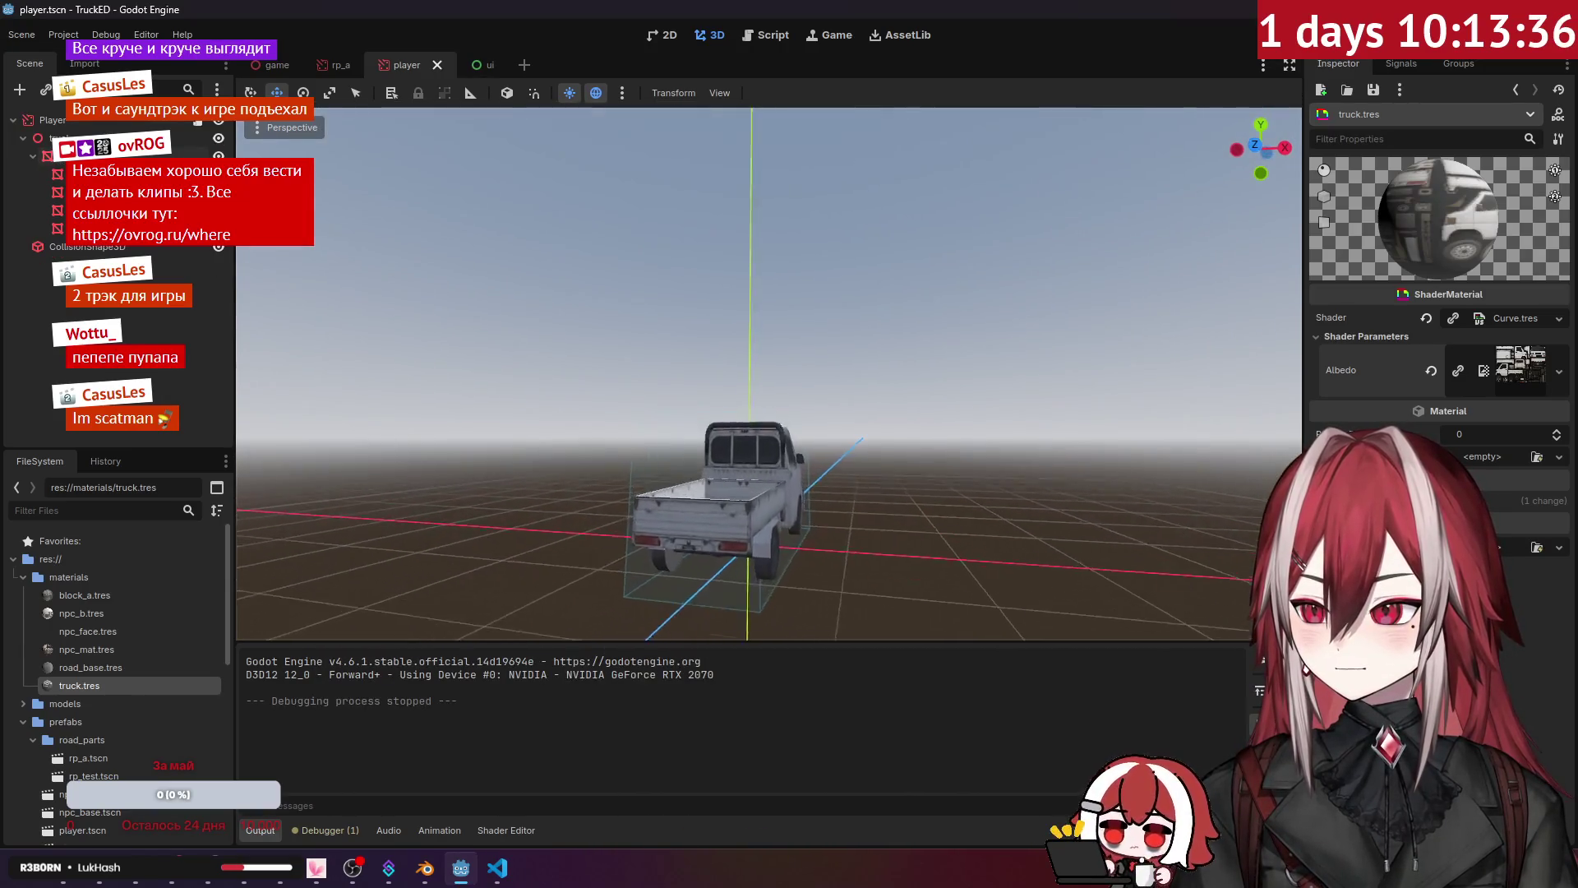
pyautogui.scroll(5, 769, 374)
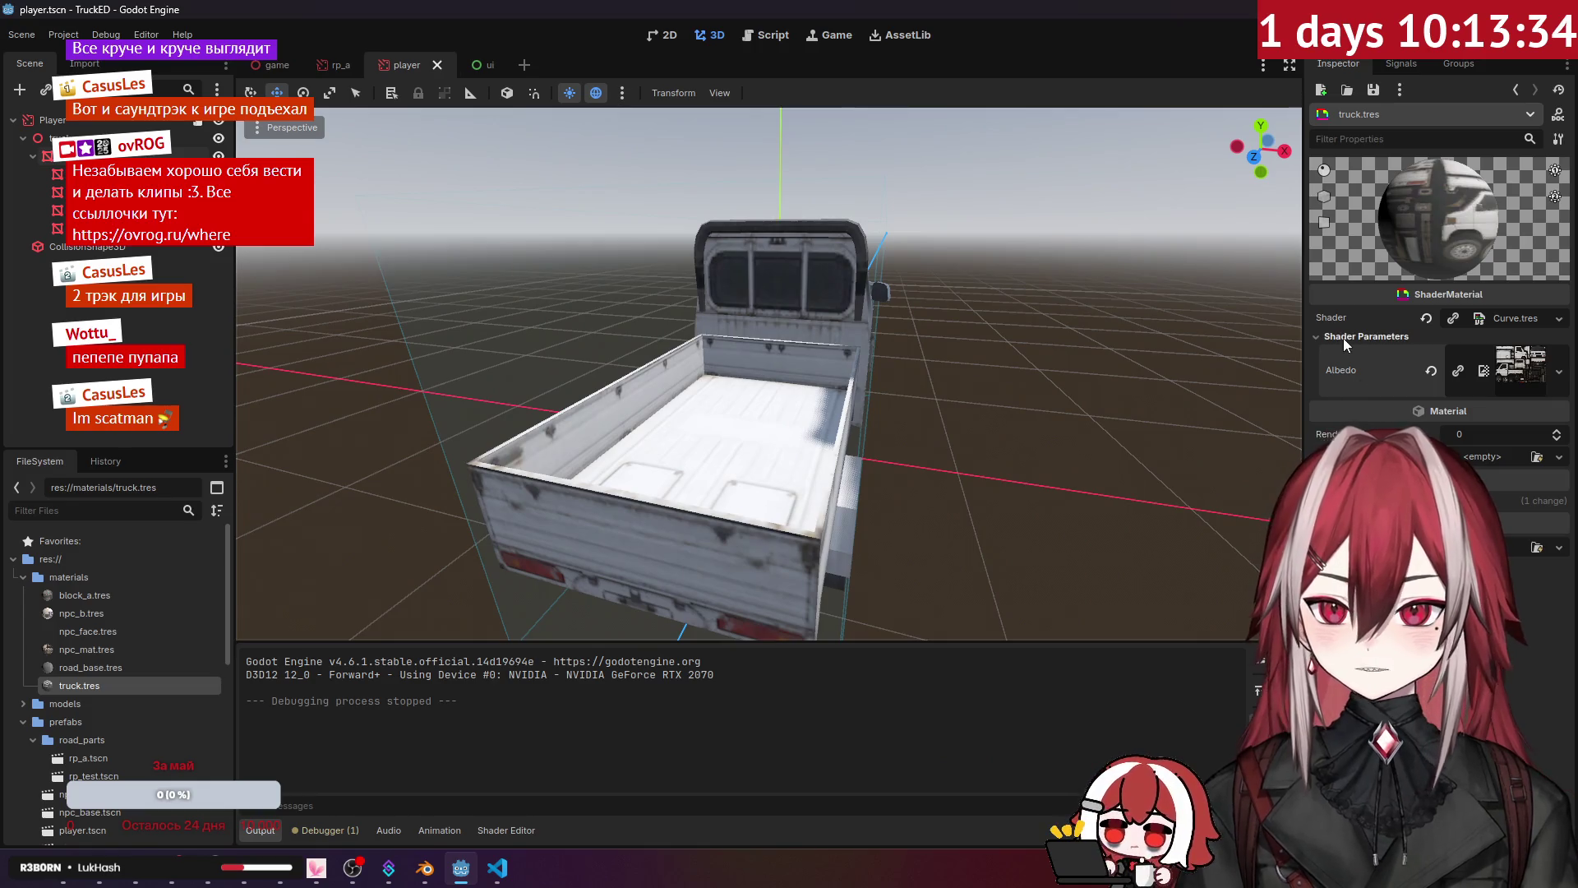
pyautogui.click(1357, 321)
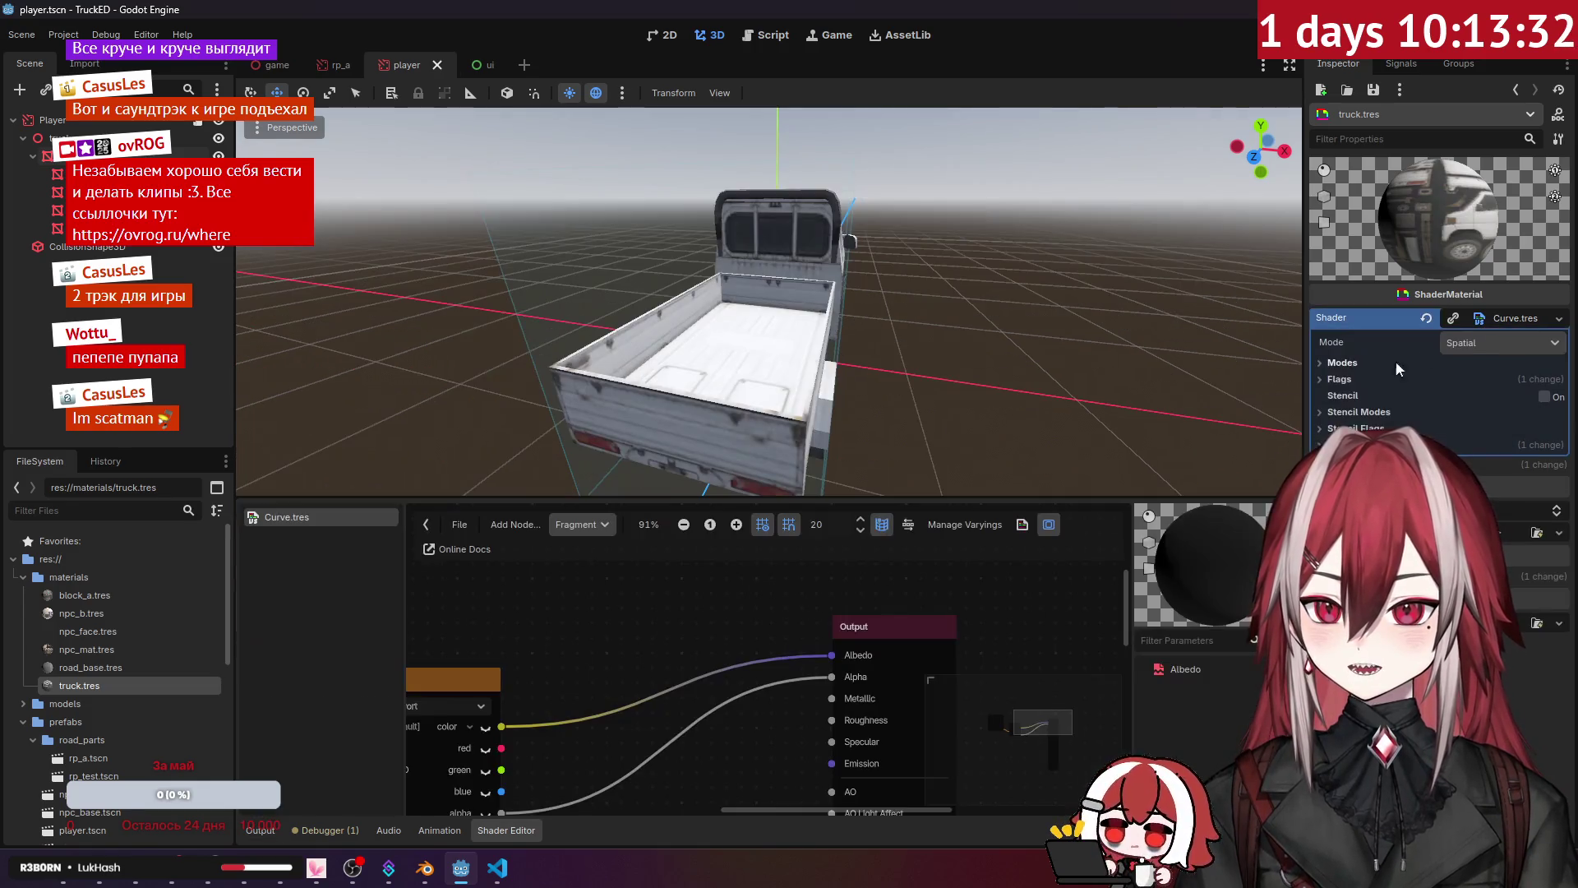
pyautogui.click(1345, 379)
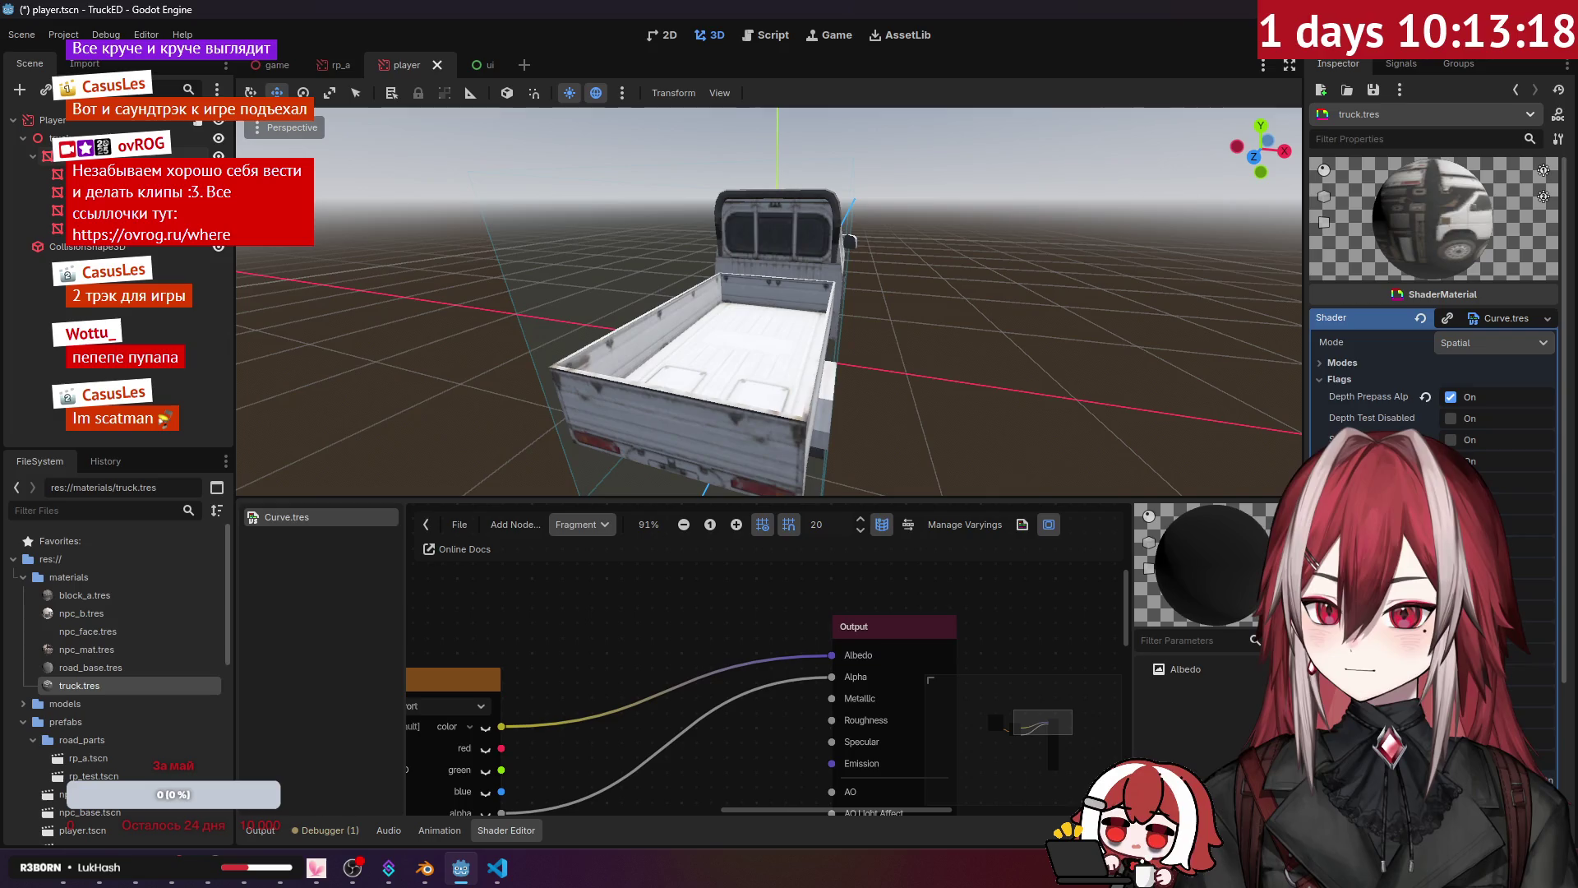
pyautogui.moveTo(768, 300)
pyautogui.mouseDown()
pyautogui.moveTo(604, 300)
pyautogui.moveTo(1011, 331)
pyautogui.moveTo(879, 291)
pyautogui.mouseUp()
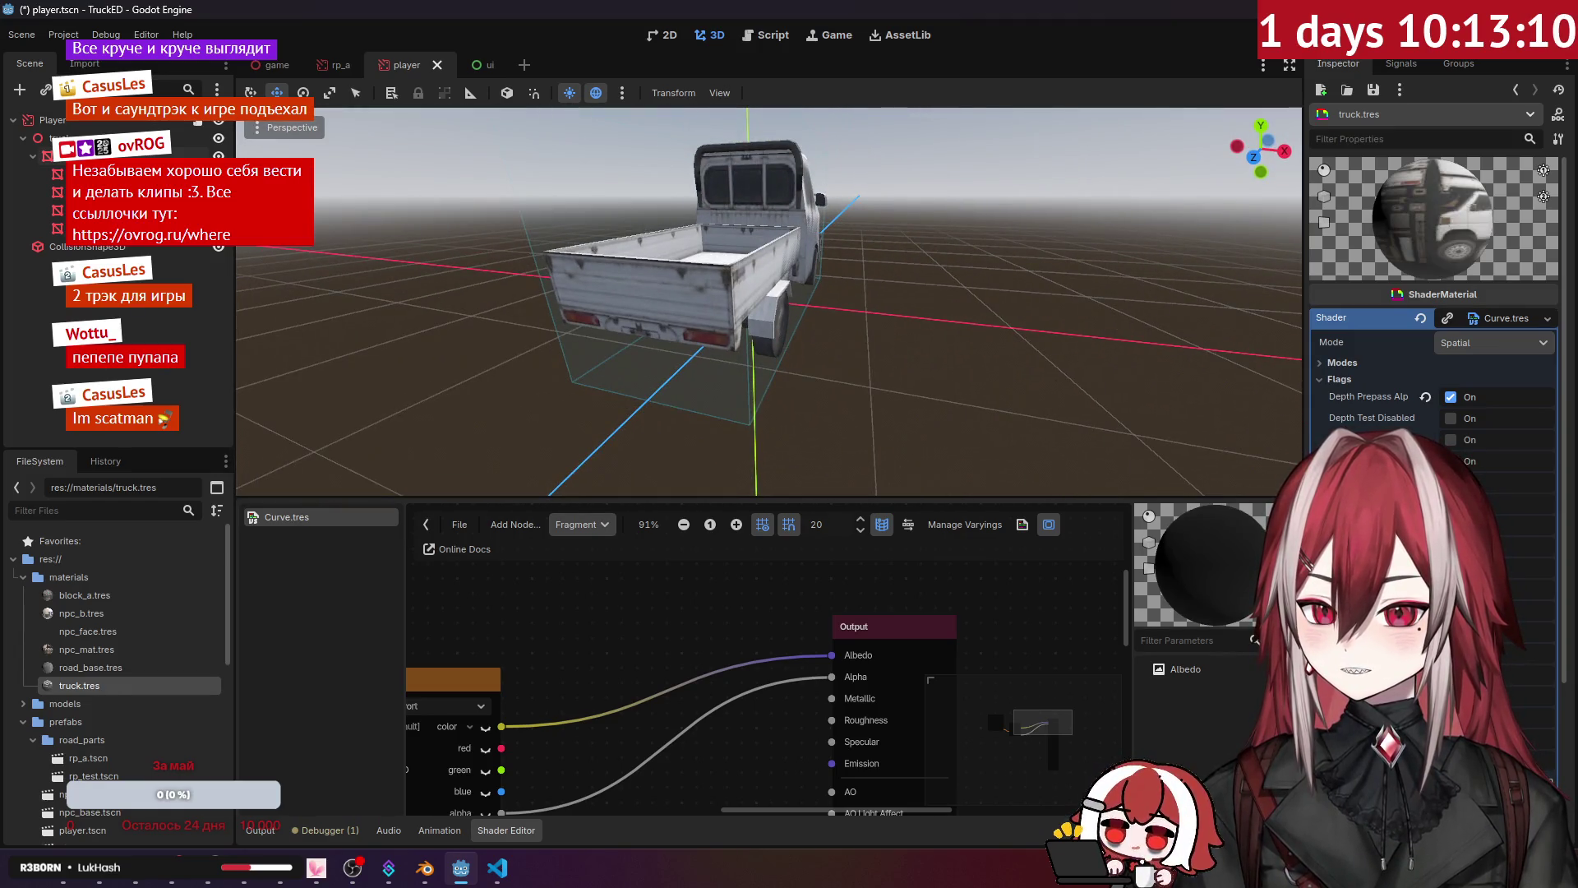
pyautogui.scroll(-5, 769, 300)
pyautogui.press('f')
pyautogui.scroll(-8, 769, 302)
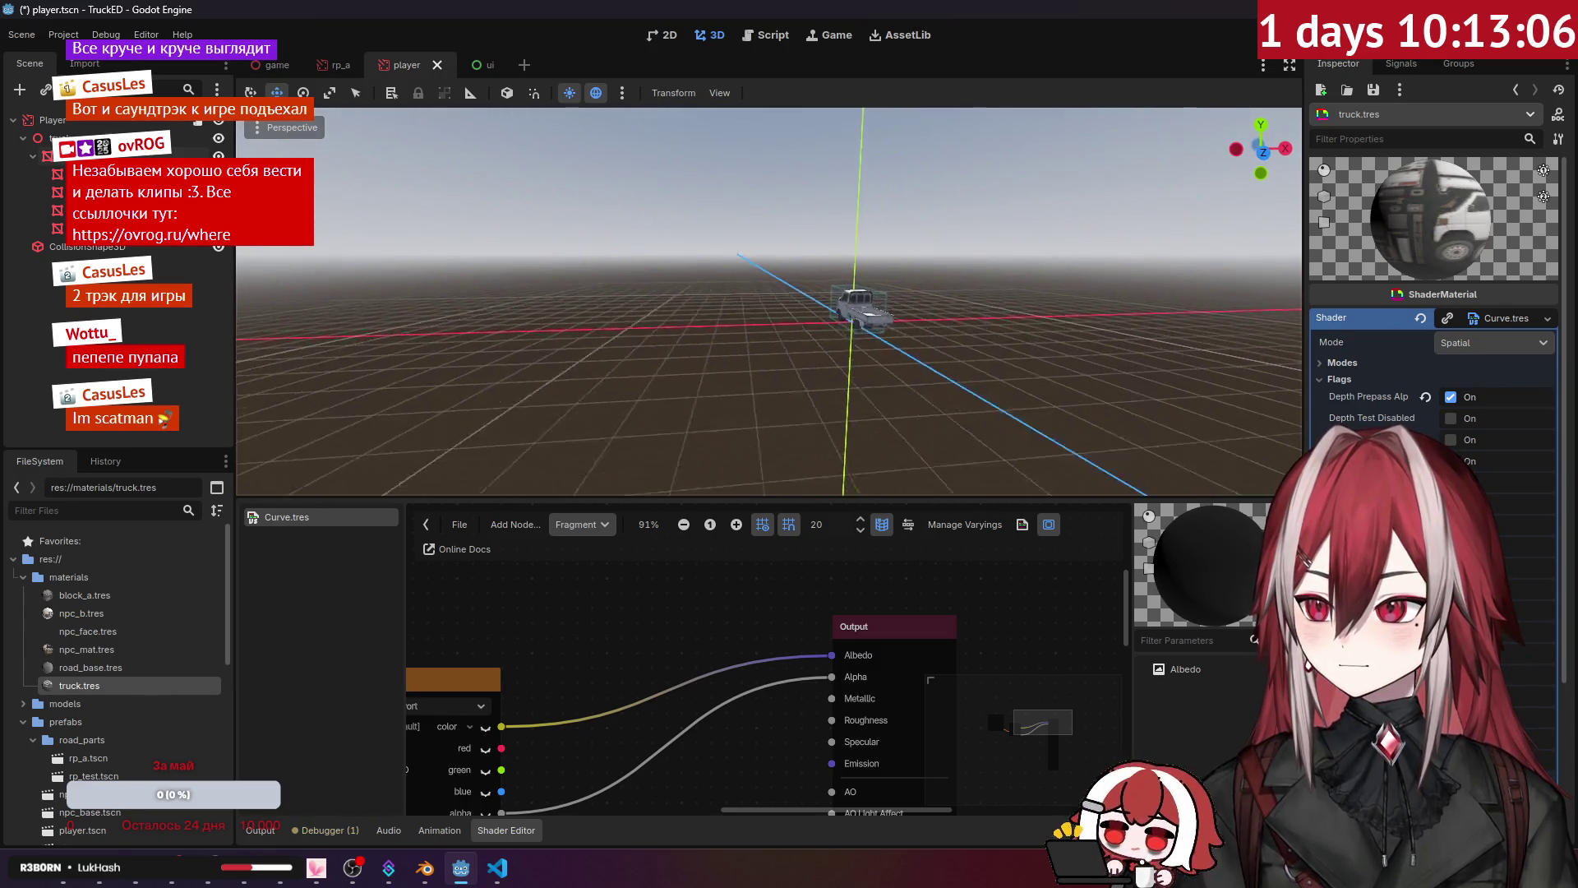
pyautogui.press('f')
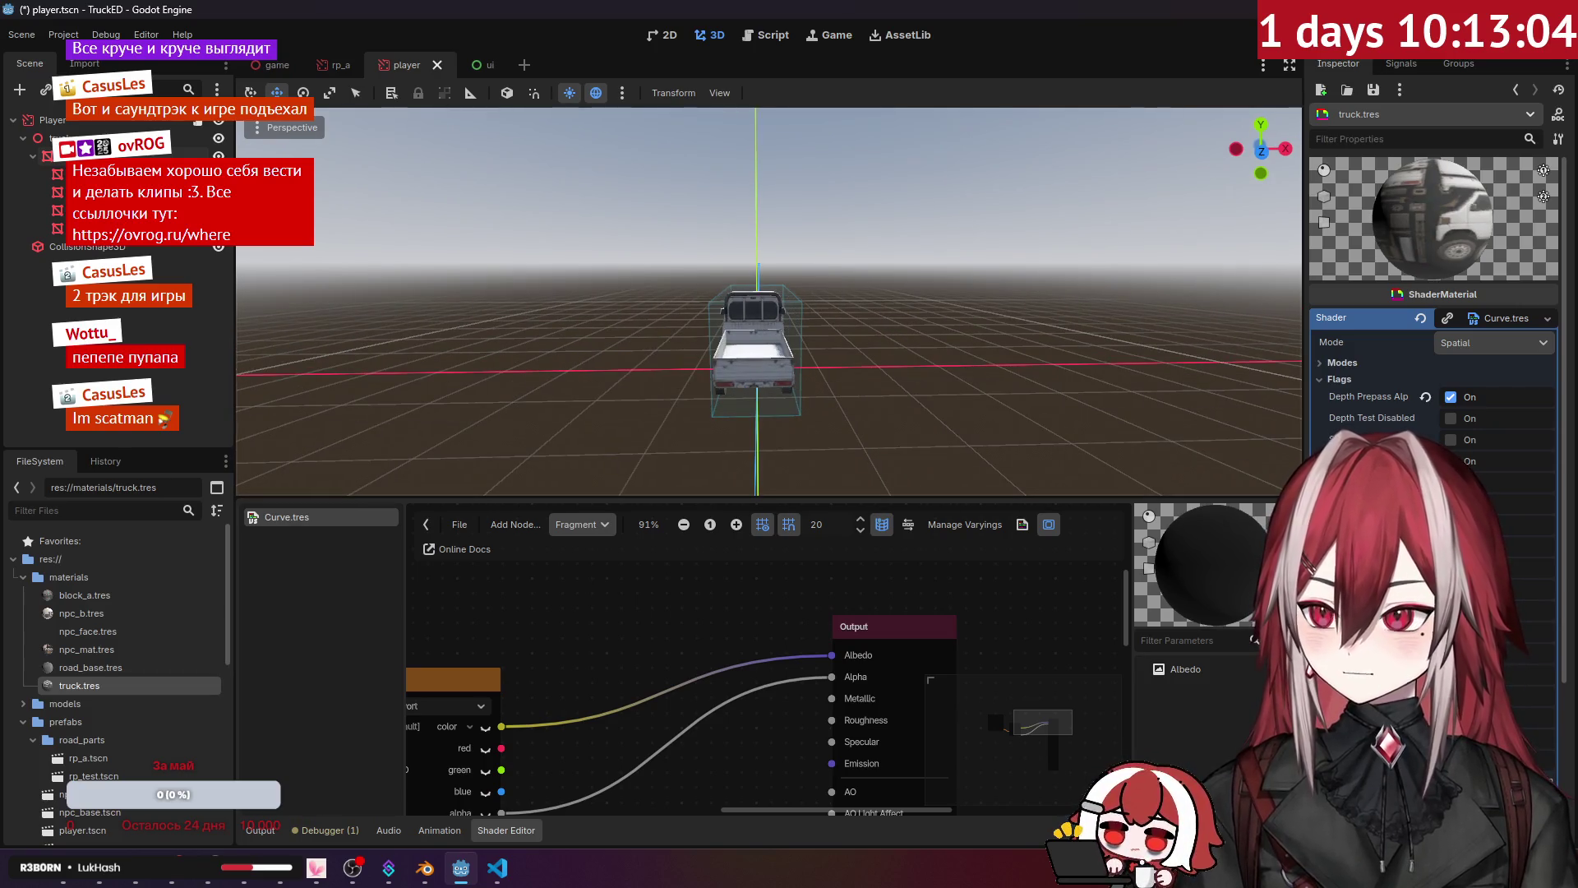
pyautogui.scroll(5, 769, 300)
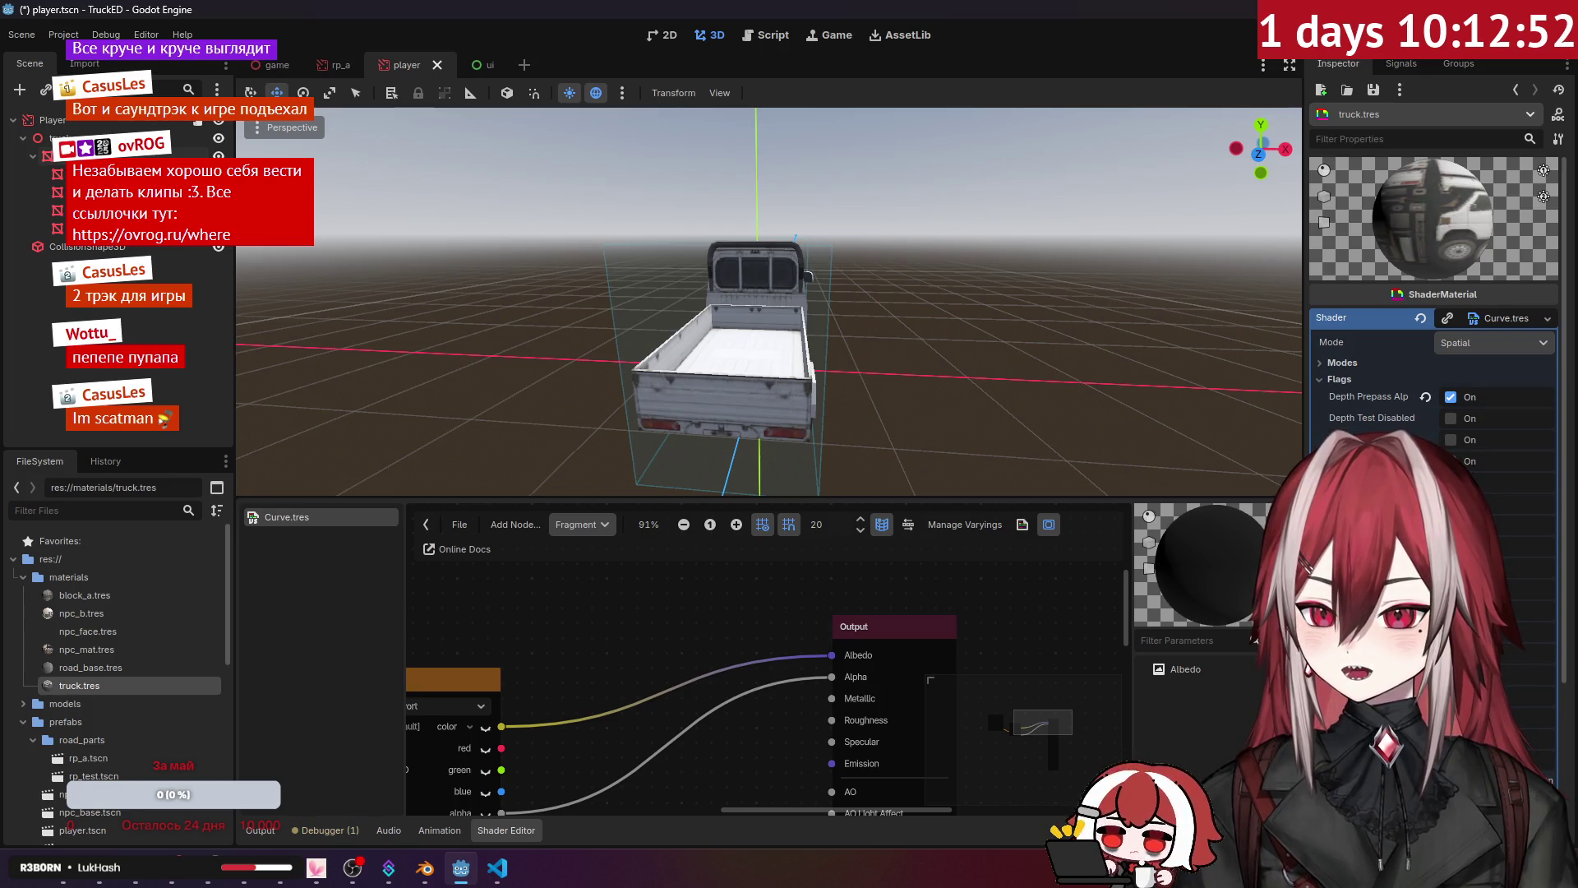
pyautogui.scroll(-2, 1434, 345)
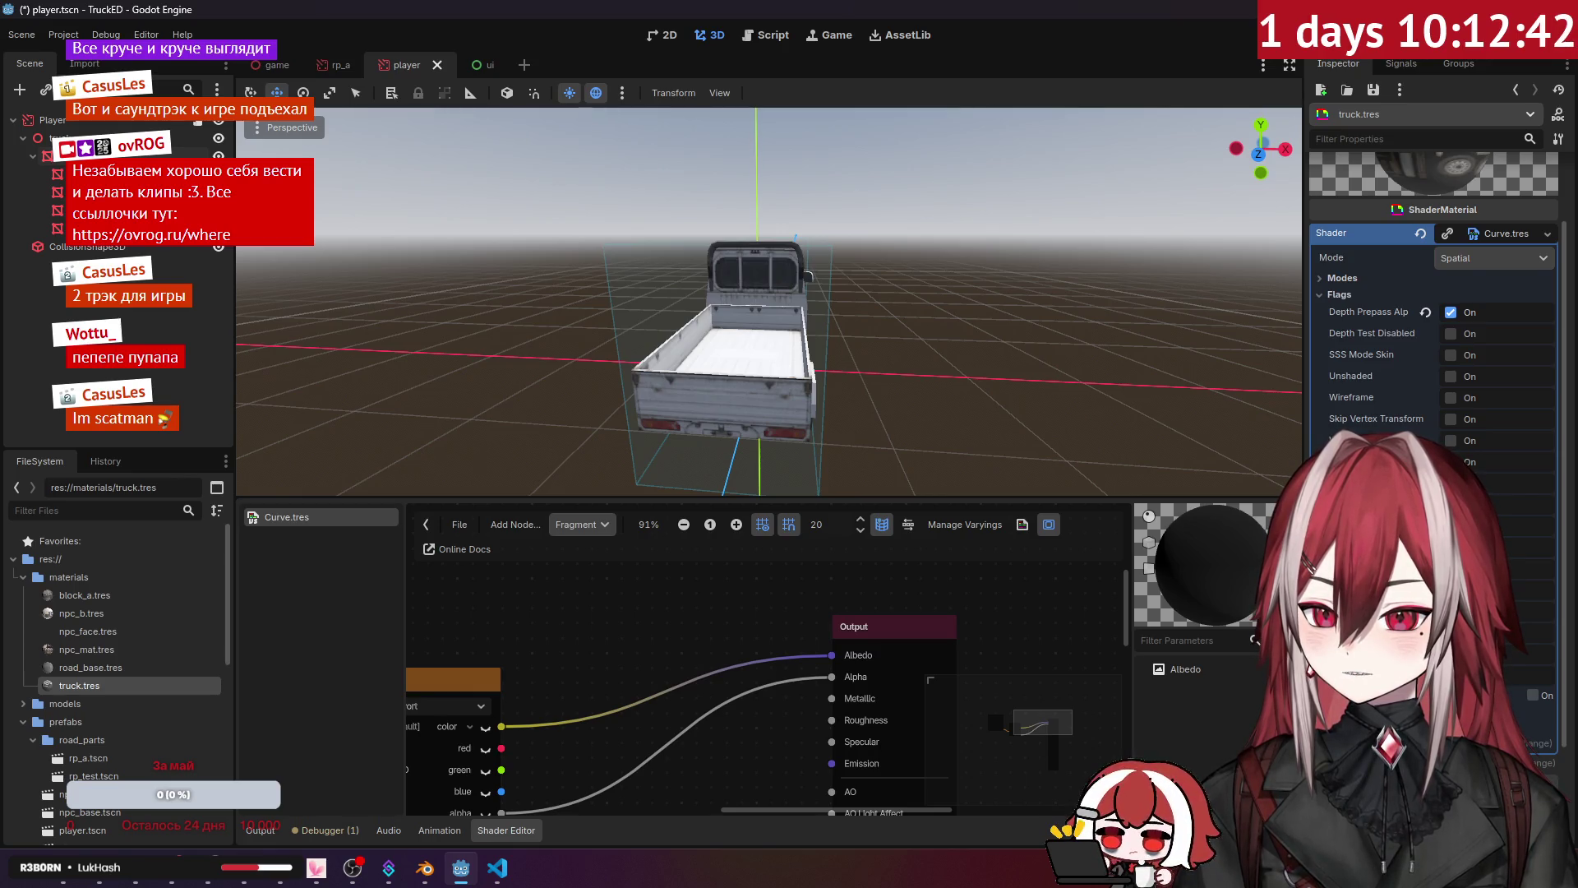
pyautogui.scroll(2, 1434, 329)
pyautogui.click(1345, 363)
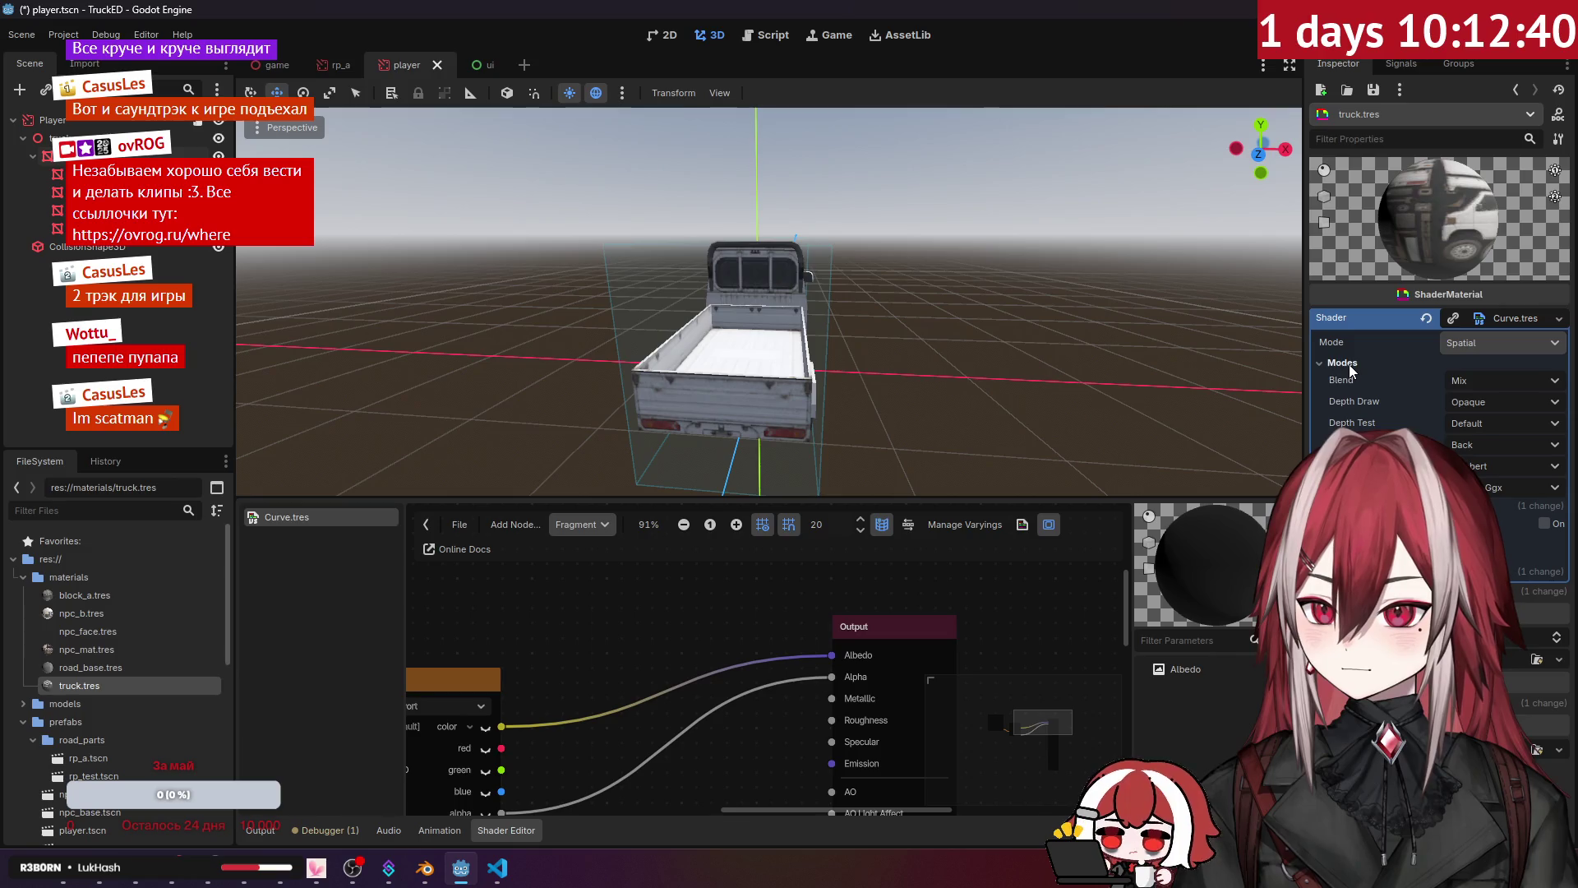
pyautogui.click(1496, 380)
pyautogui.click(1491, 402)
pyautogui.click(1488, 423)
pyautogui.click(1486, 442)
pyautogui.click(1483, 462)
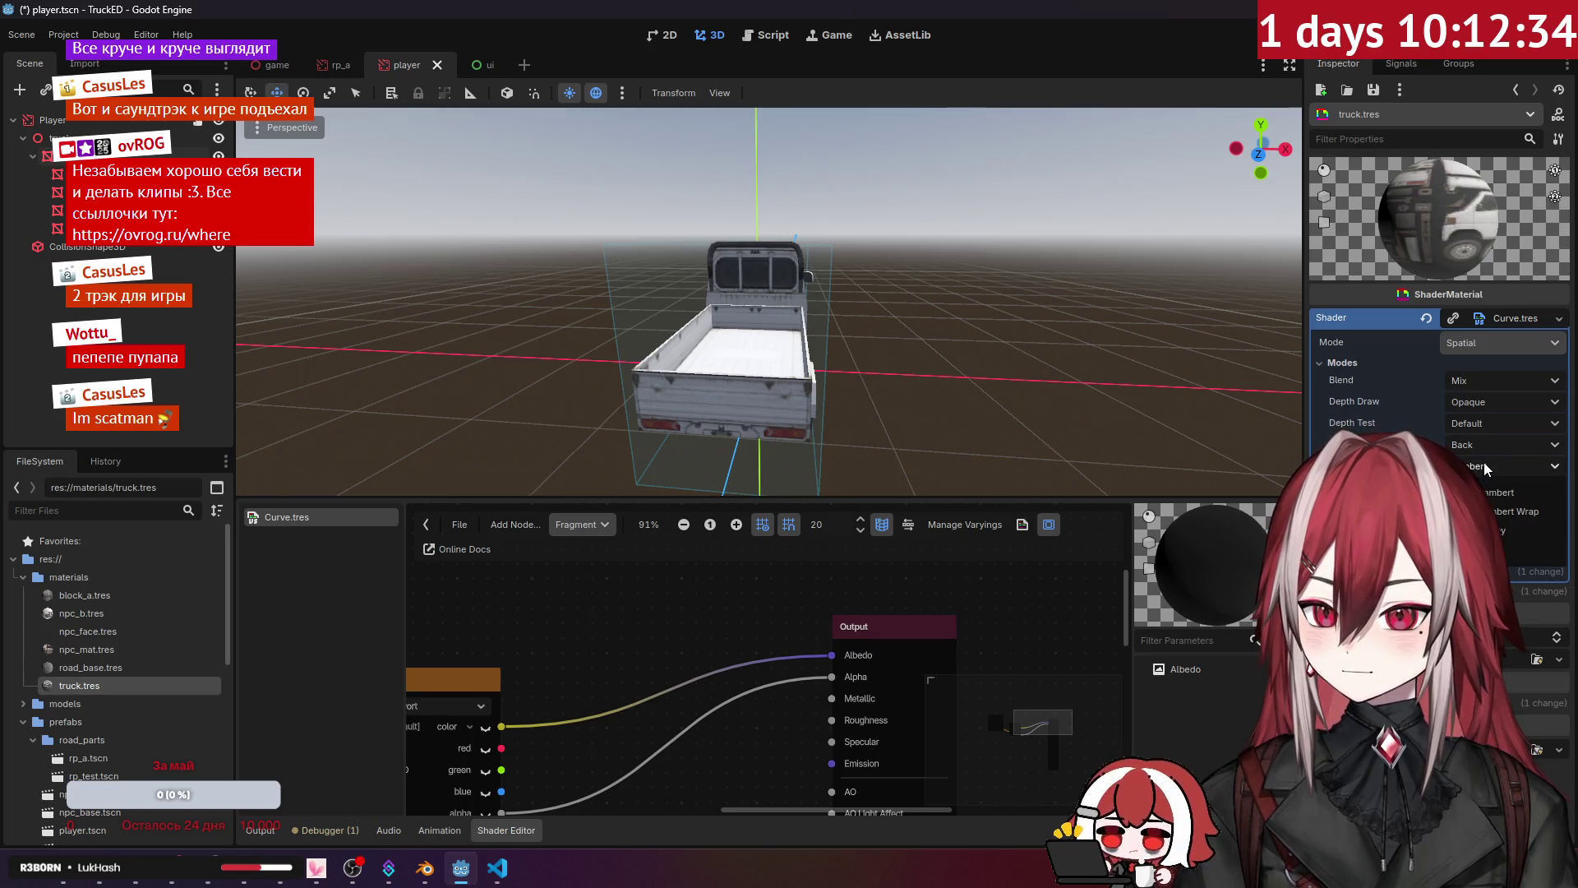
pyautogui.click(1521, 567)
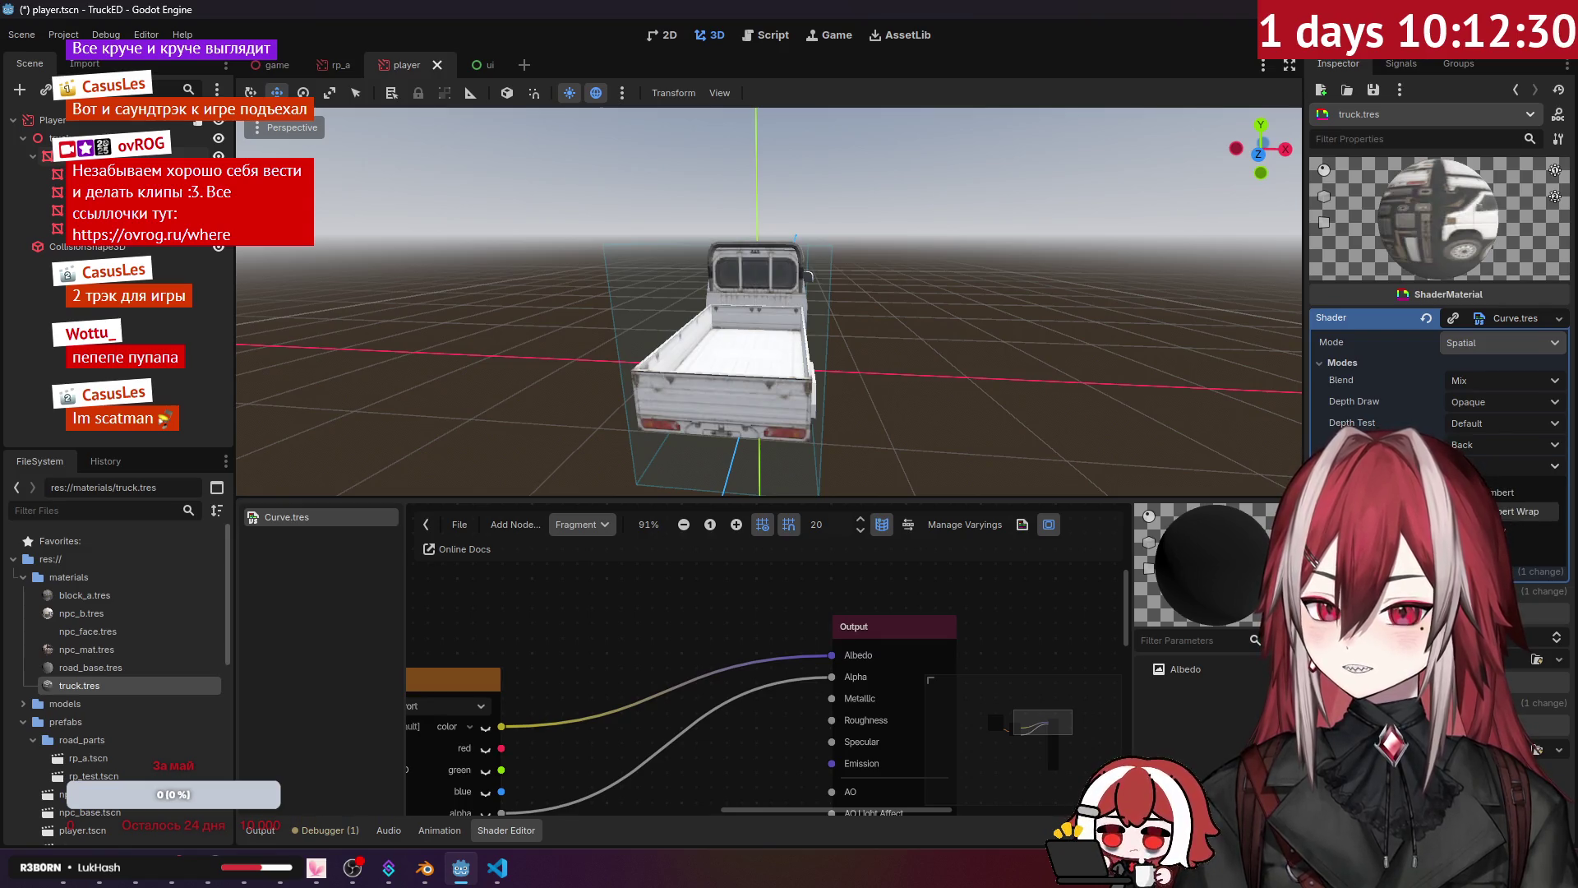
pyautogui.click(1486, 467)
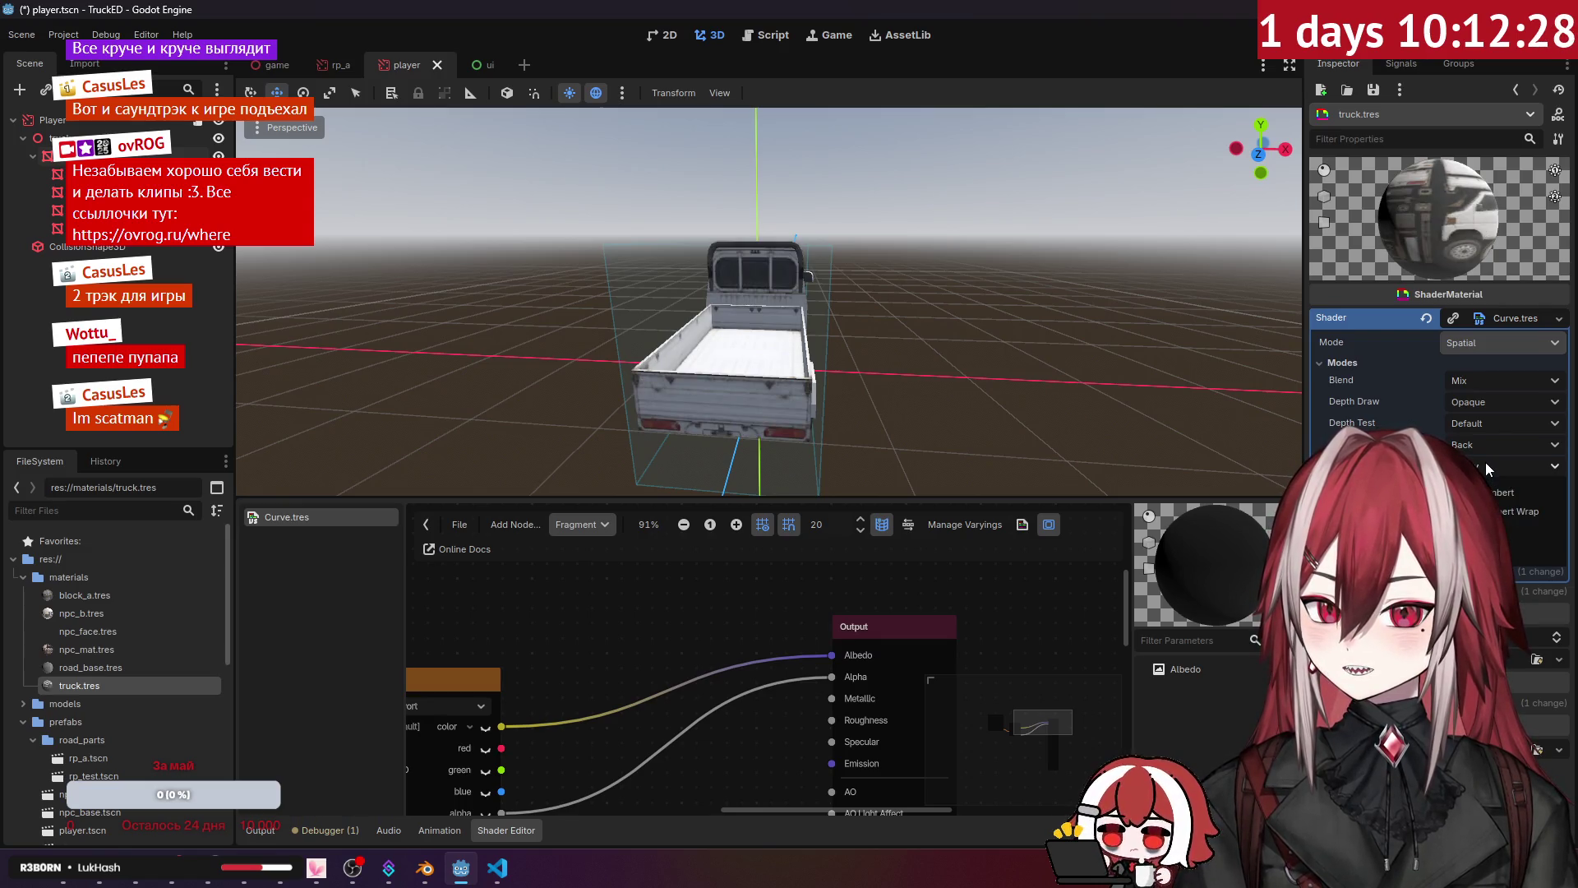
pyautogui.click(1520, 511)
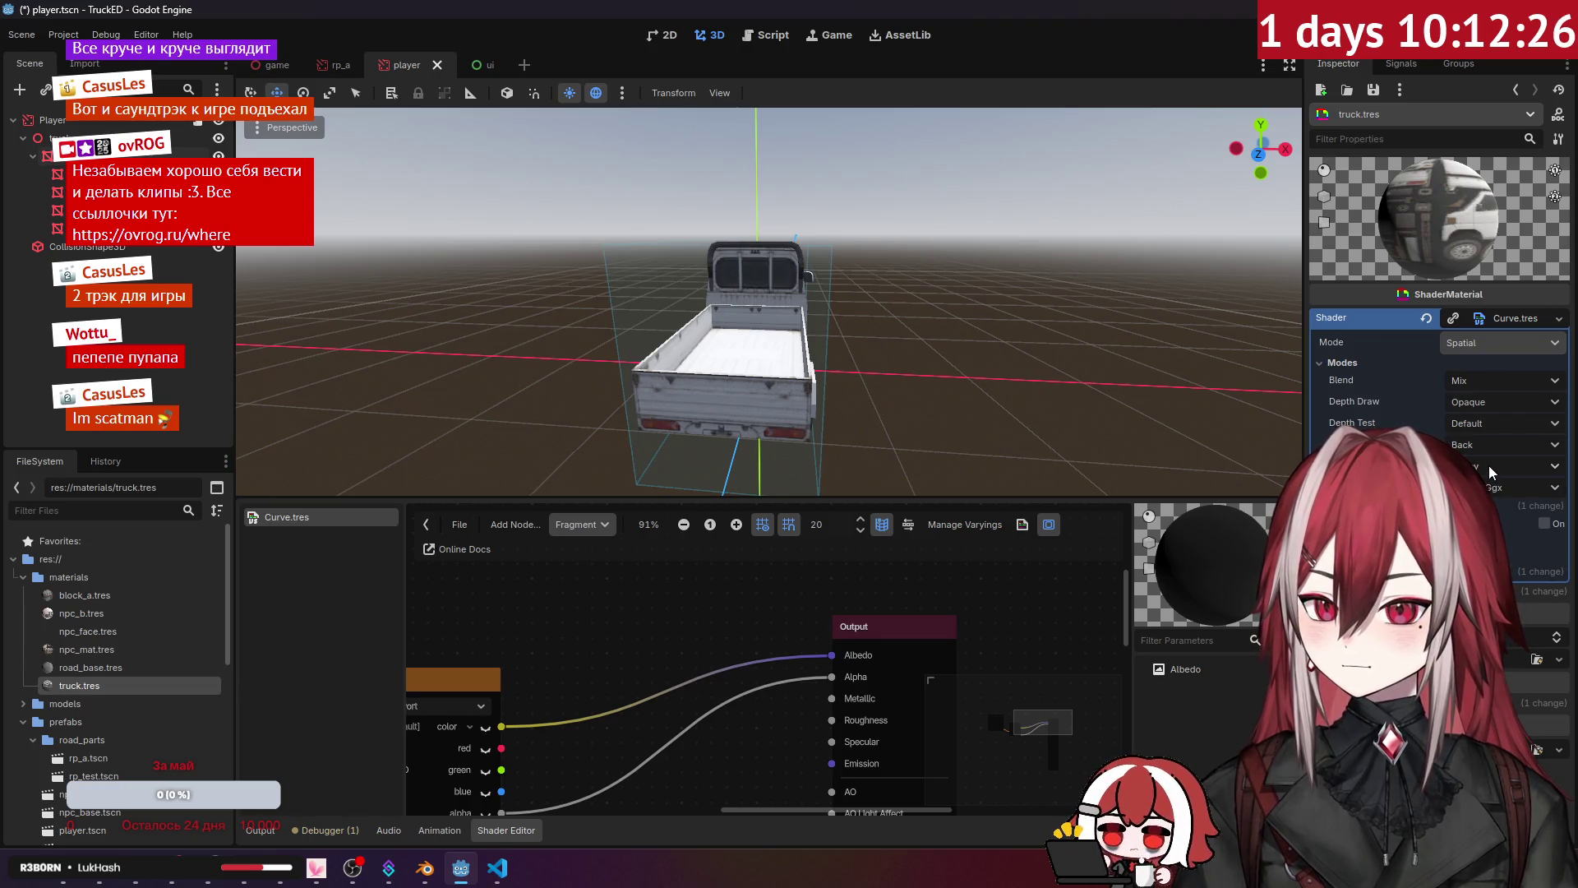
pyautogui.scroll(3, 768, 301)
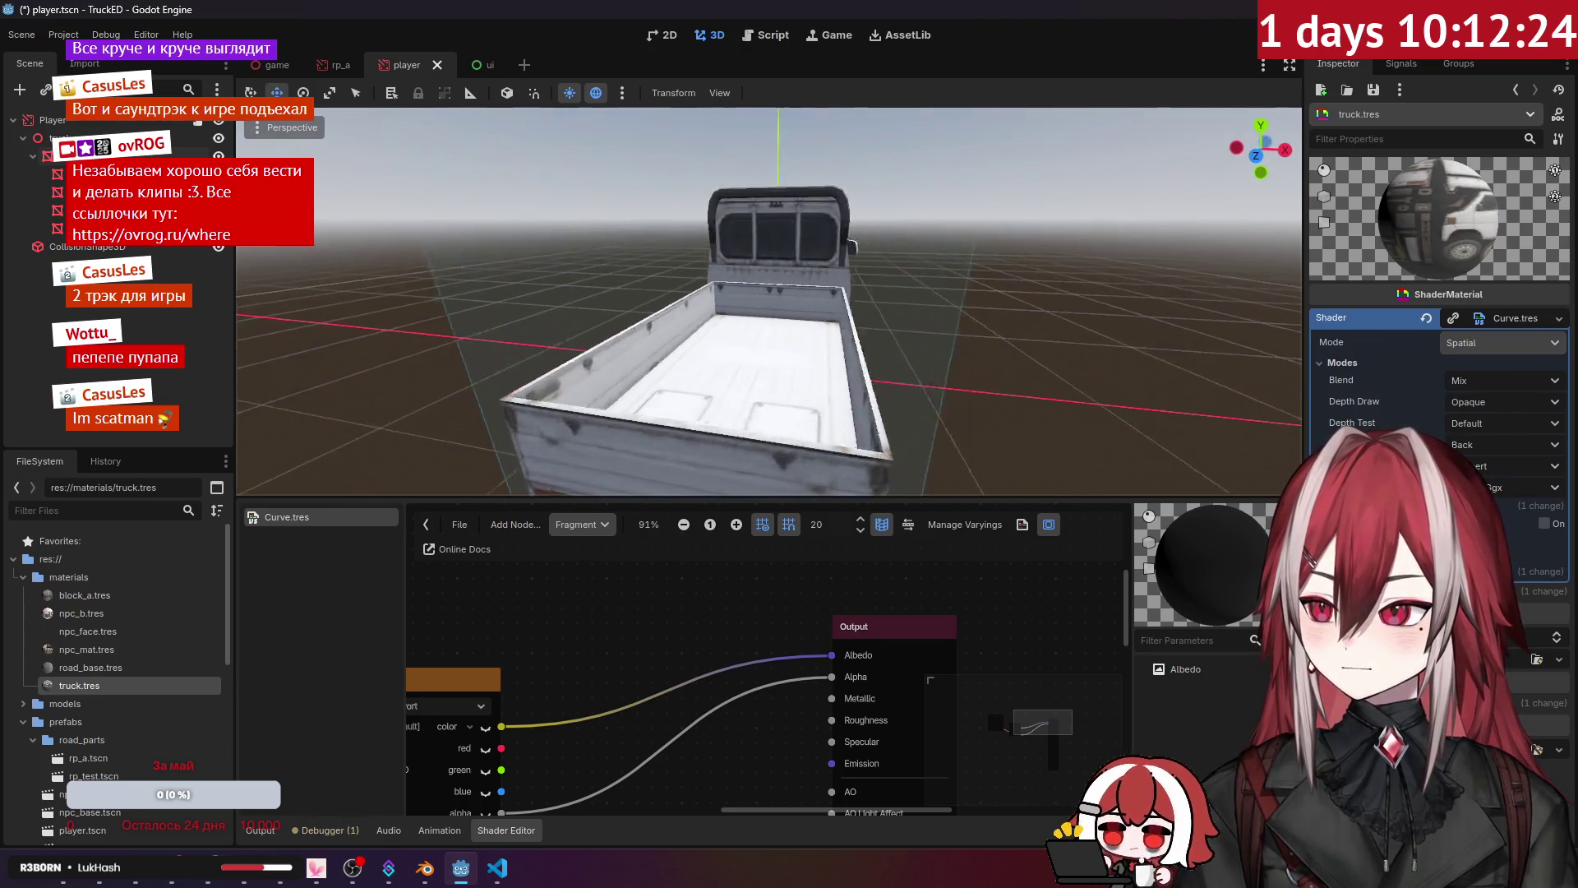
pyautogui.click(1509, 490)
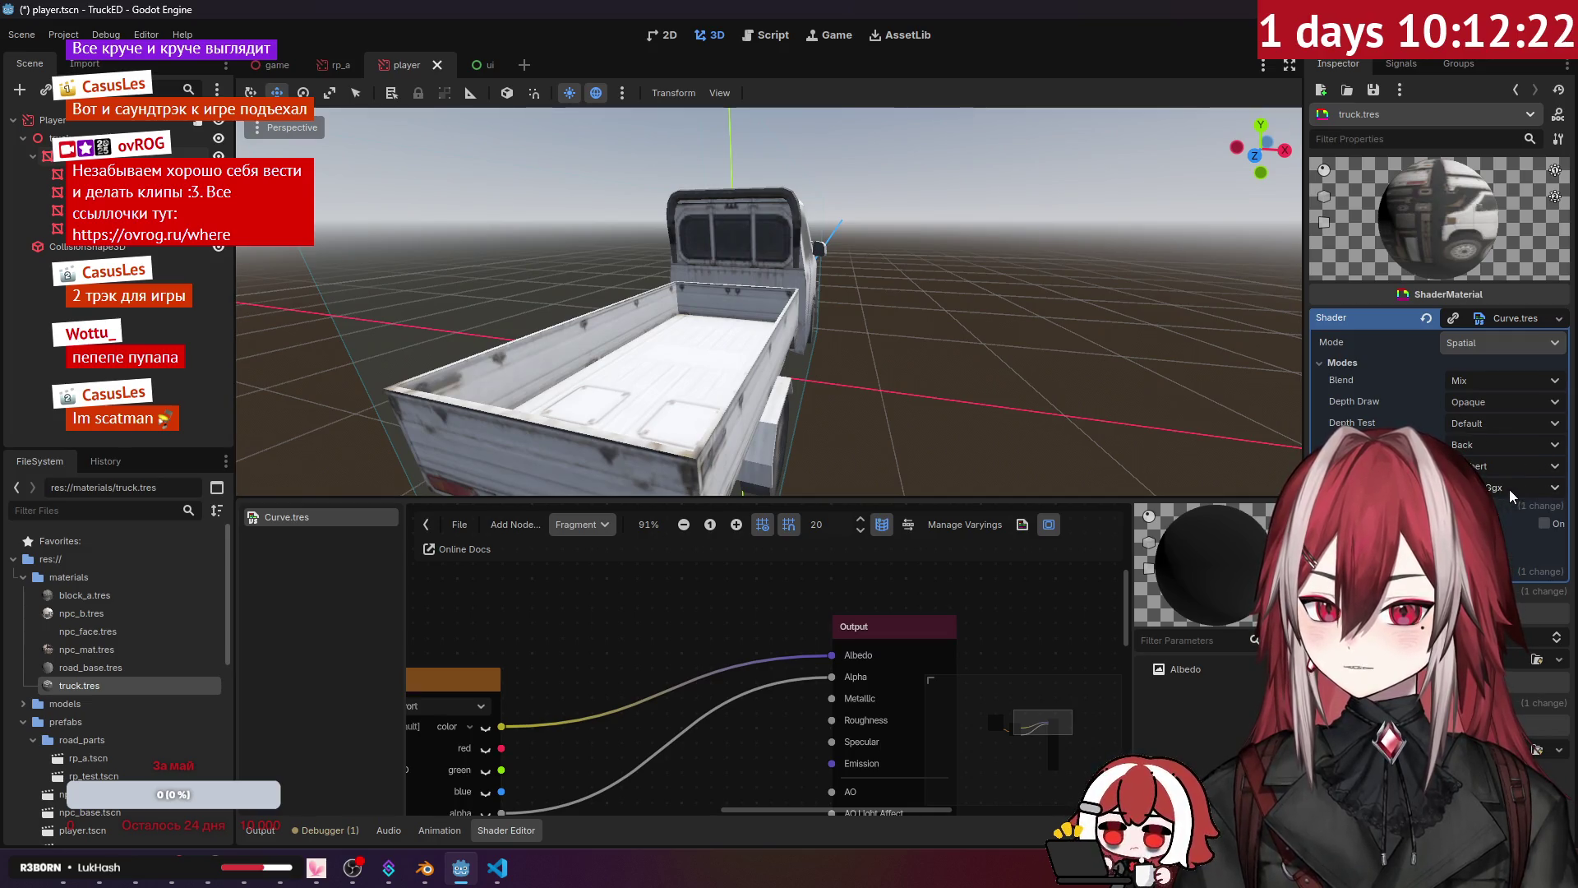
pyautogui.click(1390, 390)
pyautogui.click(1354, 362)
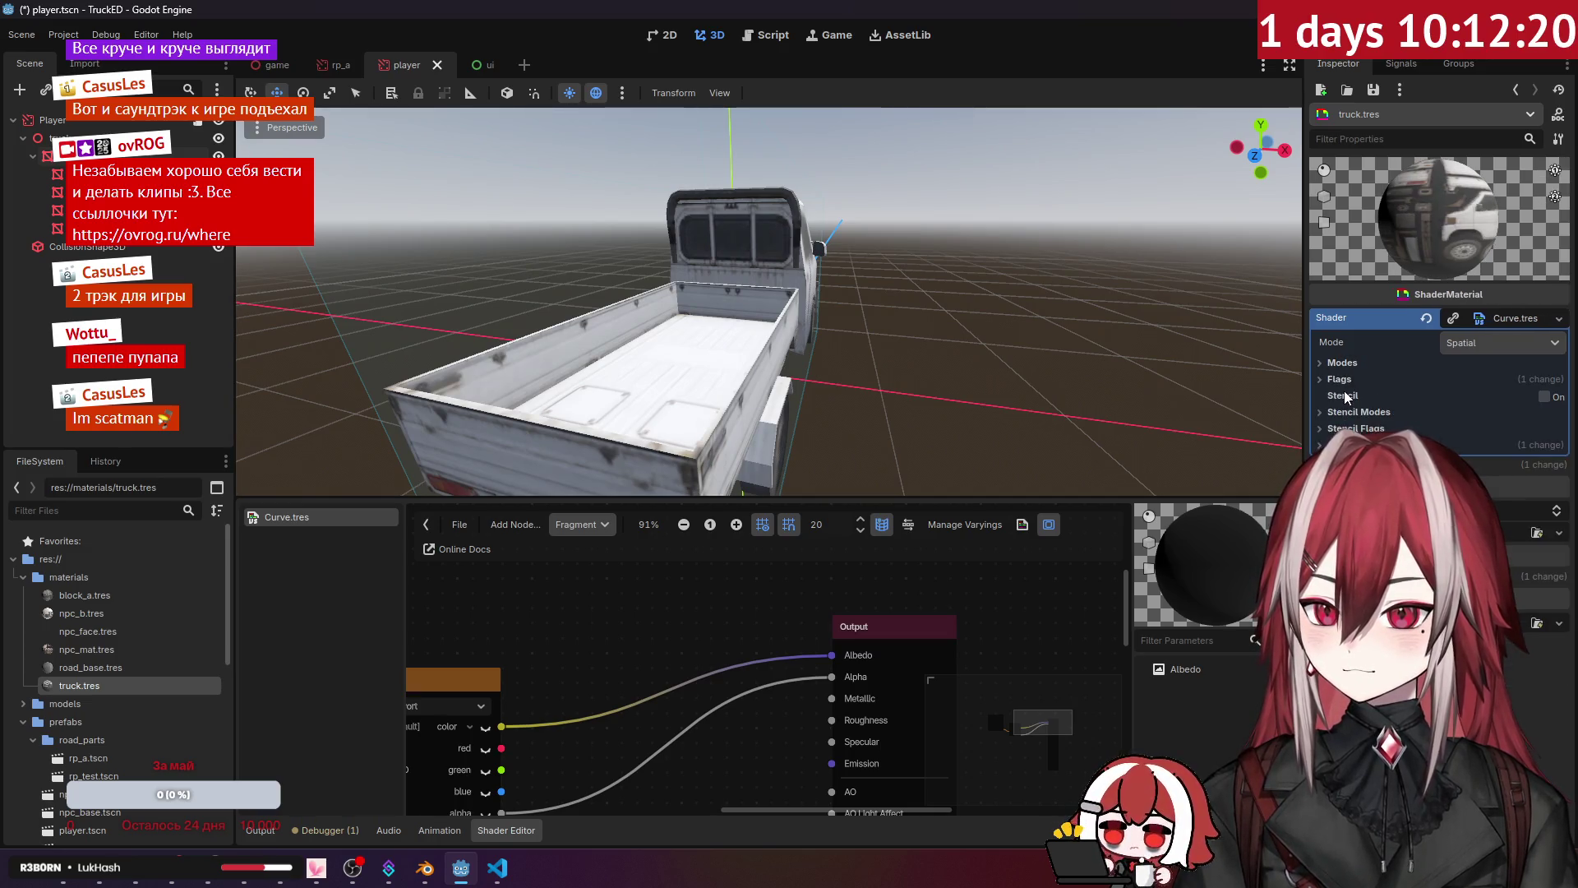
pyautogui.click(1377, 413)
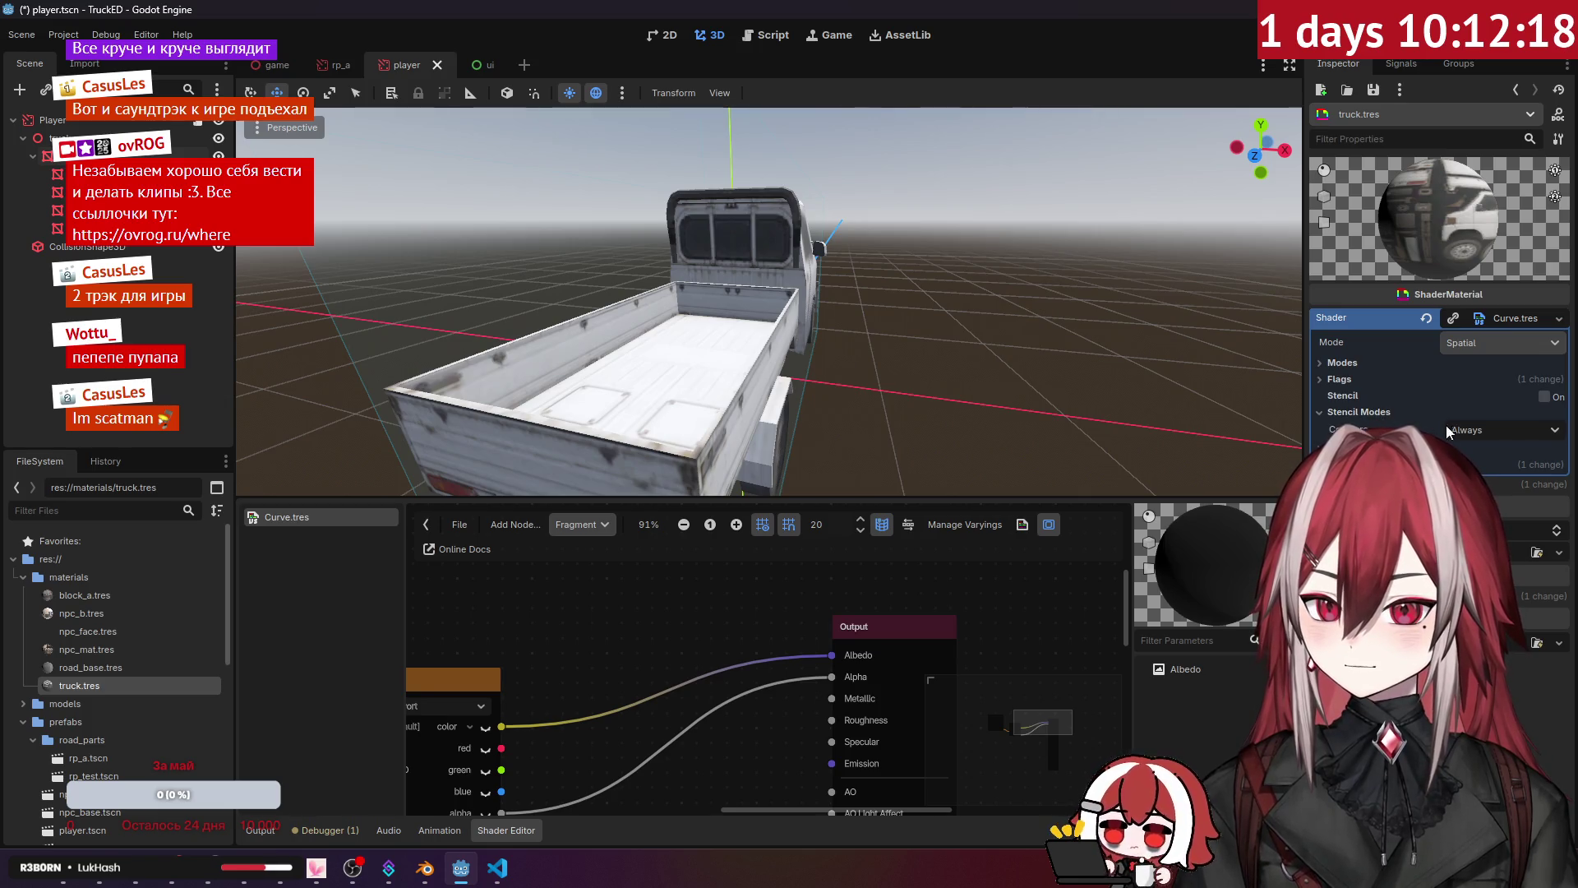
pyautogui.click(1454, 430)
pyautogui.click(1477, 435)
pyautogui.click(1359, 412)
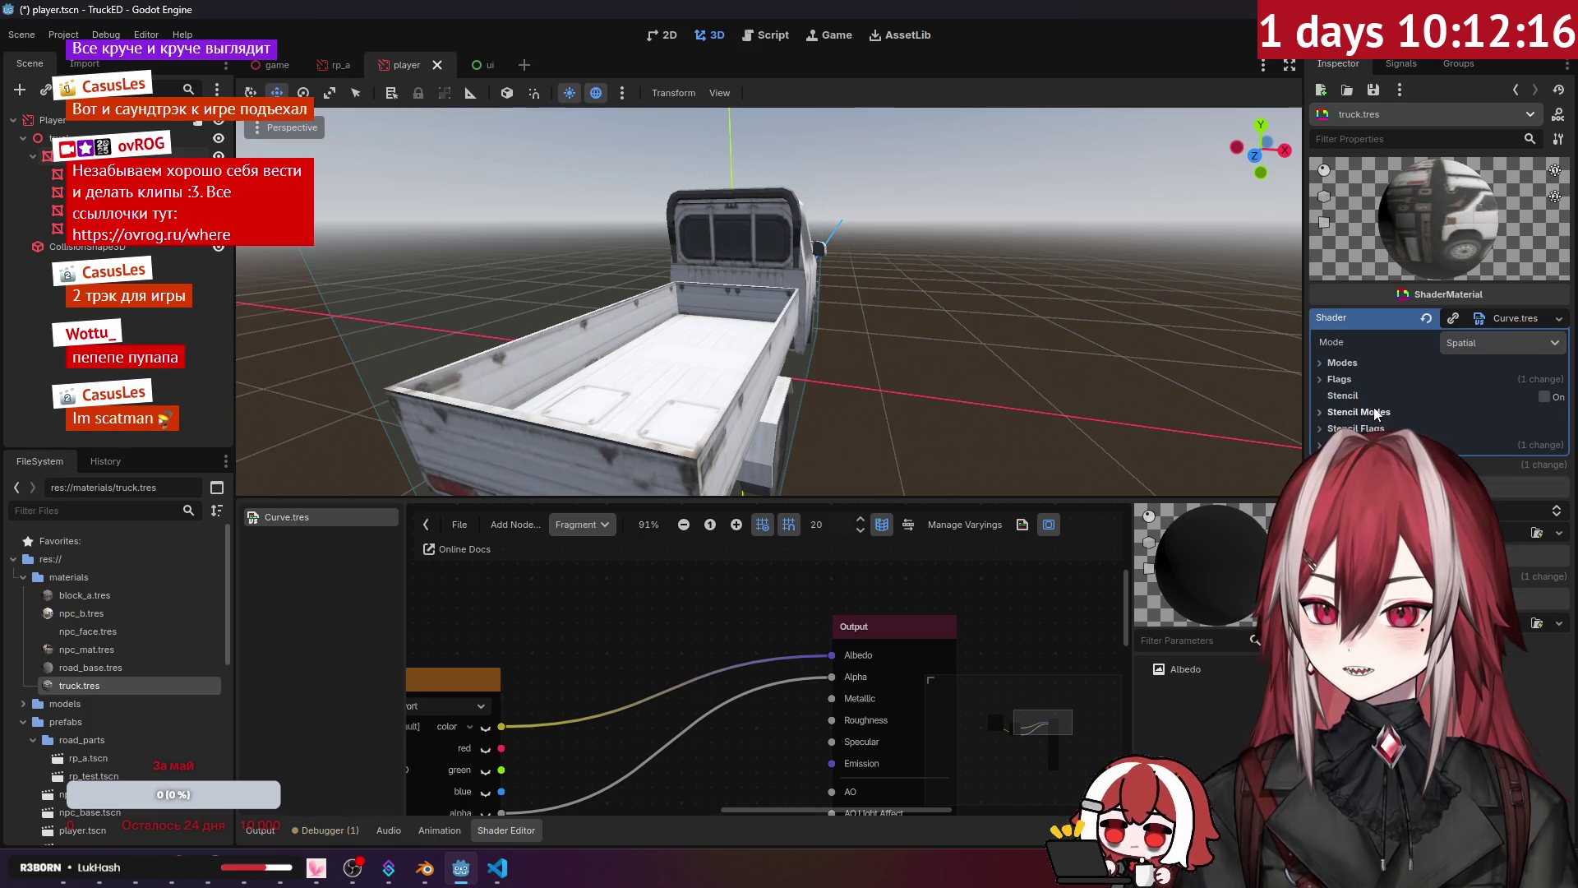
pyautogui.click(1366, 429)
pyautogui.click(1364, 429)
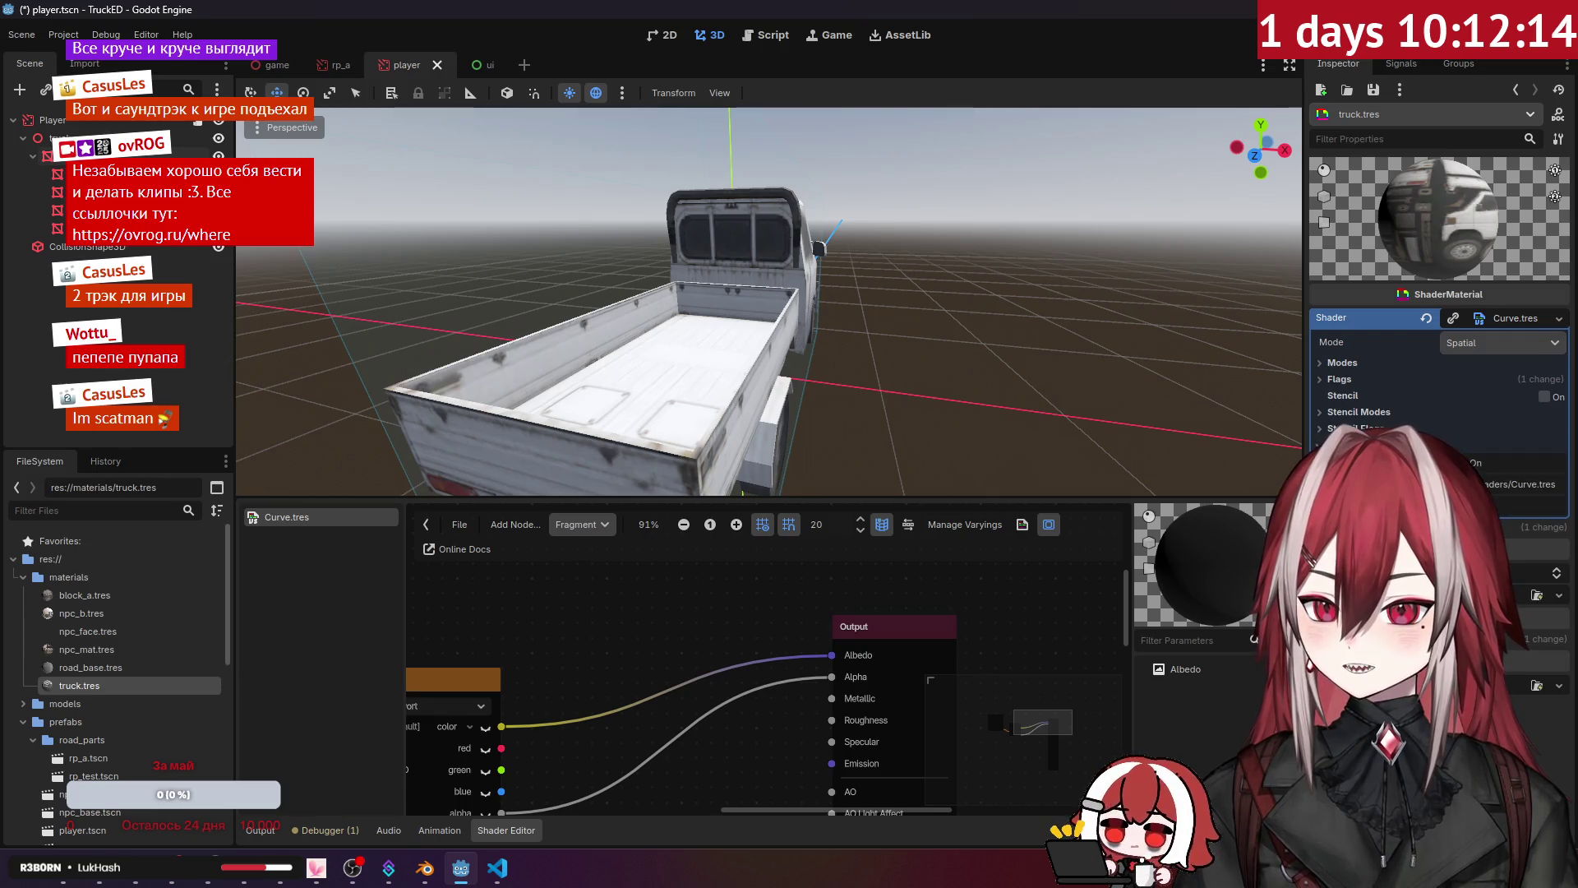
pyautogui.moveTo(1033, 382); pyautogui.dragTo(1027, 351)
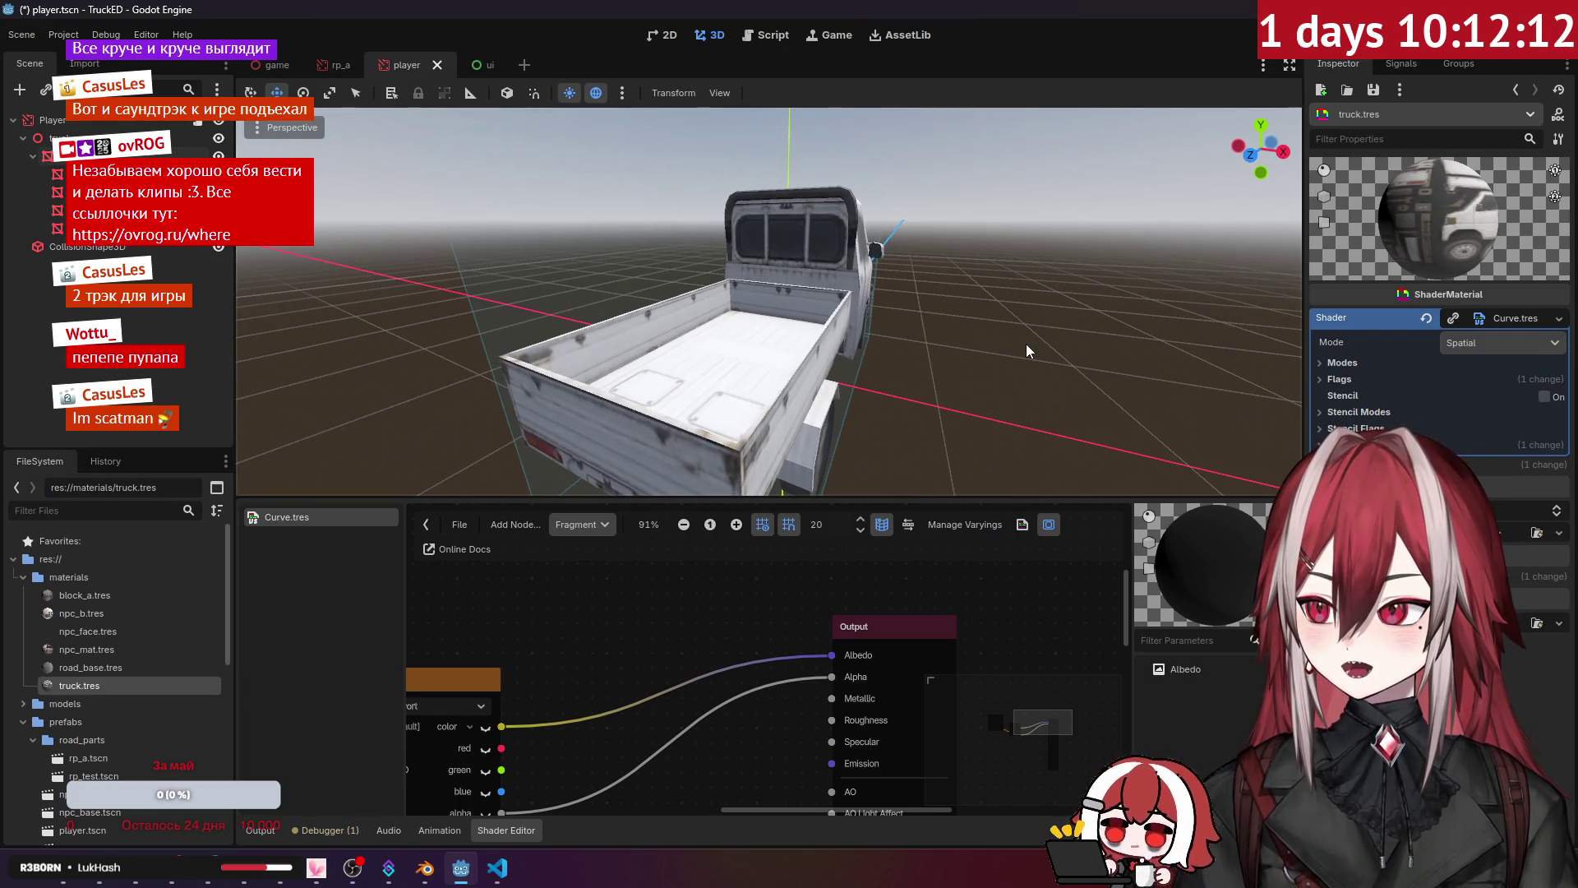
pyautogui.scroll(-3, 801, 682)
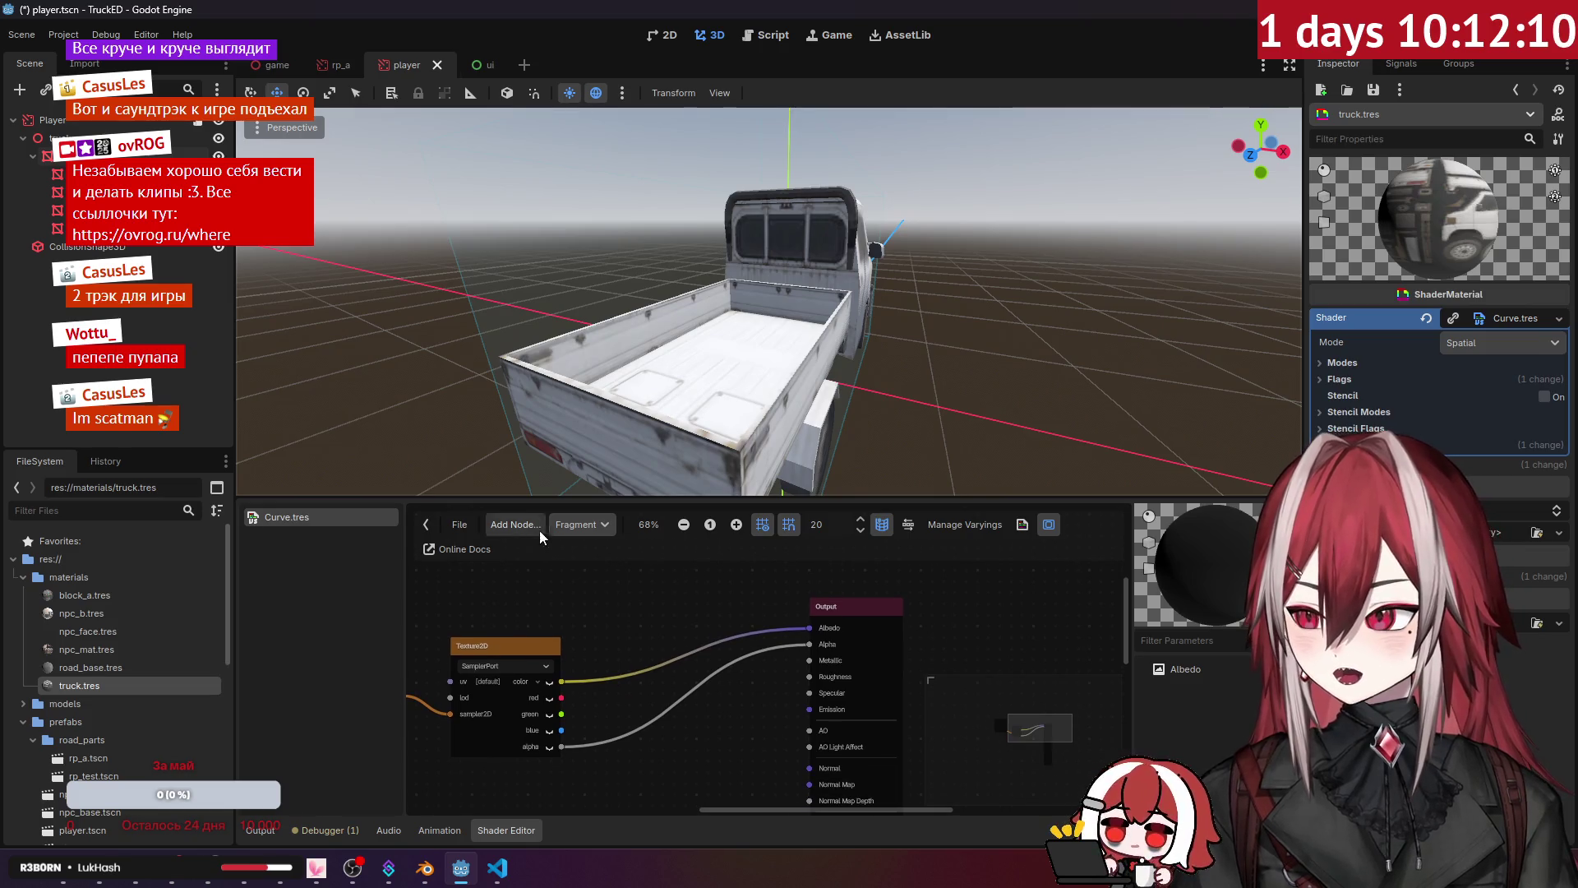
# Step: Switch the Curve.tres shader graph to the Vertex stage and run the game
pyautogui.click(588, 524)
pyautogui.click(593, 590)
pyautogui.scroll(4, 649, 618)
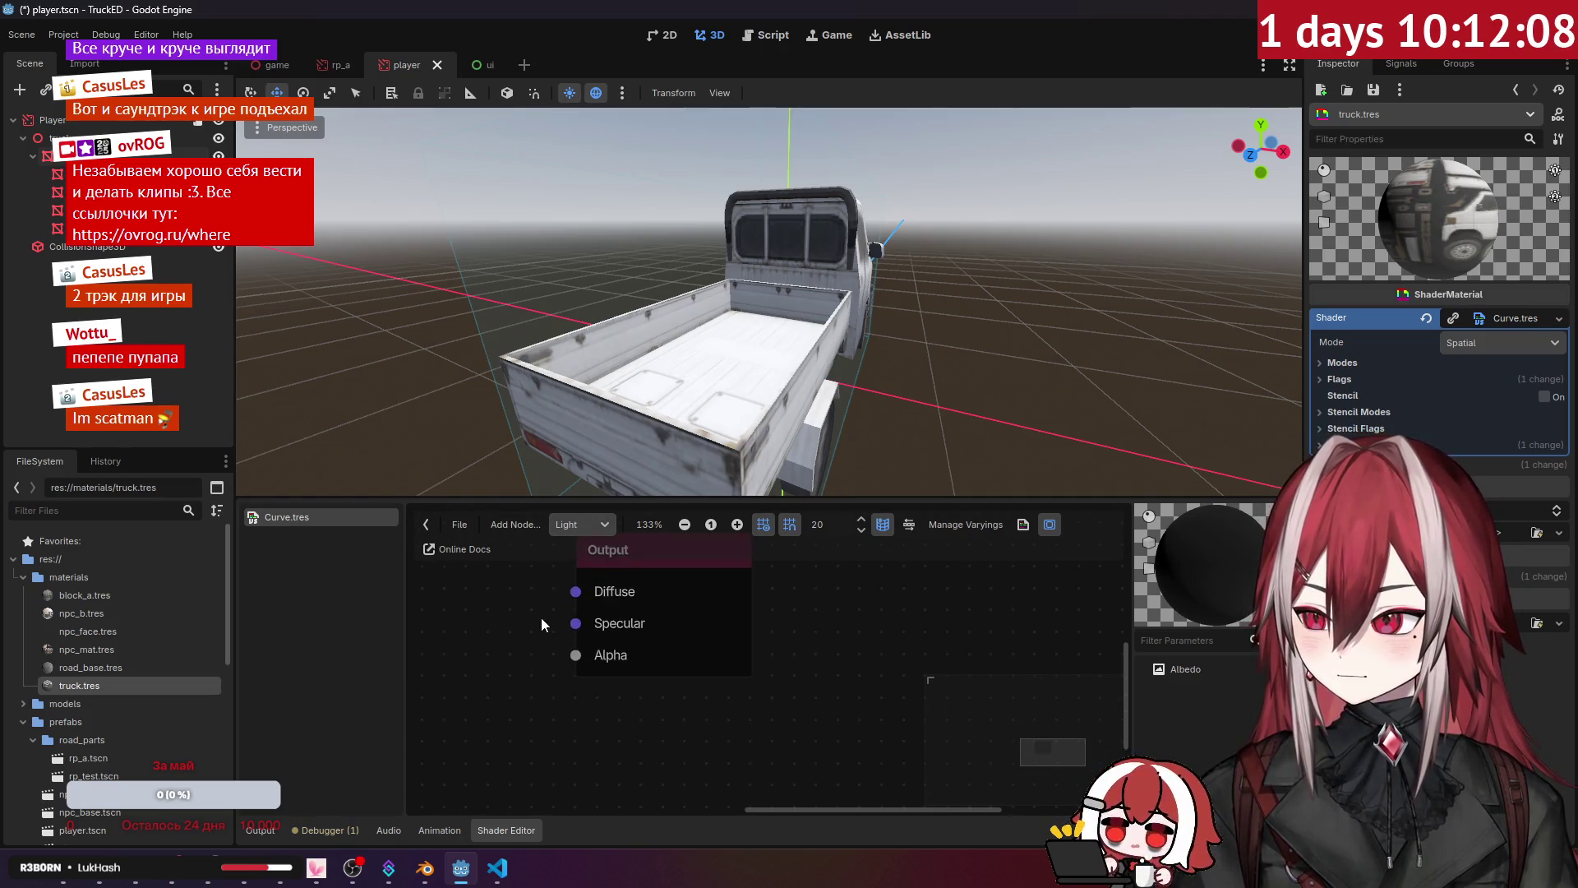
pyautogui.click(604, 526)
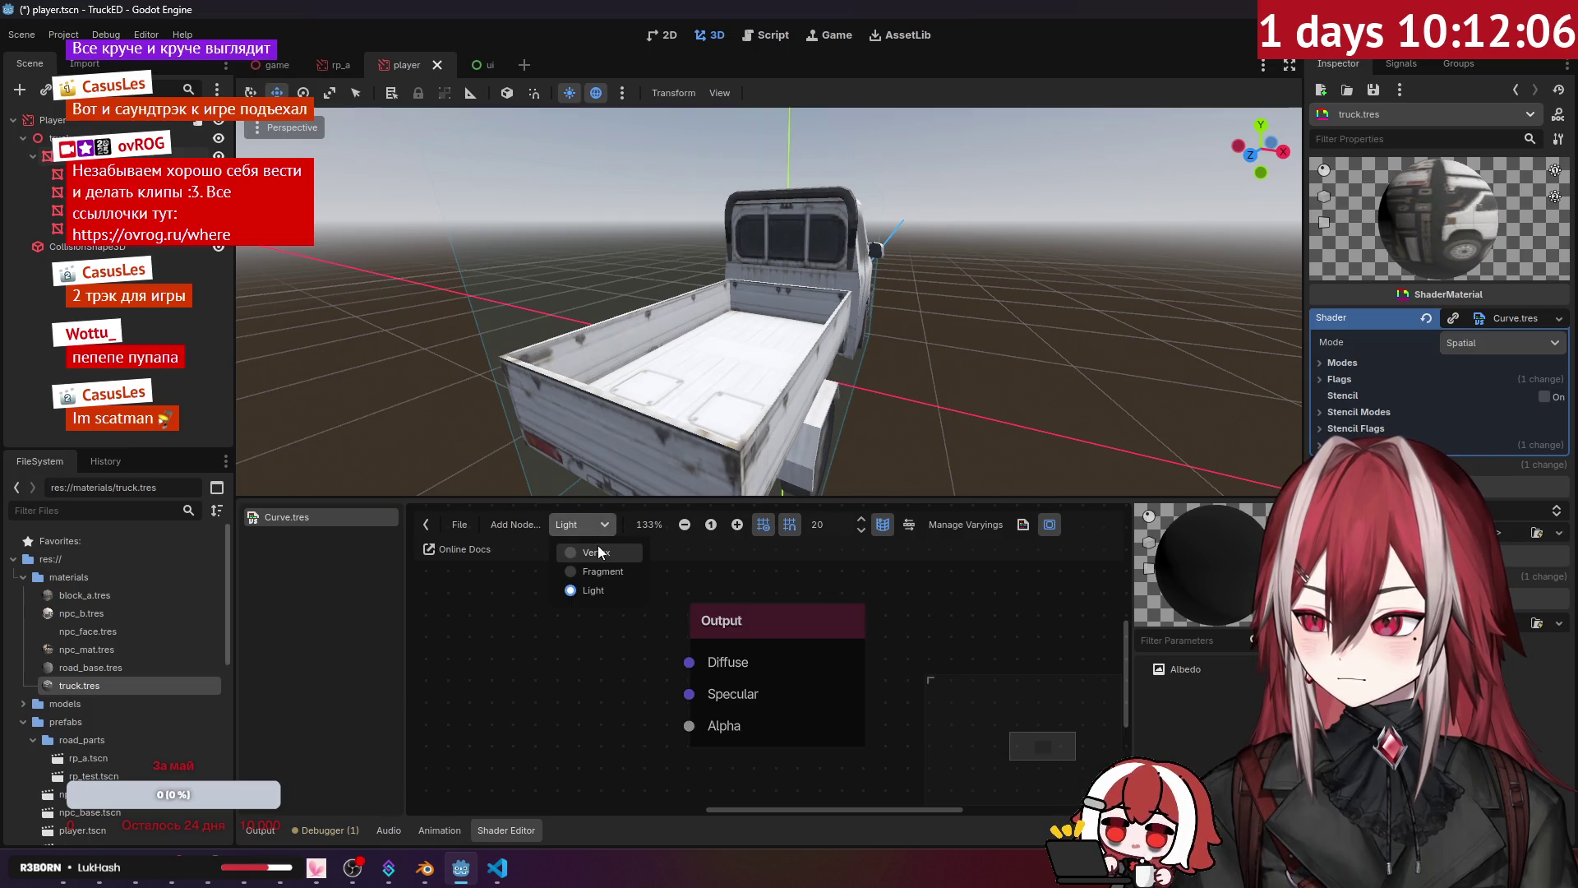
pyautogui.click(599, 545)
pyautogui.scroll(5, 665, 654)
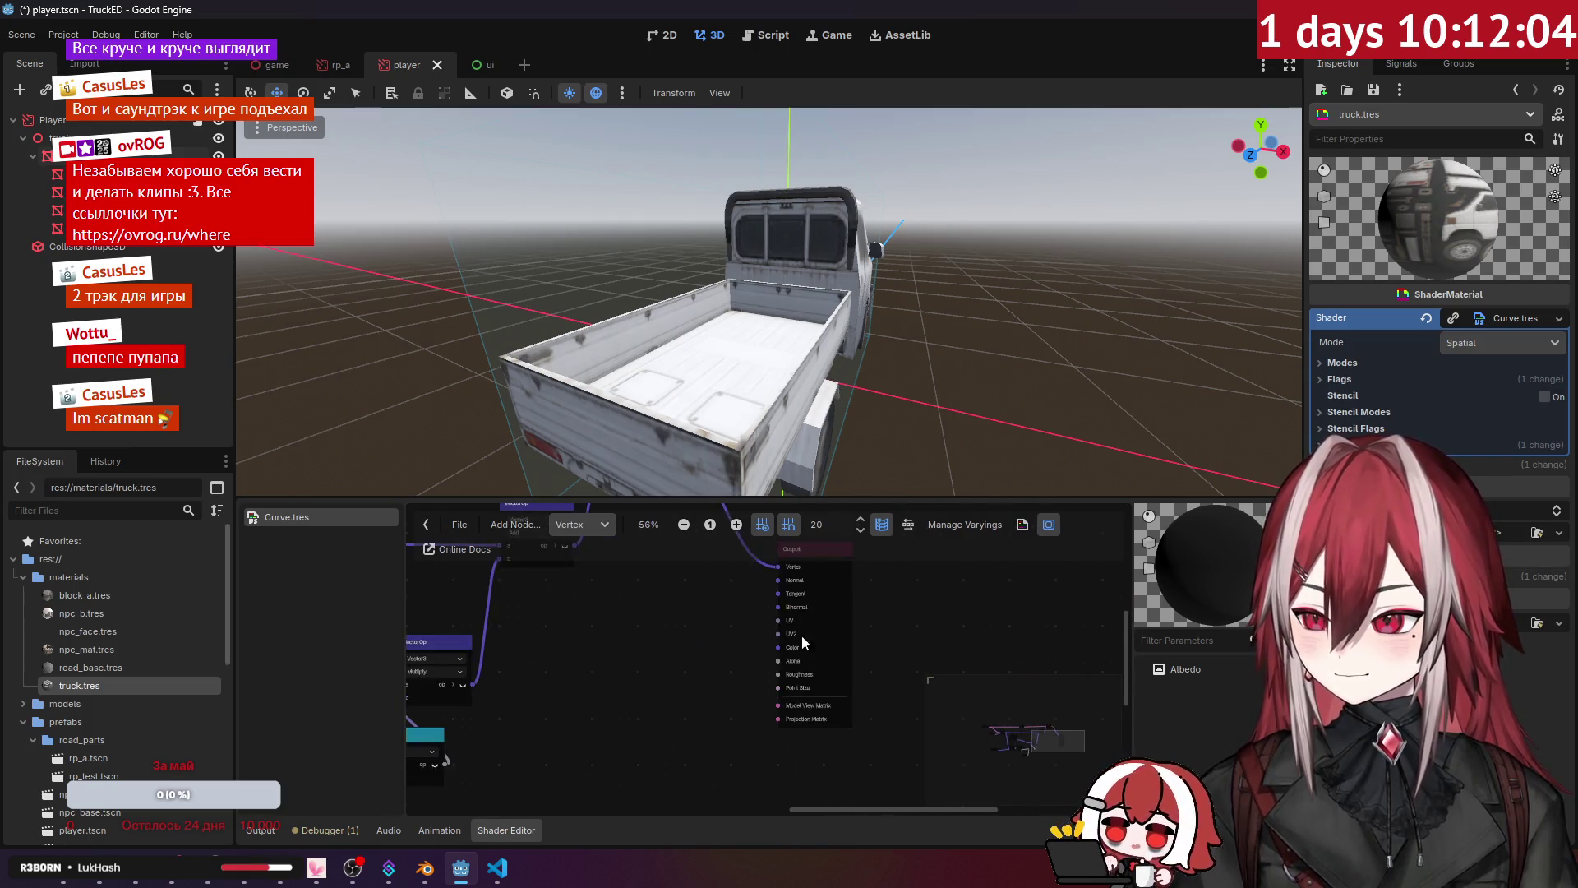
pyautogui.scroll(-2, 736, 633)
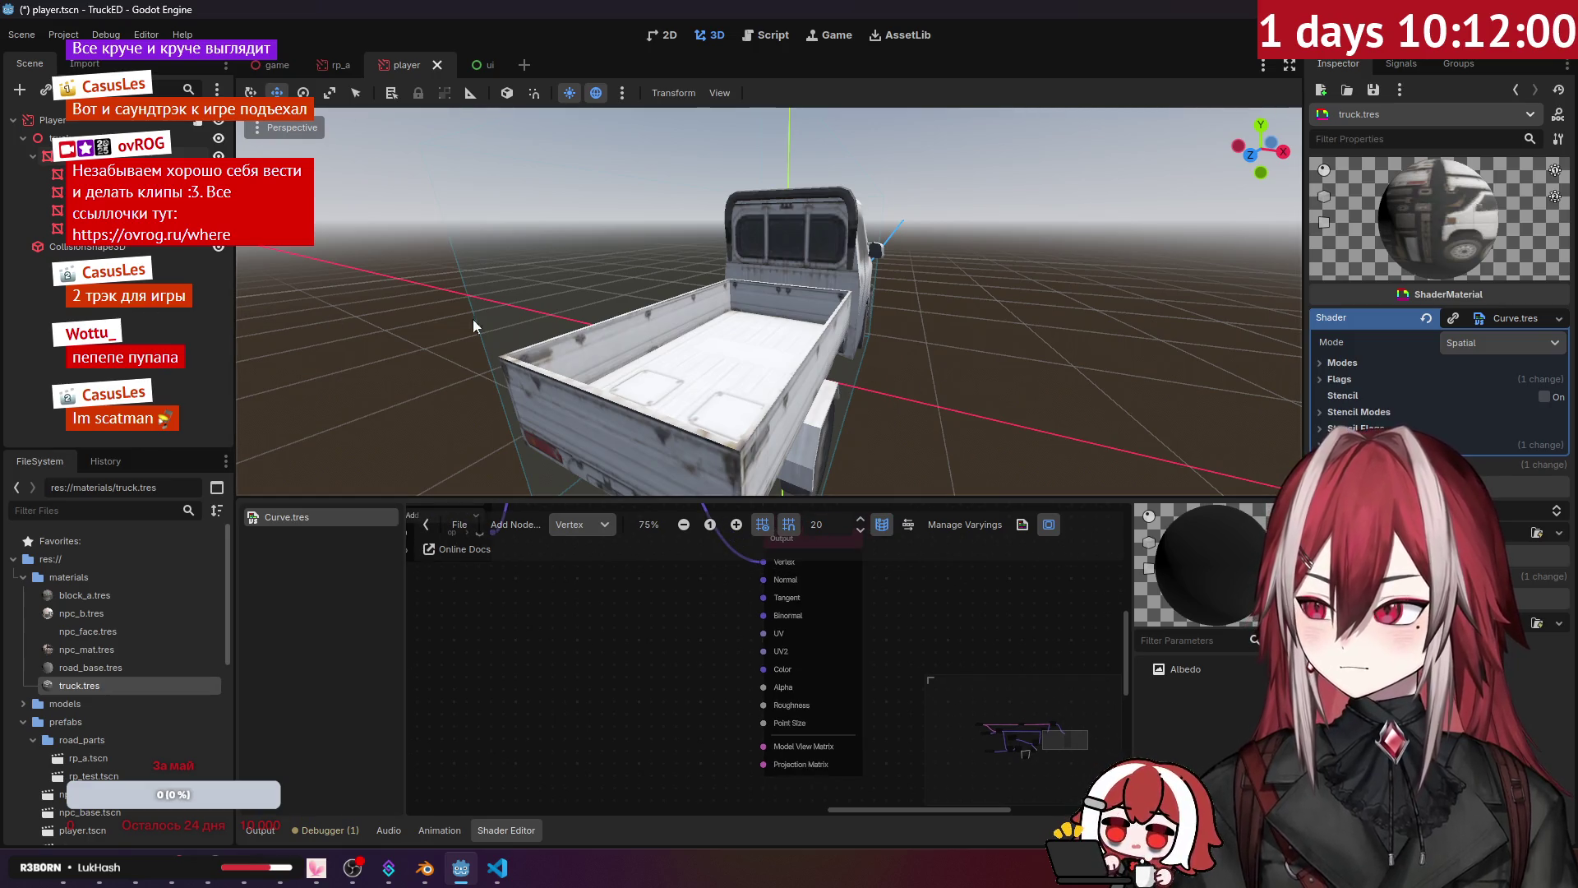
pyautogui.scroll(-4, 385, 325)
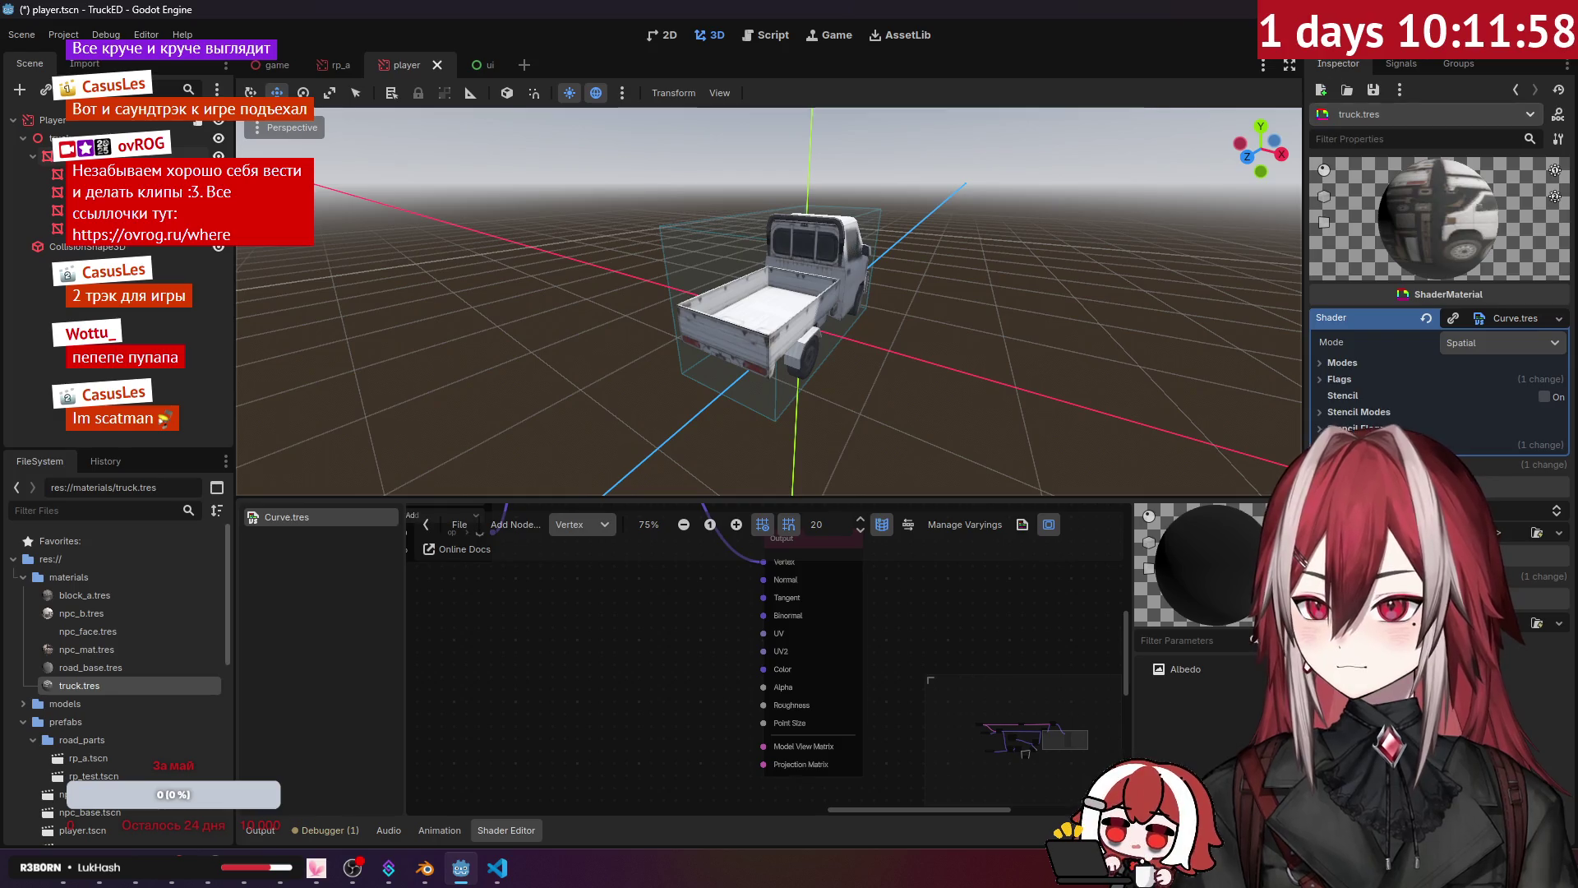
pyautogui.press('F5')
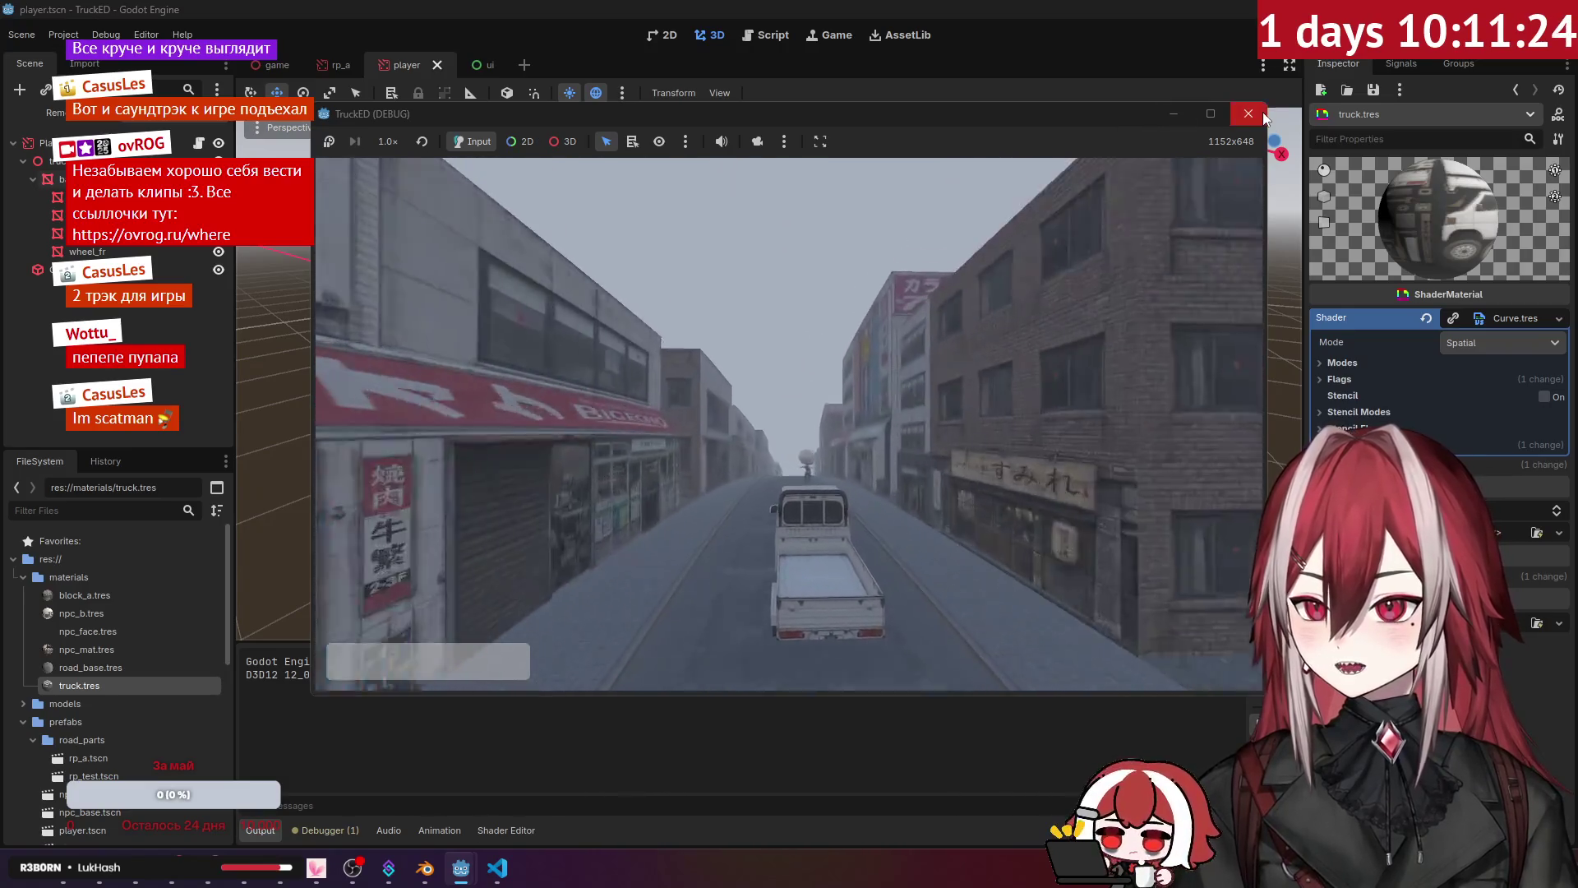
# Step: Stop the running game and select the truck node
pyautogui.click(1249, 114)
pyautogui.click(42, 162)
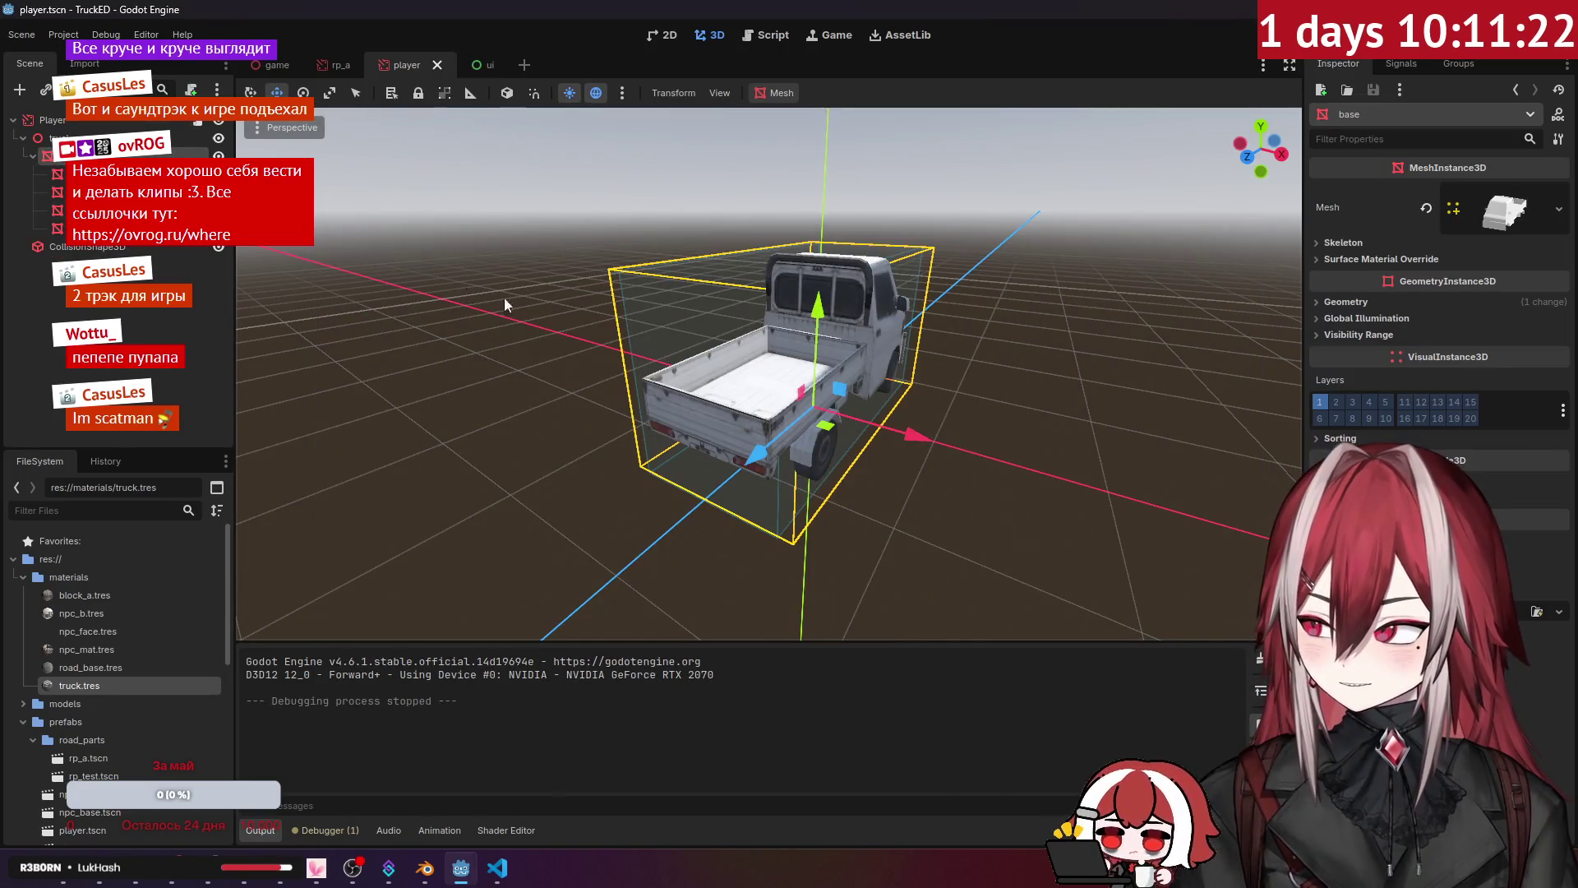
pyautogui.click(536, 309)
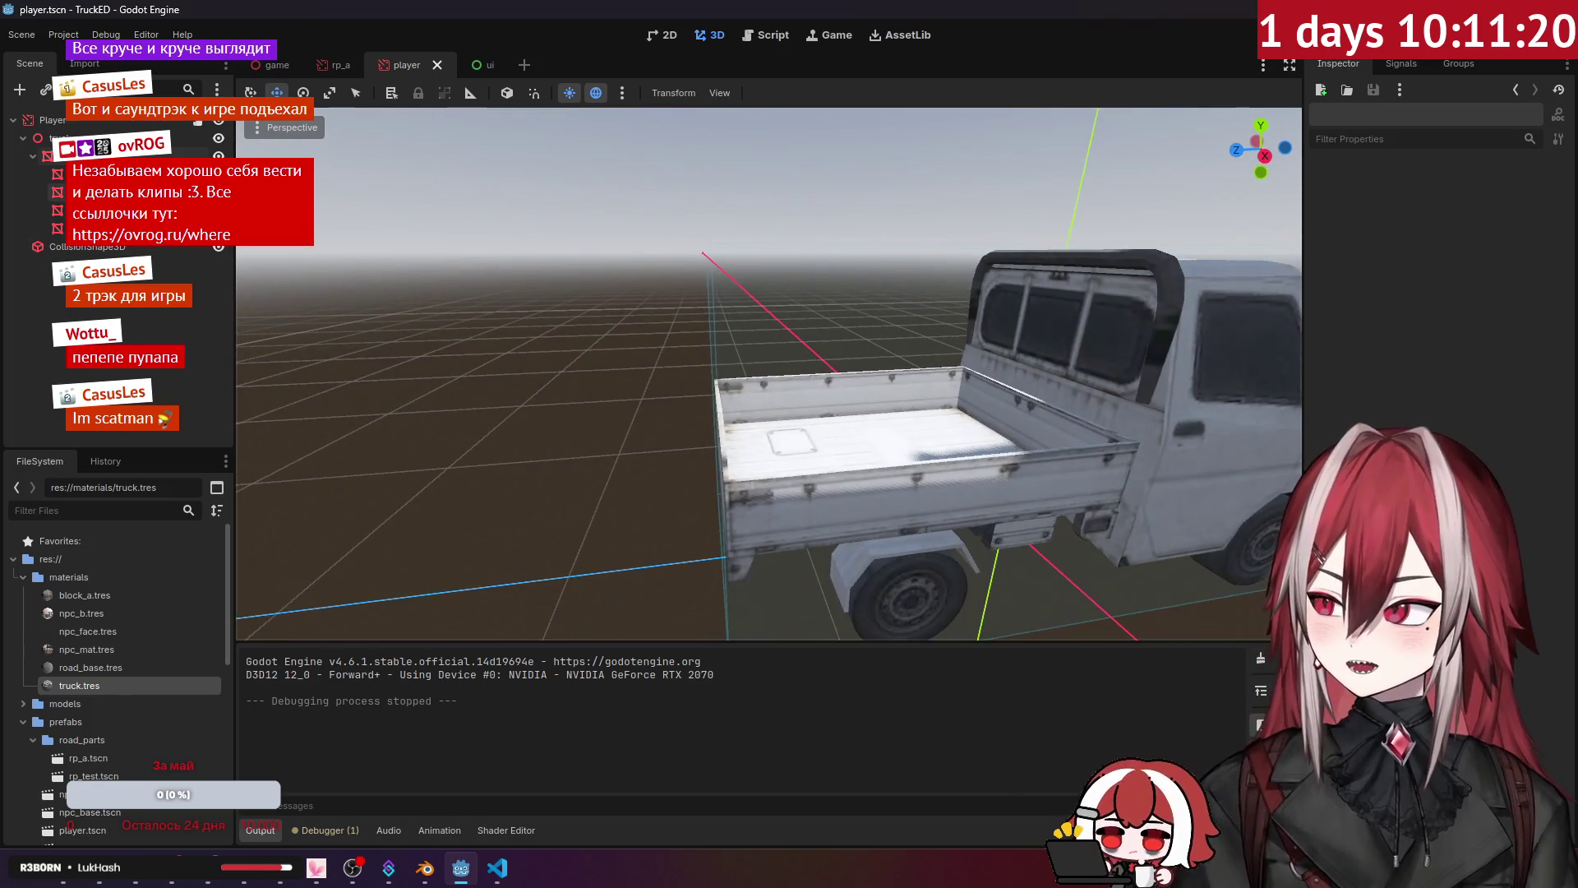
pyautogui.click(51, 138)
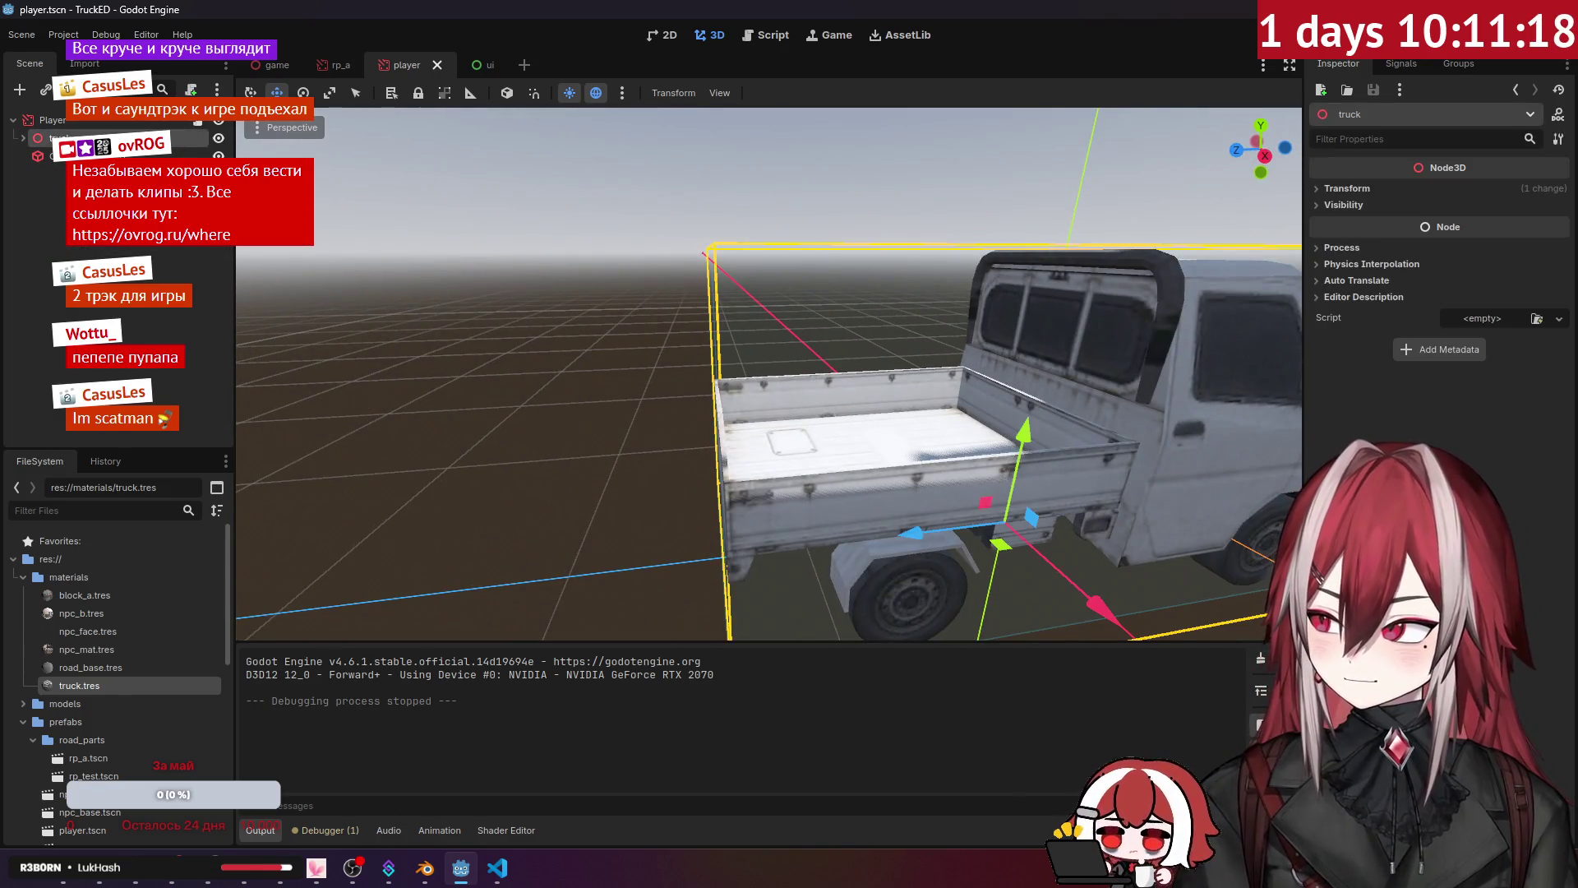
# Step: Add a GPUParticles3D child node to the truck
pyautogui.rightClick(82, 140)
pyautogui.click(165, 156)
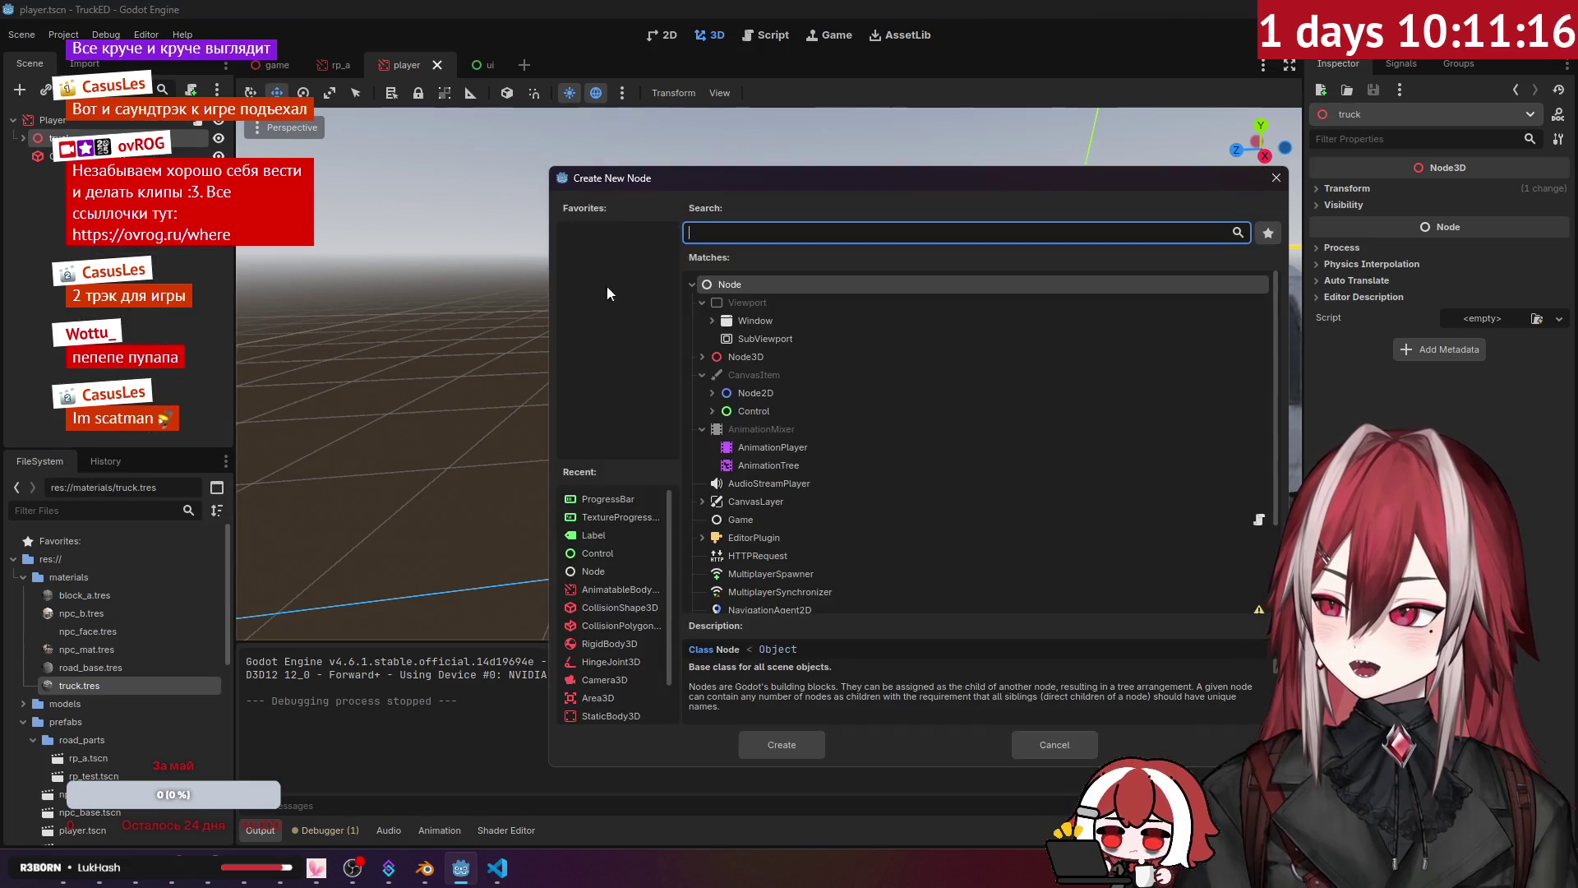
pyautogui.write('prt')
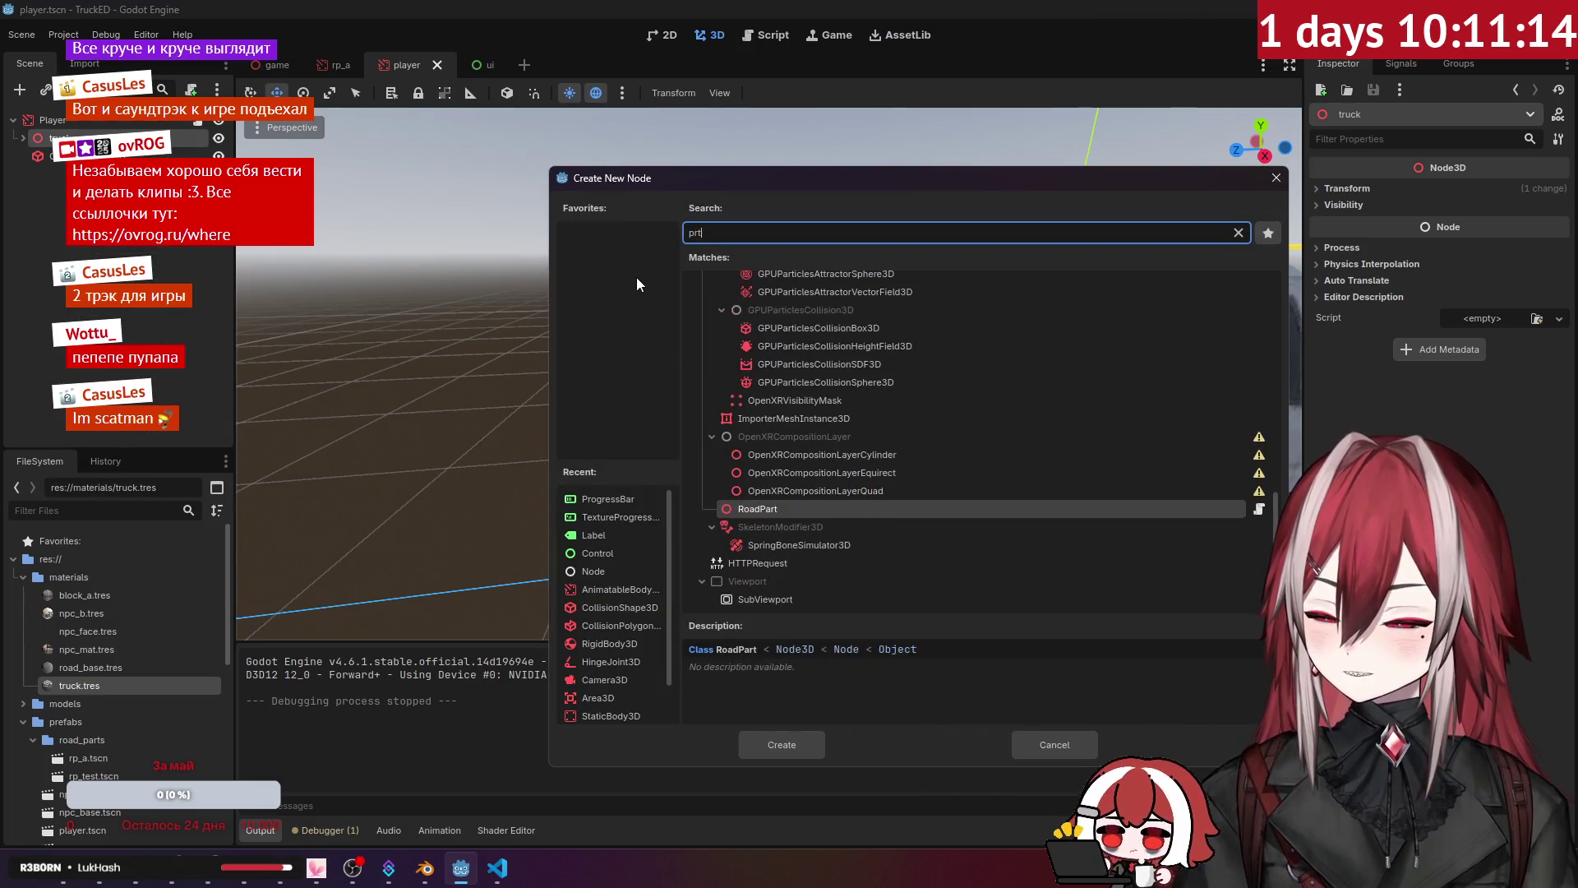
pyautogui.write('icle')
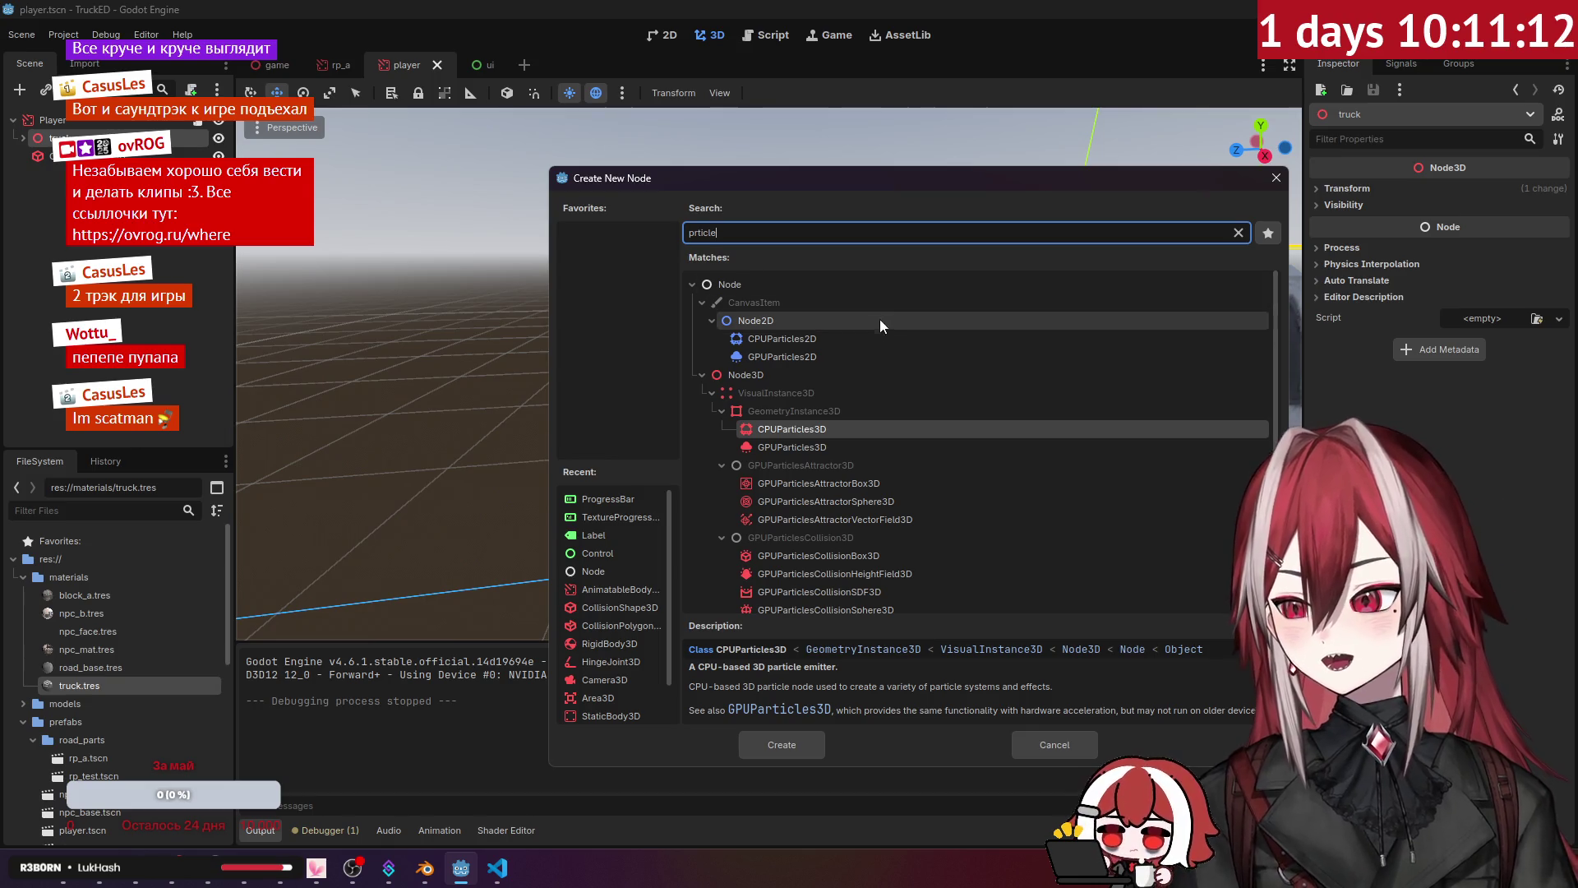
pyautogui.click(845, 445)
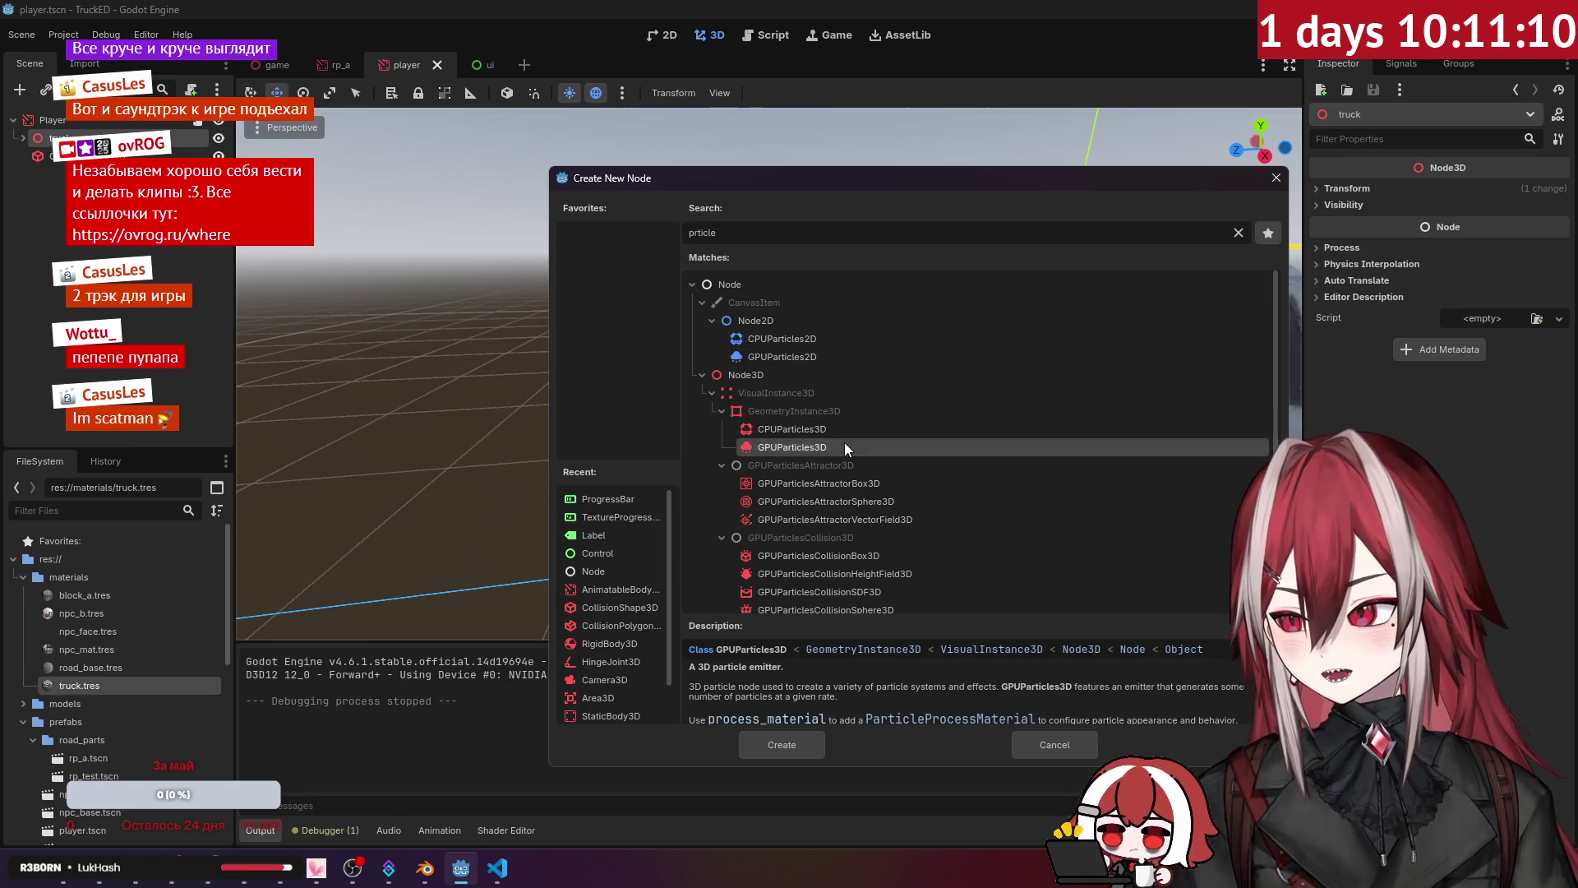
pyautogui.scroll(-1, 896, 420)
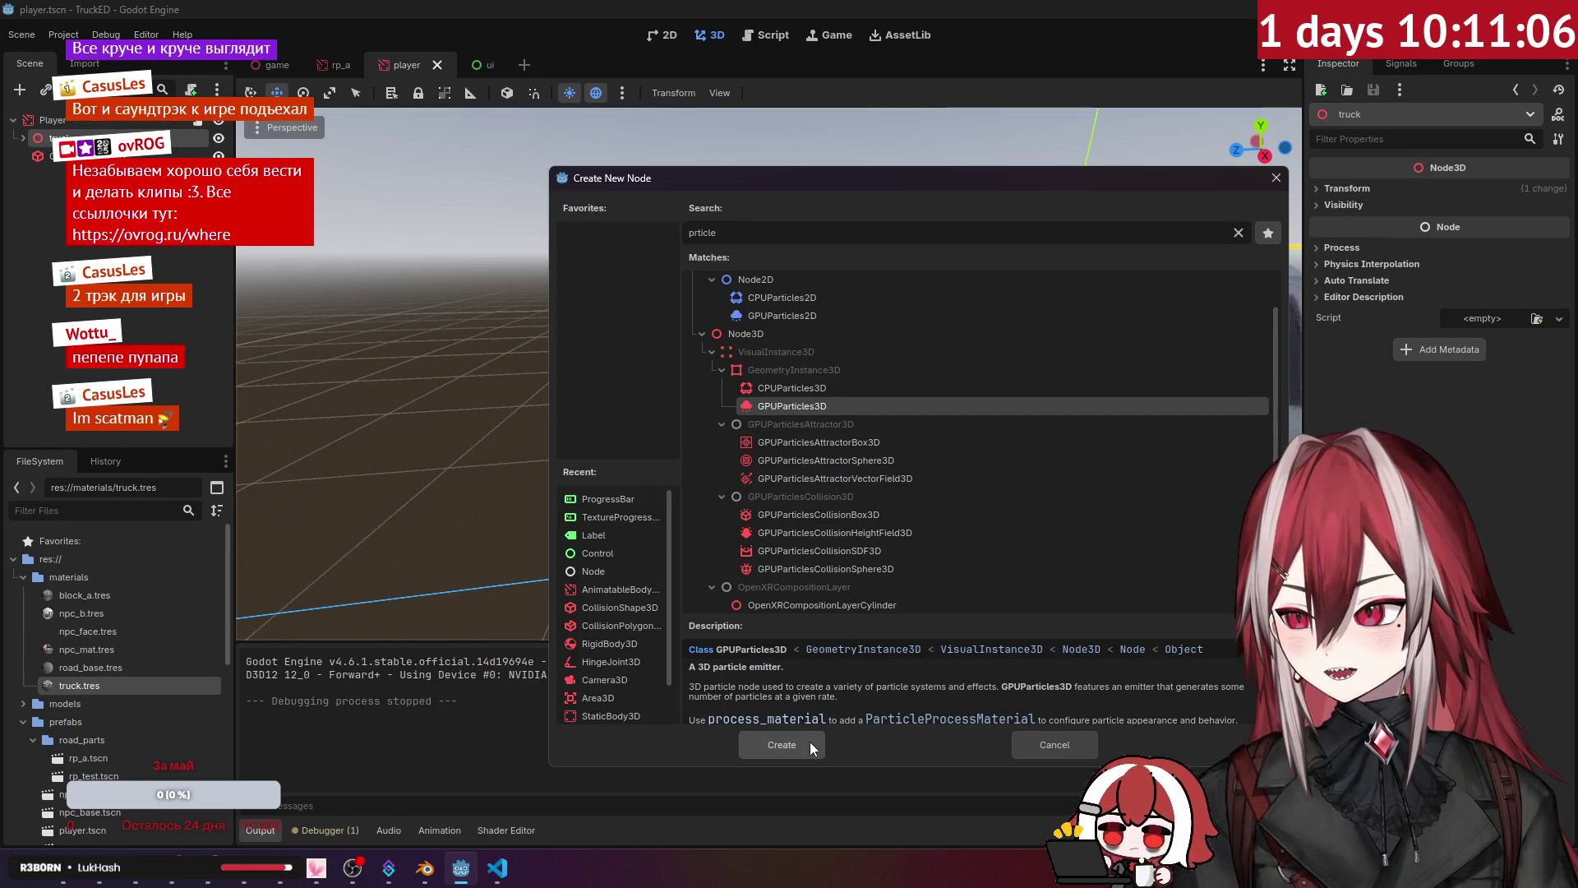
pyautogui.click(782, 745)
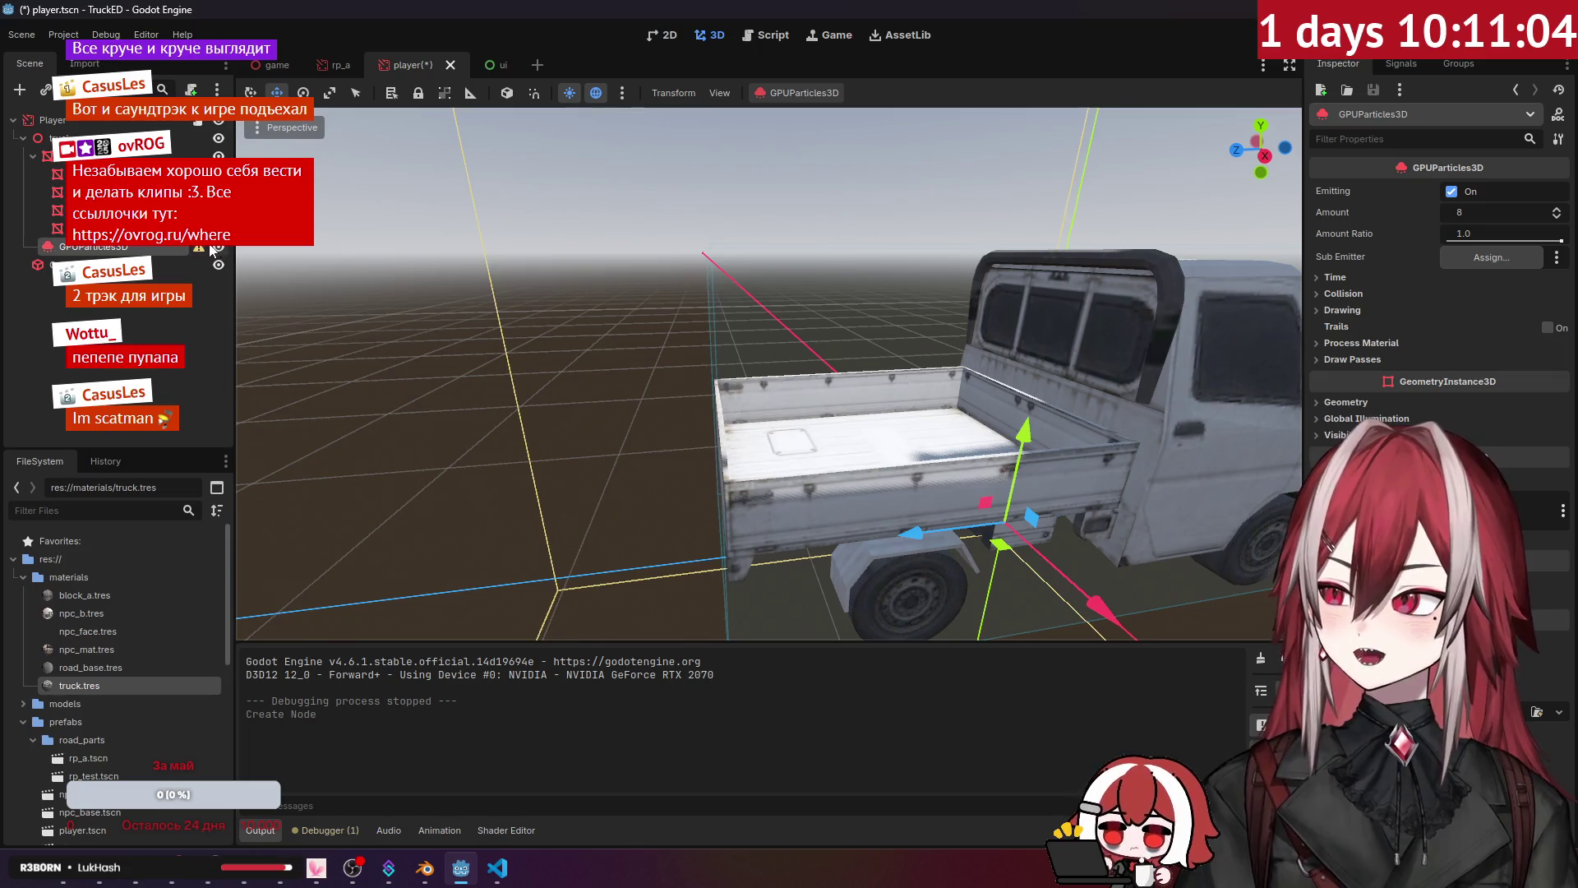
# Step: Reparent the GPUParticles3D node and bring the camera close above the truck
pyautogui.moveTo(205, 250)
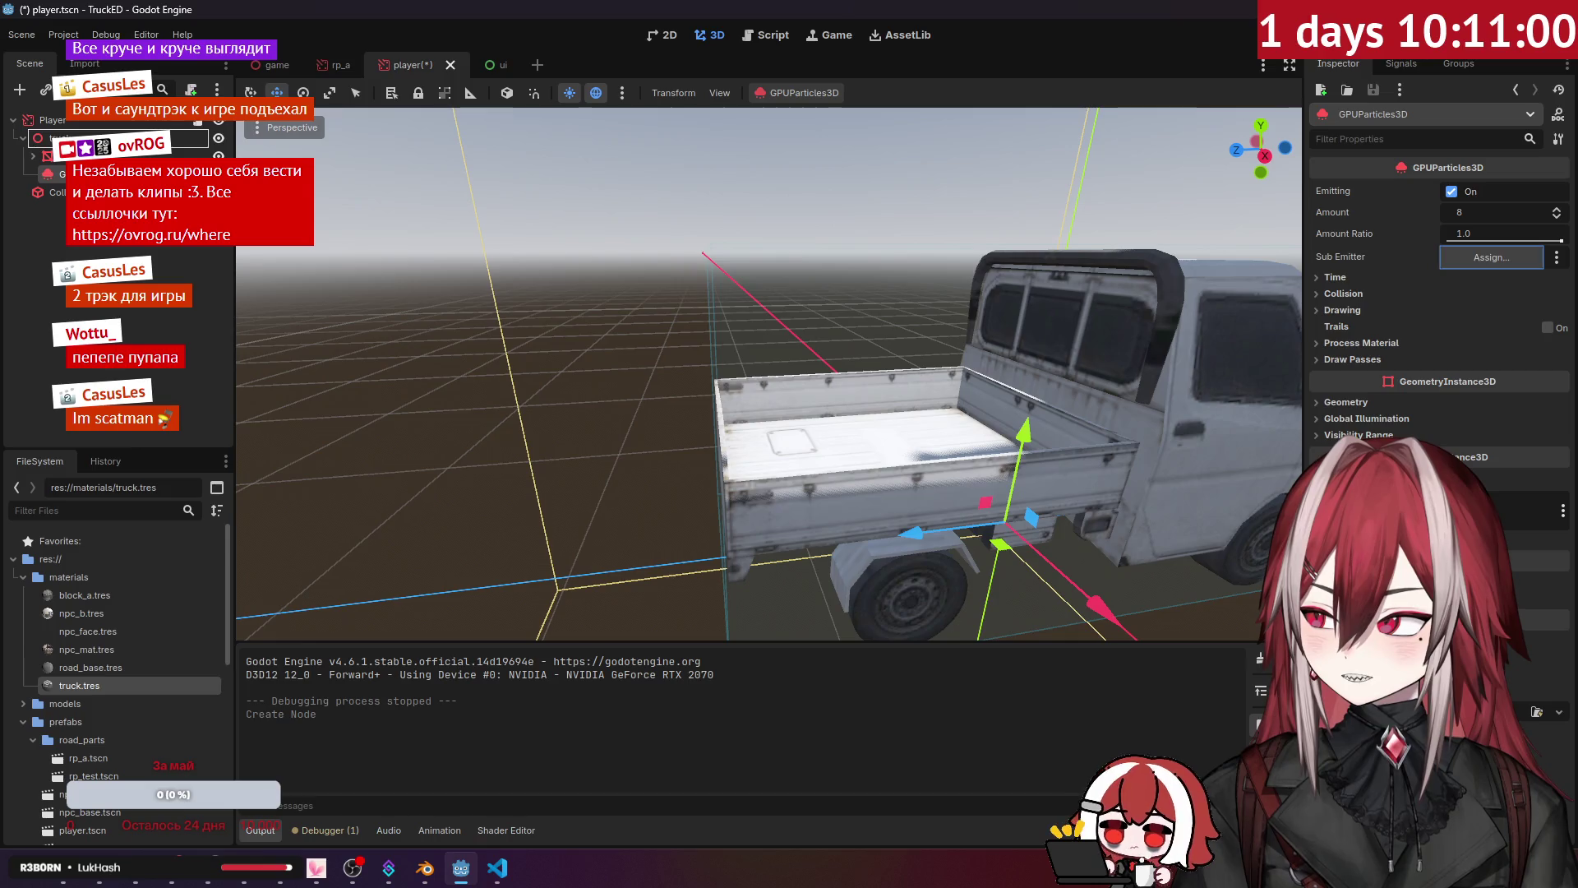
pyautogui.click(73, 136)
pyautogui.moveTo(73, 128); pyautogui.dragTo(73, 123)
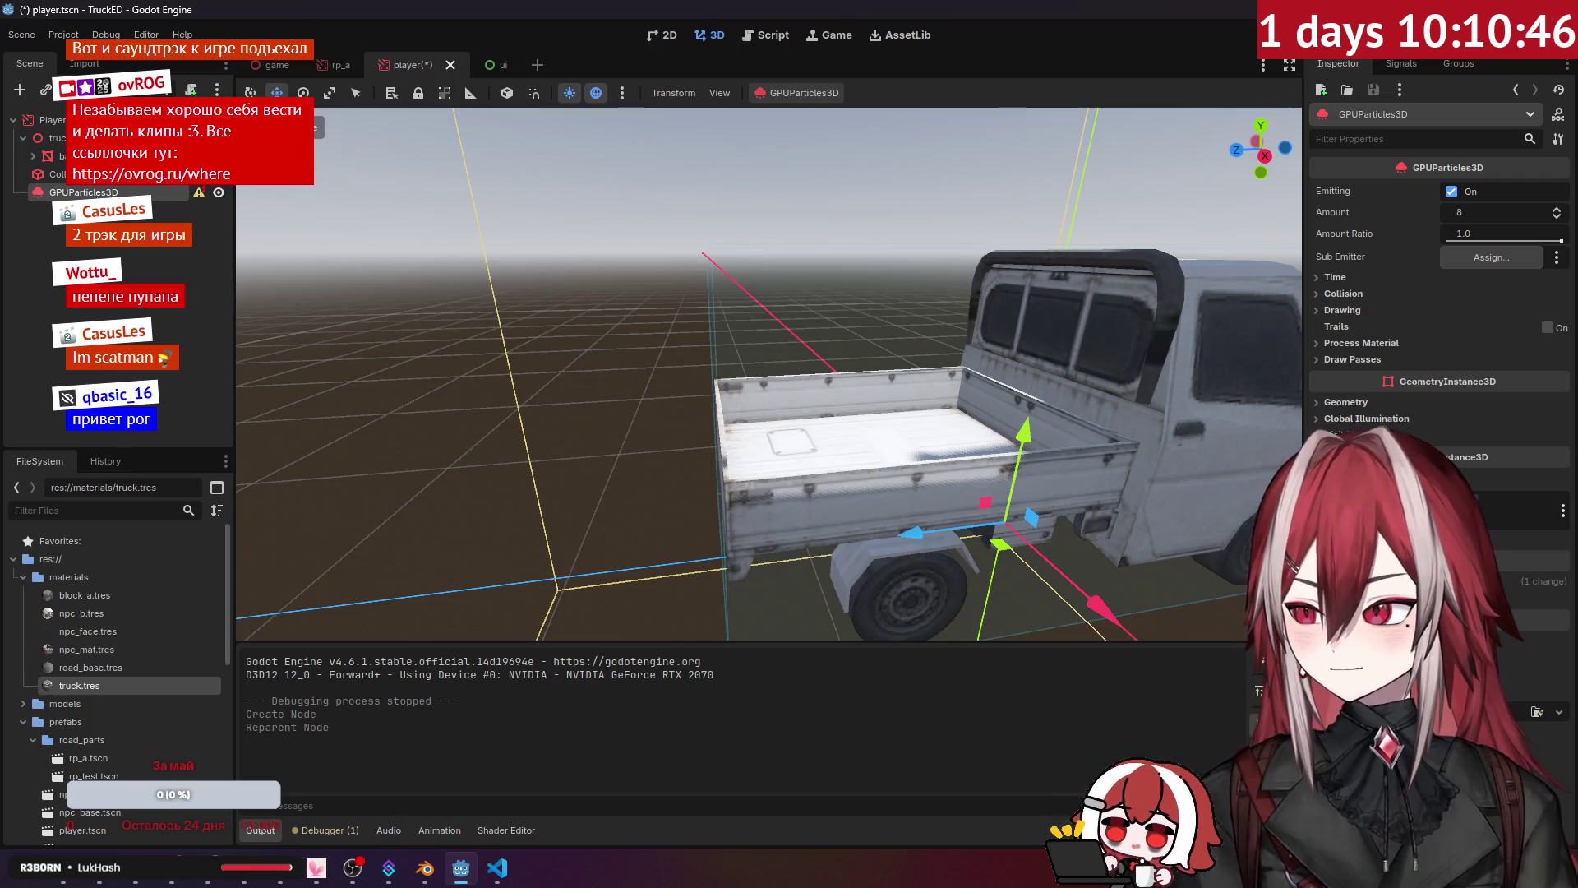
pyautogui.moveTo(198, 198)
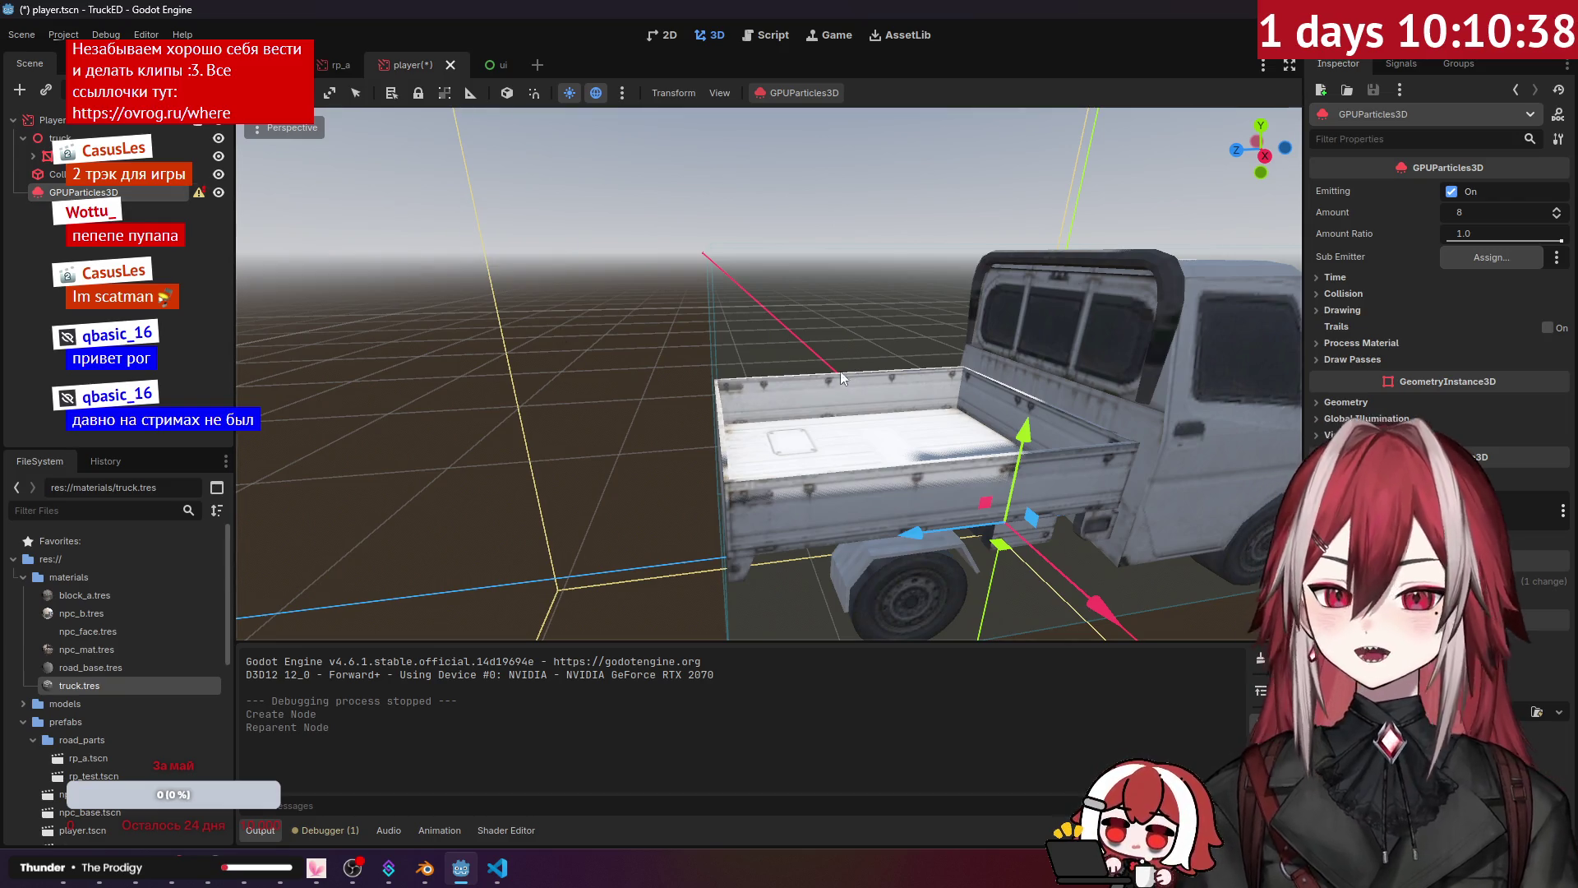
pyautogui.moveTo(827, 378)
pyautogui.mouseDown()
pyautogui.moveTo(781, 329)
pyautogui.moveTo(723, 358)
pyautogui.mouseUp()
pyautogui.click(1340, 278)
pyautogui.click(1341, 281)
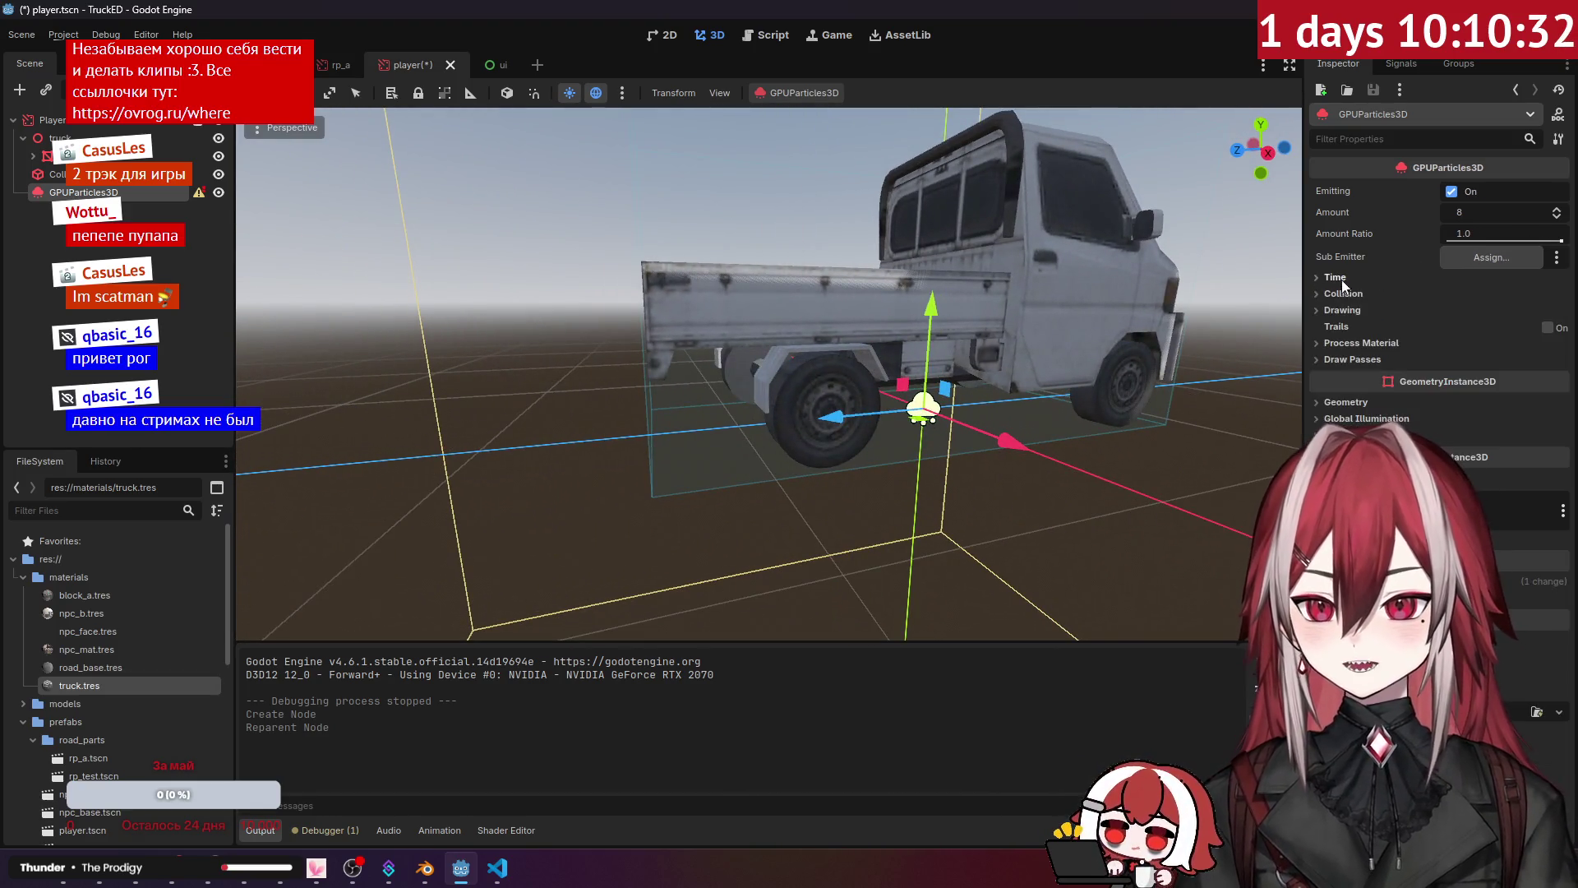
pyautogui.click(1343, 288)
pyautogui.click(1348, 293)
pyautogui.click(1349, 312)
pyautogui.click(1350, 314)
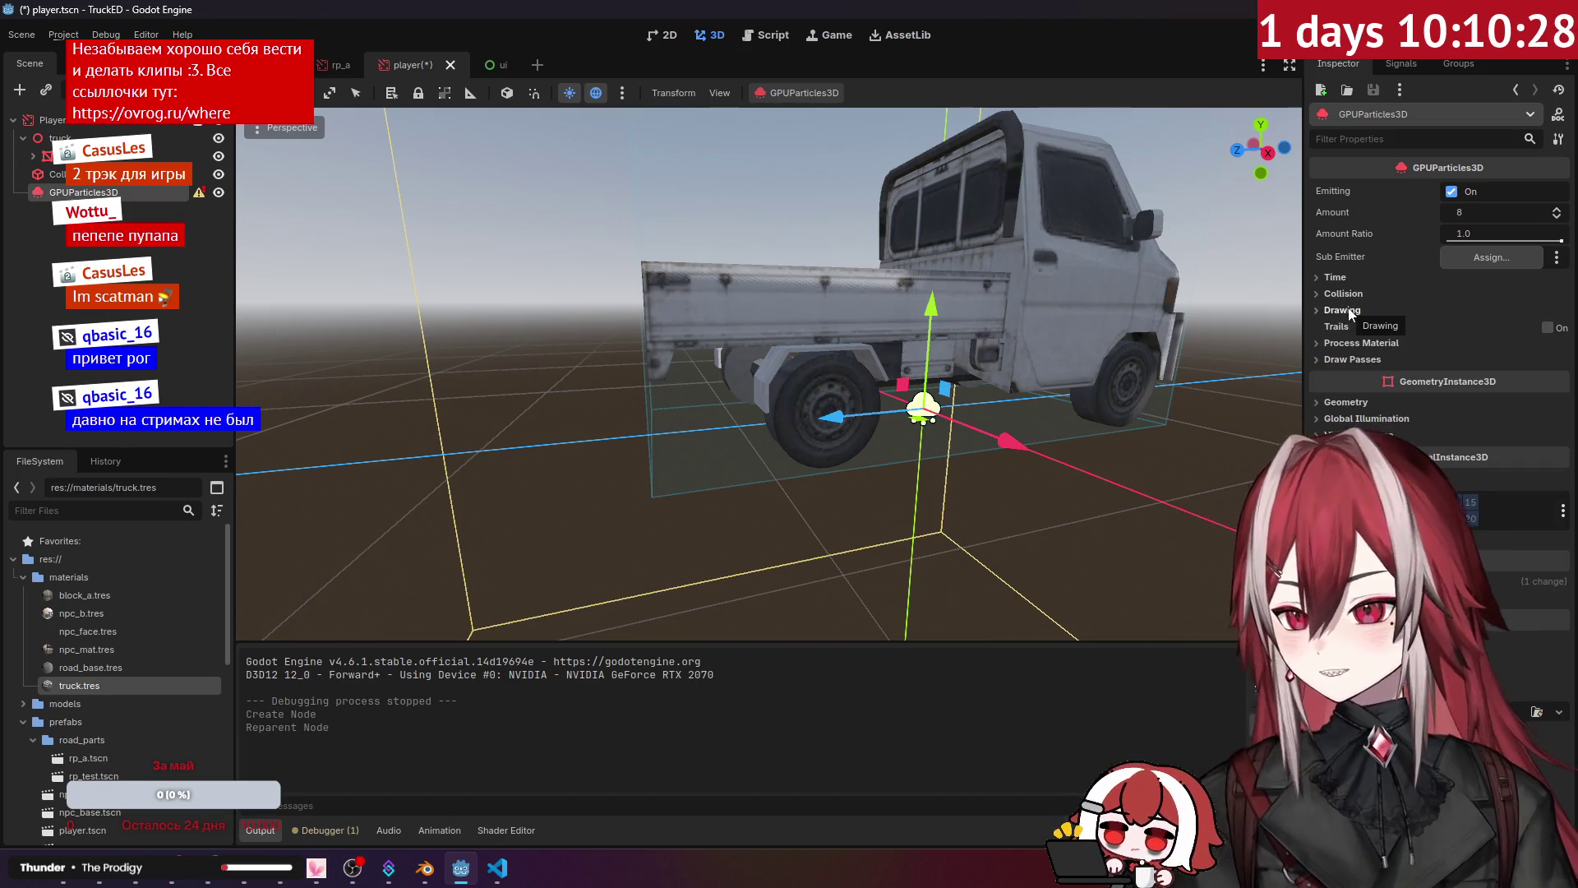
# Step: Give the GPUParticles3D a new ParticleProcessMaterial as its process material
pyautogui.click(1364, 344)
pyautogui.click(1365, 343)
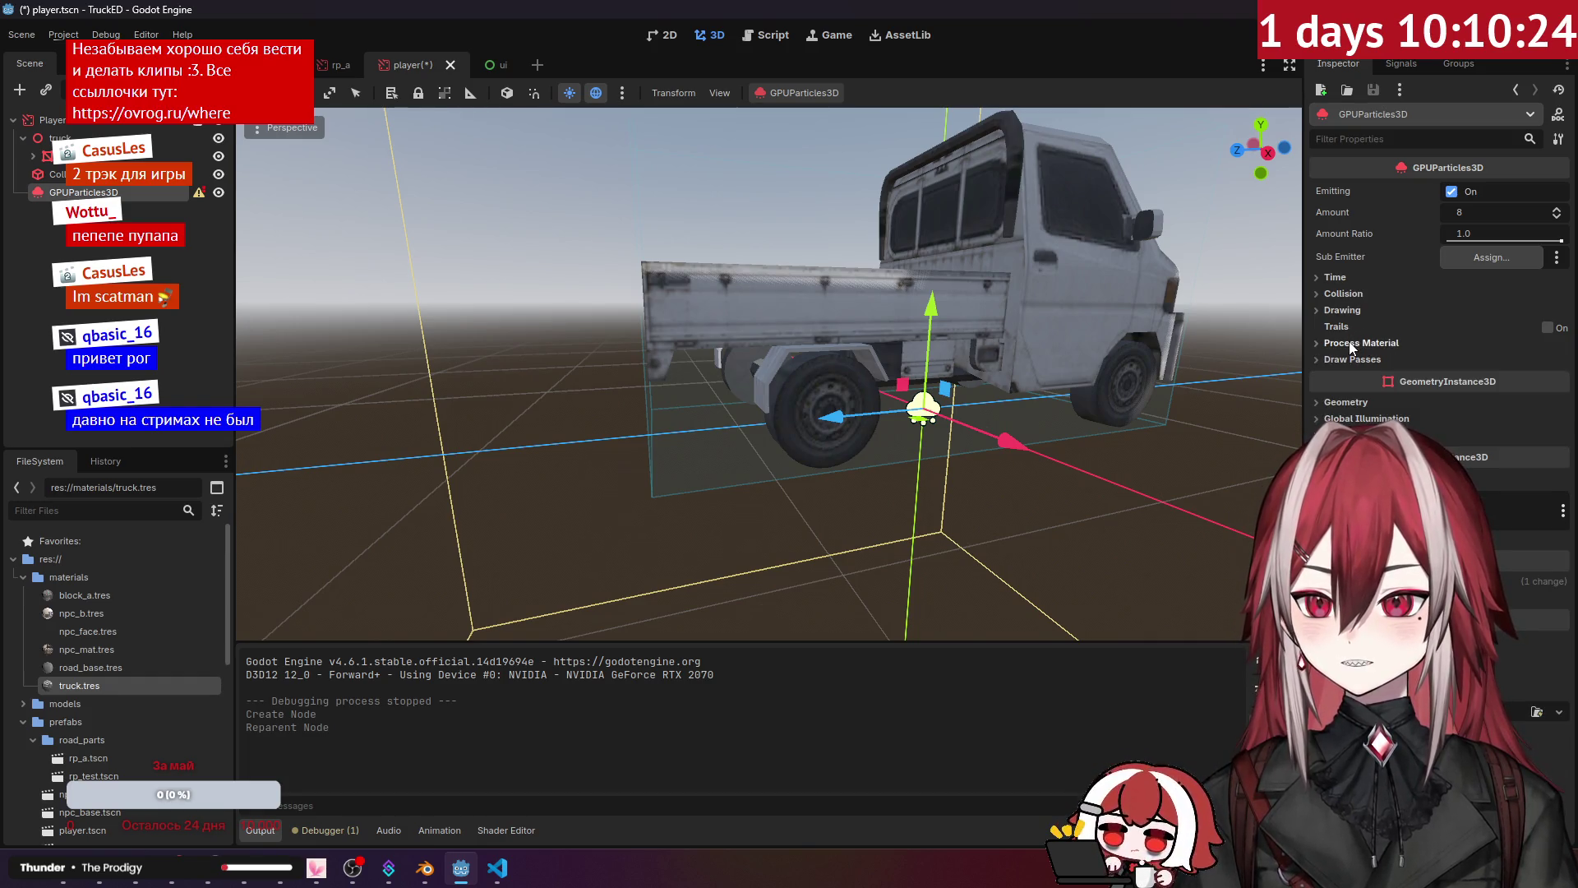
pyautogui.click(1479, 343)
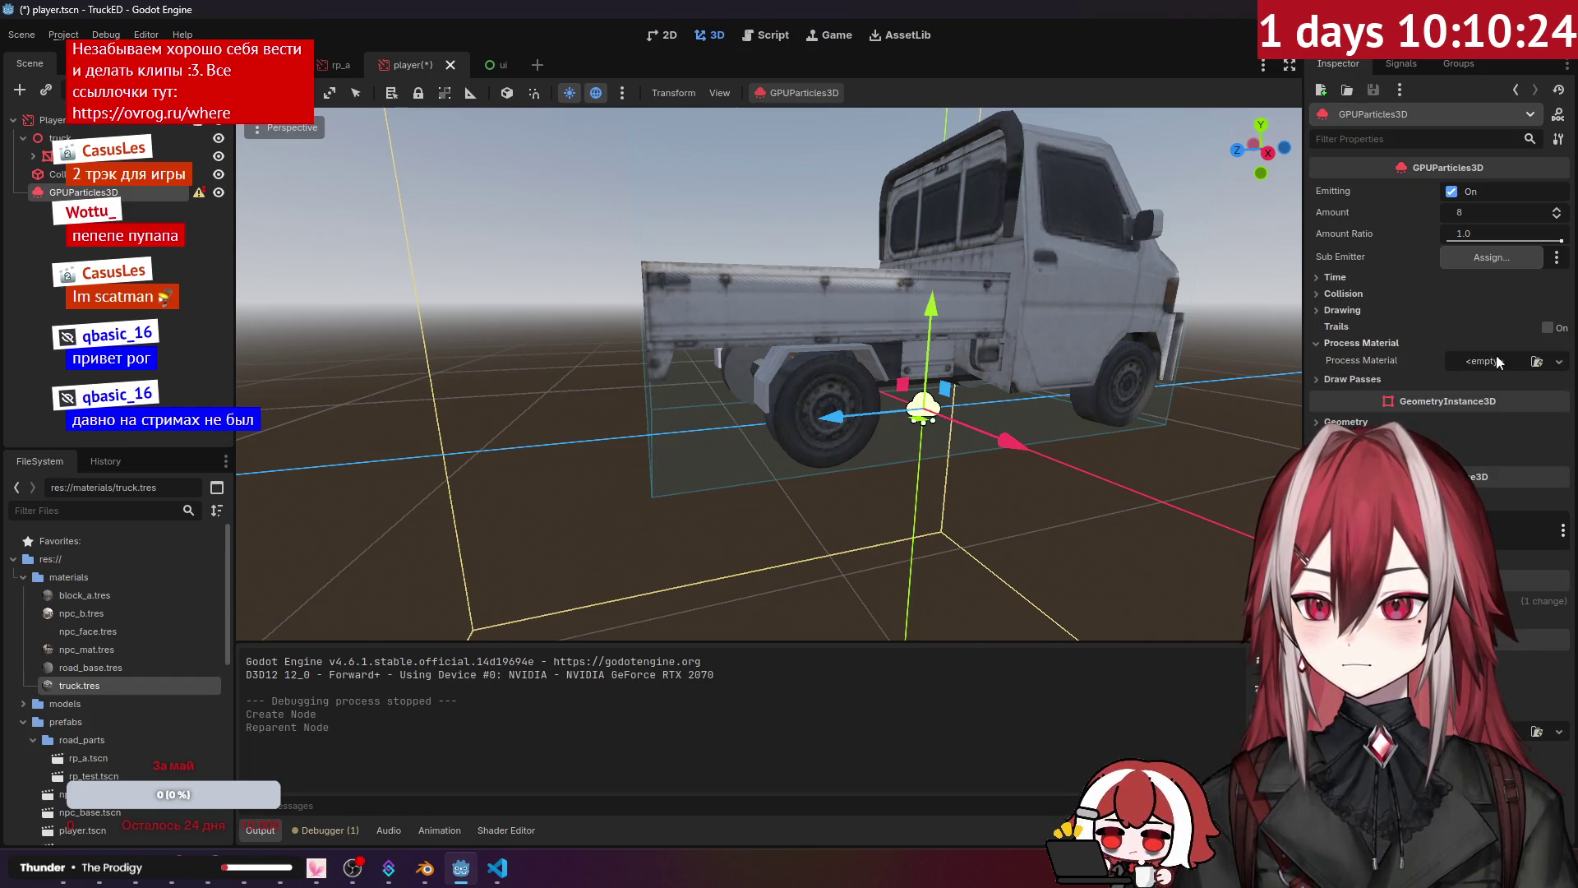
pyautogui.click(1557, 362)
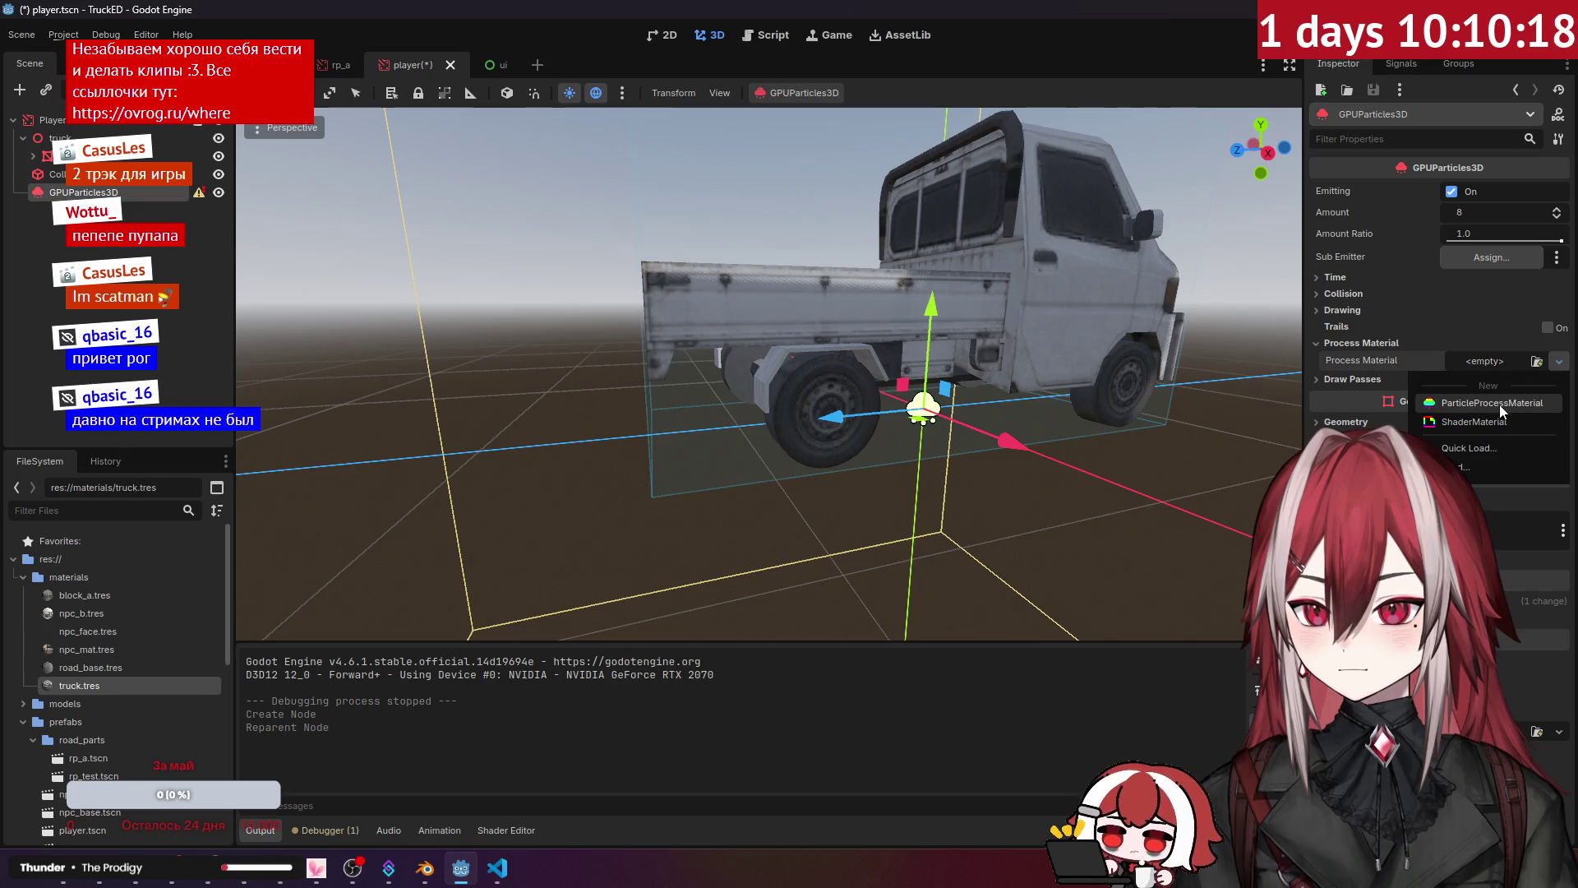
pyautogui.click(1520, 401)
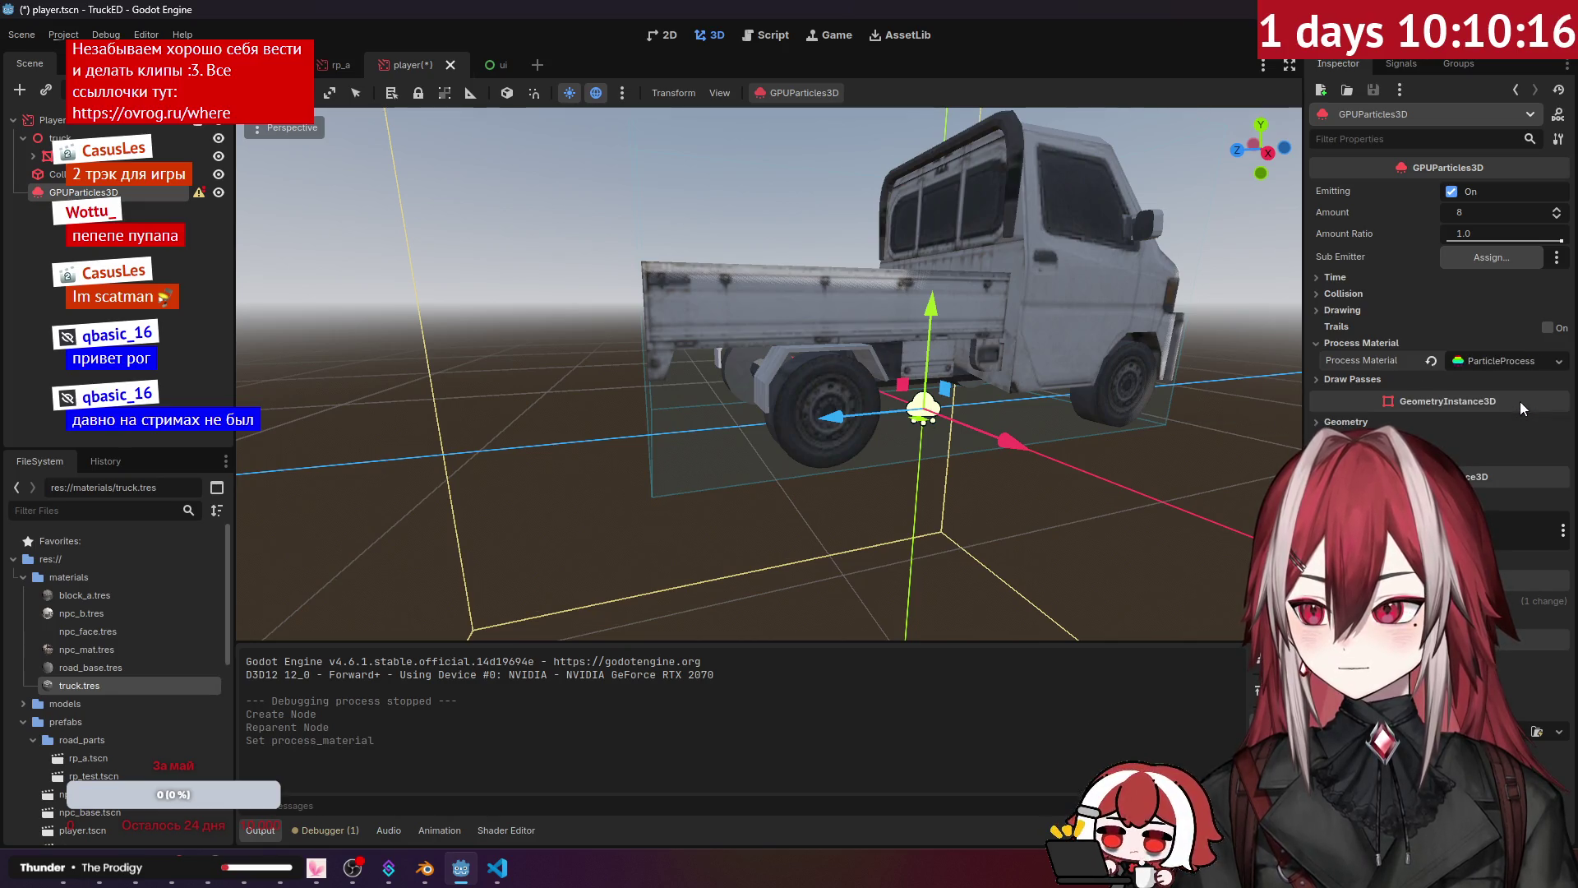
pyautogui.click(1344, 344)
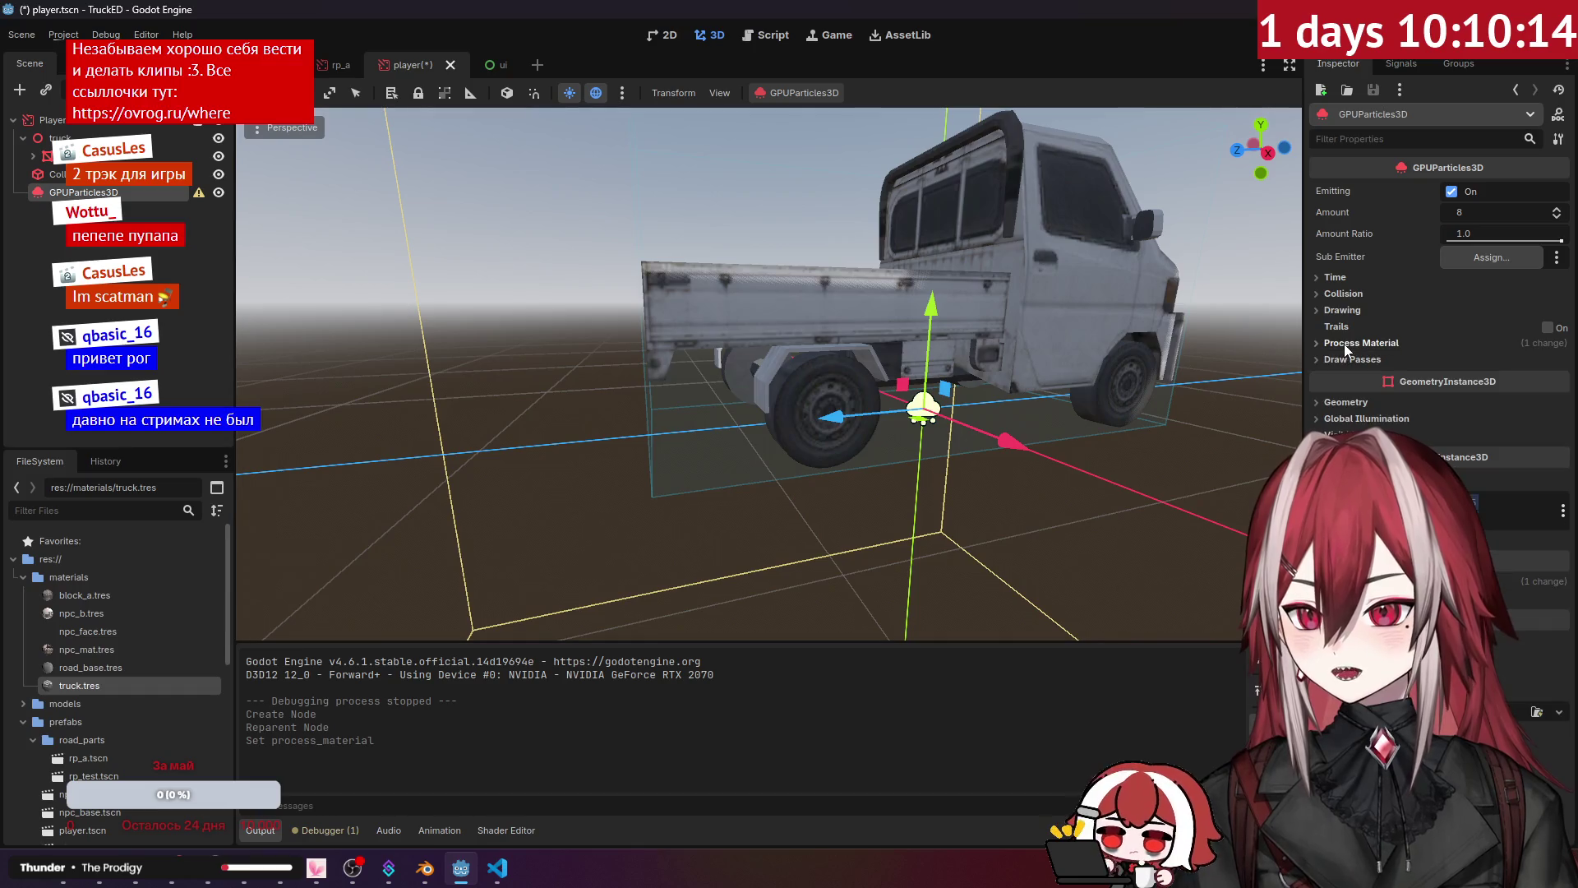
pyautogui.click(1342, 310)
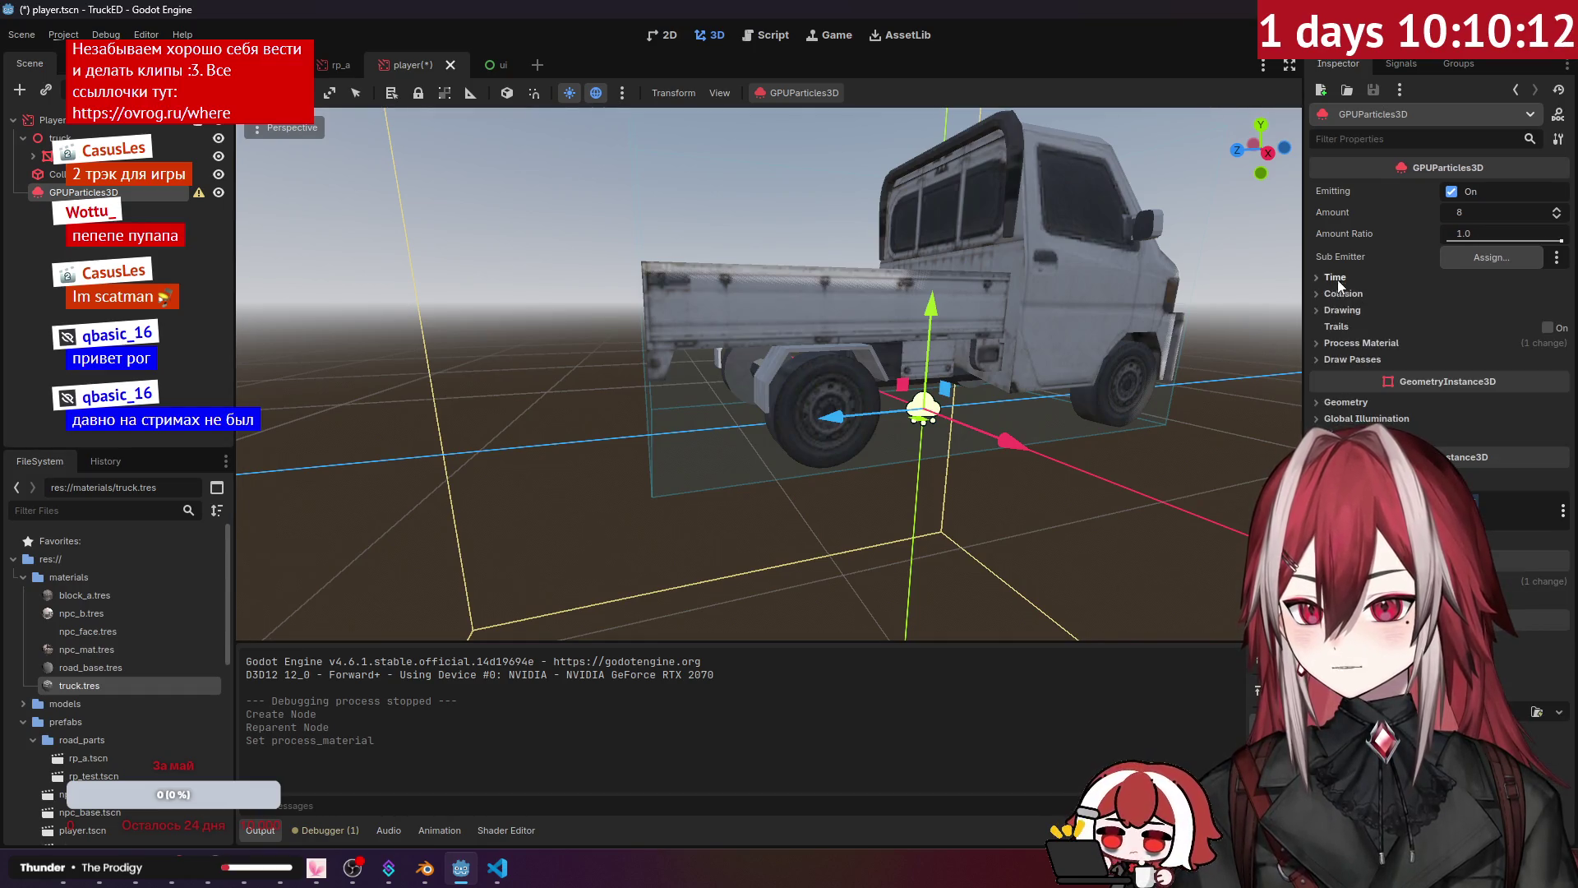
pyautogui.click(1344, 318)
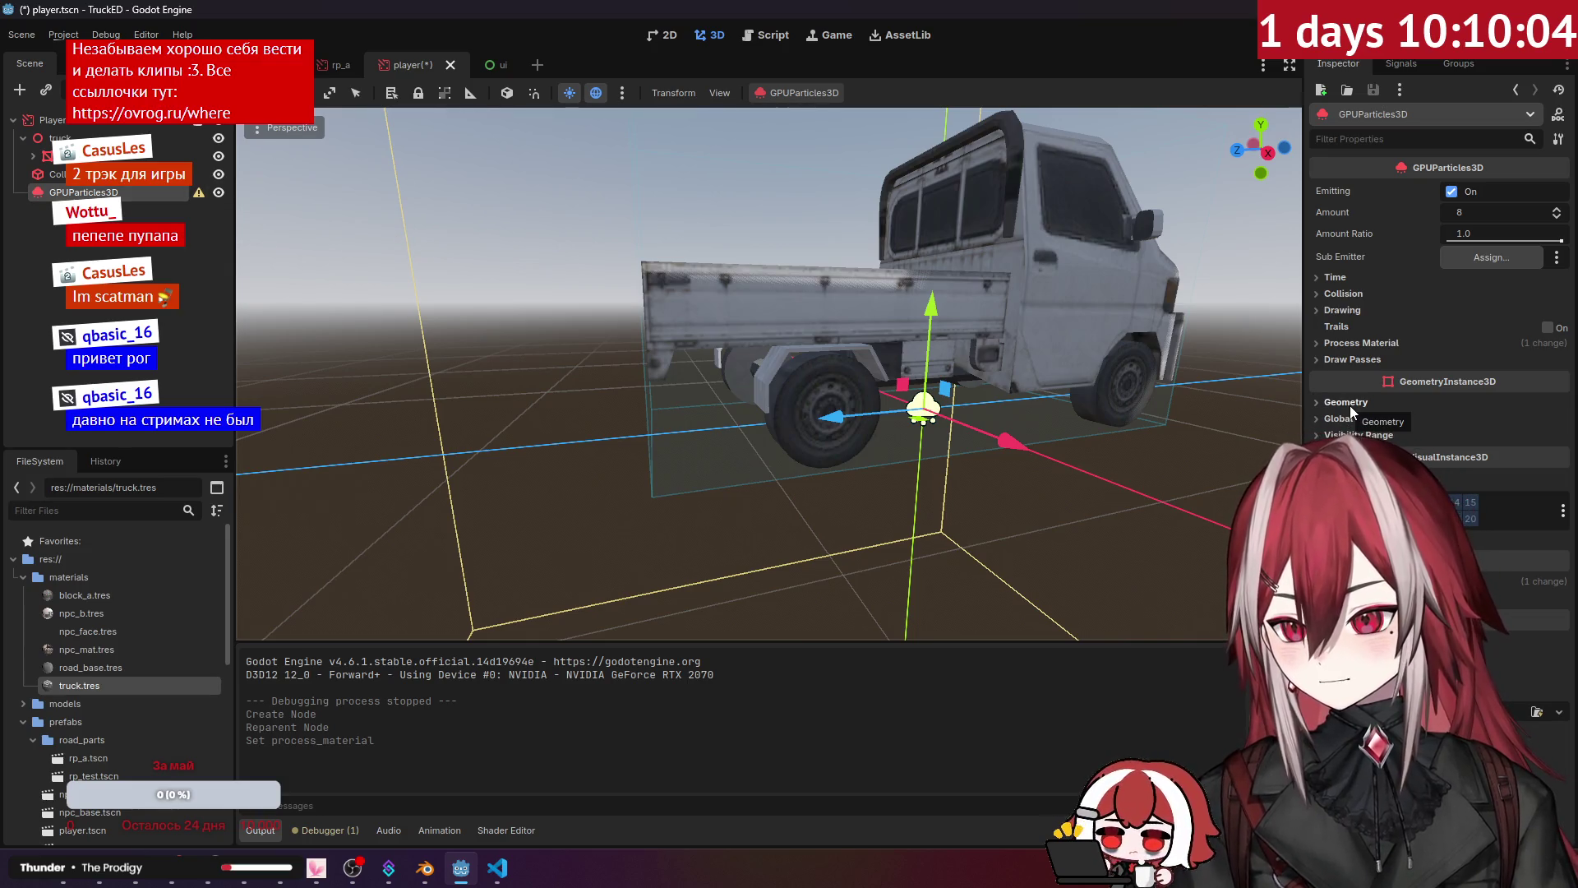
# Step: Assign a QuadMesh to the particles' draw pass 1
pyautogui.click(1343, 279)
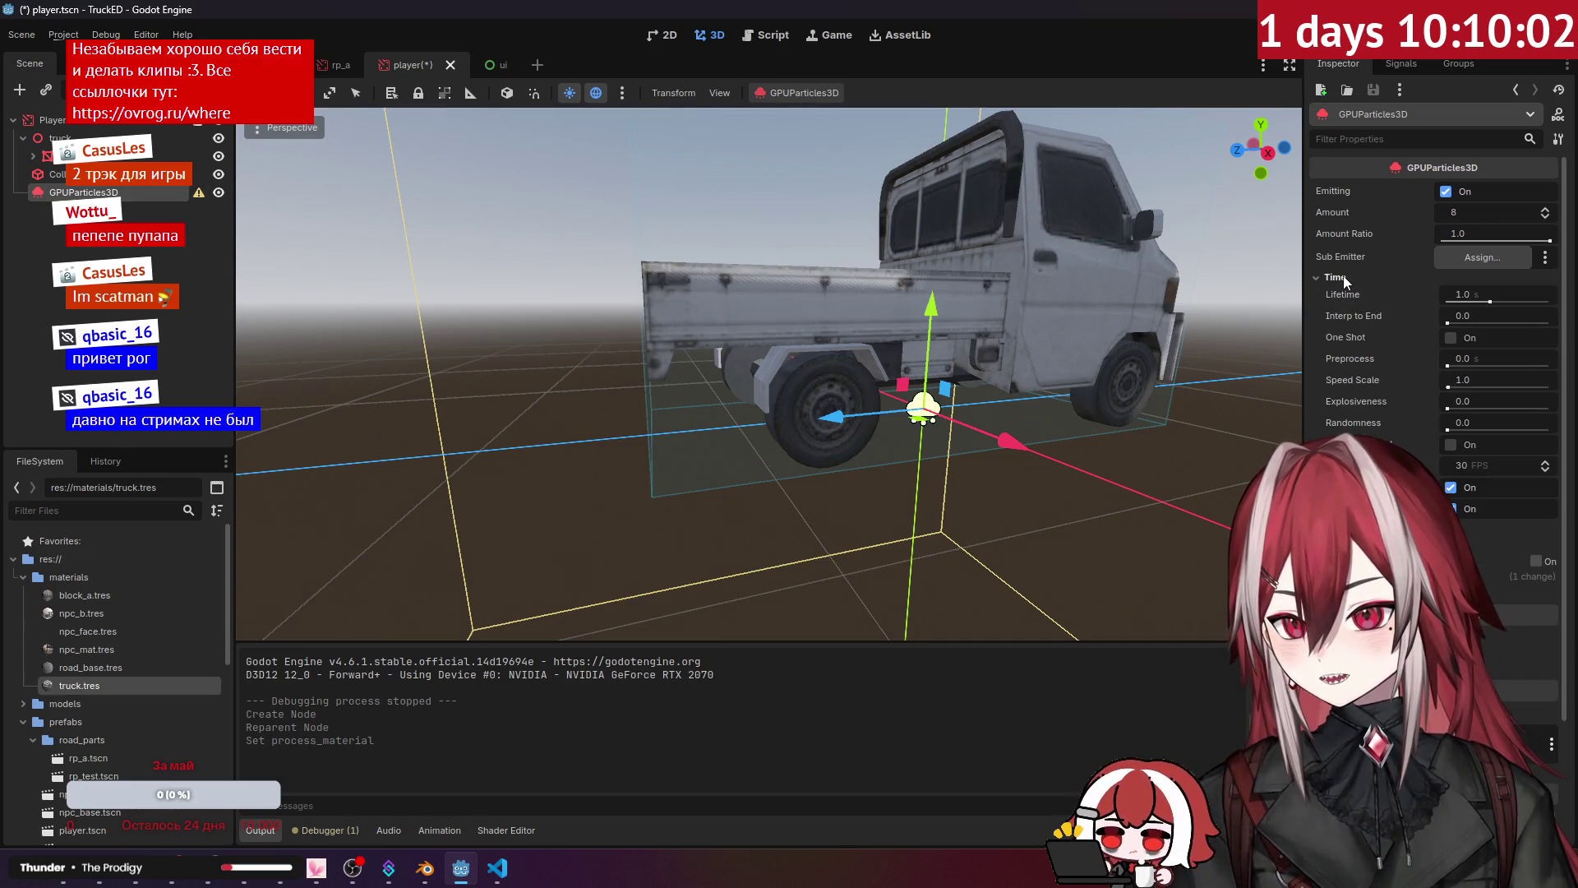
pyautogui.click(1340, 278)
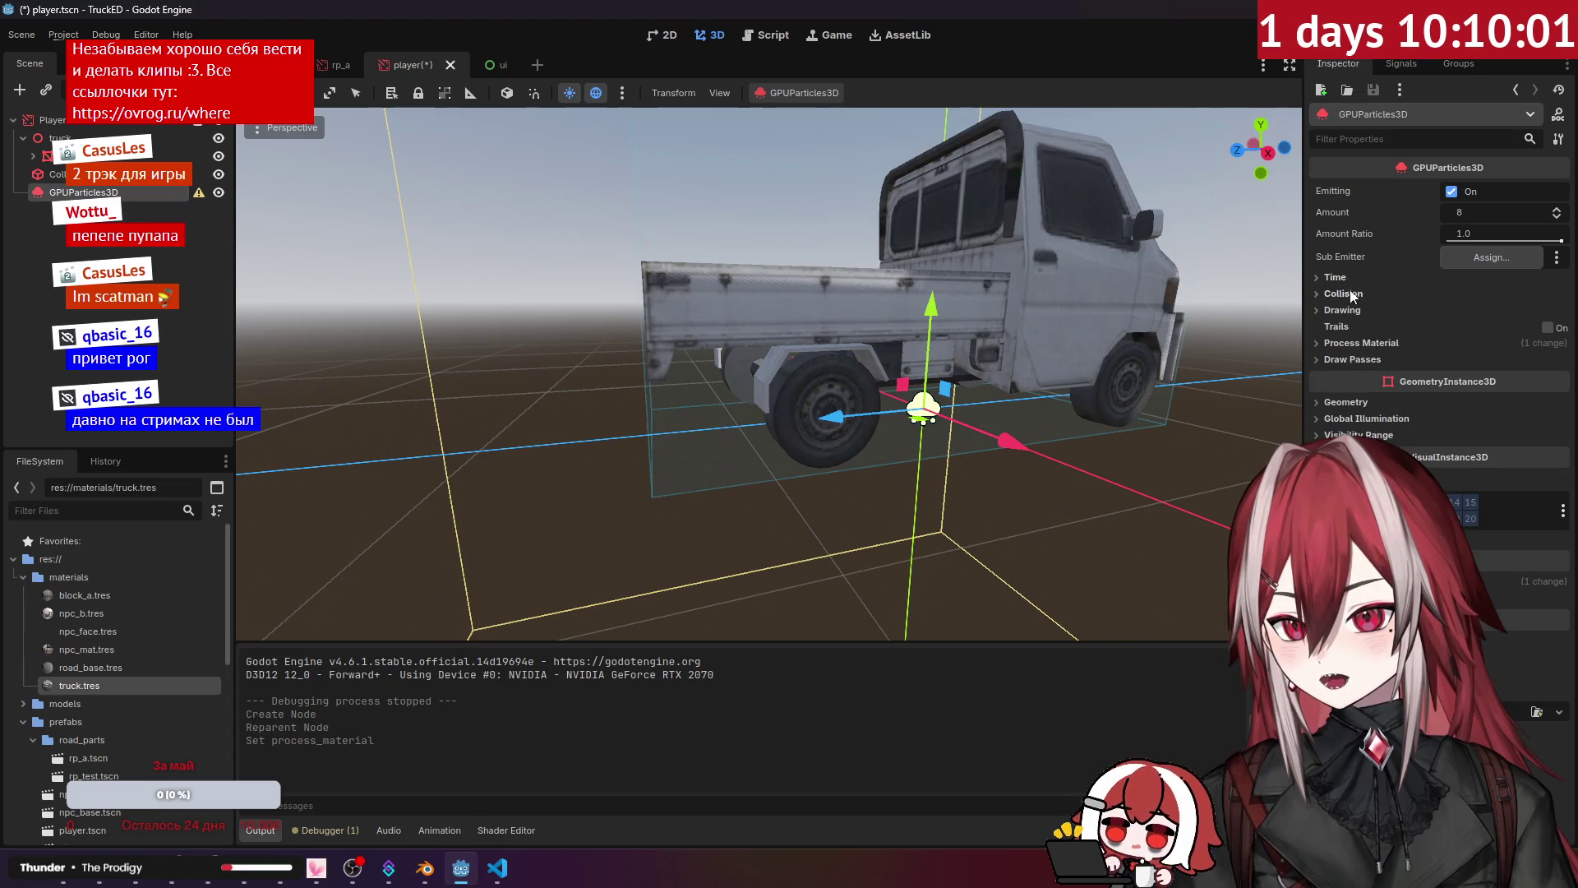
pyautogui.click(1365, 359)
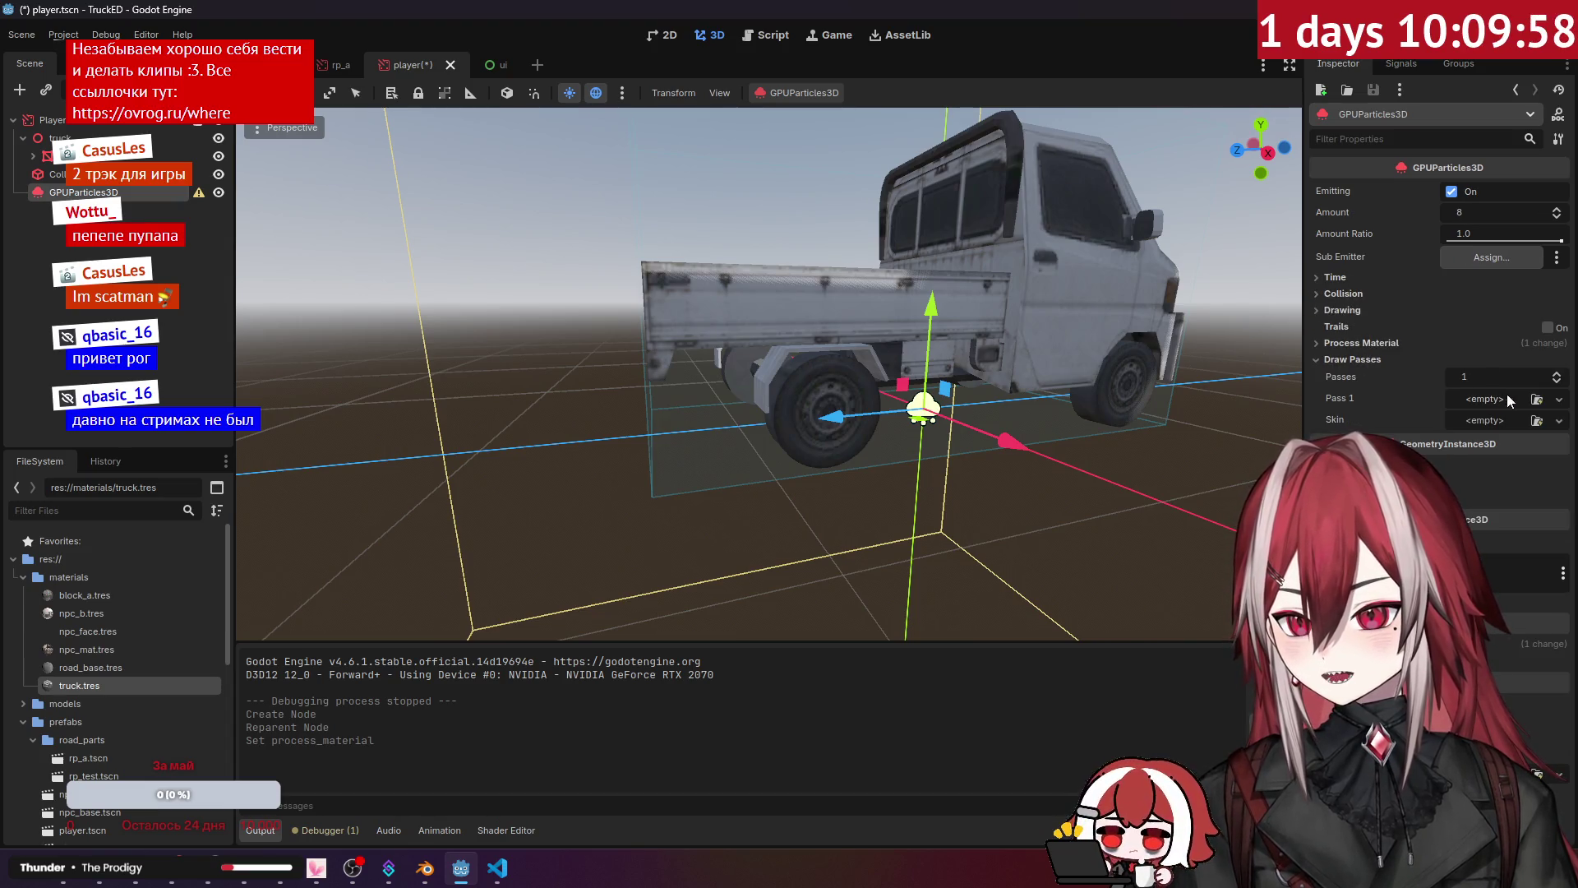
pyautogui.click(1557, 401)
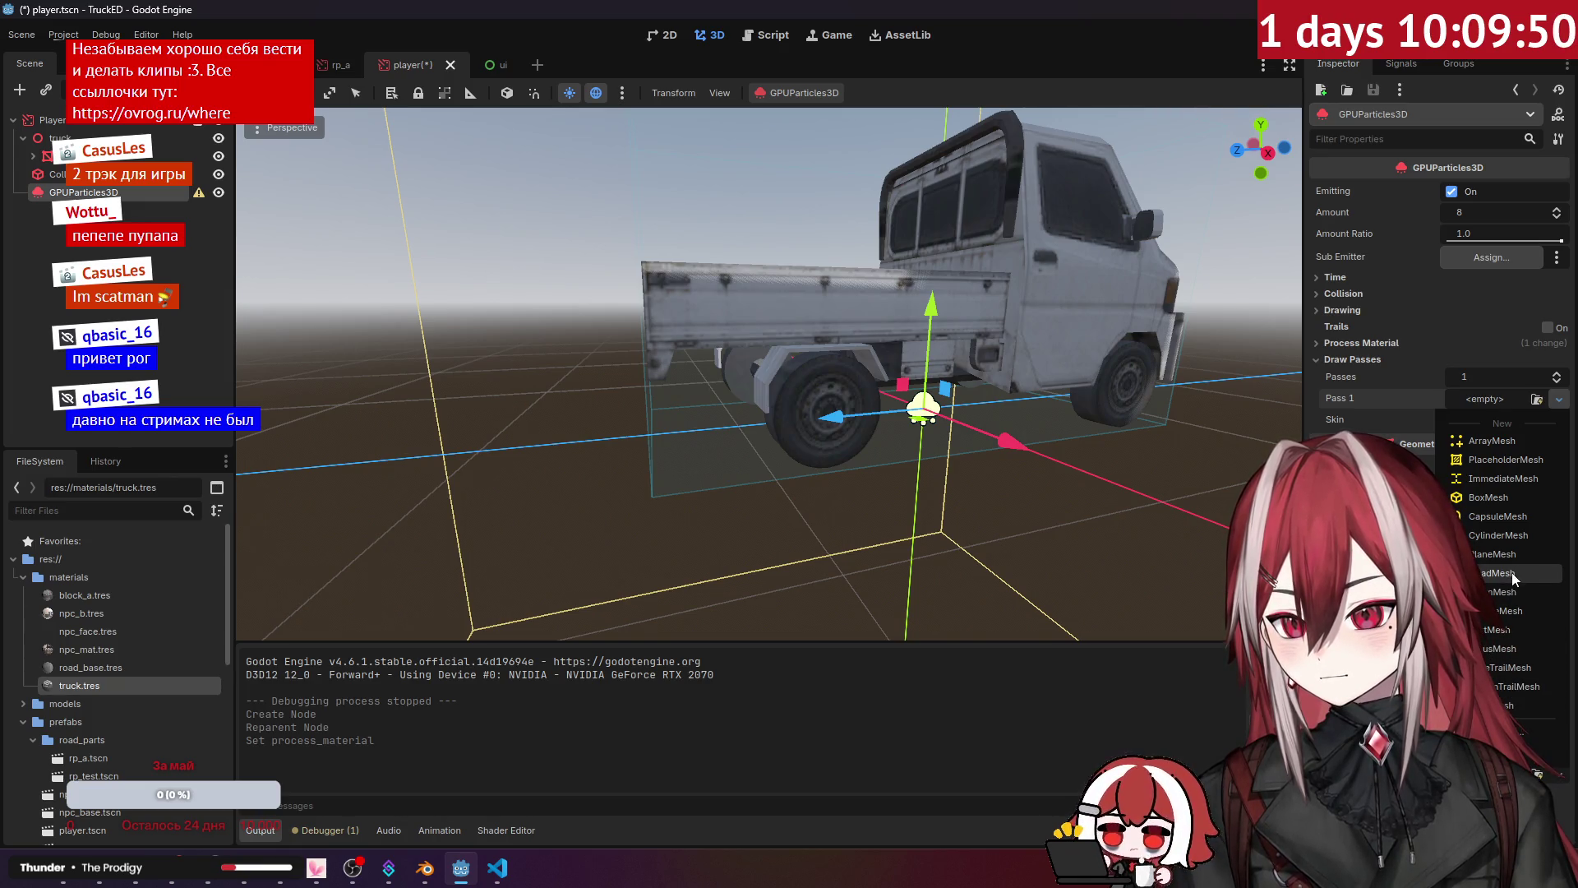
pyautogui.click(1512, 572)
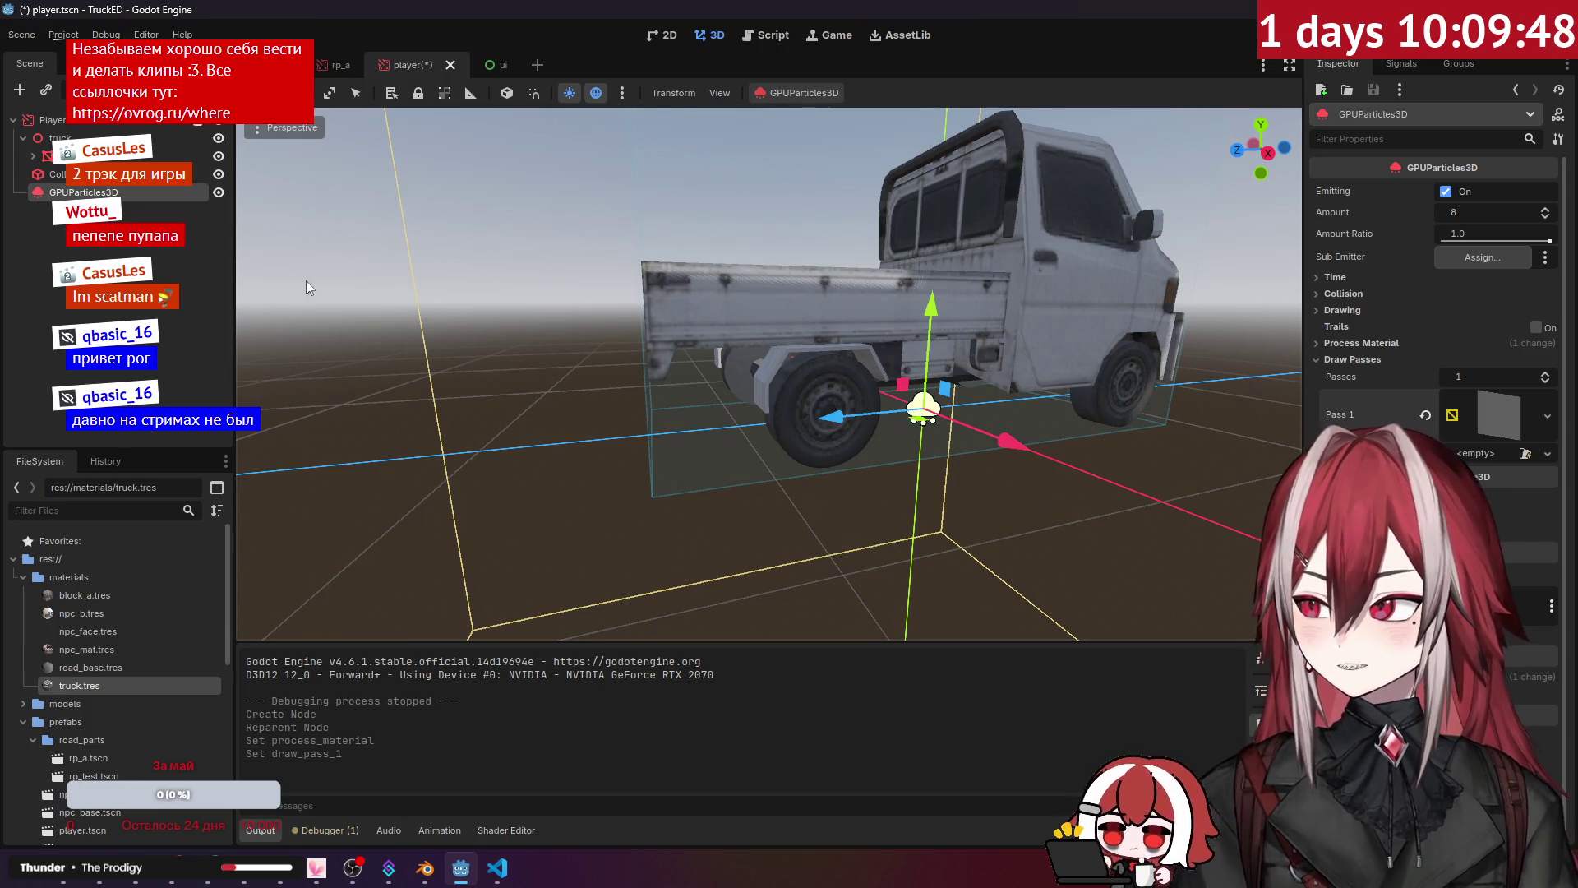
pyautogui.click(1349, 361)
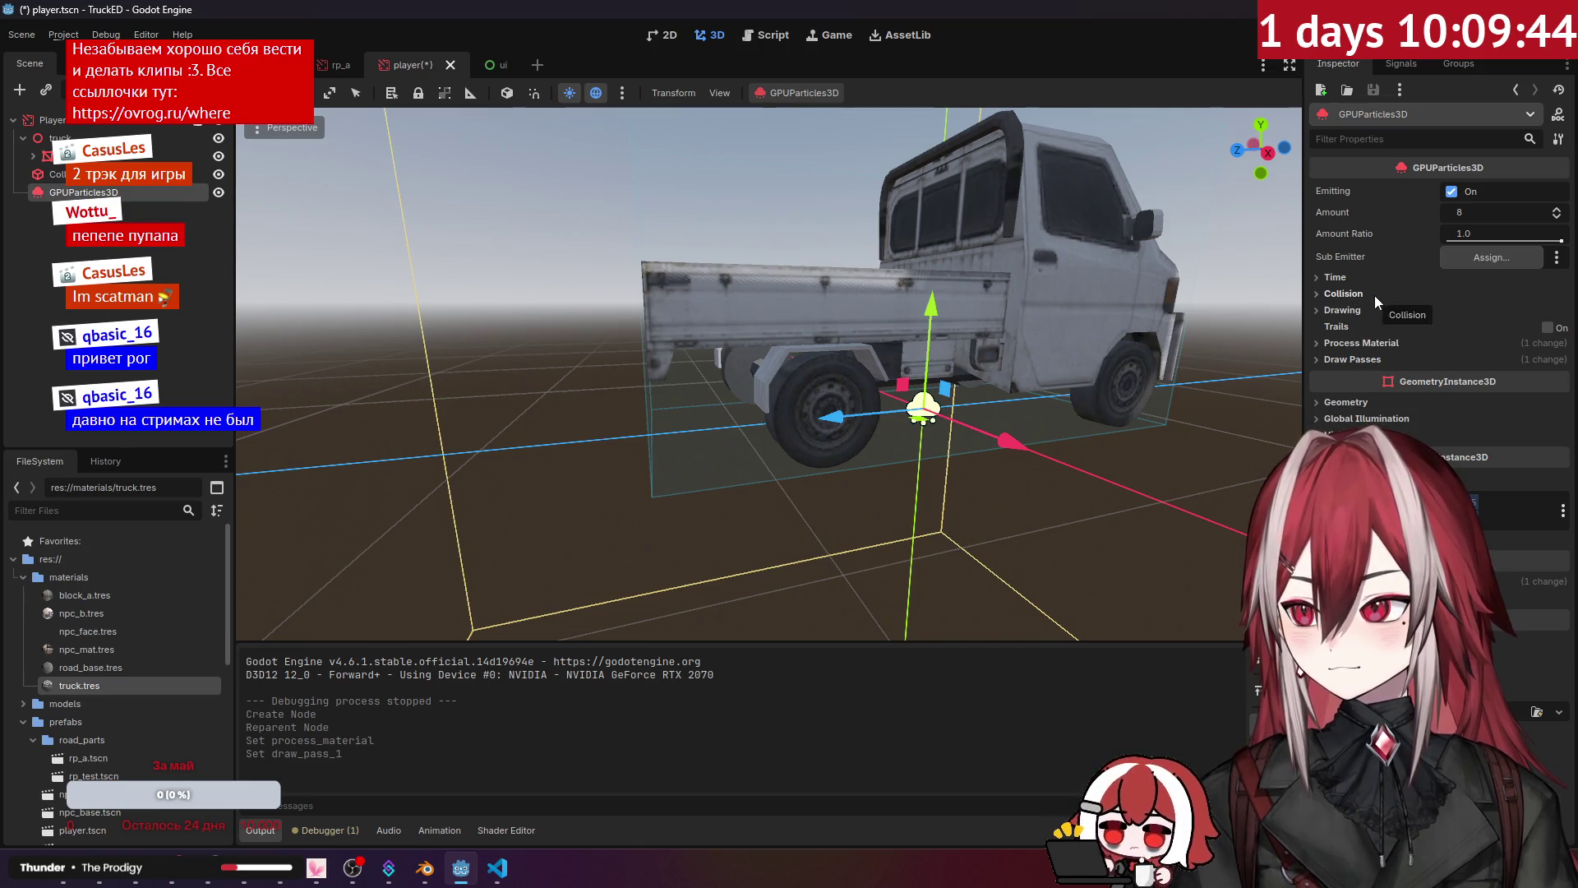
# Step: Expand the ParticleProcess material's properties in the Inspector
pyautogui.click(783, 92)
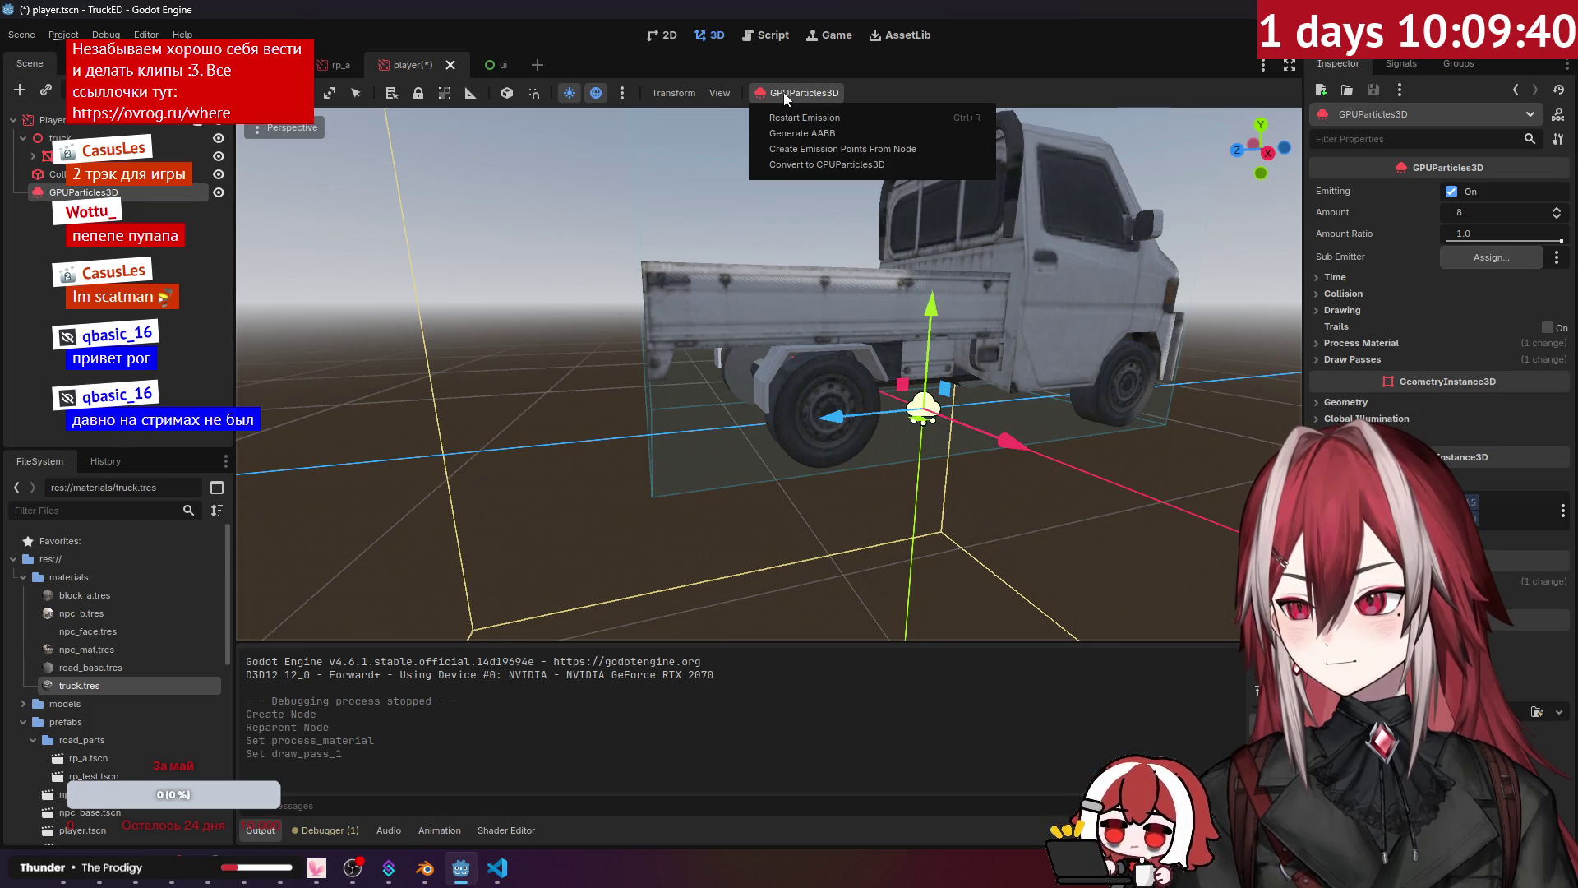
pyautogui.click(783, 92)
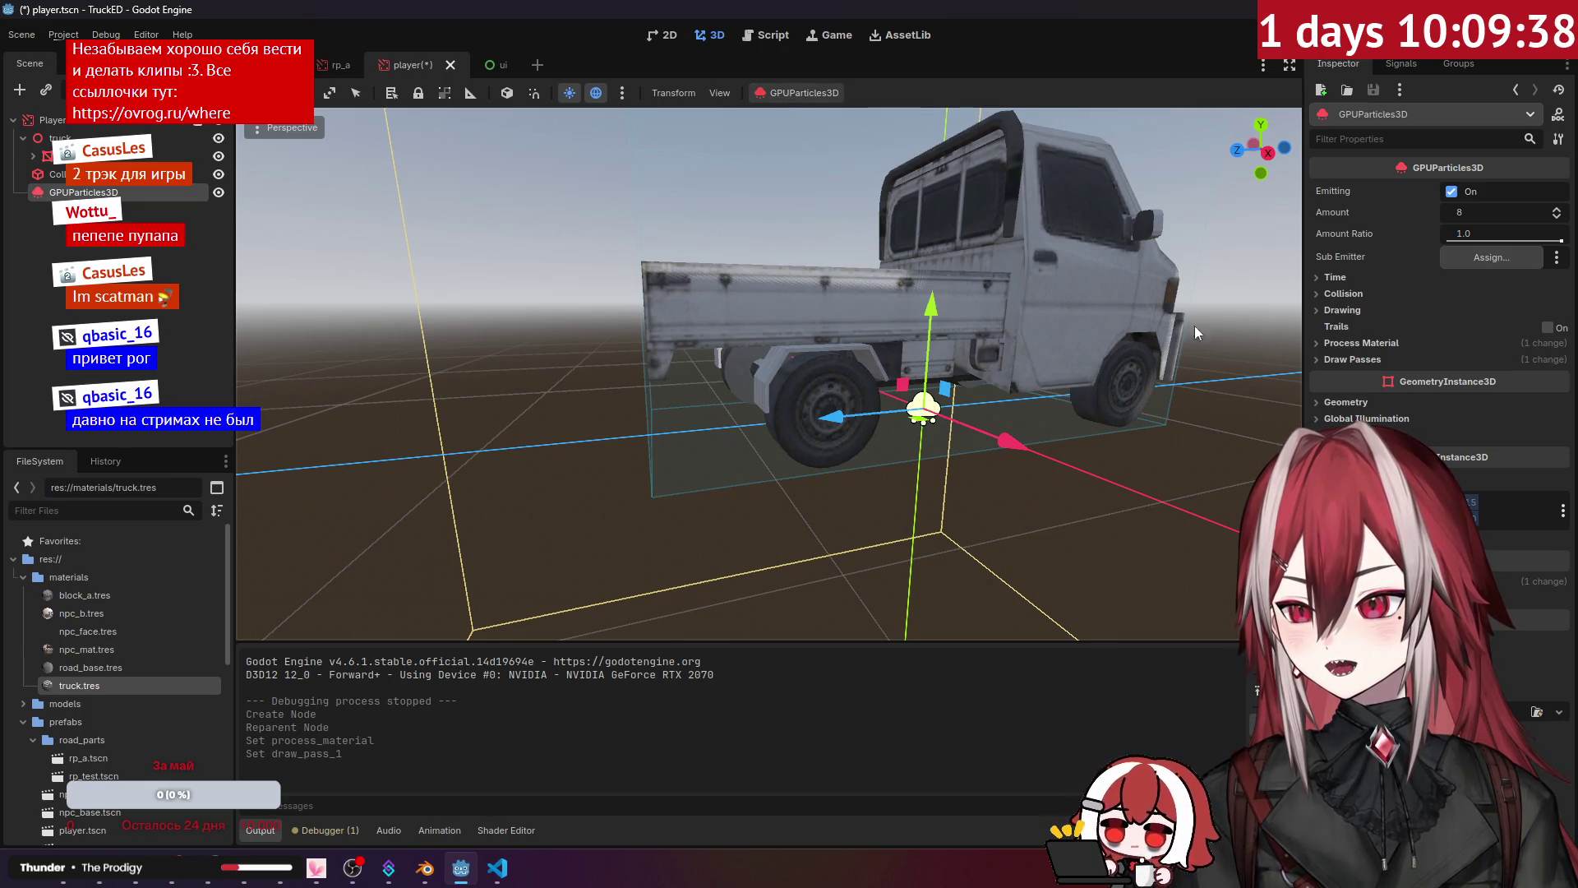
pyautogui.click(1340, 278)
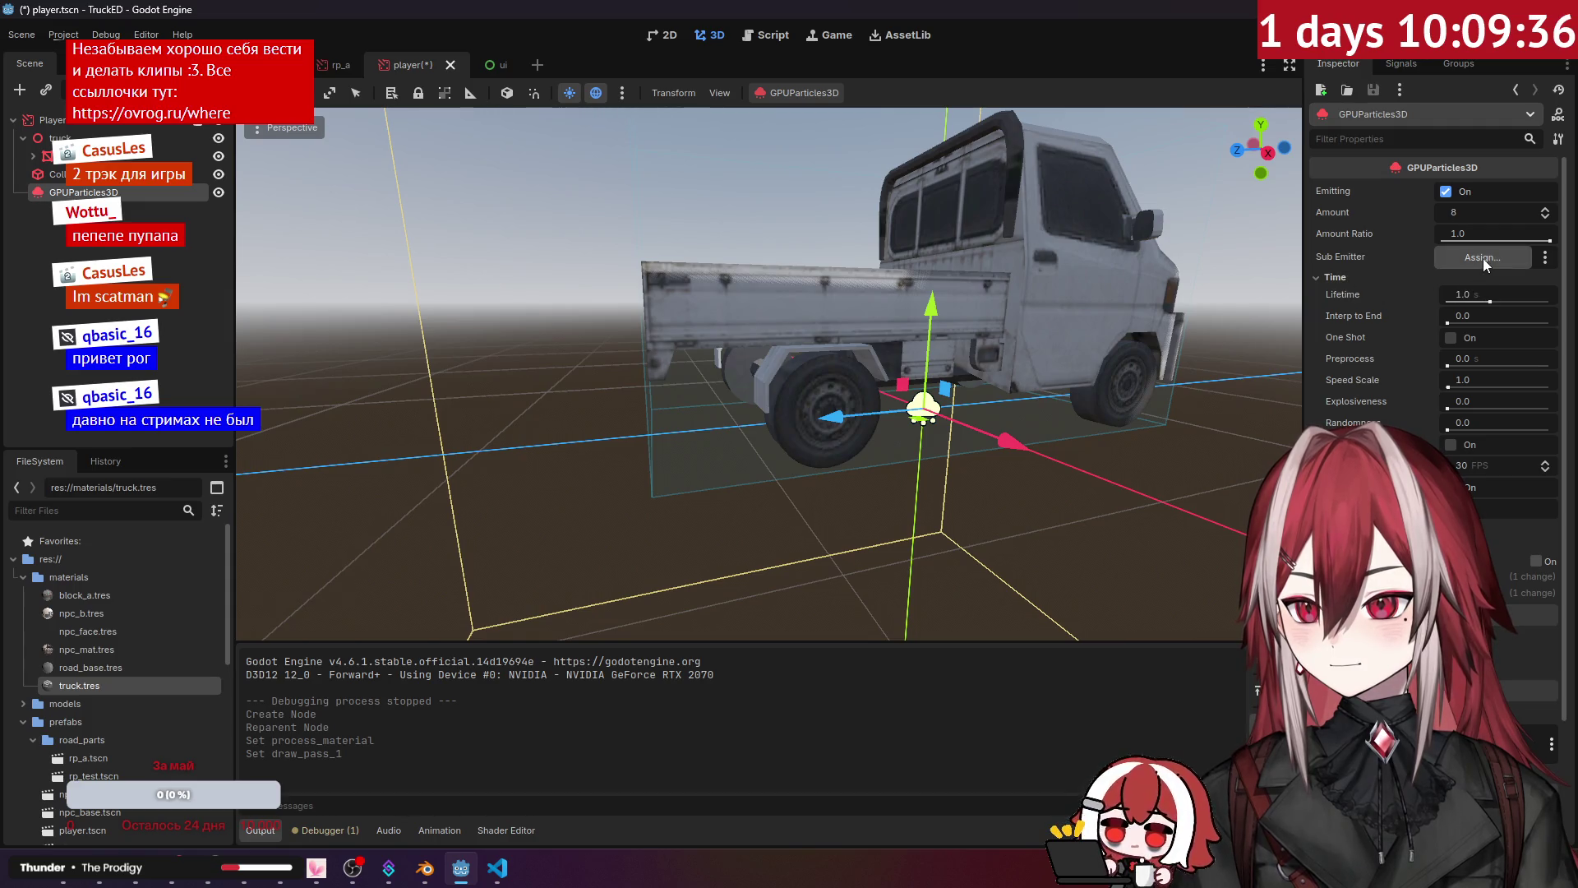
pyautogui.click(1340, 278)
pyautogui.click(1353, 311)
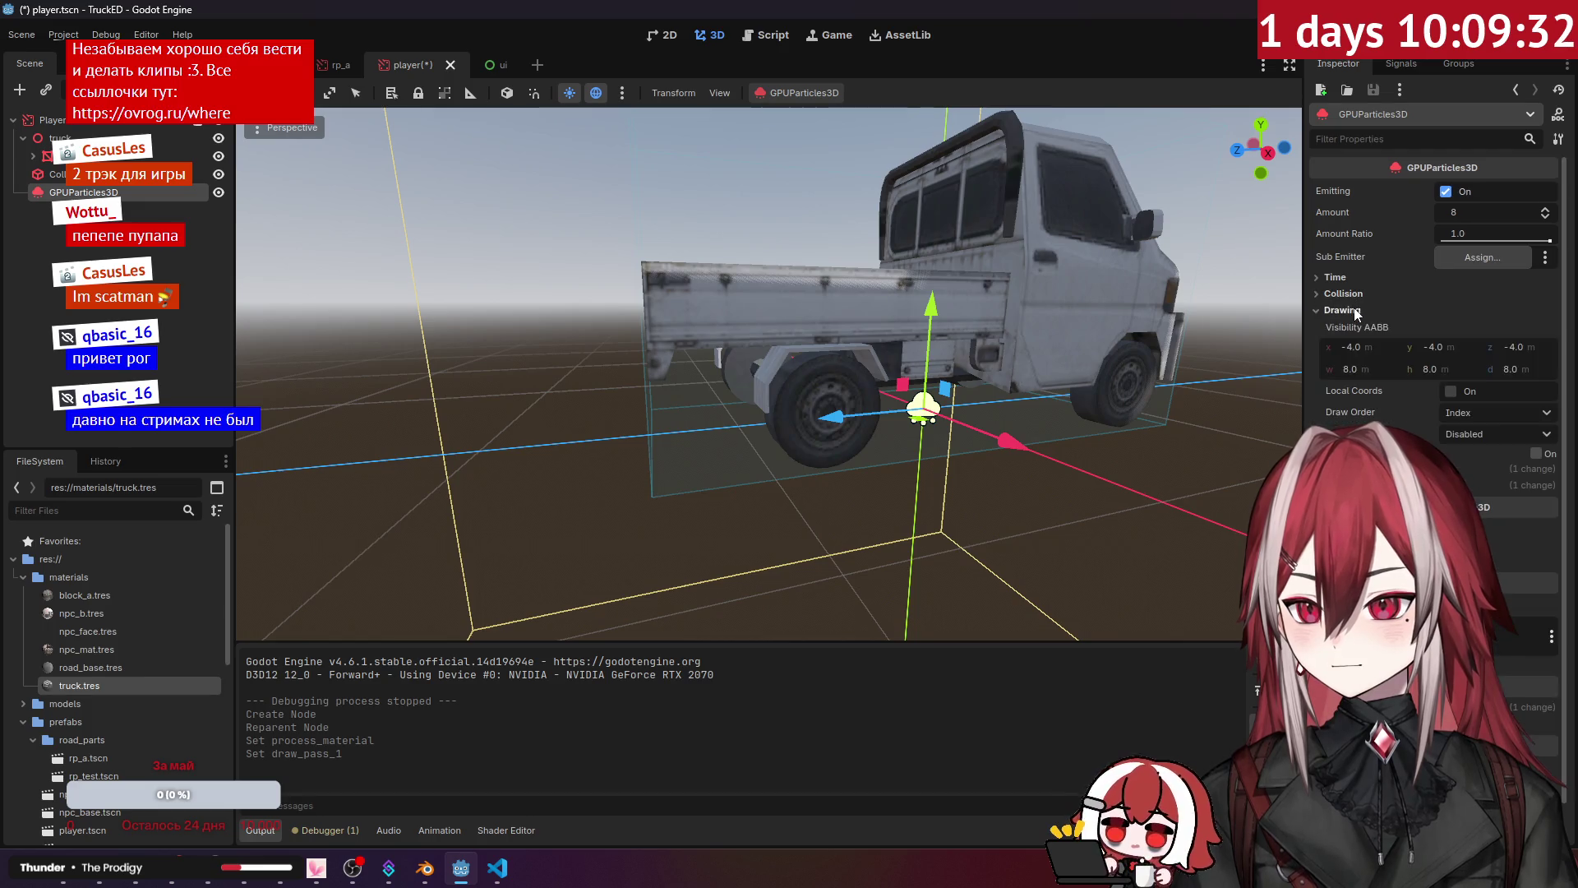
pyautogui.click(1354, 313)
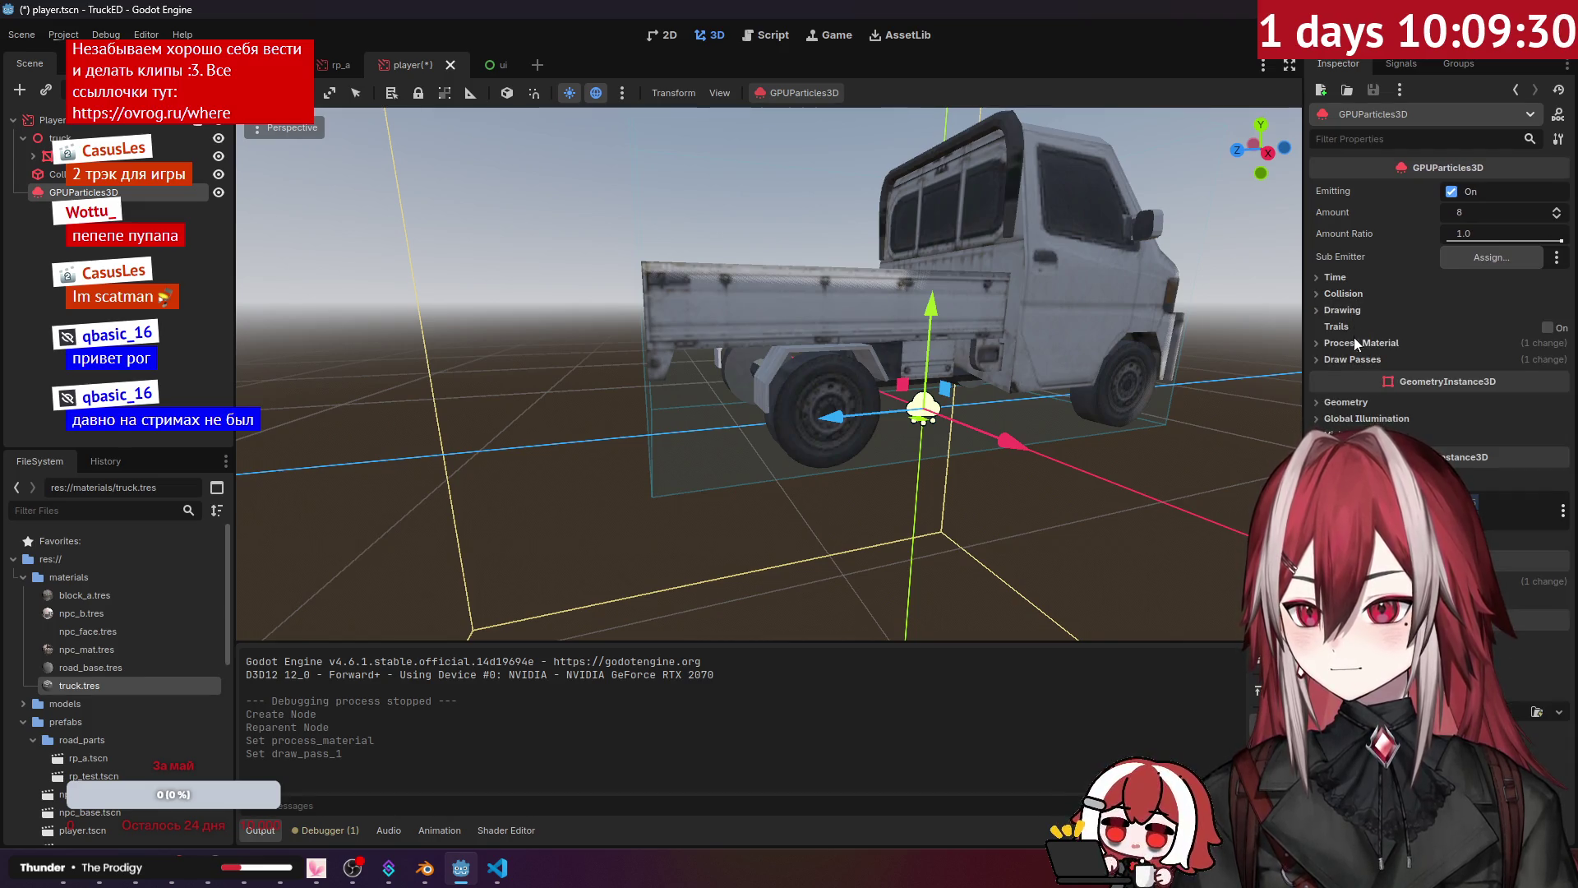
pyautogui.click(1354, 341)
pyautogui.click(1492, 361)
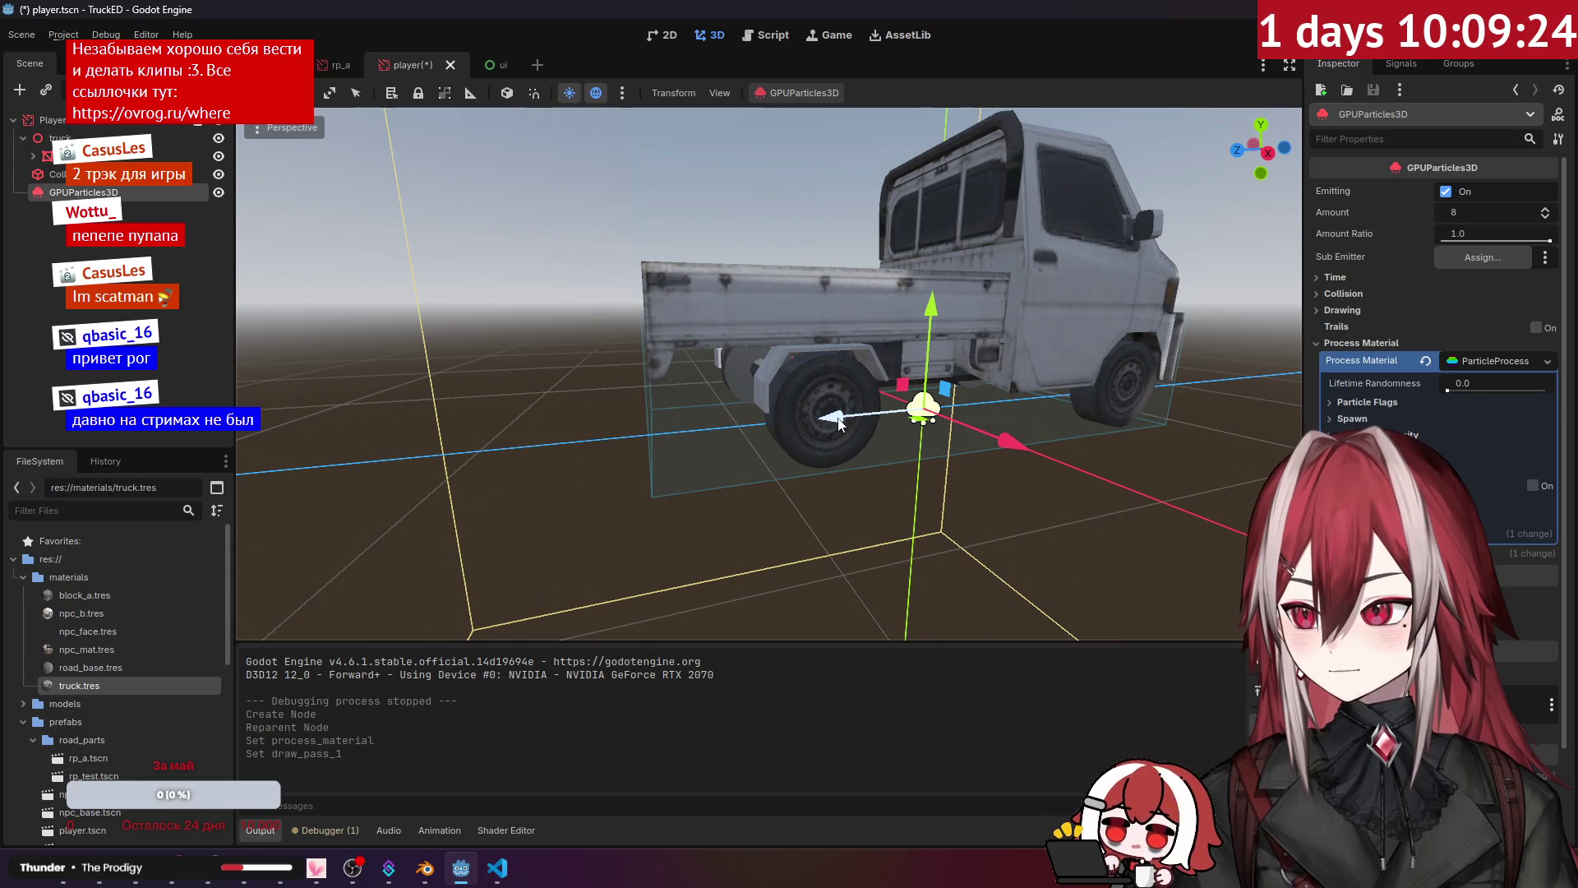
# Step: Move the particle emitter back along Z toward the truck's tailgate
pyautogui.scroll(-3, 838, 424)
pyautogui.moveTo(707, 435)
pyautogui.mouseDown()
pyautogui.moveTo(549, 439)
pyautogui.moveTo(575, 358)
pyautogui.mouseUp()
pyautogui.scroll(-5, 576, 358)
pyautogui.scroll(15, 575, 358)
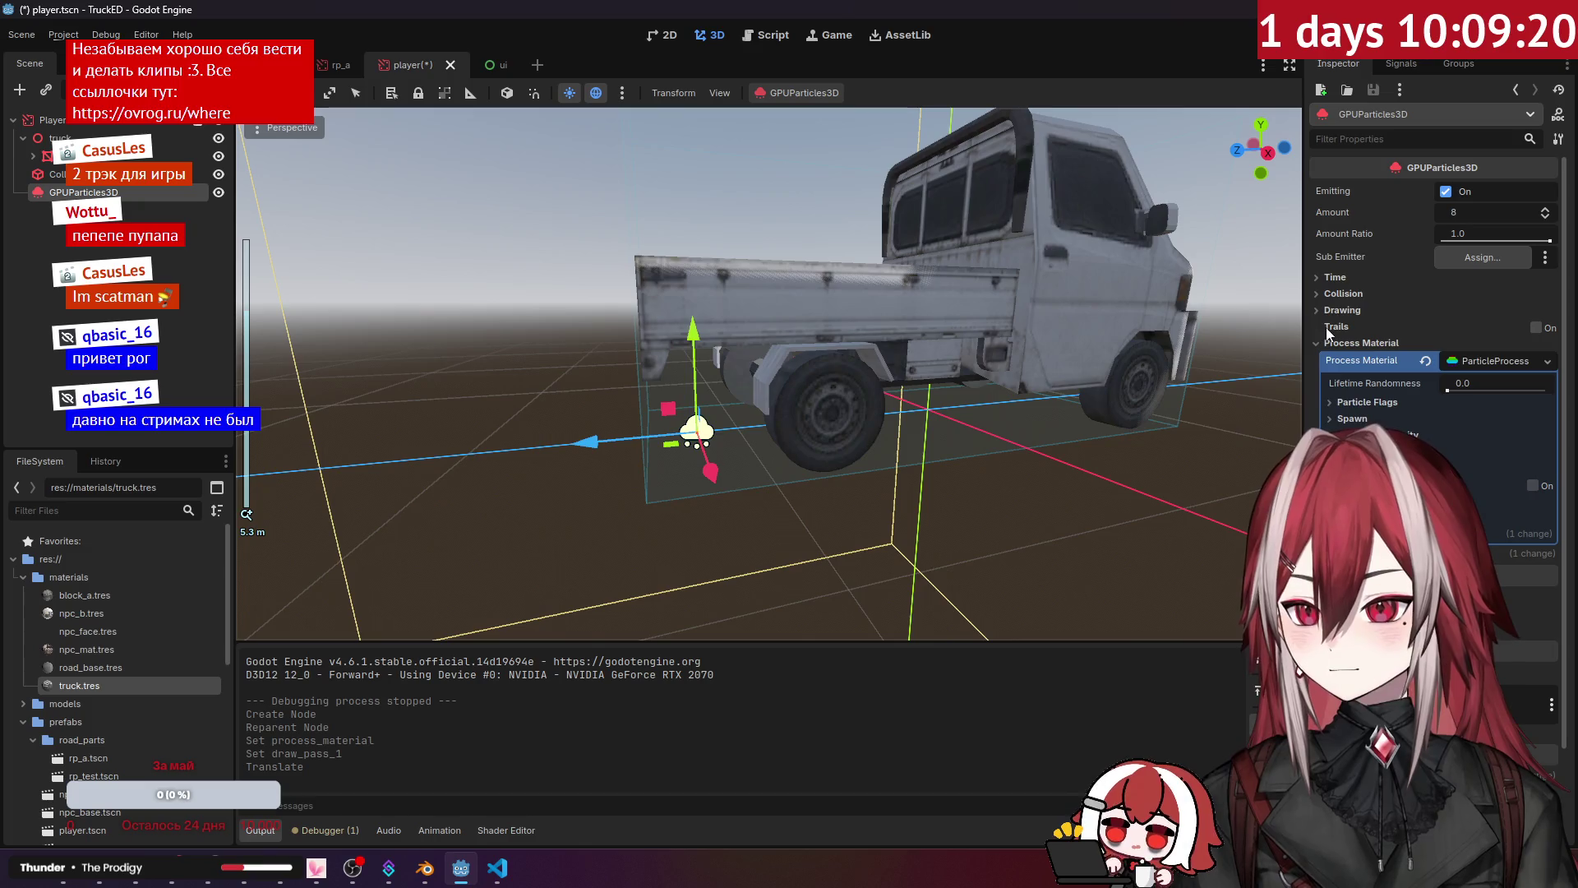
# Step: Look through the Spawn emission settings, then save and run the game to test the particles
pyautogui.click(1350, 283)
pyautogui.click(1350, 284)
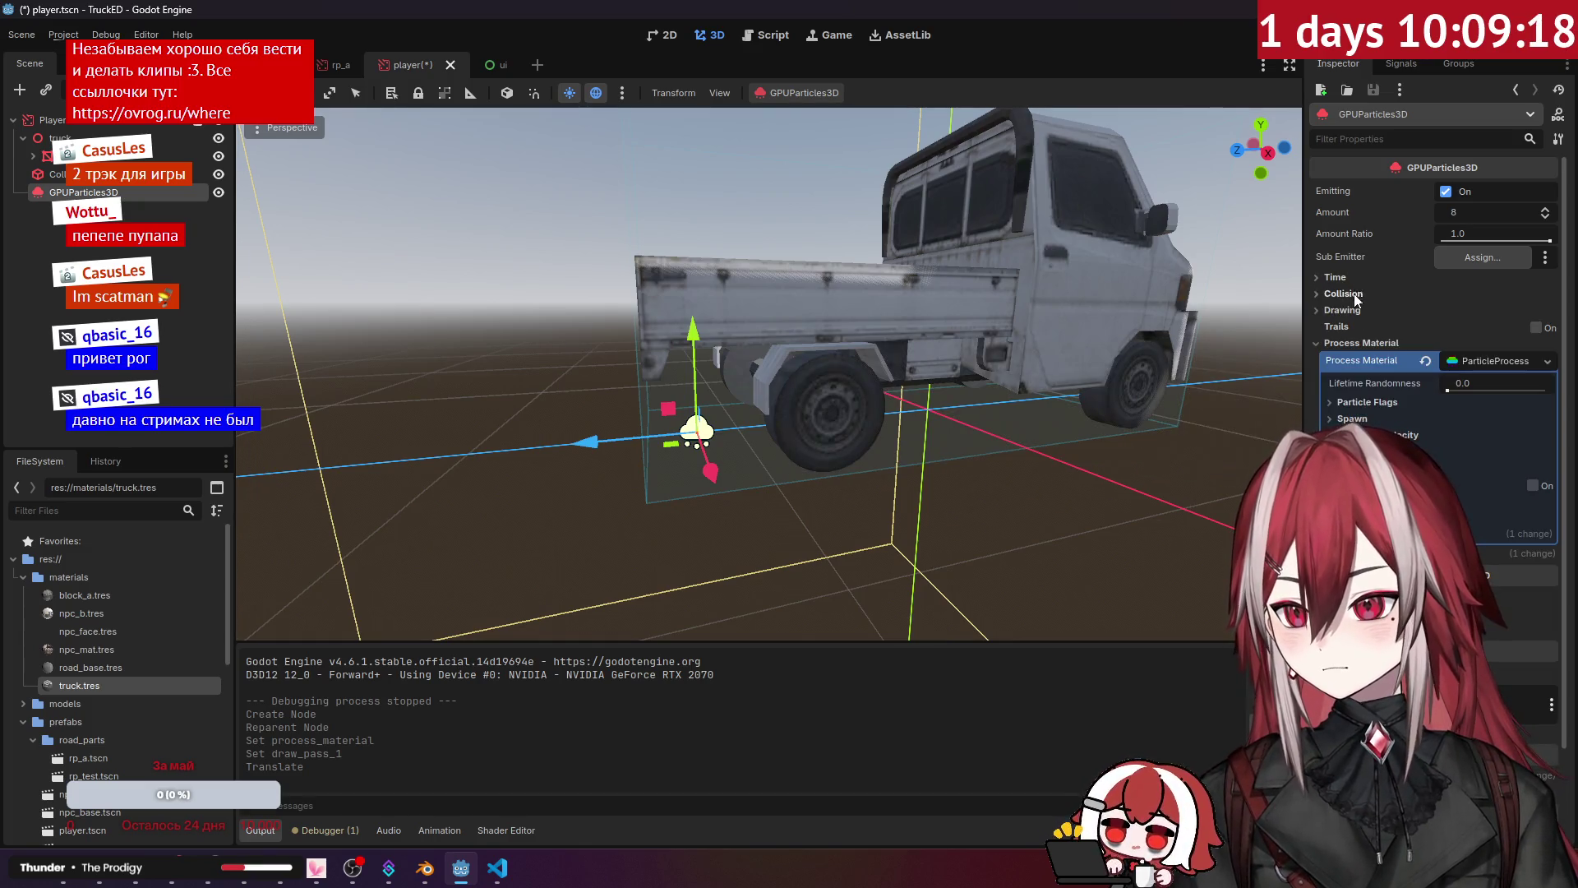
pyautogui.click(1365, 419)
pyautogui.click(1356, 436)
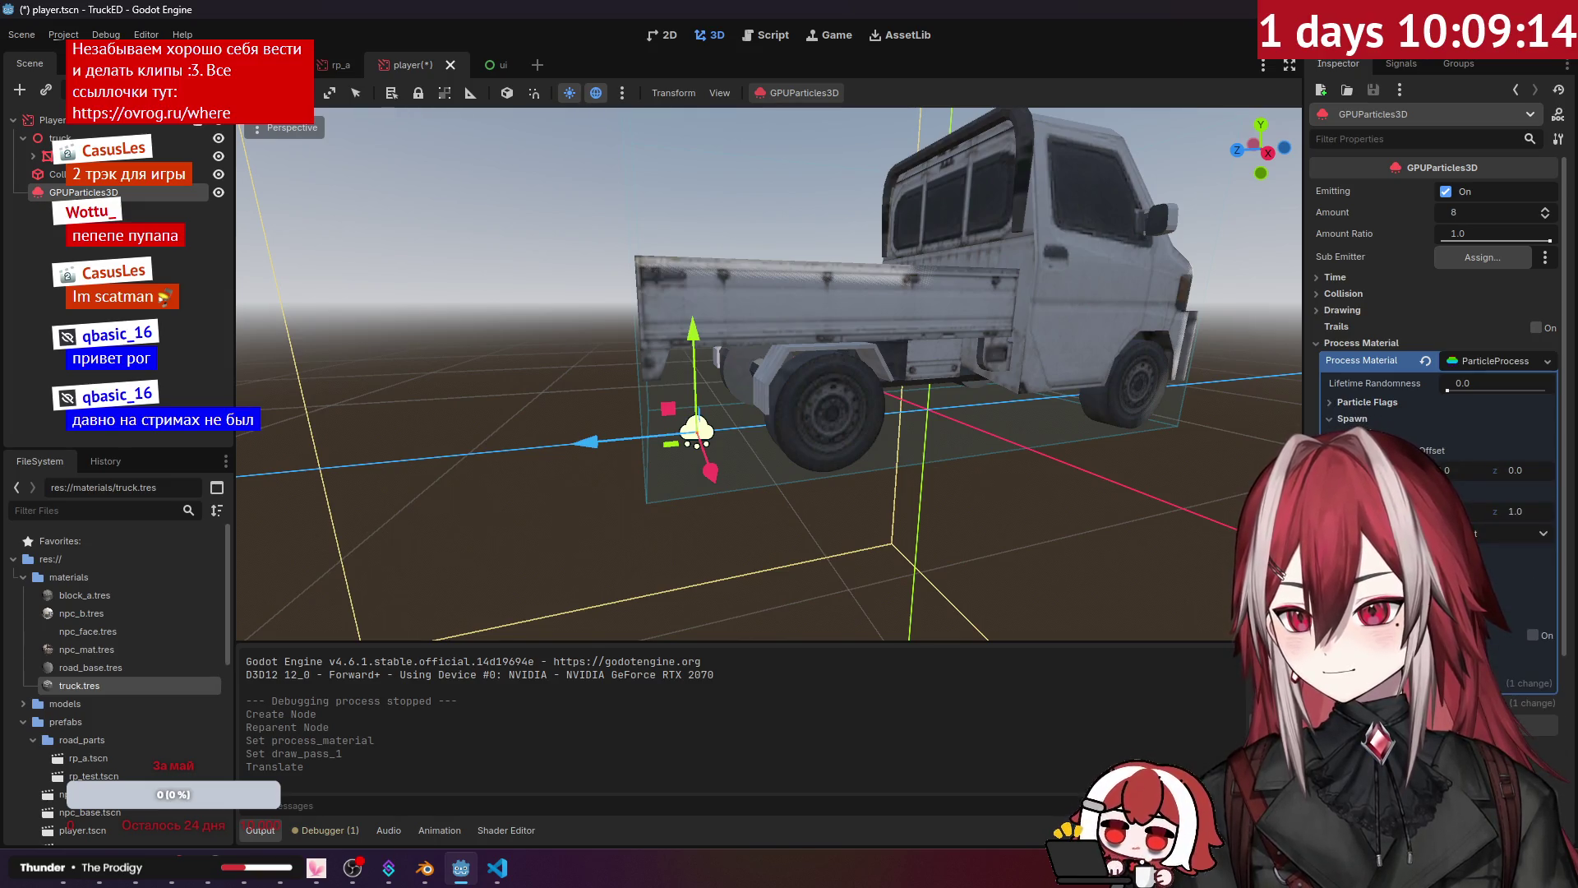
pyautogui.click(1356, 433)
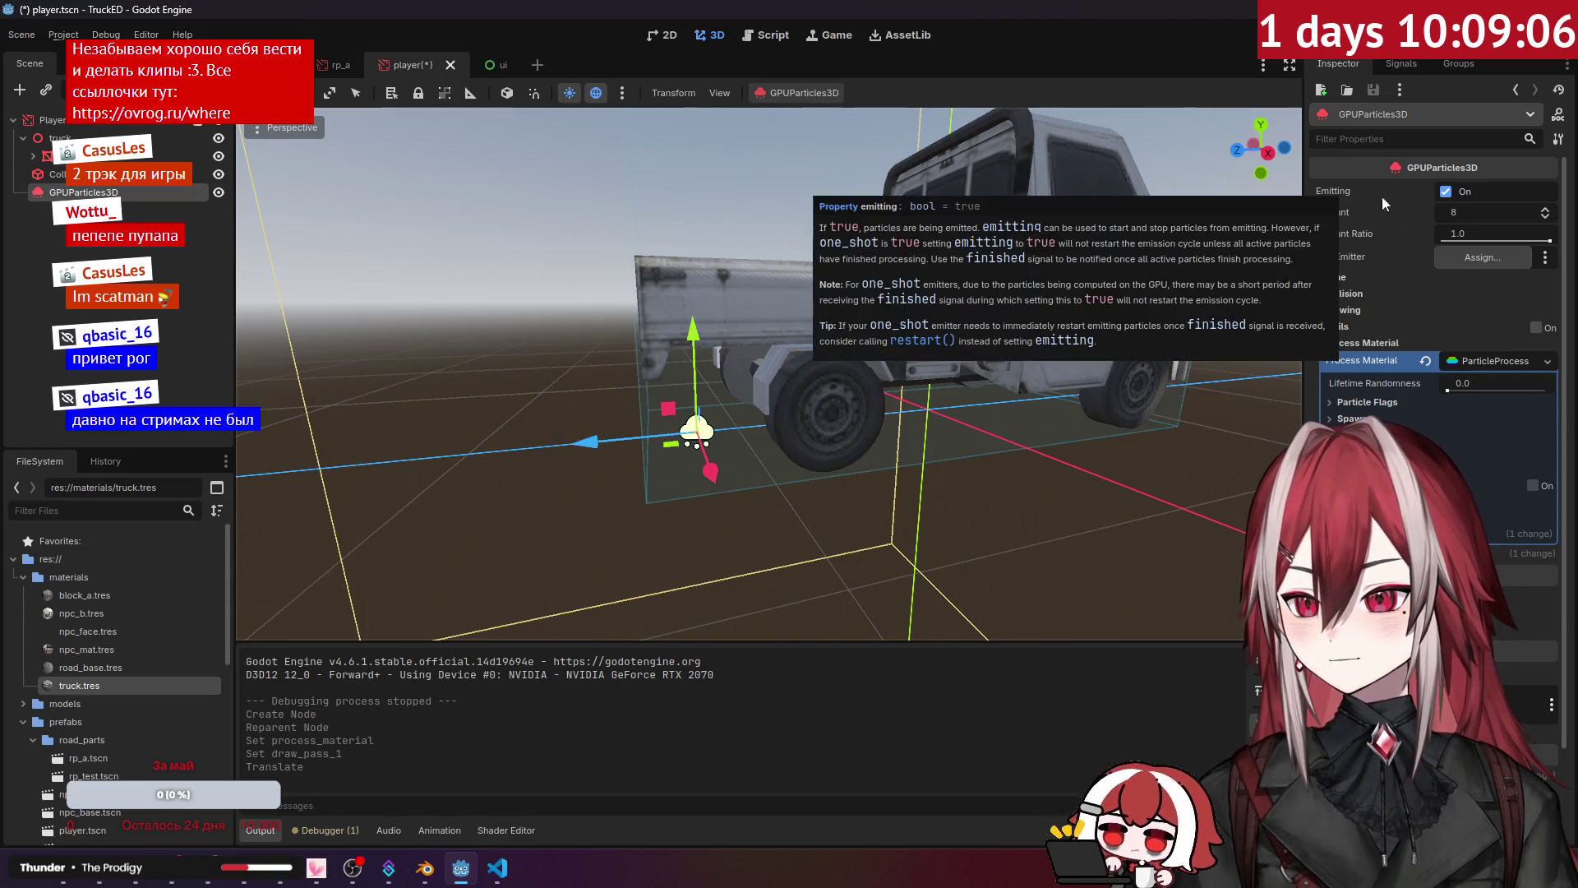
pyautogui.click(764, 90)
pyautogui.click(791, 92)
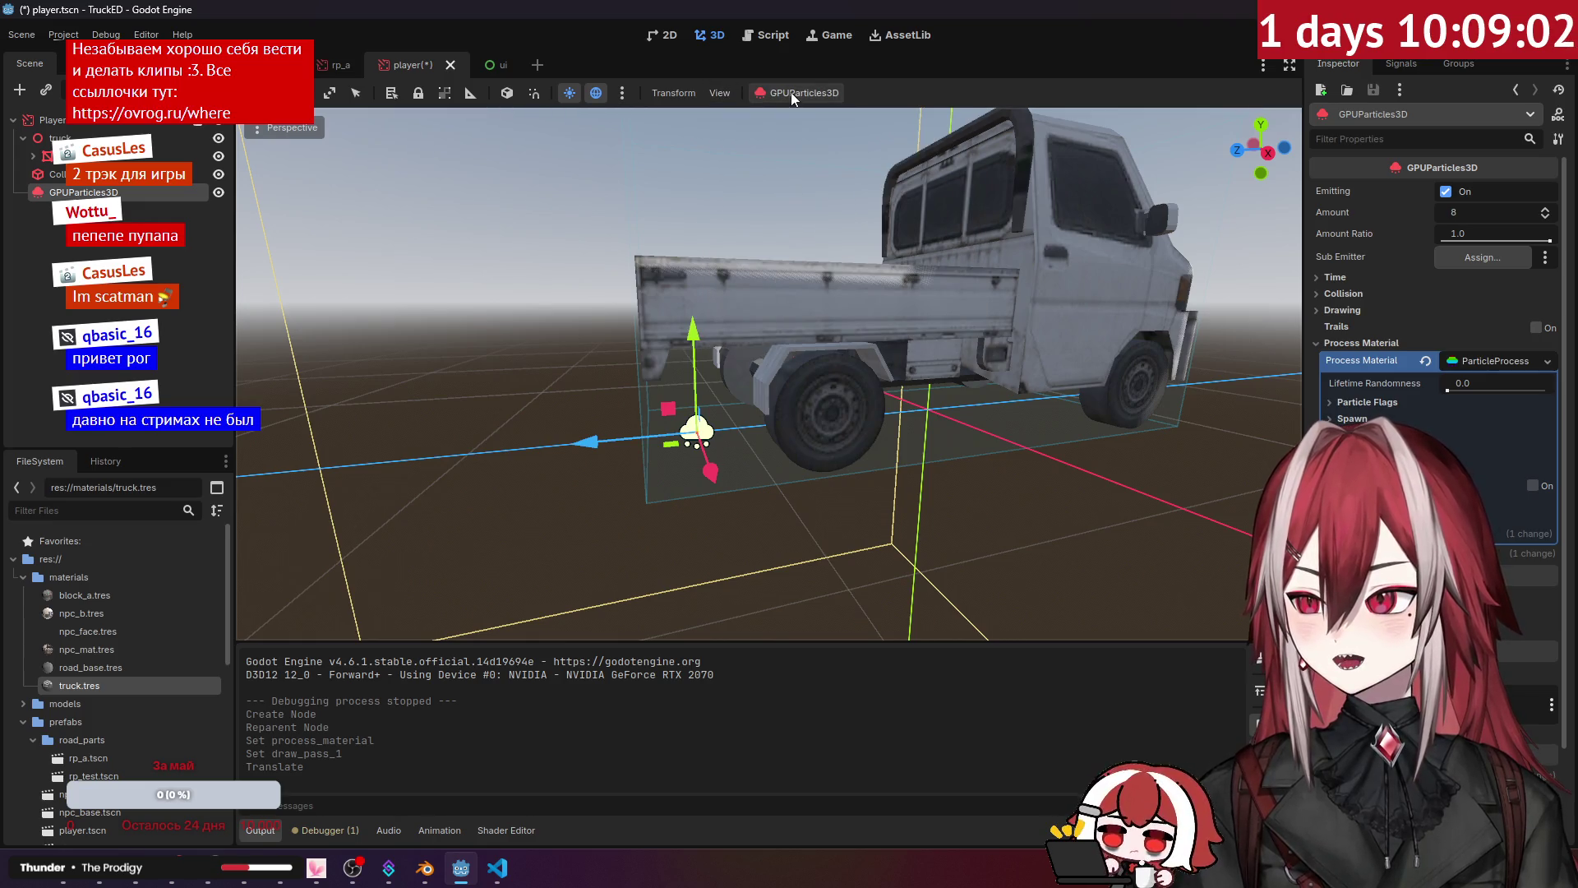
pyautogui.click(791, 92)
pyautogui.click(791, 92)
pyautogui.press('F5')
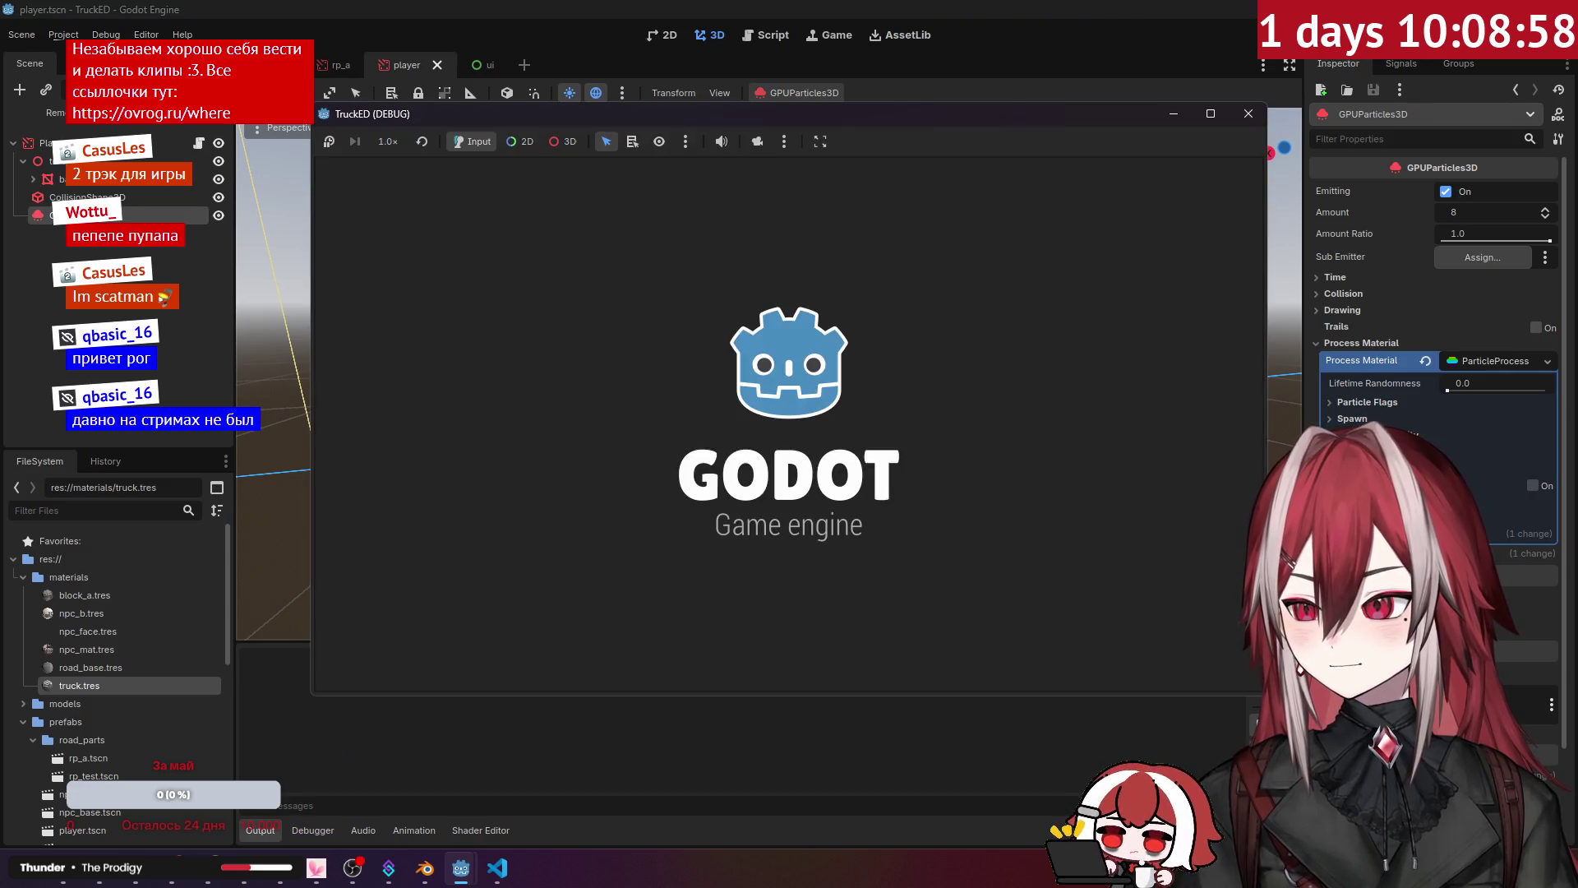
pyautogui.press('w')
pyautogui.press('d')
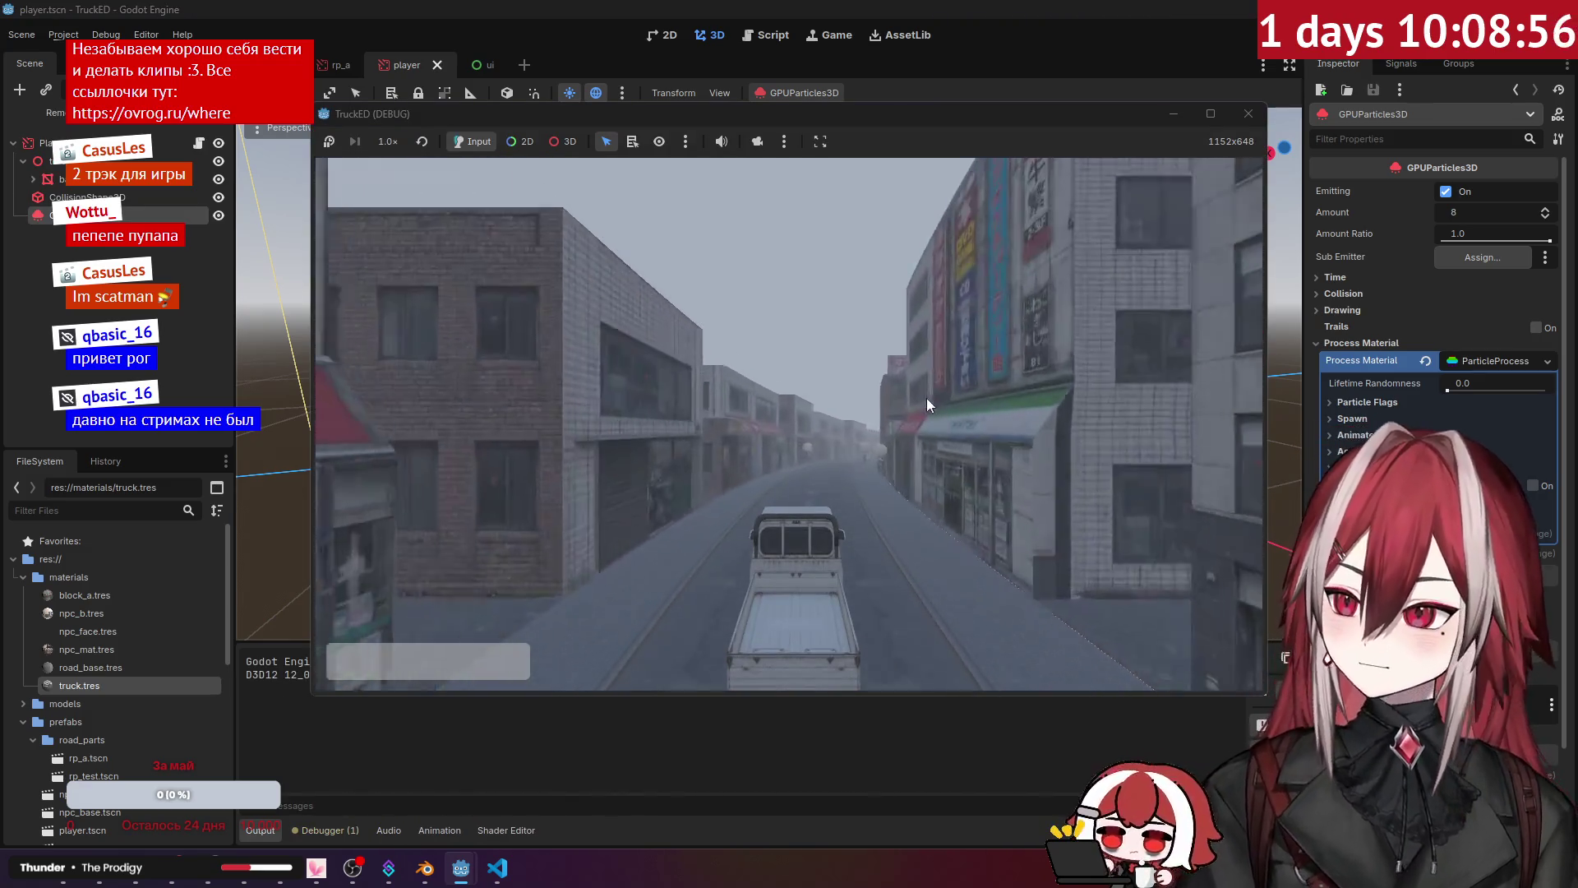
pyautogui.press('w')
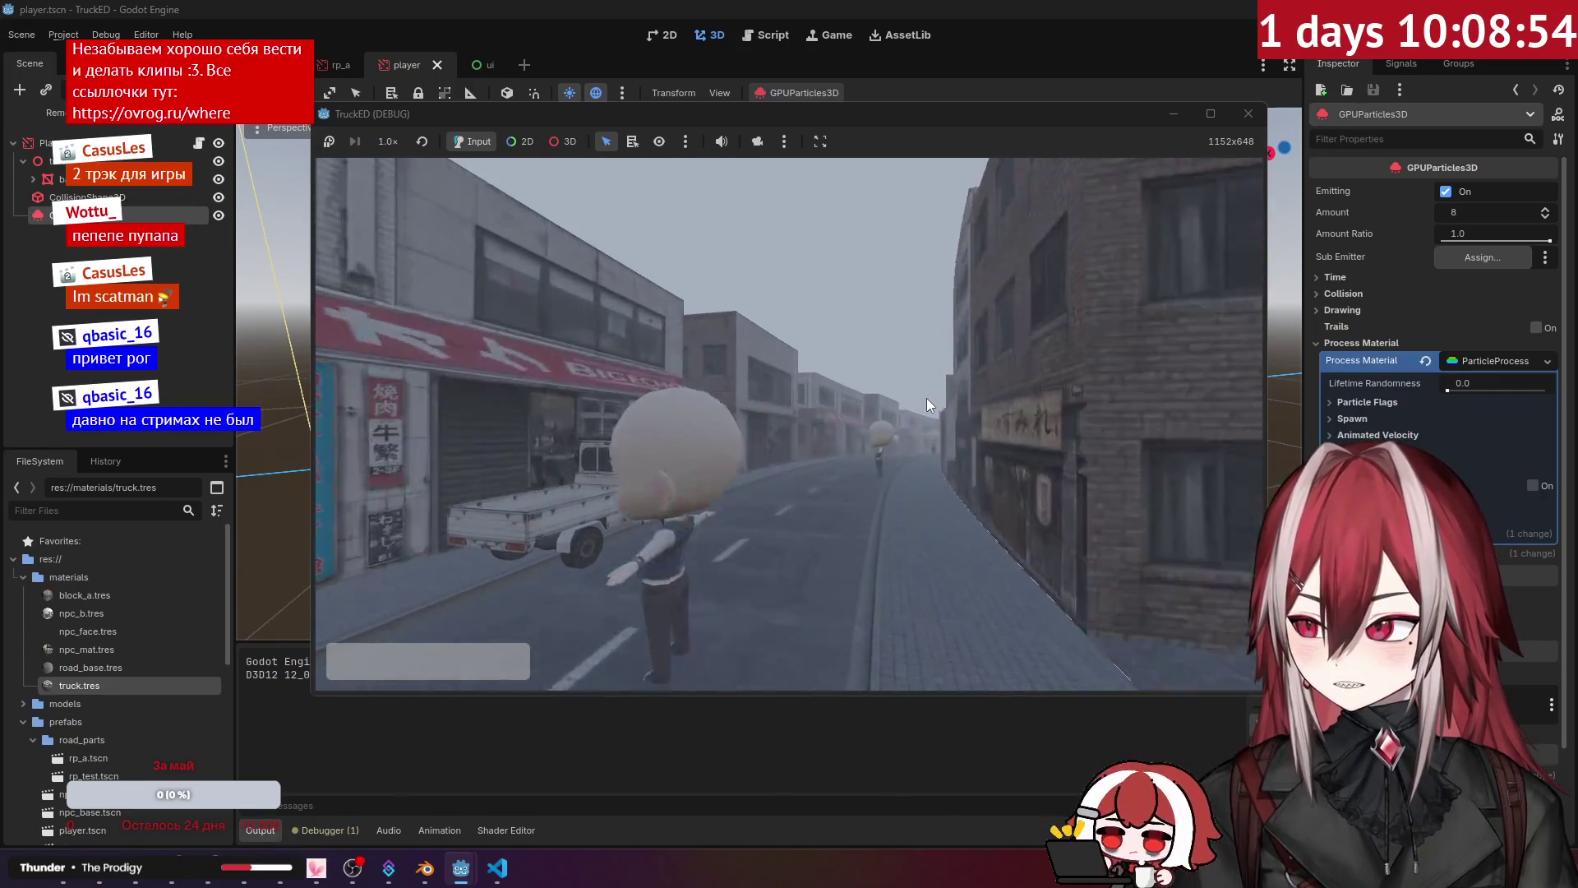
pyautogui.press('F8')
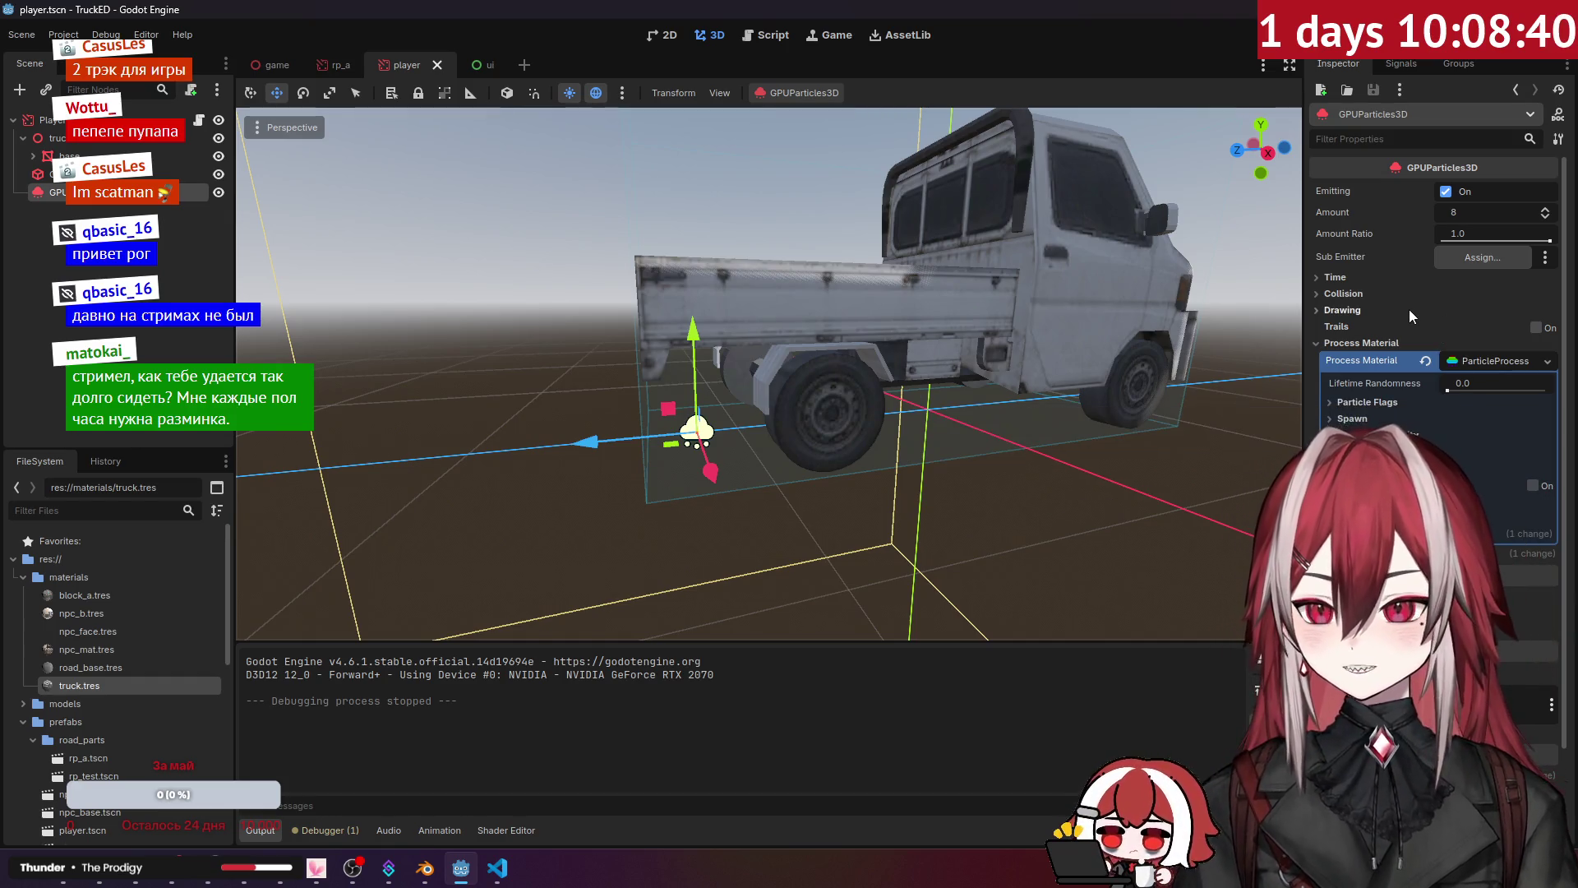
# Step: Expand and browse the Spawn and Particle Flags groups of the particle process material
pyautogui.click(1374, 417)
pyautogui.click(1364, 436)
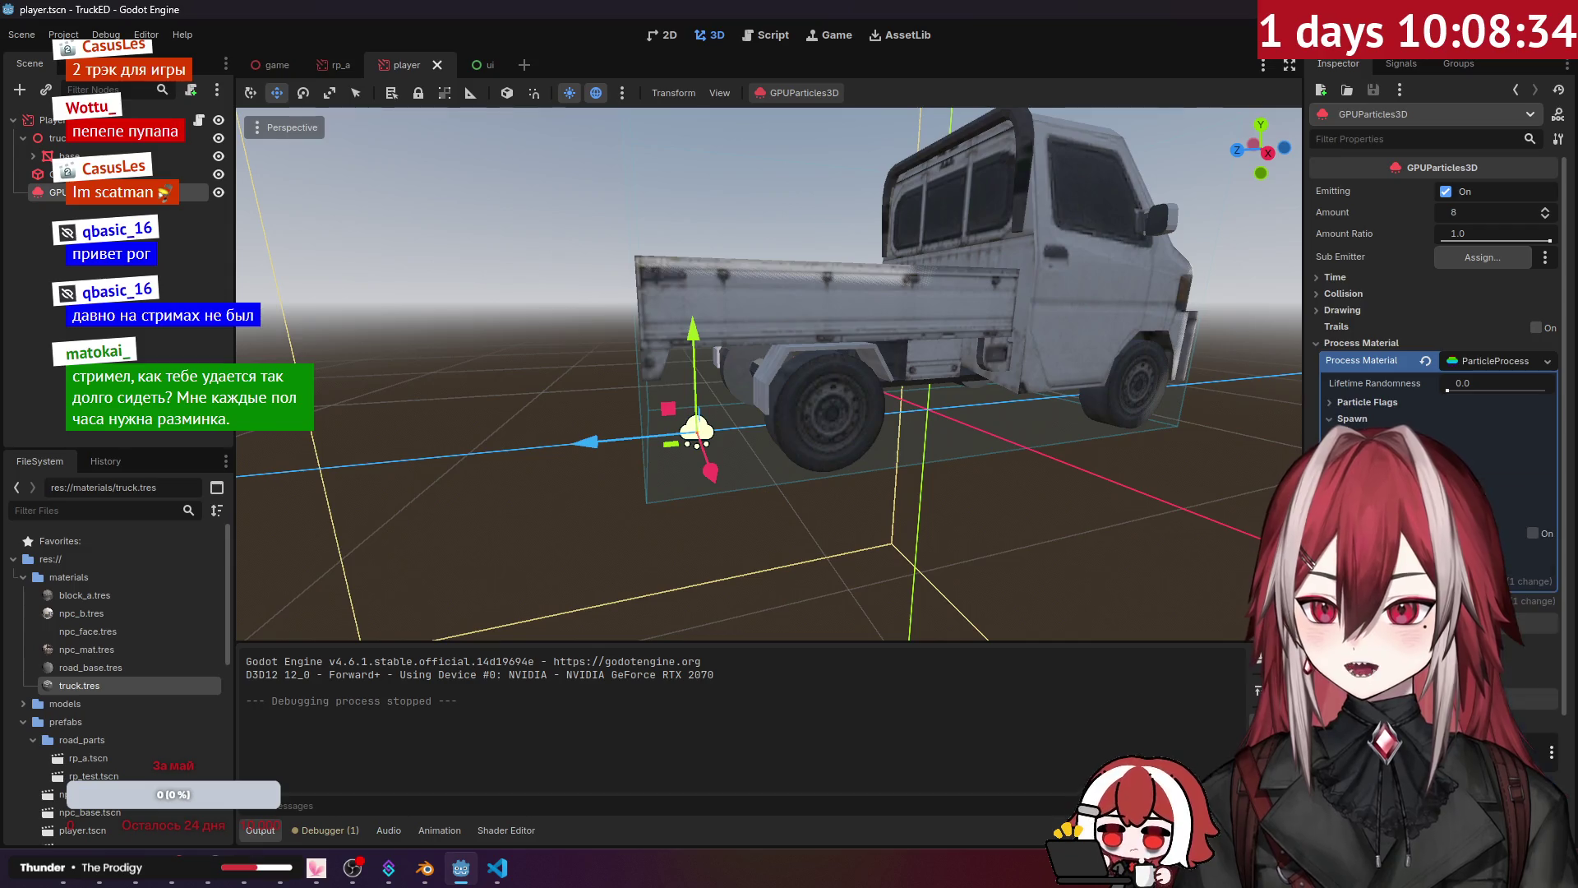
pyautogui.click(1373, 402)
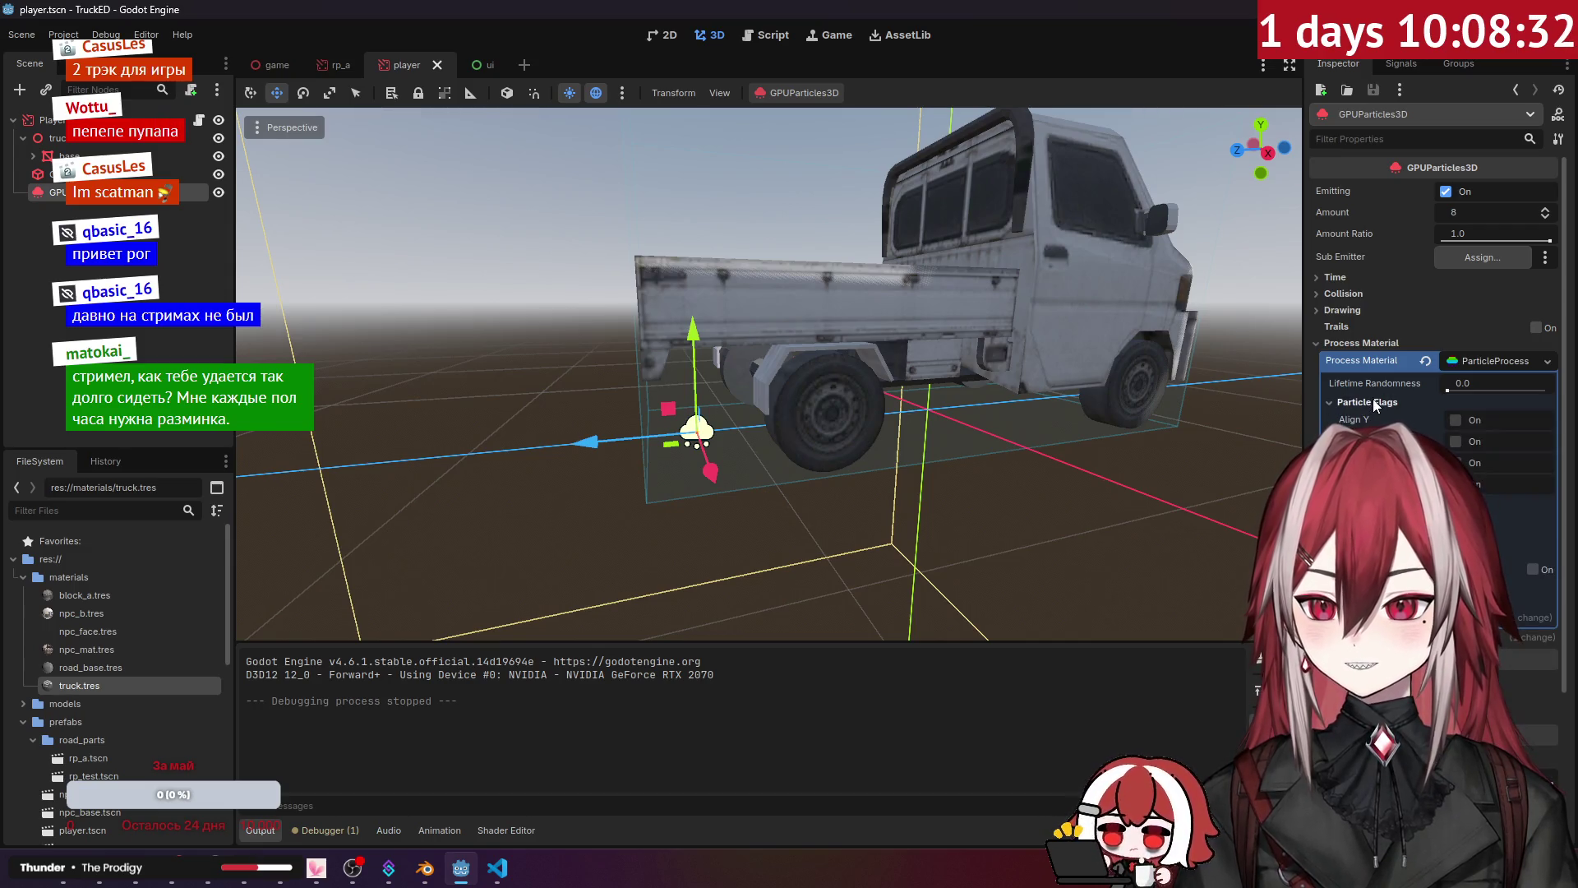
pyautogui.click(1373, 402)
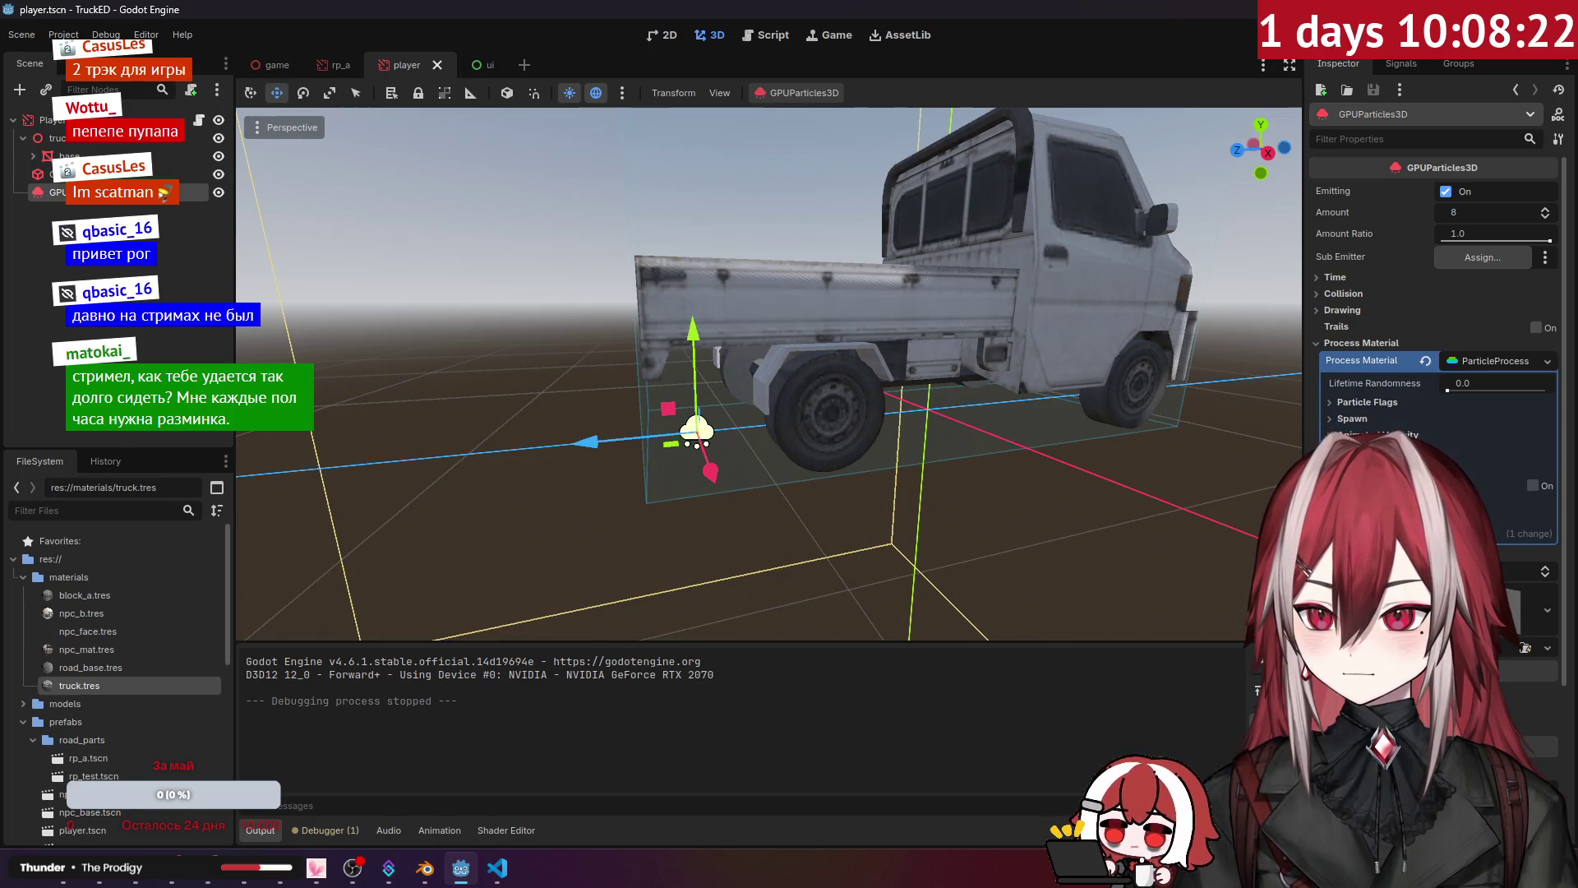
pyautogui.click(1352, 452)
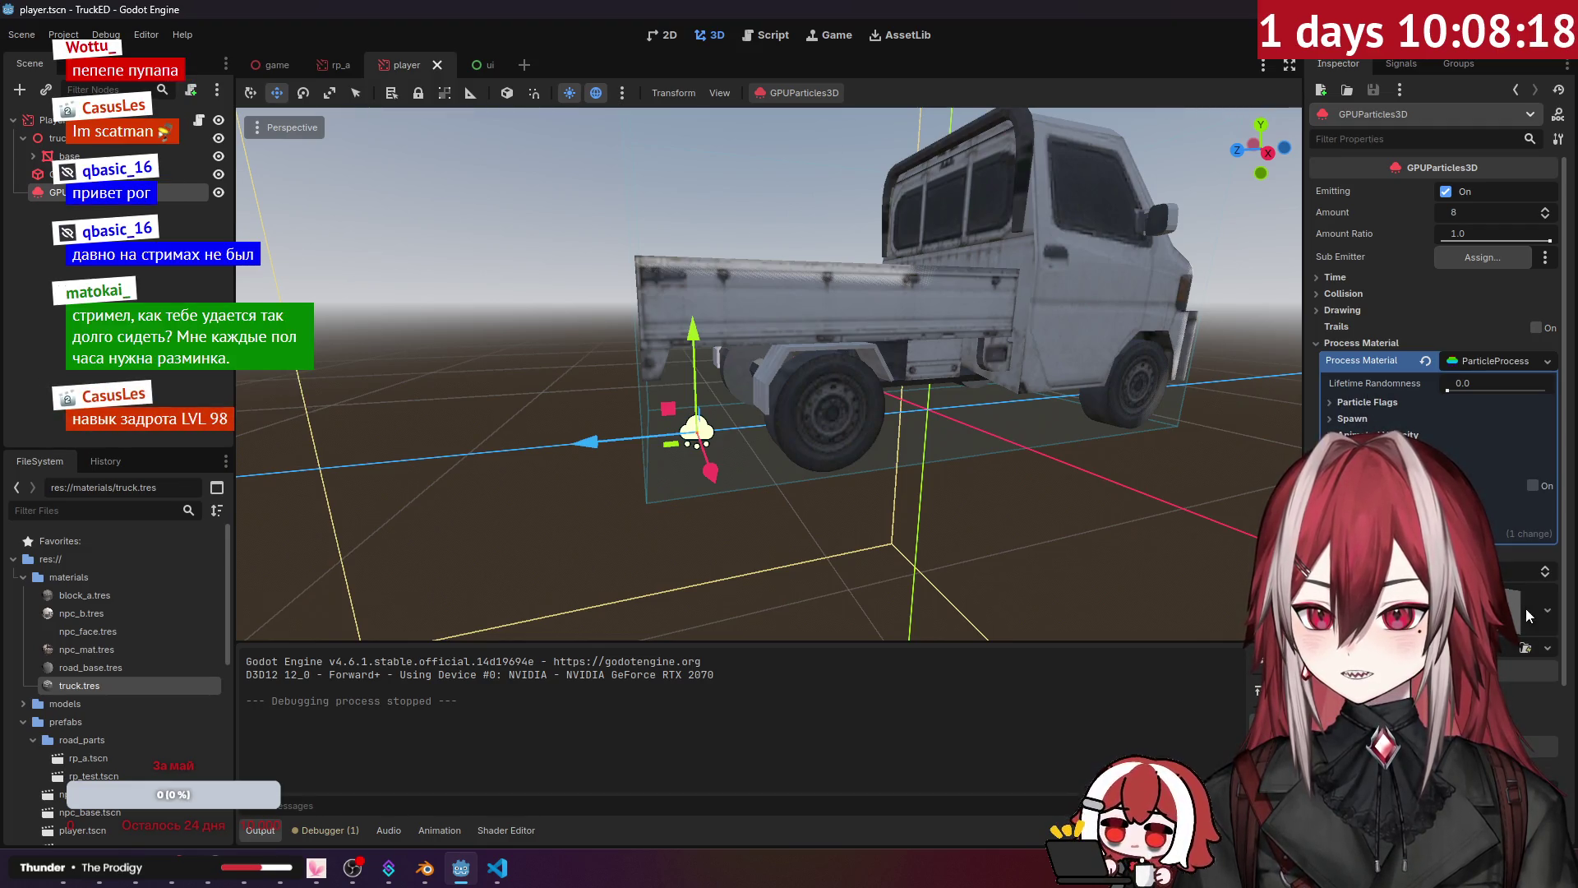
# Step: Give the Pass 1 draw pass a new mesh and a new draw skin, then save and test-run
pyautogui.click(1543, 615)
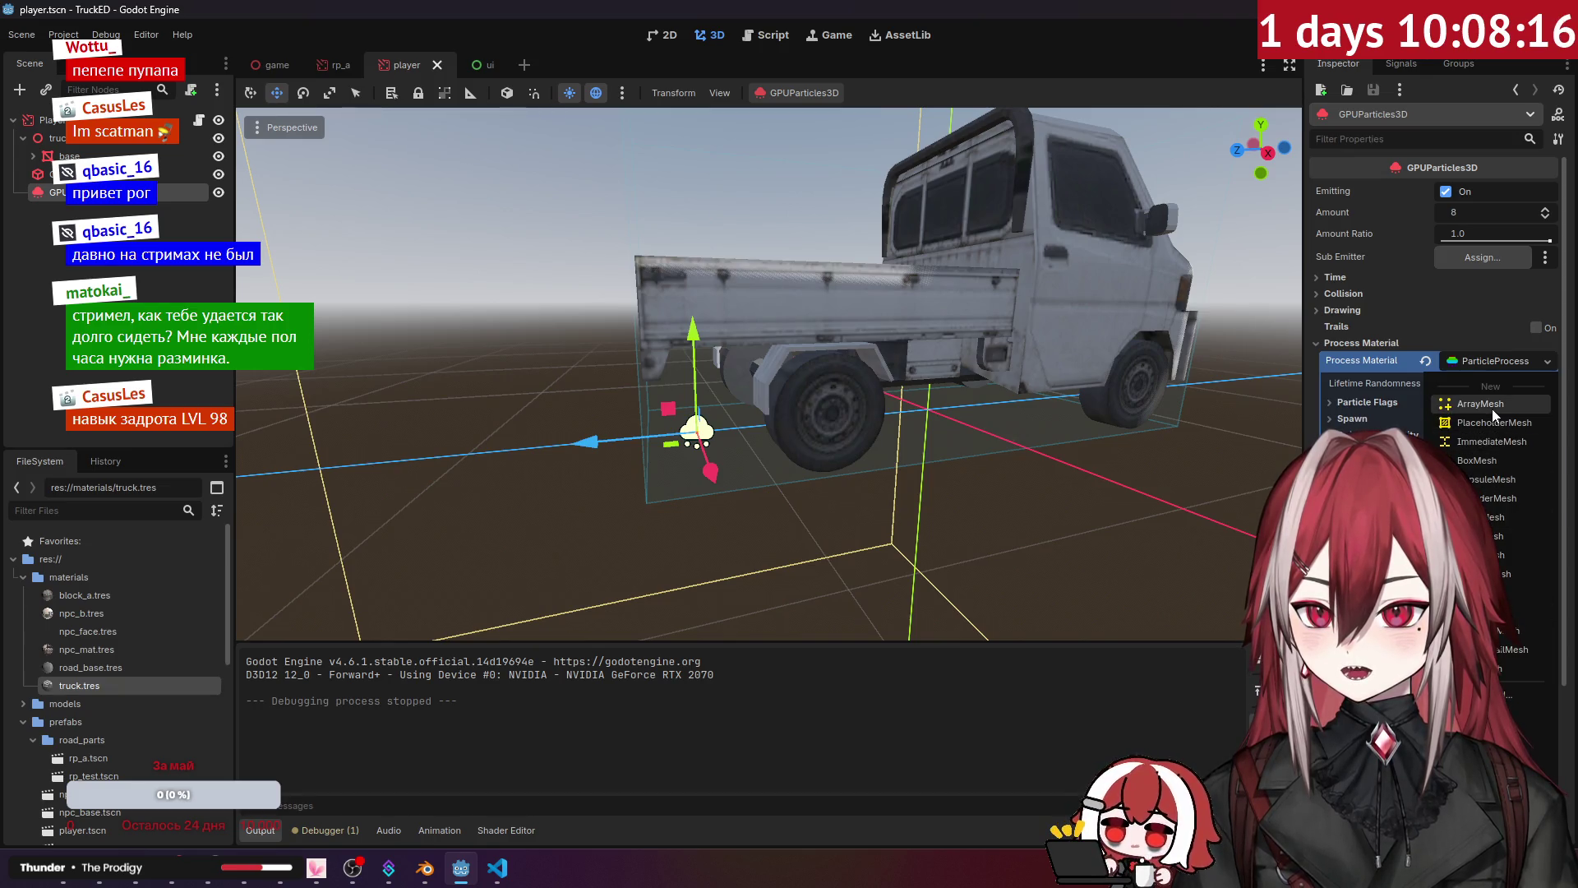
pyautogui.click(1504, 646)
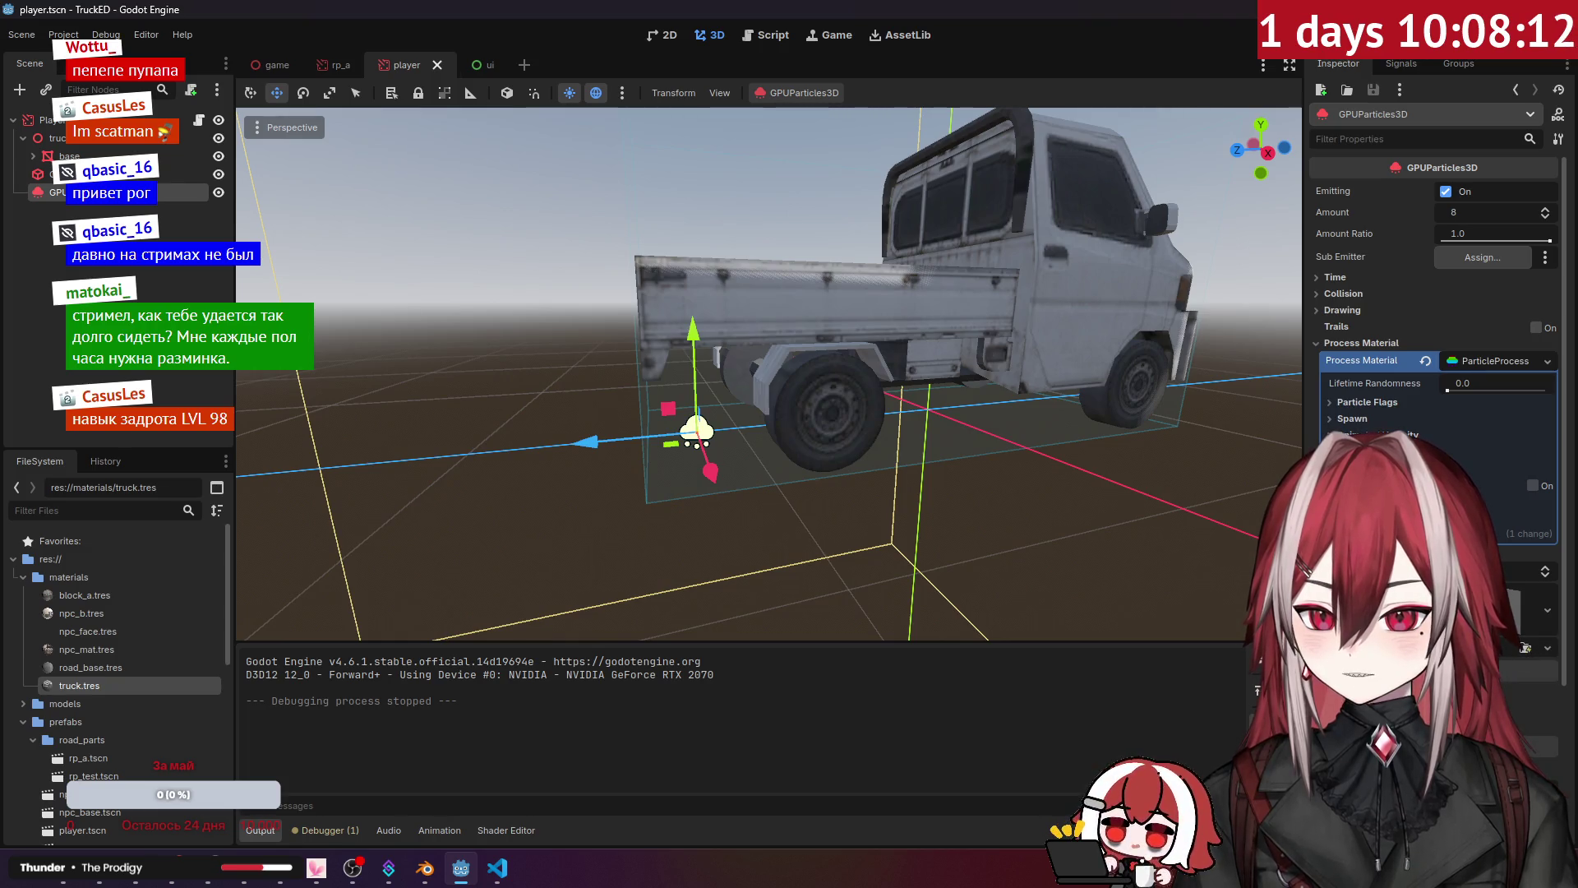
pyautogui.click(1548, 647)
pyautogui.click(1508, 683)
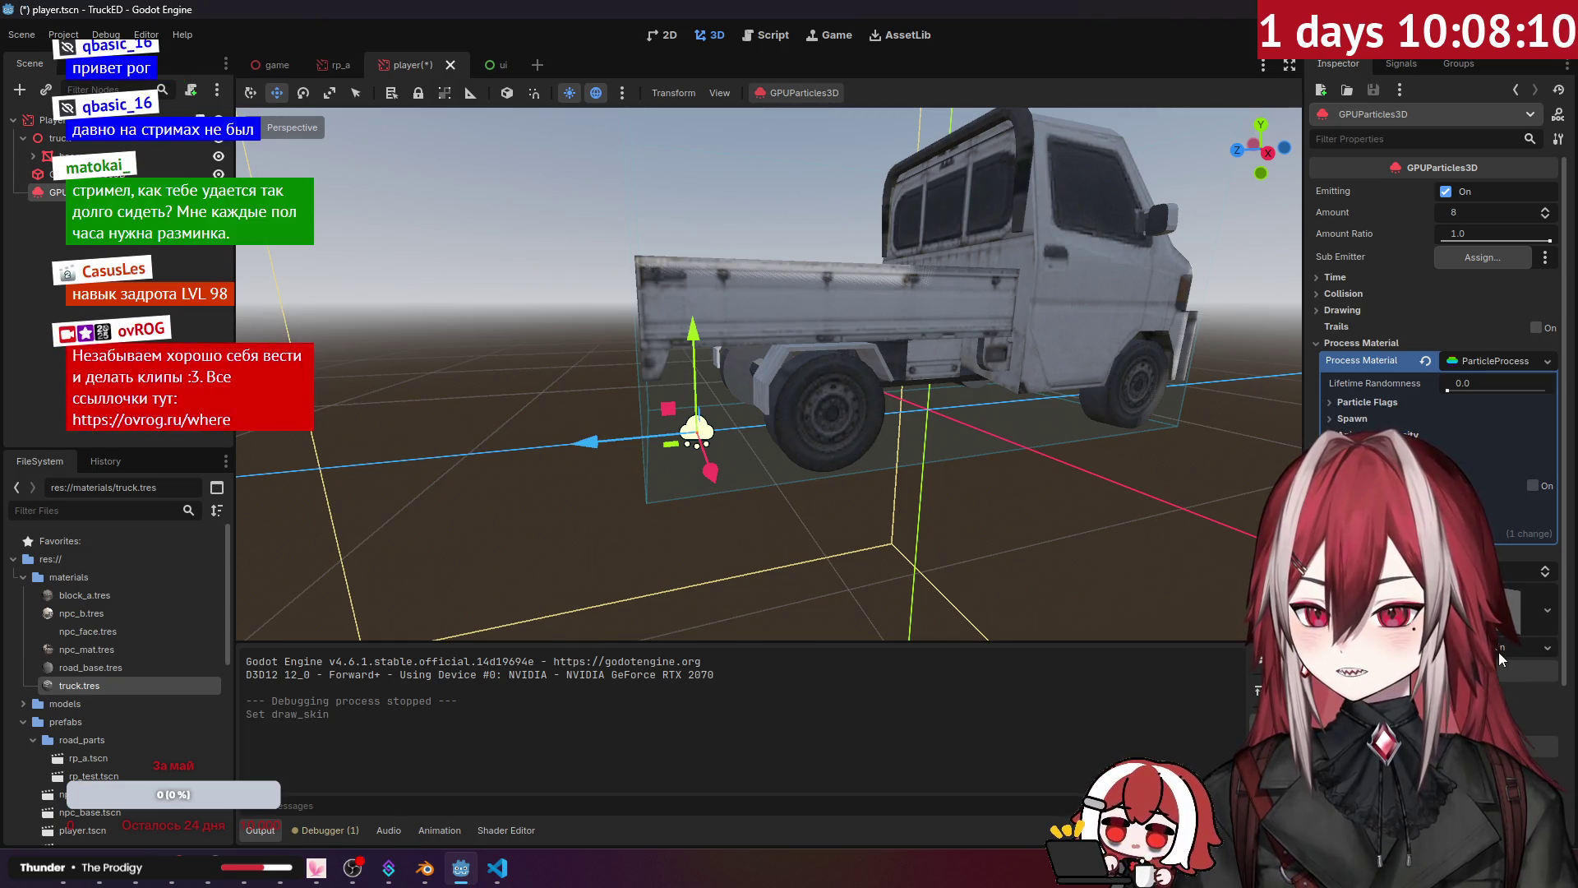
pyautogui.moveTo(938, 432); pyautogui.dragTo(1060, 438)
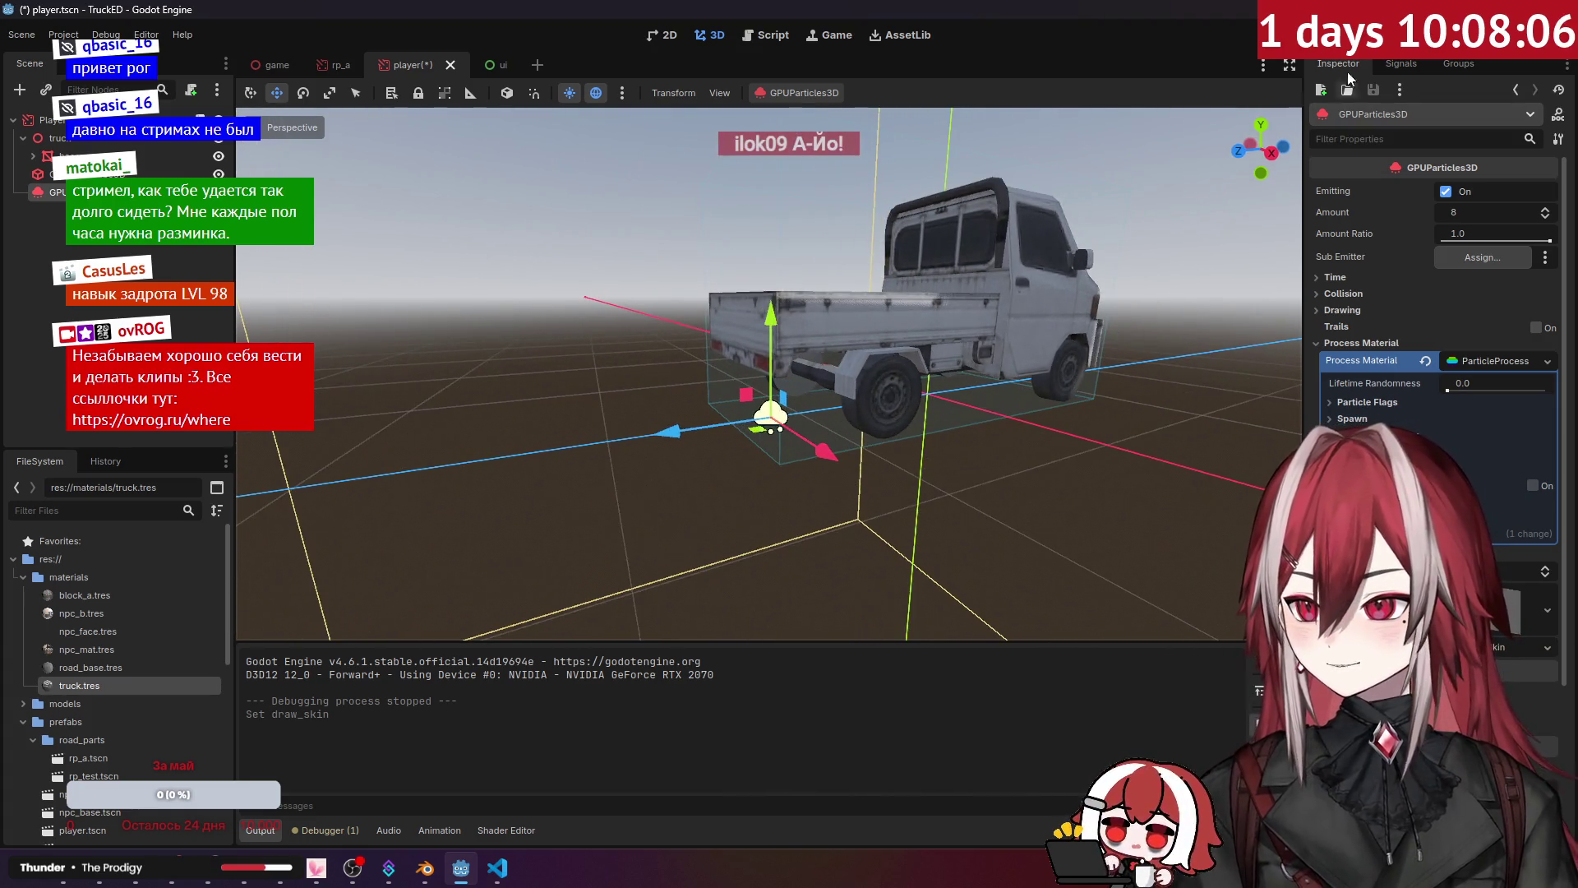
pyautogui.press('F5')
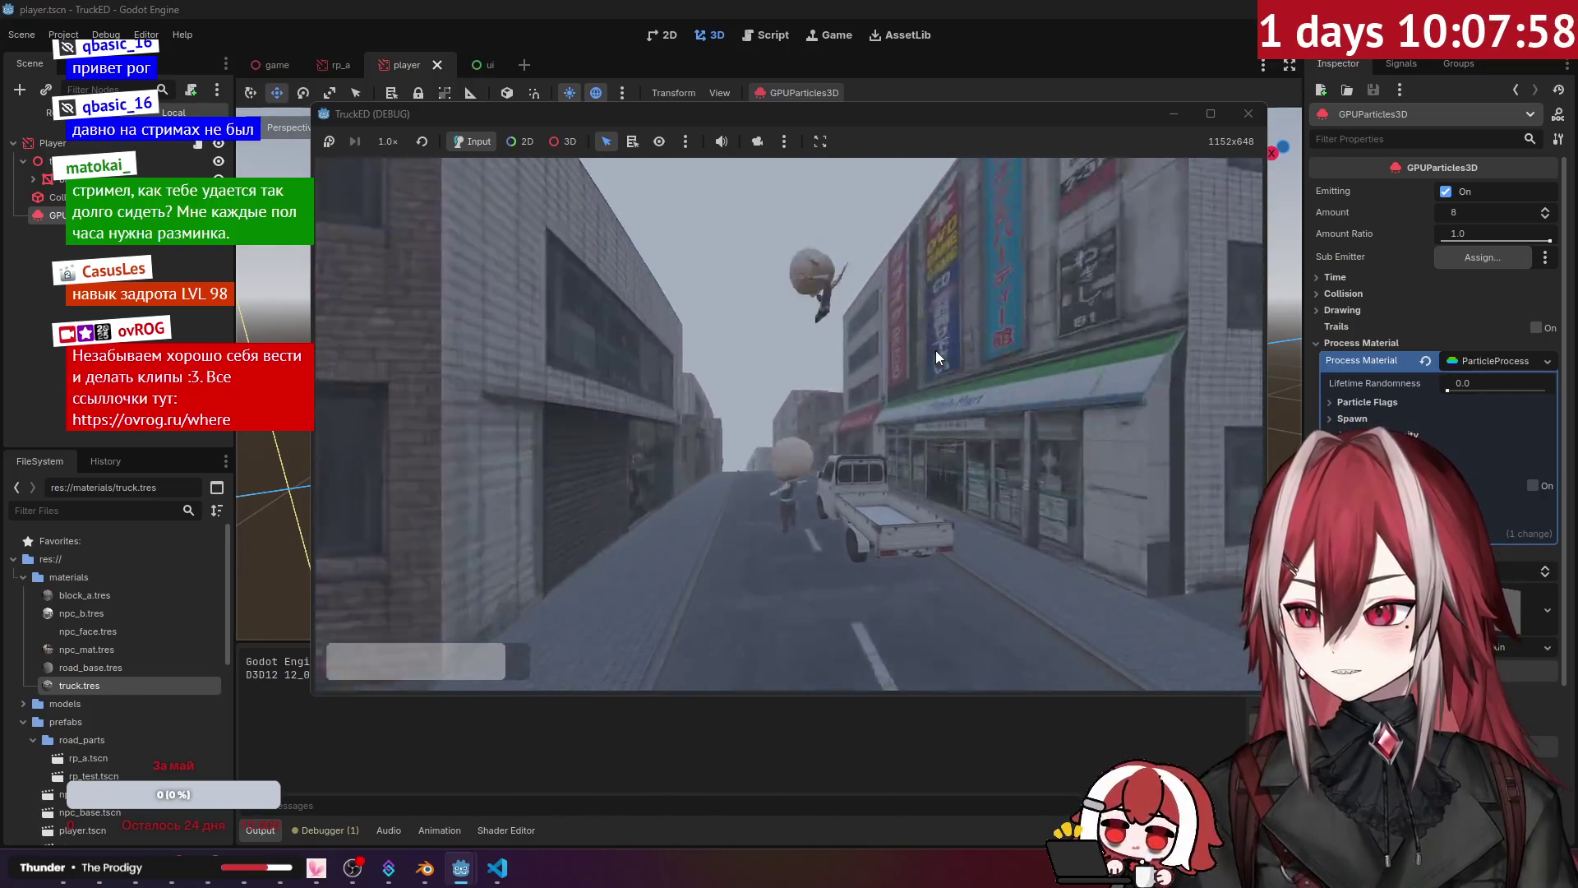
# Step: Close the running TruckED game window
pyautogui.click(1249, 113)
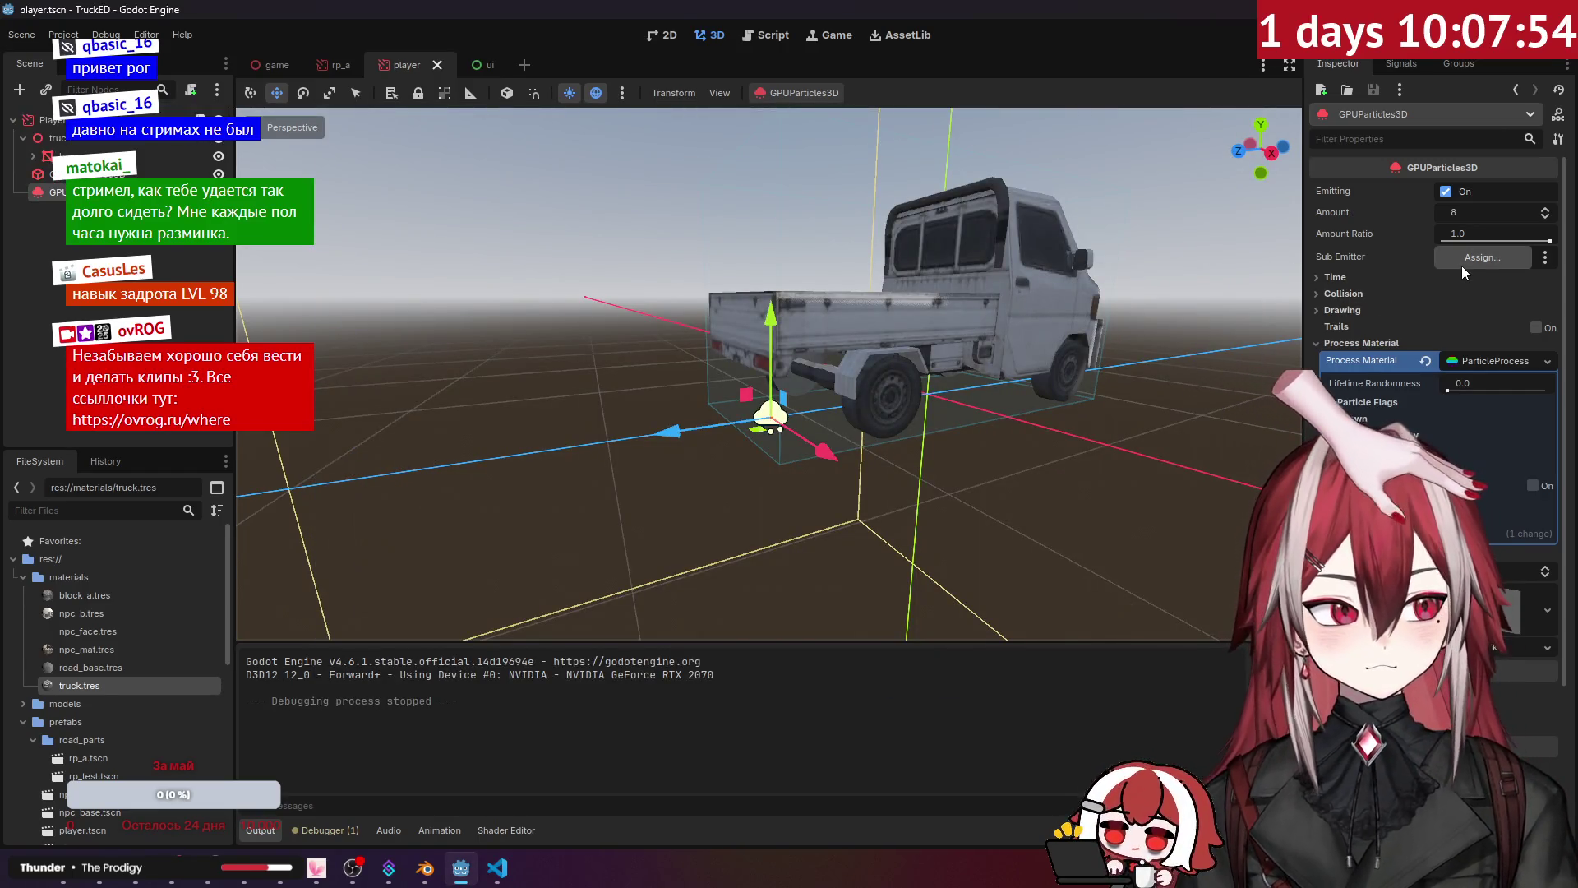
# Step: Review the draw skin, process material and Pass 1 mesh settings, centring the view on the emitter
pyautogui.click(1527, 647)
pyautogui.click(1361, 343)
pyautogui.click(1340, 278)
pyautogui.click(1344, 284)
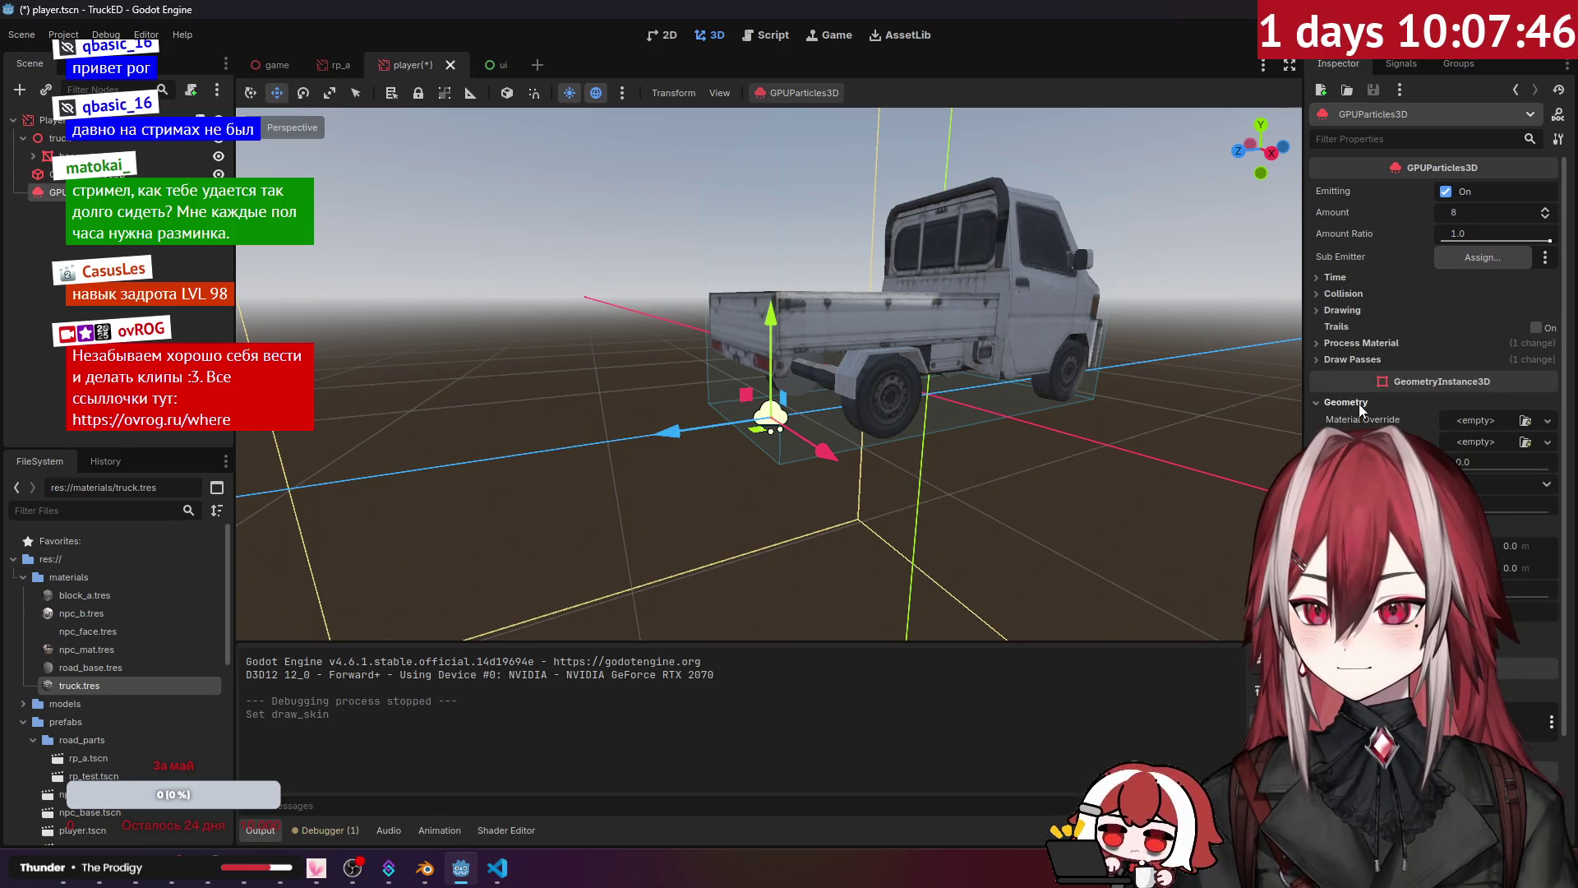
pyautogui.click(1364, 340)
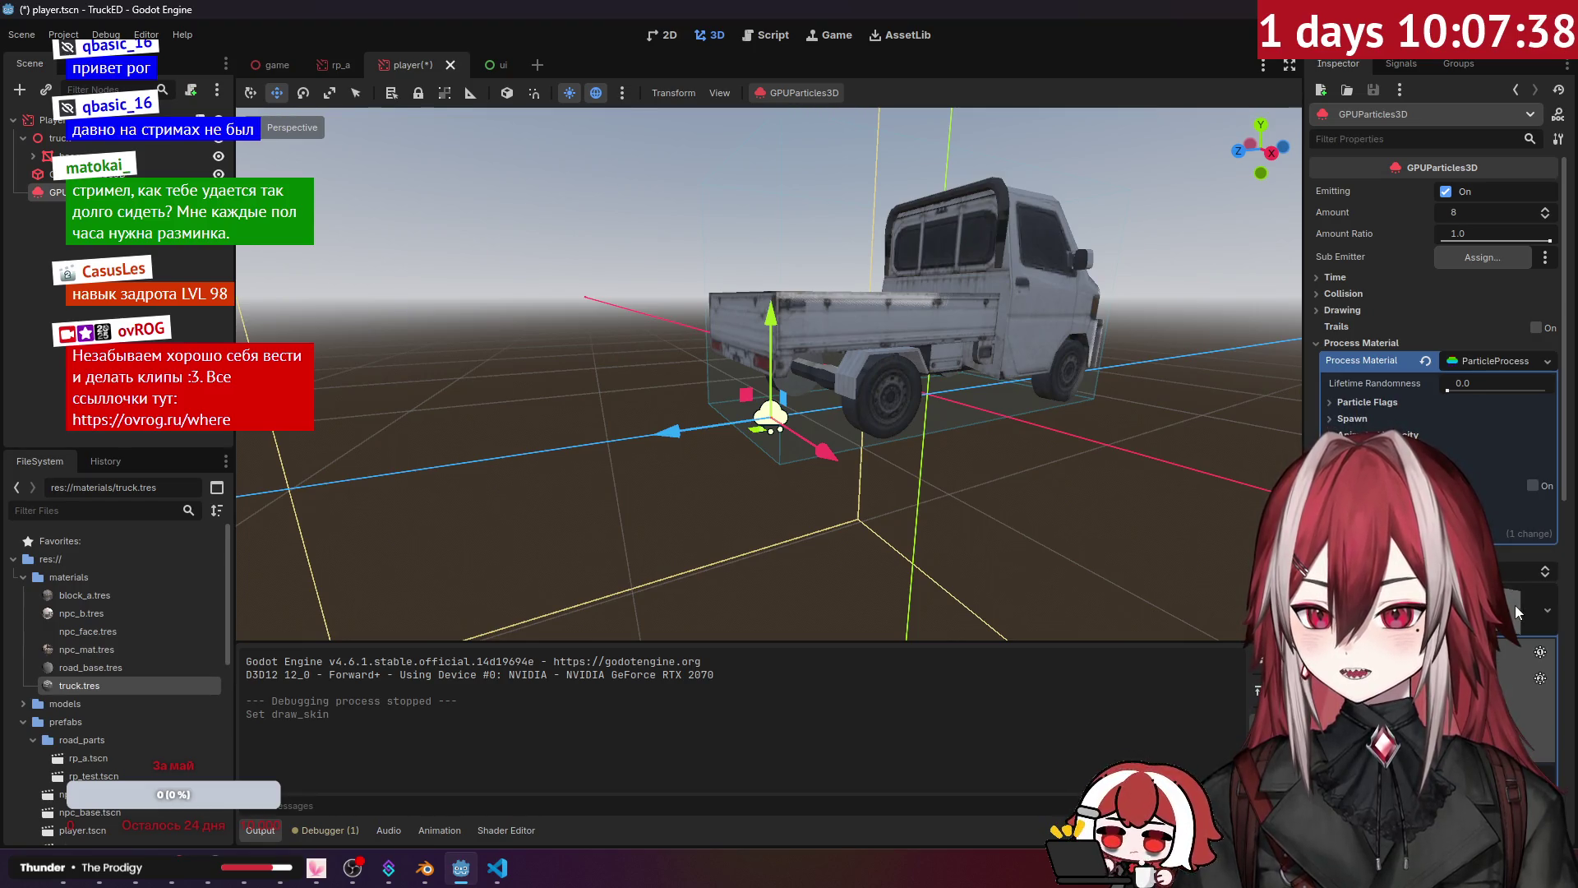
pyautogui.scroll(-5, 1516, 610)
pyautogui.scroll(-4, 1484, 453)
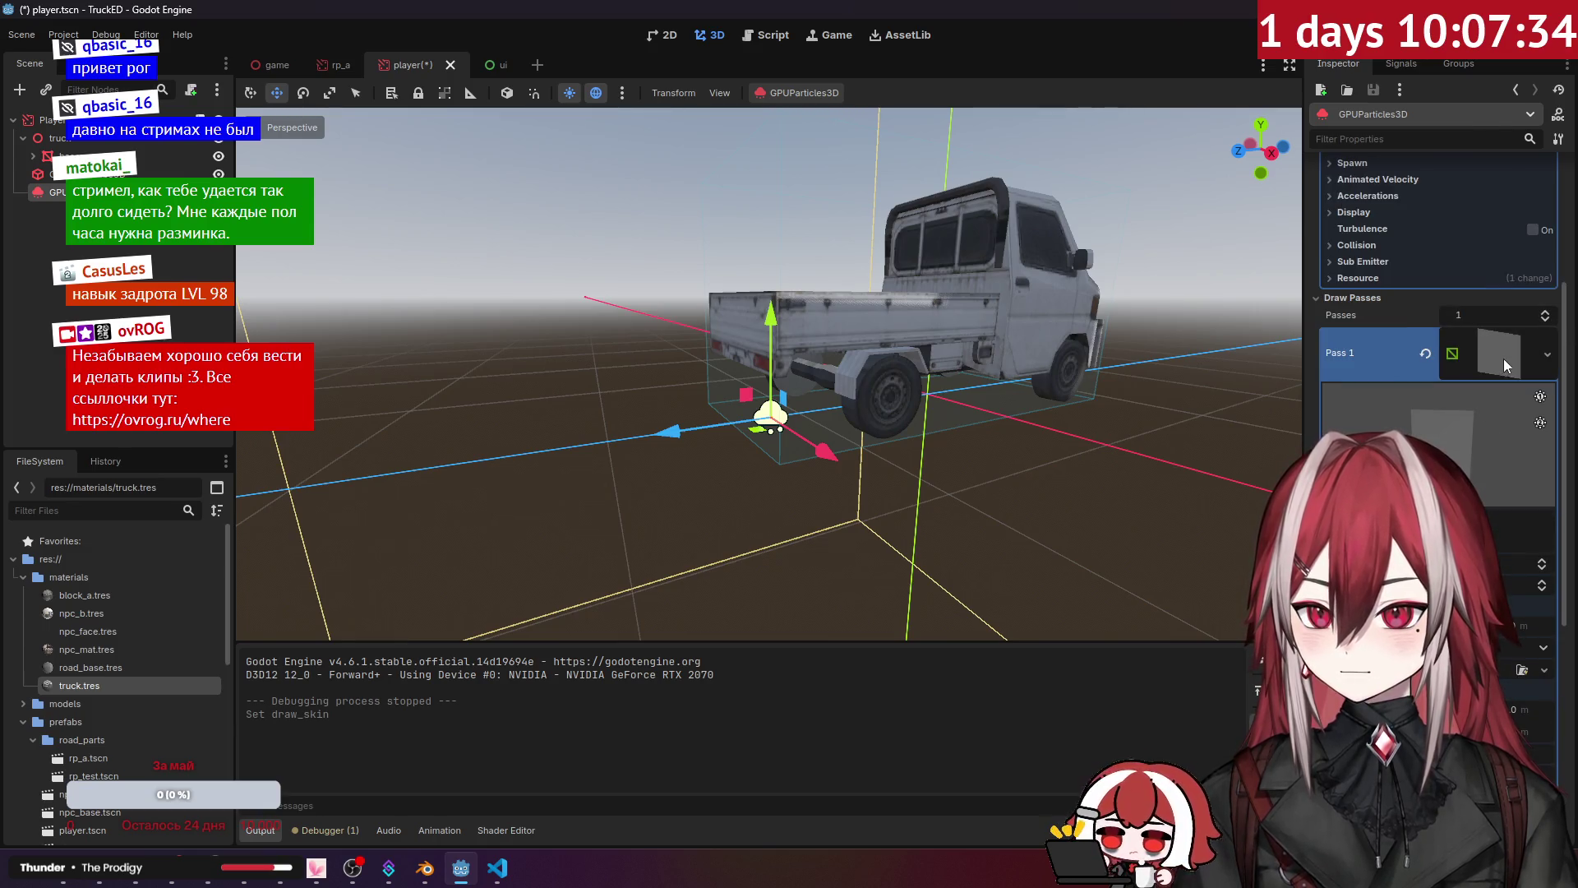
pyautogui.click(1503, 358)
pyautogui.press('f')
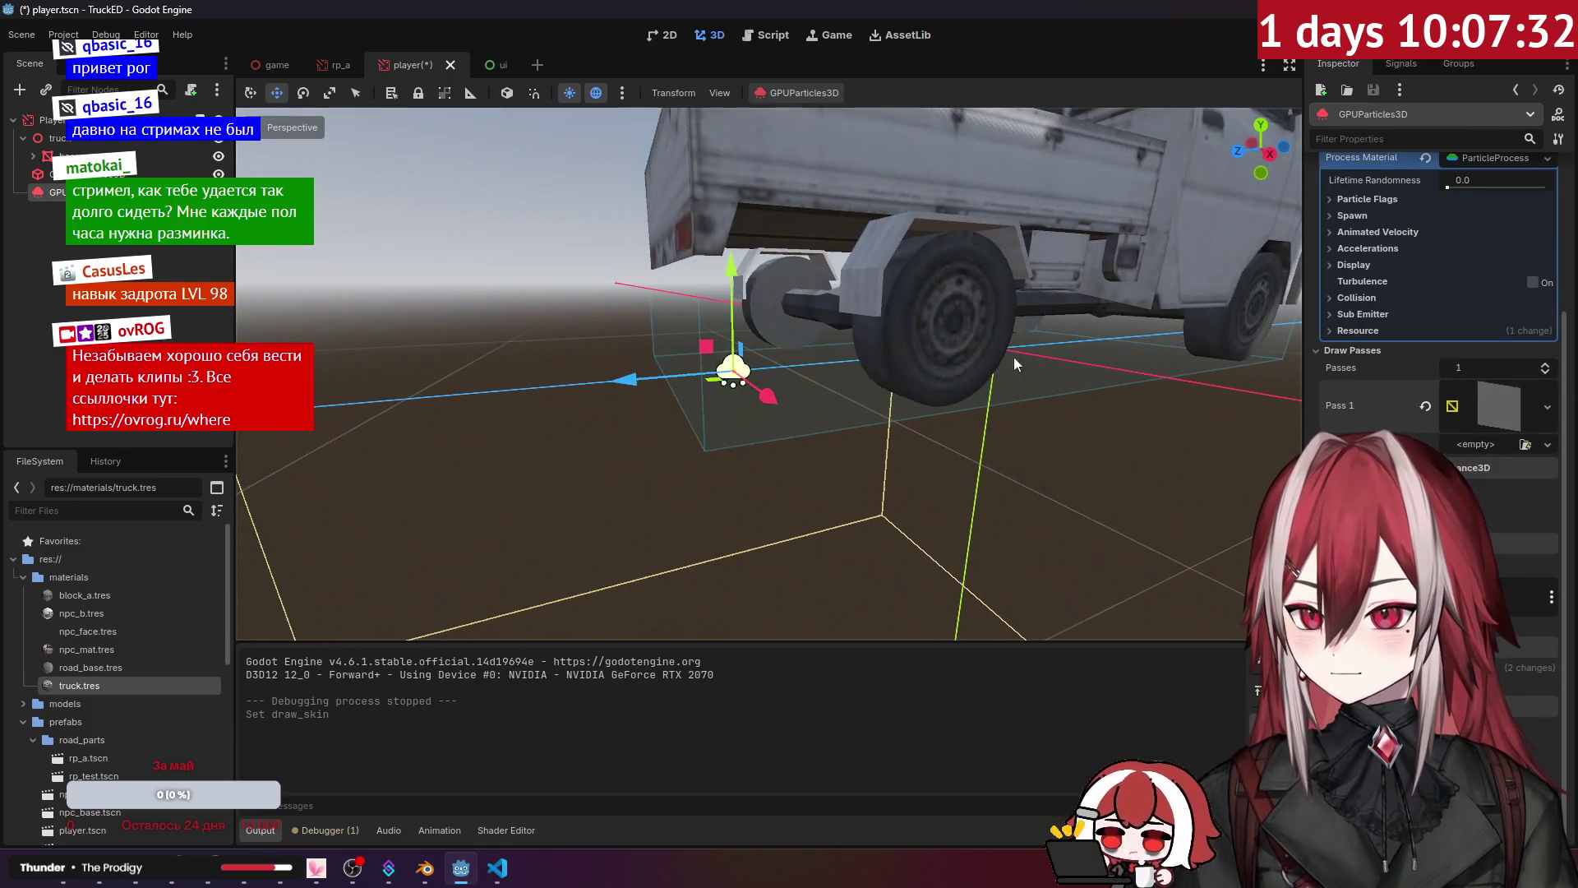
pyautogui.scroll(5, 1509, 352)
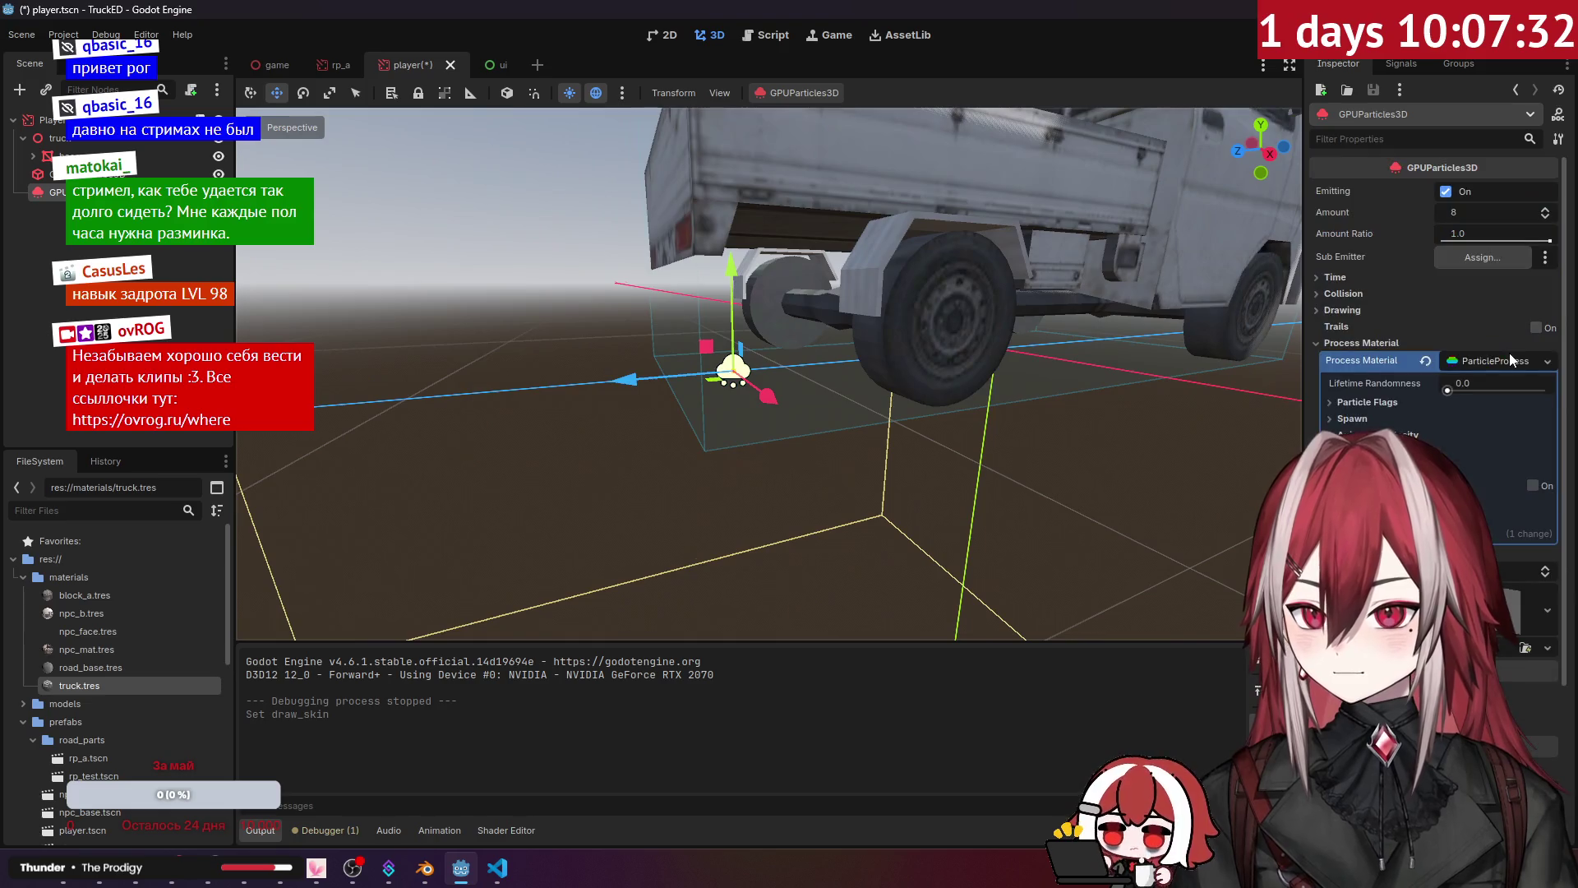
pyautogui.click(1343, 340)
# Step: Enter 2 as the Time > Preprocess value (giving 1.75 s) and run the game
pyautogui.click(1334, 277)
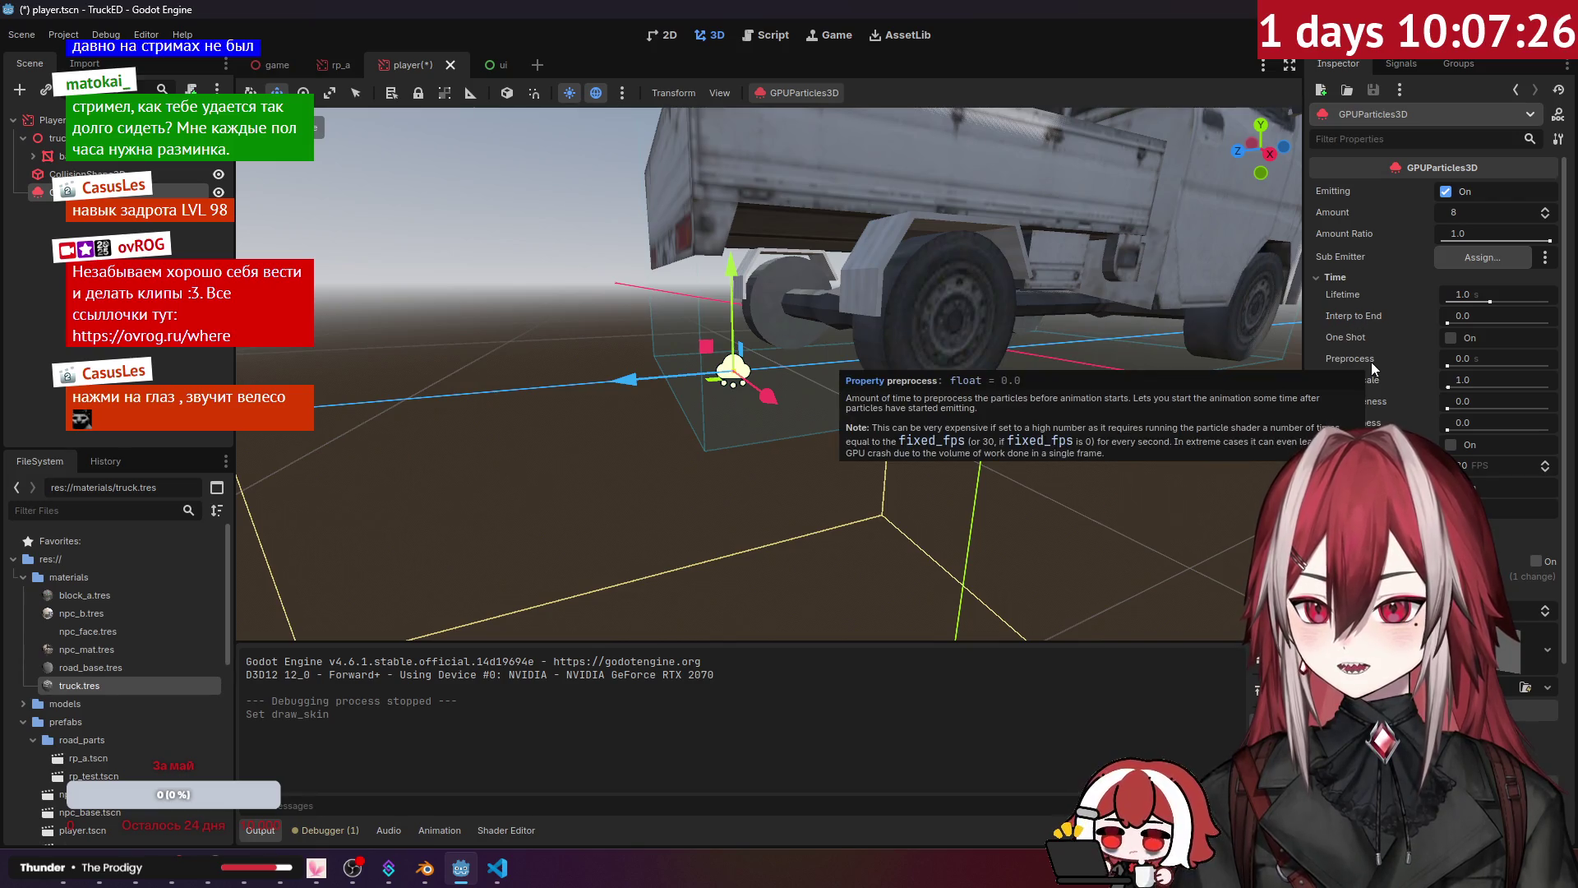
pyautogui.click(1455, 368)
pyautogui.write('2')
pyautogui.press('Return')
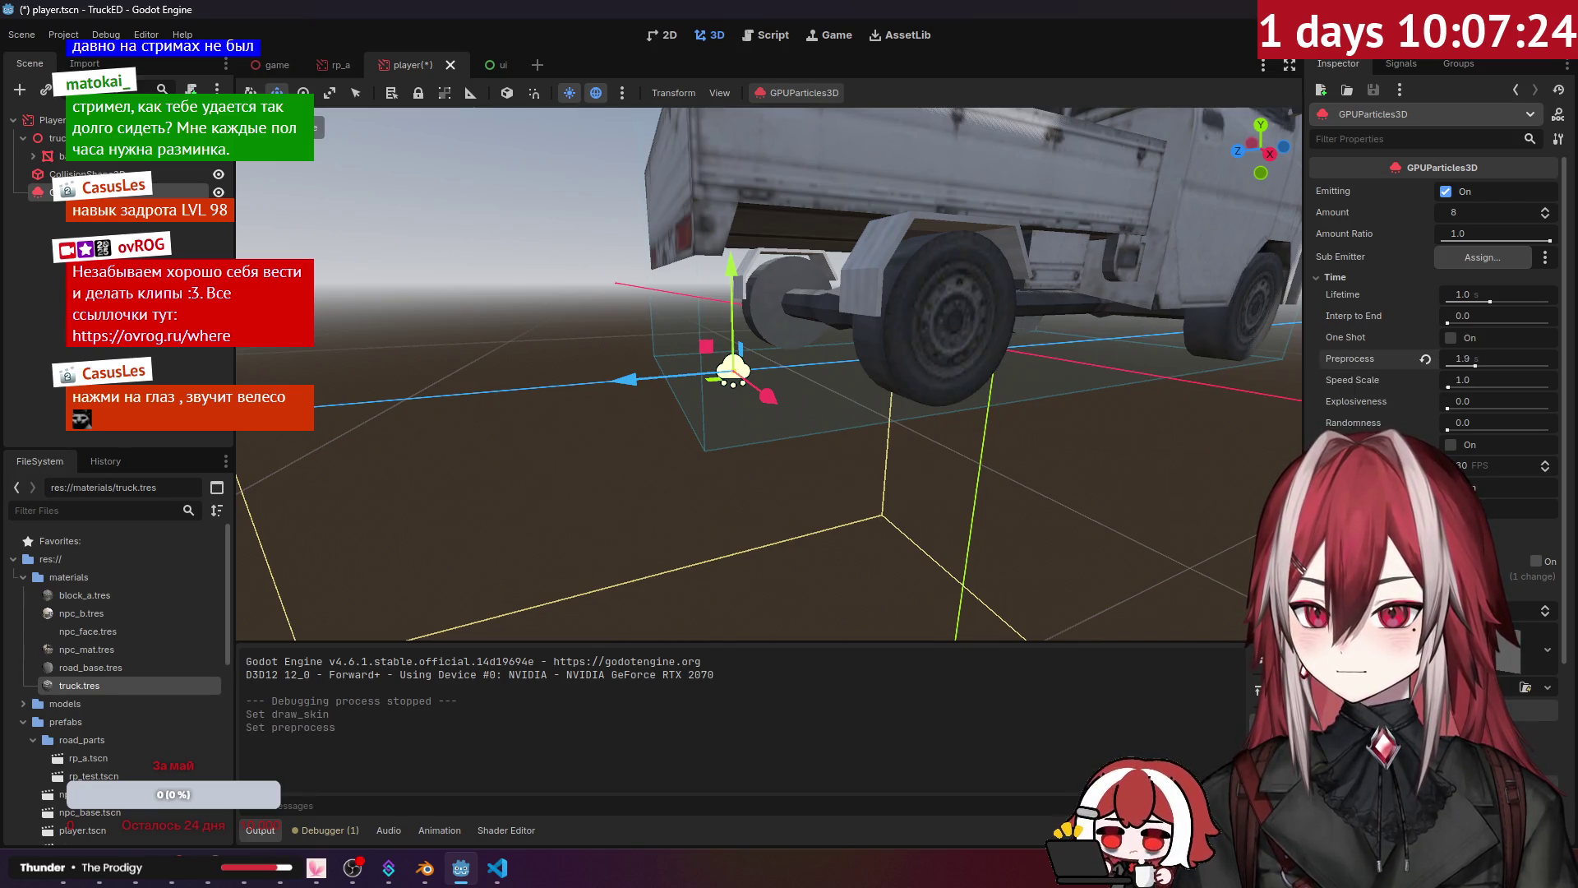
pyautogui.scroll(-5, 851, 372)
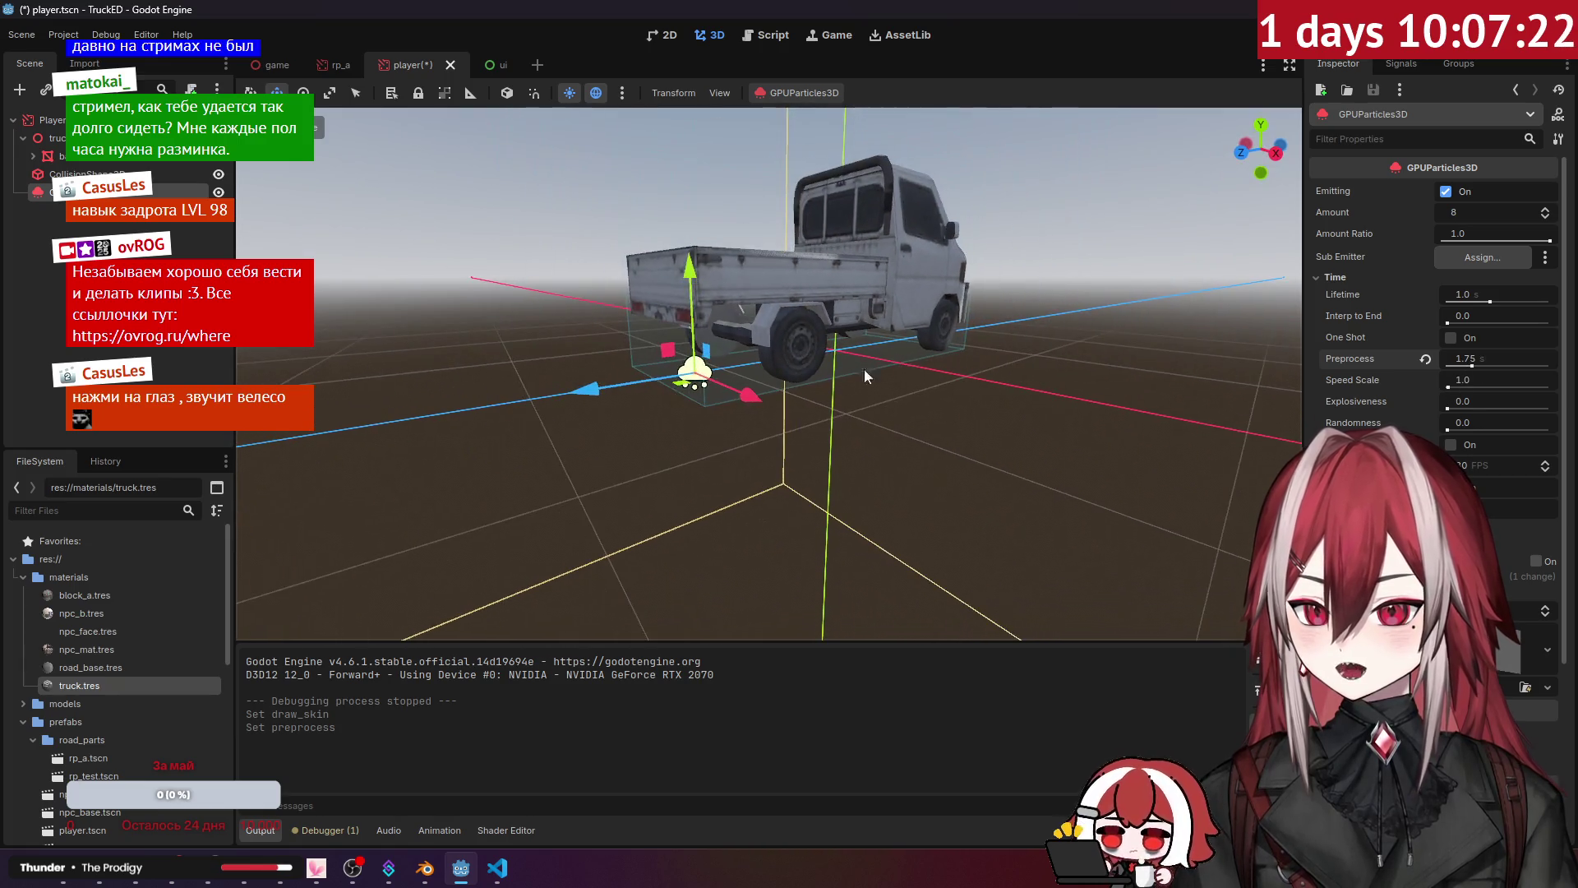
pyautogui.press('F5')
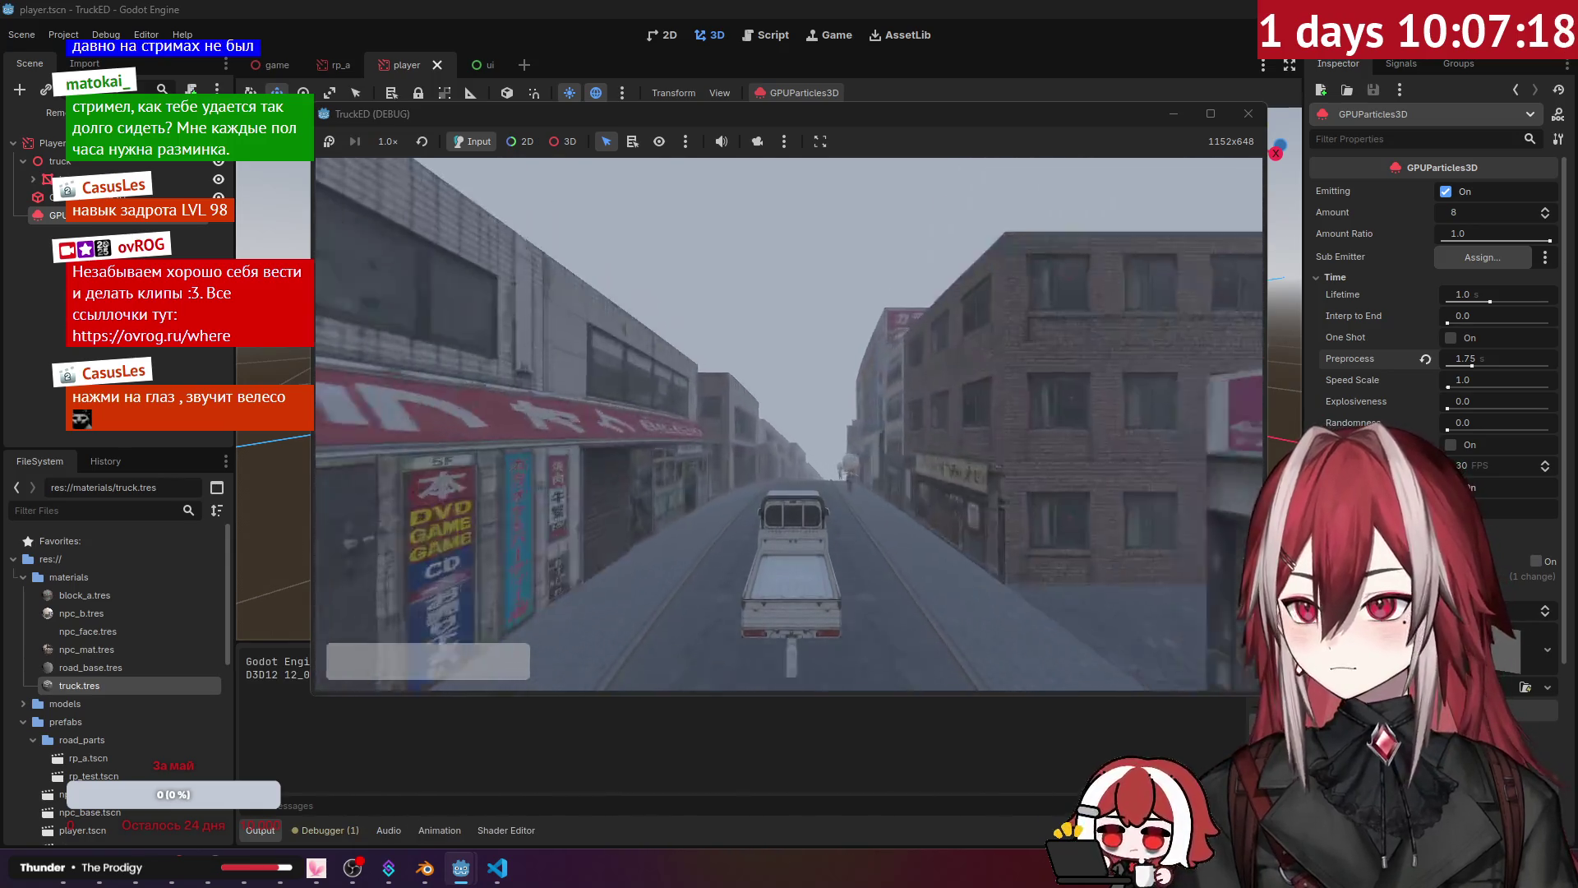
# Step: Stop the test game, run it again, then close the TruckED window
pyautogui.press('F8')
pyautogui.press('F5')
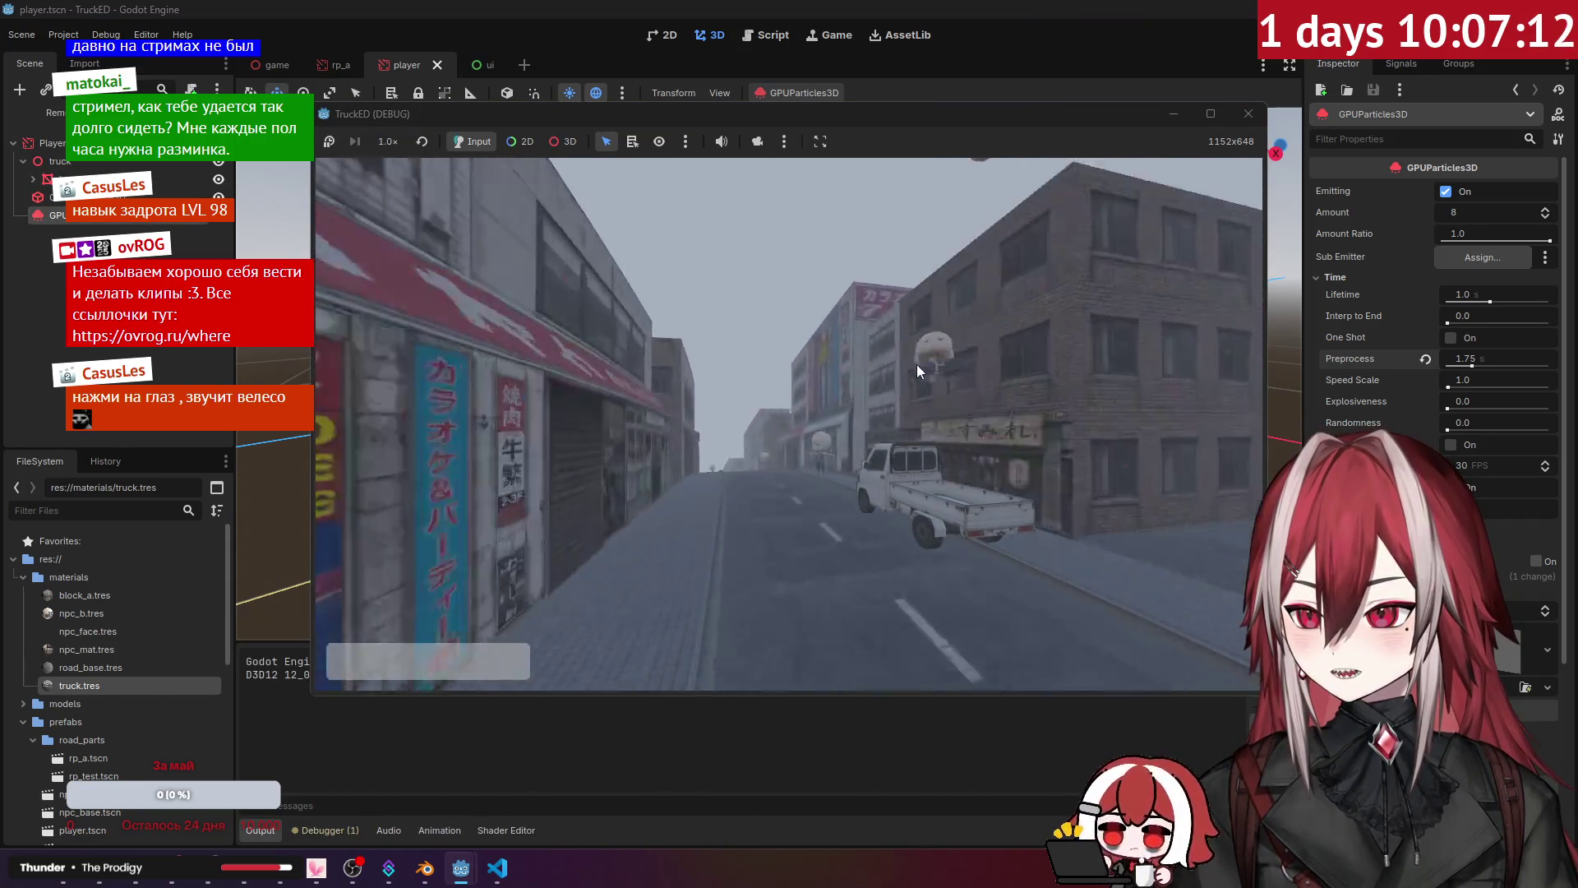
pyautogui.click(1238, 116)
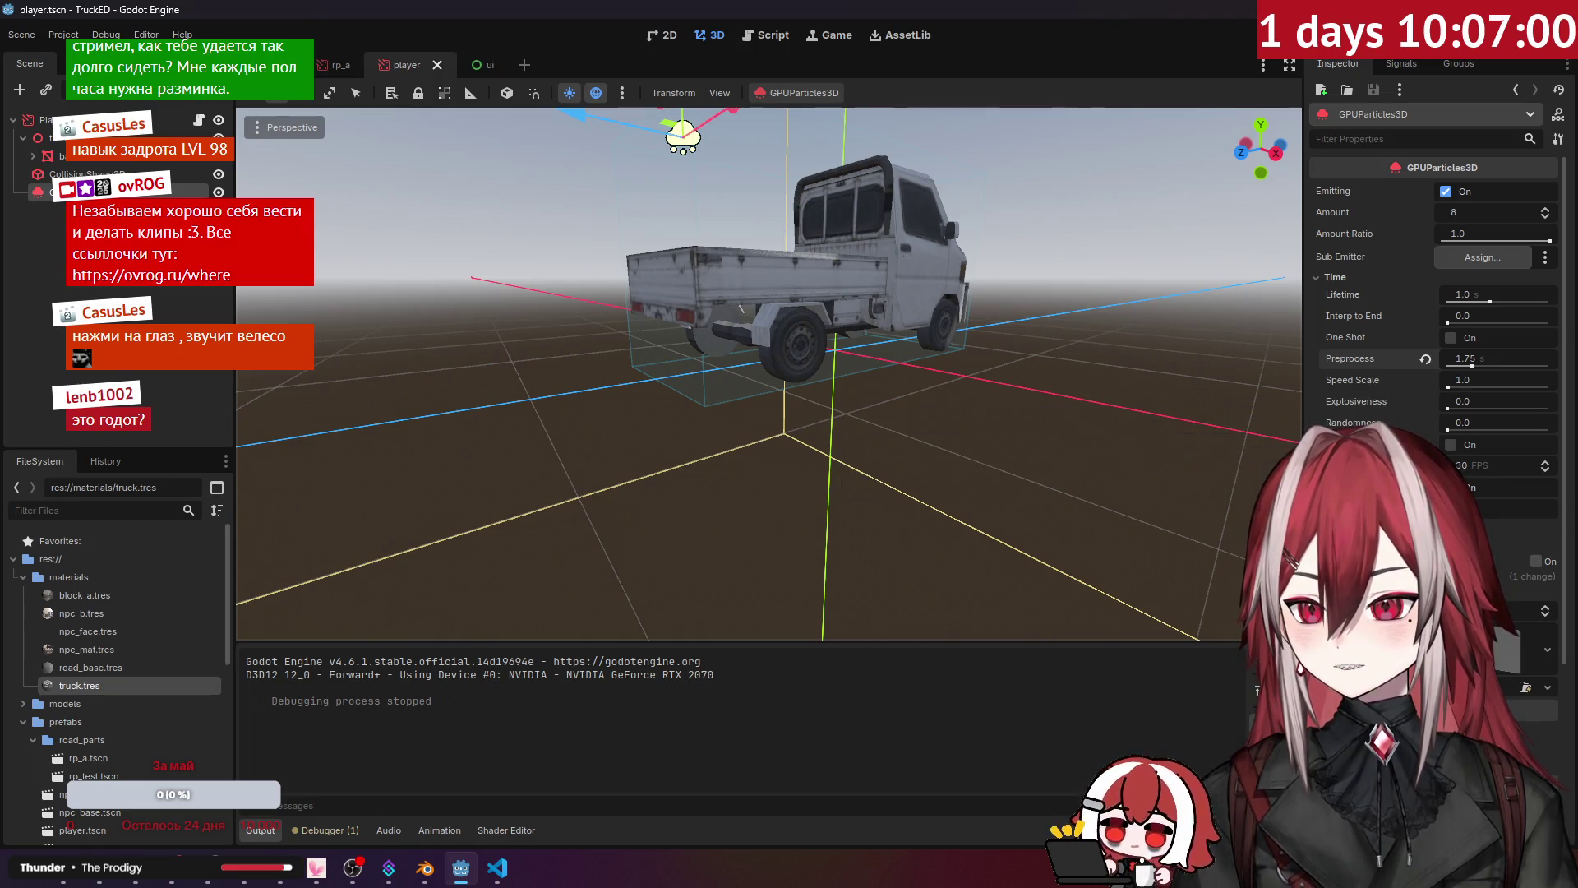
# Step: Toggle Drawing > Local Coords on and off to compare, leaving it unchecked
pyautogui.click(1336, 277)
pyautogui.click(1345, 310)
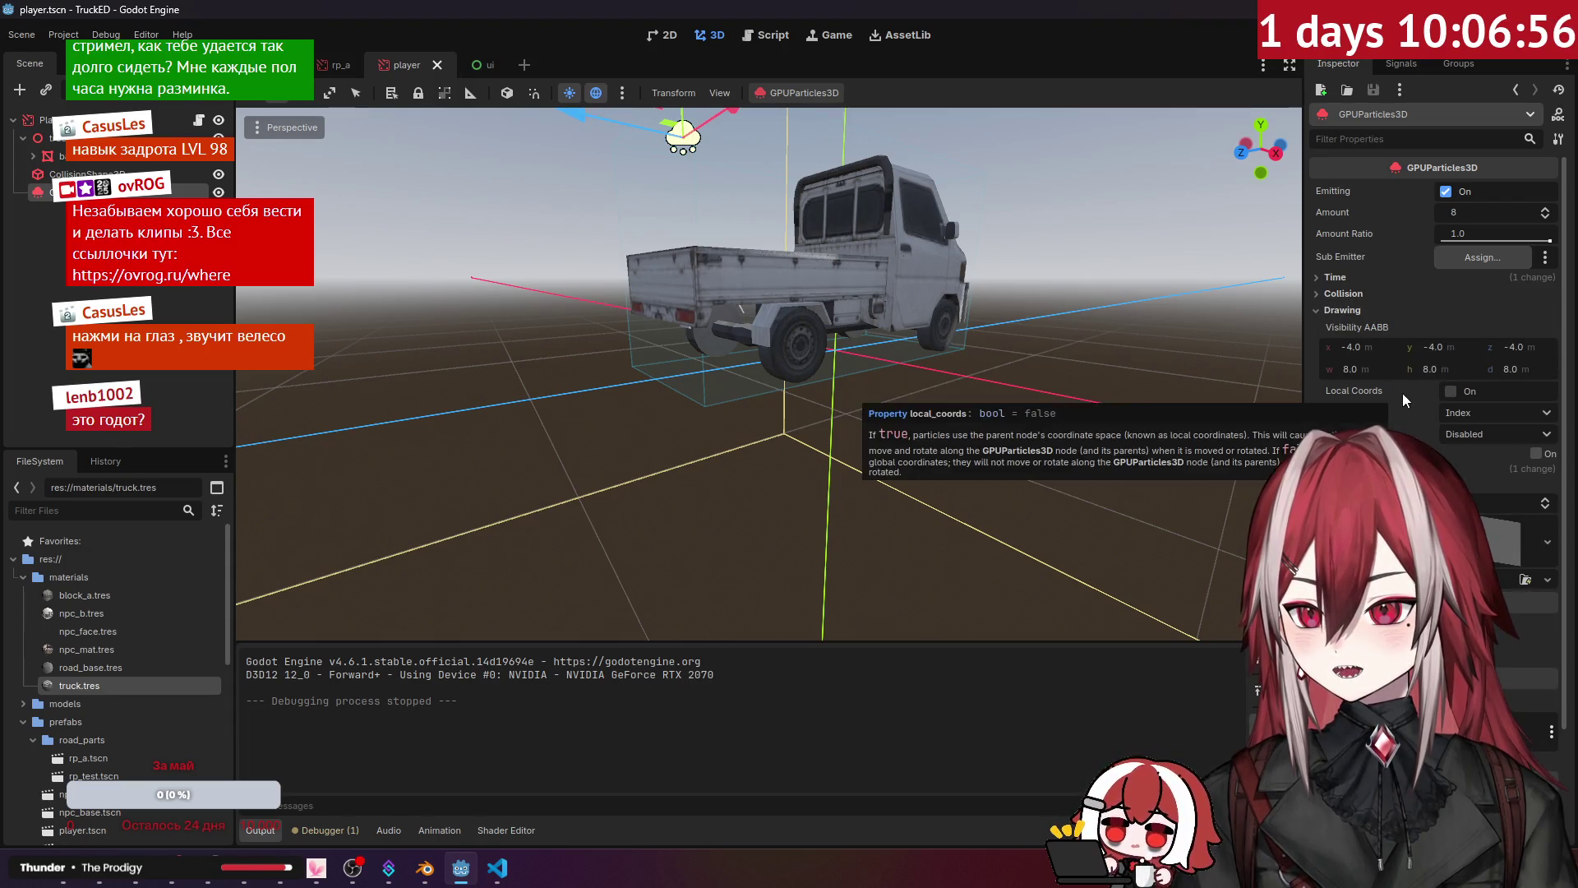
pyautogui.click(1450, 392)
pyautogui.scroll(-10, 980, 406)
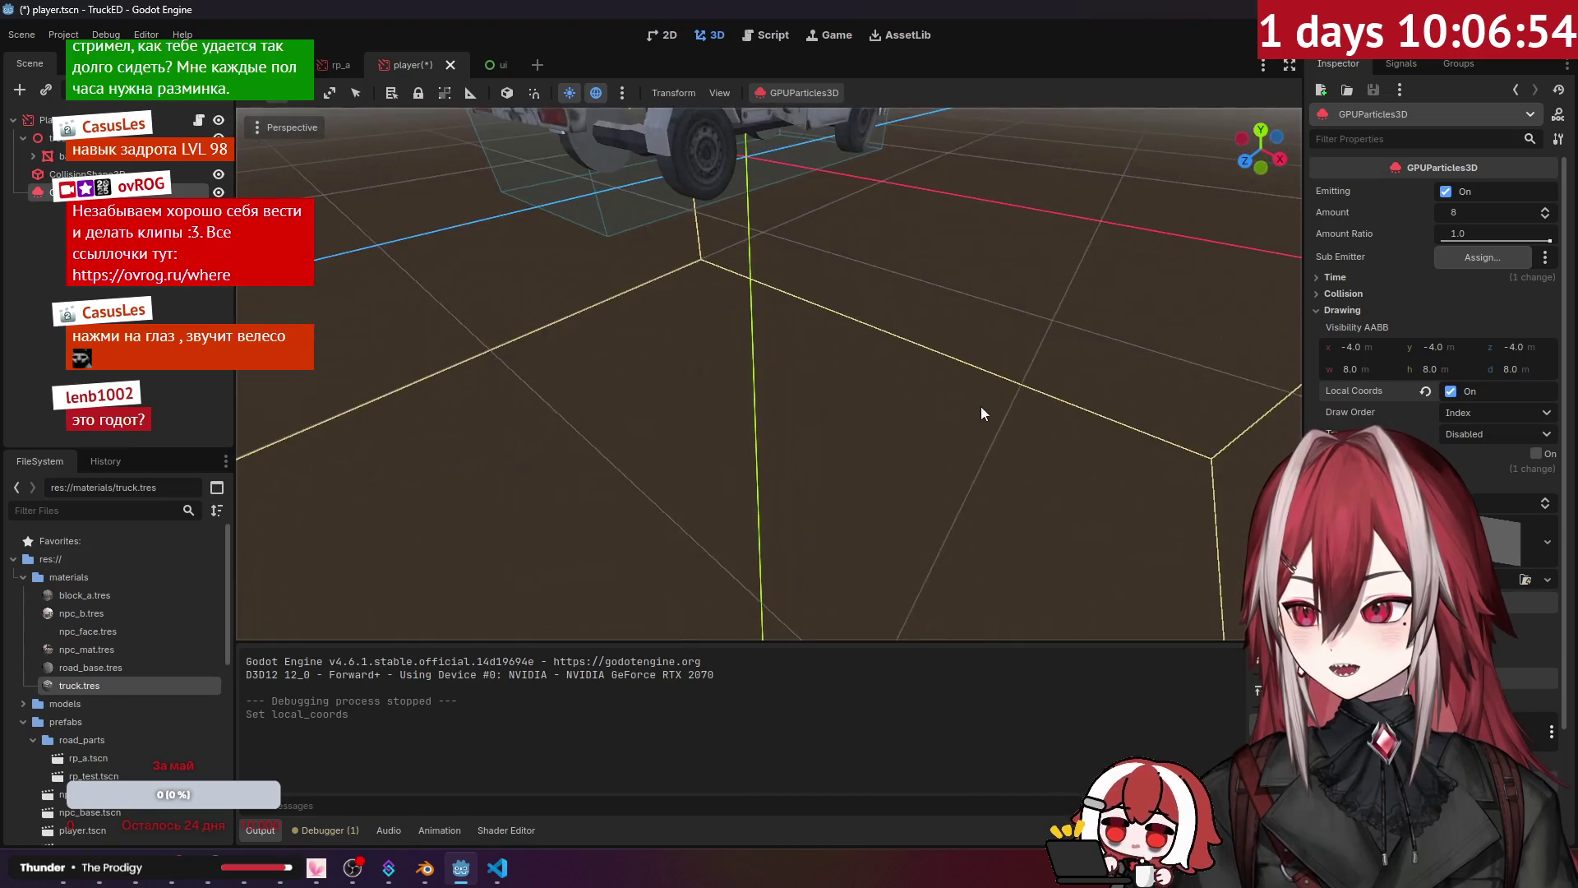
pyautogui.scroll(5, 980, 406)
pyautogui.click(1450, 391)
pyautogui.click(1450, 392)
pyautogui.click(1450, 391)
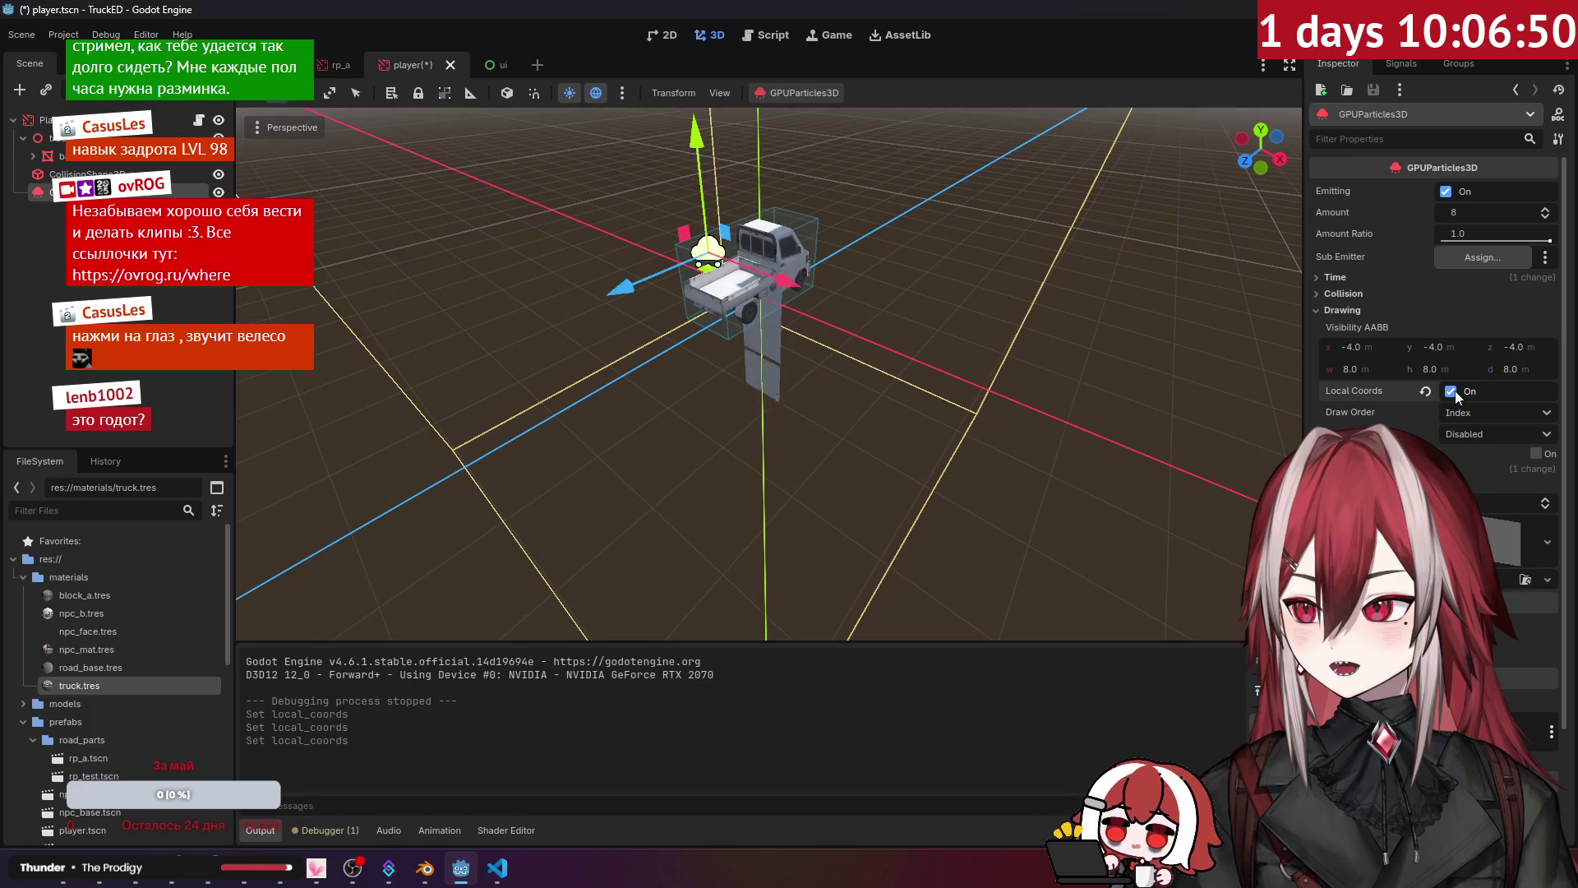
pyautogui.click(1452, 392)
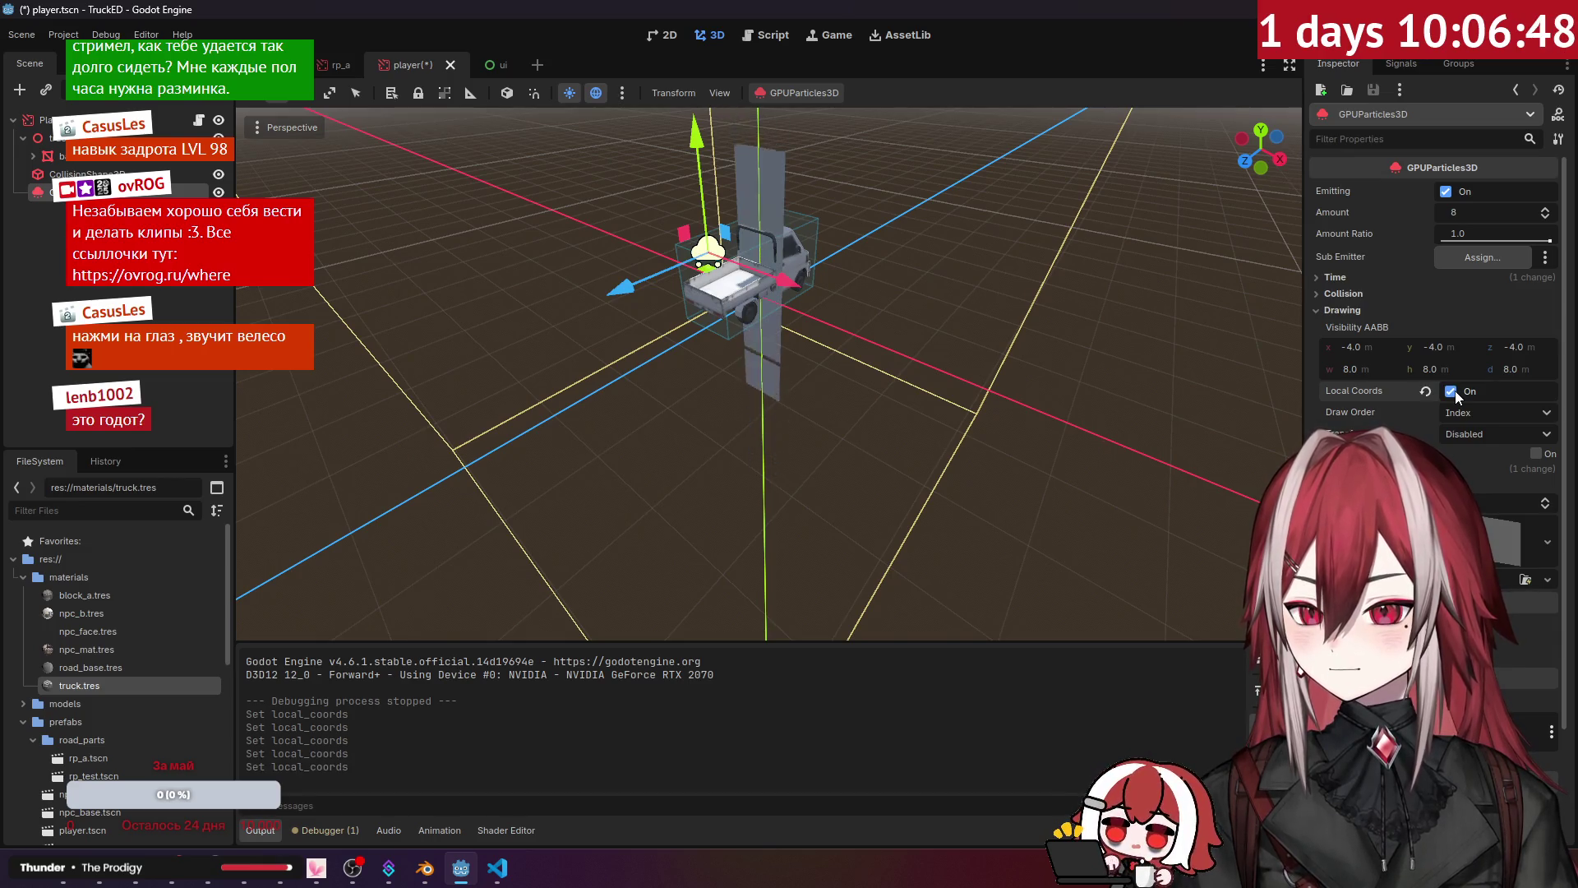
pyautogui.click(1452, 391)
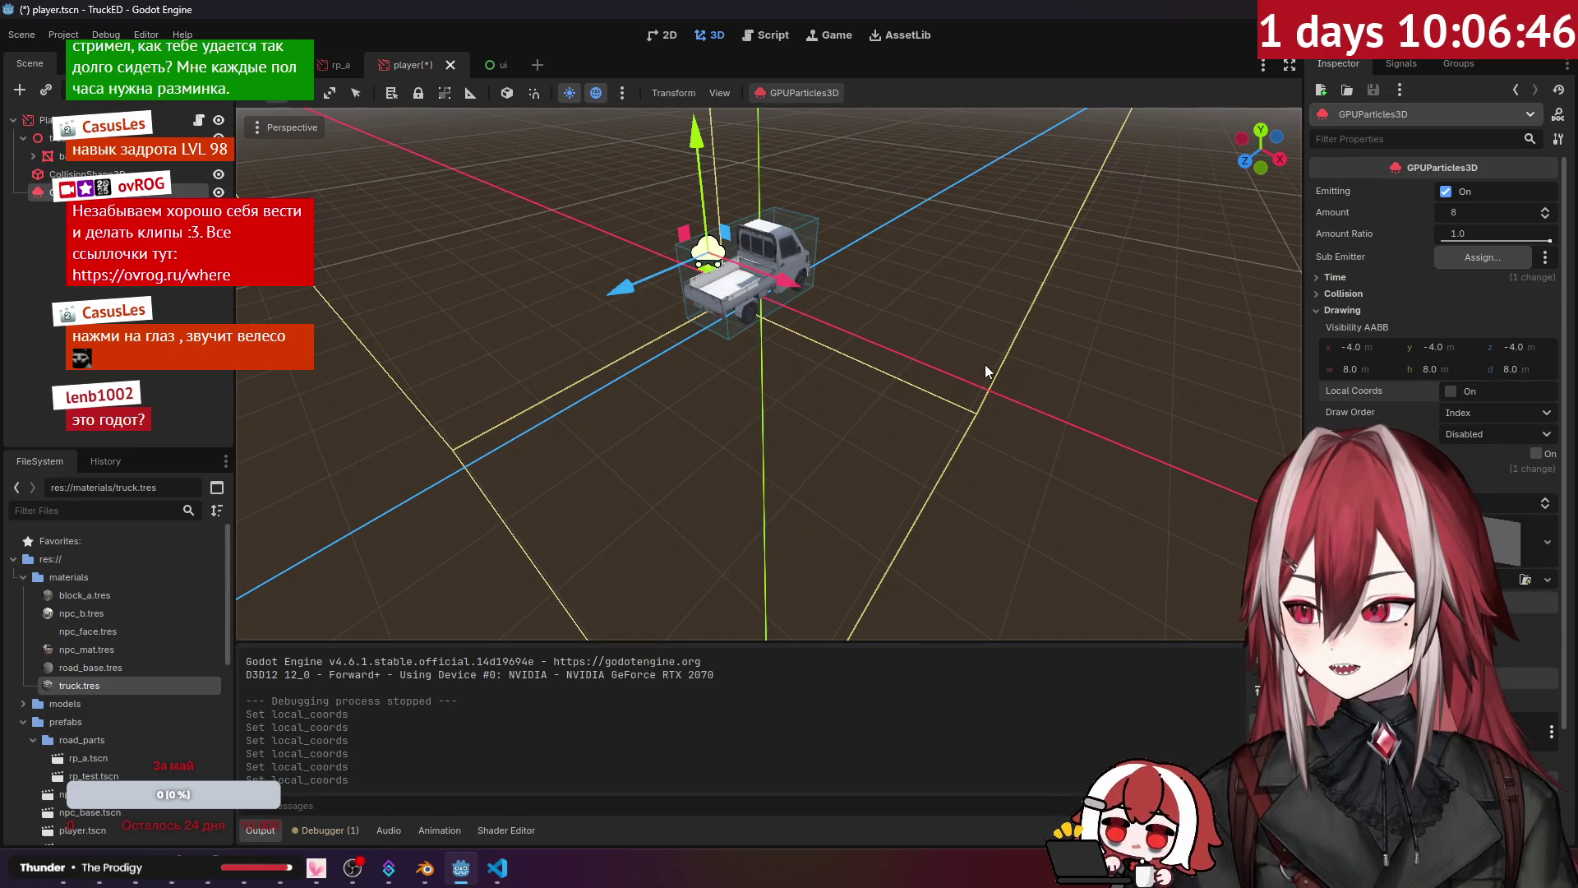
# Step: Try Amount Ratio 0.03 and Lifetime 0.01, resetting Amount Ratio back to 1.0
pyautogui.moveTo(1508, 235); pyautogui.dragTo(1446, 236)
pyautogui.click(1420, 234)
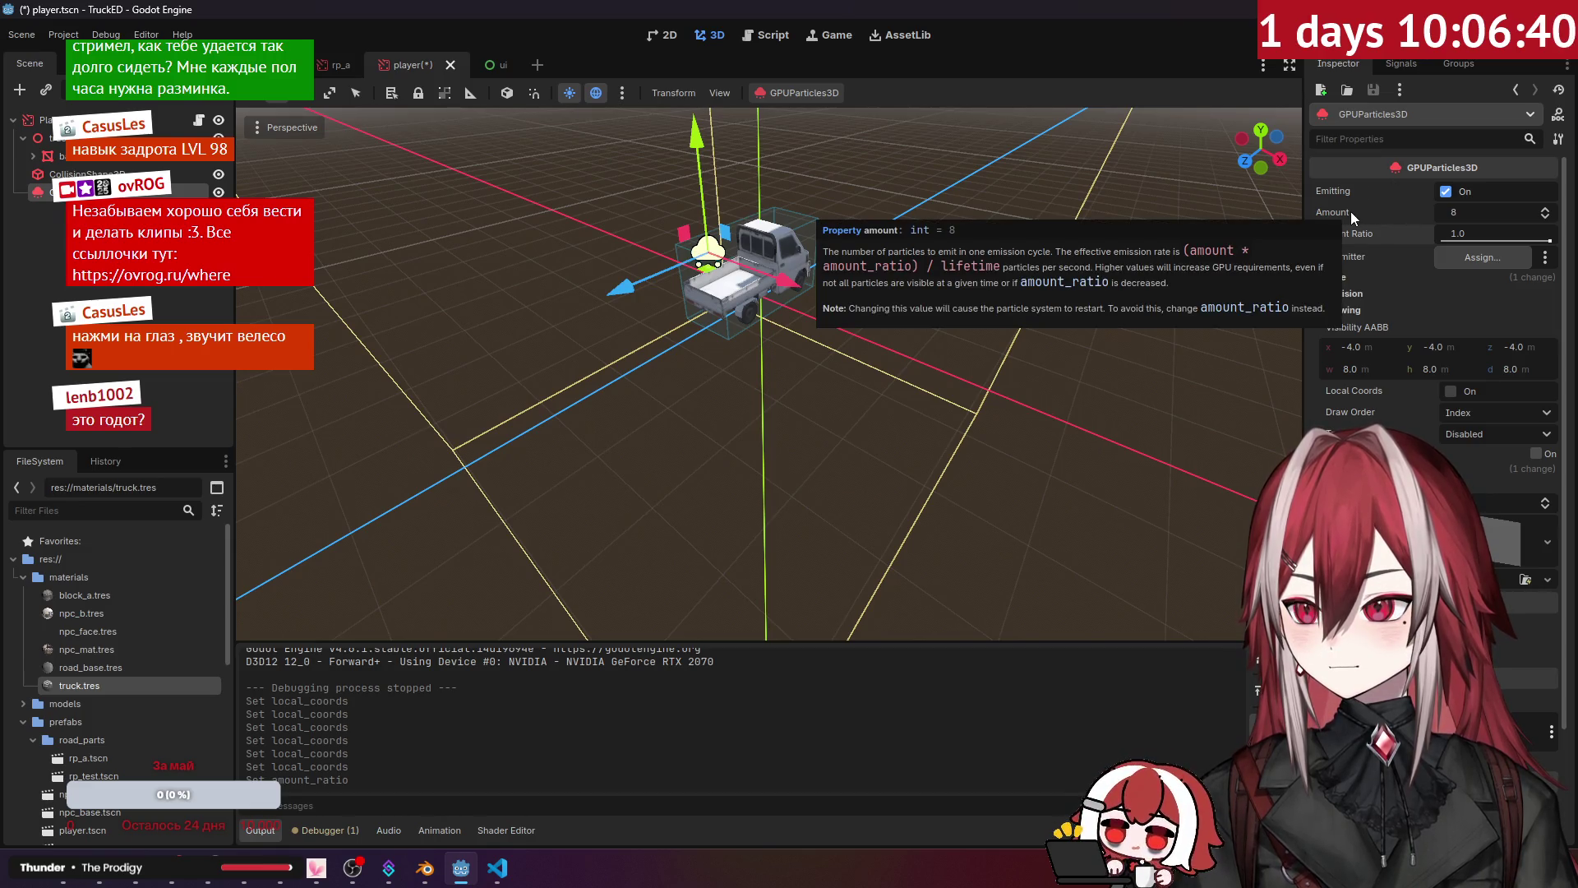
pyautogui.click(1342, 311)
pyautogui.click(1337, 278)
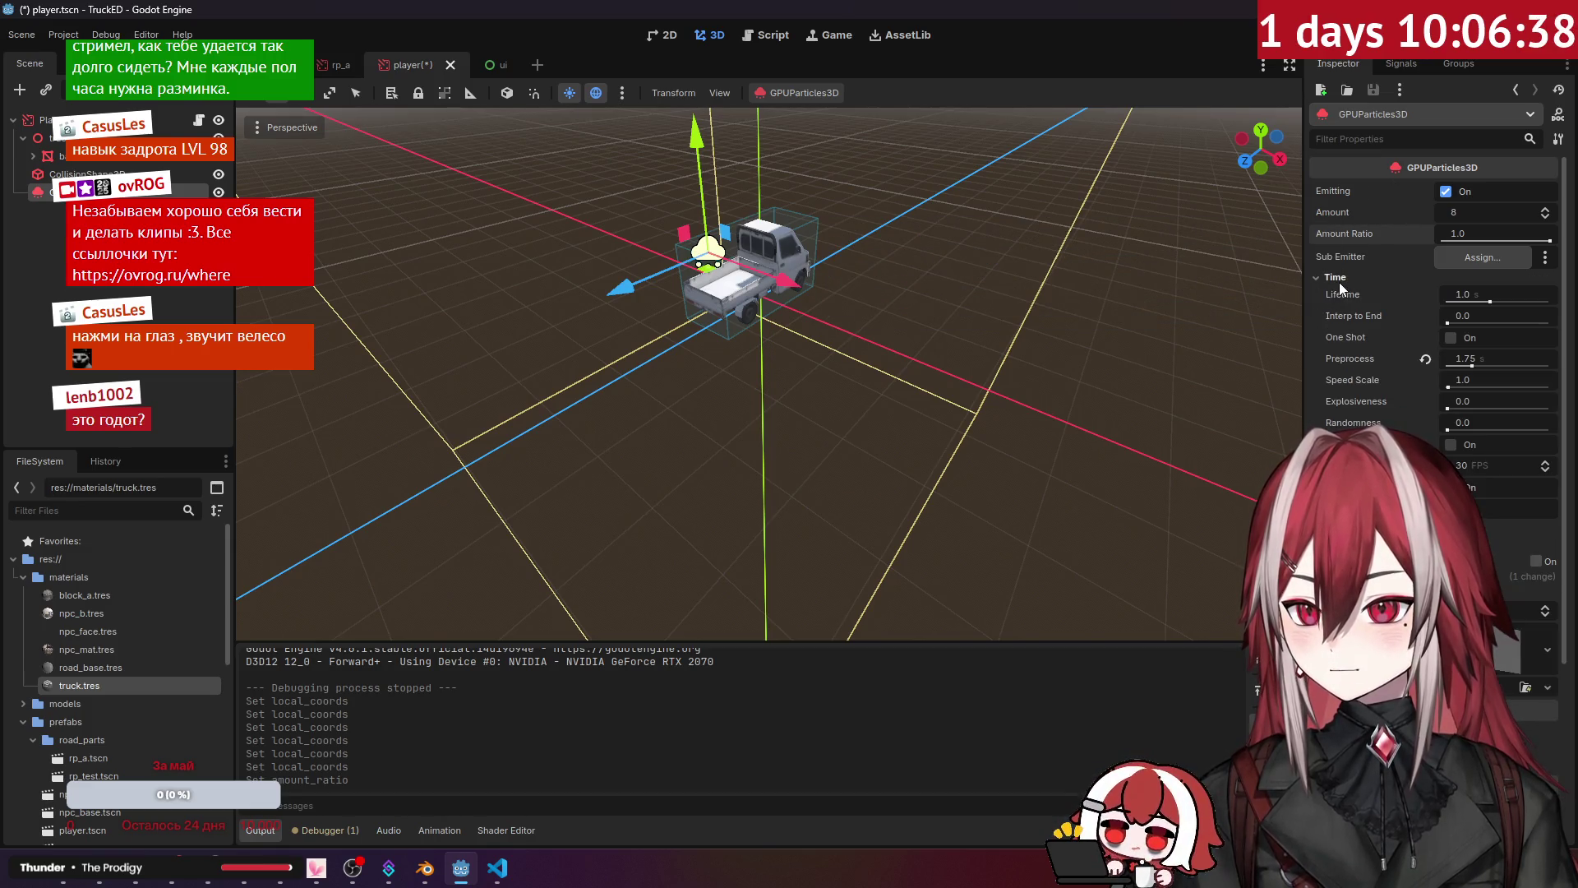
pyautogui.moveTo(1466, 293)
pyautogui.mouseDown()
pyautogui.moveTo(1446, 294)
pyautogui.moveTo(1486, 293)
pyautogui.mouseUp()
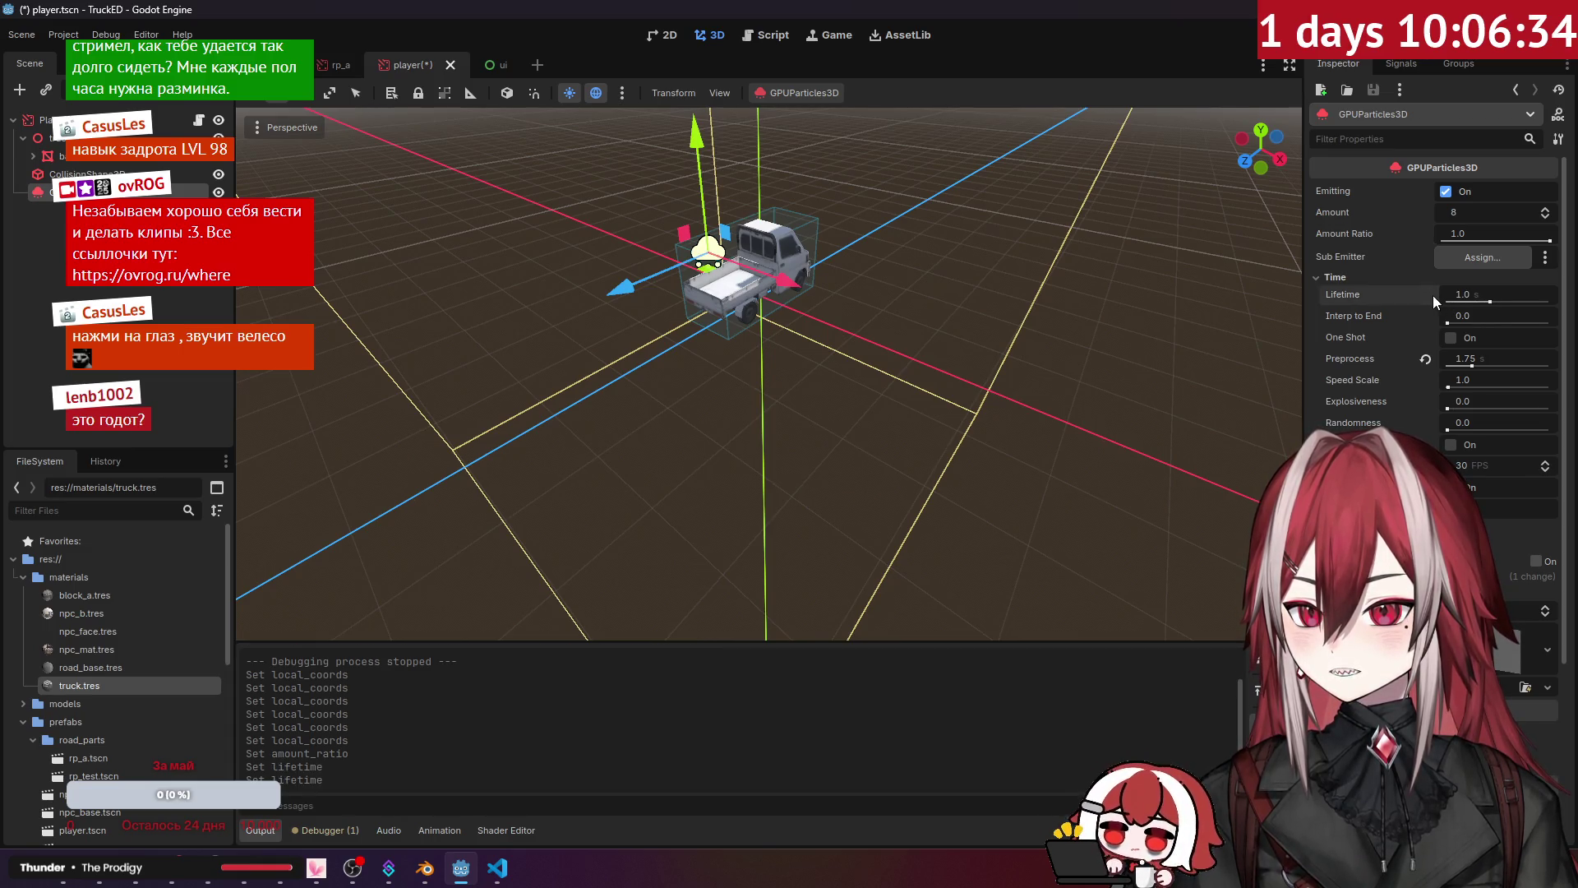
pyautogui.click(1361, 277)
pyautogui.click(1336, 278)
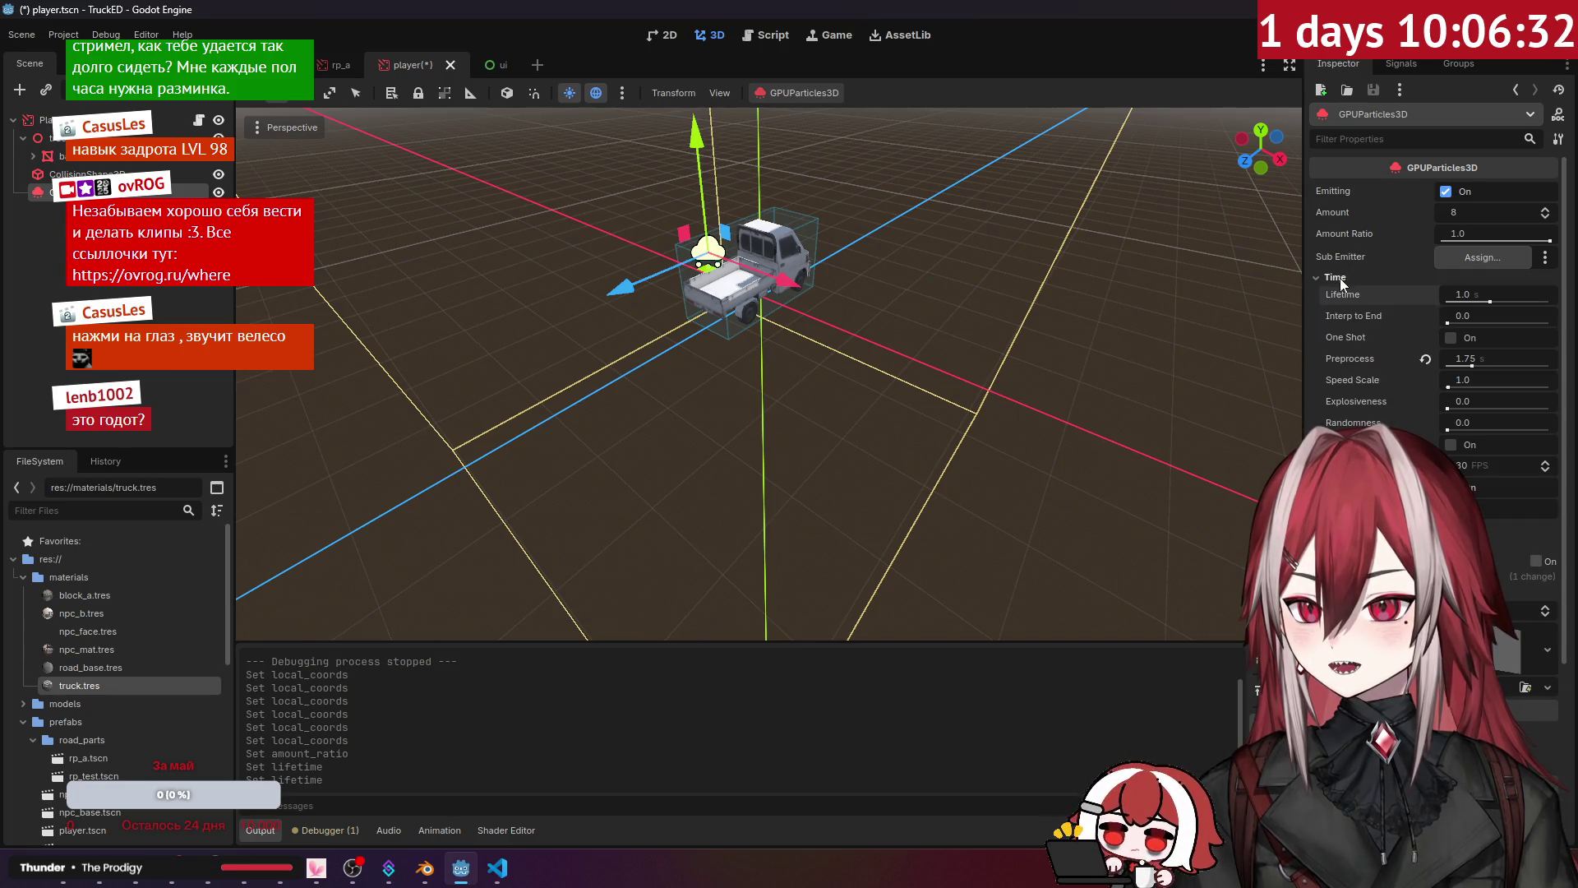
# Step: Turn on Time > One Shot, then save the scene and run the game
pyautogui.click(1452, 338)
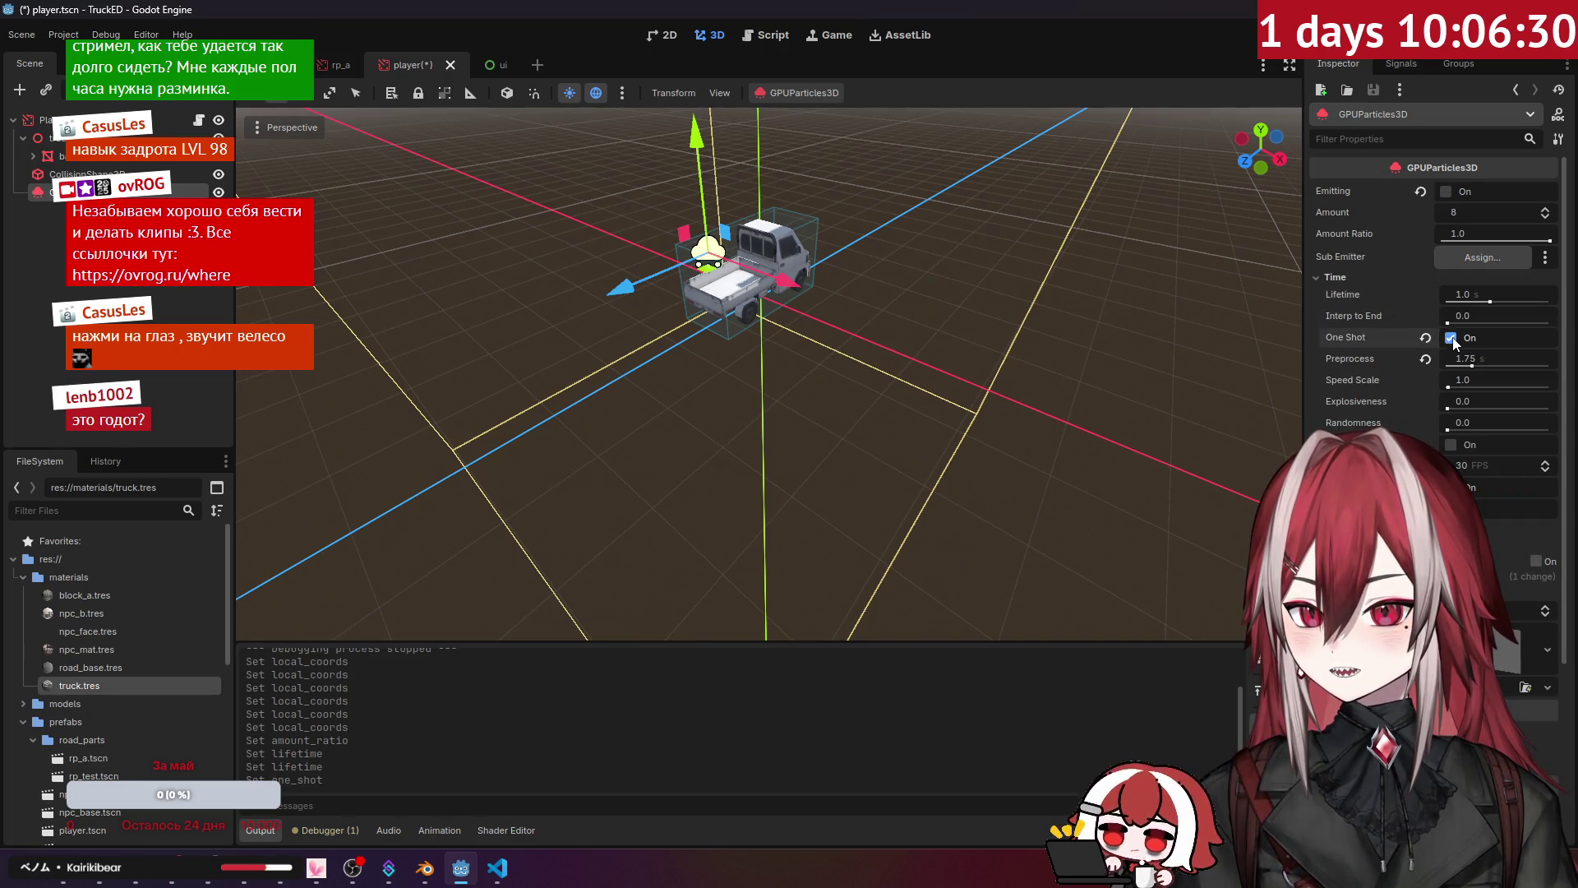
pyautogui.click(1347, 278)
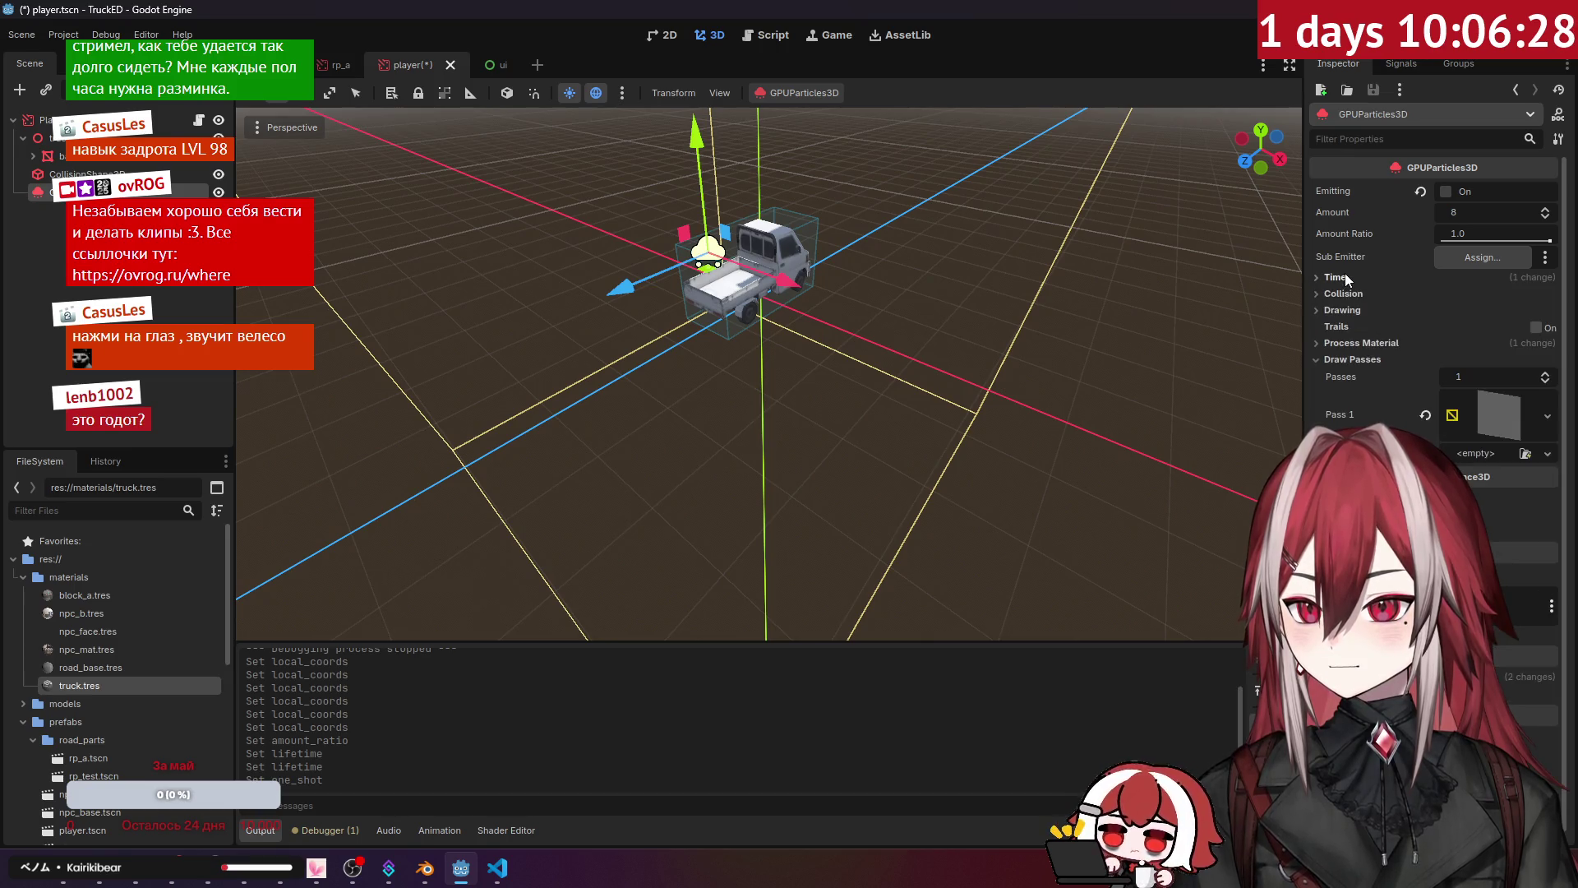
pyautogui.click(1354, 360)
pyautogui.click(1359, 341)
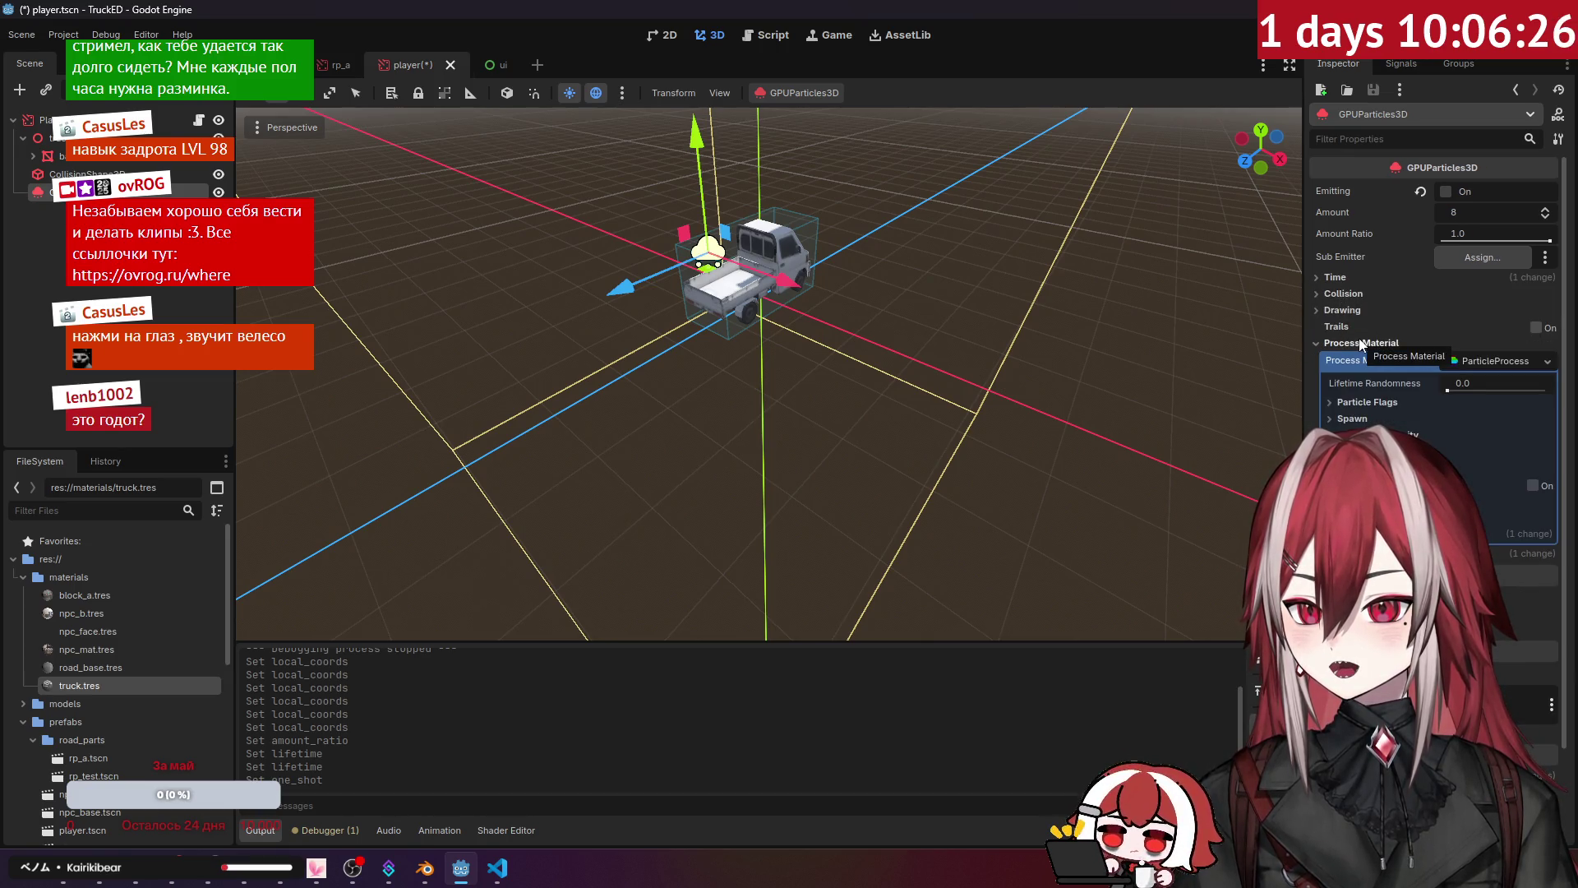
pyautogui.click(1360, 344)
pyautogui.press('F5')
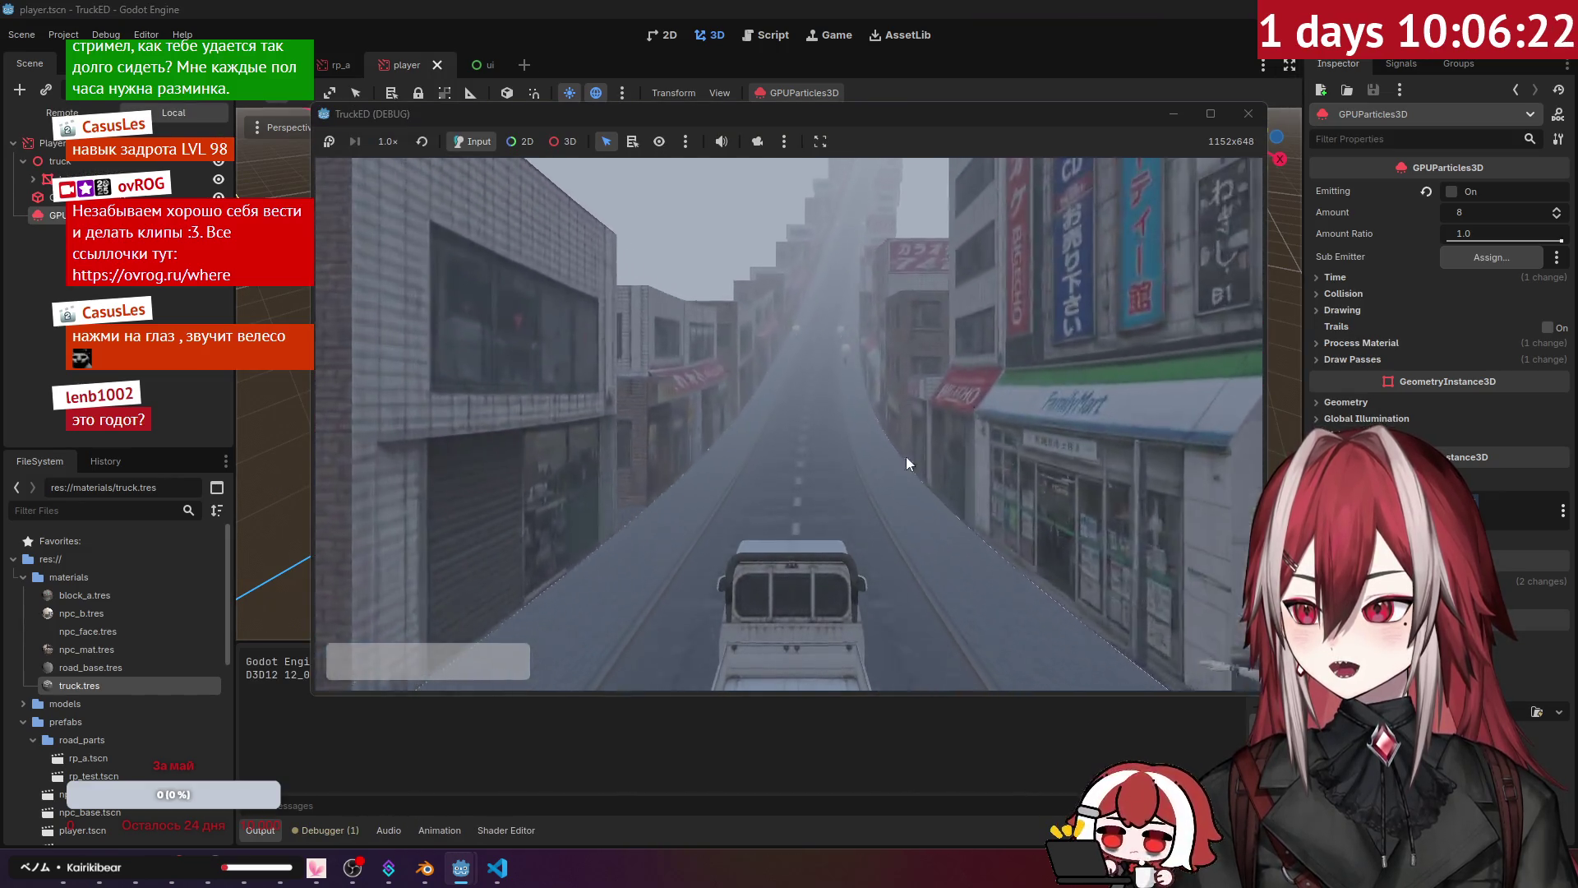
# Step: Close the running game and reopen the Drawing settings in the Inspector
pyautogui.click(1249, 113)
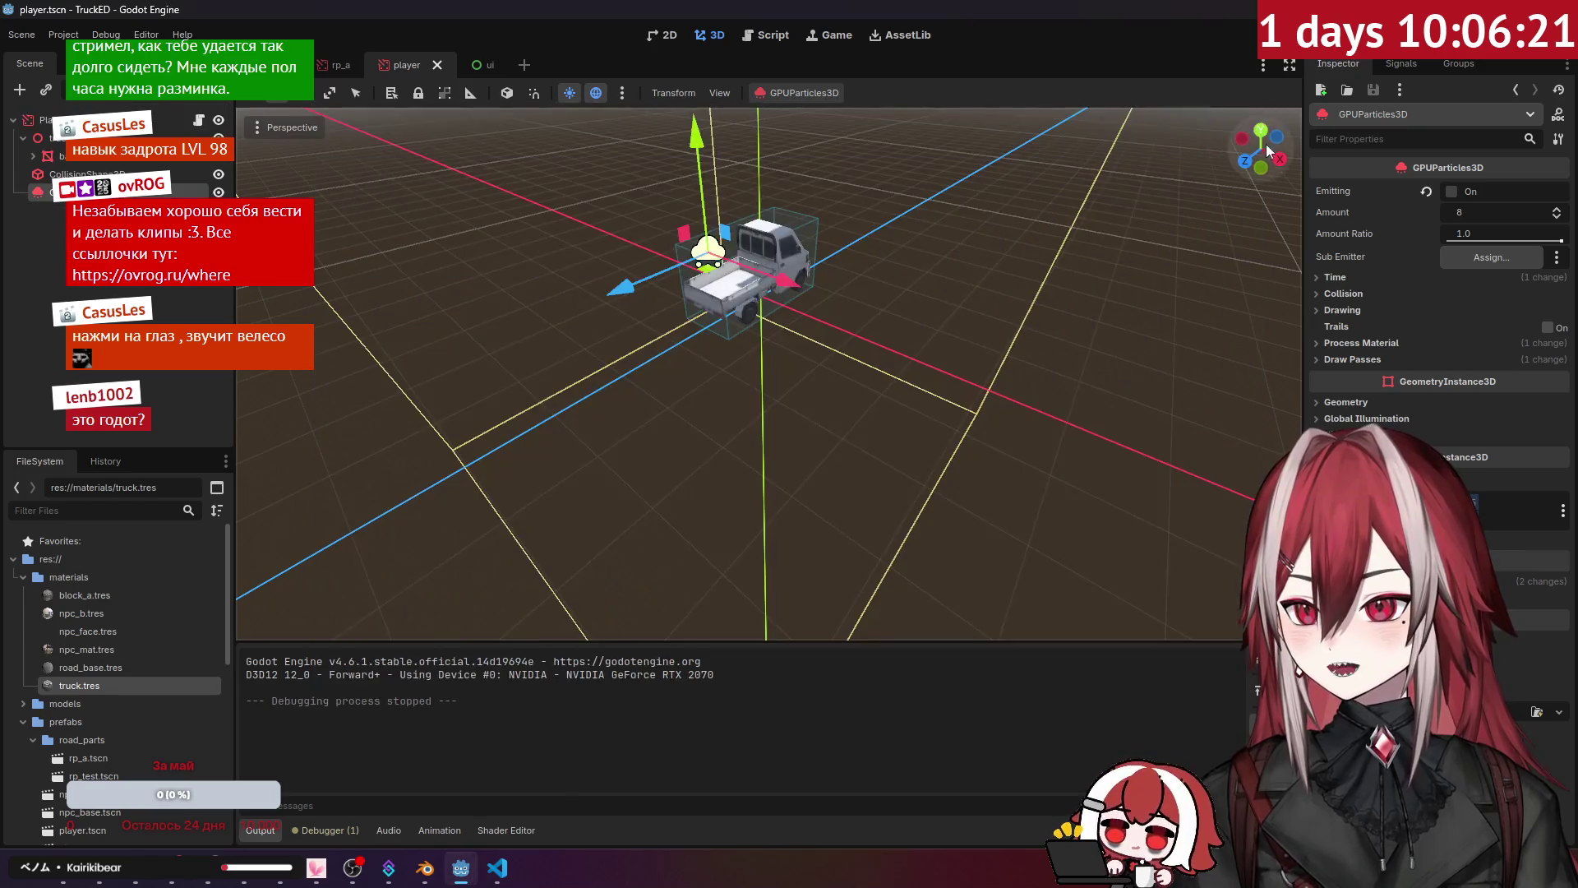
pyautogui.click(1344, 274)
pyautogui.click(1353, 282)
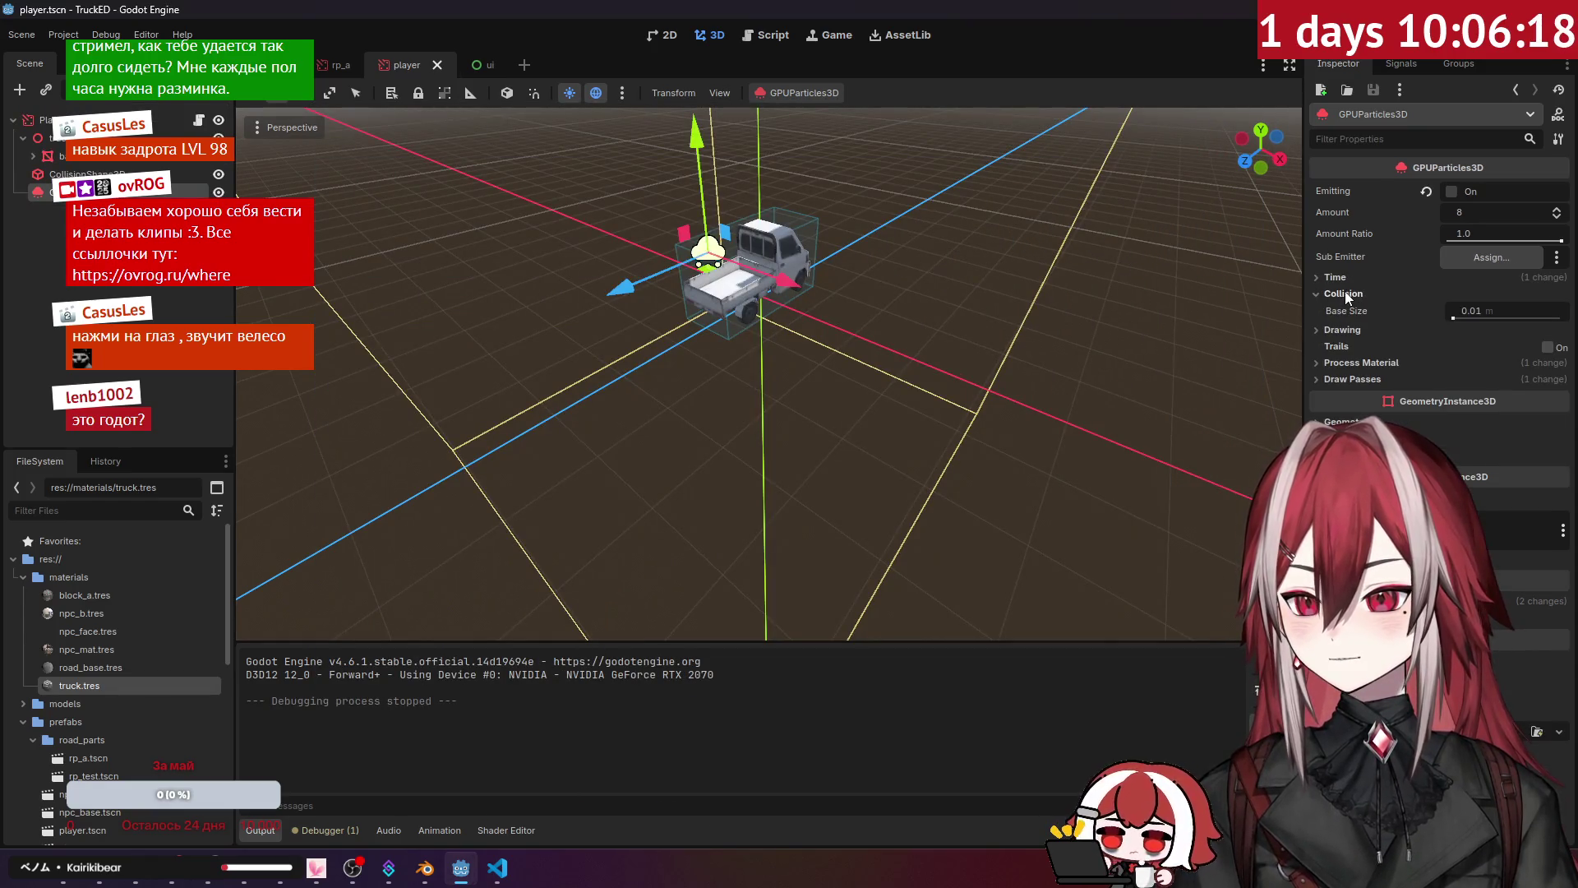
pyautogui.click(1345, 303)
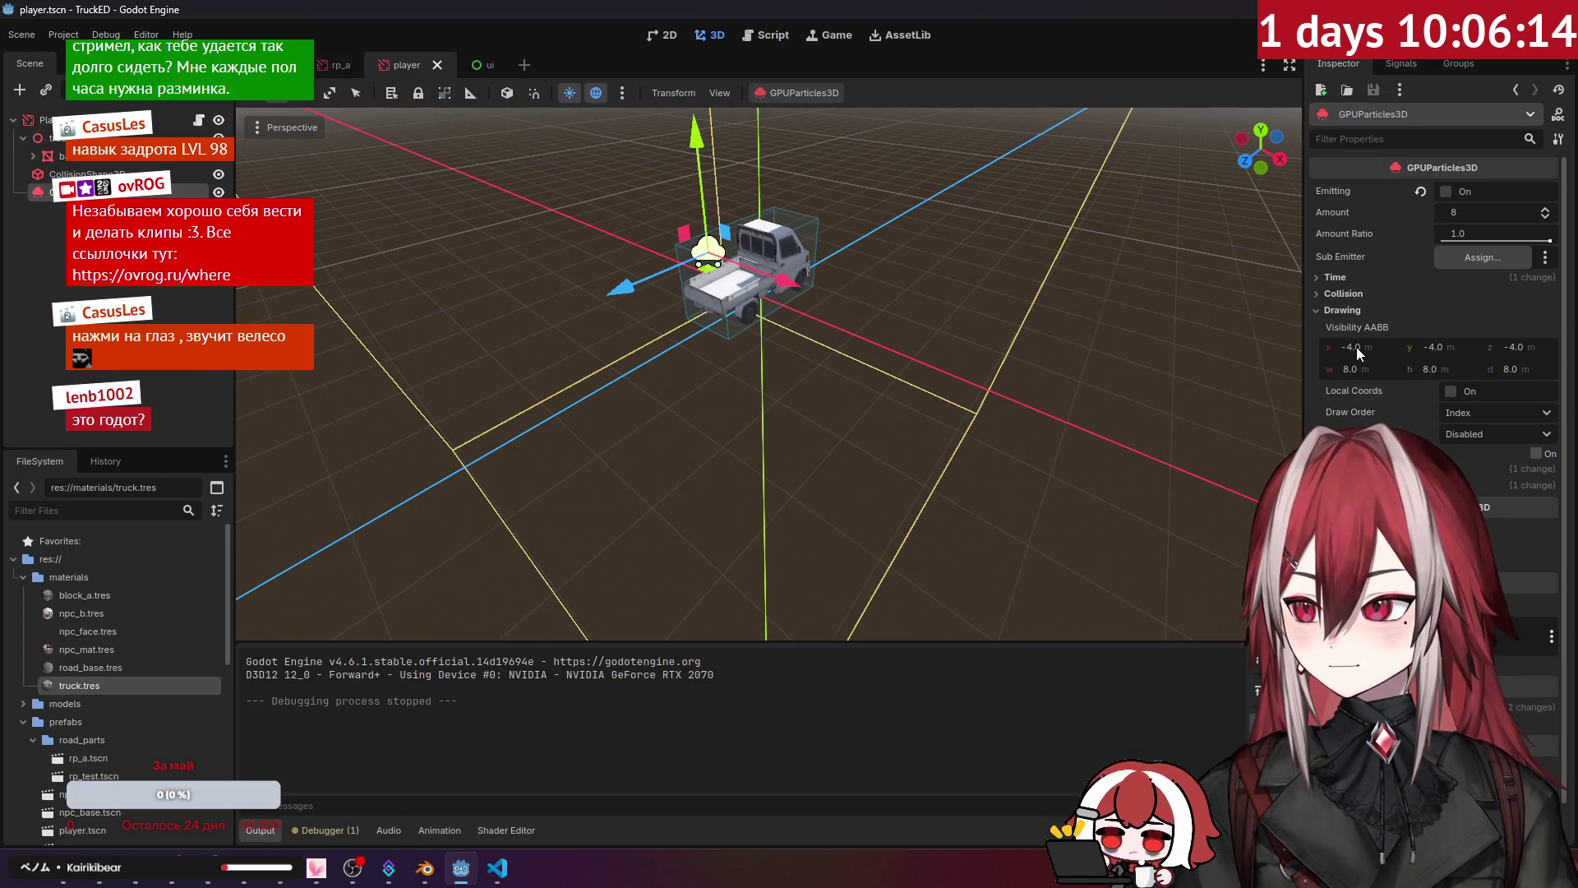
pyautogui.click(1360, 306)
pyautogui.click(1358, 309)
pyautogui.click(1358, 309)
pyautogui.click(1358, 309)
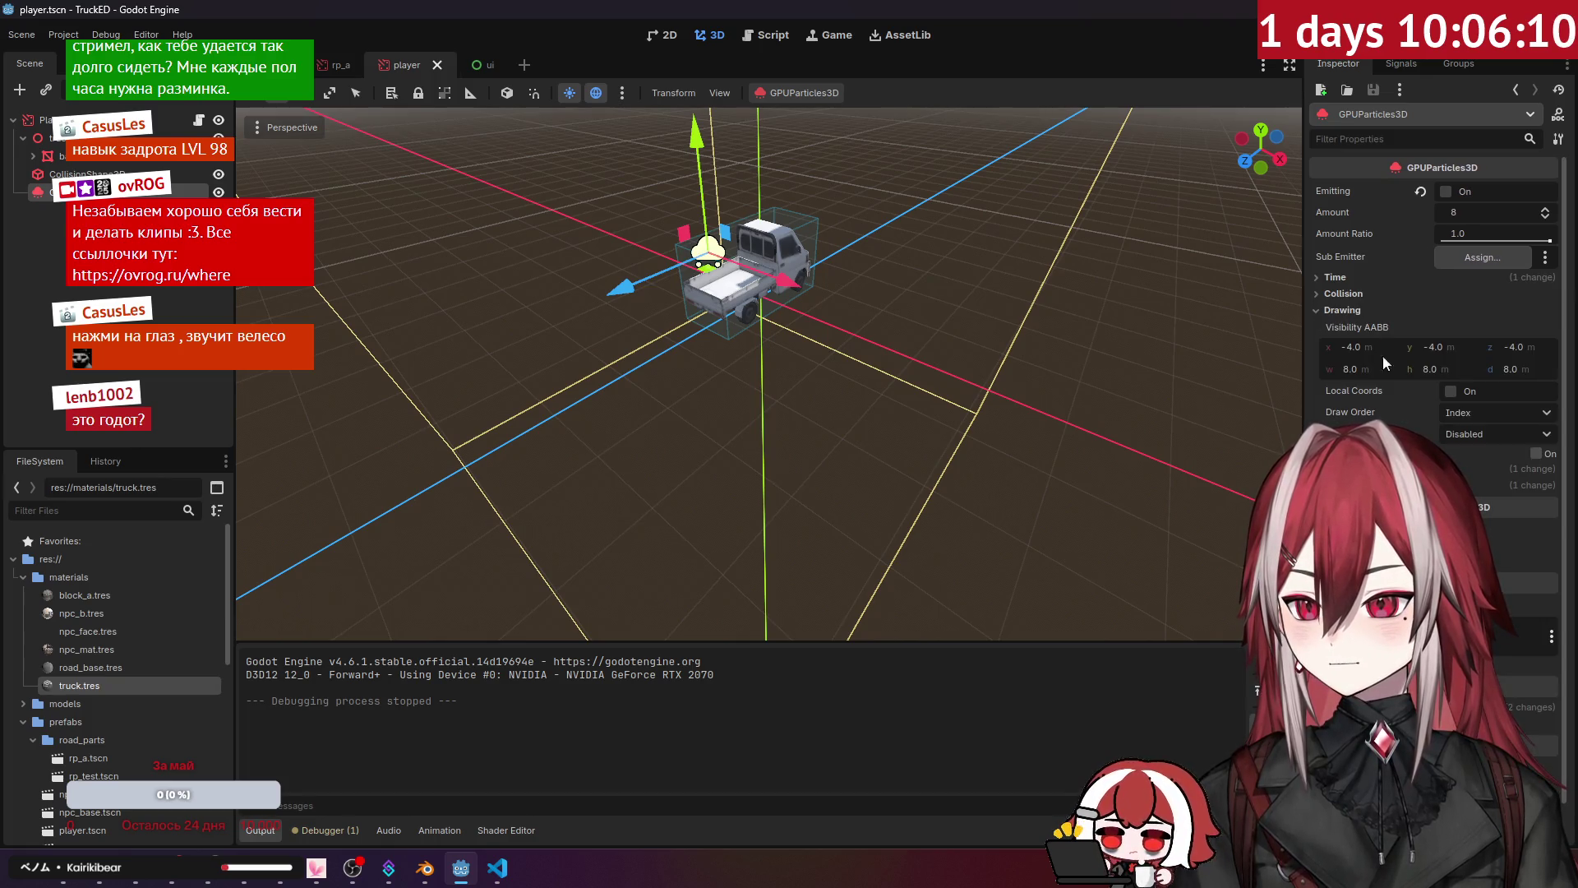
# Step: Test-run the game with Local Coords on, then stop it and turn Local Coords off
pyautogui.click(1457, 391)
pyautogui.press('F5')
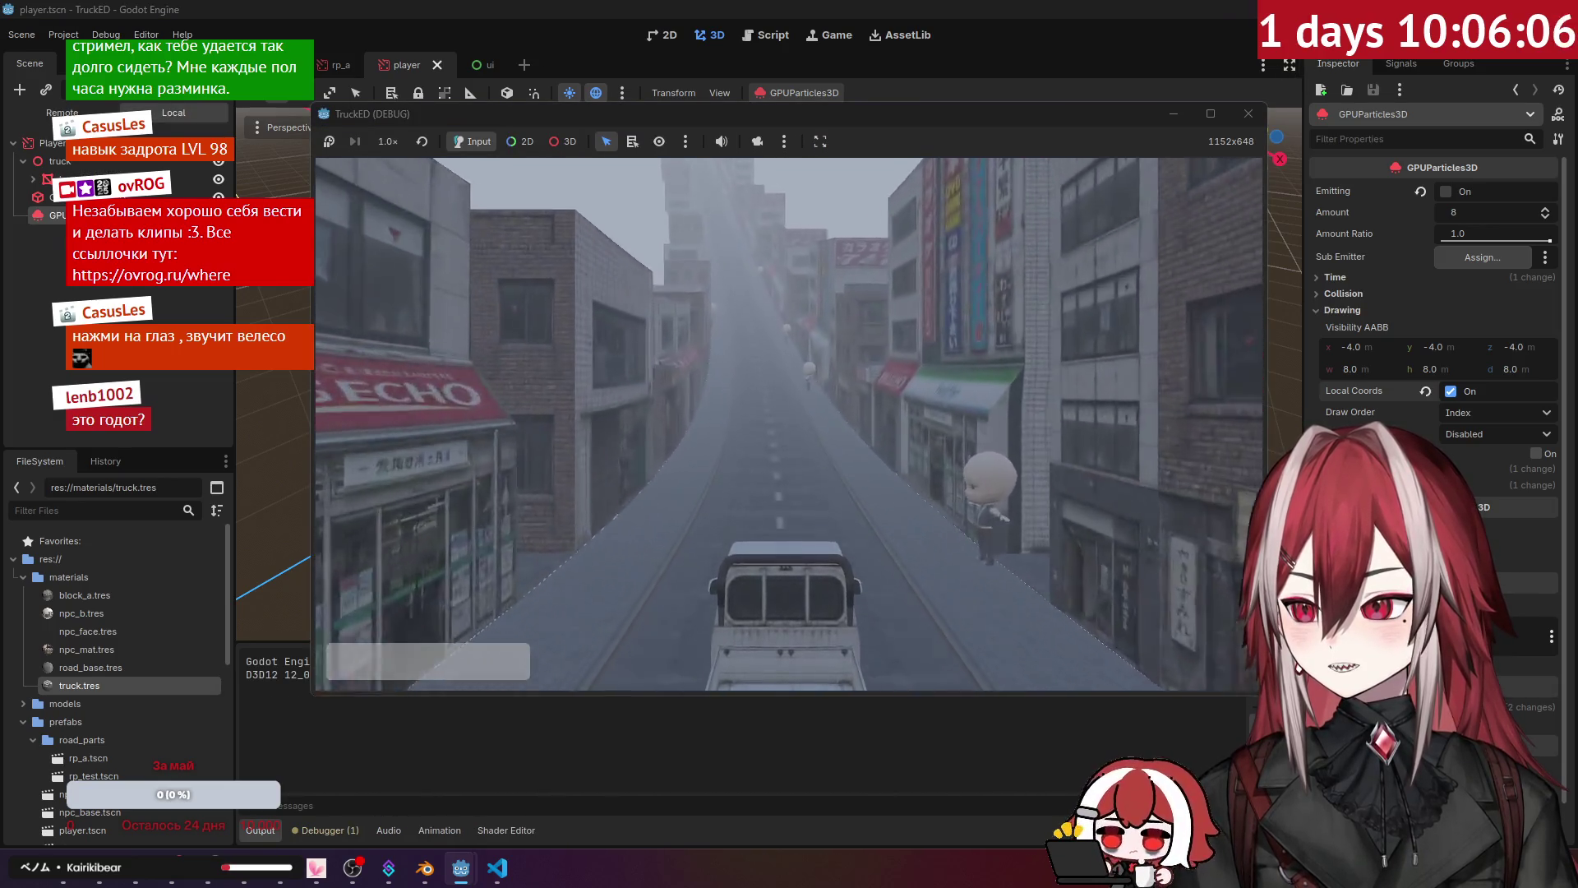
pyautogui.press('F8')
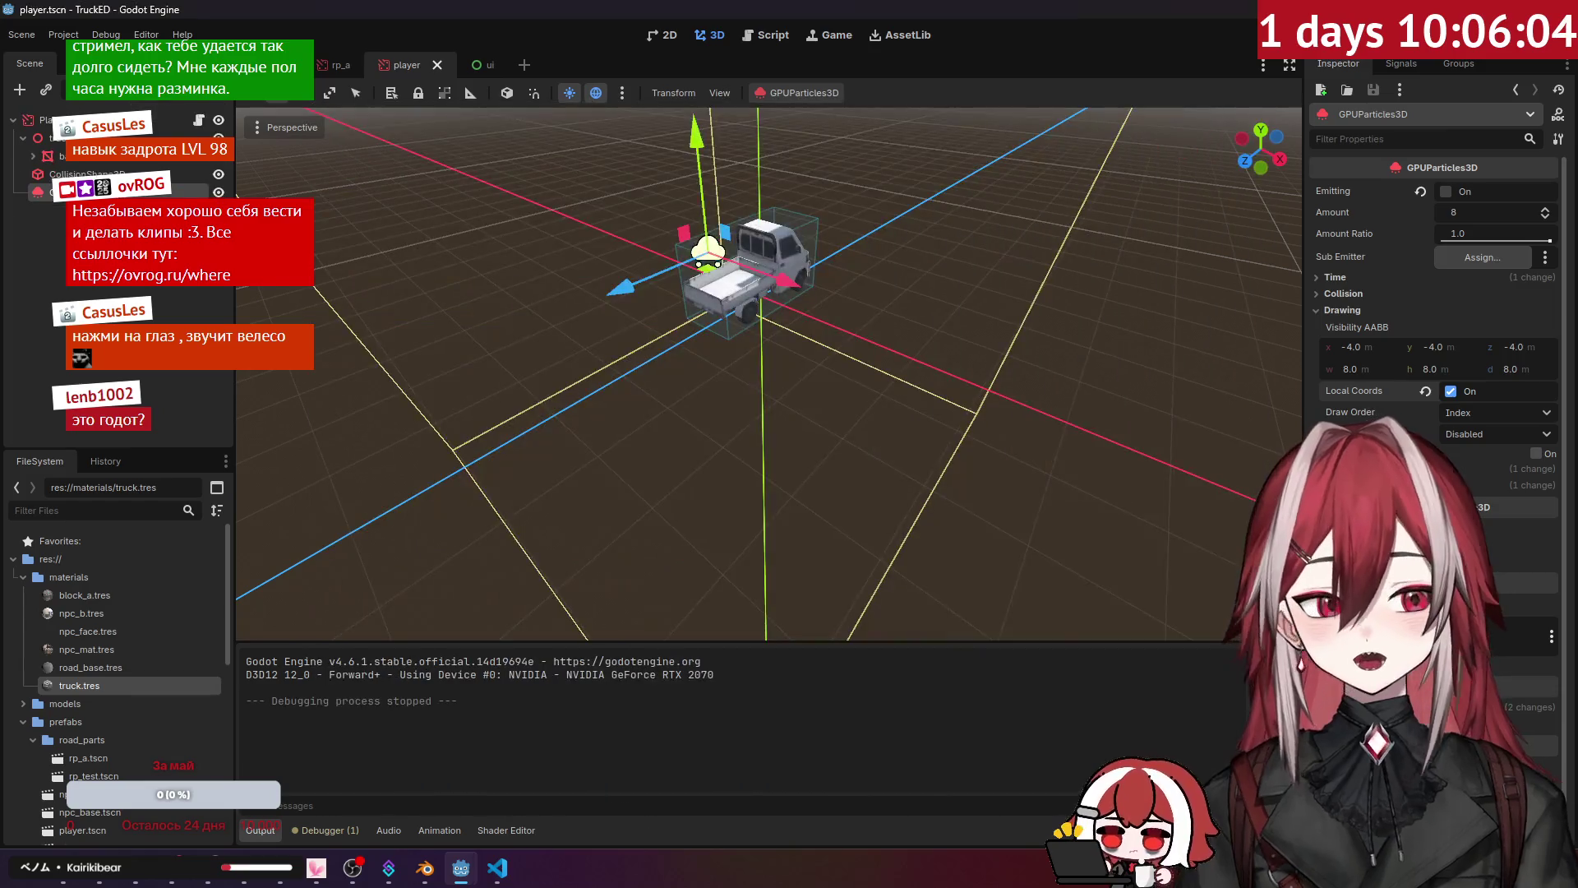
pyautogui.click(1451, 391)
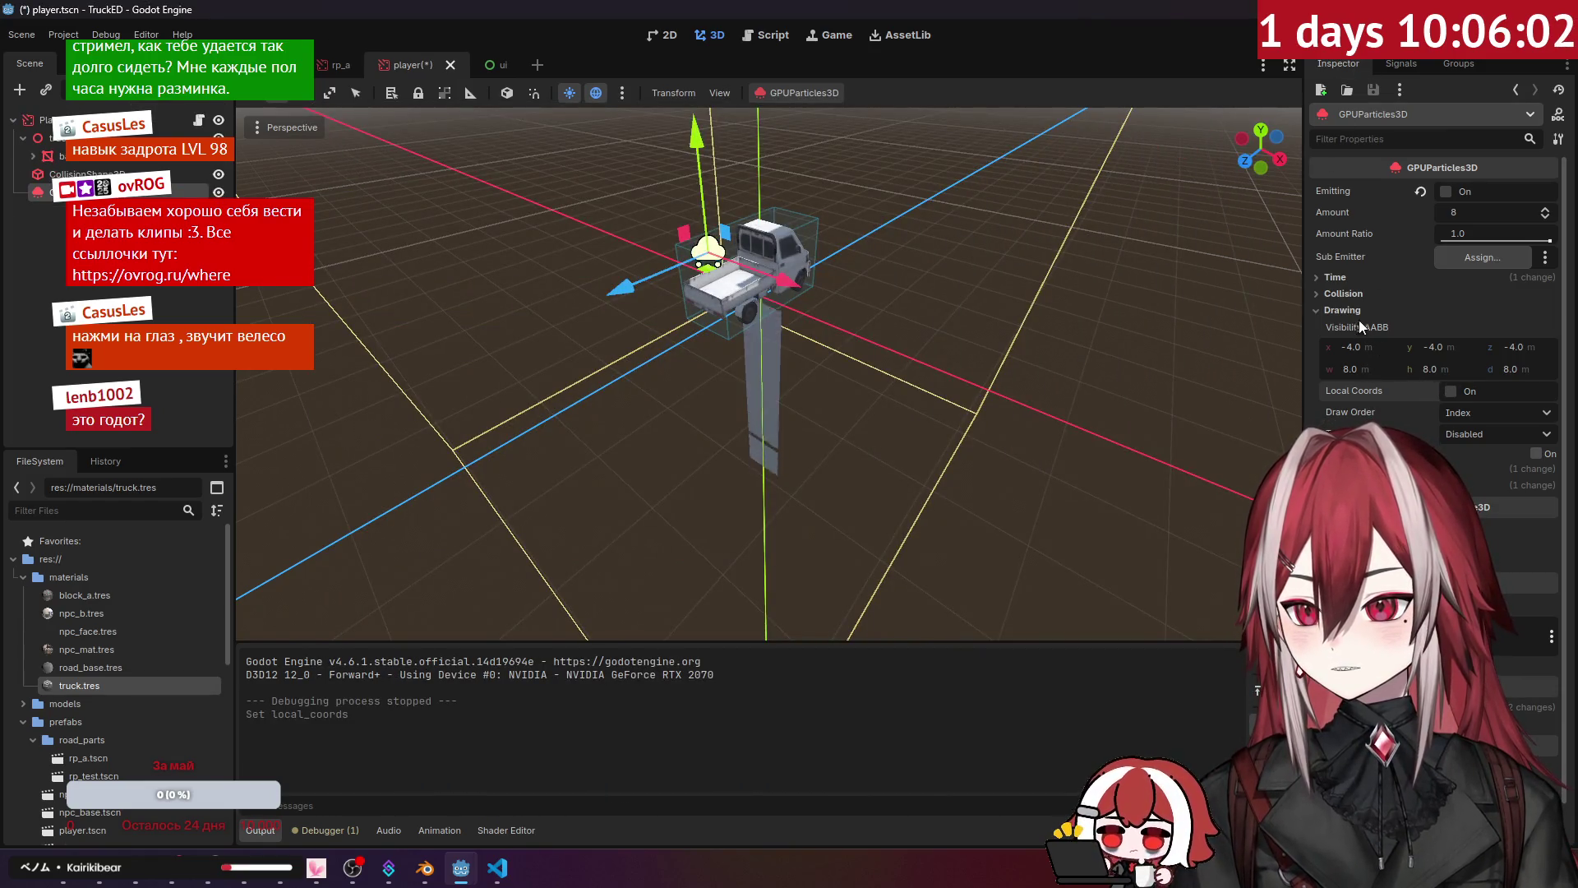
# Step: Enable particle trails and browse the Draw Passes and Particle Flags groups
pyautogui.click(1342, 310)
pyautogui.click(1549, 327)
pyautogui.click(1358, 342)
pyautogui.click(1358, 342)
pyautogui.click(1354, 360)
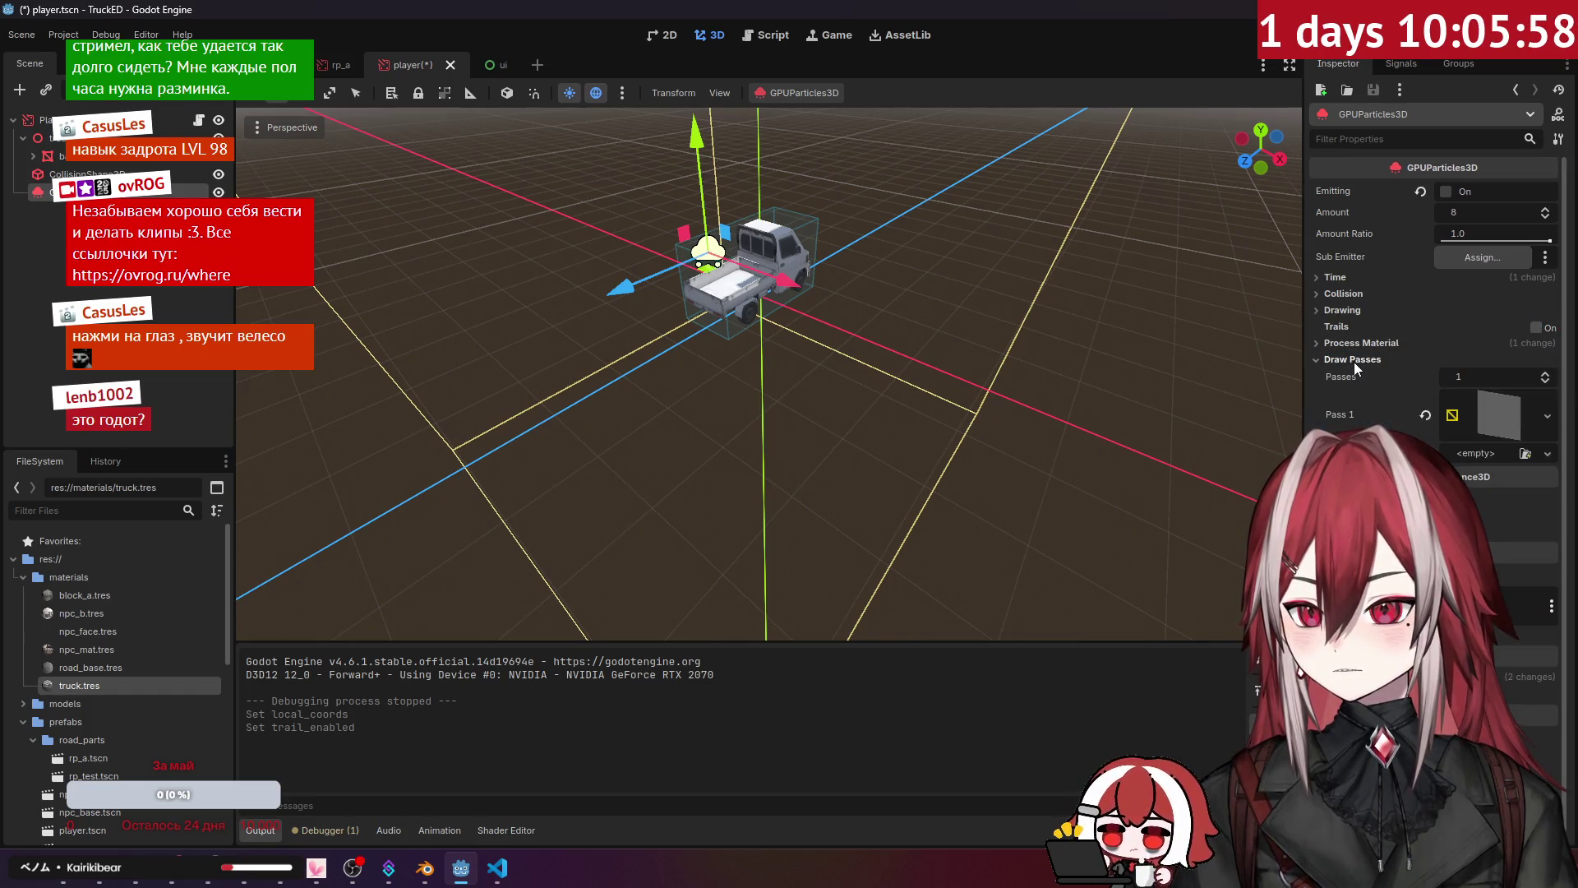
pyautogui.click(1362, 342)
pyautogui.click(1362, 403)
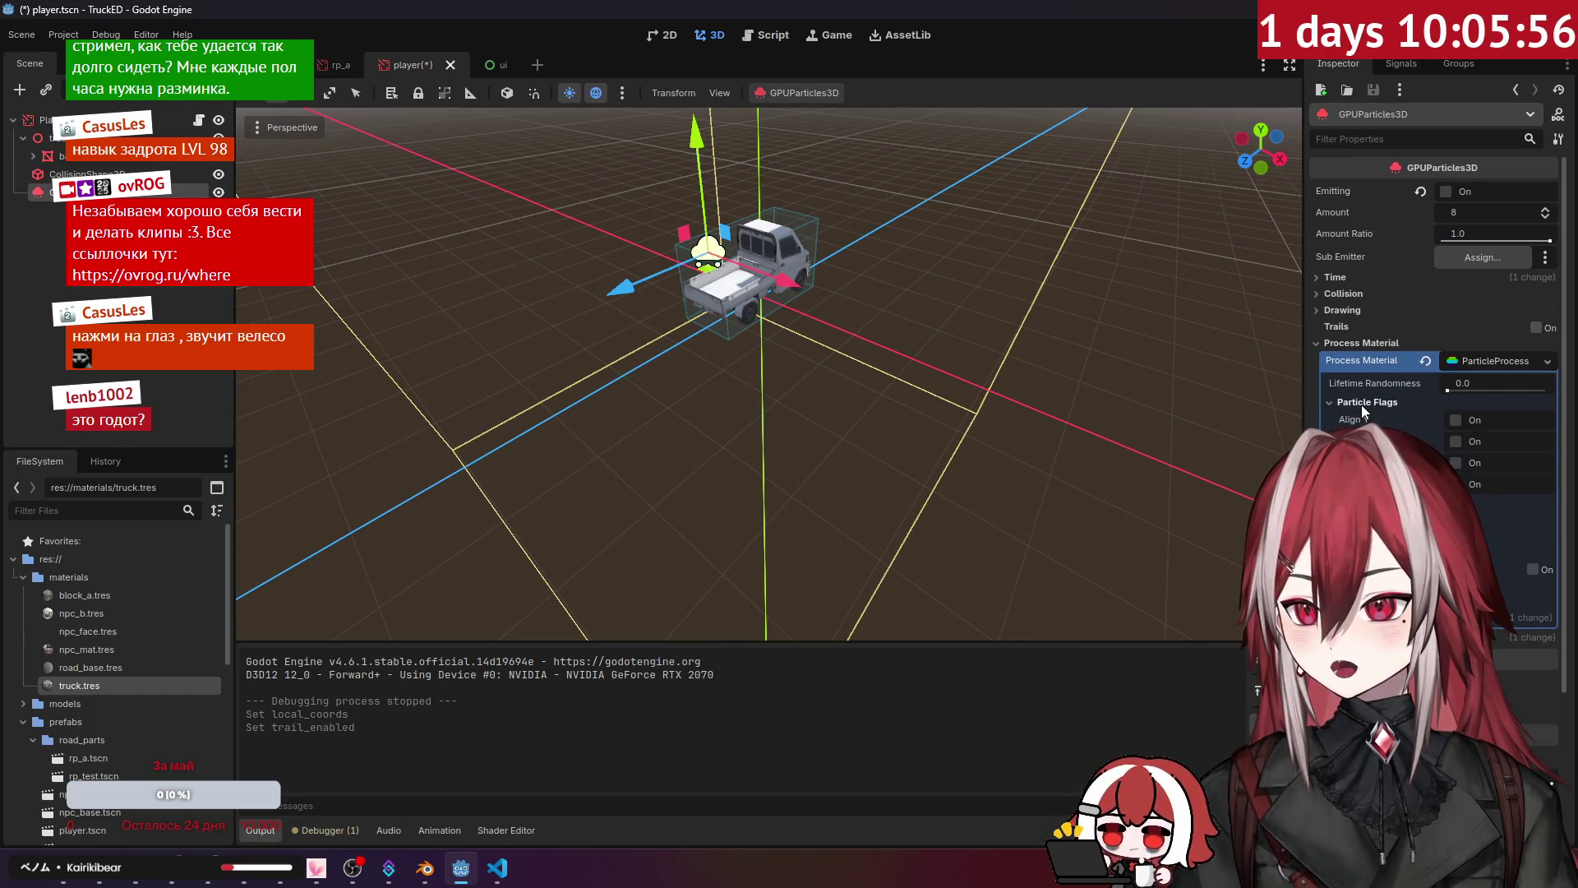
pyautogui.click(1368, 403)
# Step: Browse the Spawn and Animated Velocity groups of the process material
pyautogui.click(1352, 418)
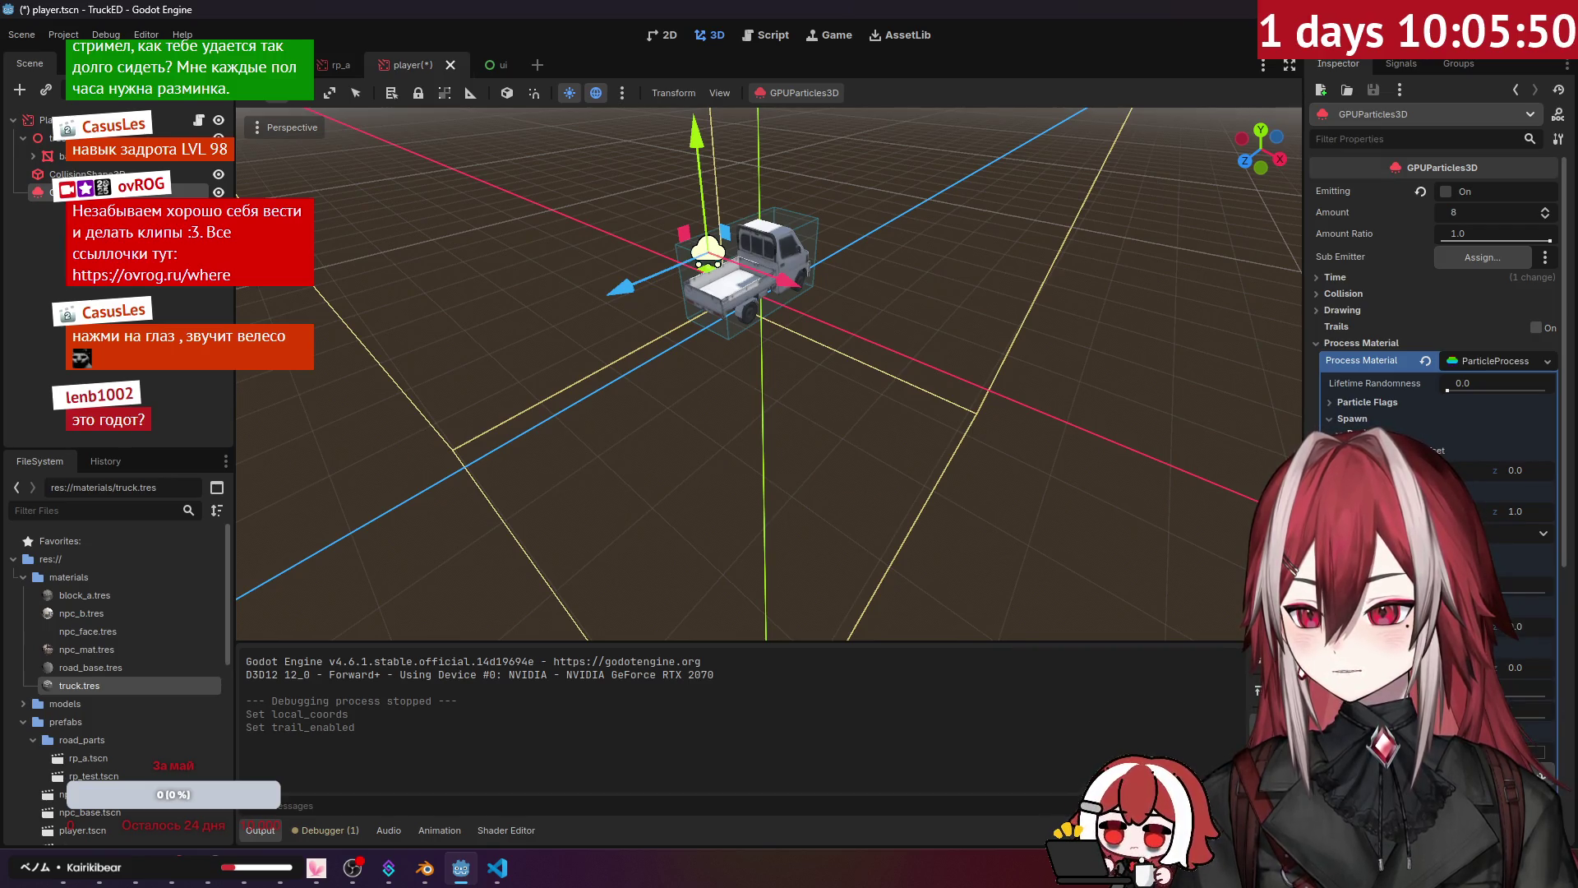
pyautogui.click(1348, 433)
pyautogui.click(1352, 419)
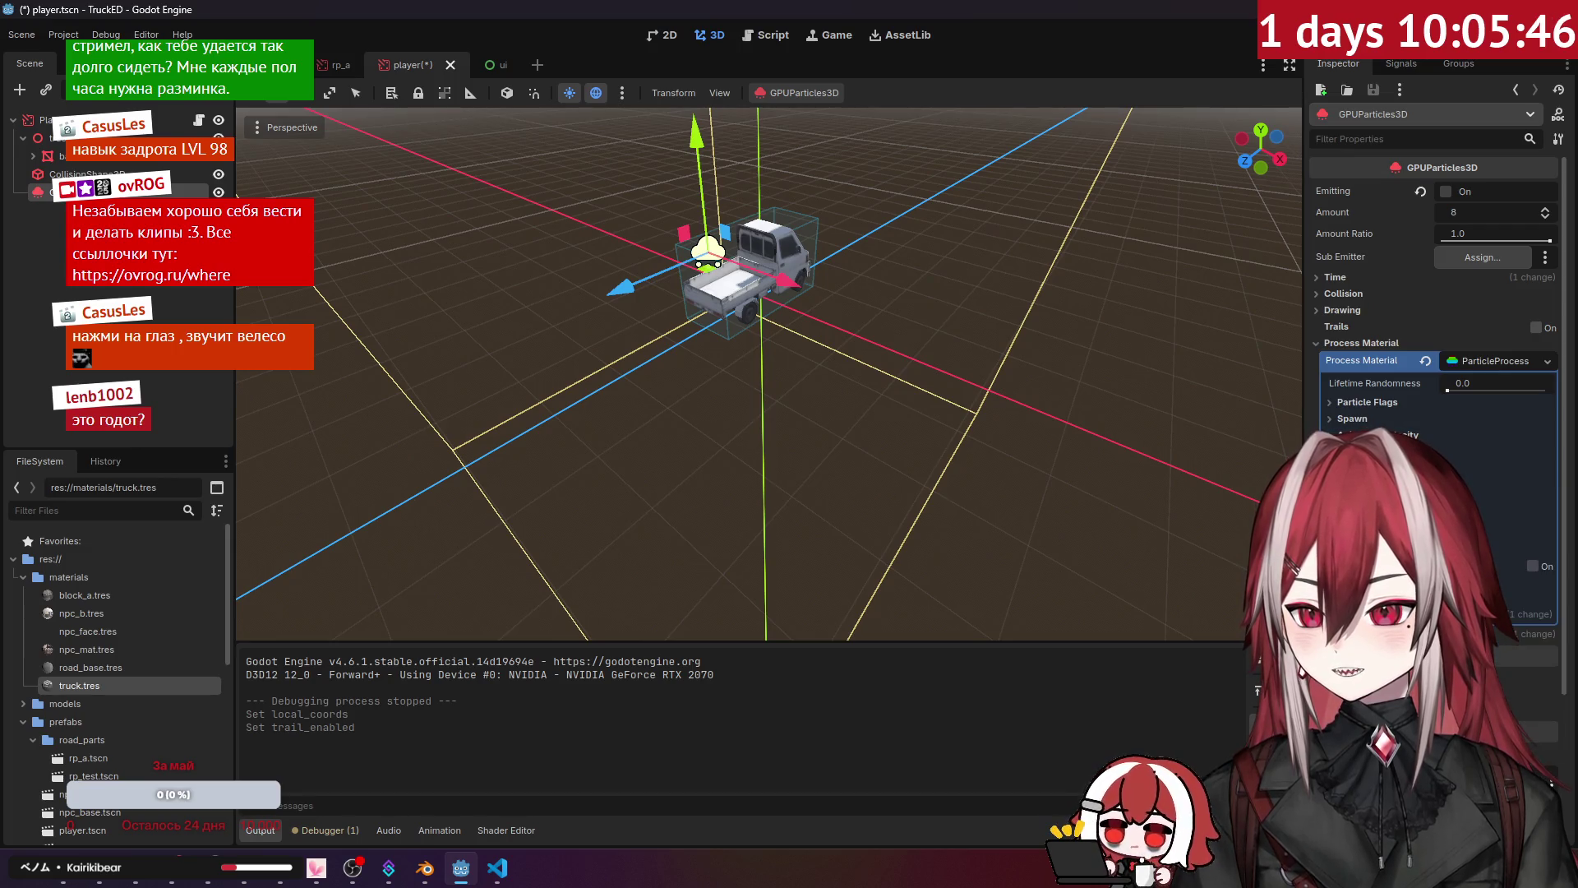
pyautogui.click(1357, 435)
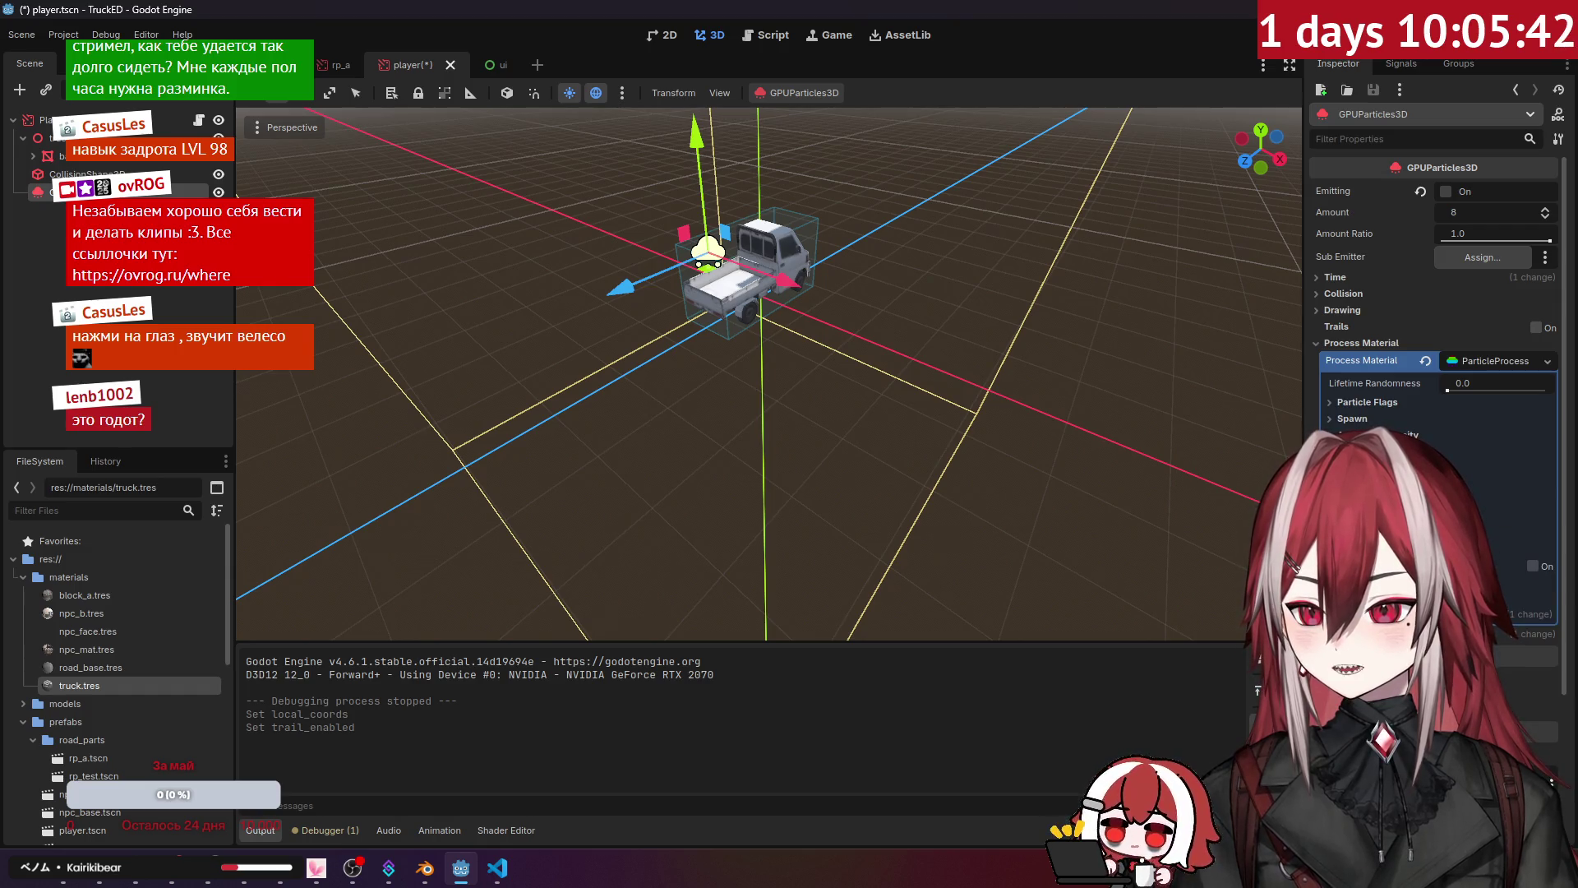
pyautogui.click(1356, 435)
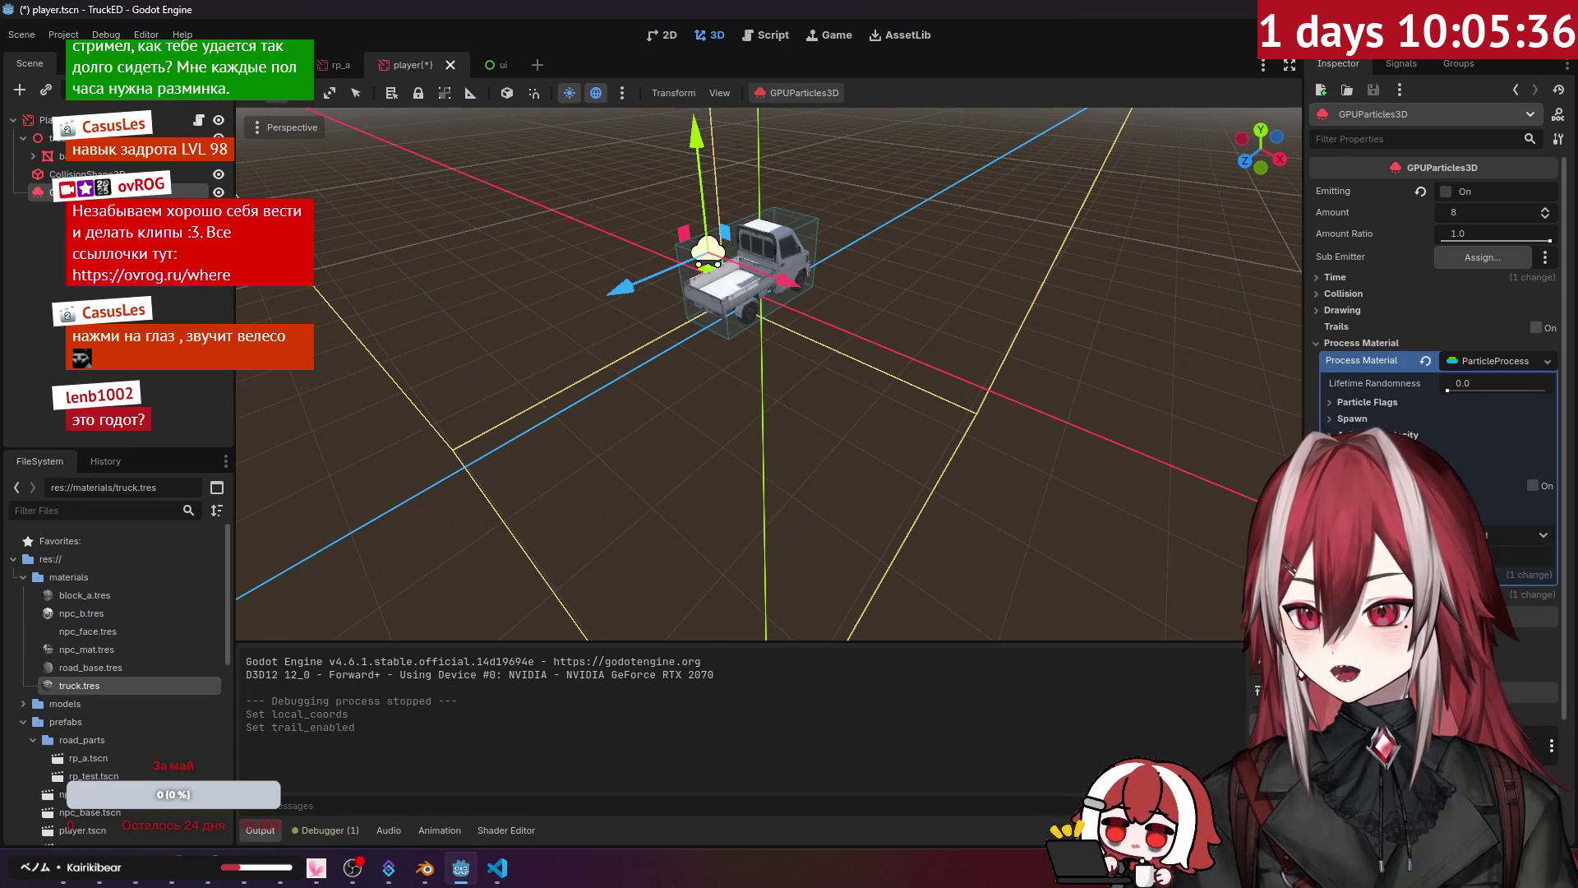
pyautogui.click(1364, 343)
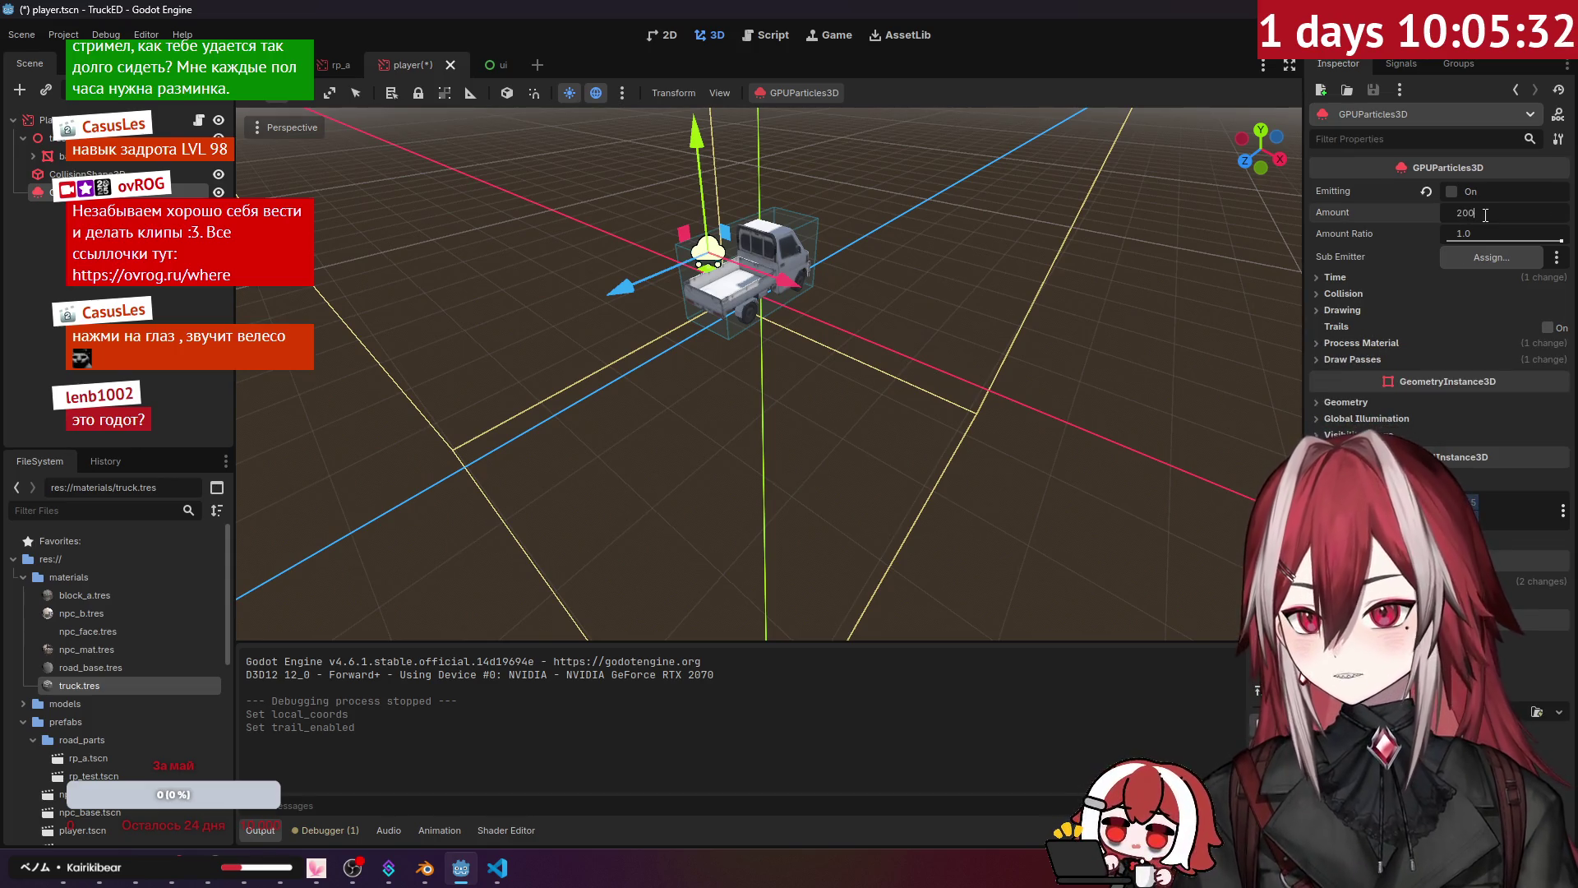
# Step: Turn Emitting back on, save the scene, close the running game and deselect the truck
pyautogui.click(1452, 191)
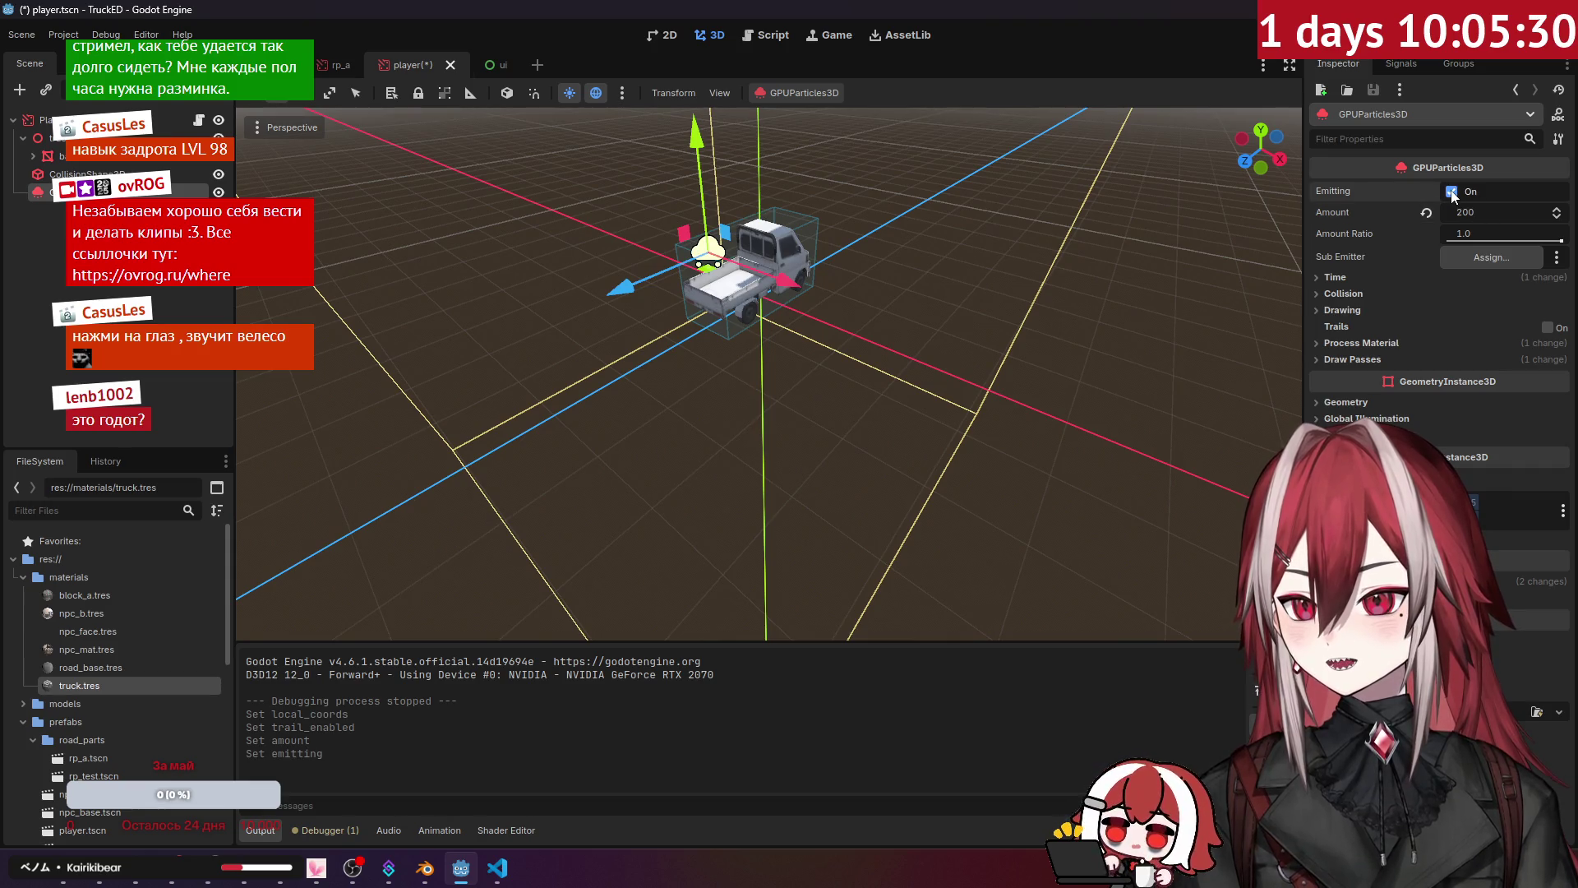
pyautogui.hotkey('ctrl', 's')
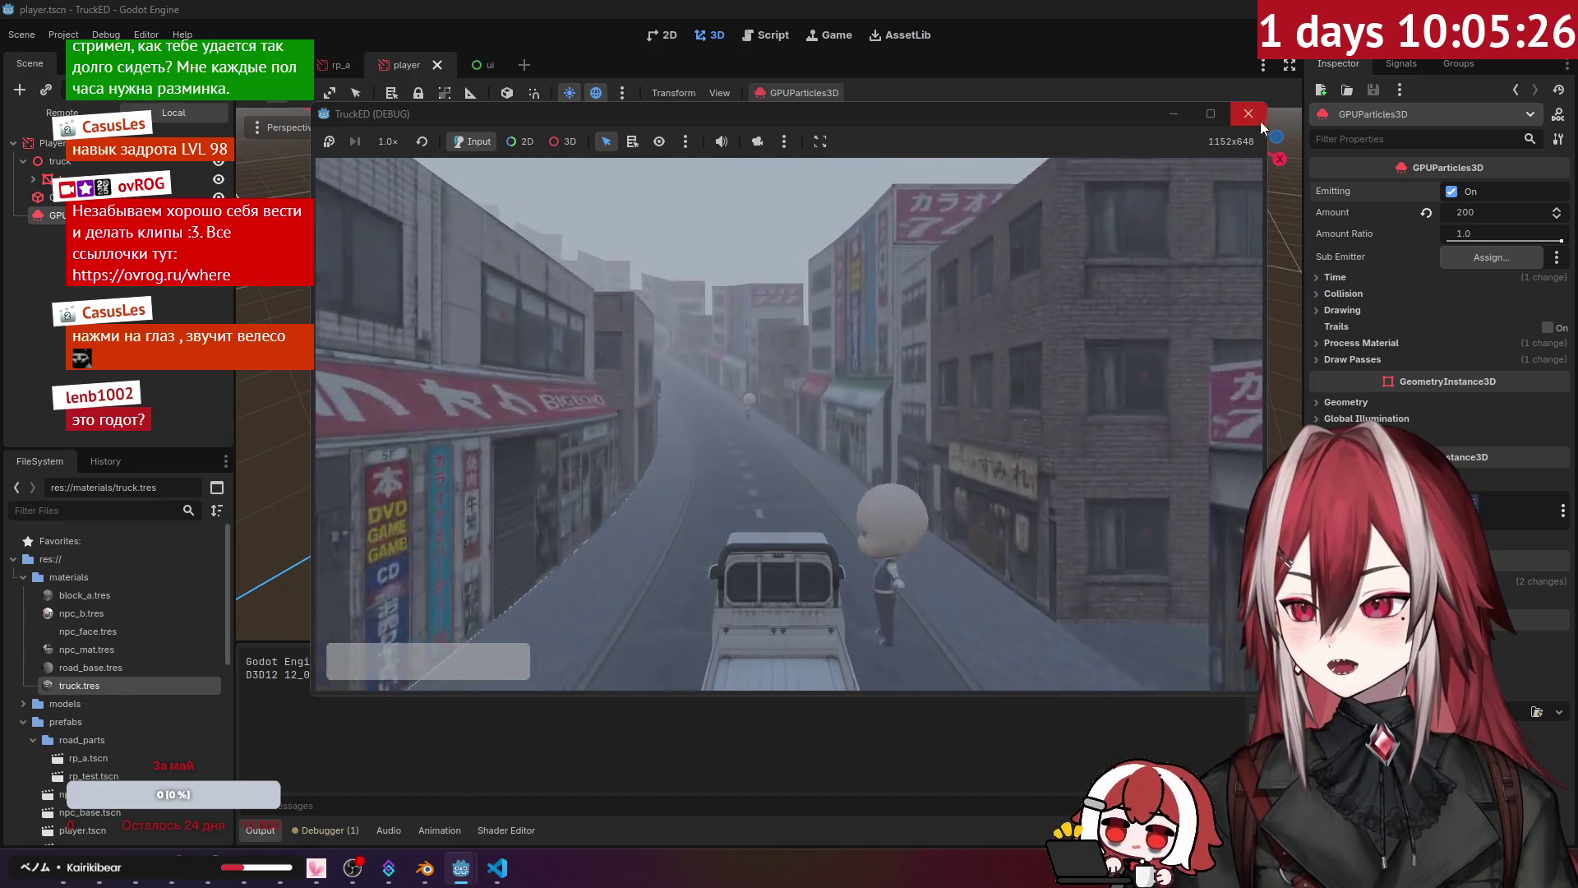
pyautogui.click(1249, 115)
pyautogui.click(584, 285)
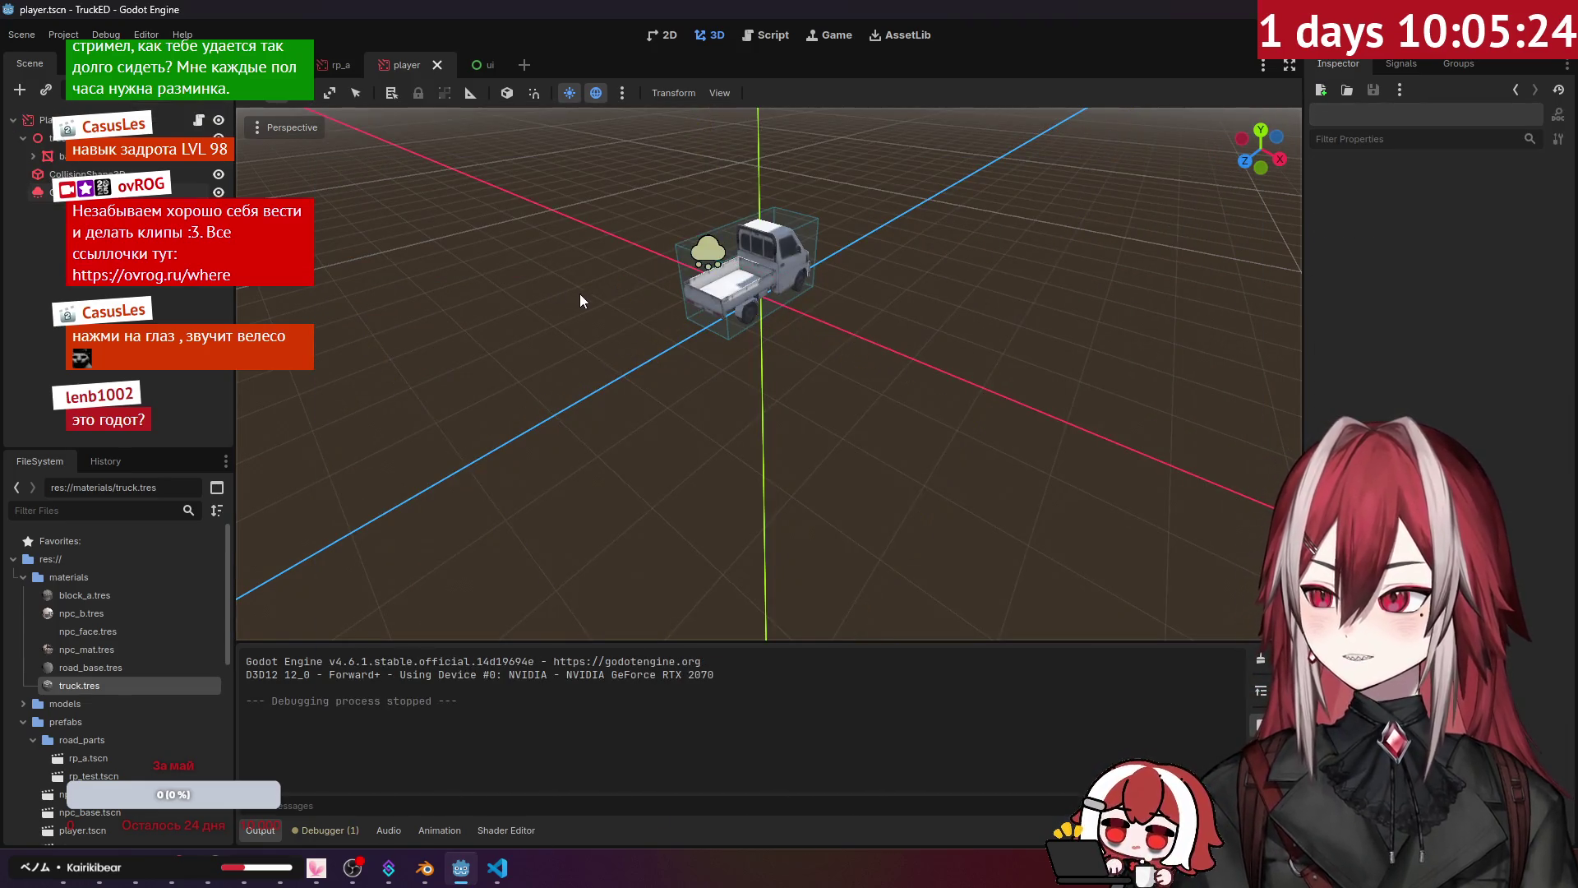
pyautogui.scroll(2, 567, 298)
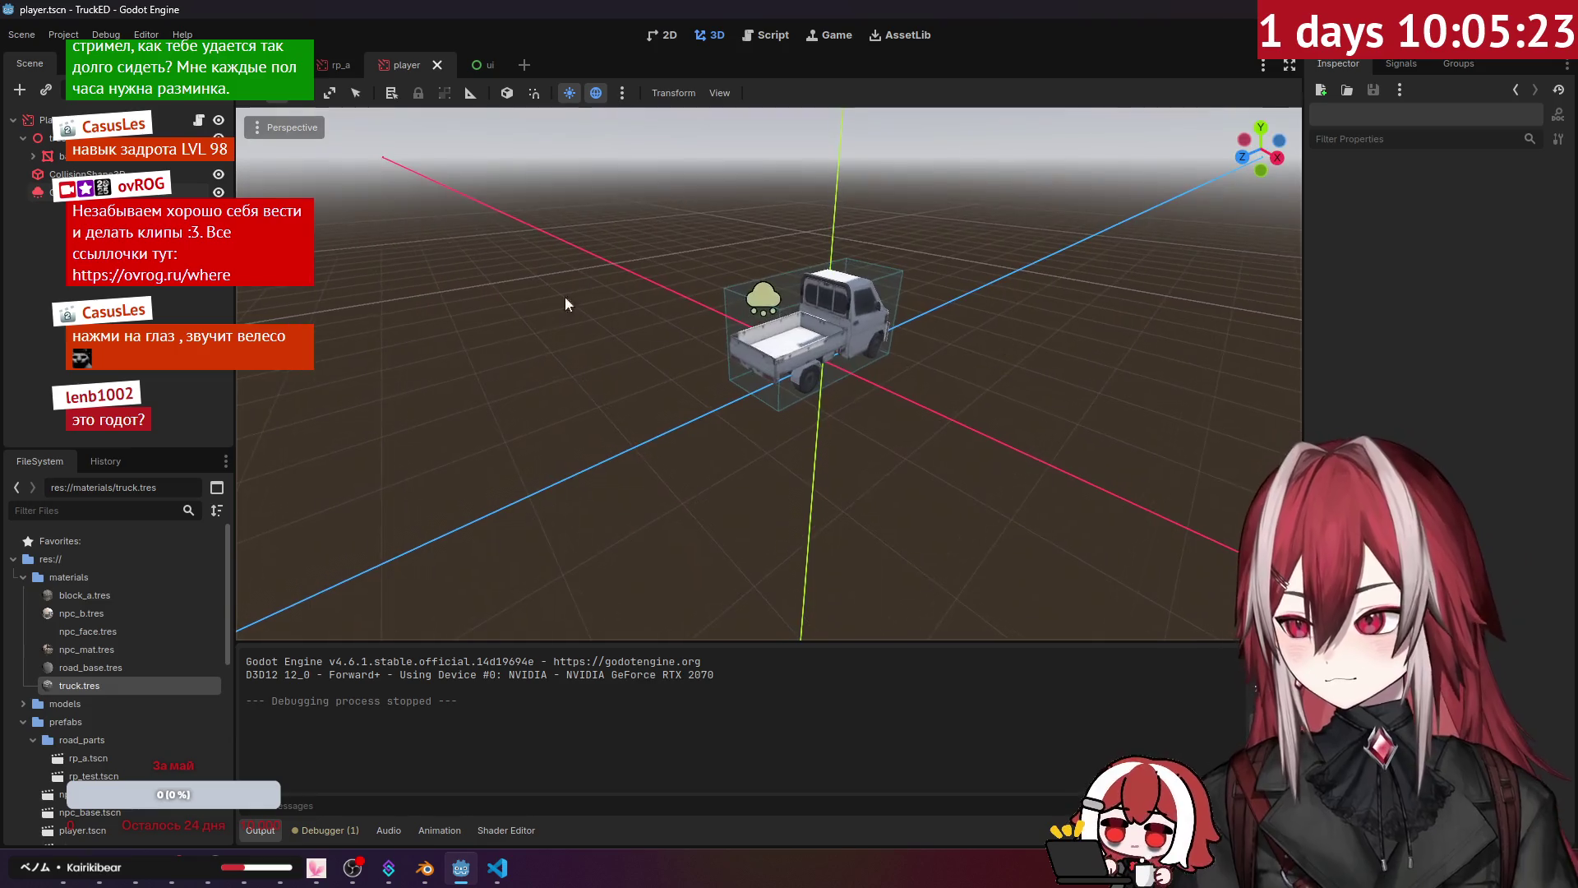
pyautogui.click(95, 881)
# Step: Search Google for 'godot particle system' and open the Creating a 3D particle system tutorial
pyautogui.click(639, 18)
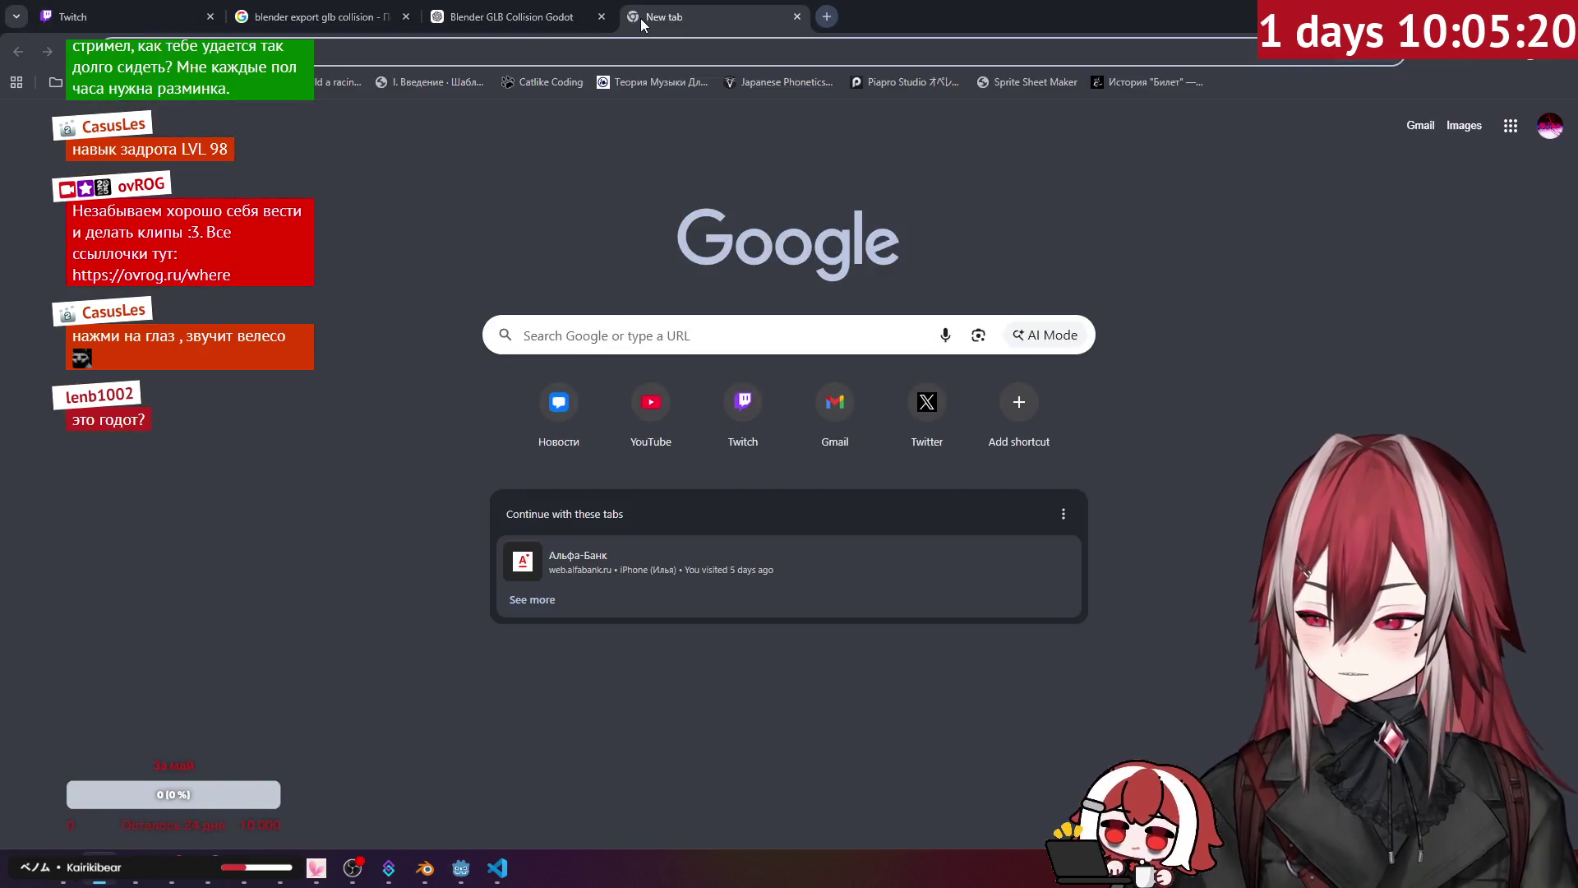
pyautogui.write('godot parti')
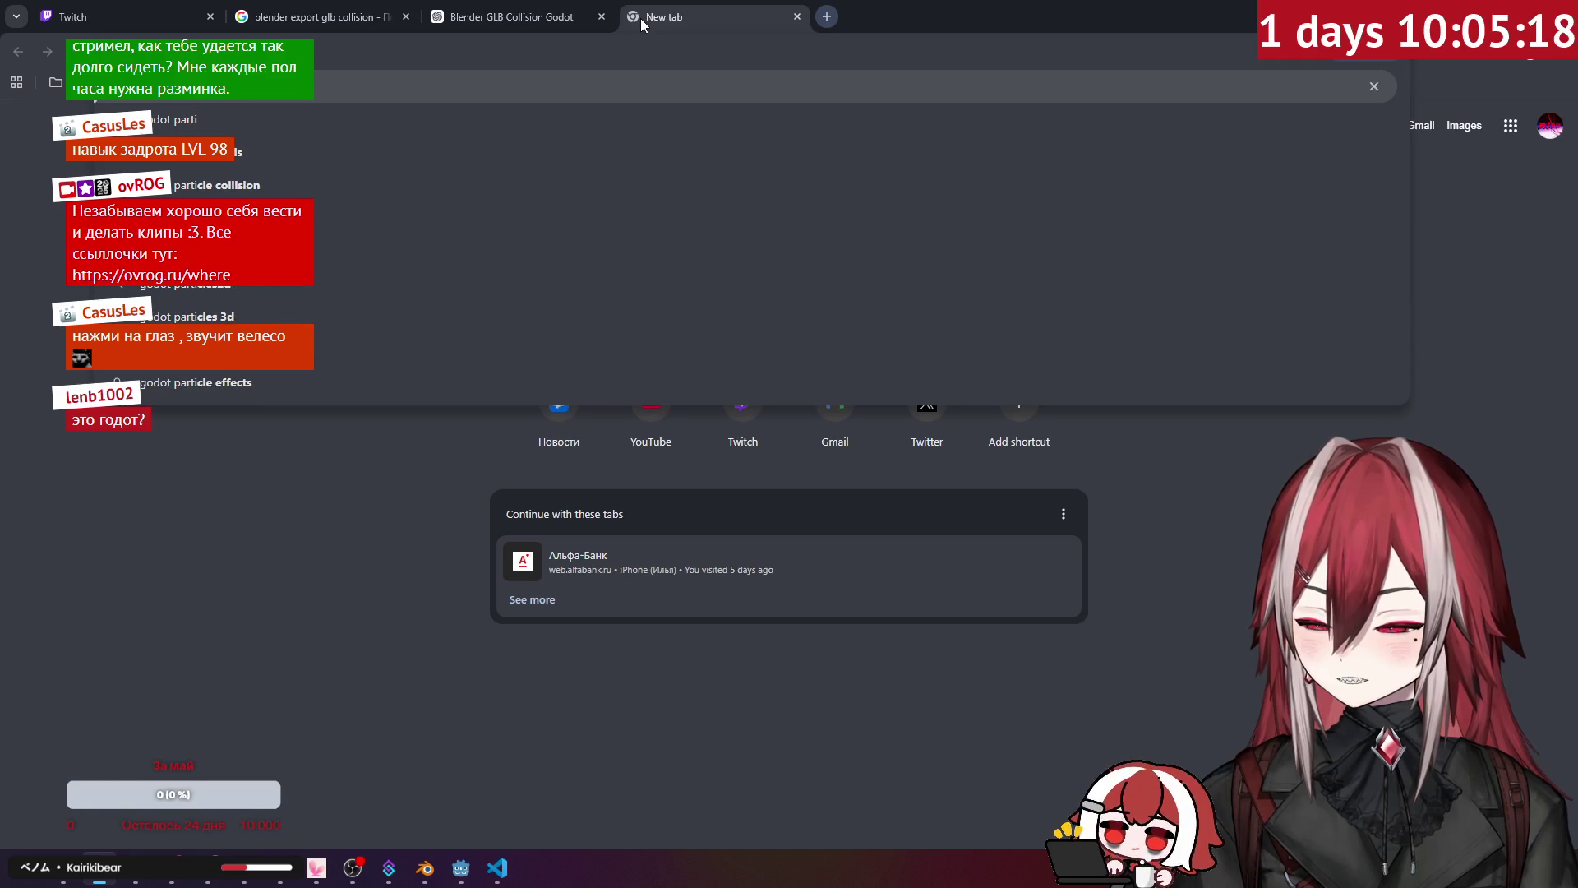
pyautogui.write('cle system')
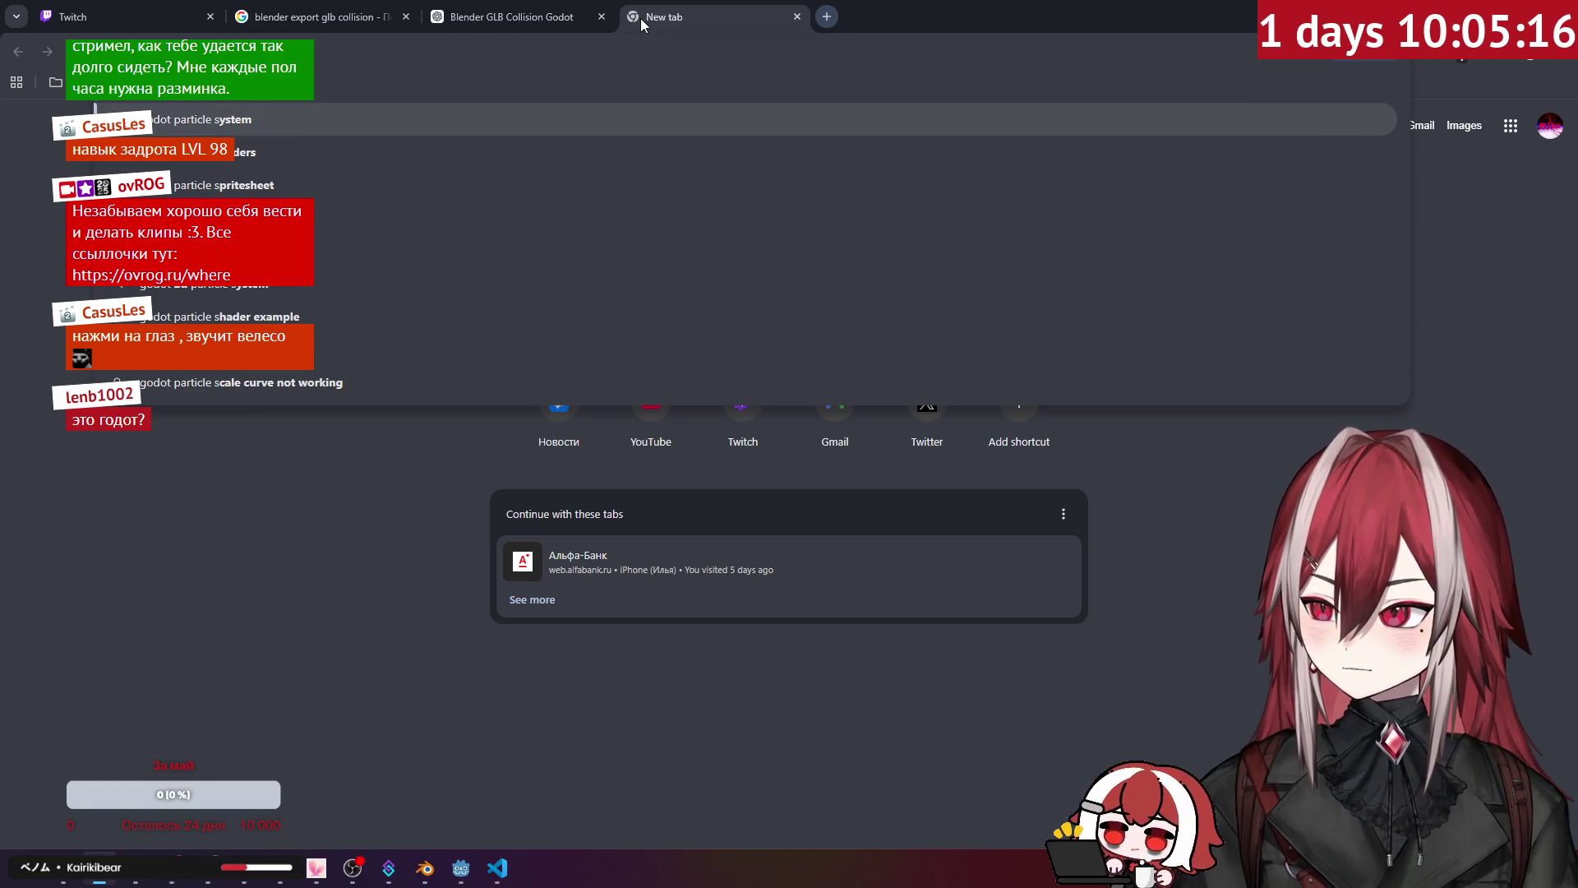
pyautogui.press('Return')
pyautogui.click(381, 255)
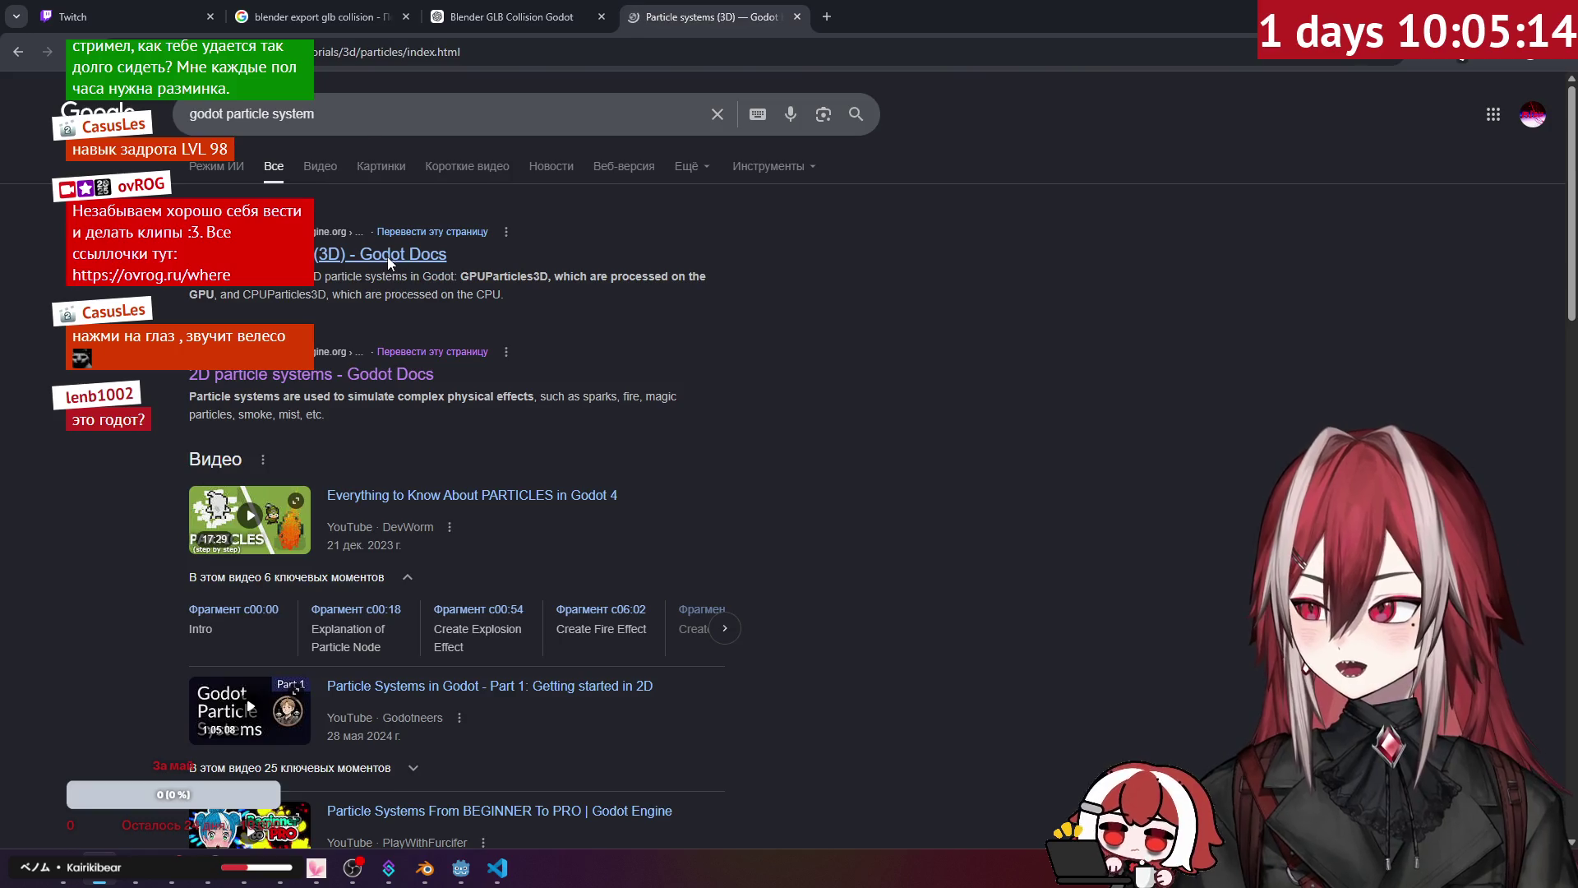
pyautogui.scroll(-7, 712, 331)
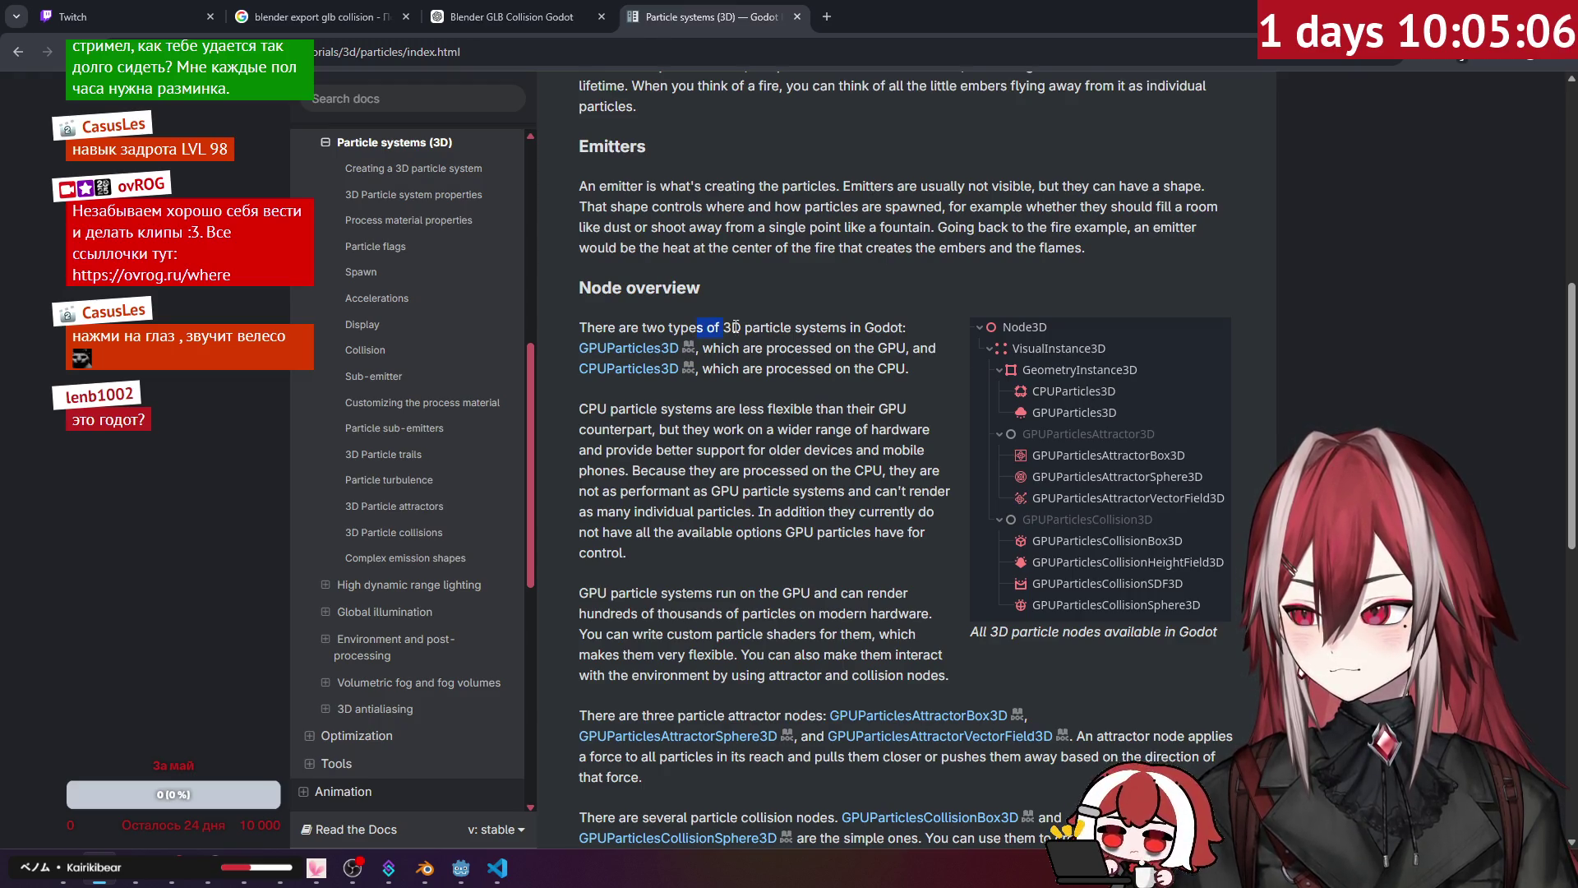
pyautogui.scroll(-10, 819, 381)
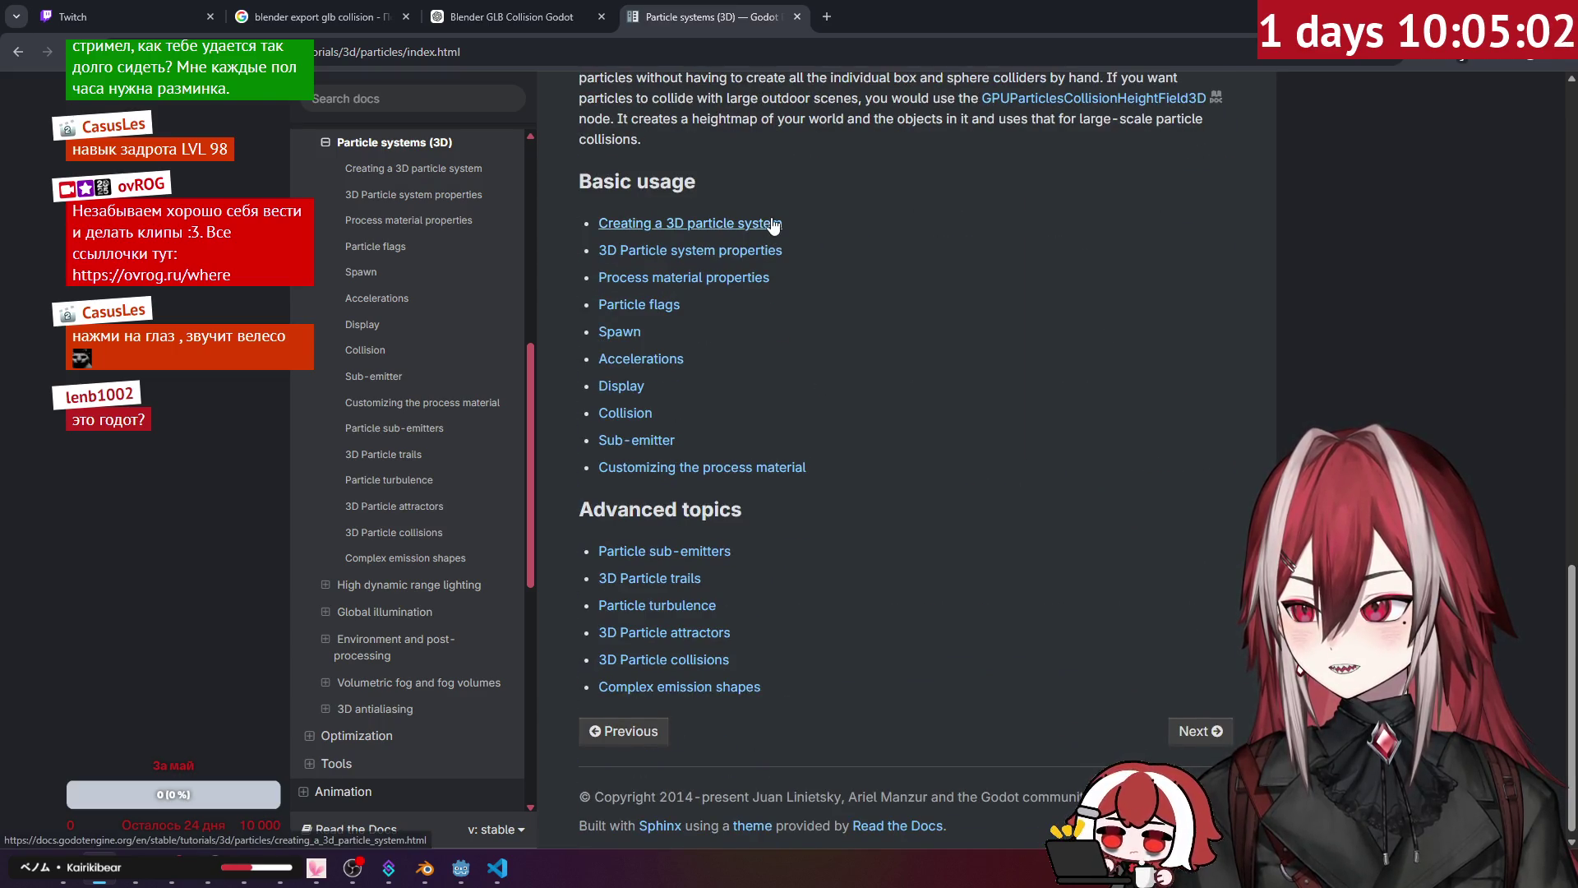
pyautogui.scroll(2, 723, 220)
pyautogui.click(704, 379)
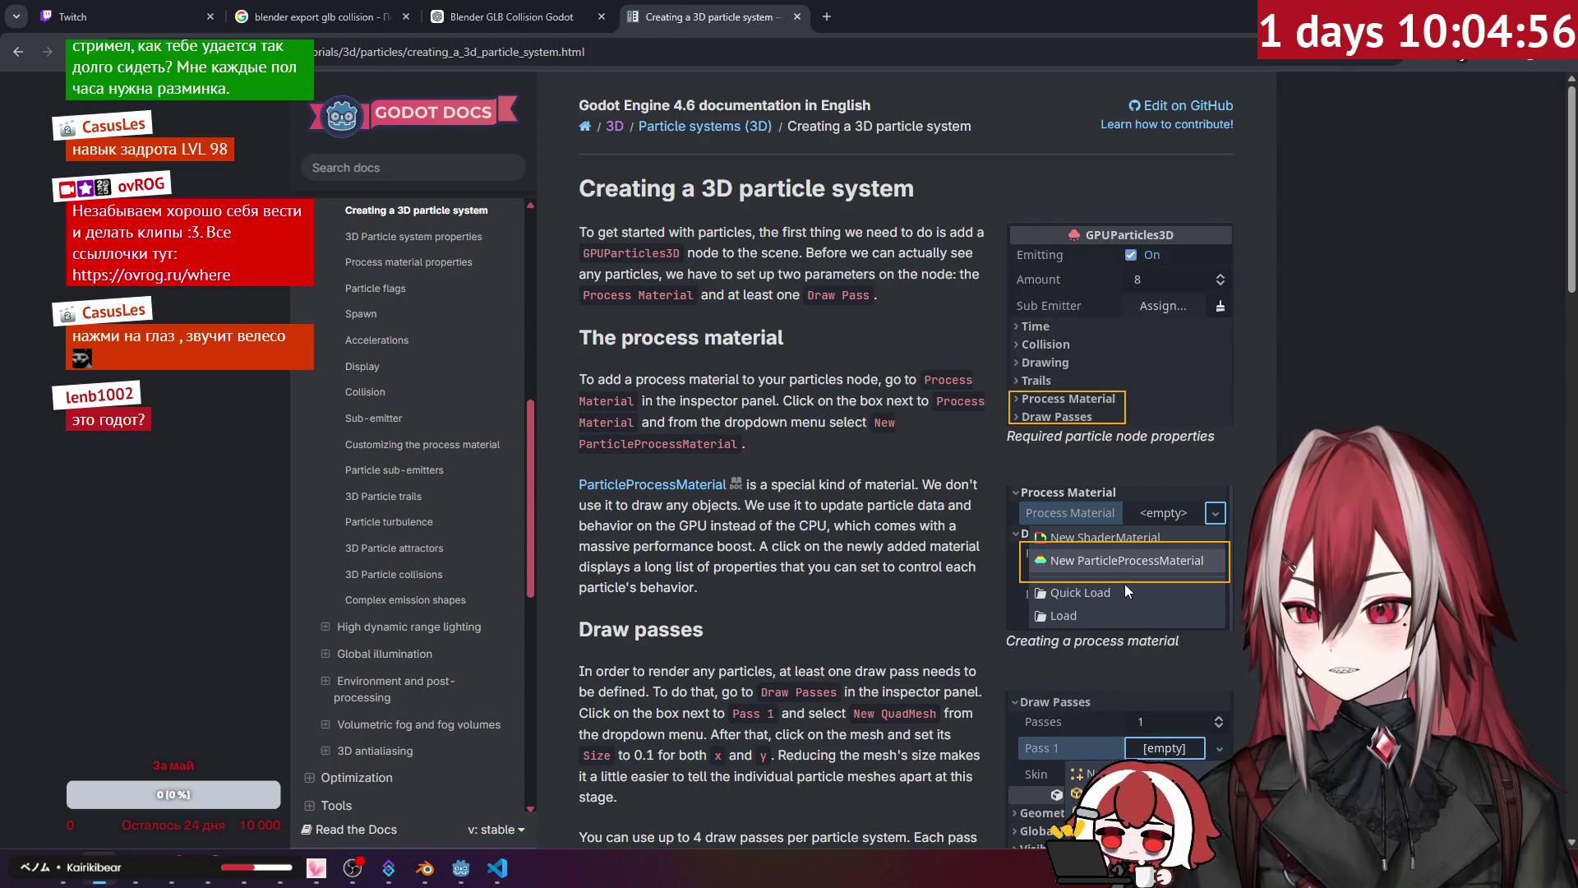
pyautogui.scroll(-6, 914, 457)
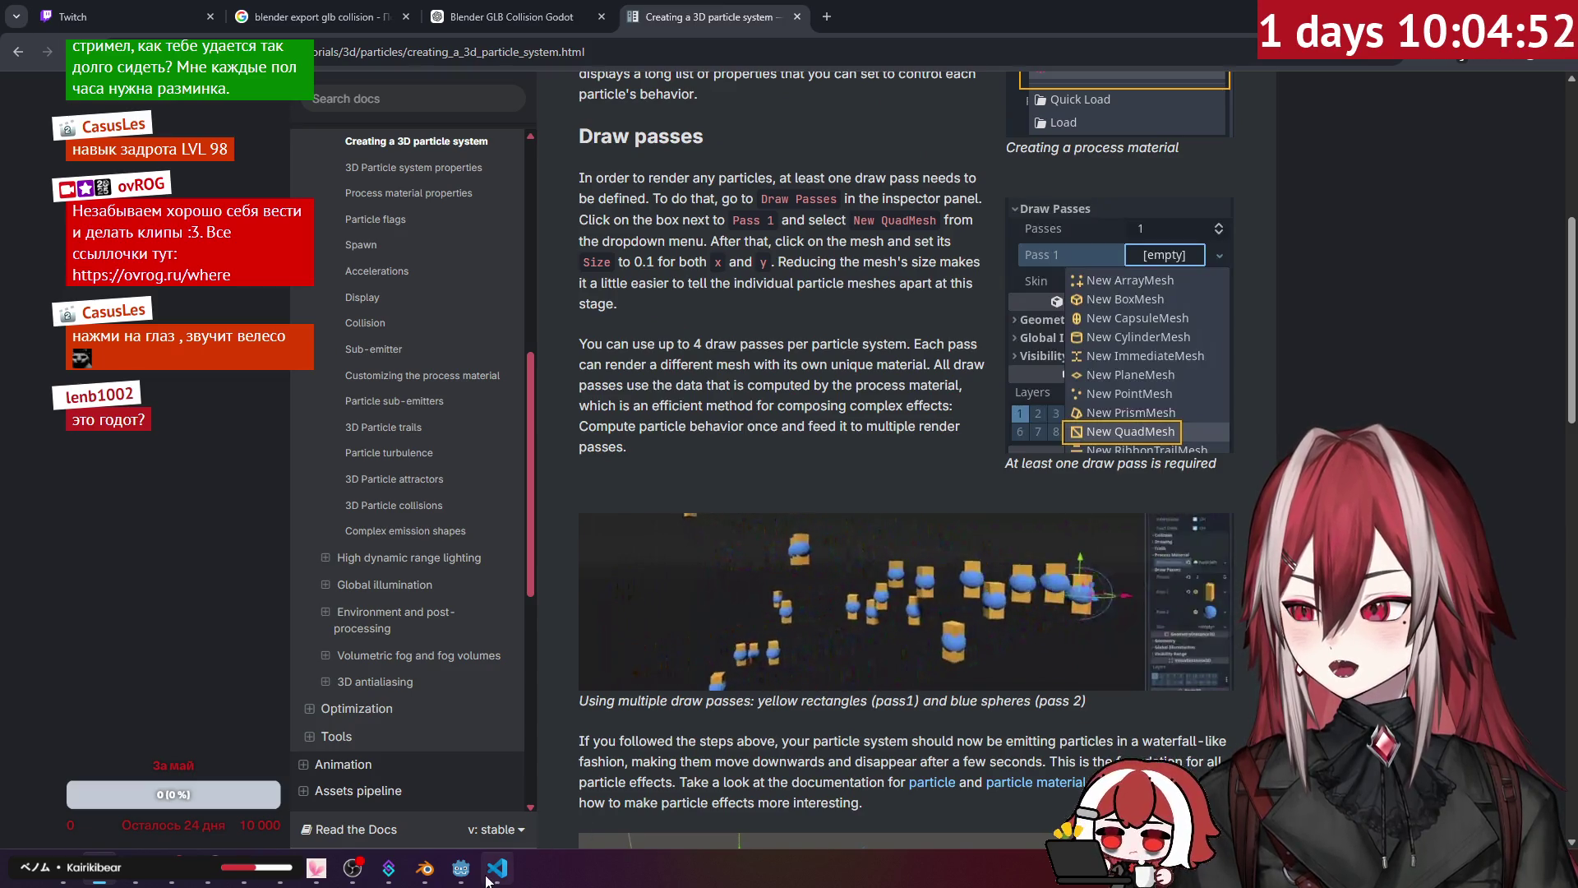
# Step: Back in Godot, select GPUParticles3D and list the new mesh types for Draw Passes > Pass 1
pyautogui.click(460, 868)
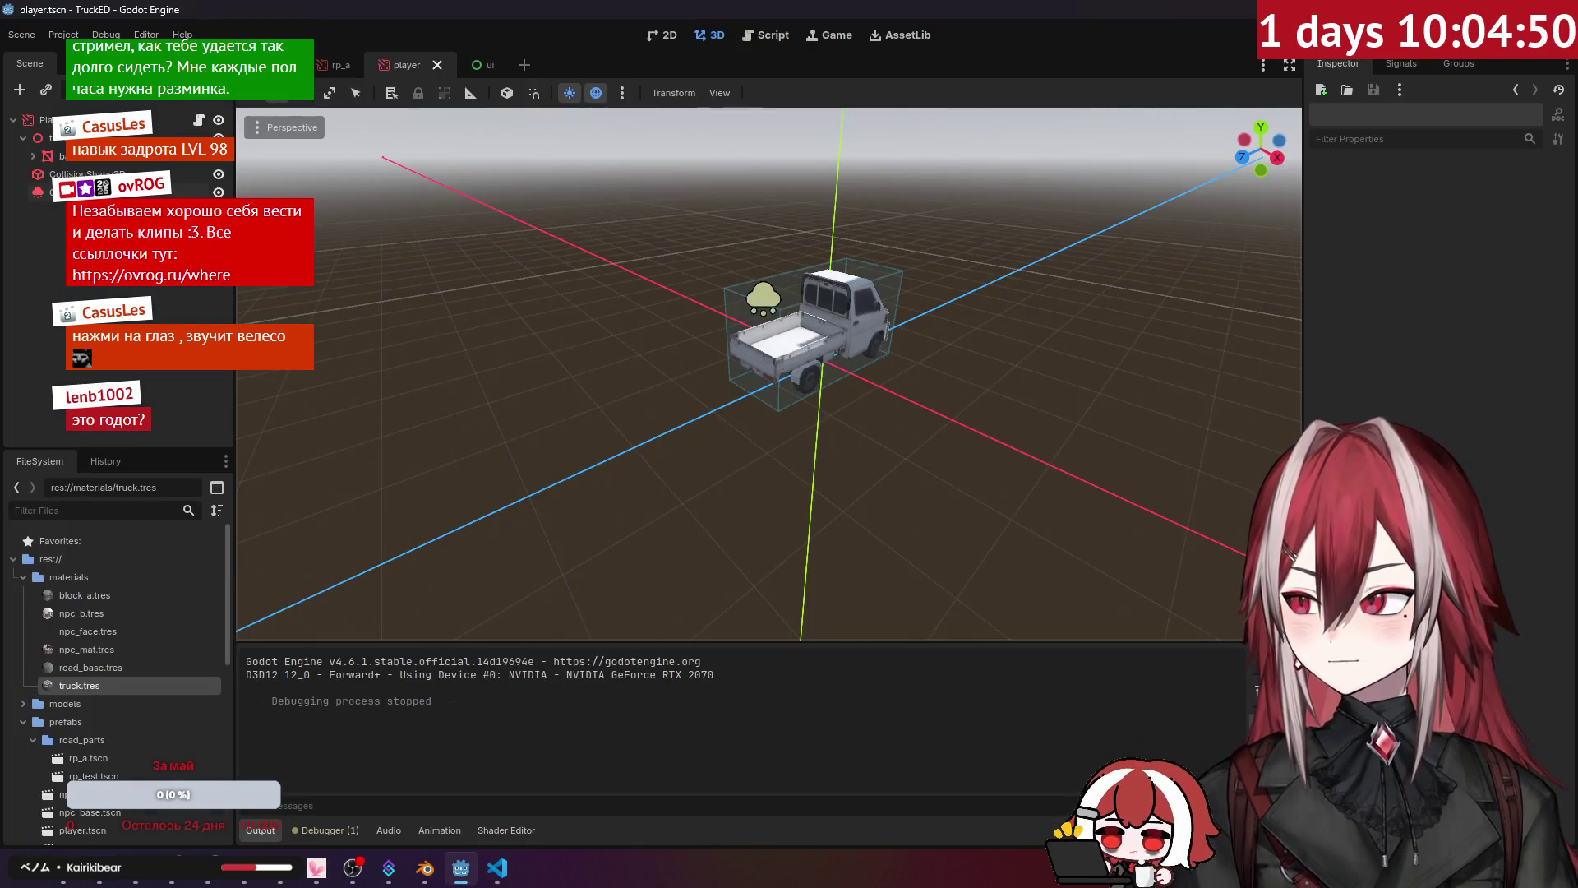
pyautogui.click(98, 192)
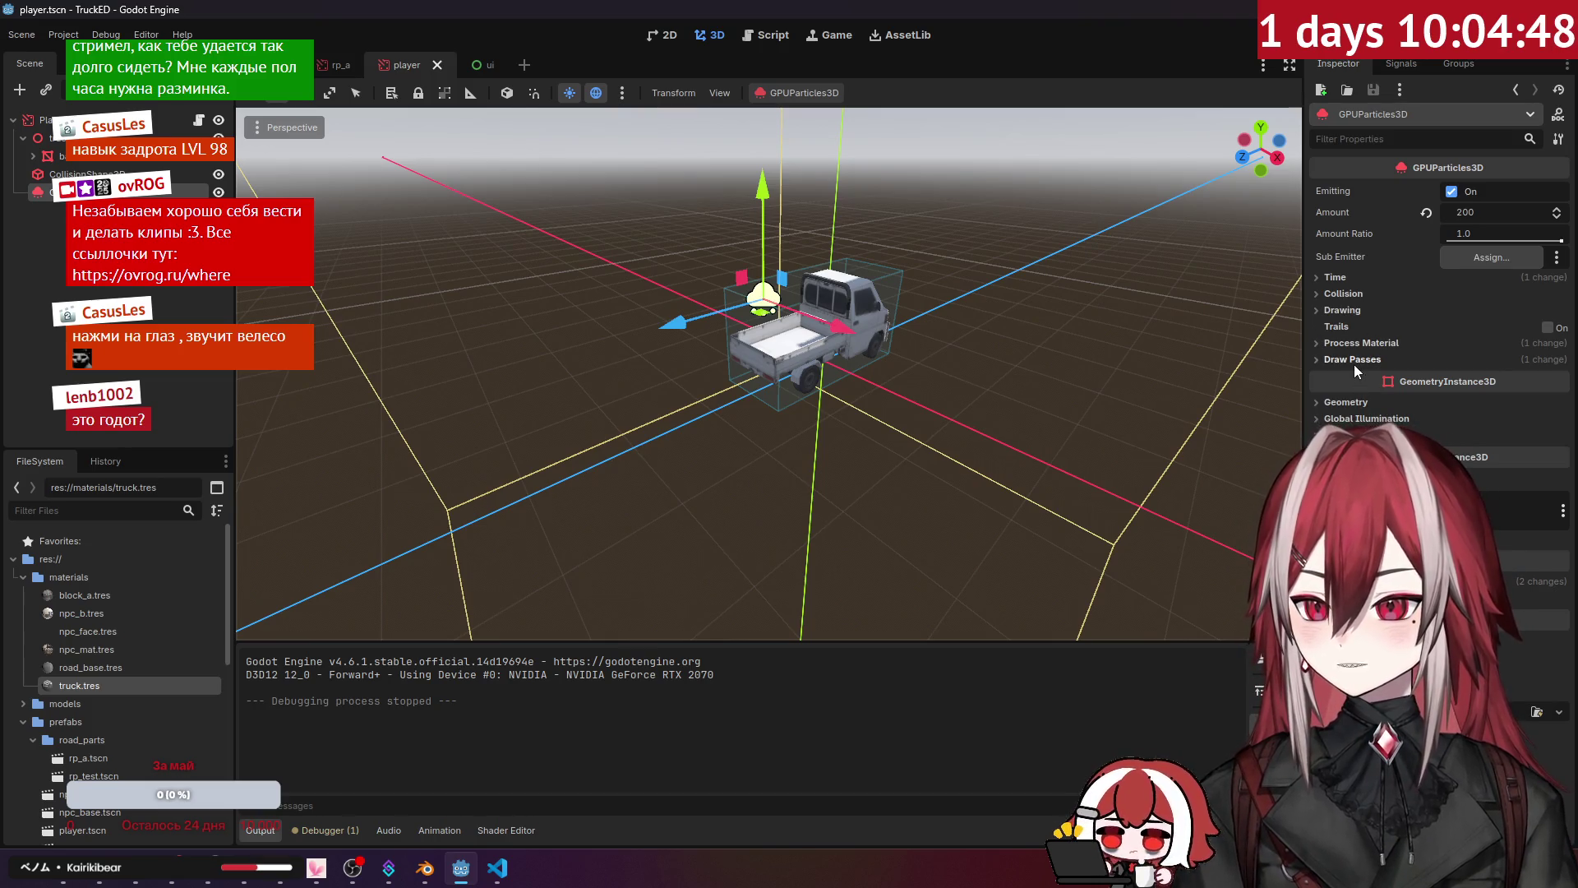
pyautogui.click(1354, 363)
pyautogui.click(1484, 412)
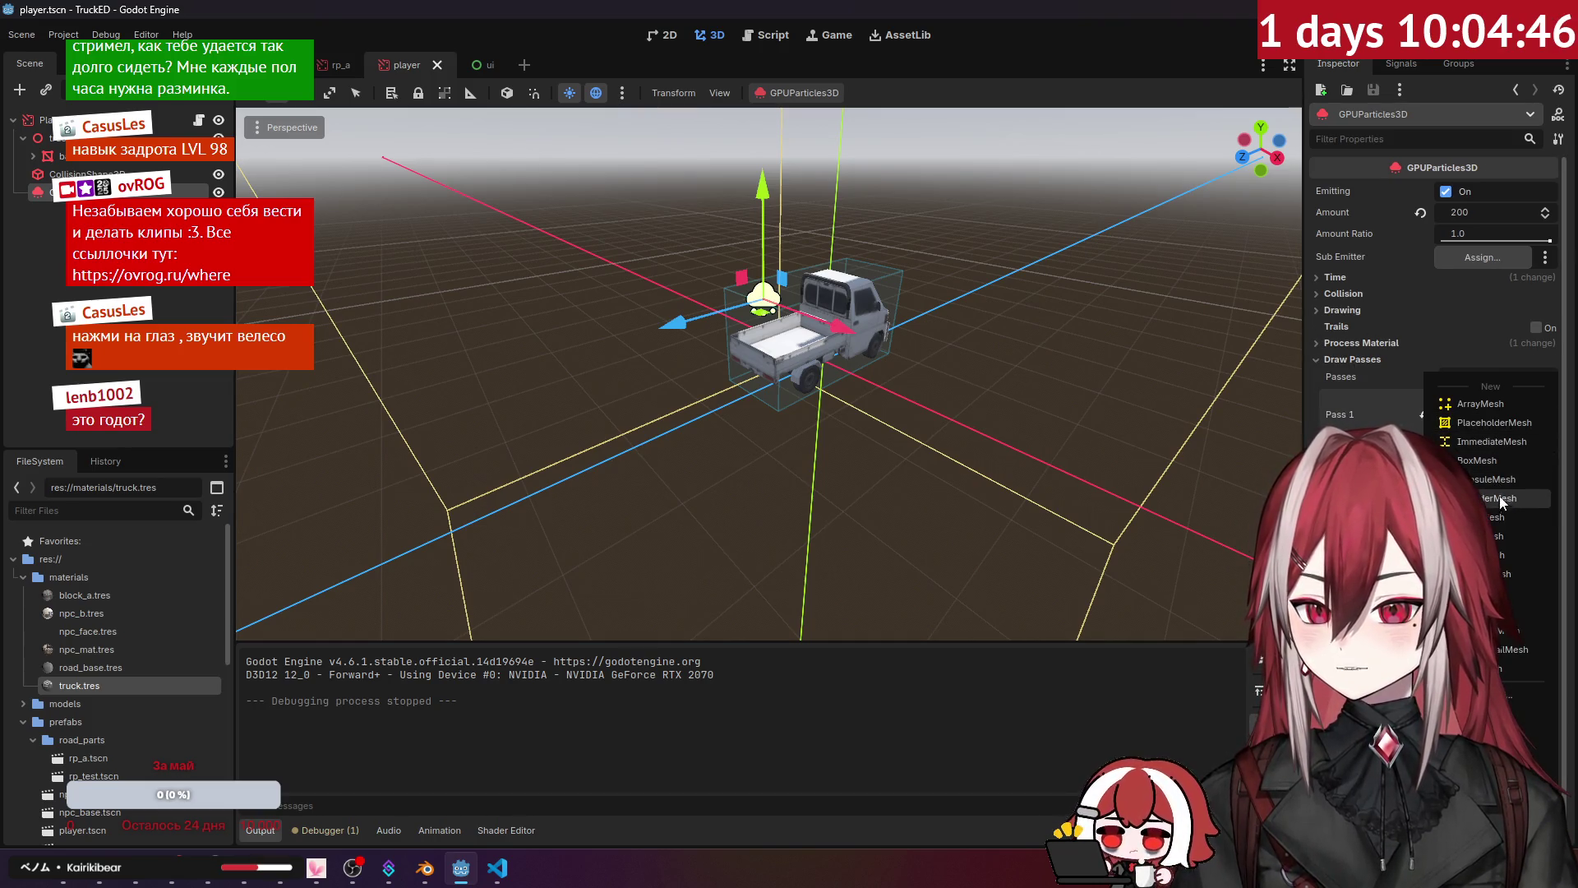
# Step: Set Pass 1 to a BoxMesh, then replace it with a QuadMesh and inspect it behind the truck
pyautogui.click(1502, 459)
pyautogui.moveTo(1127, 401); pyautogui.dragTo(1167, 386)
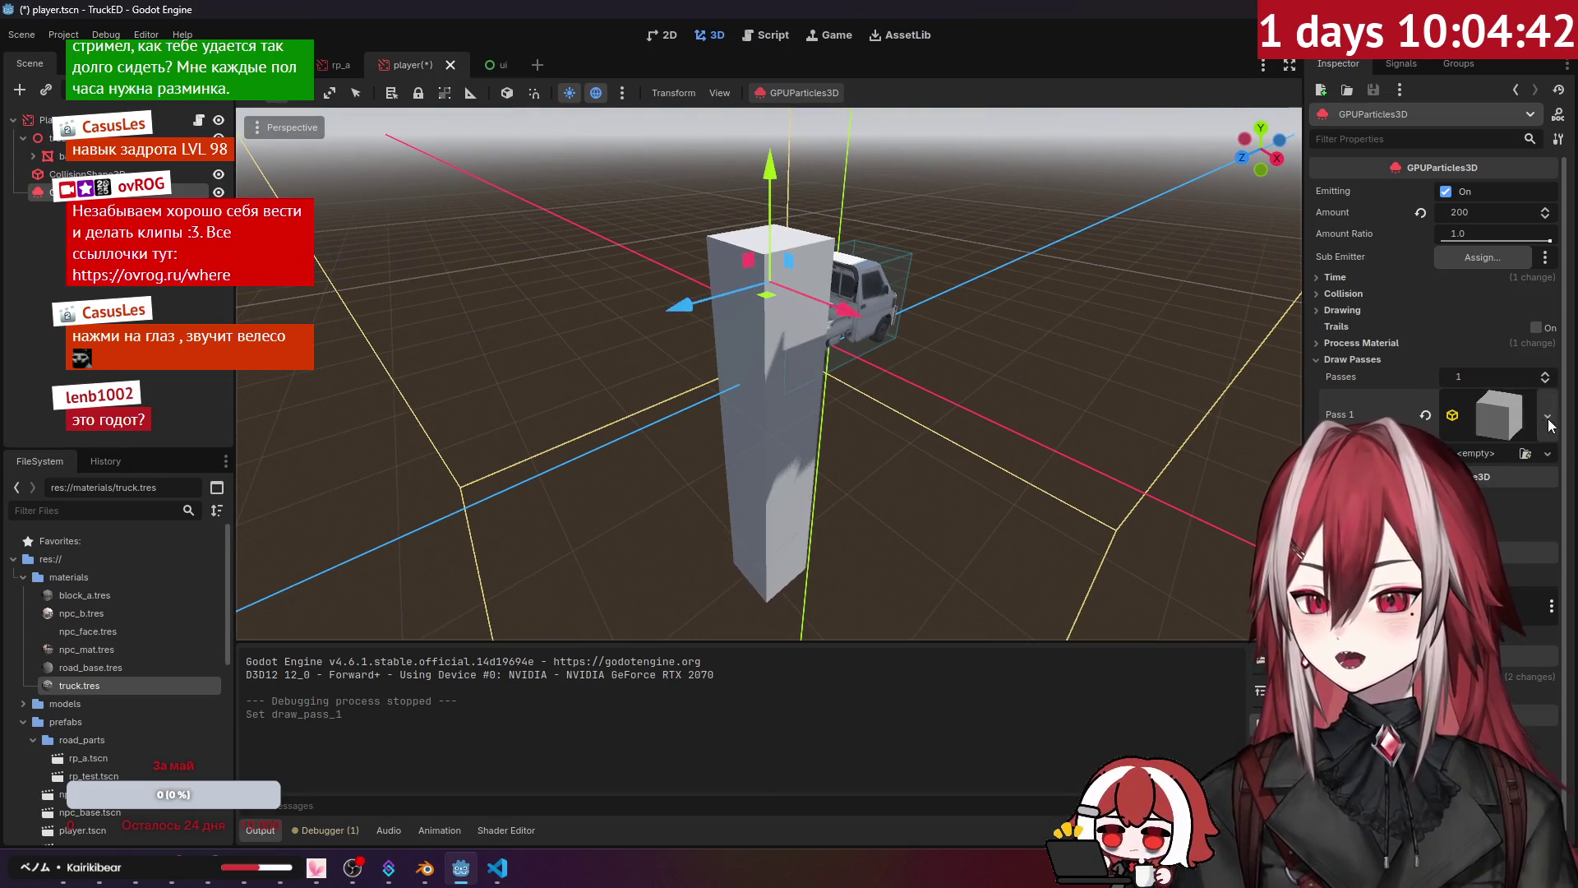
pyautogui.rightClick(1442, 416)
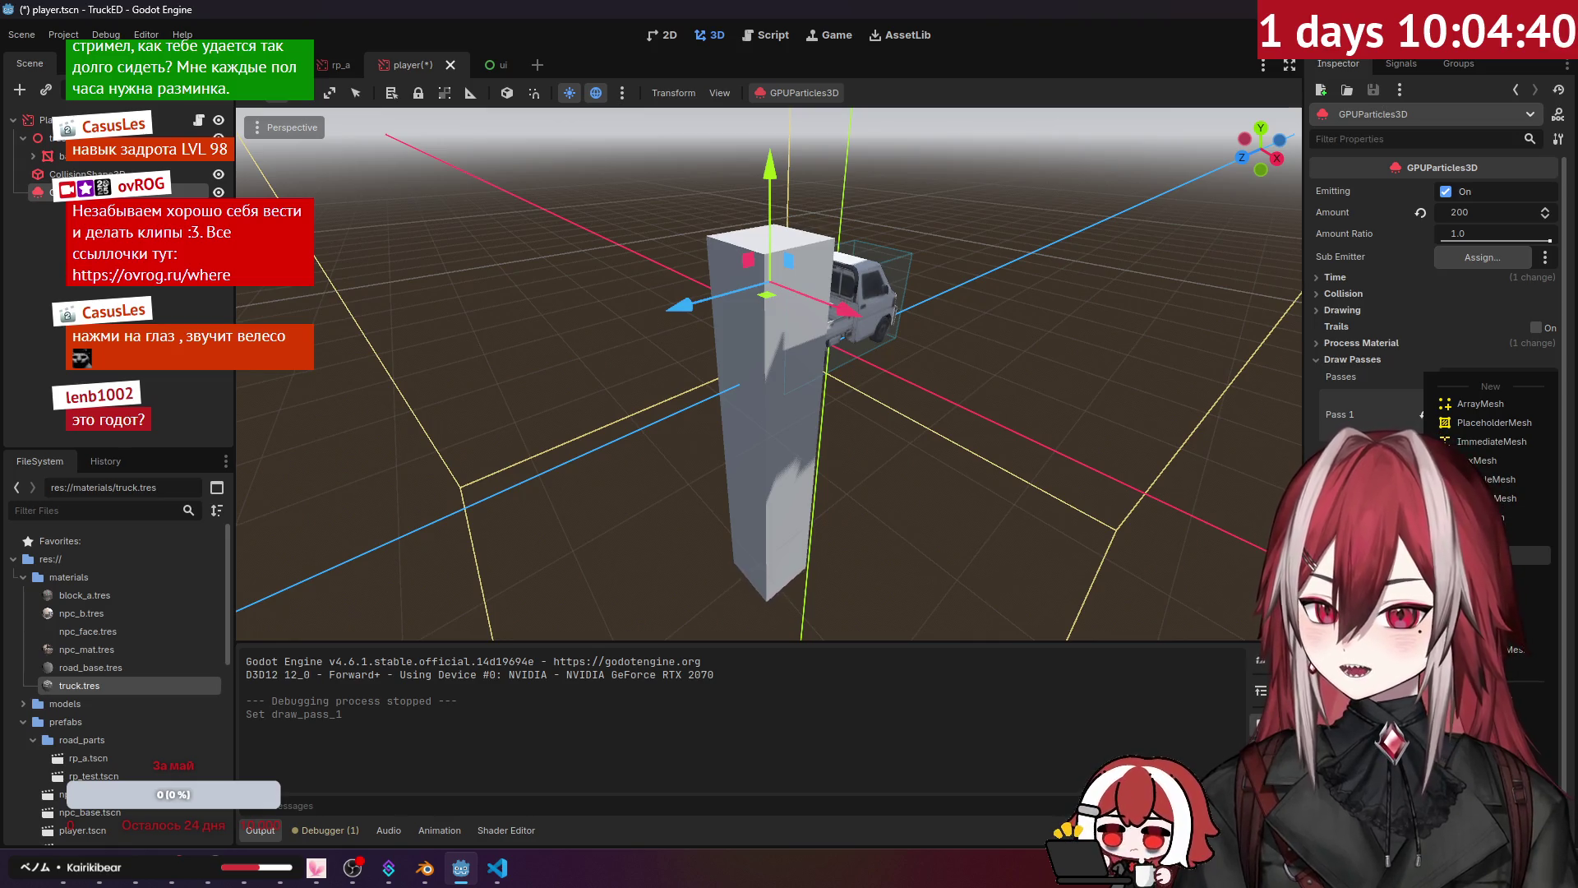
pyautogui.click(1504, 517)
pyautogui.moveTo(880, 380); pyautogui.dragTo(822, 370)
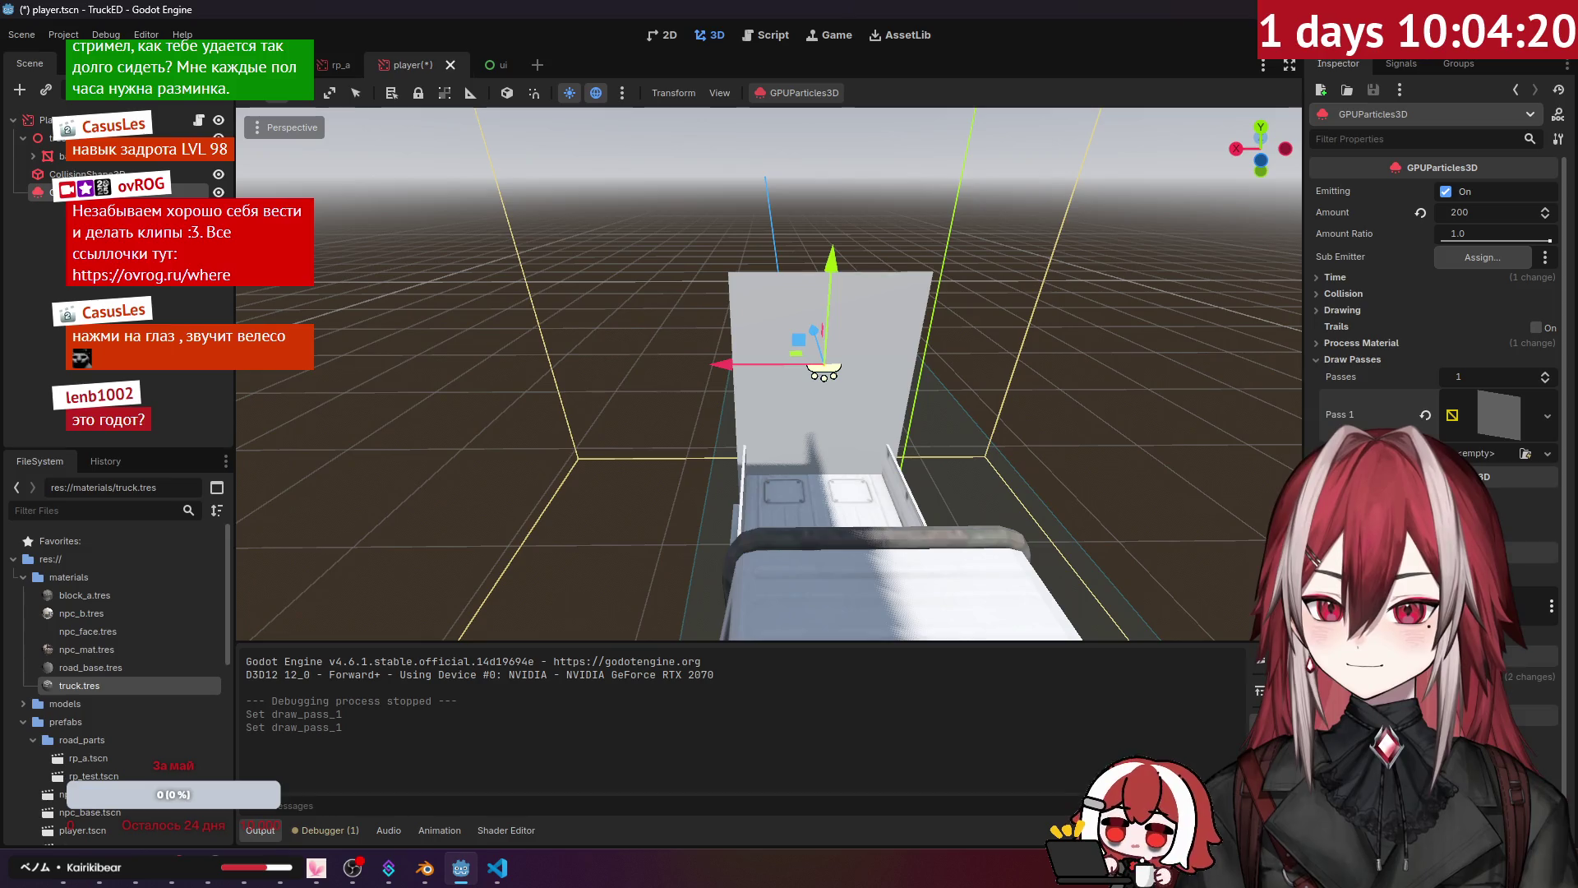
pyautogui.click(1356, 341)
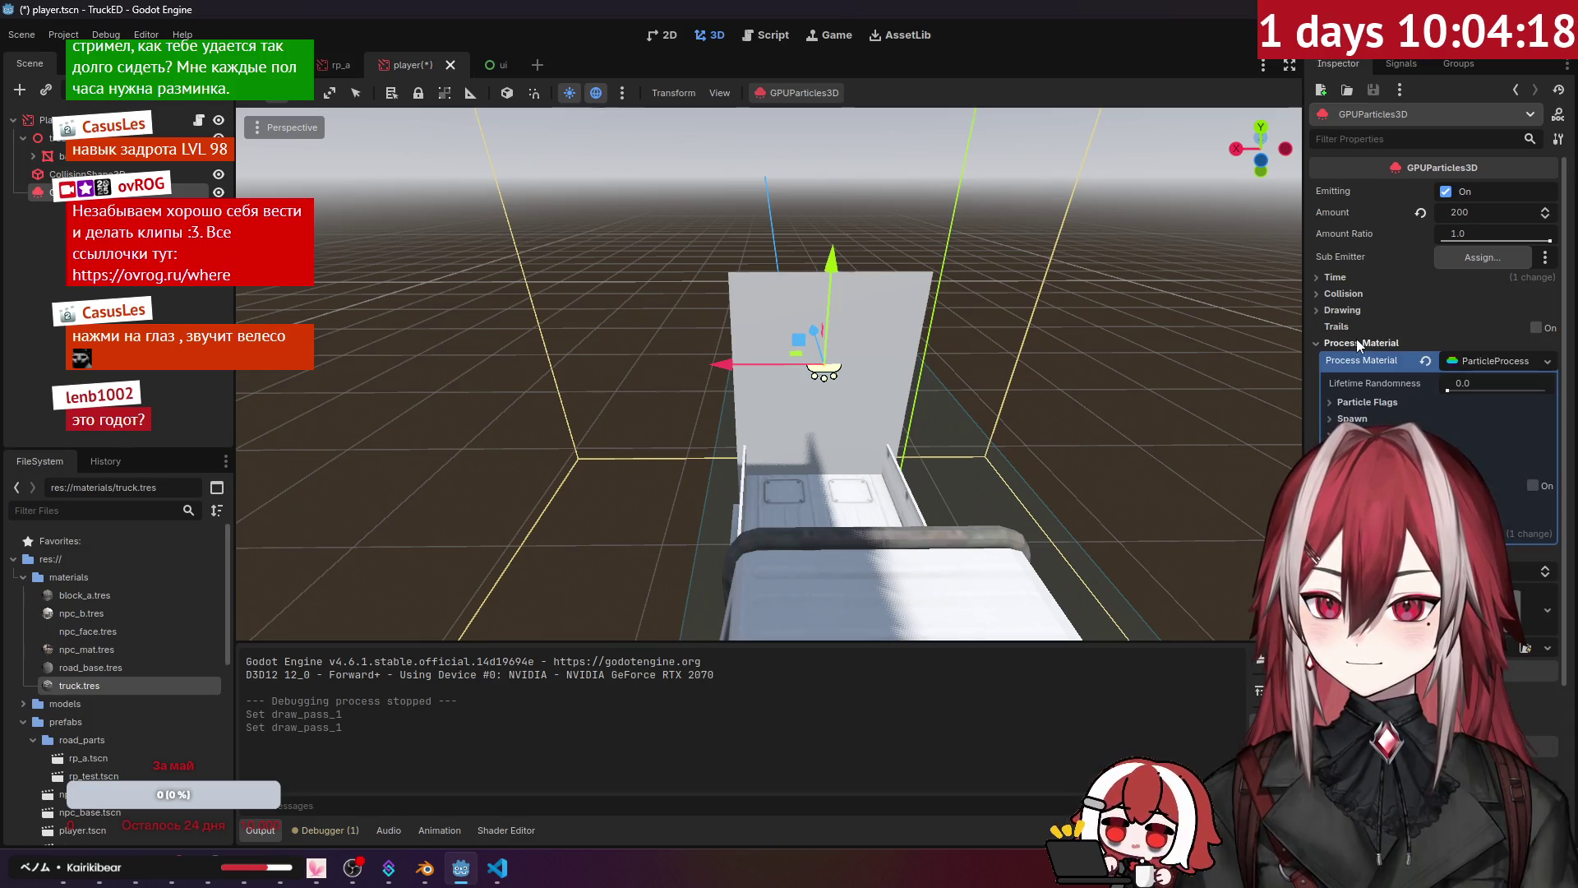
# Step: Expand Particle Flags and try the Align Y and Rotate Y flags while orbiting the truck
pyautogui.click(1367, 405)
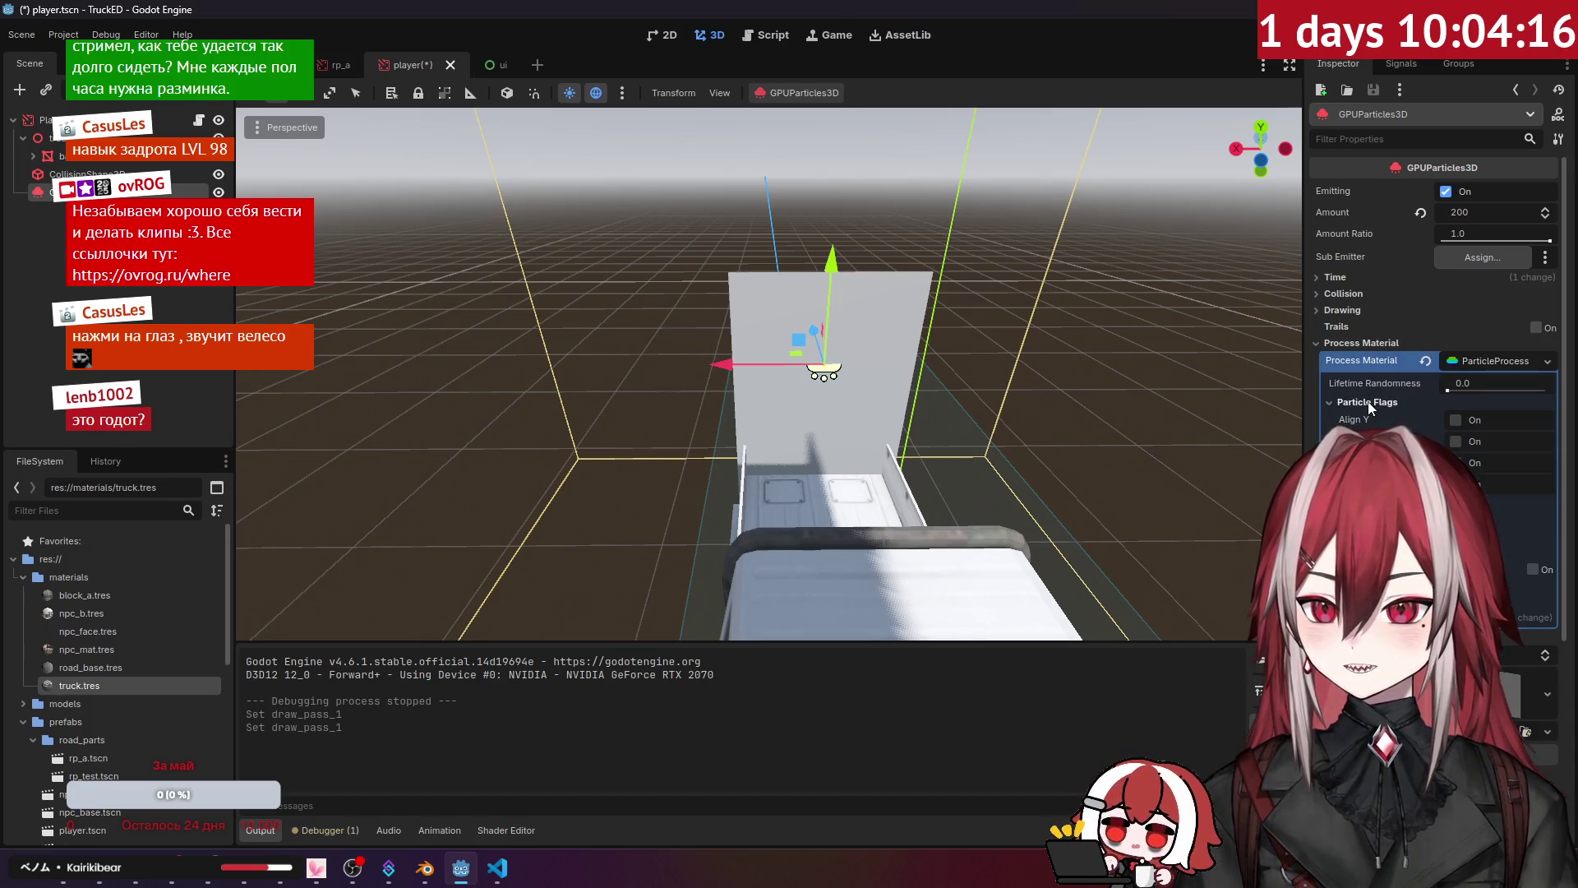
pyautogui.moveTo(822, 370); pyautogui.dragTo(625, 345)
pyautogui.moveTo(905, 378); pyautogui.dragTo(1009, 383)
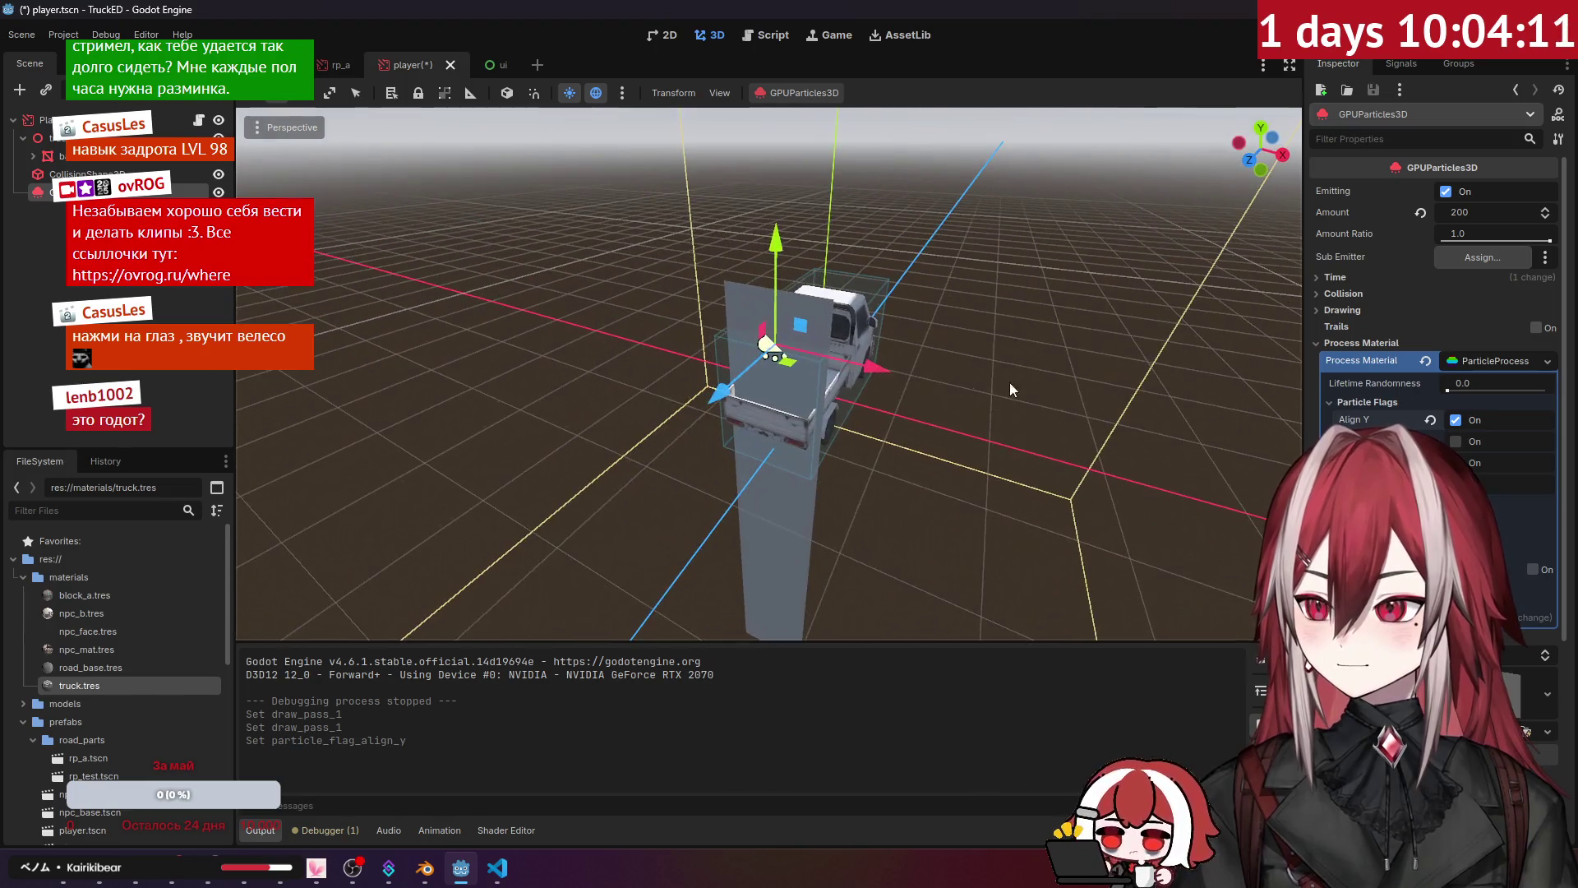
pyautogui.click(1456, 420)
pyautogui.click(1456, 442)
pyautogui.moveTo(946, 370); pyautogui.dragTo(1027, 368)
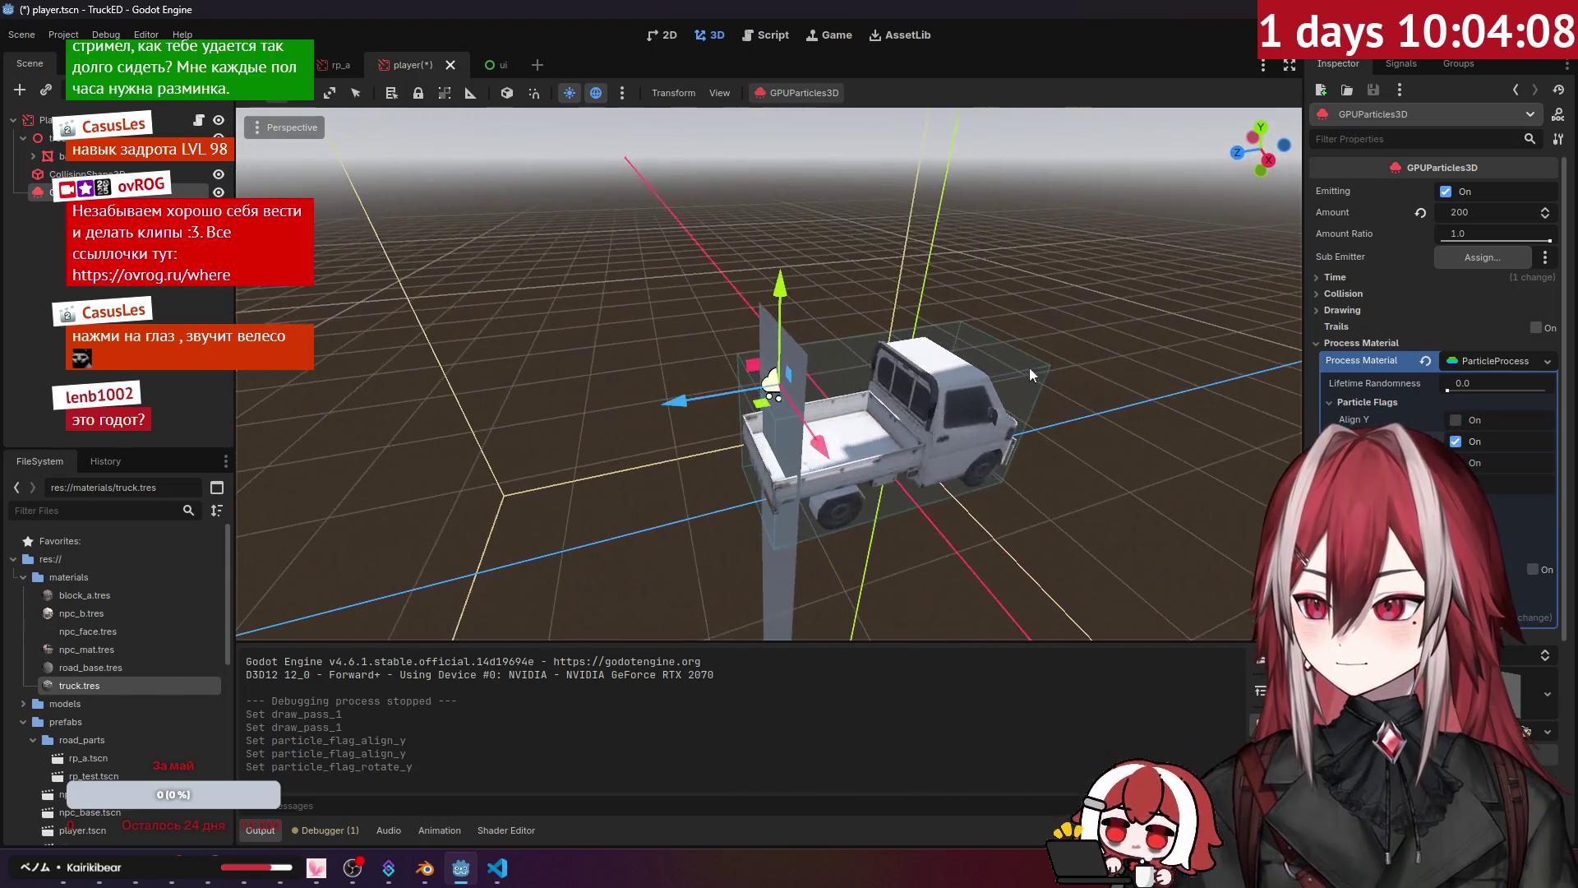
# Step: Settle on Align Y only with Rotate Y off, then return to the draw-pass docs
pyautogui.click(1462, 421)
pyautogui.click(1456, 420)
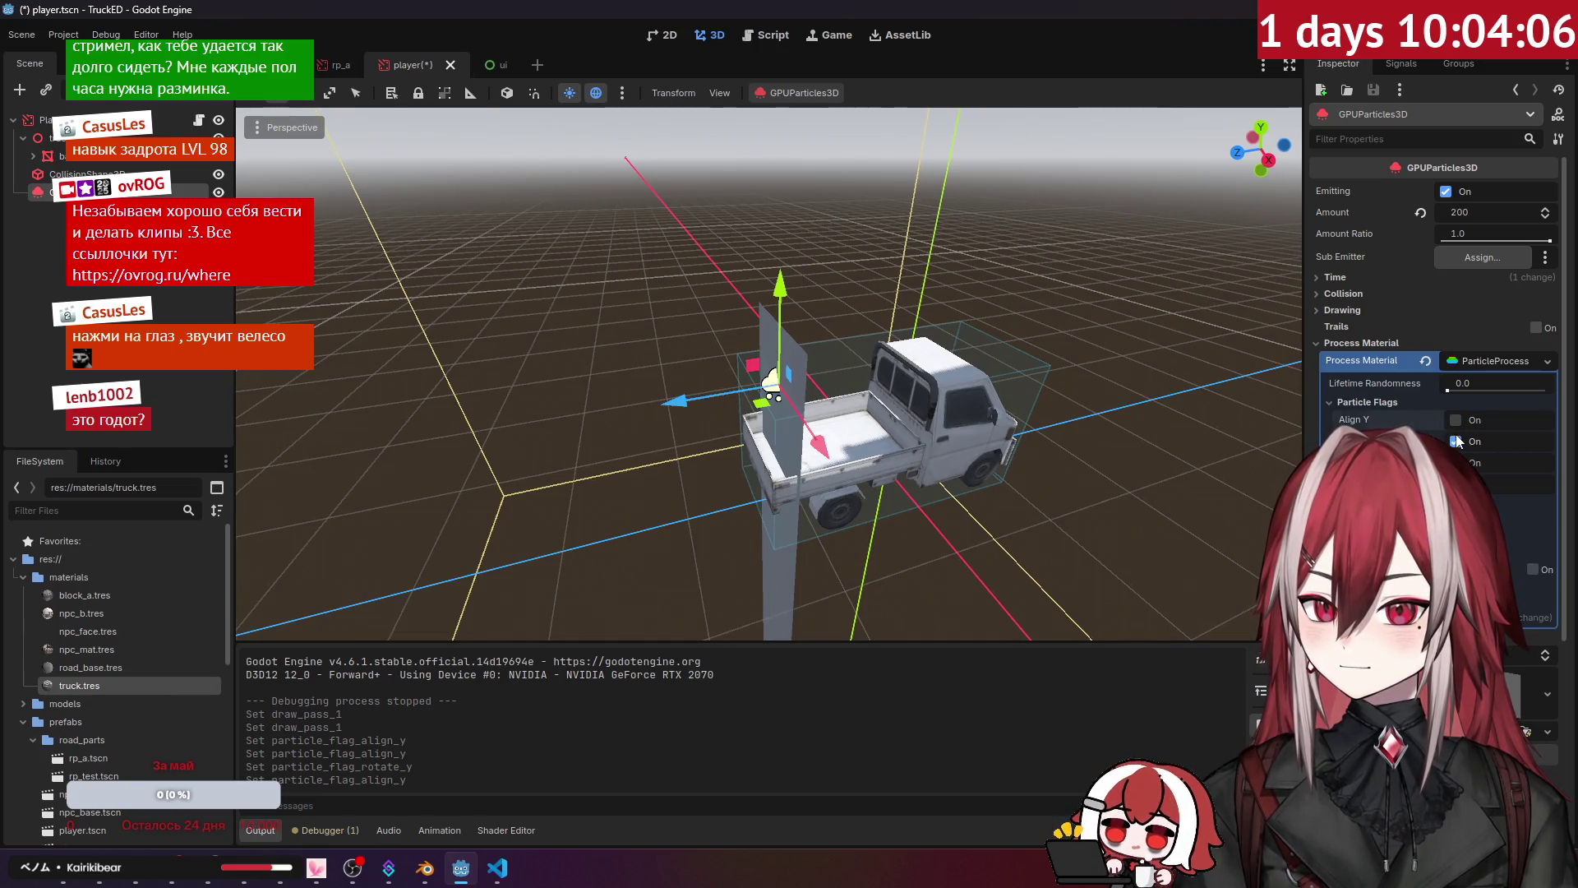
pyautogui.click(1455, 441)
pyautogui.moveTo(1110, 387)
pyautogui.mouseDown()
pyautogui.moveTo(1249, 392)
pyautogui.moveTo(1134, 395)
pyautogui.moveTo(1020, 358)
pyautogui.mouseUp()
pyautogui.click(1456, 420)
pyautogui.click(1379, 401)
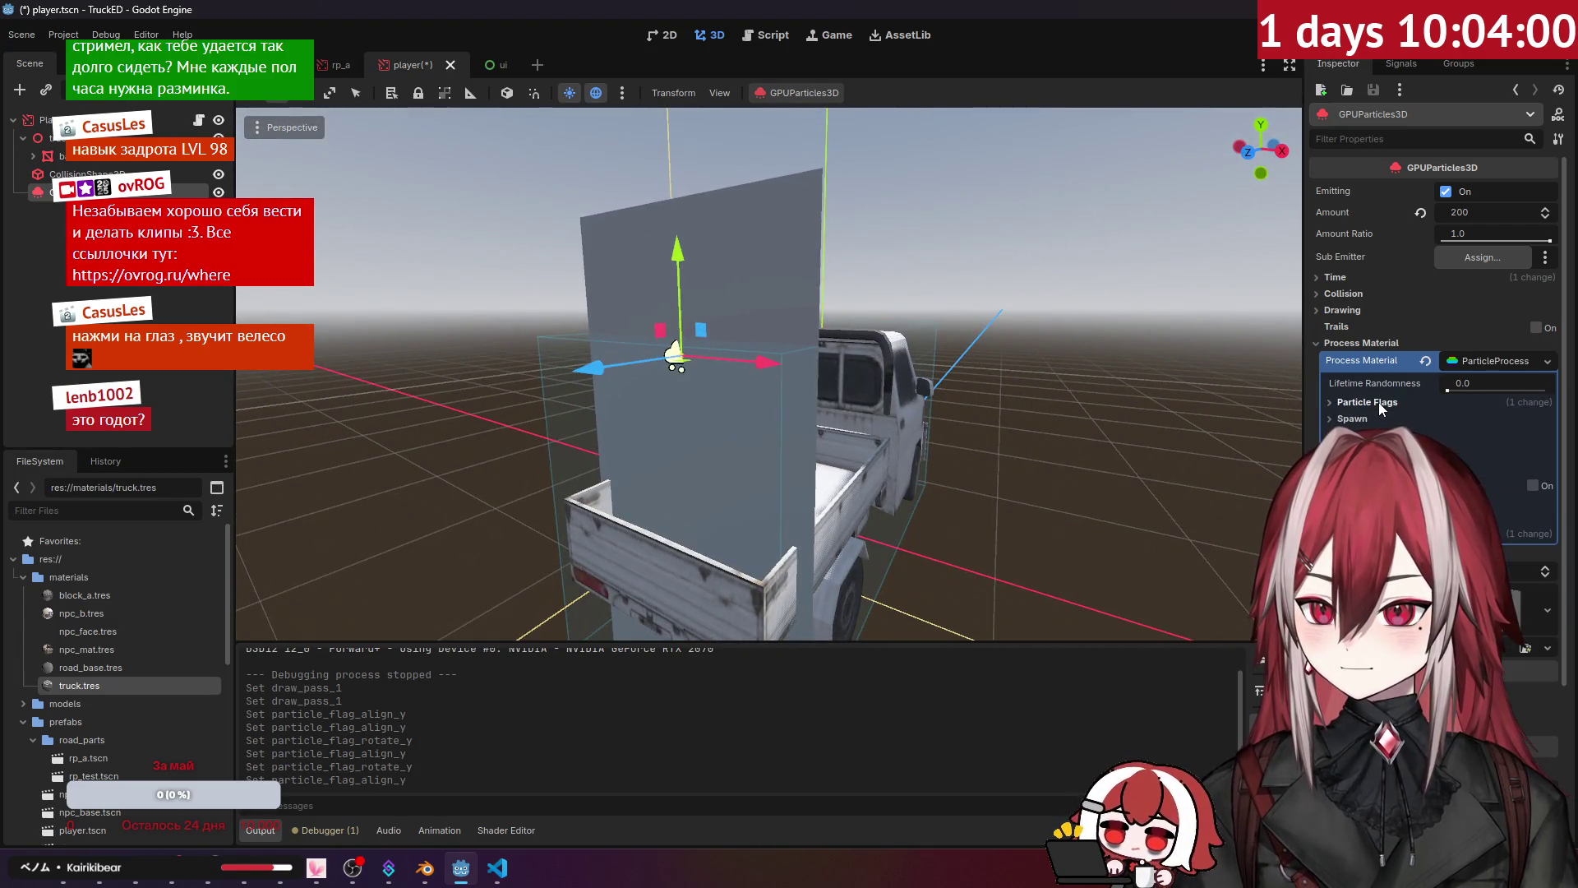
pyautogui.click(1541, 604)
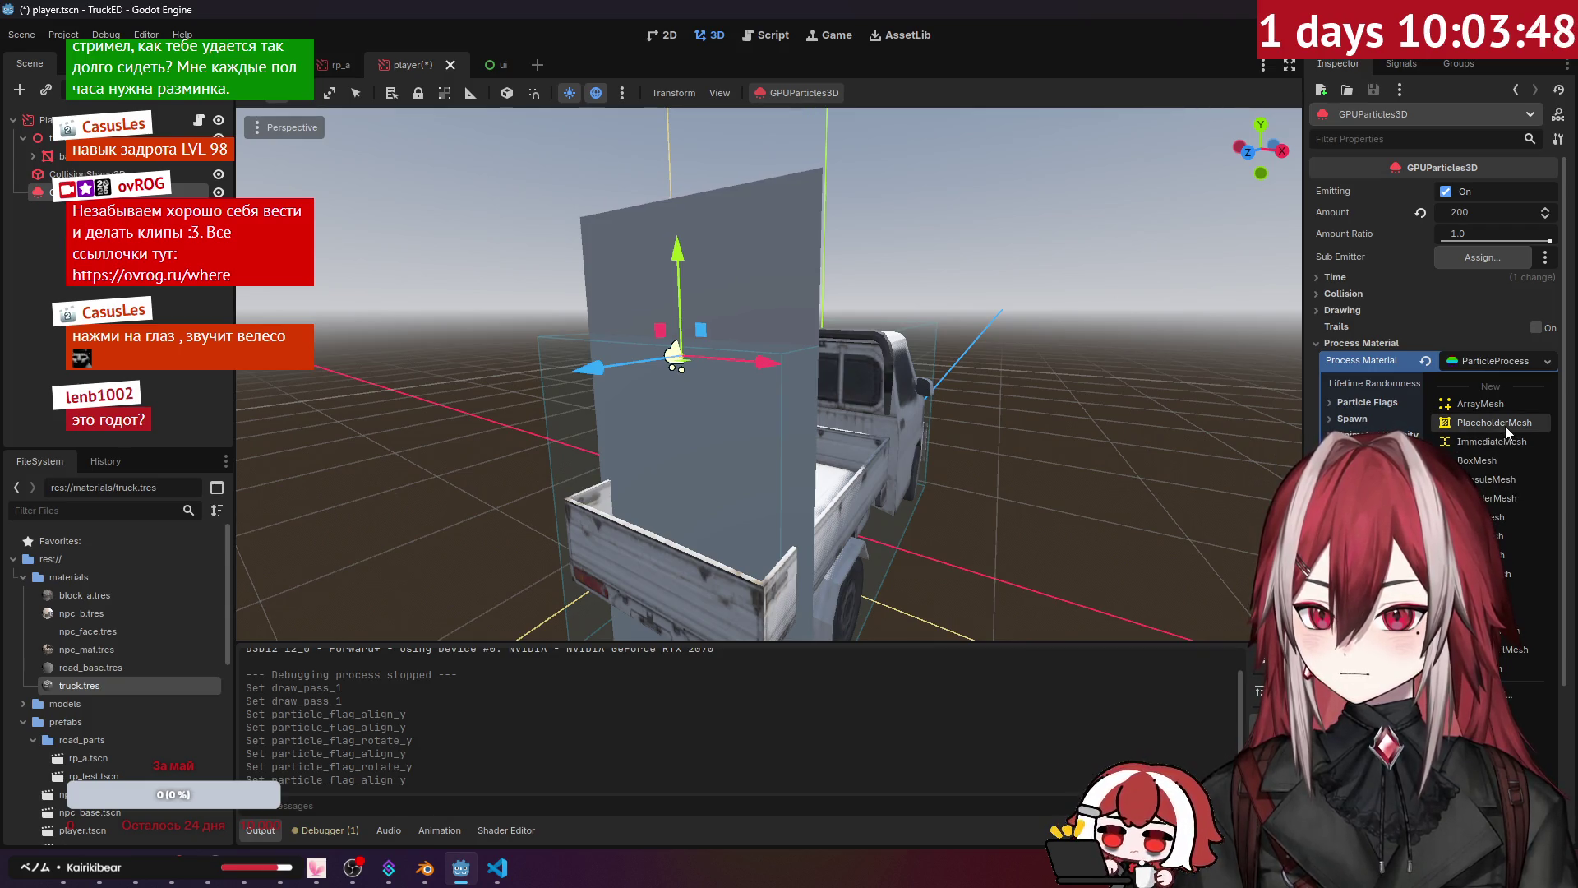
pyautogui.hotkey('alt', 'Tab')
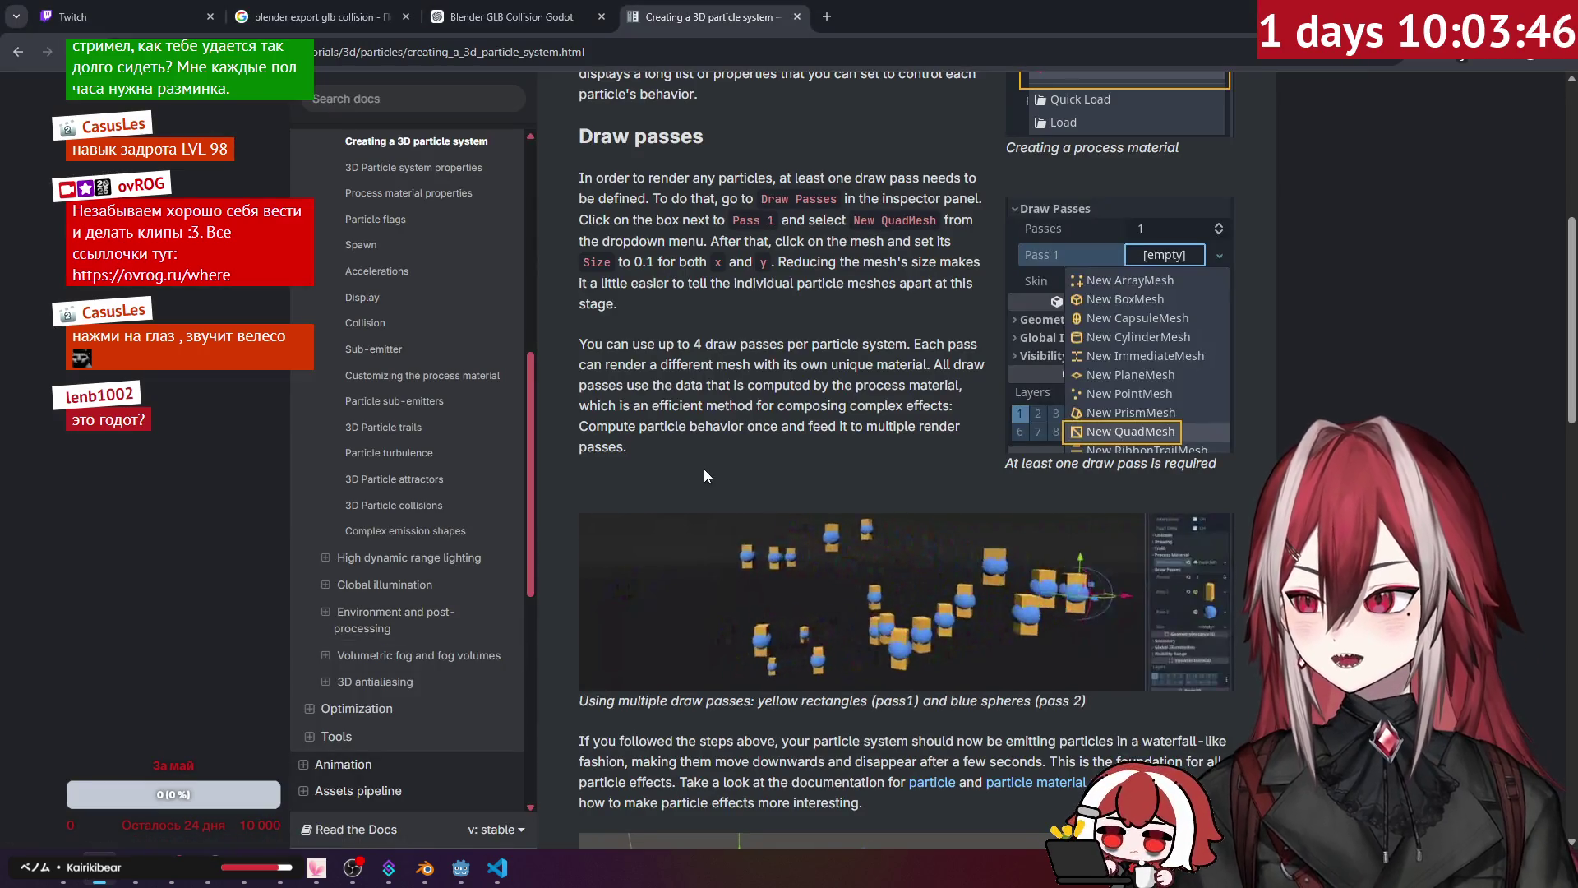
# Step: Skim the Creating a 3D particle system page and open 3D Particle system properties
pyautogui.scroll(-1, 772, 463)
pyautogui.scroll(-3, 772, 459)
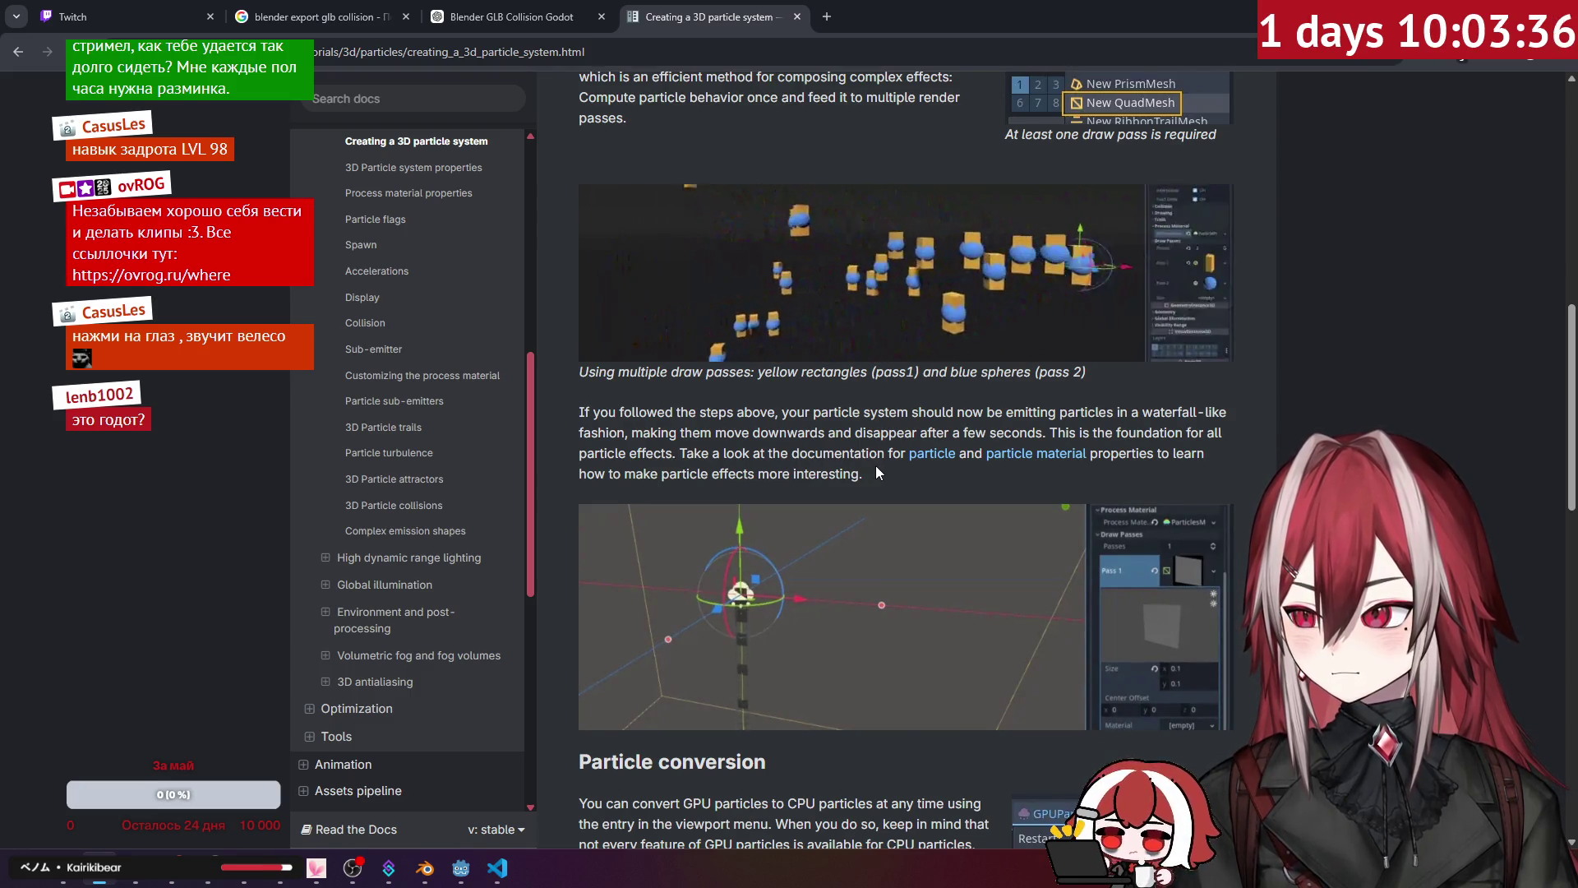
pyautogui.scroll(-3, 876, 472)
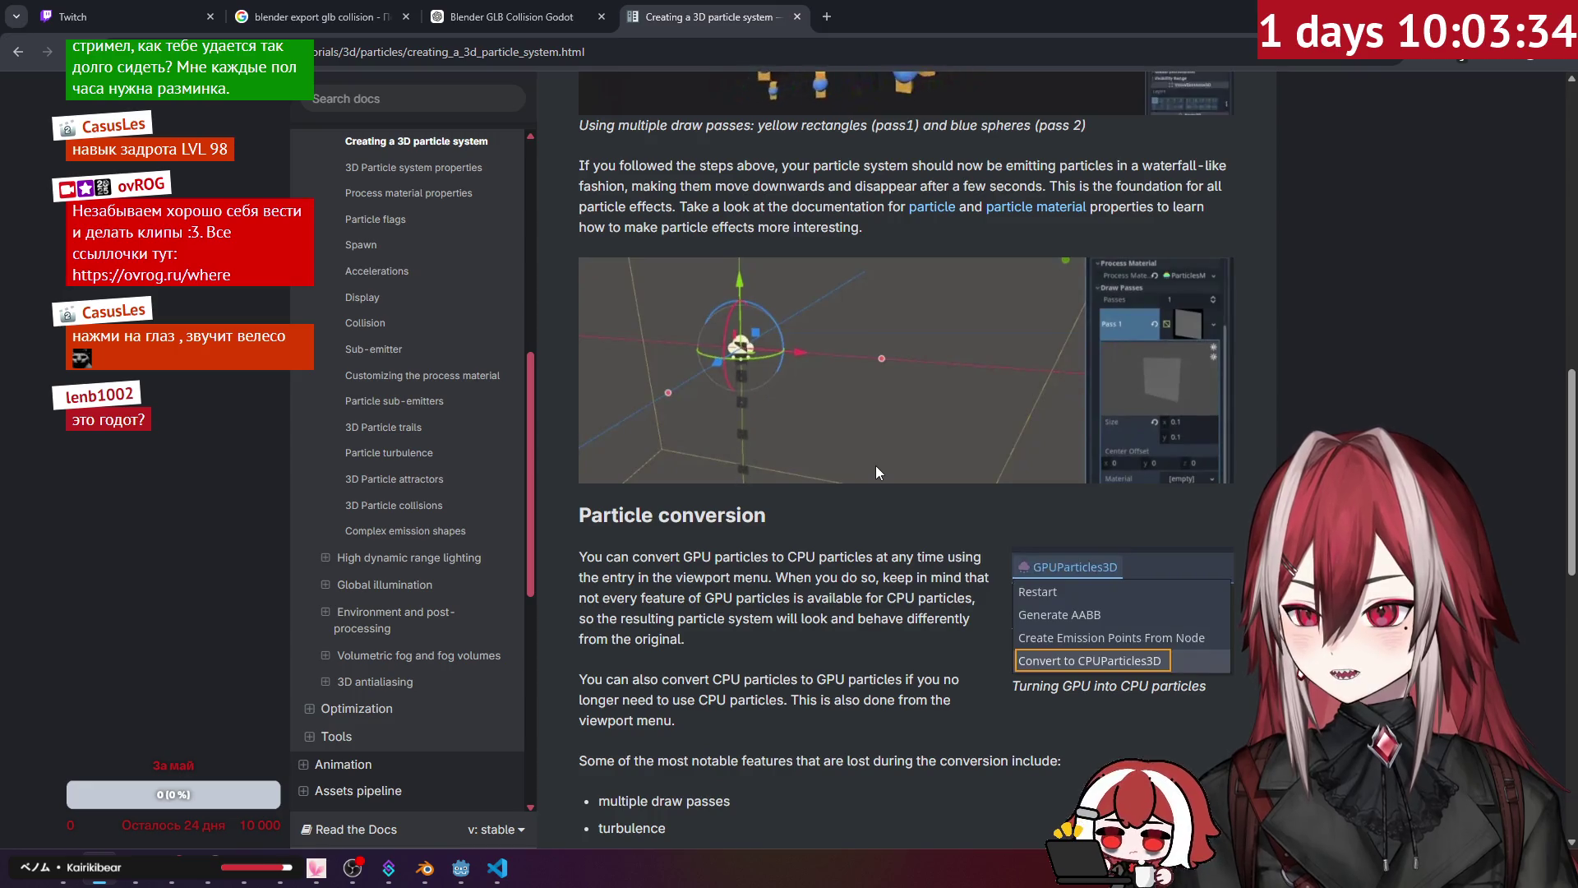
pyautogui.scroll(-9, 876, 472)
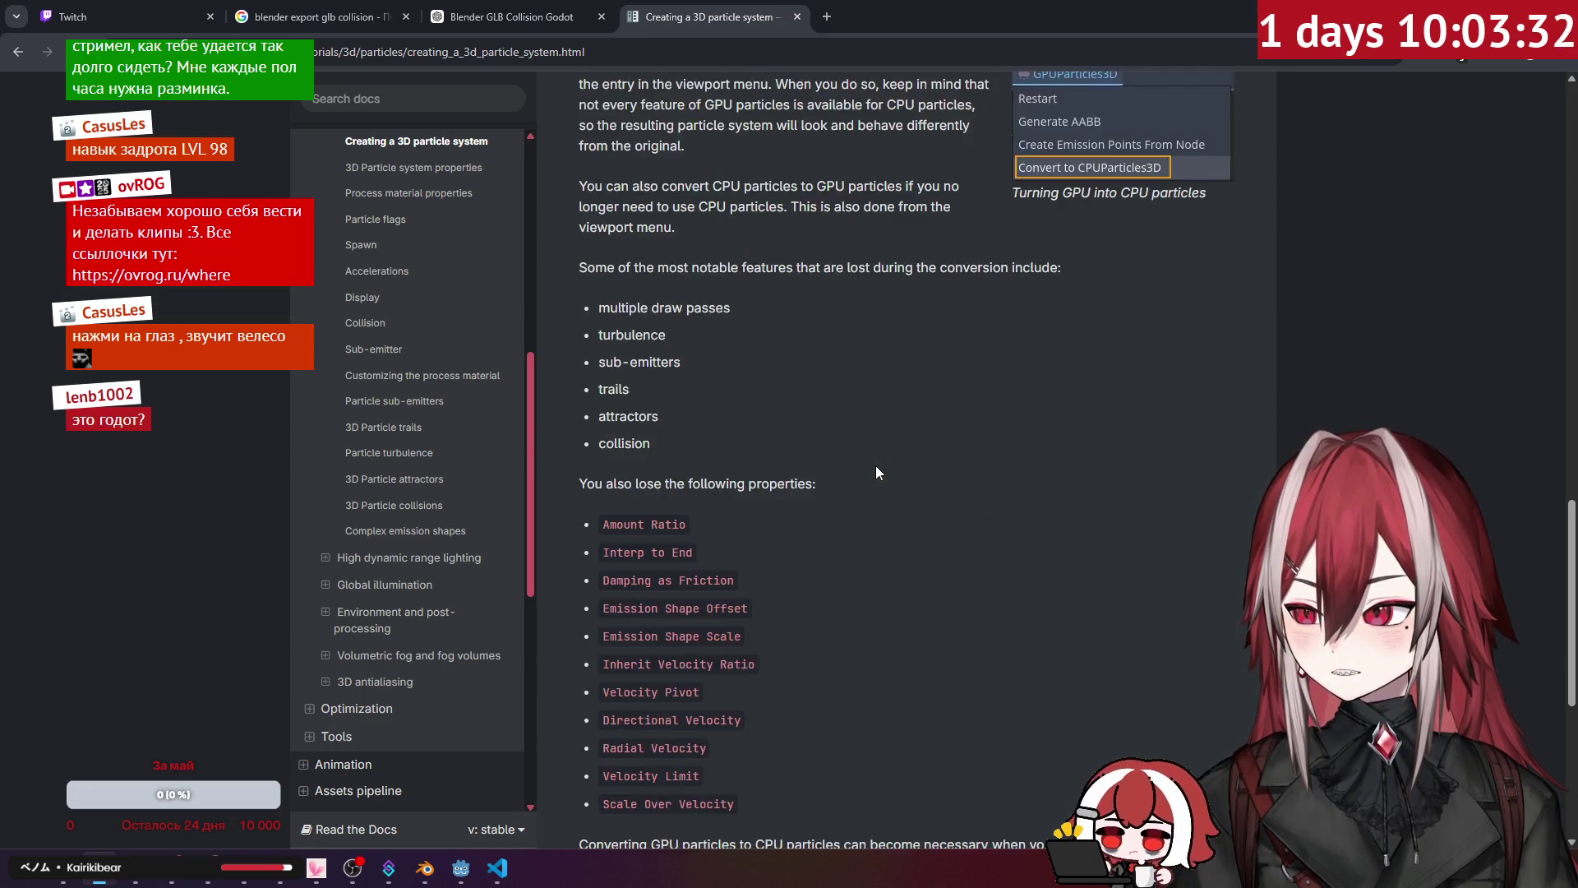
pyautogui.scroll(12, 875, 466)
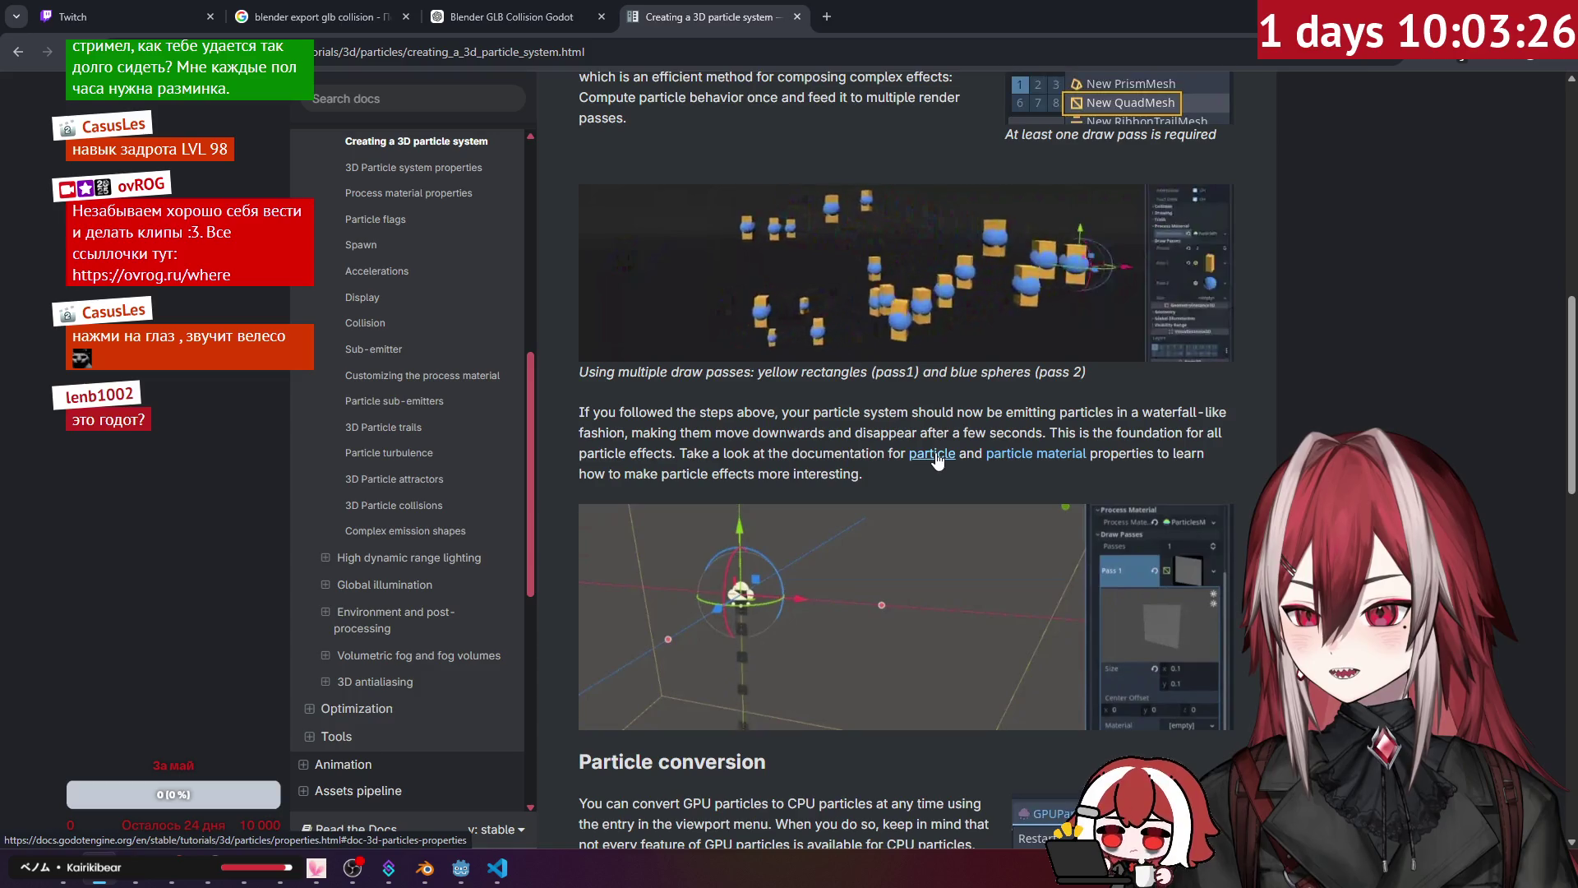
pyautogui.click(937, 458)
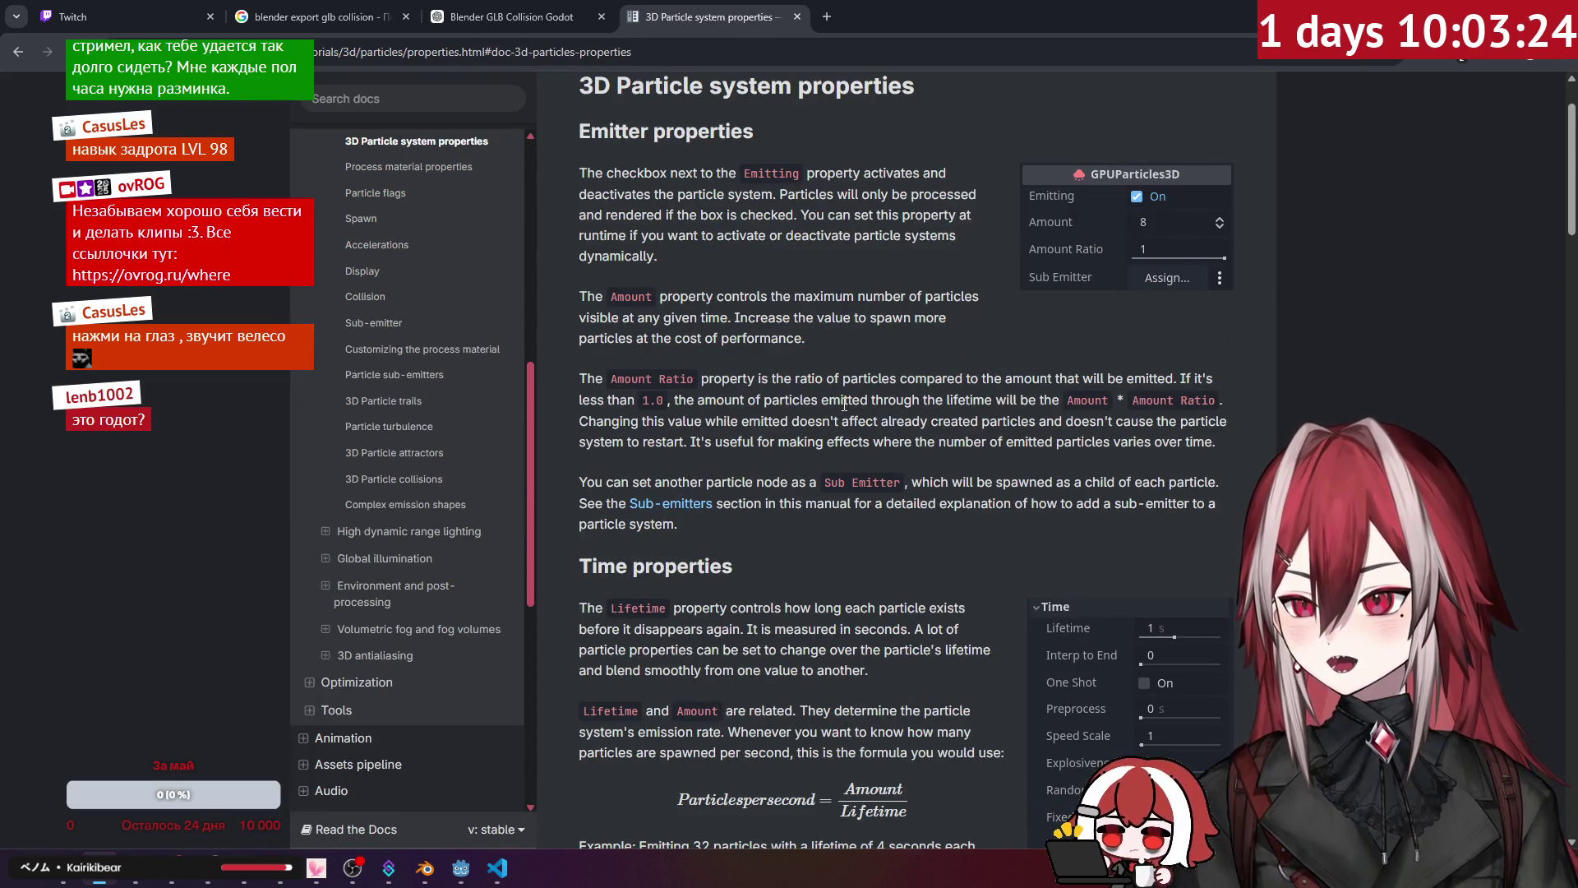
# Step: Read the properties page, then go back and open Process material properties
pyautogui.scroll(-15, 845, 405)
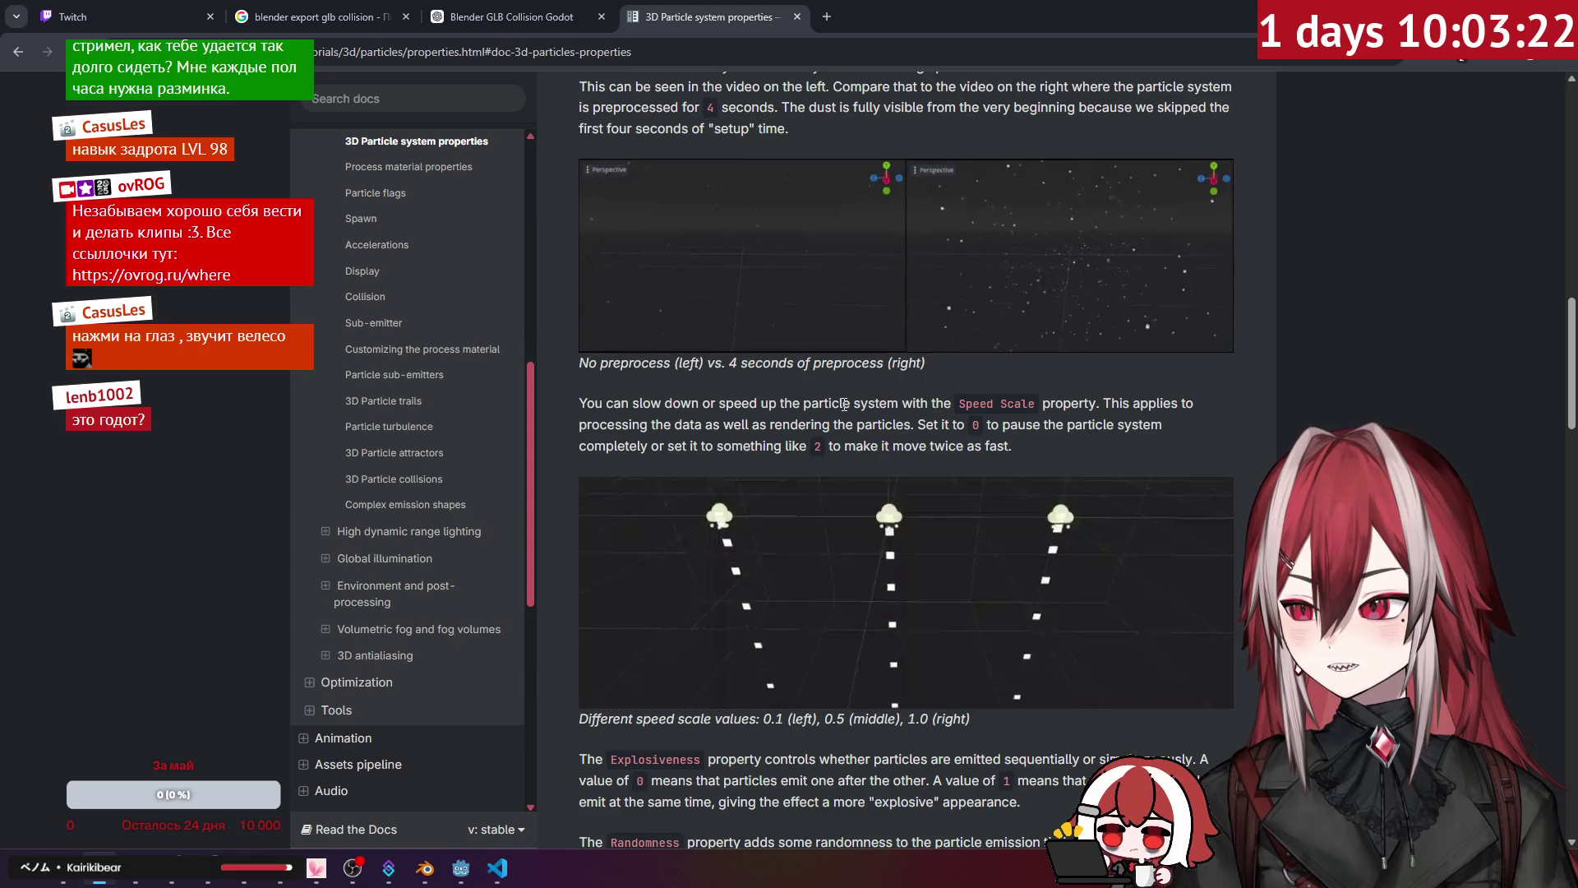
pyautogui.scroll(-18, 844, 404)
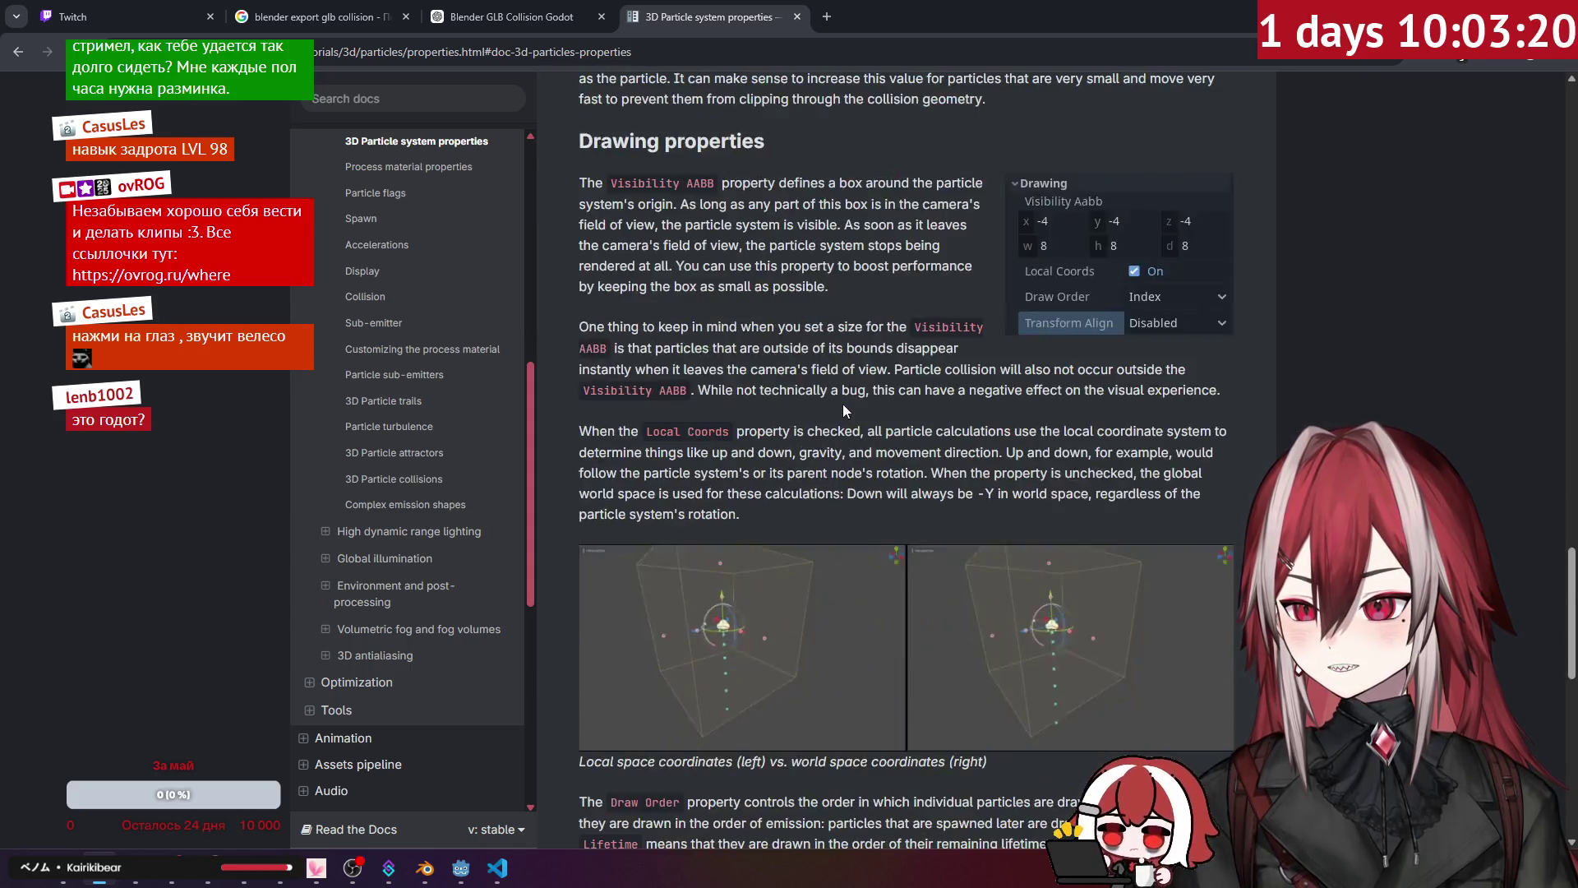
pyautogui.scroll(-3, 843, 410)
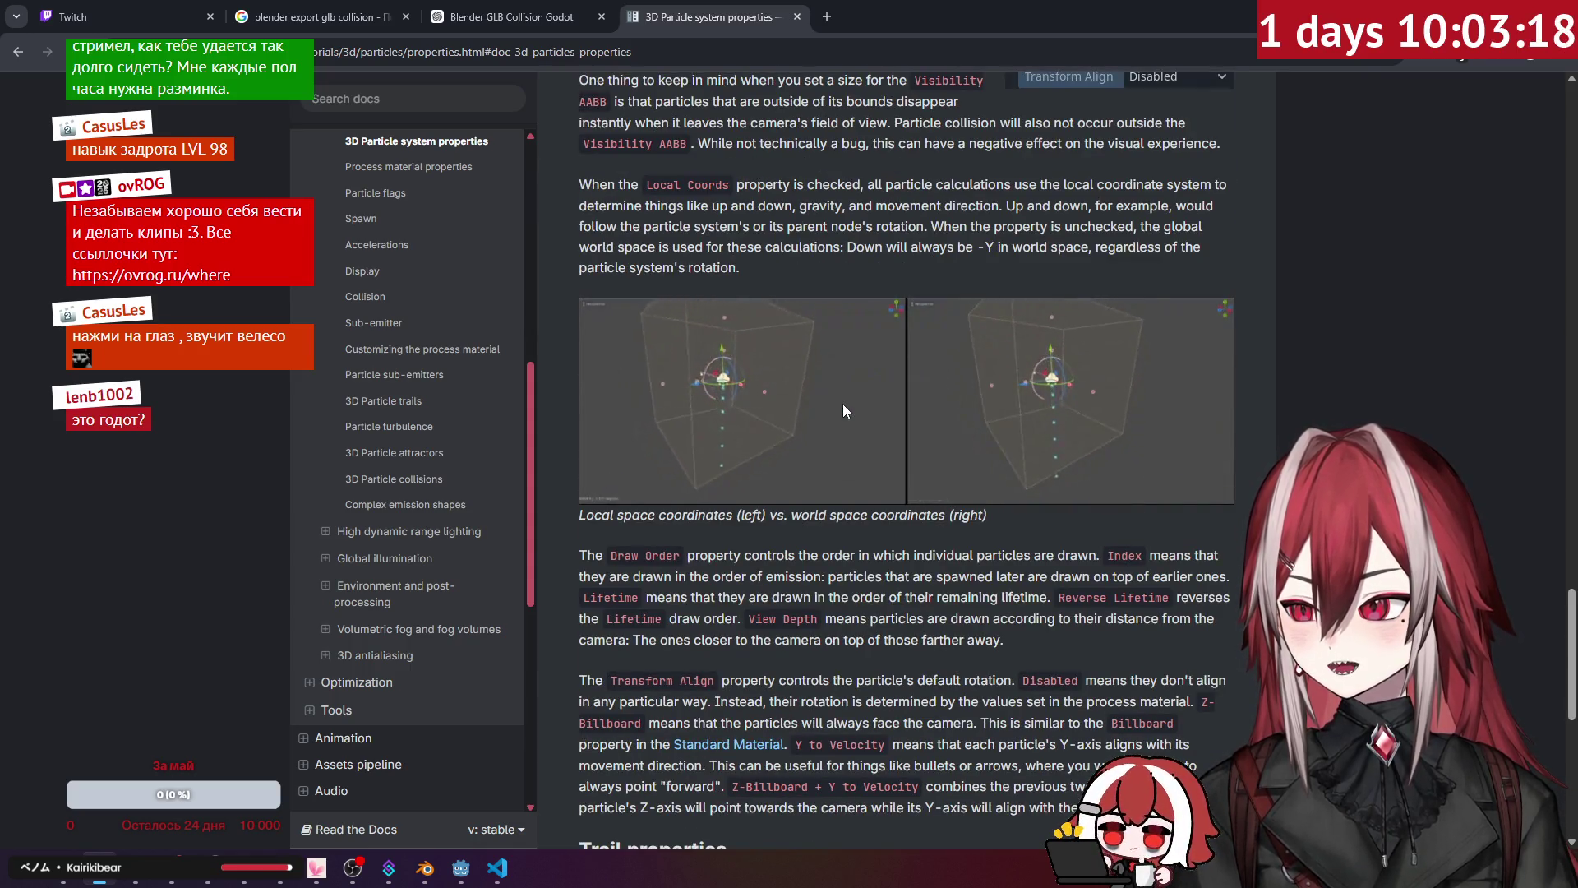
pyautogui.scroll(-8, 843, 410)
pyautogui.hotkey('alt', 'Left')
pyautogui.click(1048, 457)
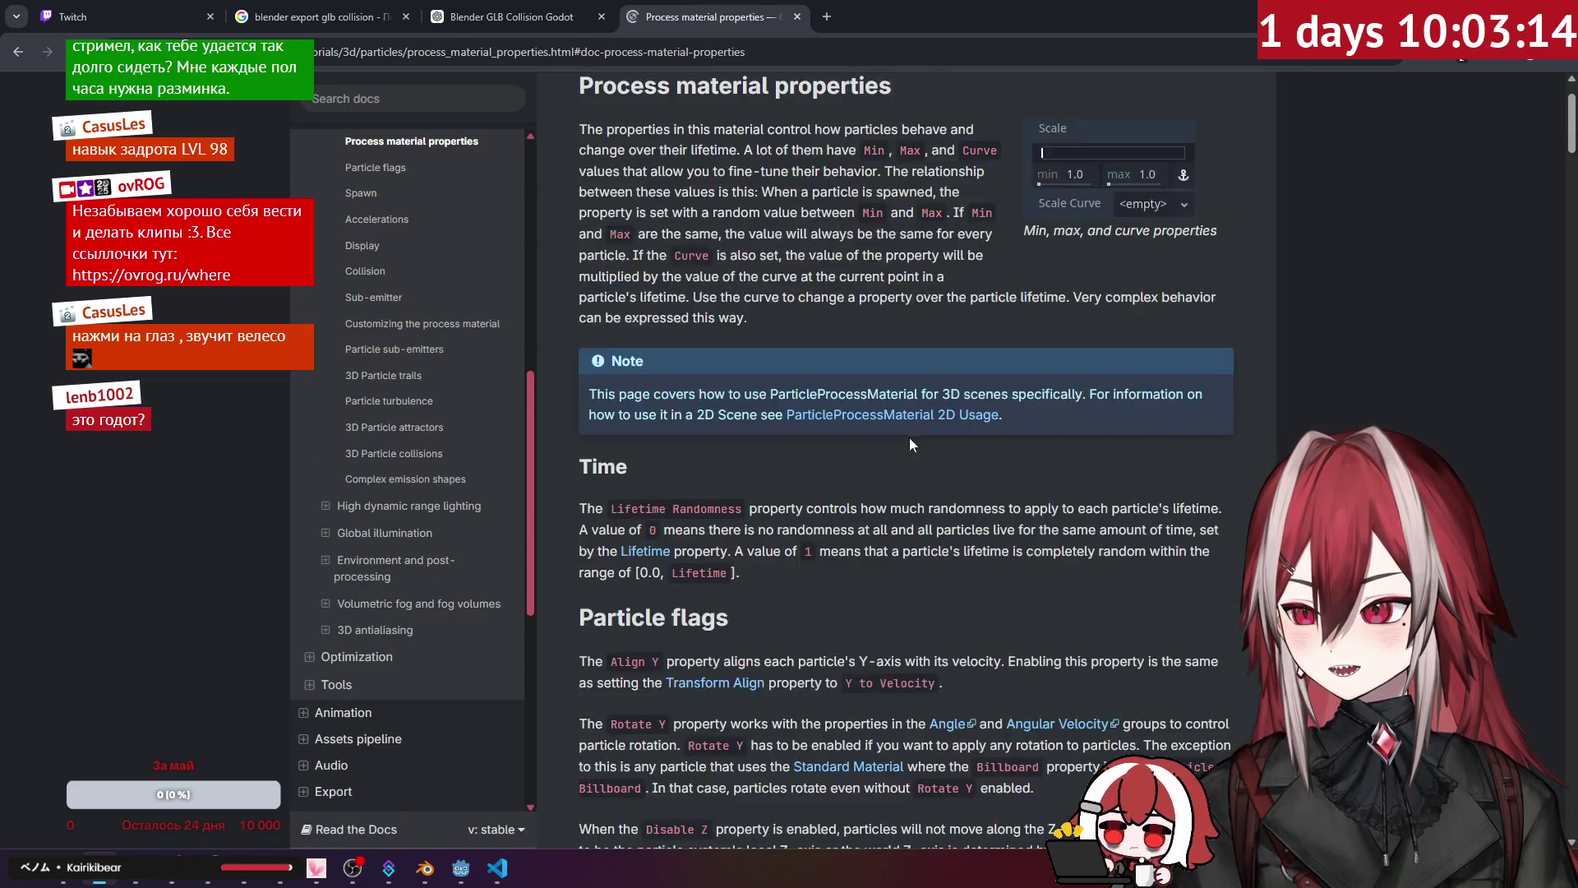
# Step: Scroll down Process material properties to the Animation section's sprite-sheet setup steps
pyautogui.scroll(-4, 904, 434)
pyautogui.scroll(-6, 899, 431)
pyautogui.scroll(-3, 897, 427)
pyautogui.scroll(3, 898, 427)
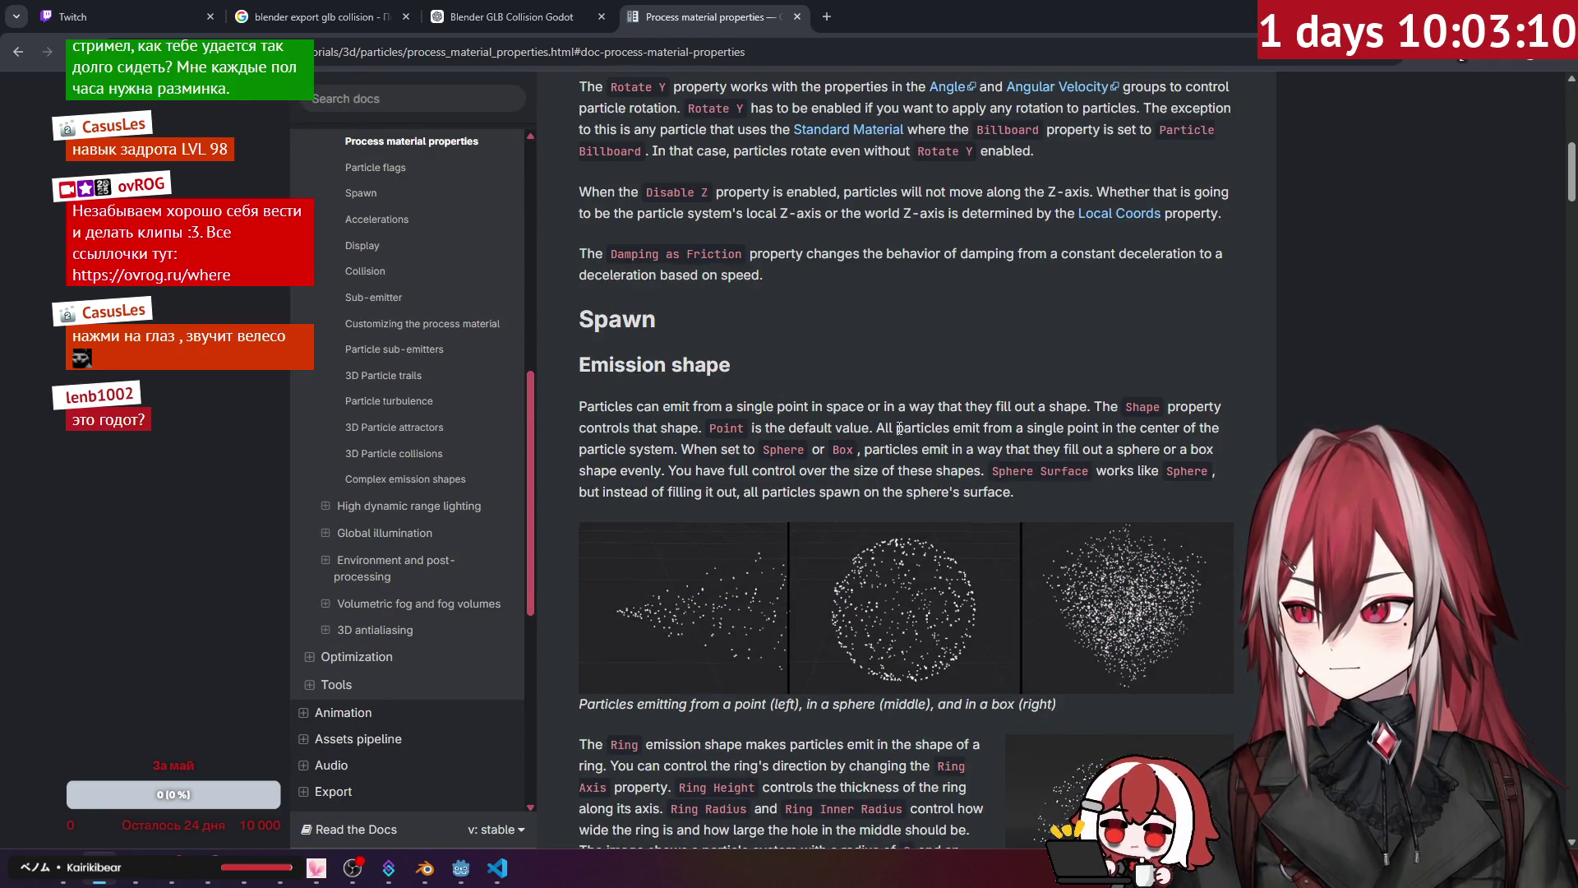
pyautogui.scroll(-20, 898, 427)
pyautogui.scroll(-8, 899, 427)
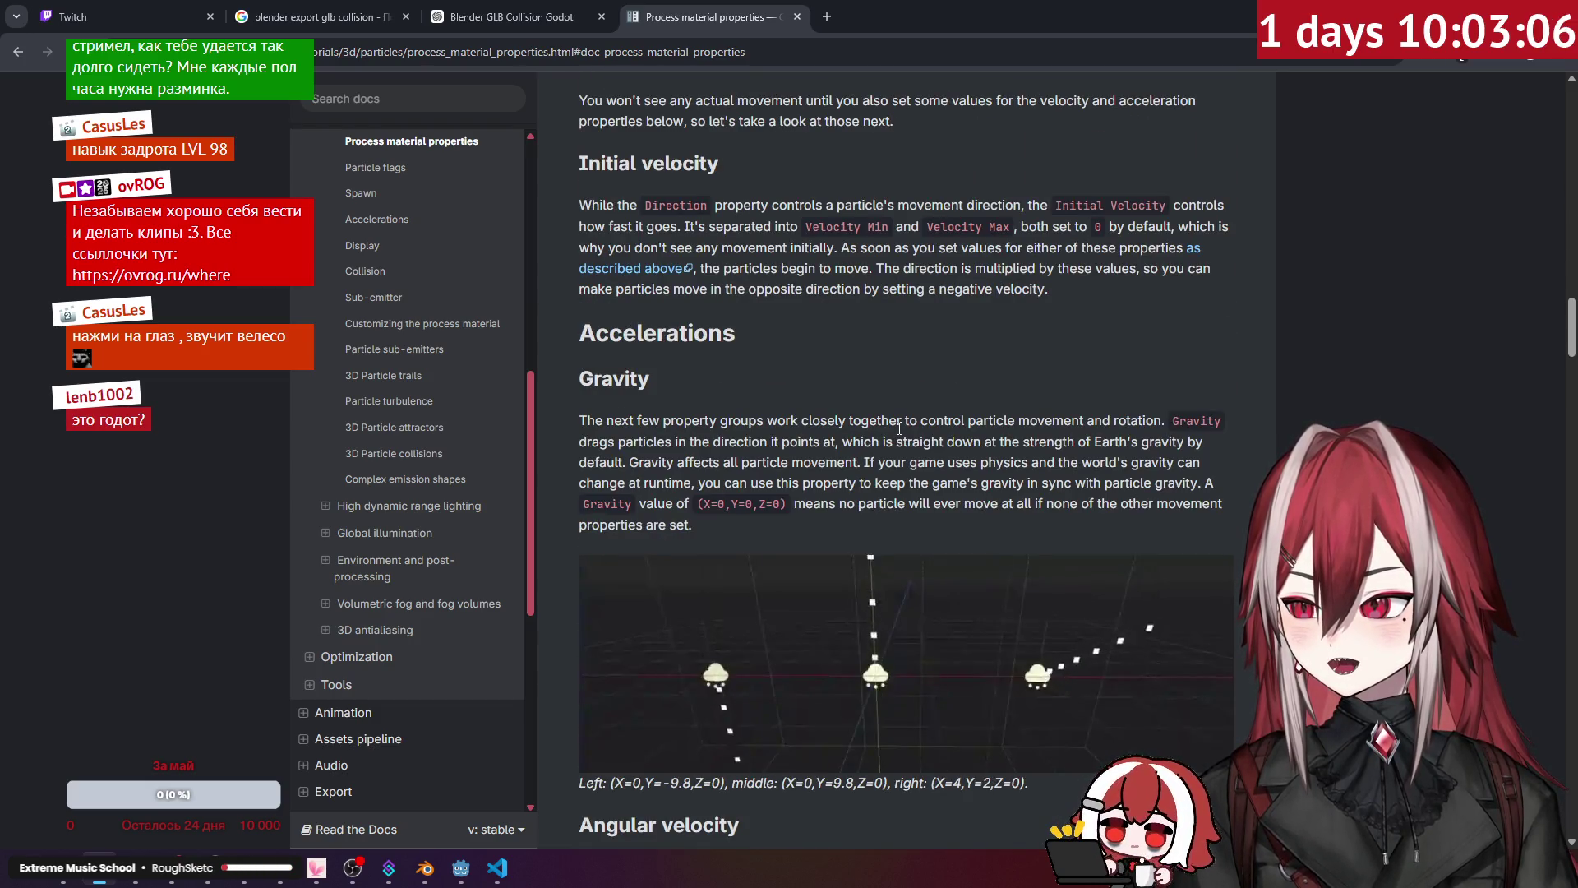
pyautogui.scroll(-18, 899, 427)
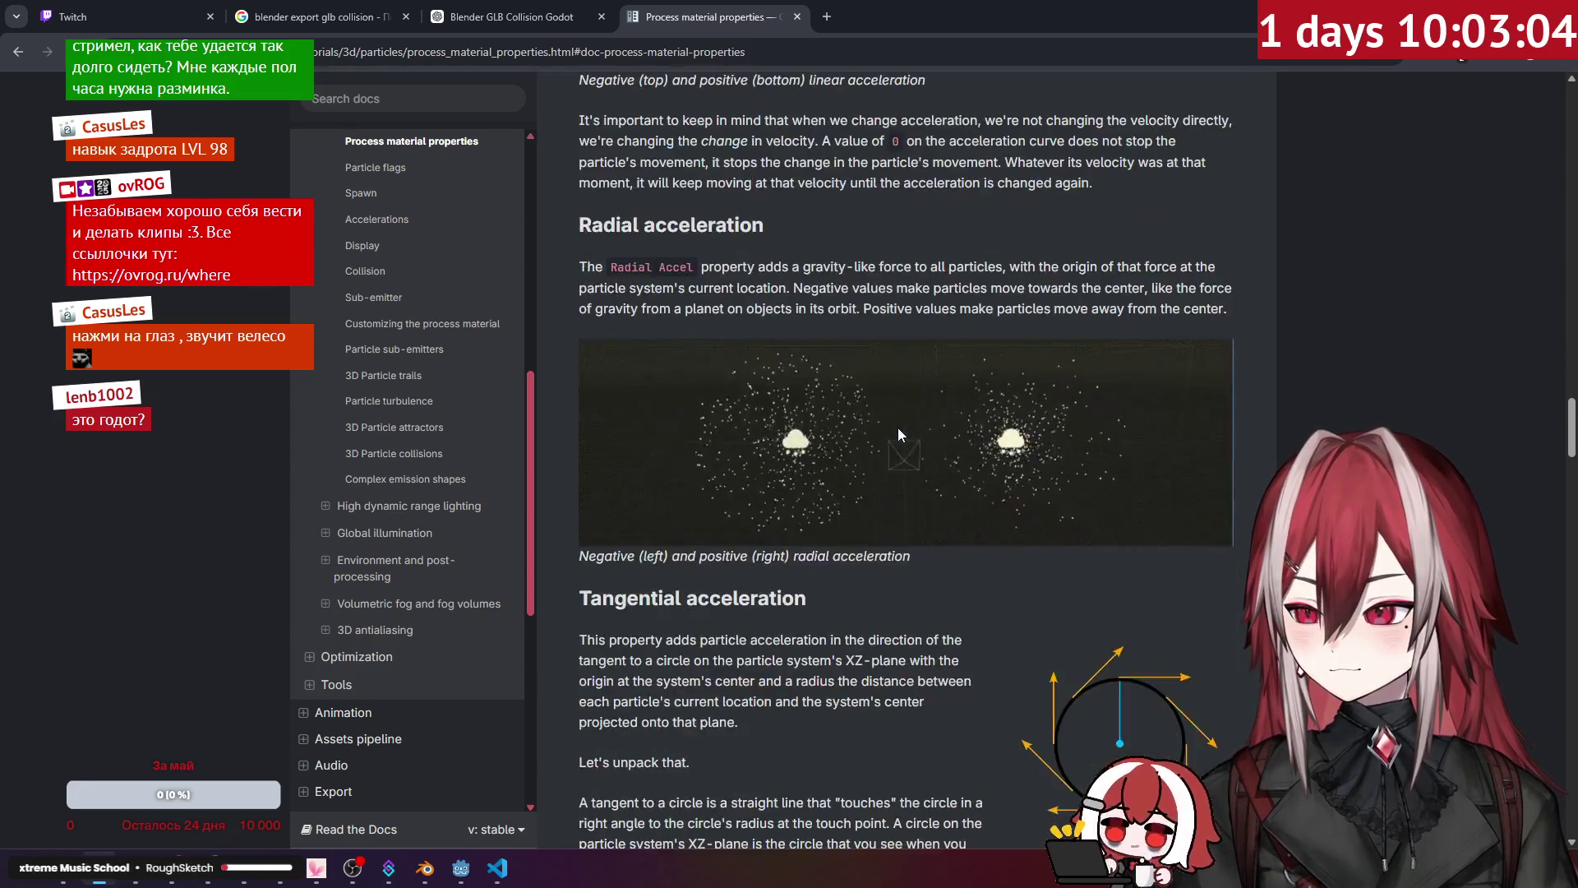
pyautogui.scroll(-7, 898, 427)
pyautogui.scroll(-3, 897, 427)
pyautogui.scroll(-19, 898, 427)
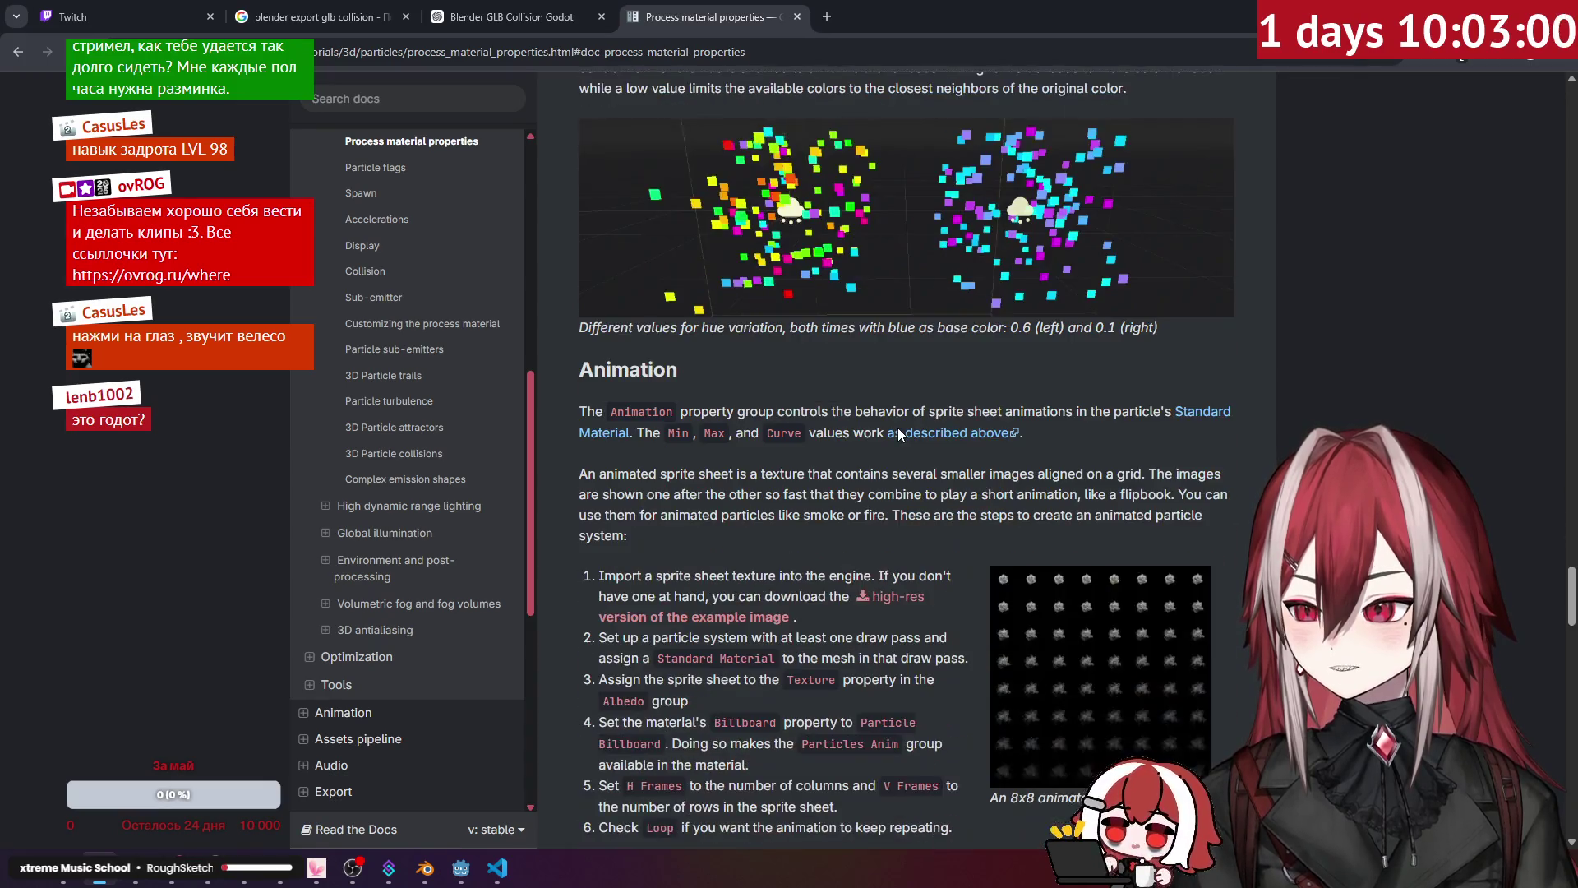
pyautogui.scroll(-9, 897, 434)
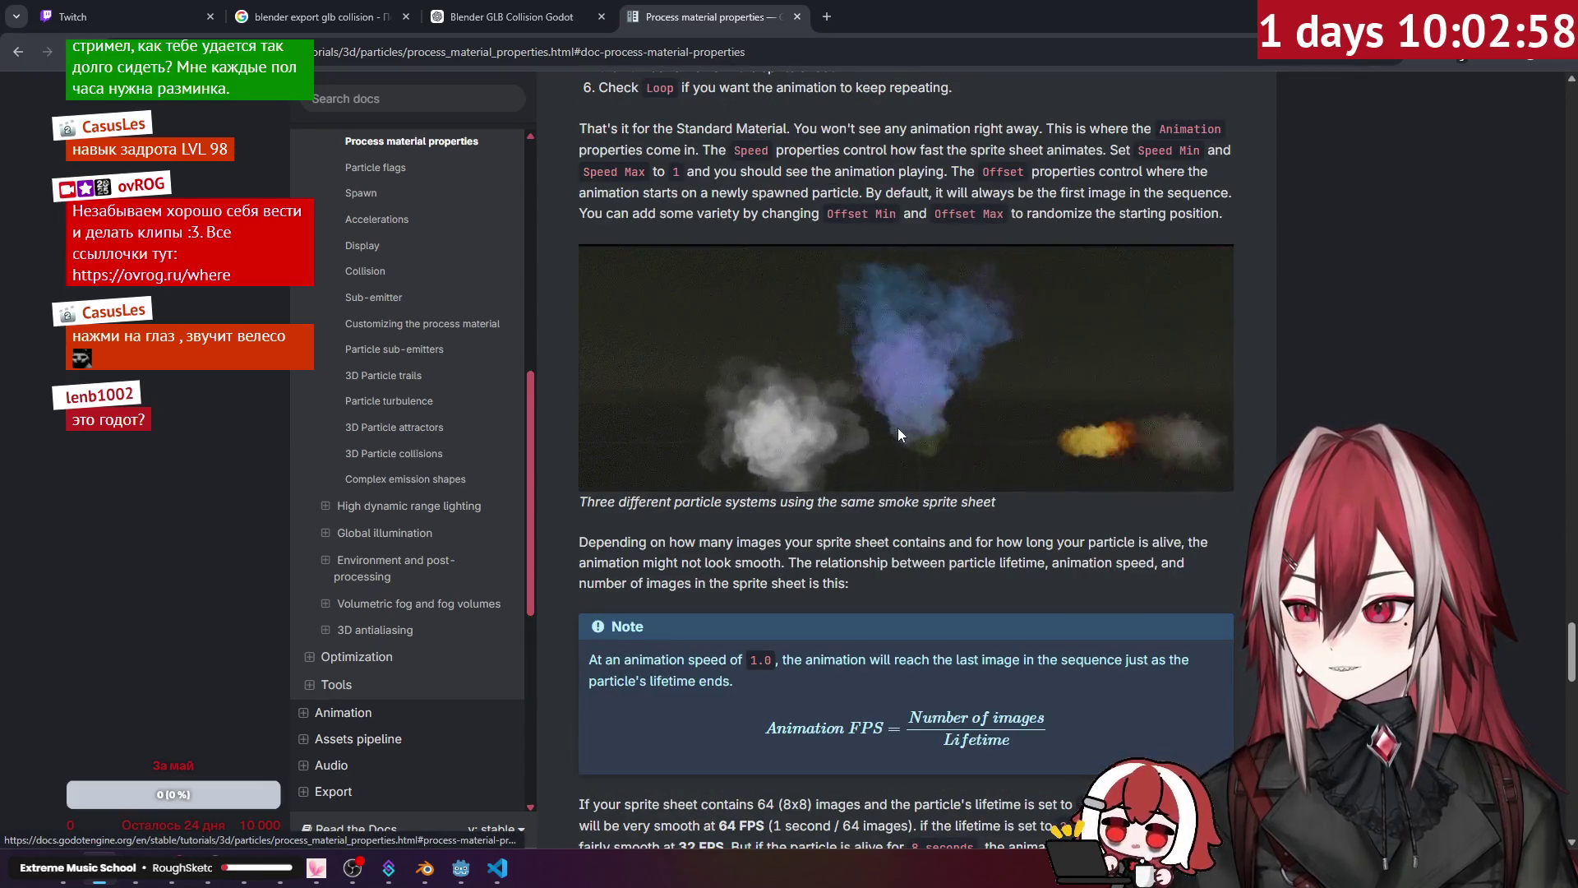
pyautogui.scroll(3, 898, 428)
pyautogui.scroll(4, 898, 427)
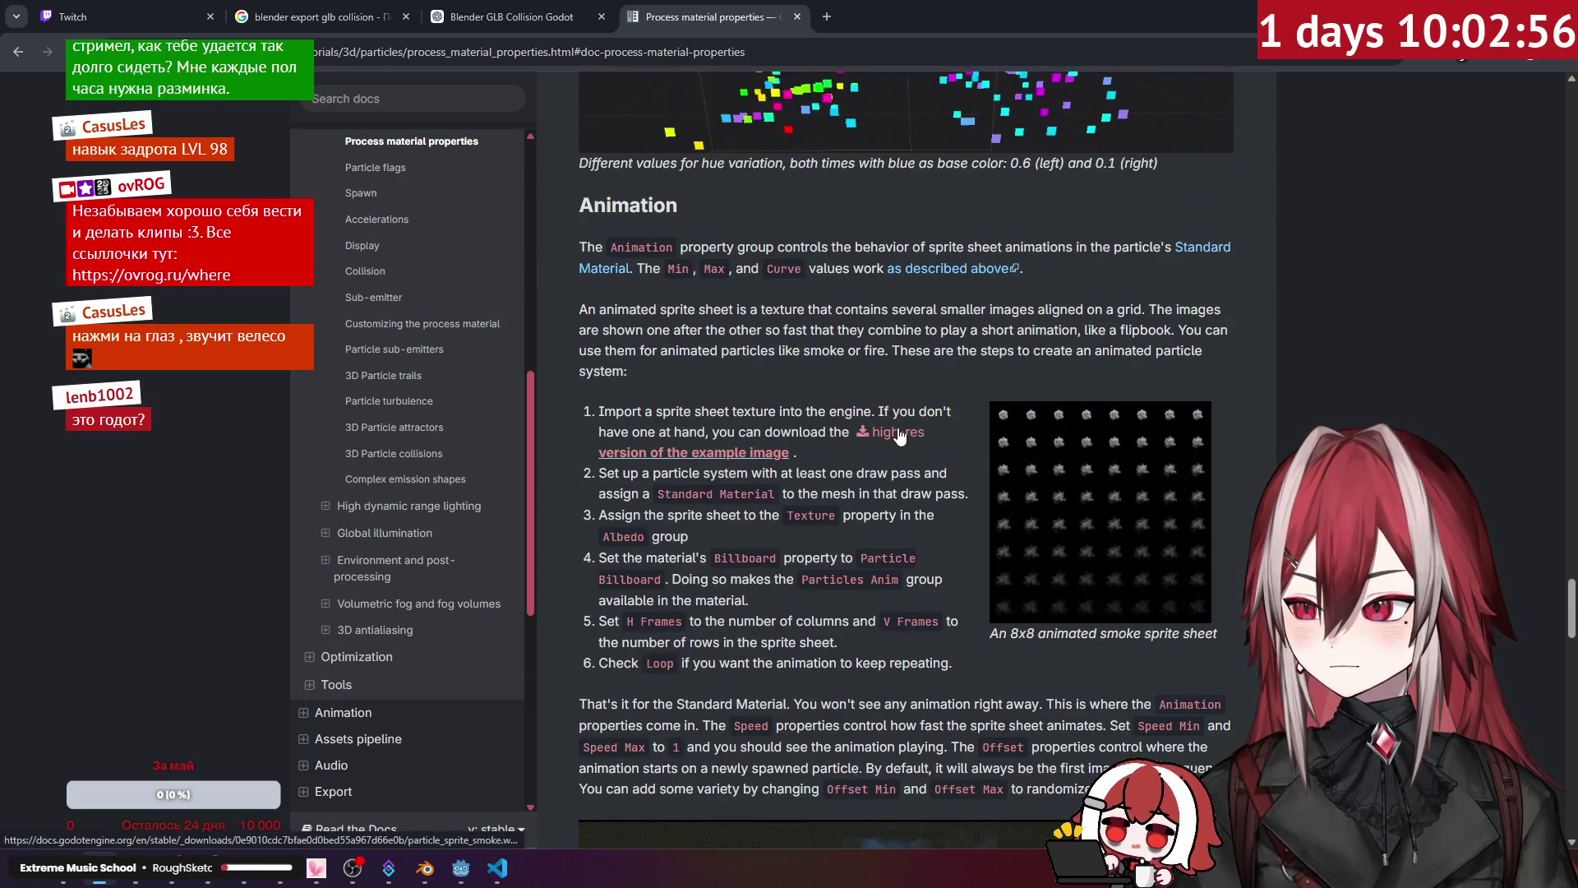
pyautogui.scroll(-1, 900, 435)
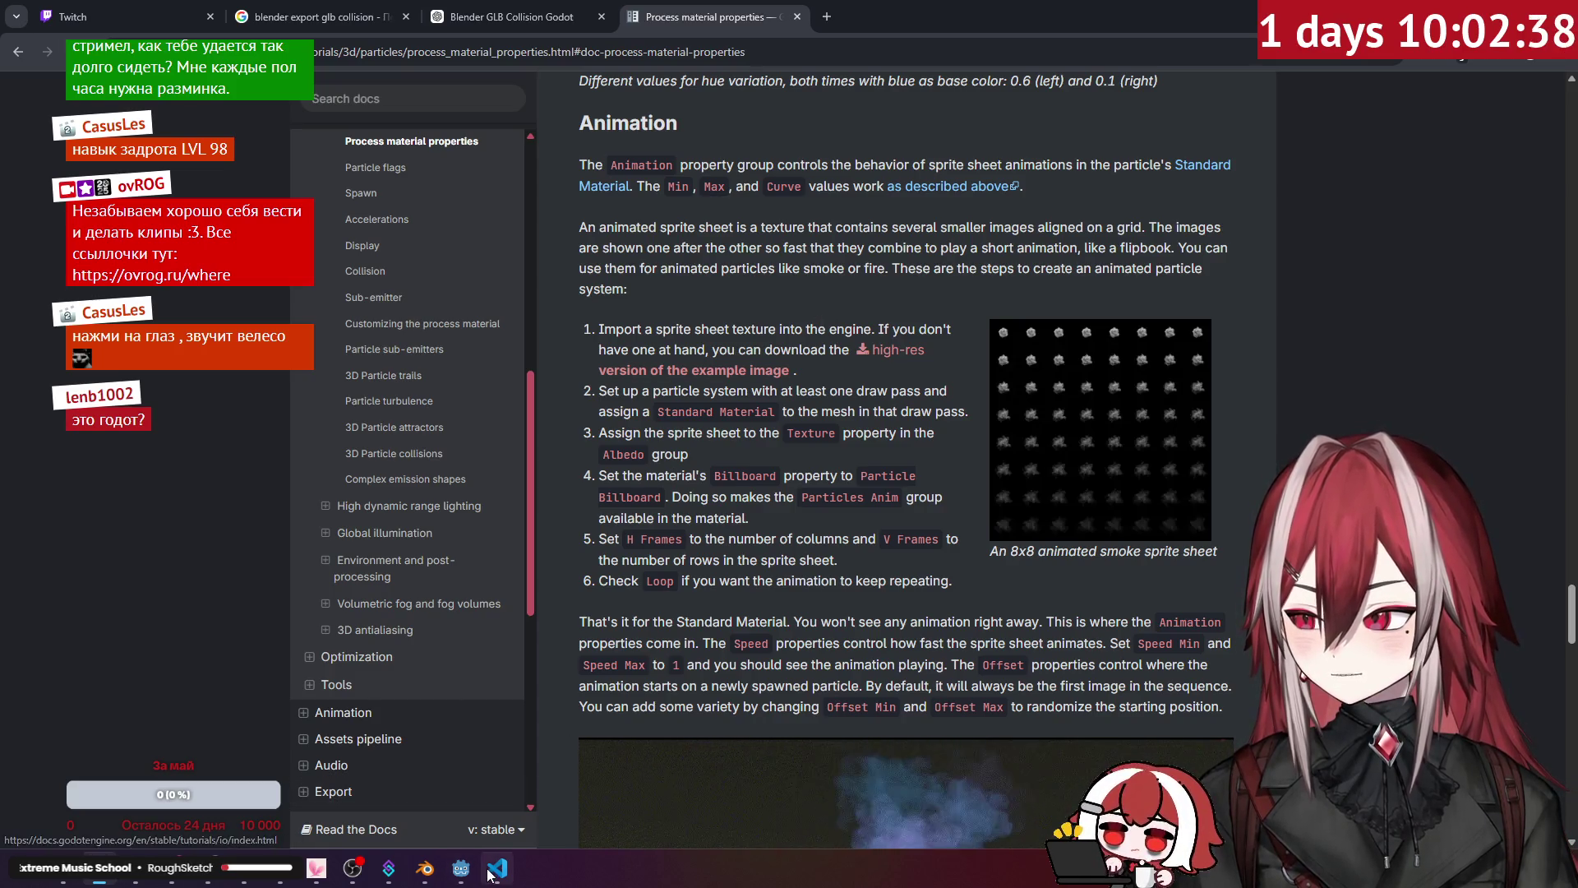
# Step: Uncheck Align Y under the truck particles' Process Material Particle Flags
pyautogui.click(460, 868)
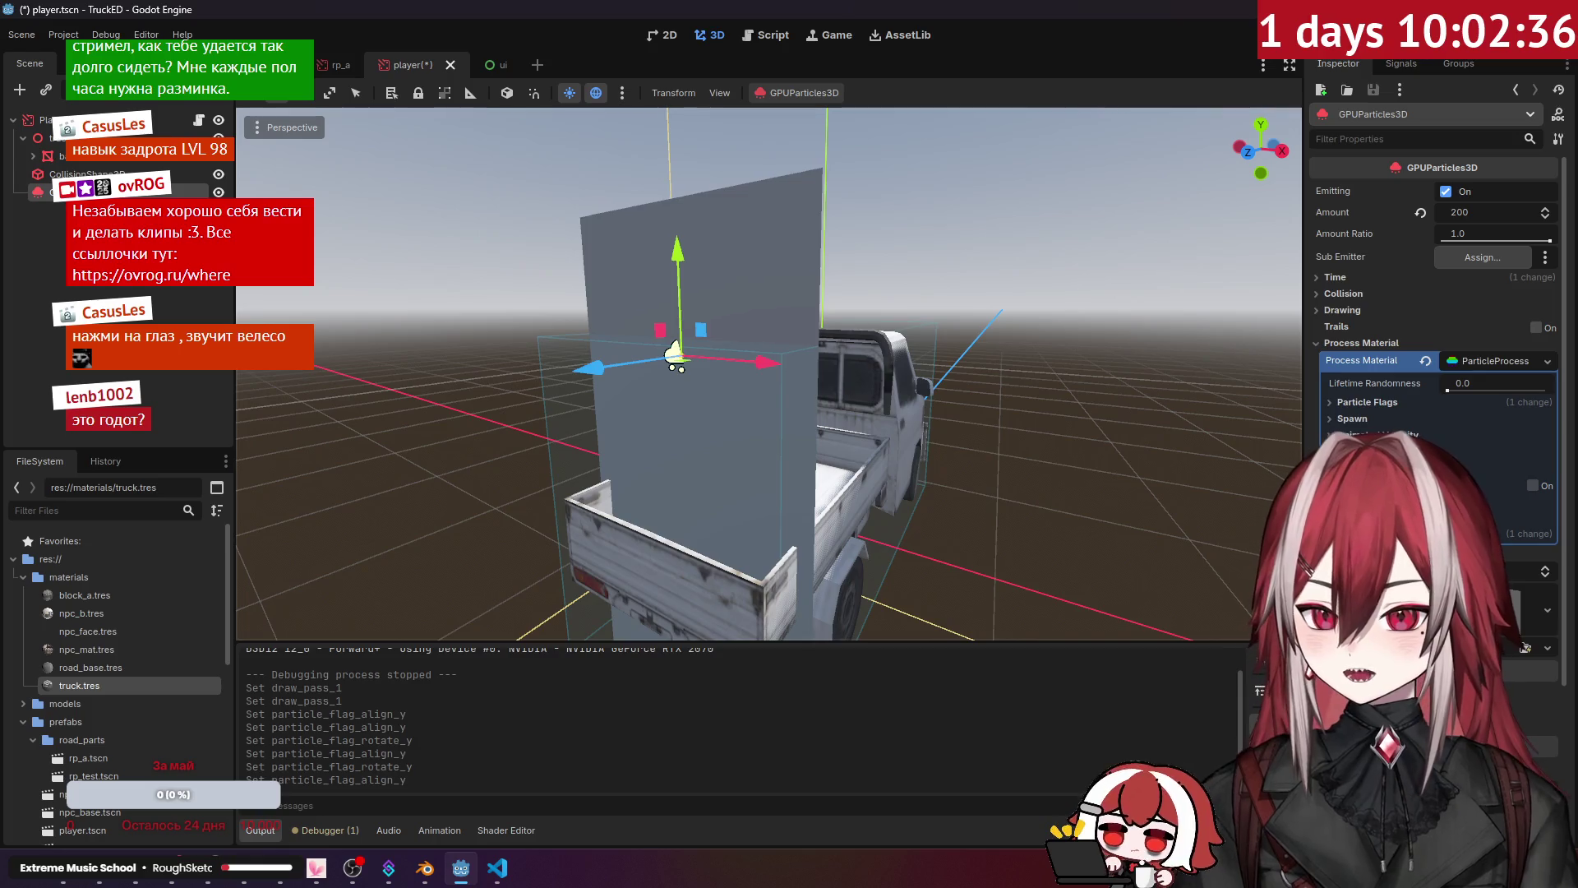
pyautogui.click(1384, 403)
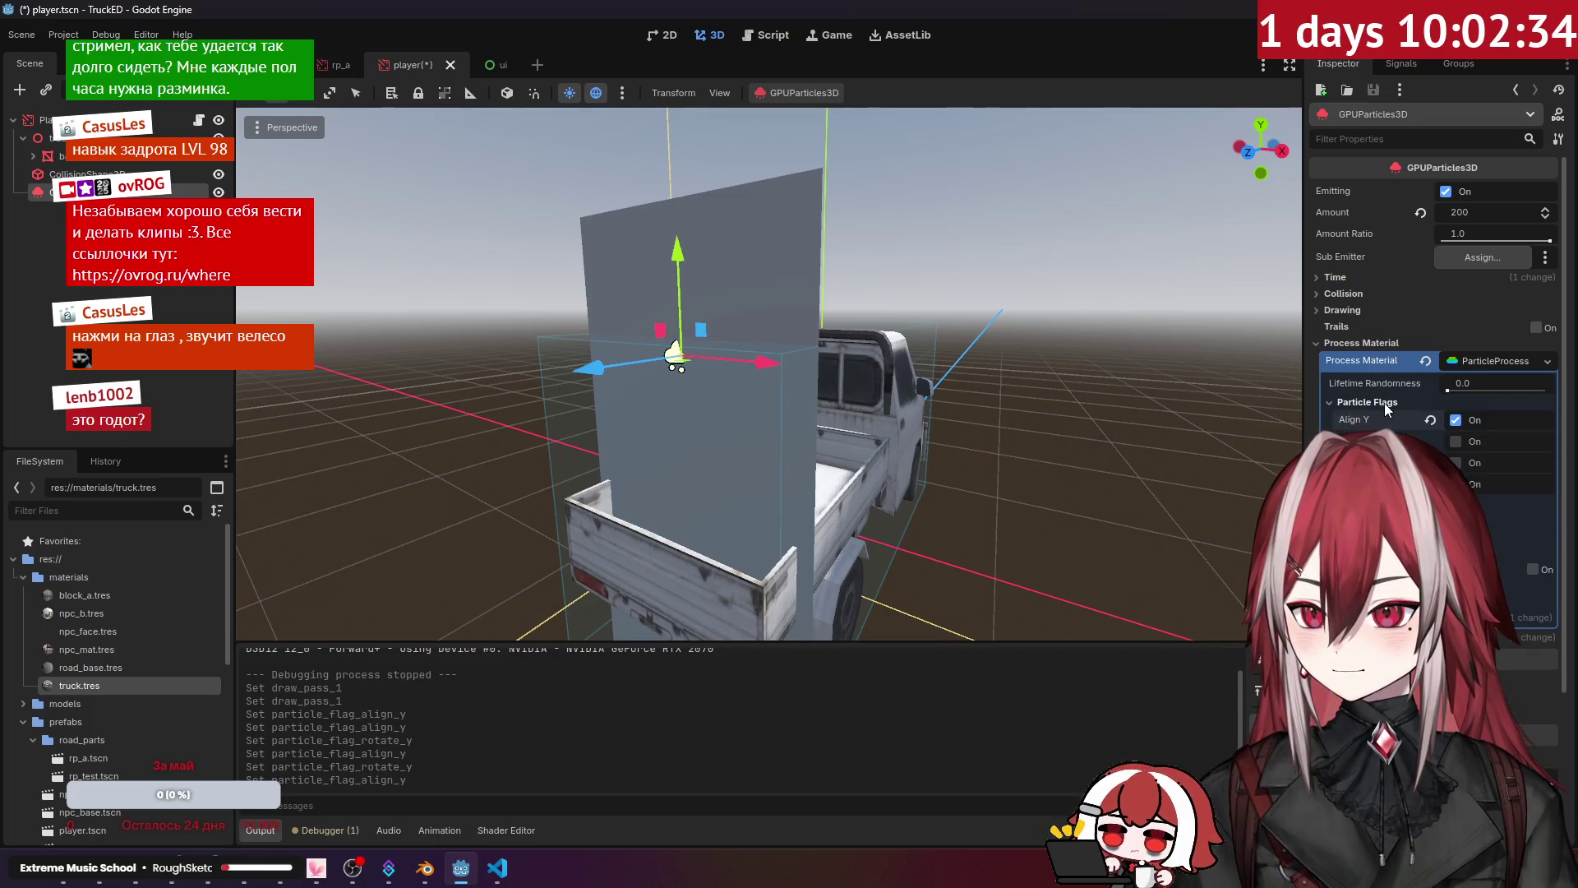
pyautogui.click(1456, 421)
pyautogui.click(1419, 403)
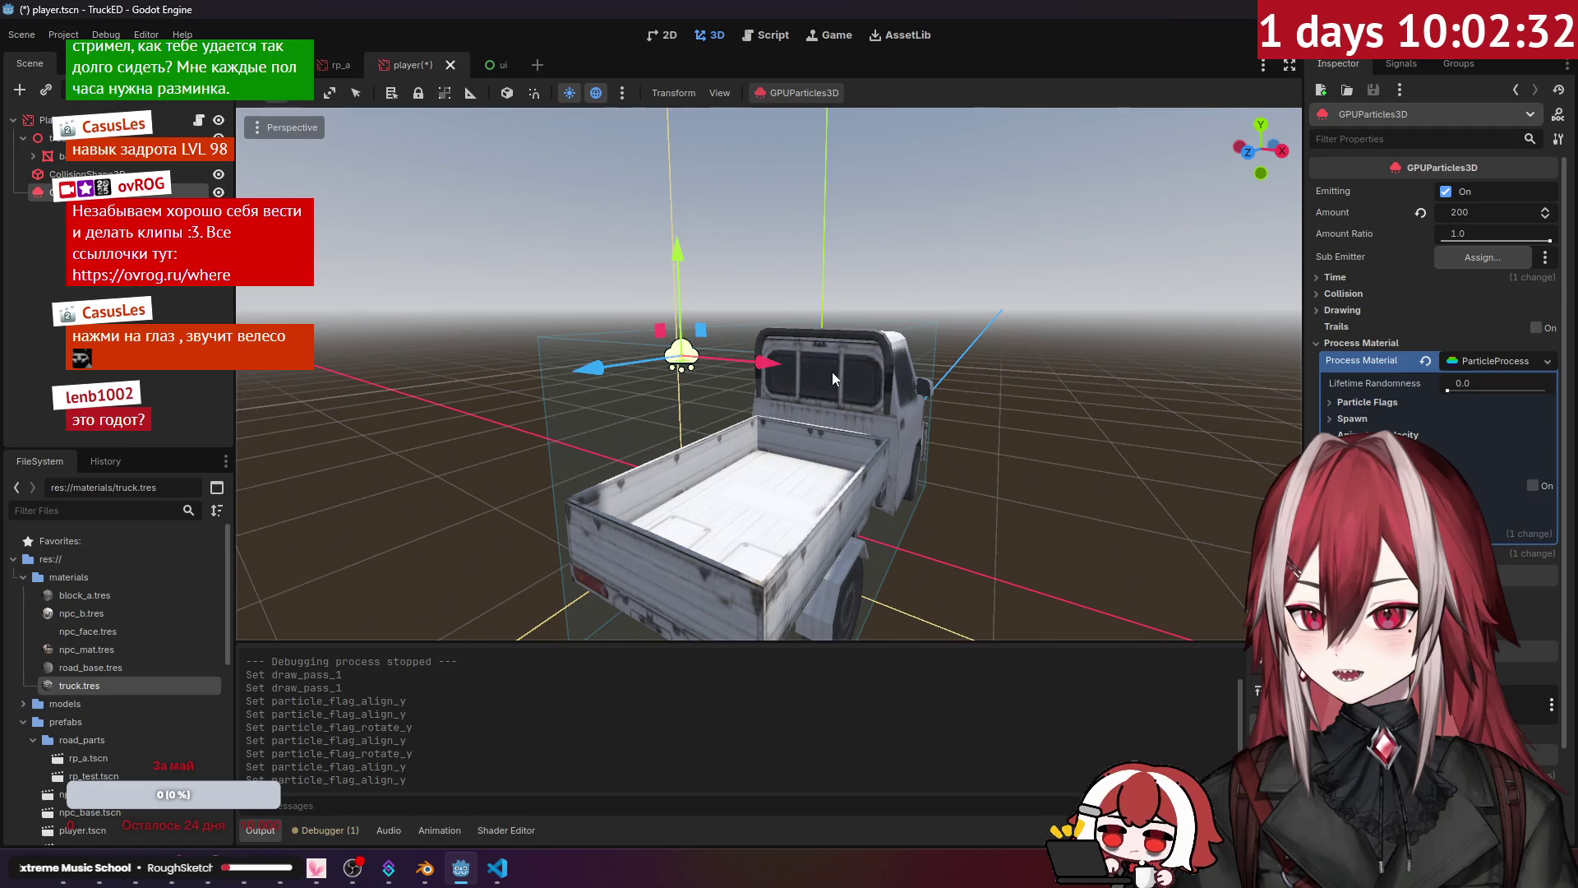
pyautogui.moveTo(822, 370); pyautogui.dragTo(740, 370)
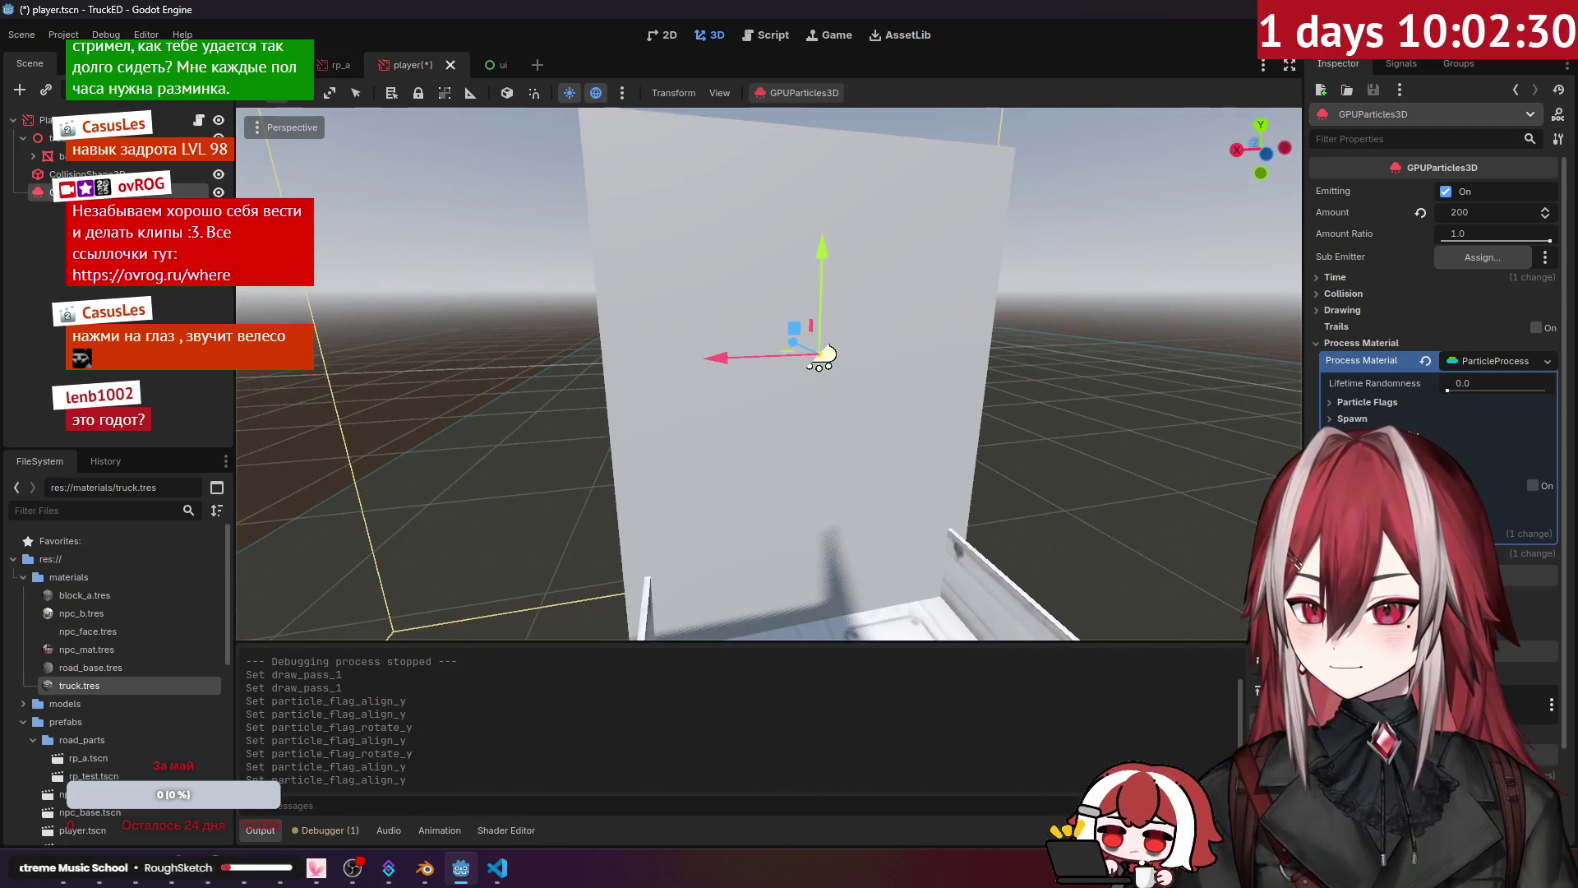
# Step: Inspect the process material's Spawn settings and the particle system's Drawing settings
pyautogui.hotkey('alt', 'Tab')
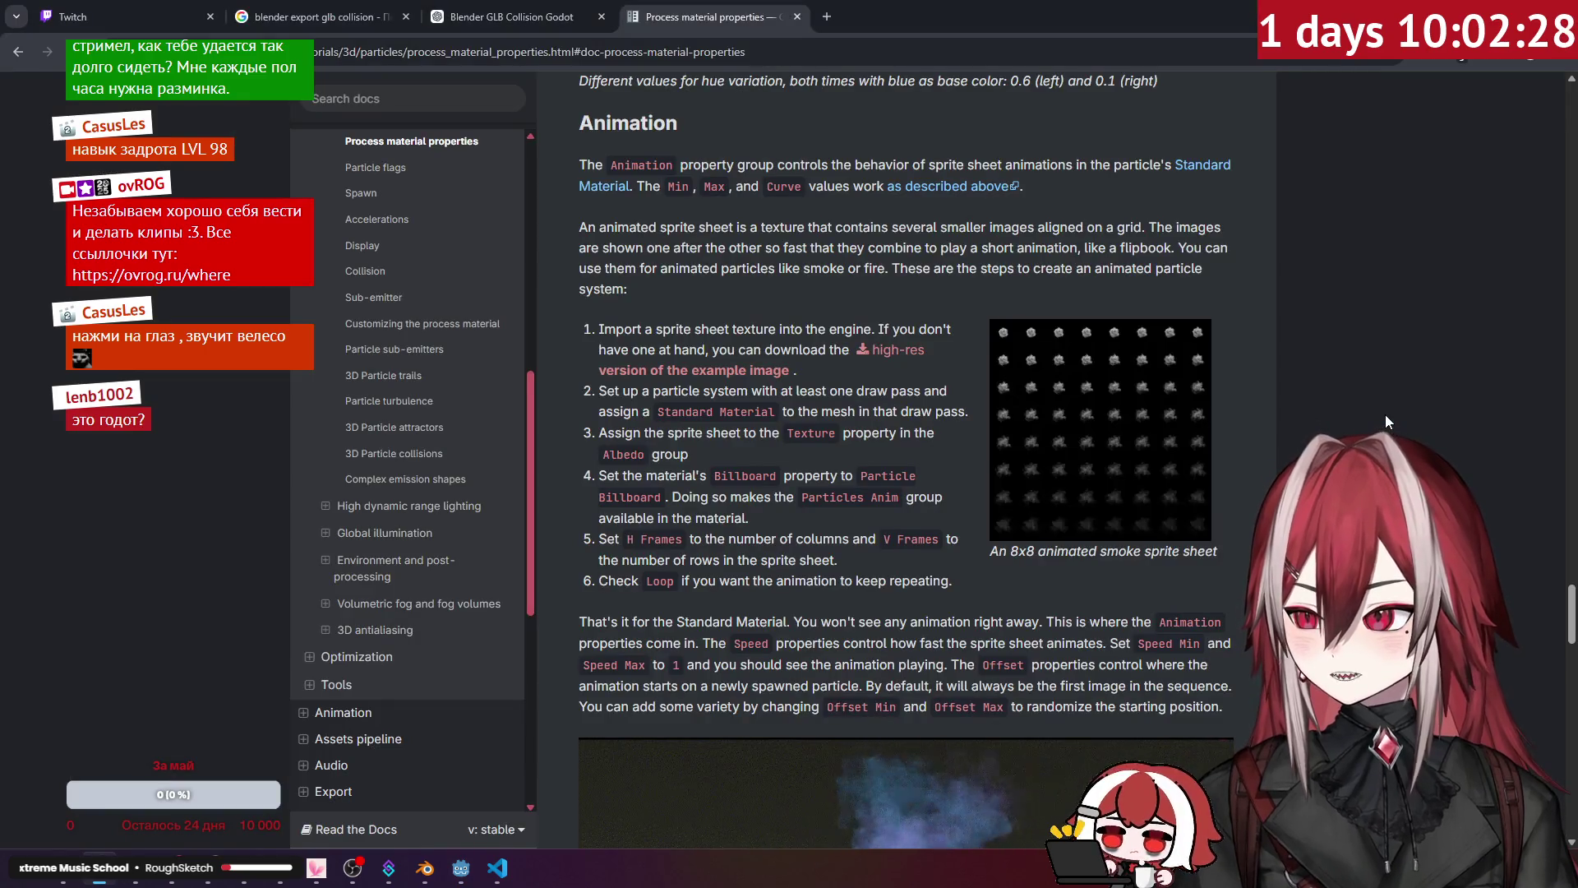
pyautogui.hotkey('alt', 'Tab')
pyautogui.click(1366, 418)
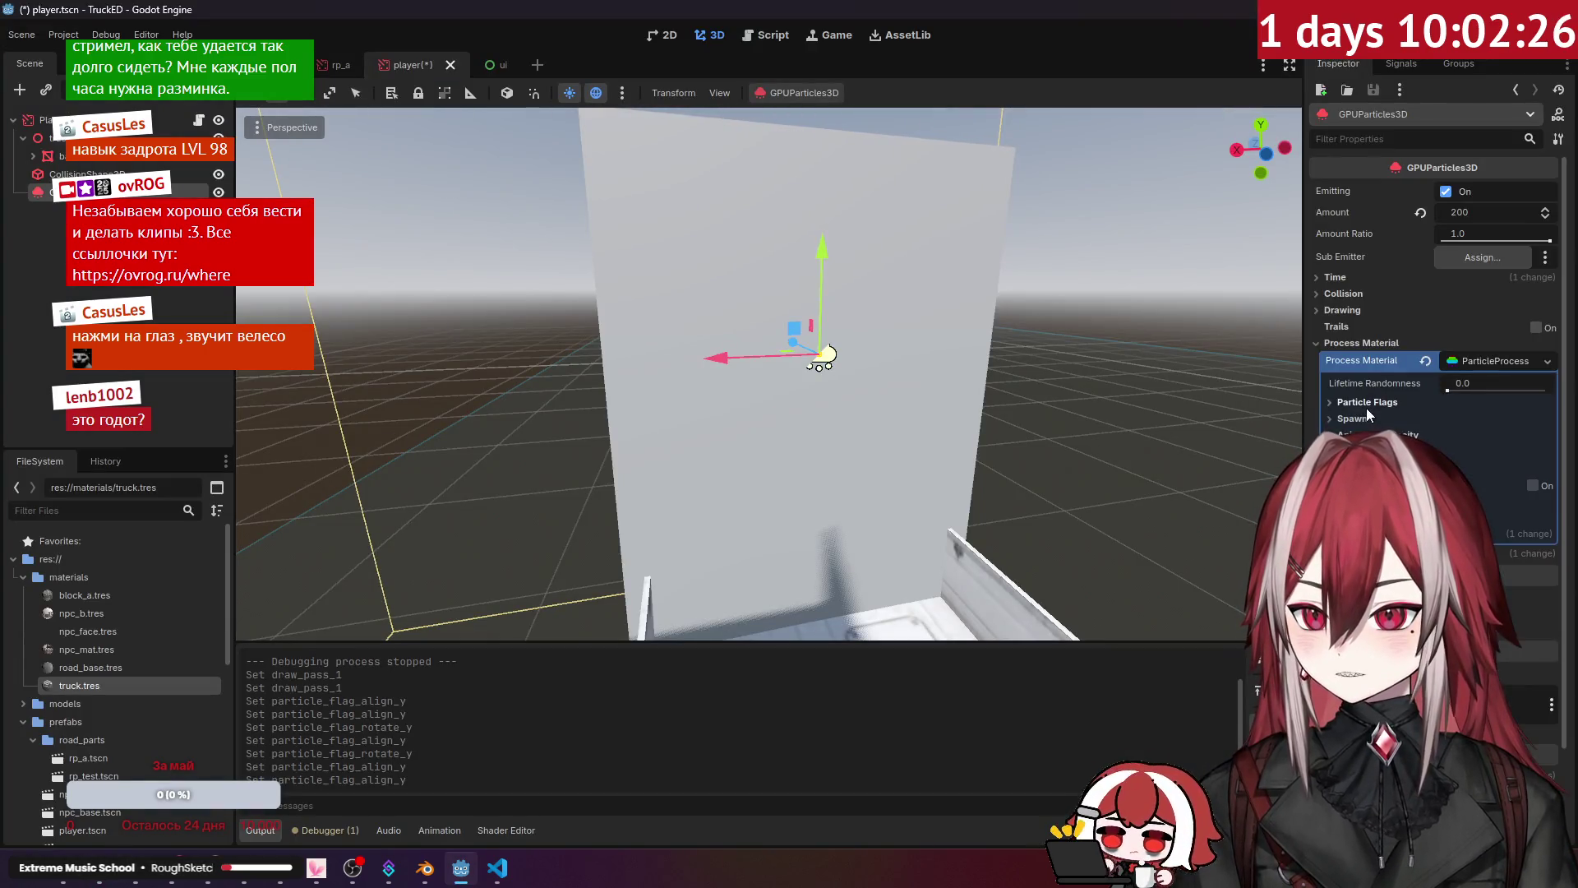
pyautogui.click(1368, 420)
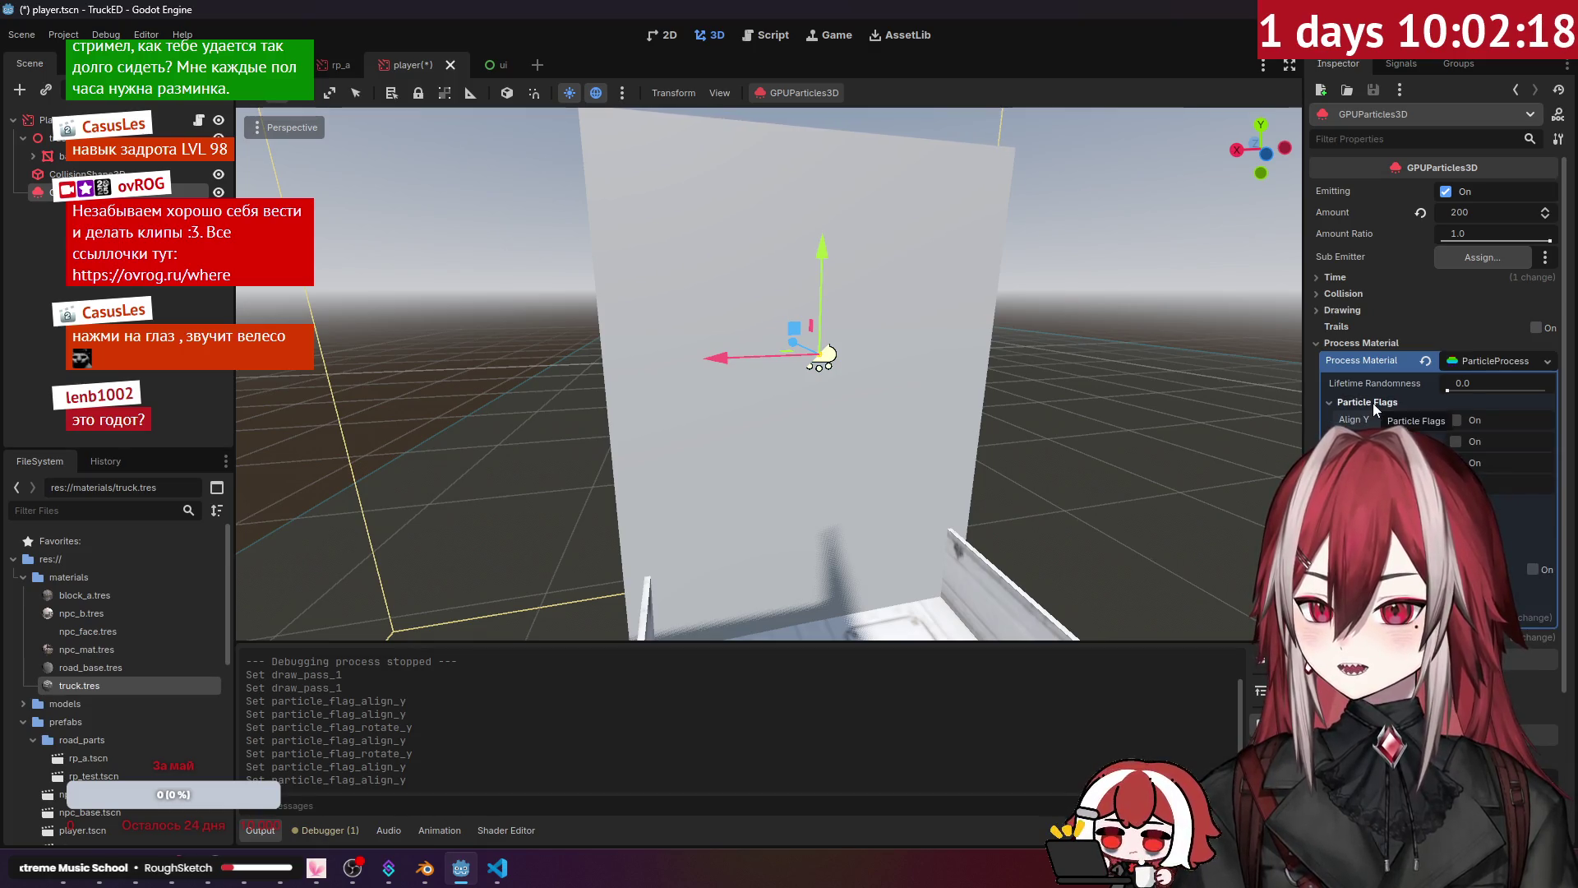
pyautogui.click(1351, 312)
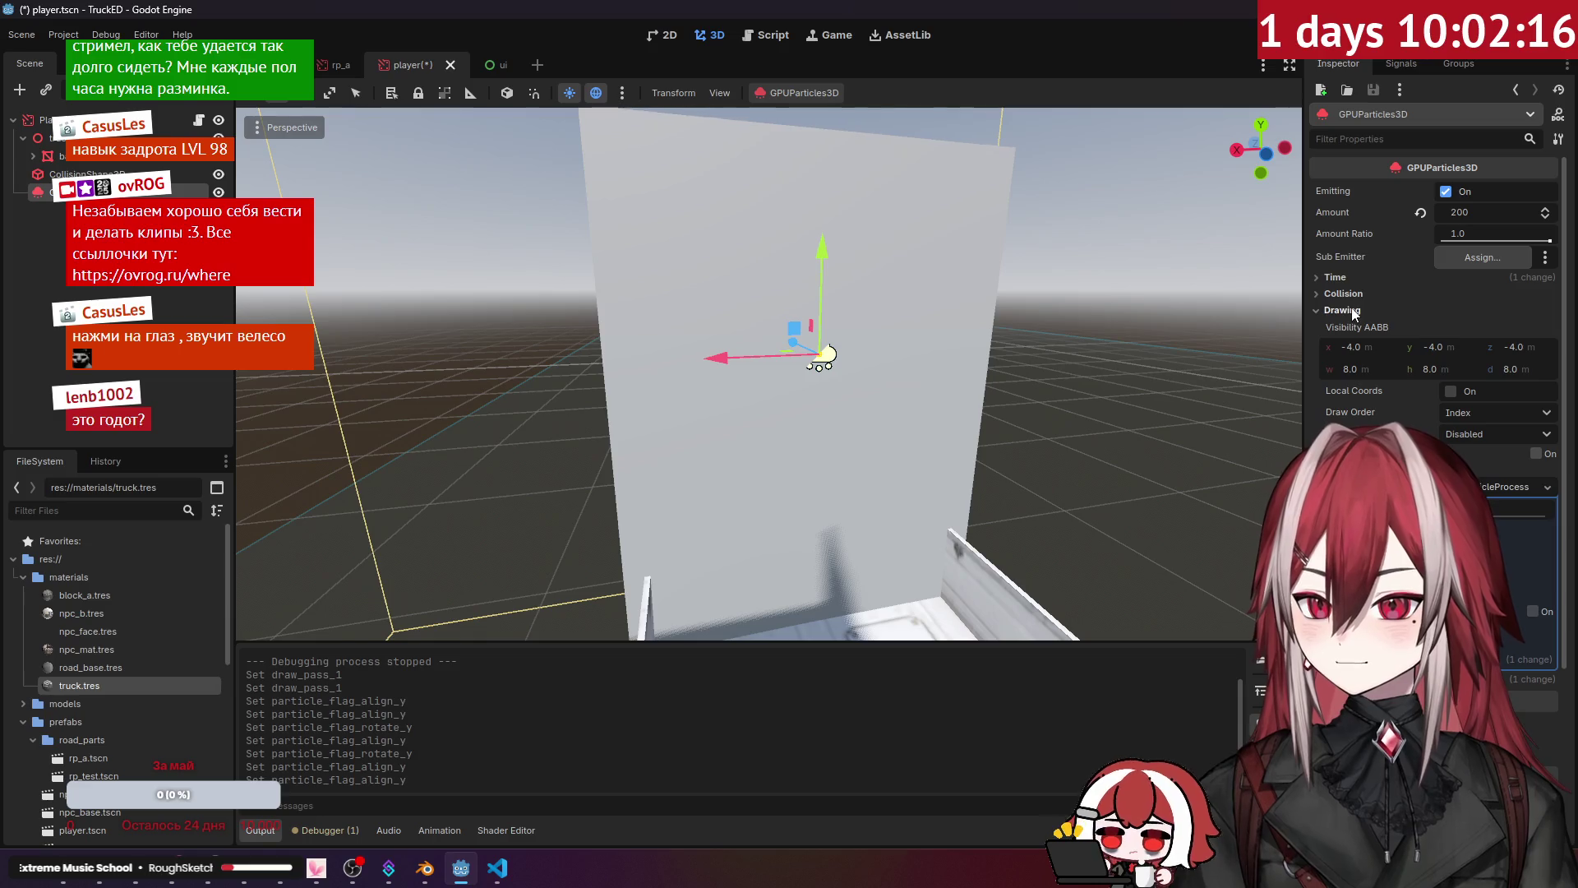
pyautogui.click(1352, 312)
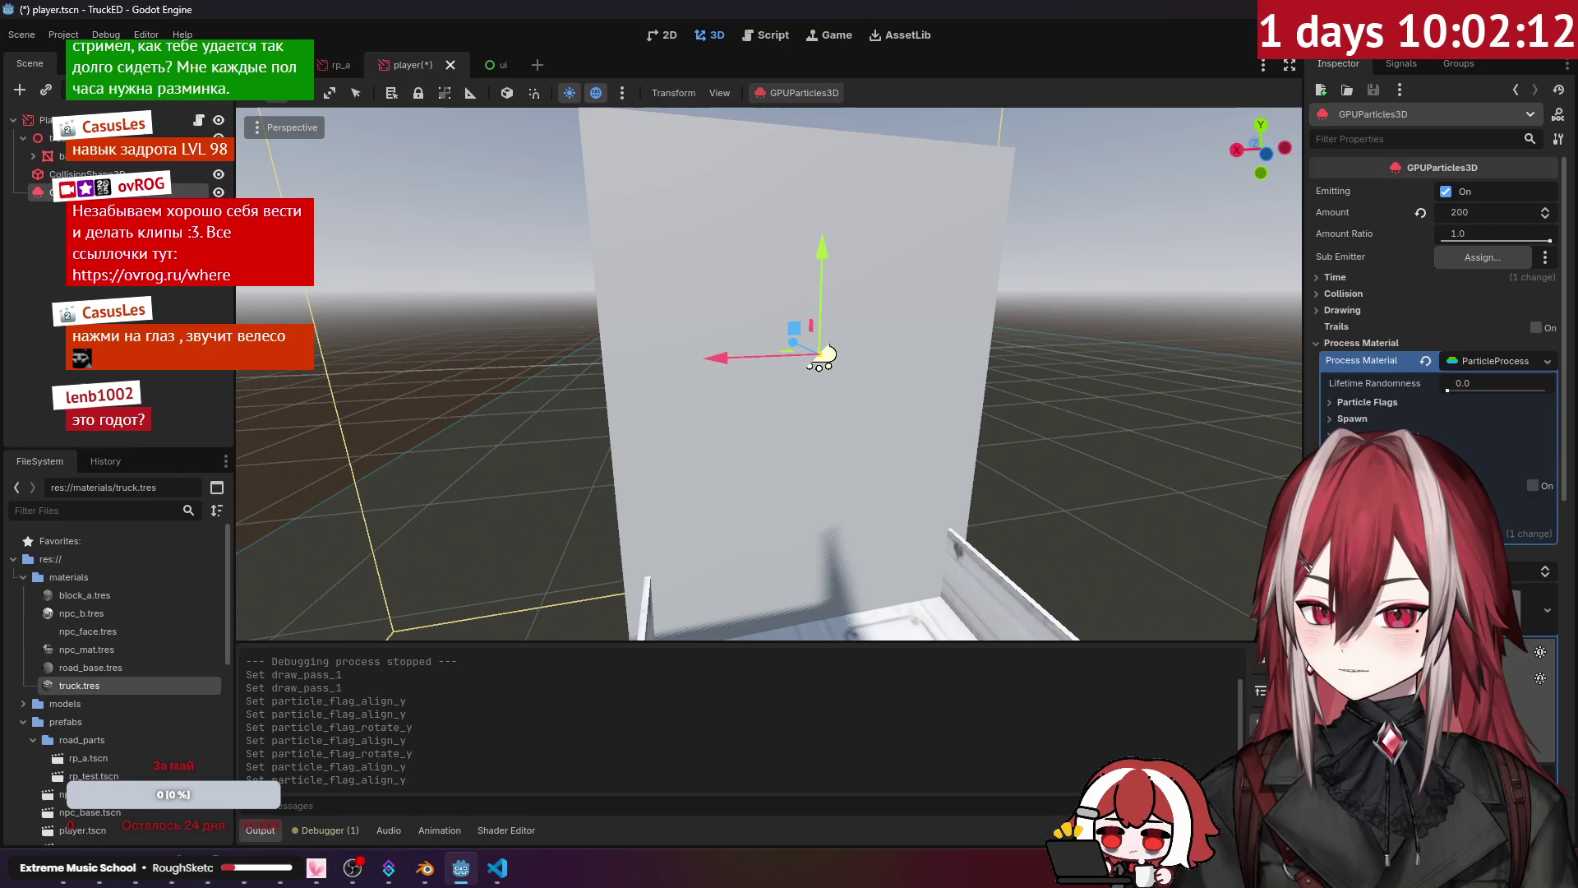
pyautogui.click(1361, 343)
# Step: Check the Draw Passes, close the Face X/Y option list, and return to the docs
pyautogui.scroll(-3, 1438, 329)
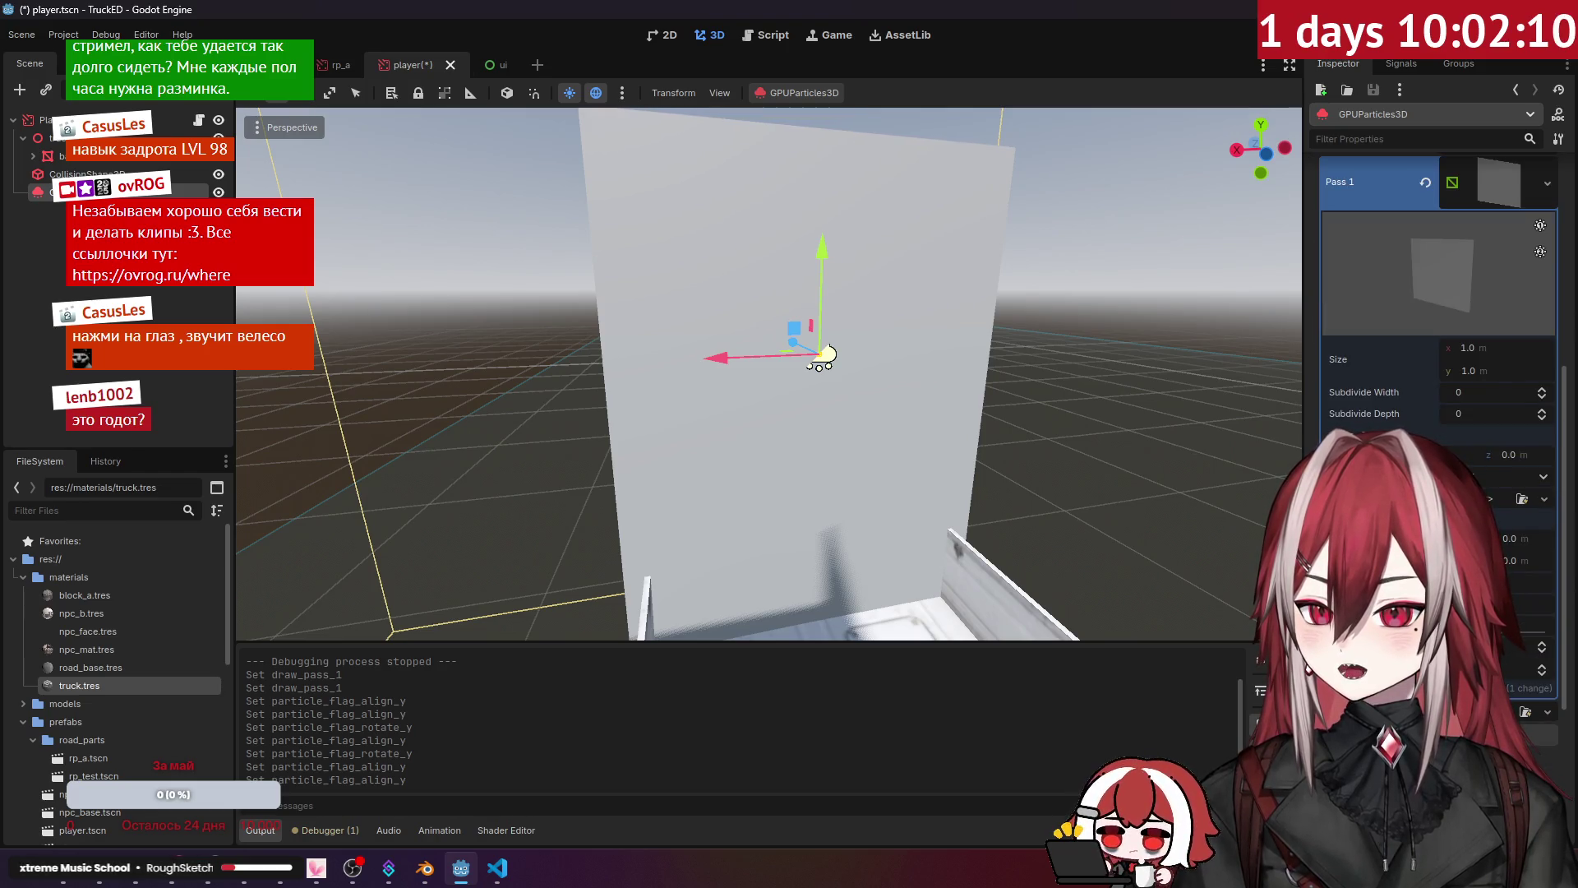
pyautogui.click(1498, 477)
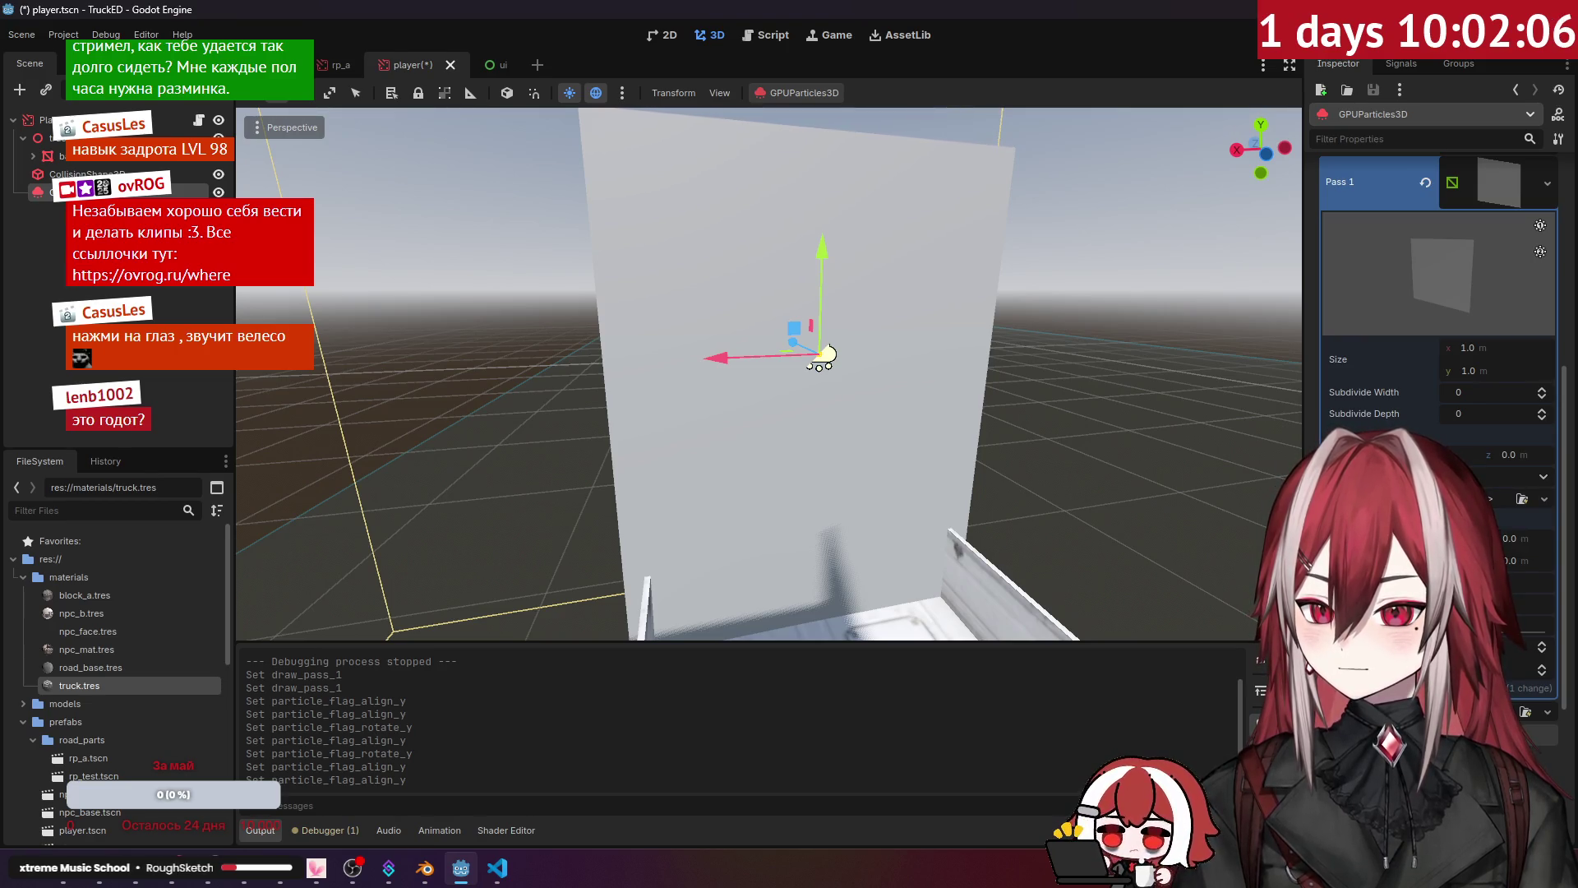
pyautogui.scroll(4, 1438, 329)
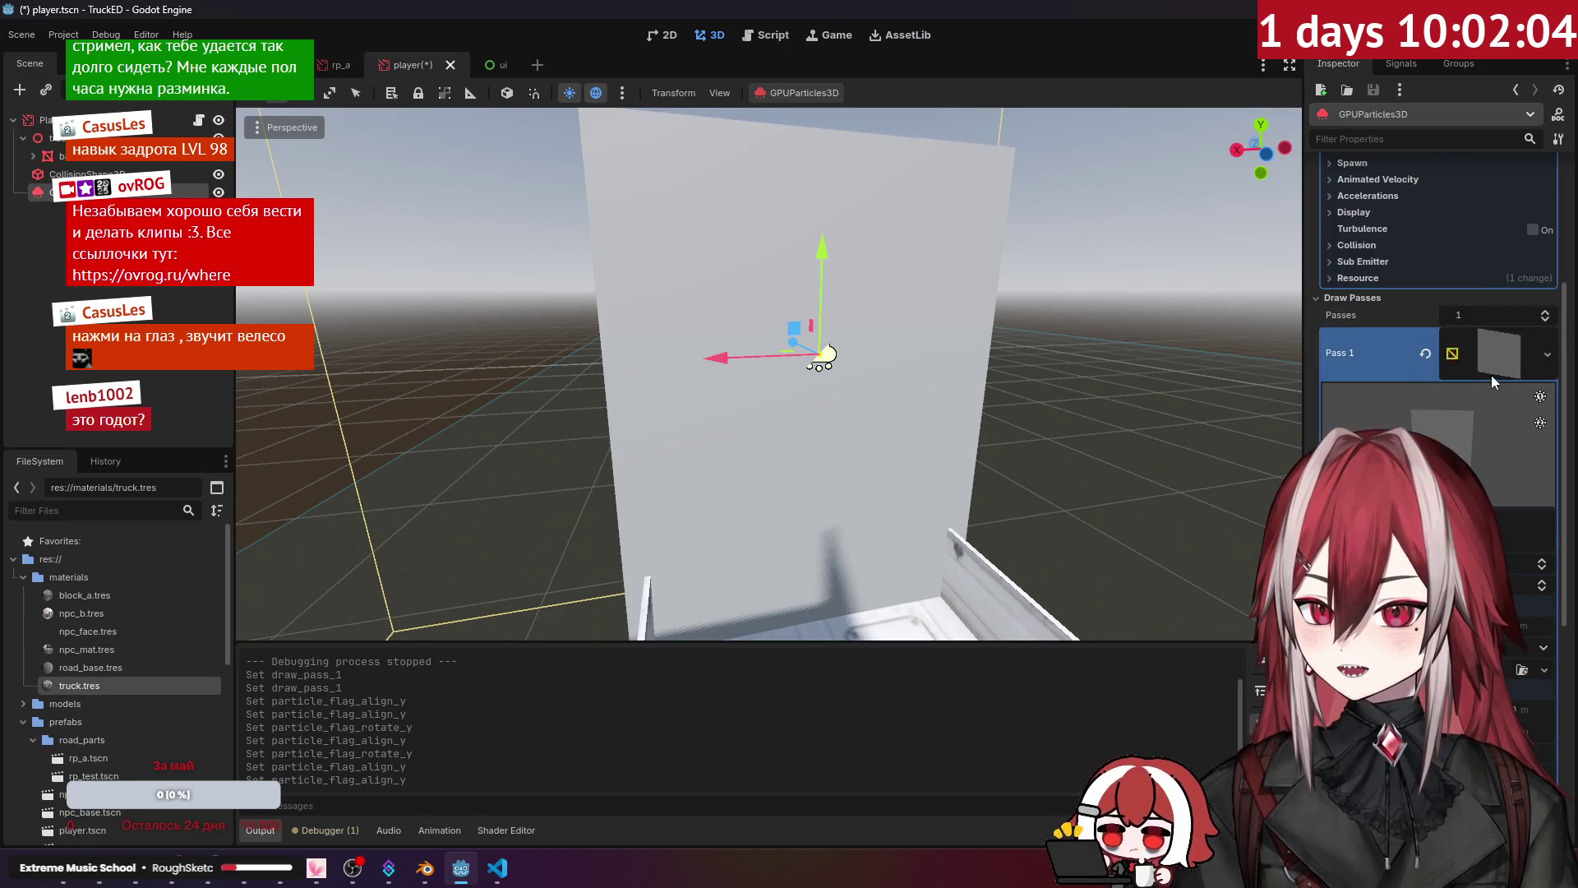
pyautogui.hotkey('alt', 'Tab')
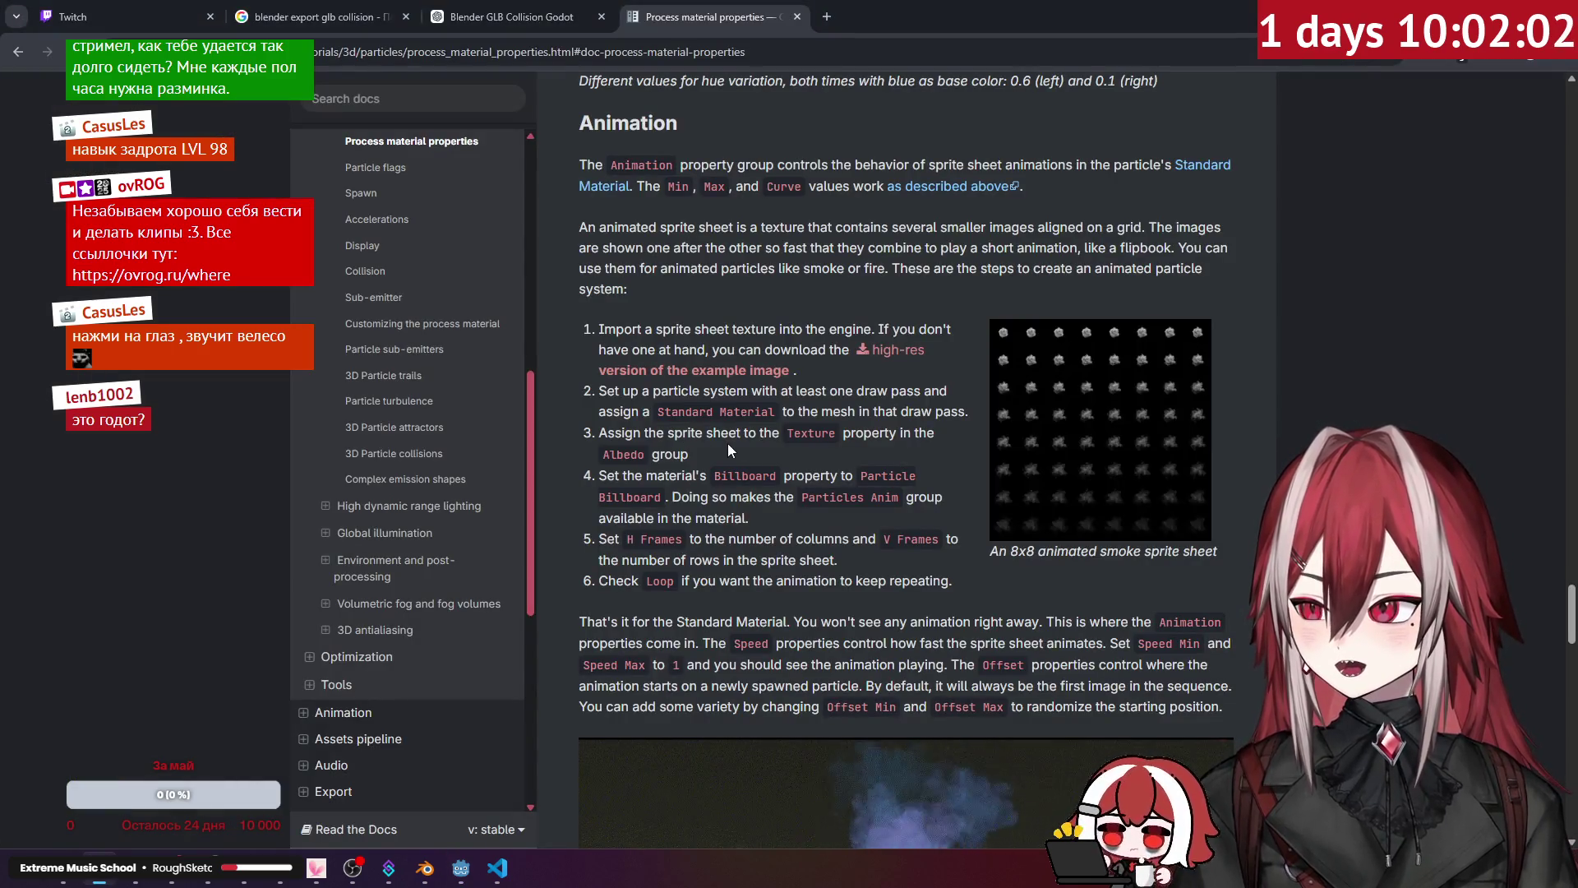
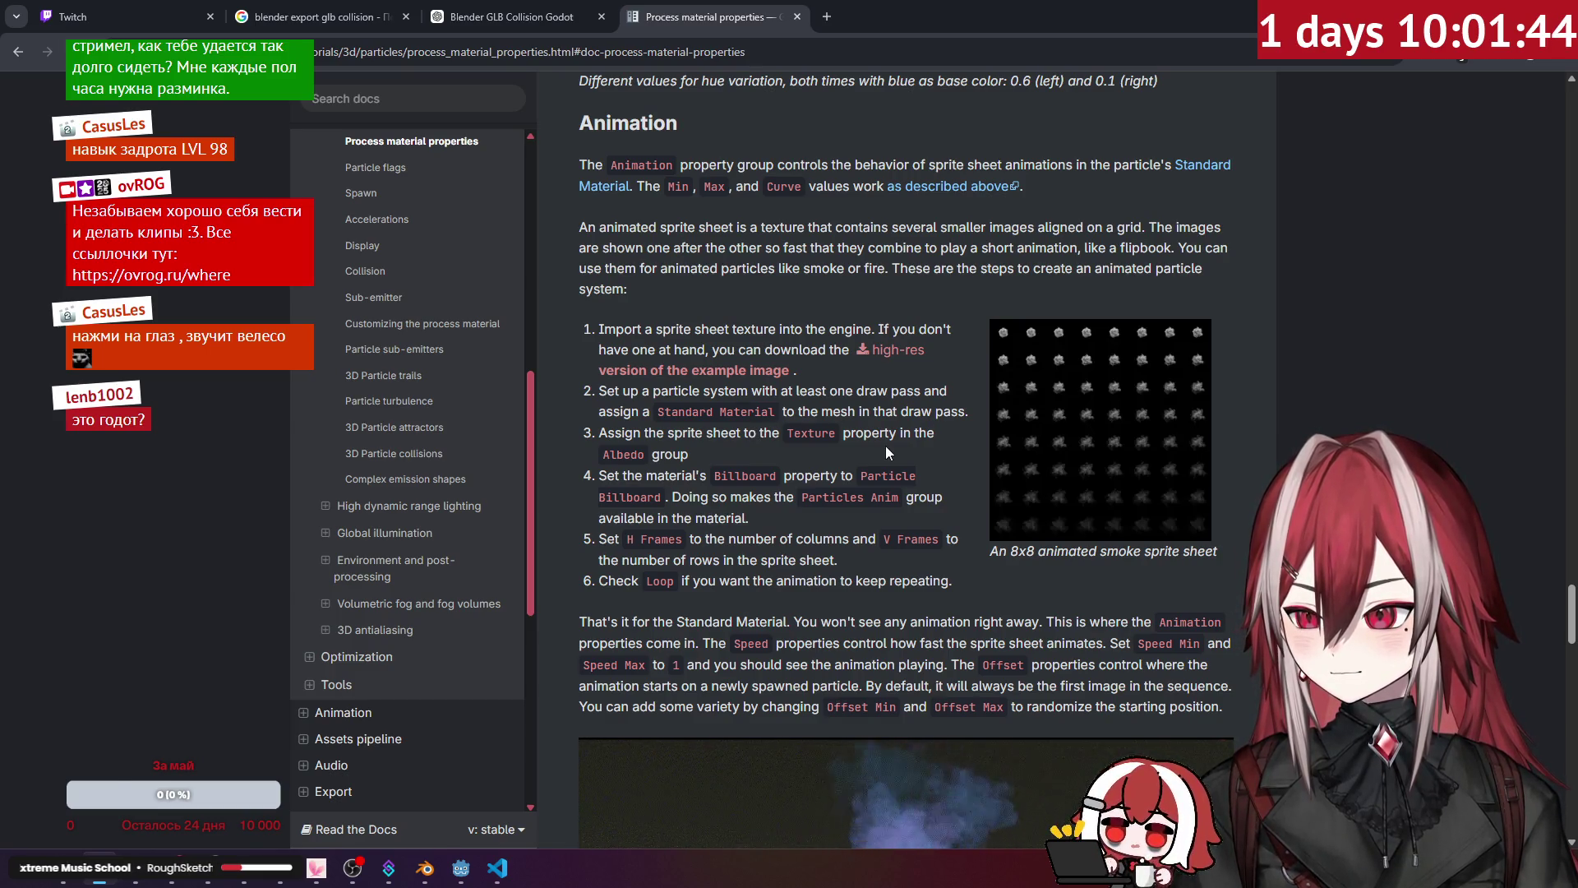
# Step: Return to the Godot editor and show the particle's 1.0 × 1.0 m quad mesh settings
pyautogui.hotkey('alt', 'Tab')
pyautogui.click(1521, 411)
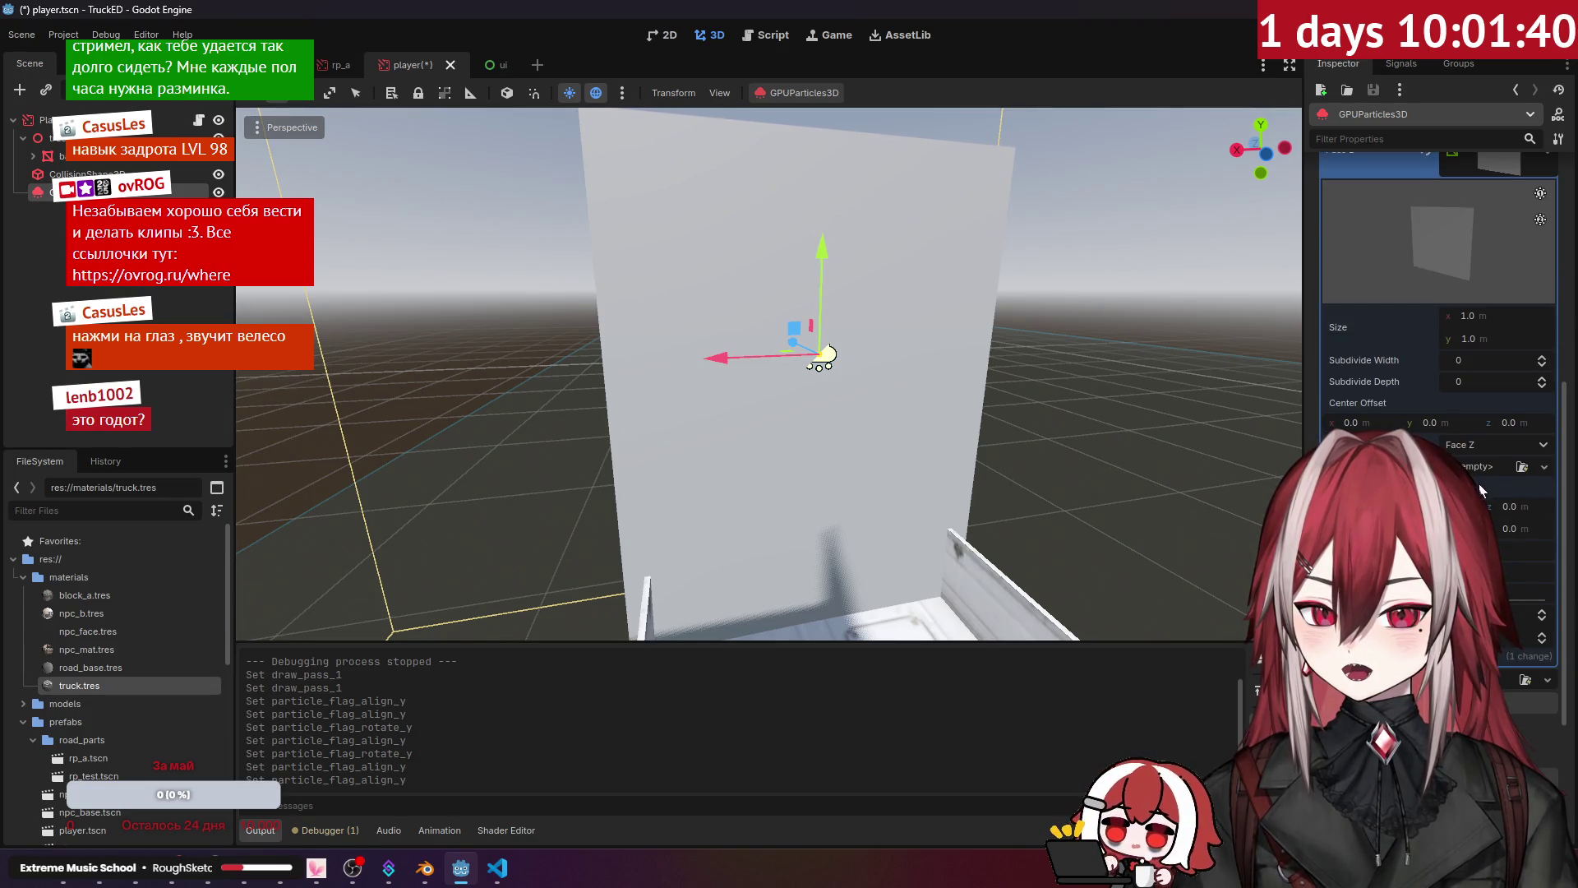
# Step: Give Draw Pass 1's QuadMesh a new StandardMaterial3D with Billboard Mode set to Particle Billboard
pyautogui.click(1545, 467)
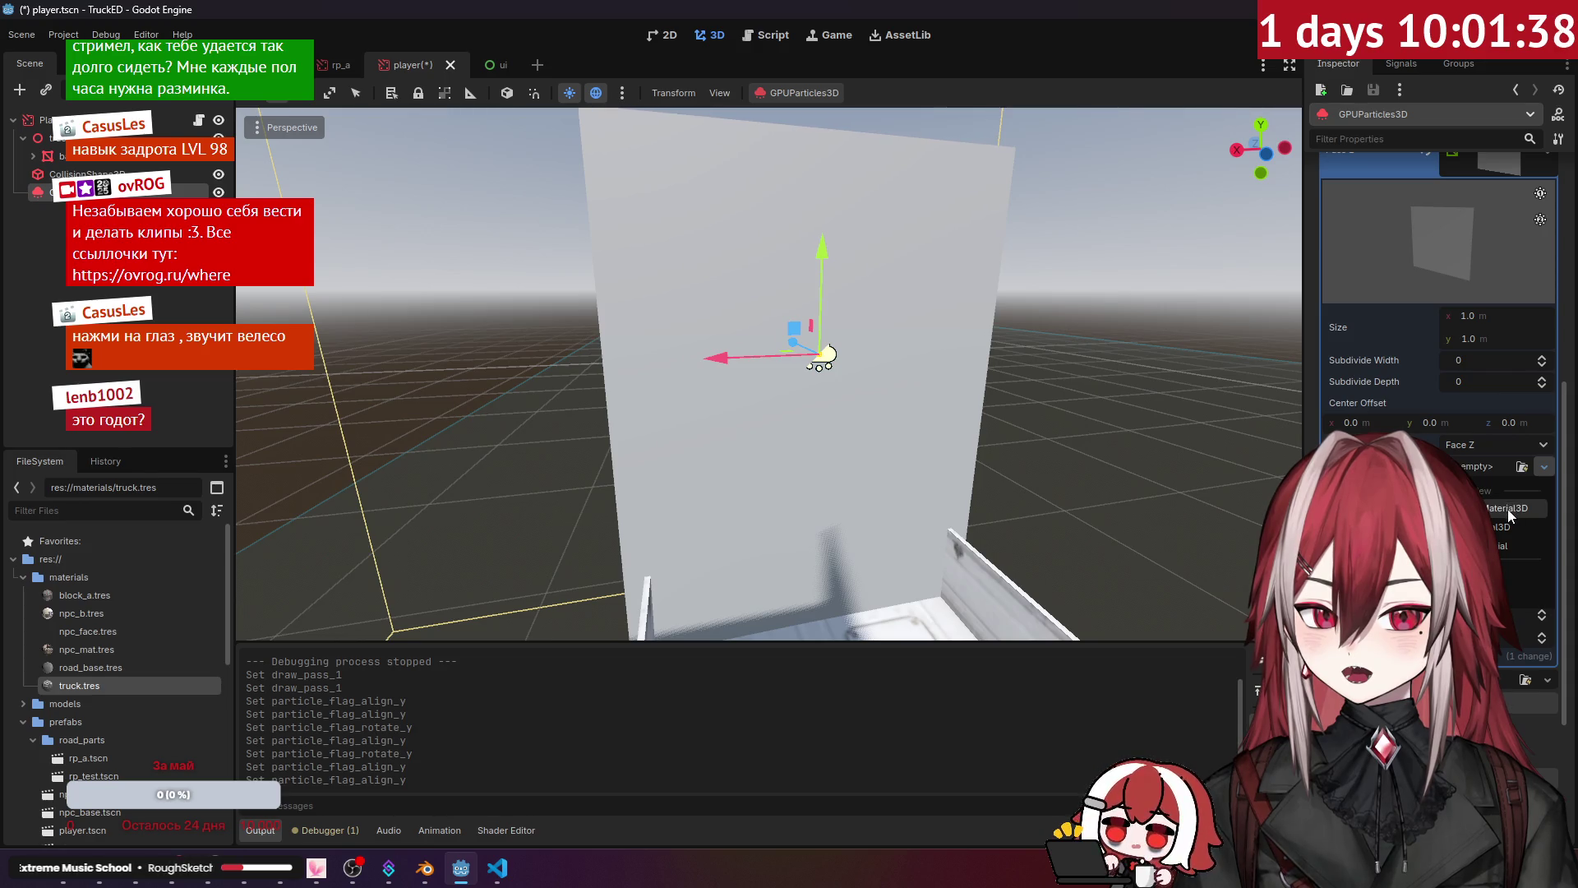
pyautogui.click(1508, 508)
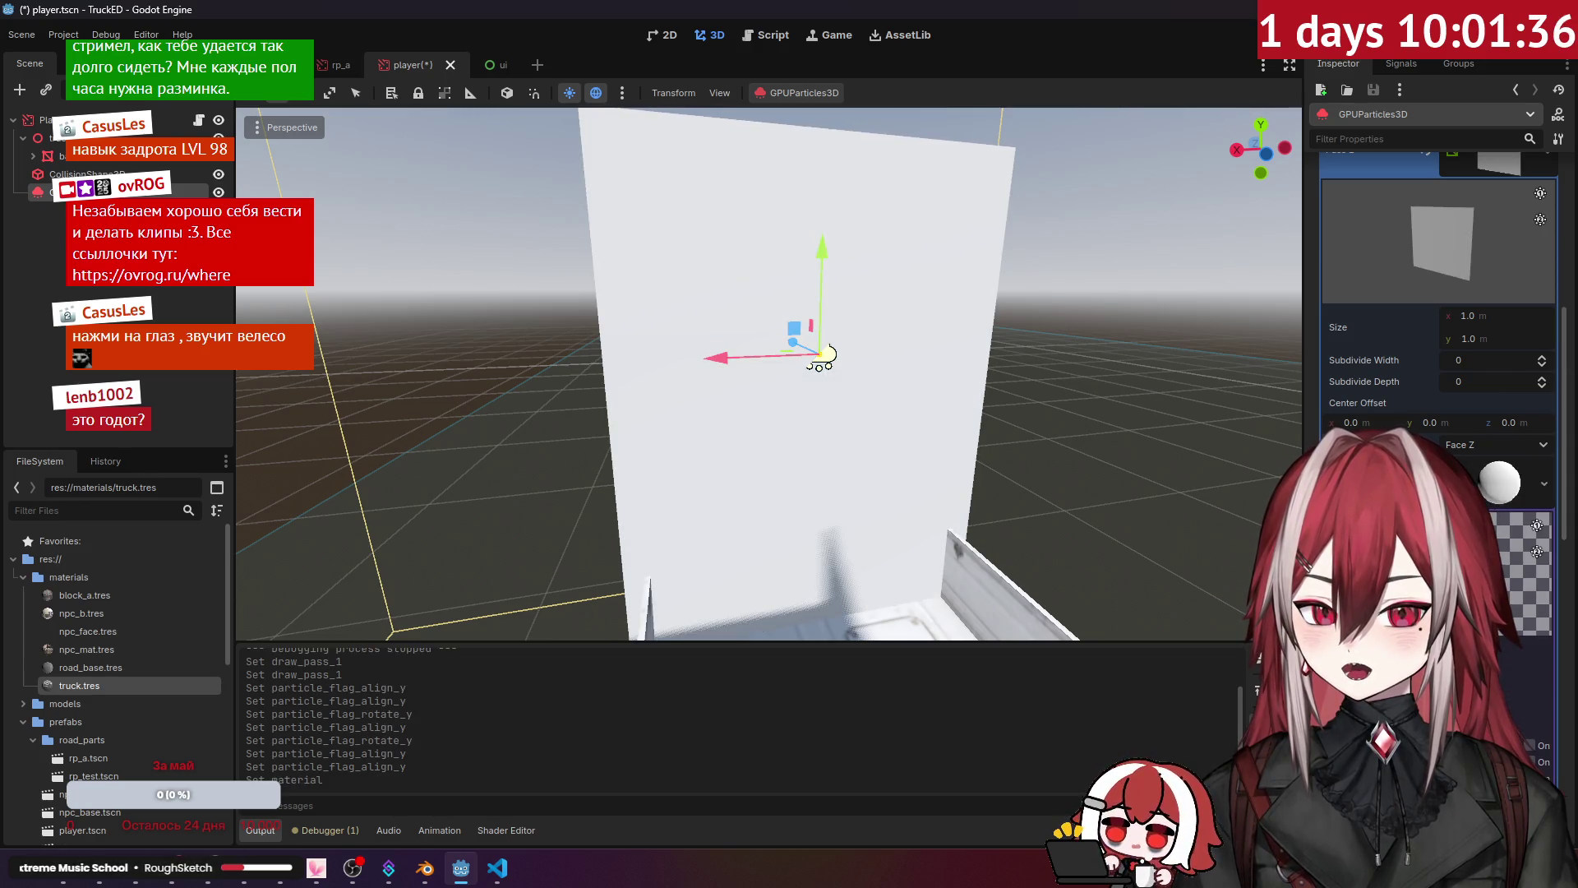
pyautogui.click(1501, 483)
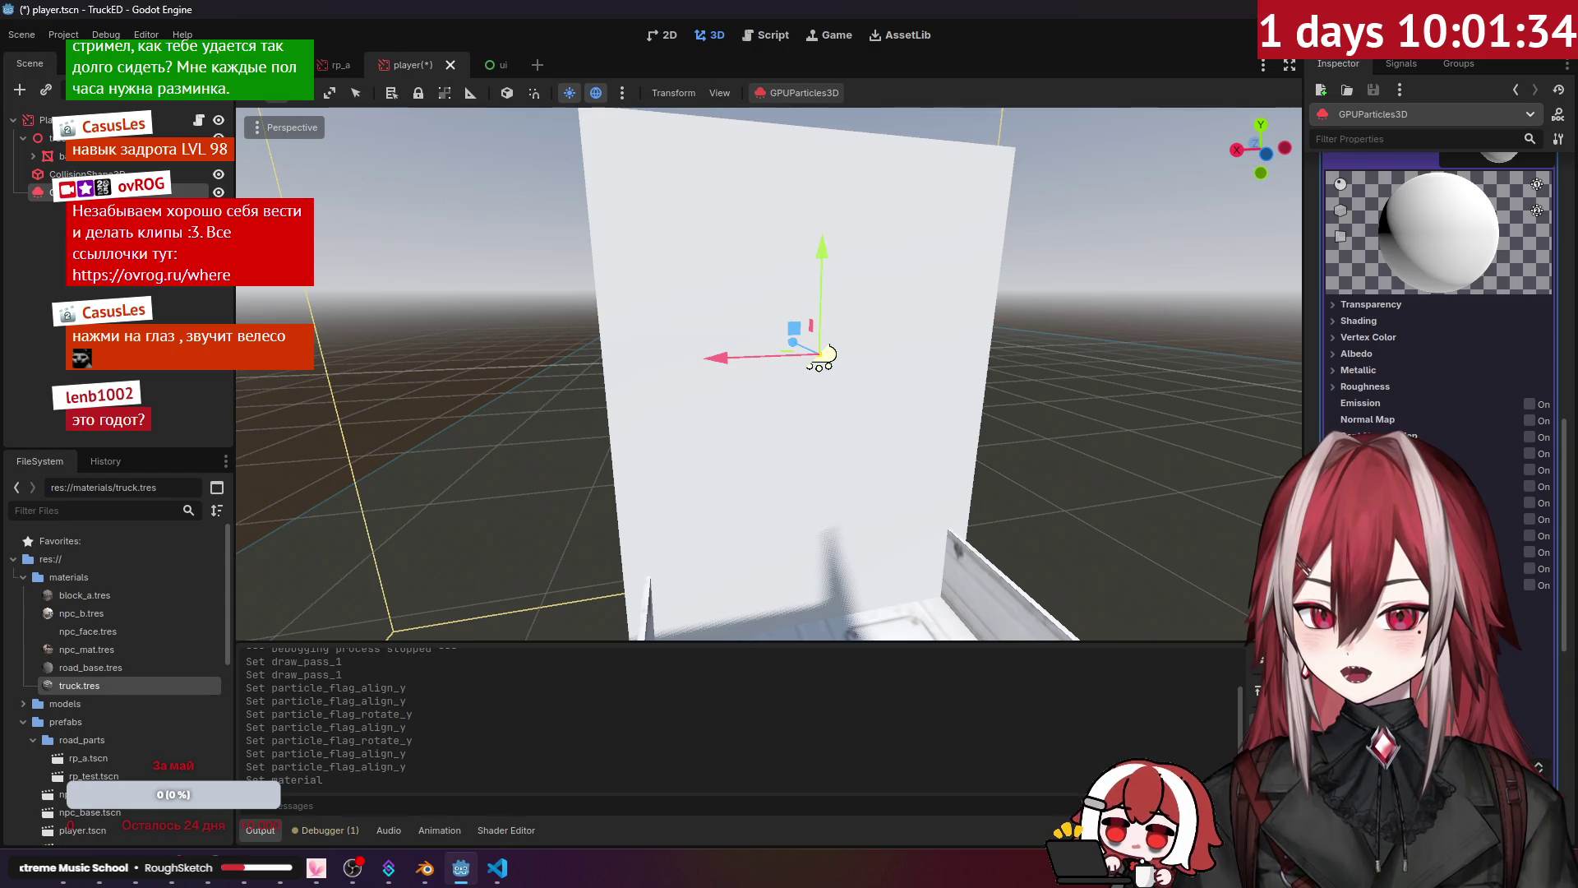
pyautogui.scroll(-3, 1439, 370)
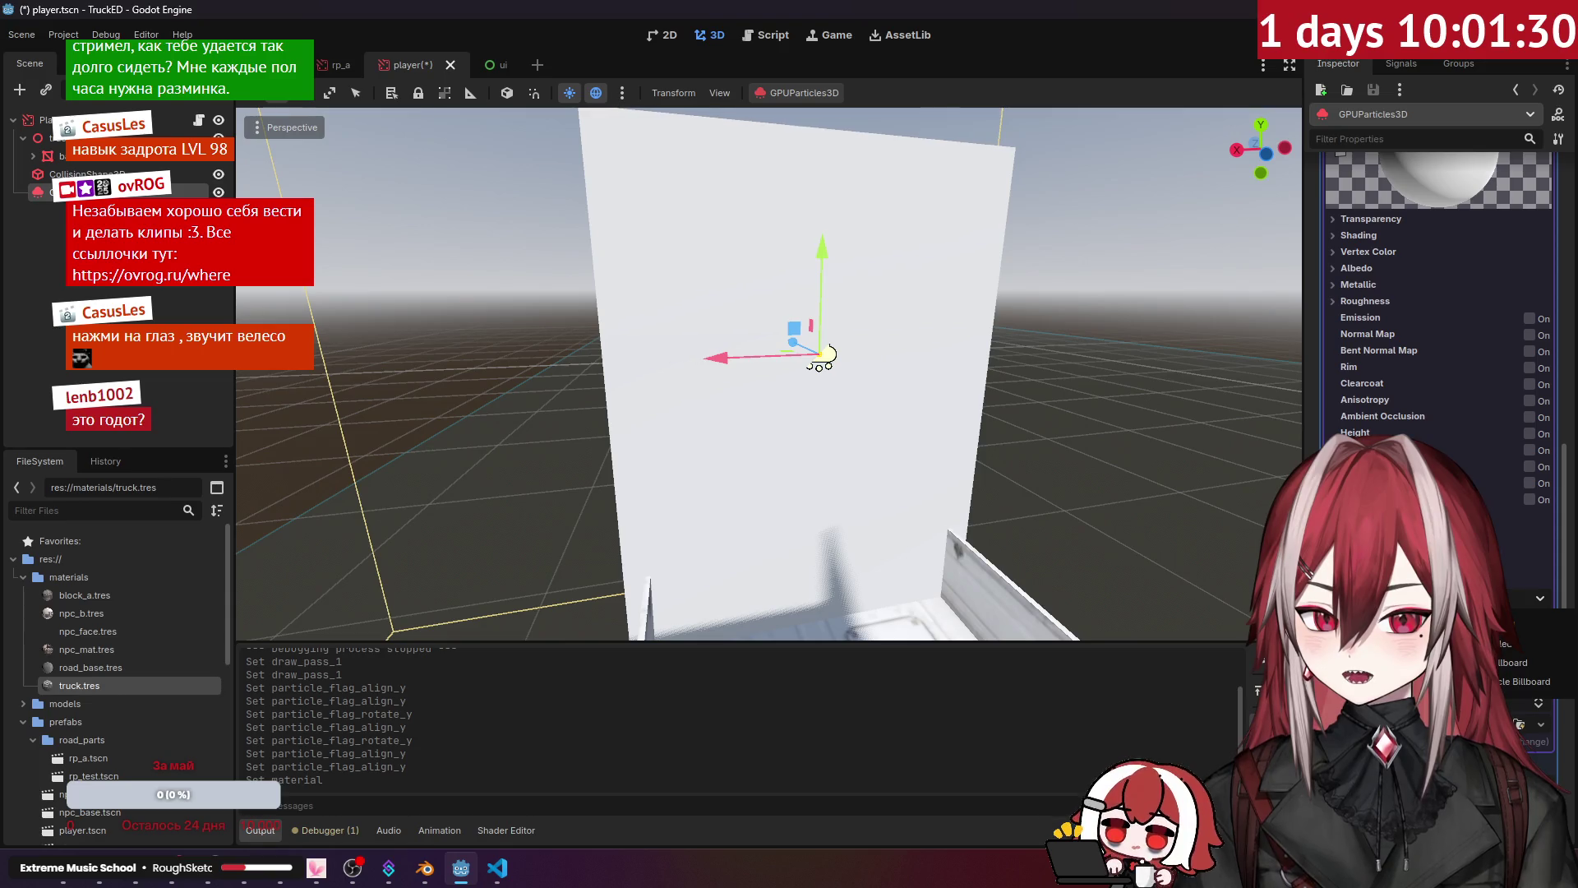
pyautogui.moveTo(962, 461)
pyautogui.mouseDown()
pyautogui.moveTo(888, 575)
pyautogui.moveTo(838, 600)
pyautogui.moveTo(772, 568)
pyautogui.moveTo(994, 441)
pyautogui.mouseUp()
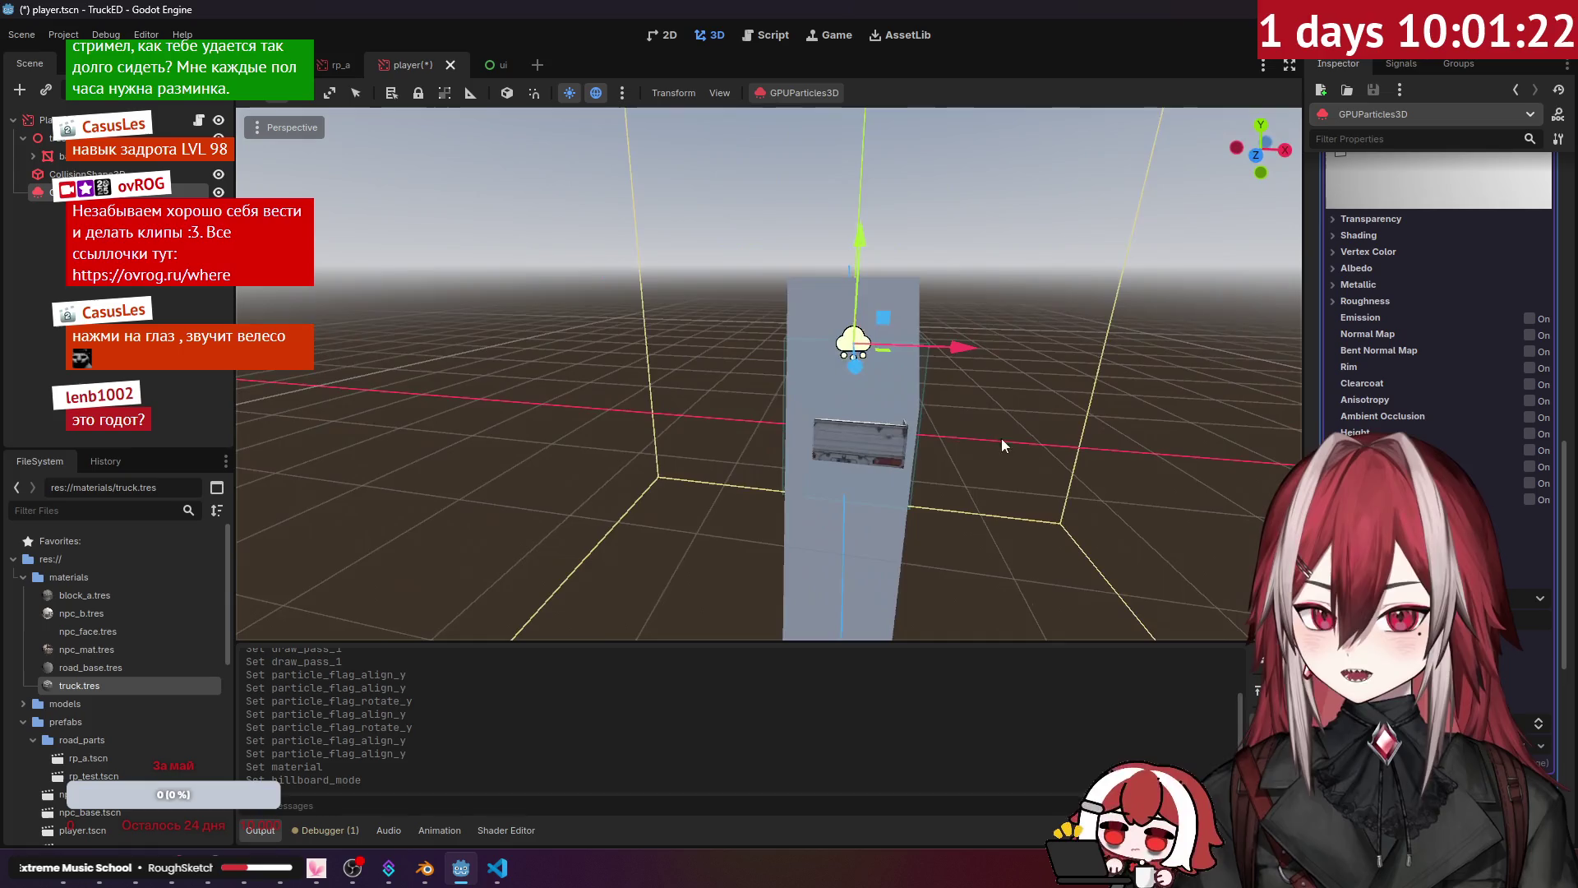
pyautogui.scroll(4, 1467, 327)
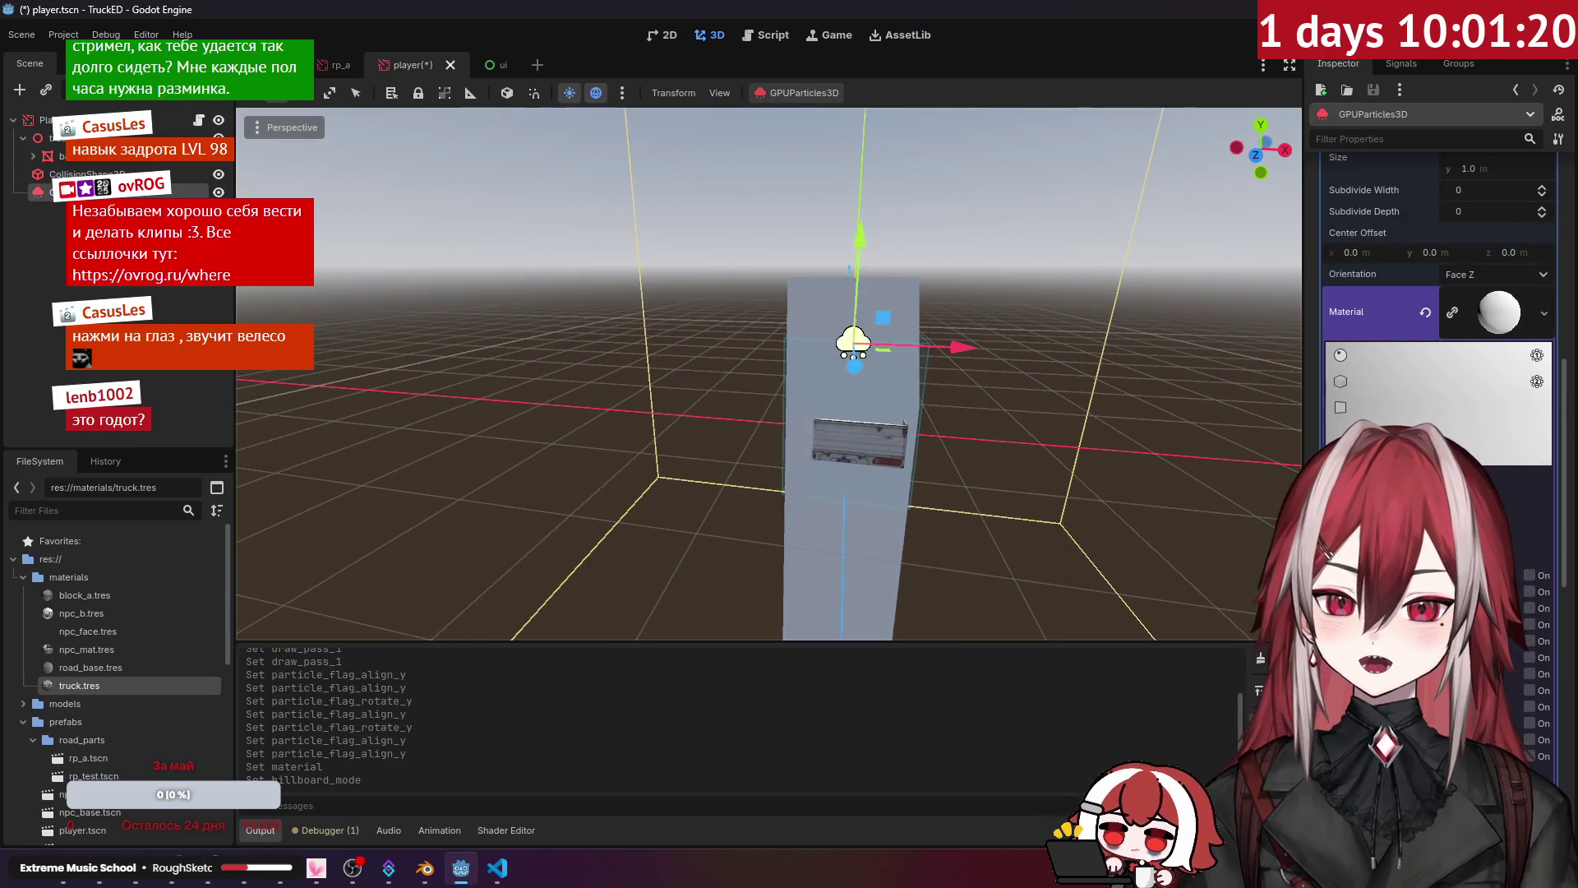
pyautogui.scroll(5, 1439, 329)
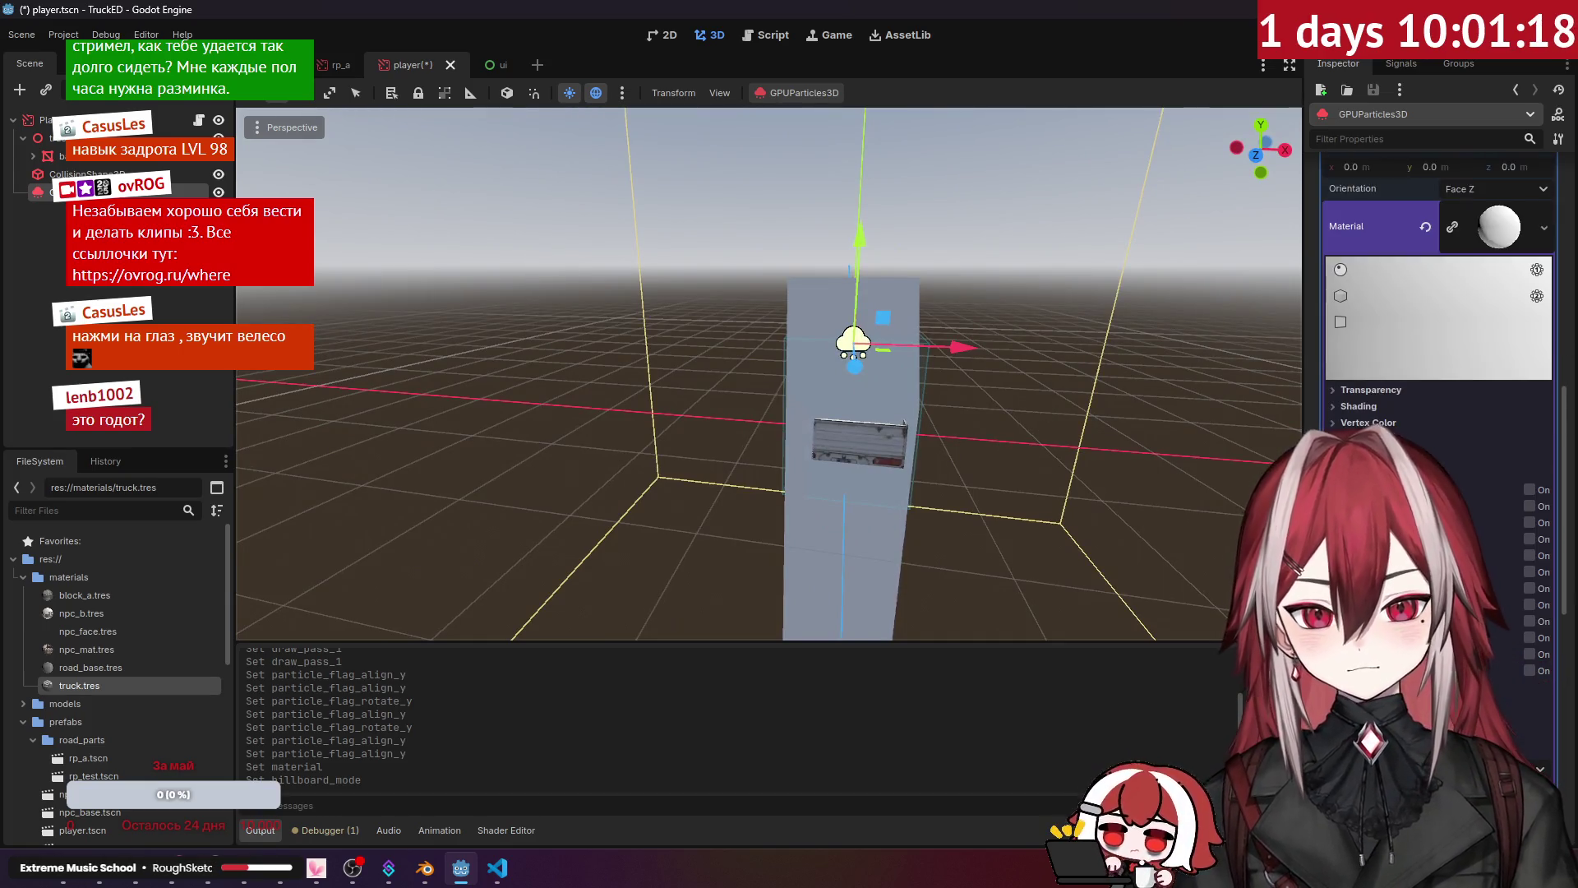
pyautogui.scroll(1, 1438, 329)
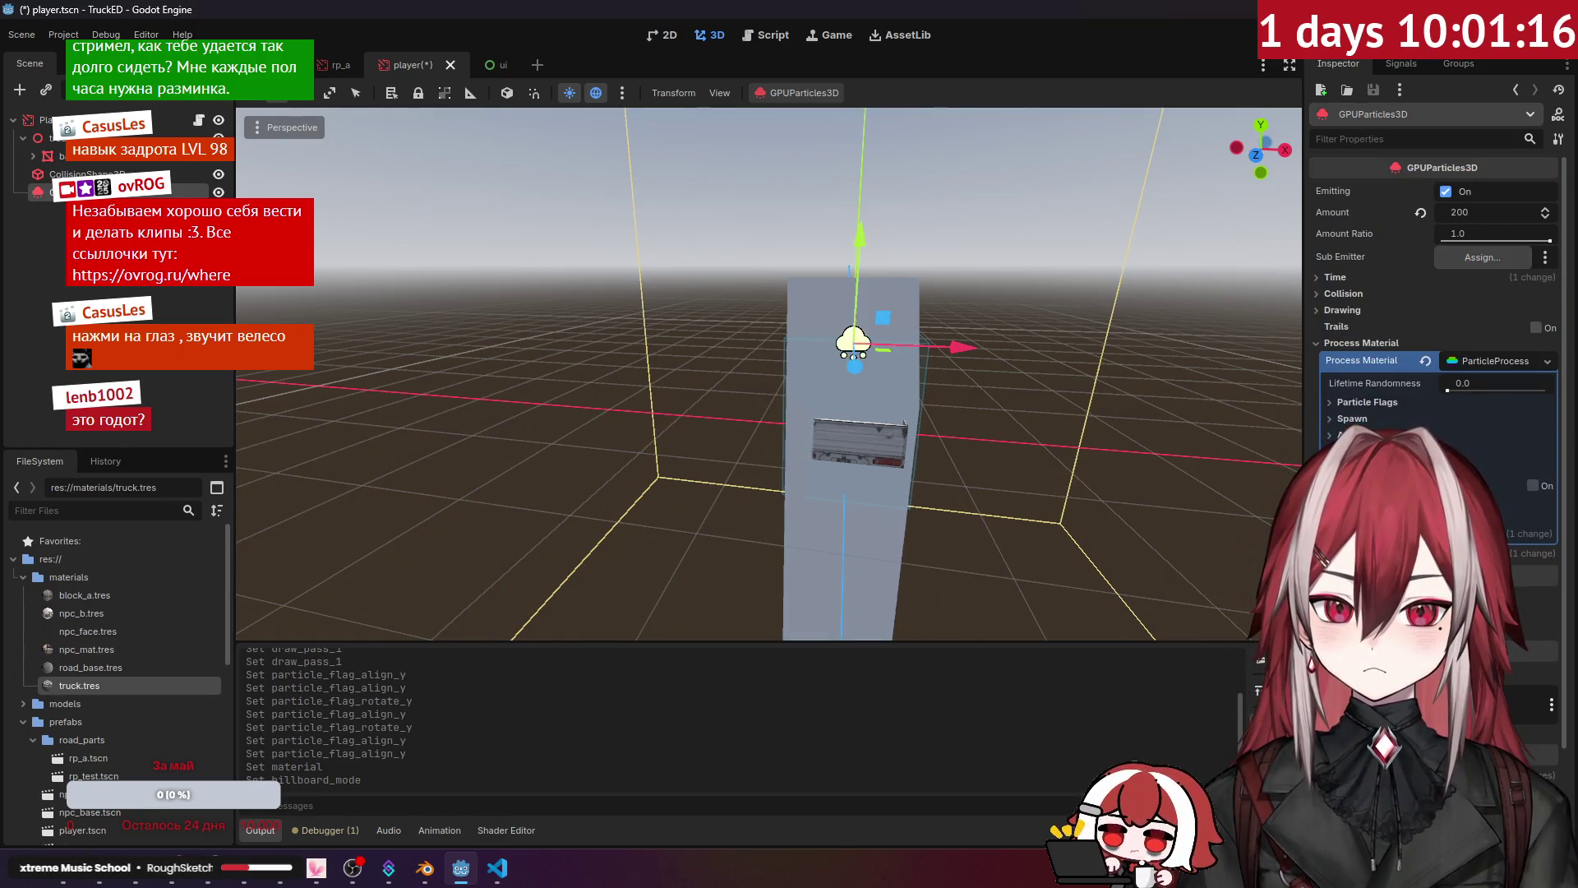
# Step: Set the GPUParticles3D Amount from 200 to 8 and orbit to see the truck
pyautogui.click(1480, 210)
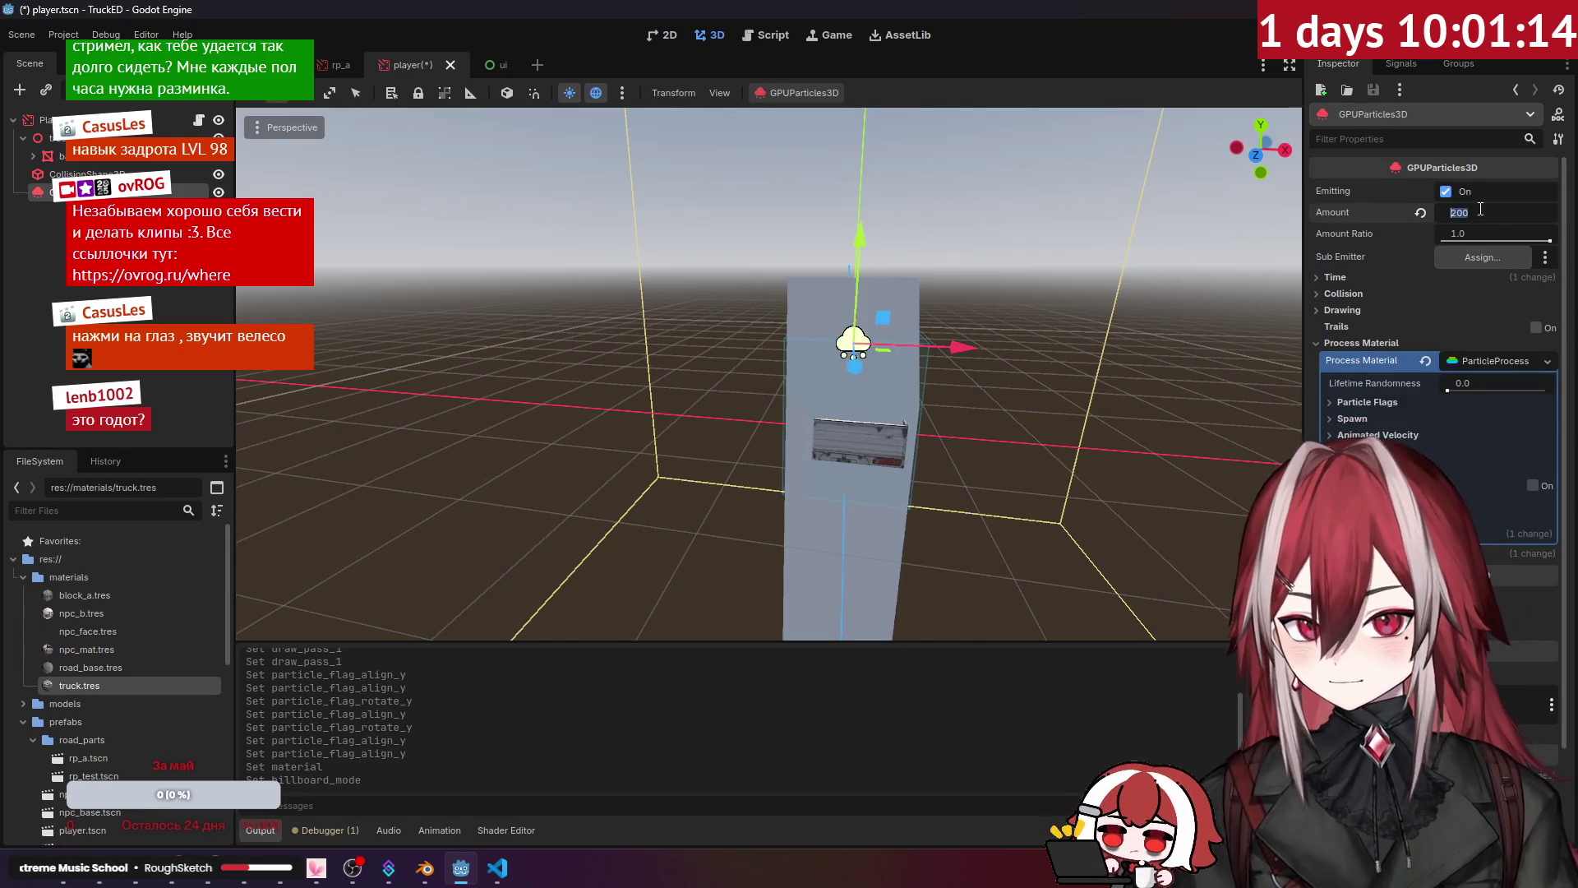
pyautogui.write('8')
pyautogui.press('Return')
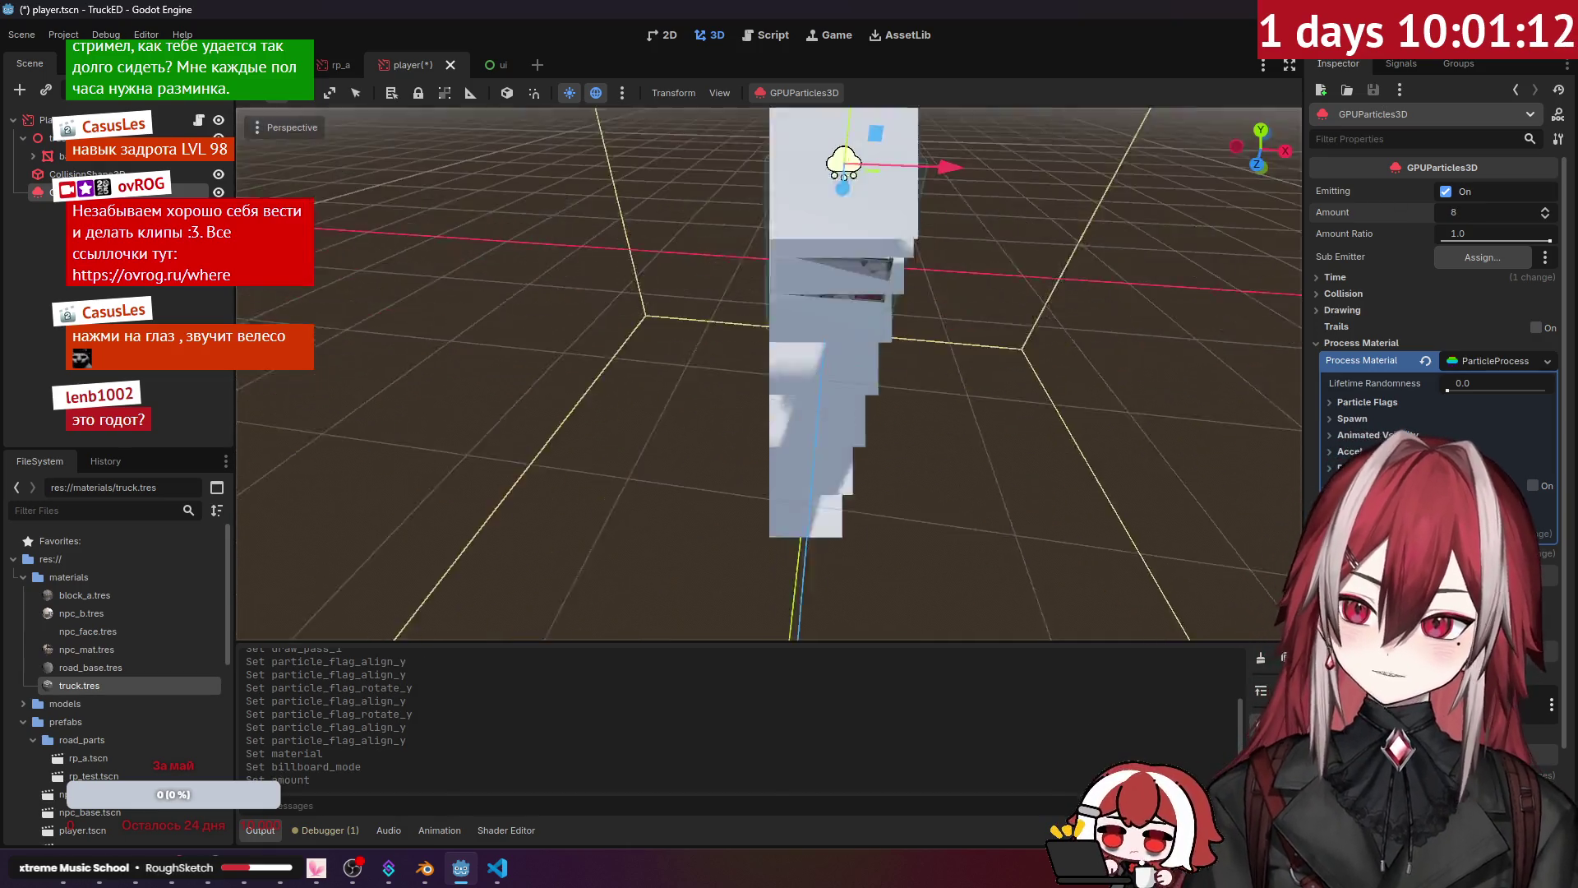
pyautogui.moveTo(1068, 258); pyautogui.dragTo(1068, 258)
# Step: Expand a process material section, then bring up the particle docs in the browser
pyautogui.click(1348, 518)
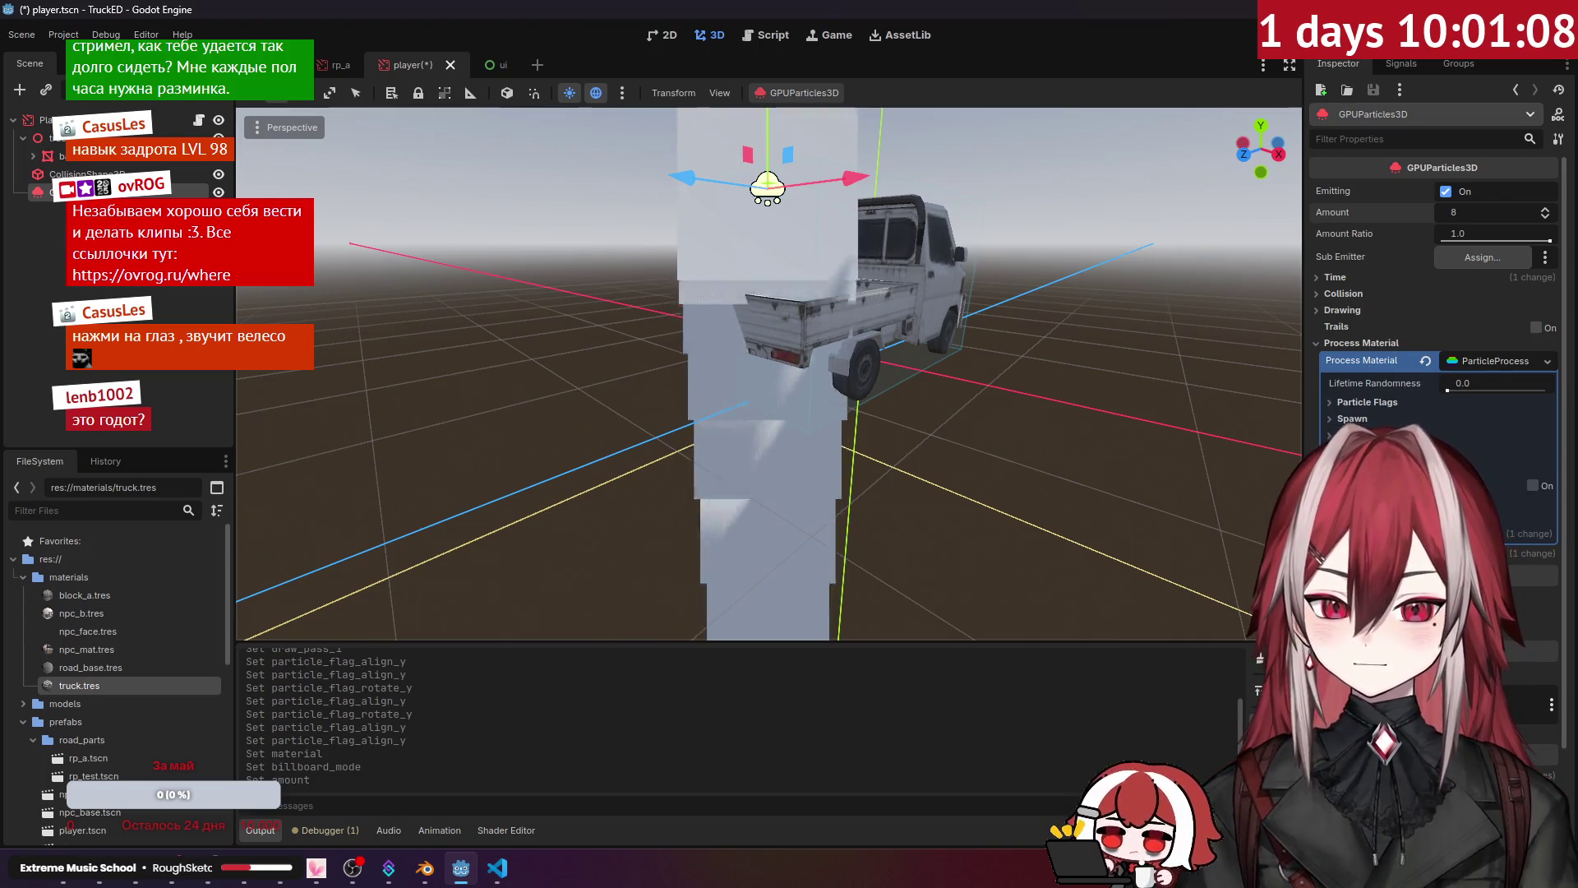
pyautogui.scroll(-10, 1439, 329)
pyautogui.scroll(-5, 1438, 329)
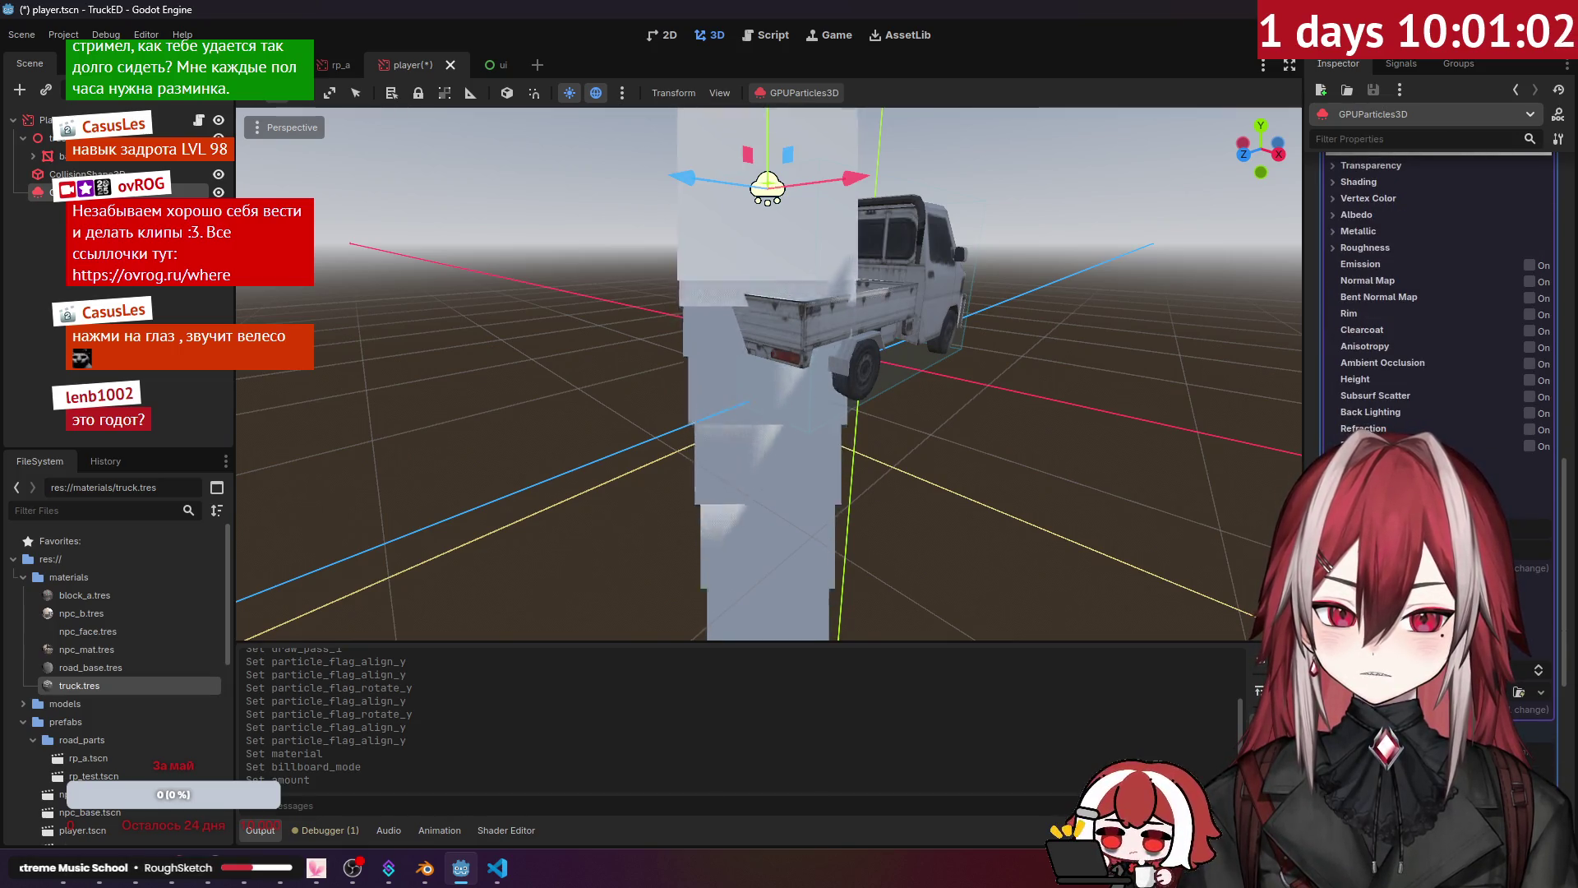
pyautogui.click(107, 880)
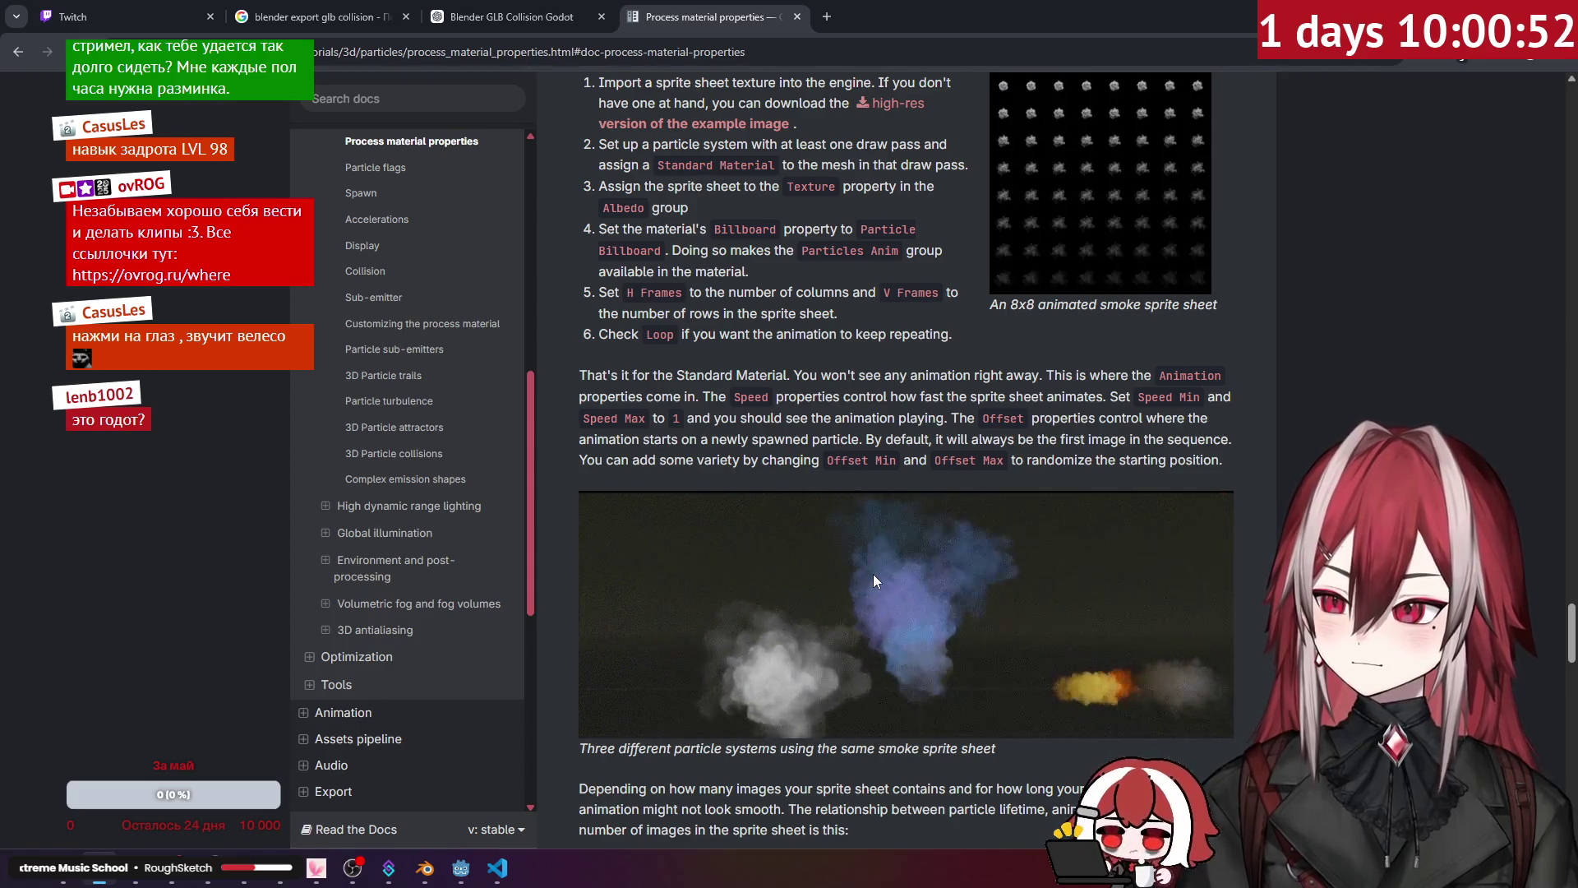
# Step: Read the sprite-sheet lifetime and Turbulence notes, then go back to the Godot editor
pyautogui.scroll(1, 874, 575)
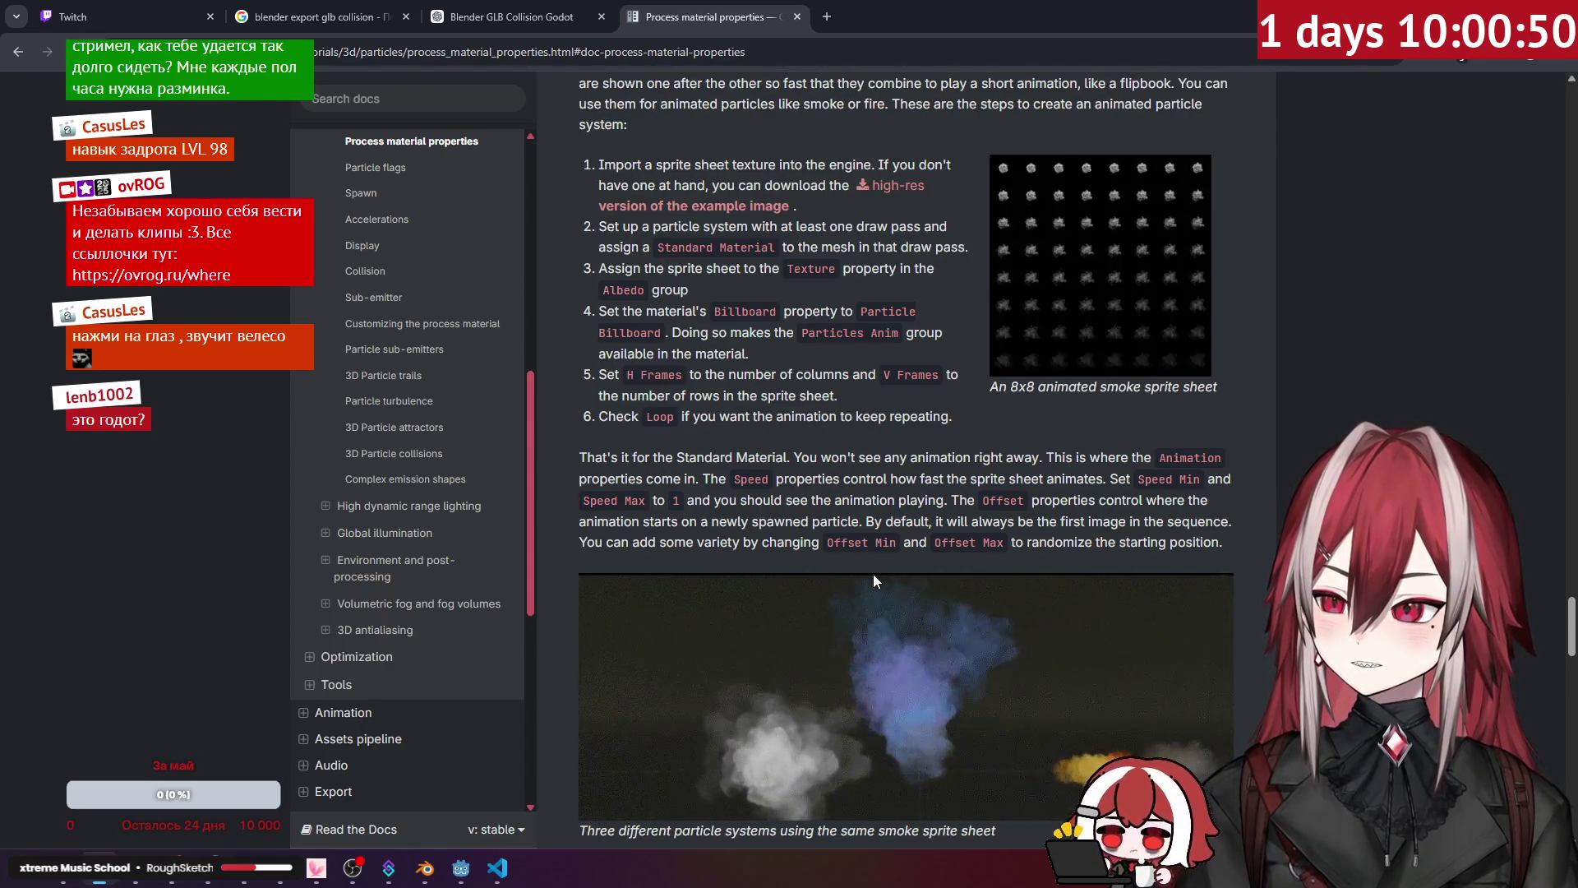
pyautogui.scroll(-12, 873, 574)
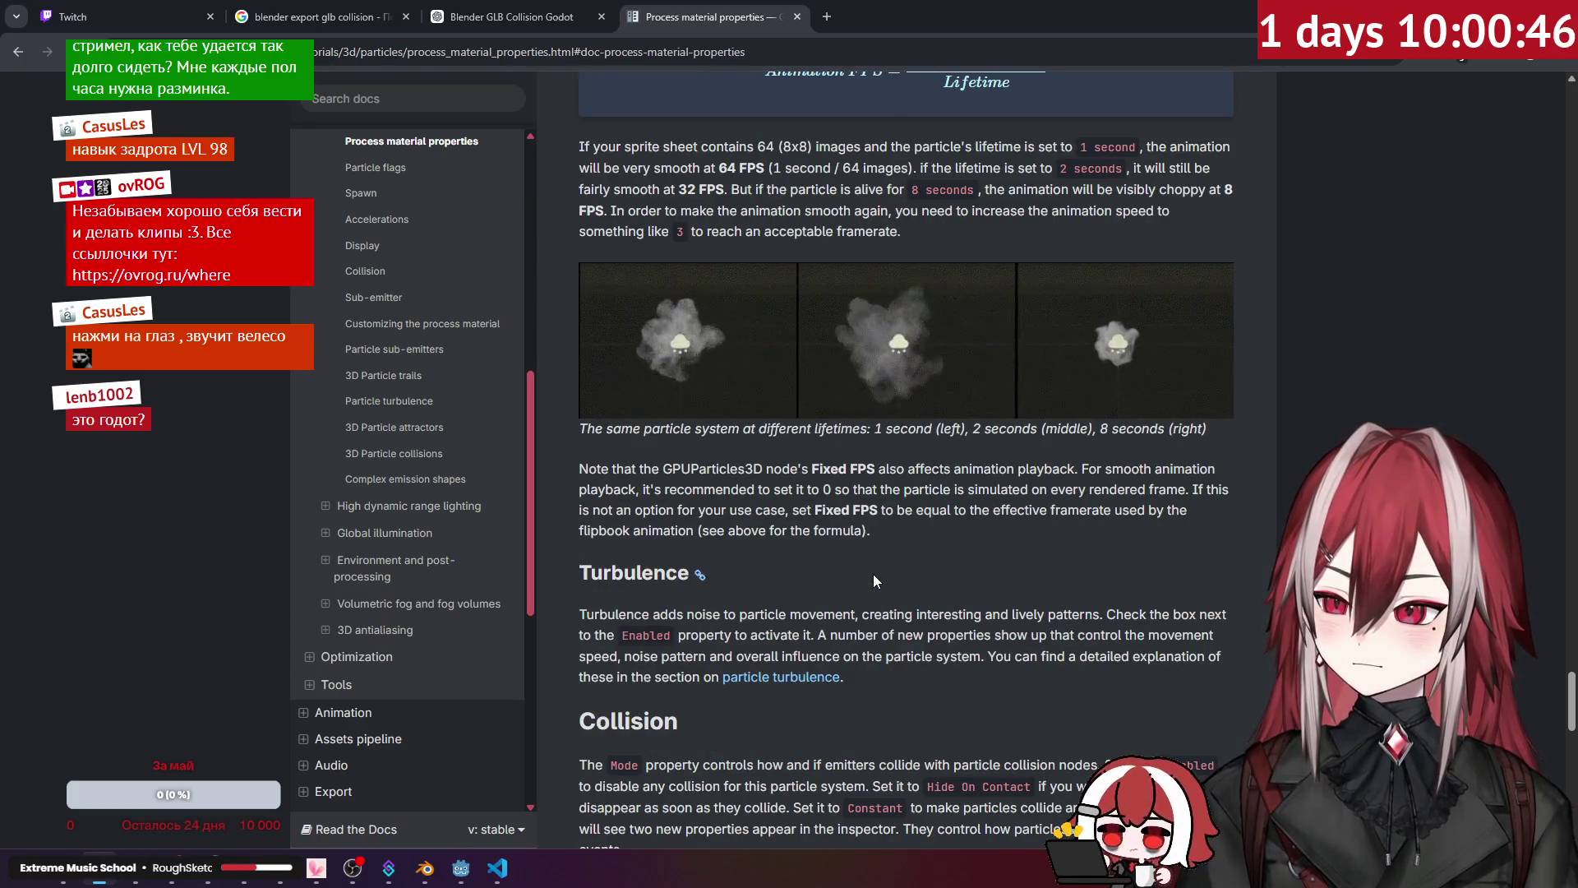
pyautogui.scroll(-1, 873, 574)
pyautogui.hotkey('alt', 'Tab')
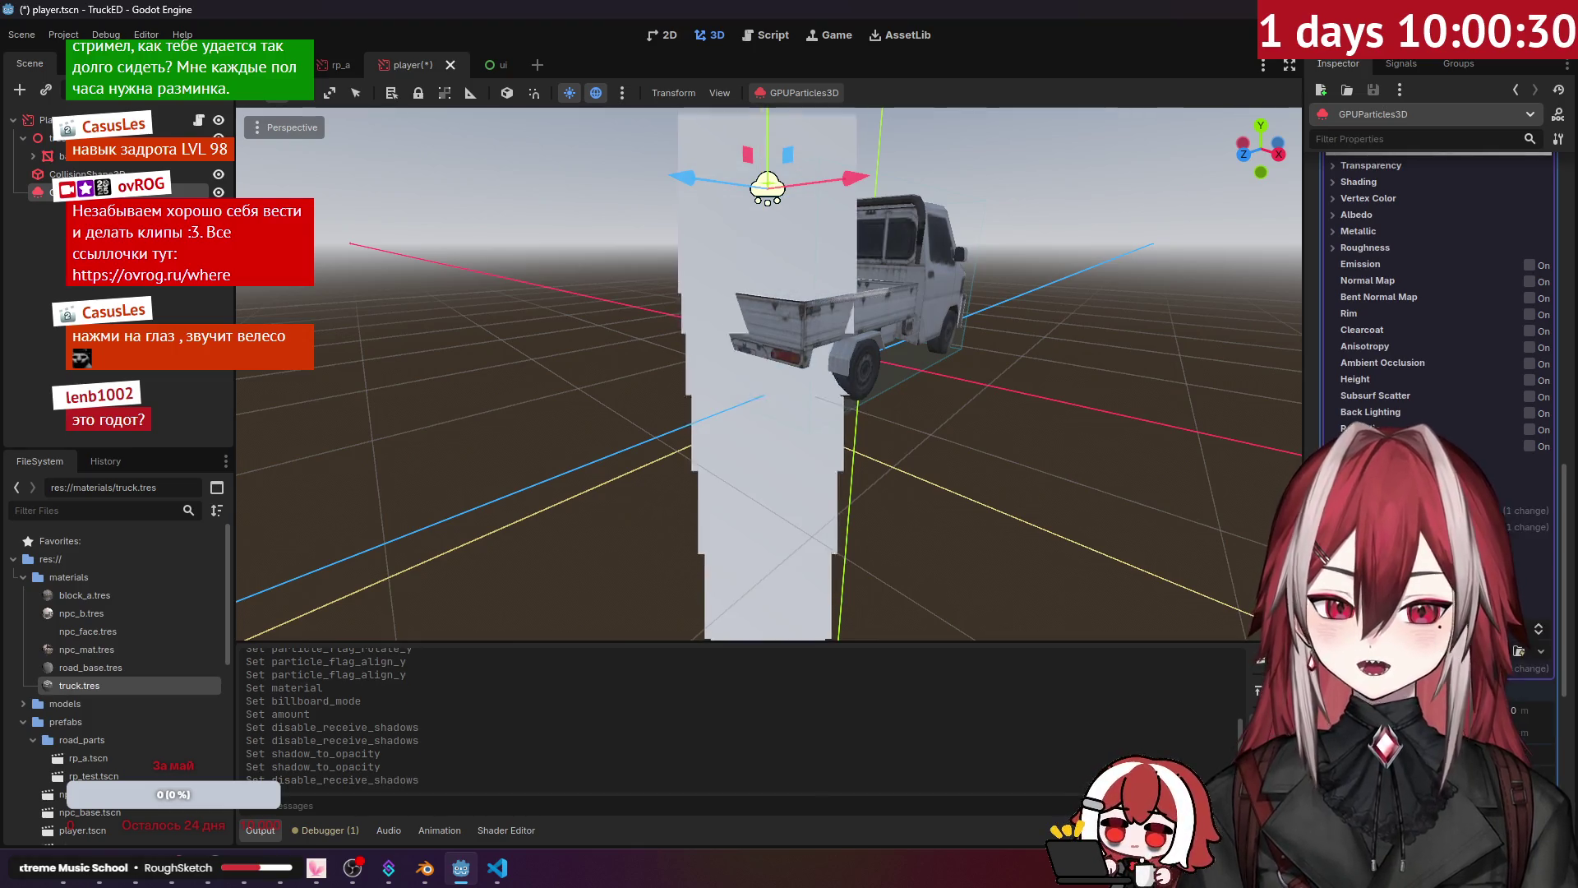
# Step: Orbit behind the truck and check the quad material's options, leaving it unchanged
pyautogui.scroll(5, 1438, 329)
pyautogui.moveTo(945, 419); pyautogui.dragTo(1029, 416)
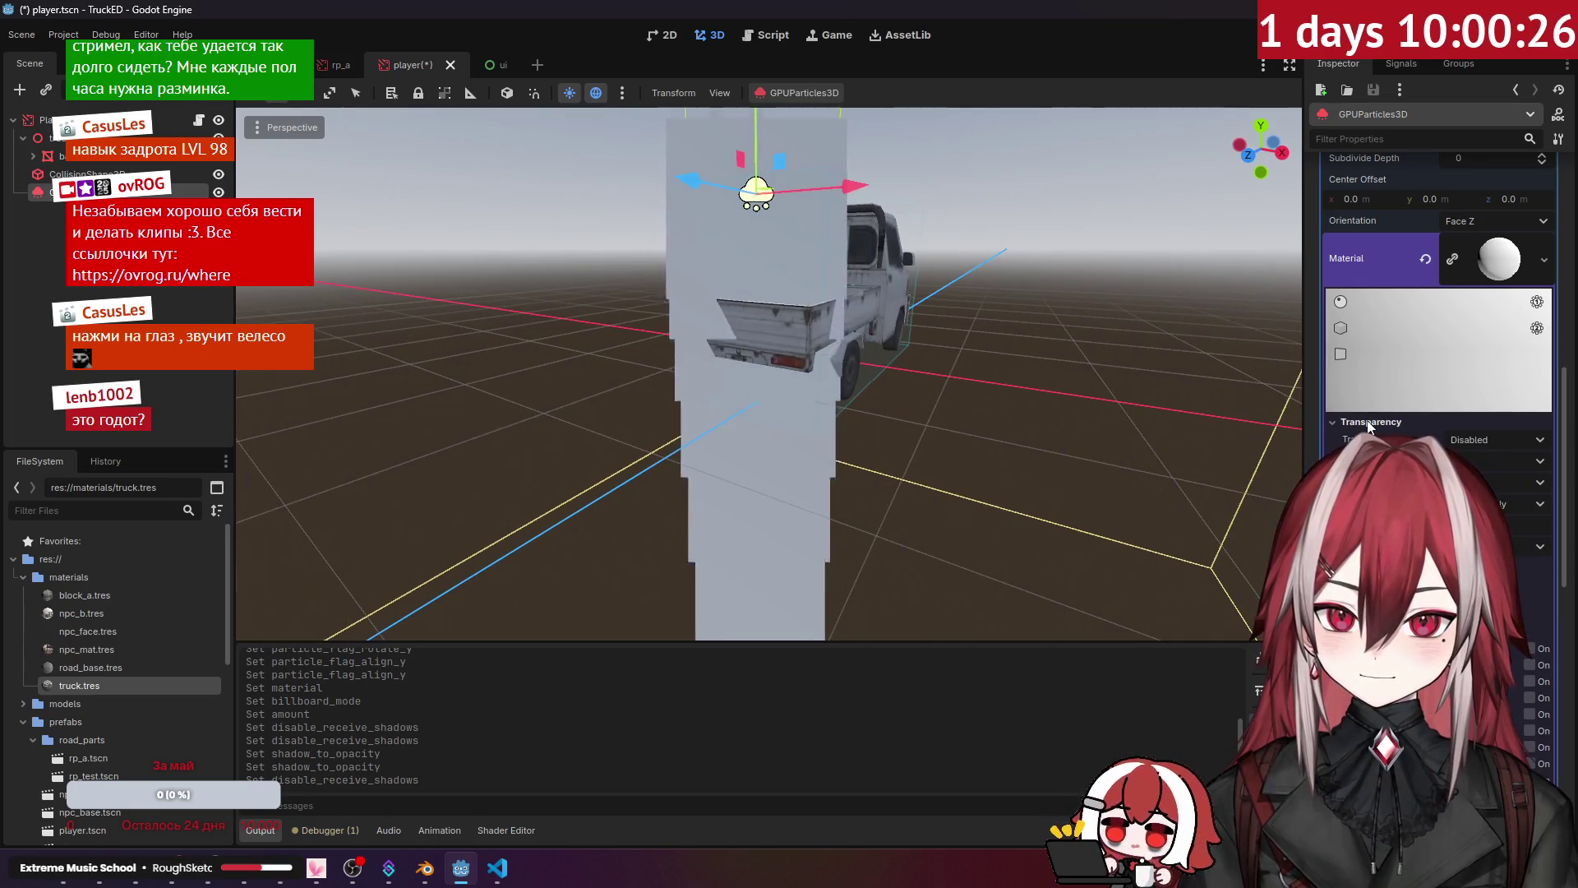
pyautogui.click(1494, 248)
pyautogui.click(1543, 260)
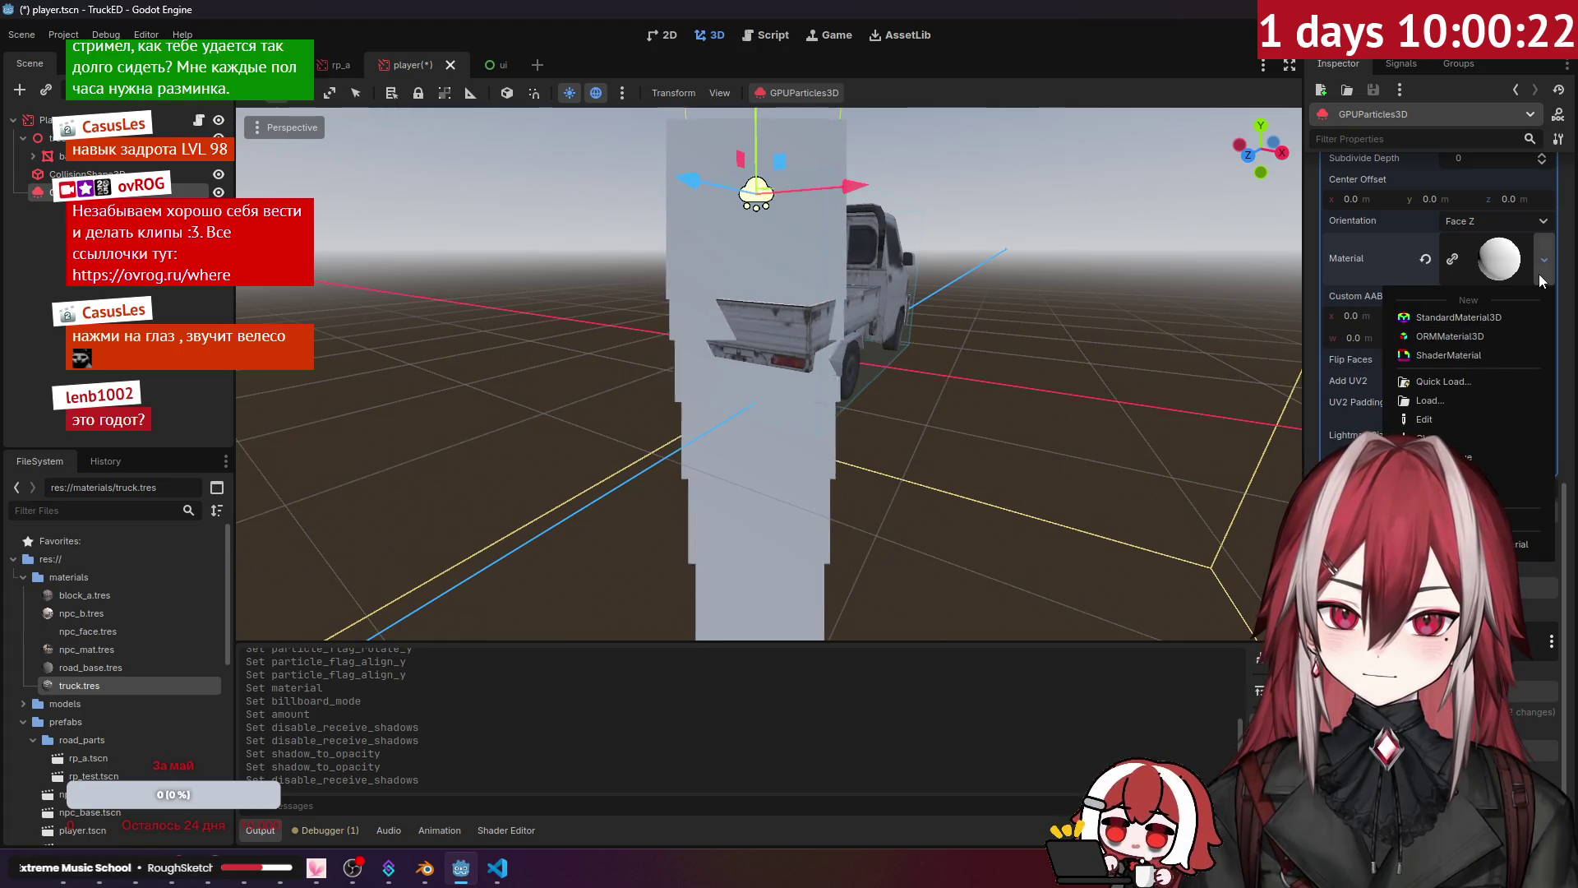
pyautogui.click(1500, 260)
pyautogui.scroll(-5, 1446, 347)
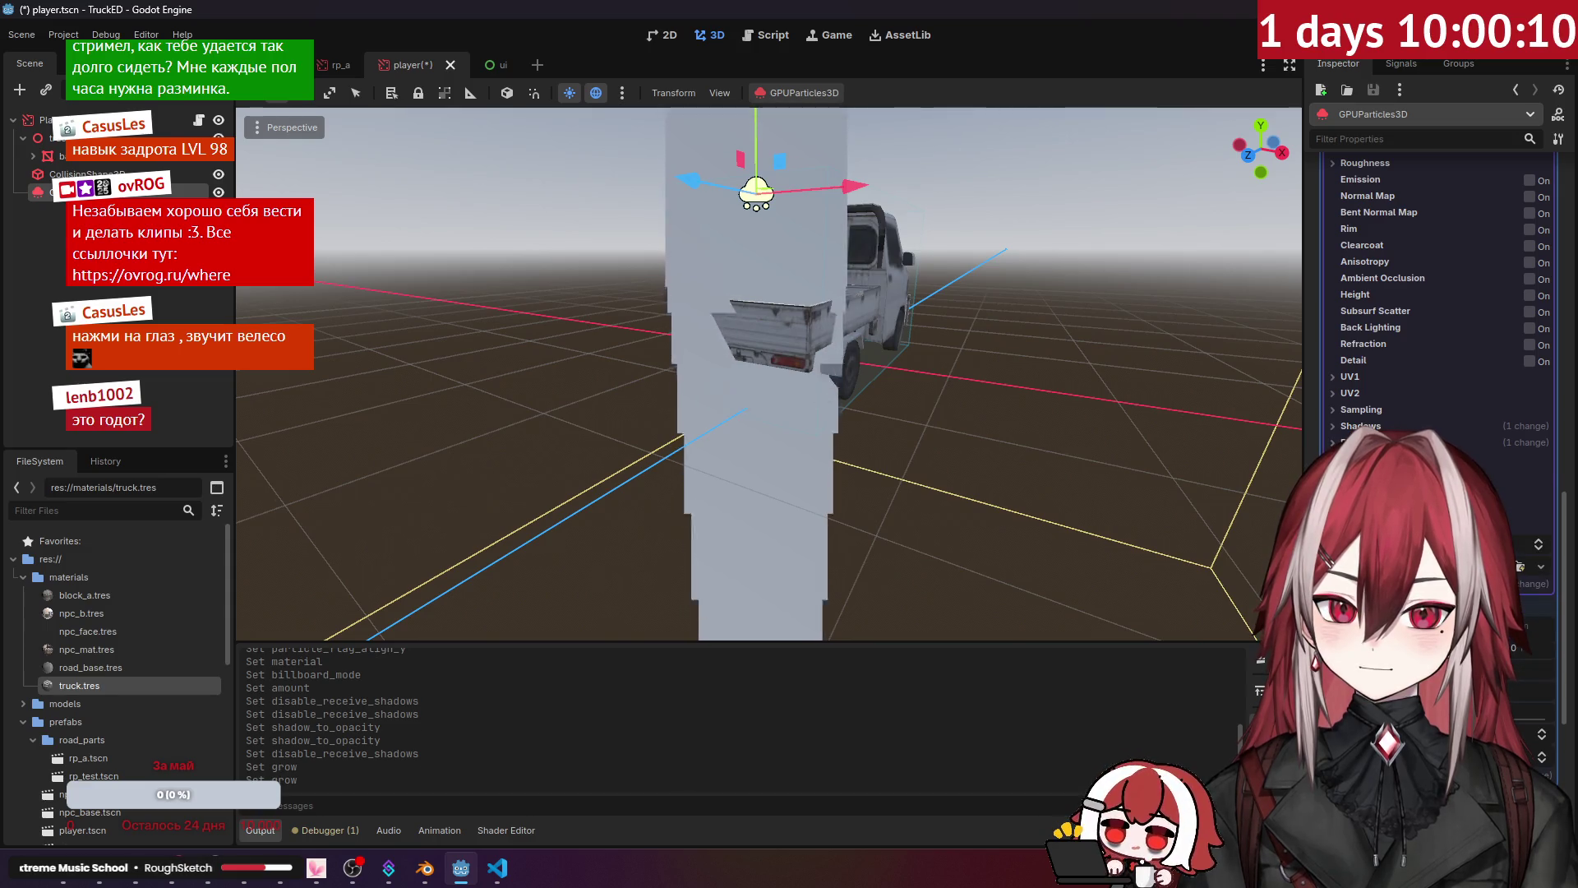
pyautogui.scroll(3, 1384, 429)
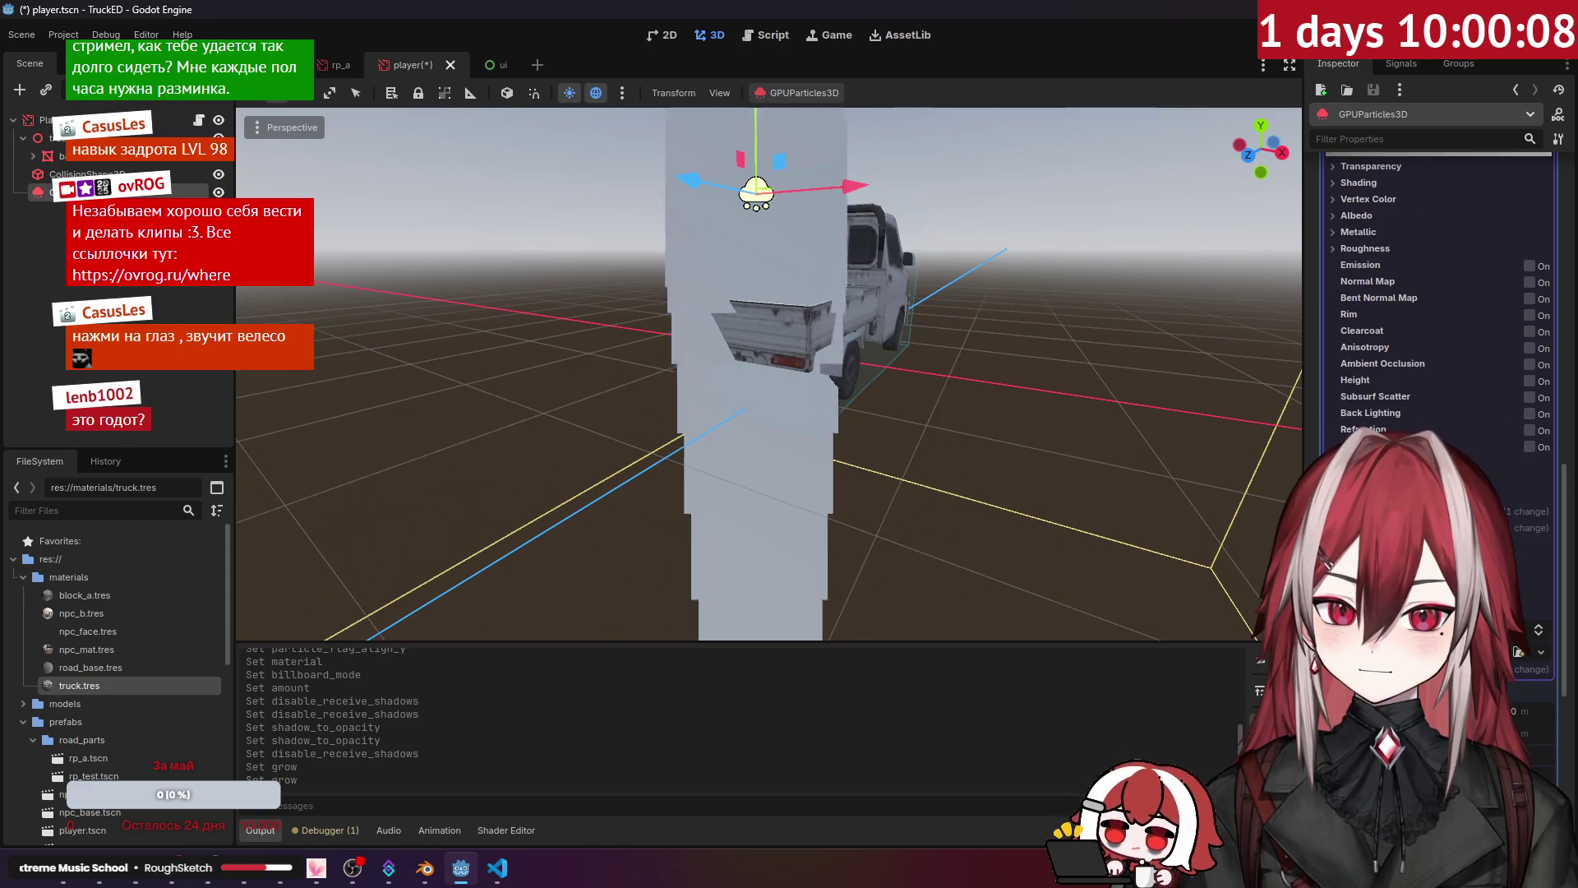
pyautogui.scroll(5, 1383, 382)
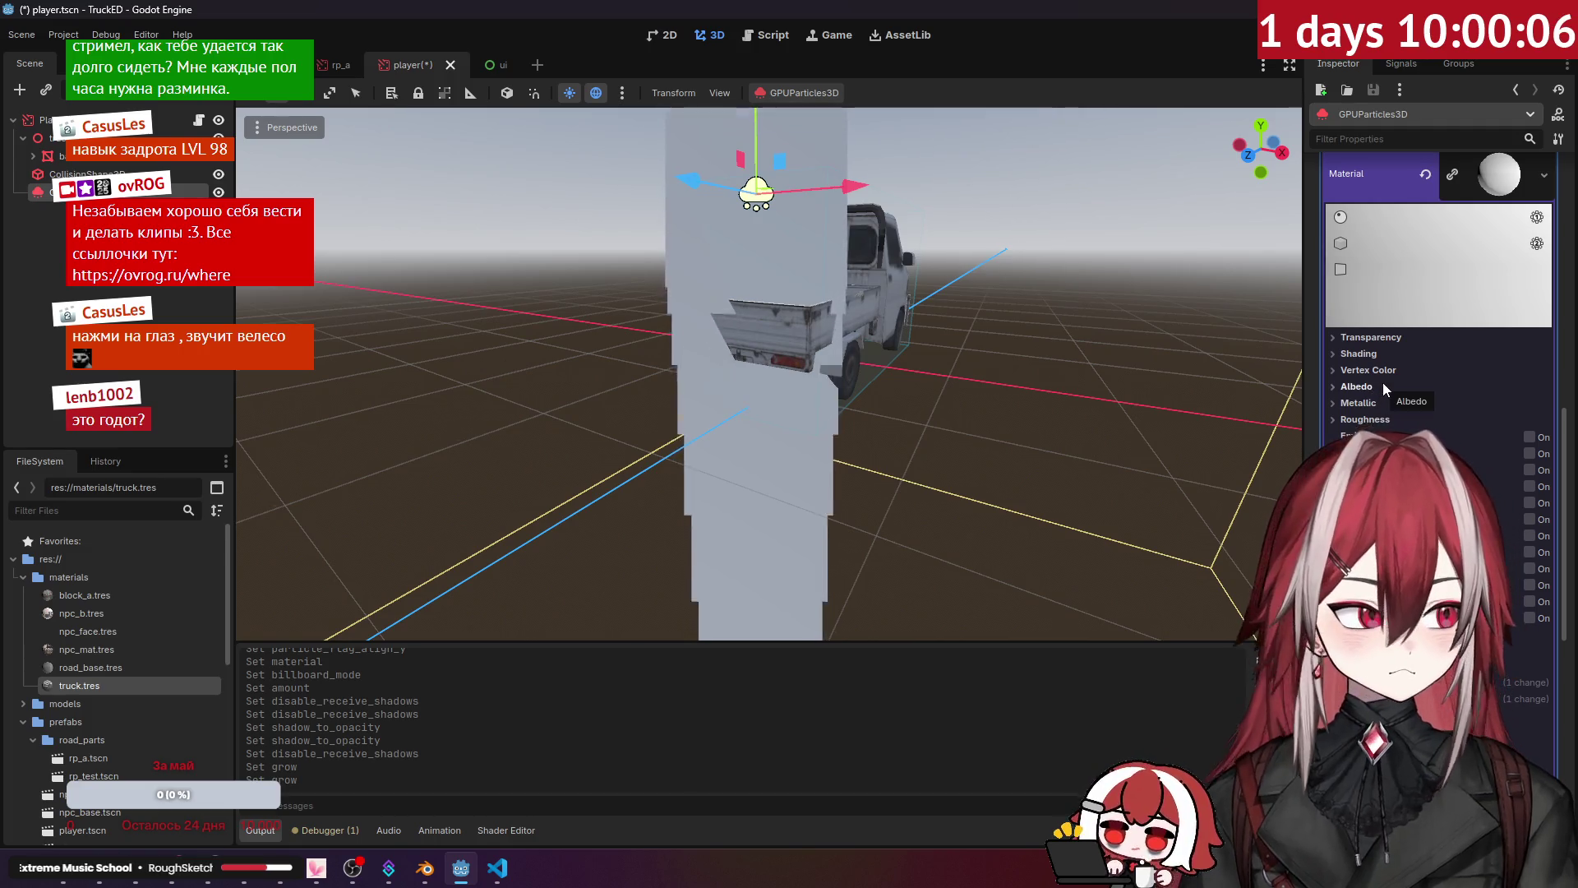
# Step: Inspect the material's Albedo, the process Spawn and the particle Time settings
pyautogui.click(1368, 388)
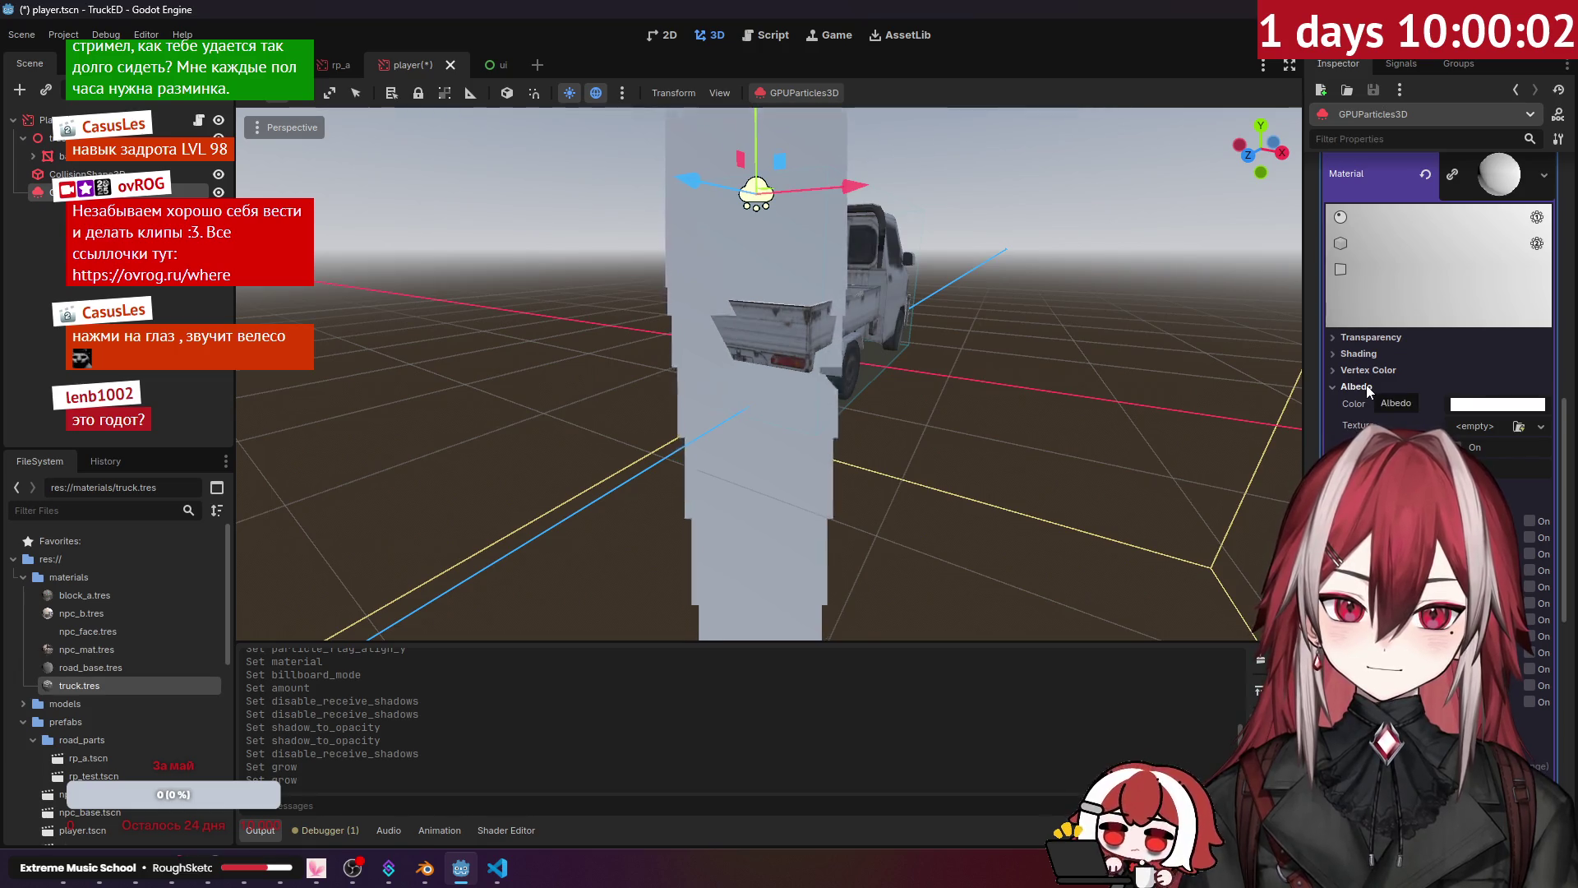
pyautogui.click(1370, 389)
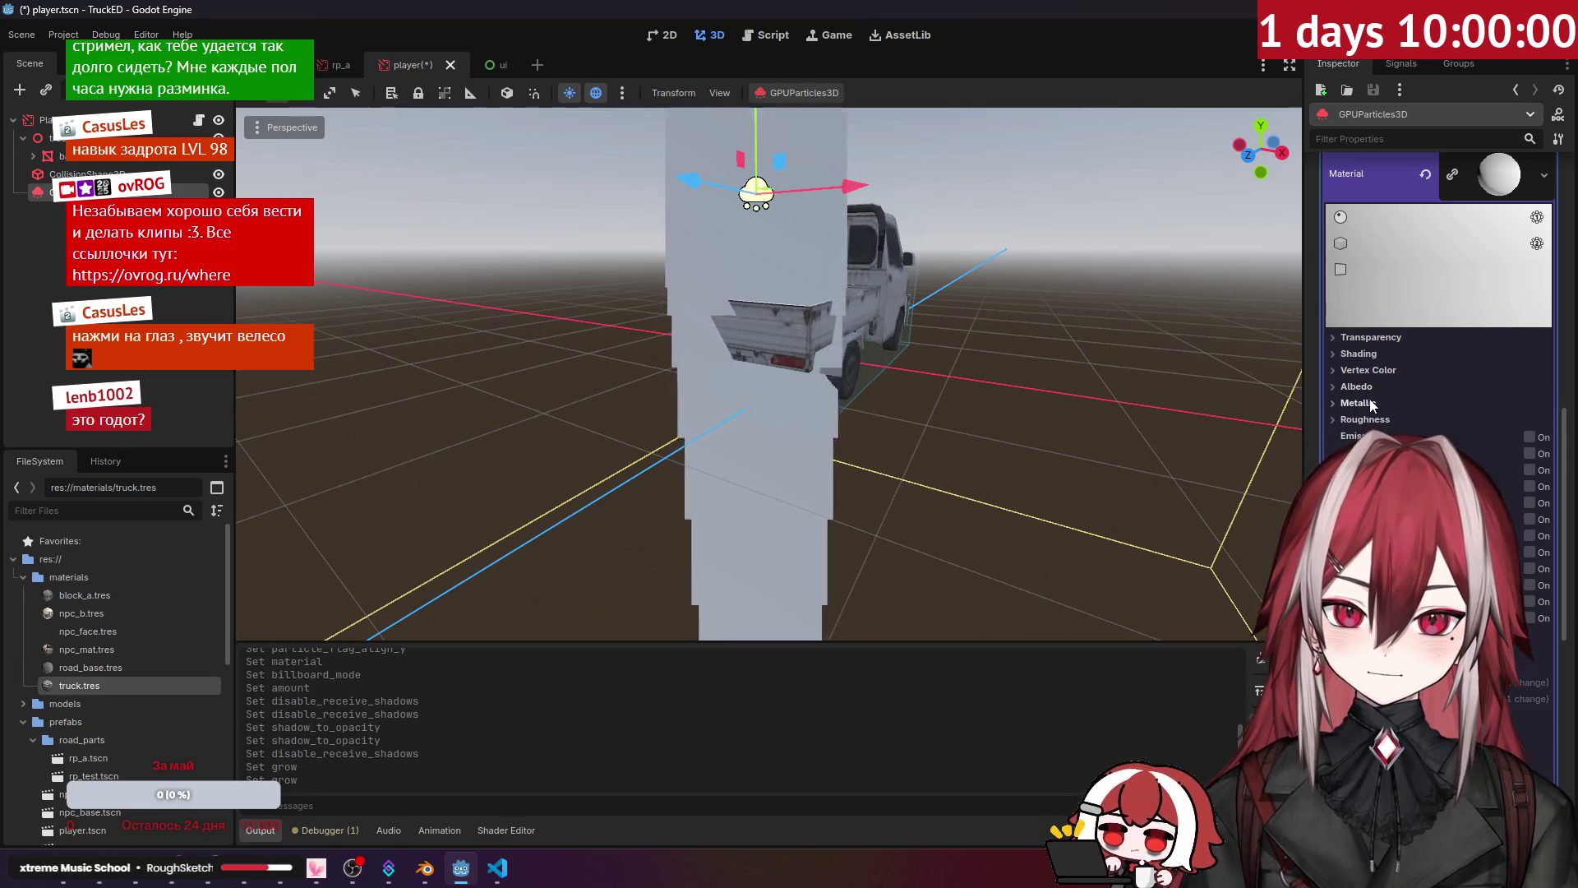
pyautogui.scroll(5, 1371, 412)
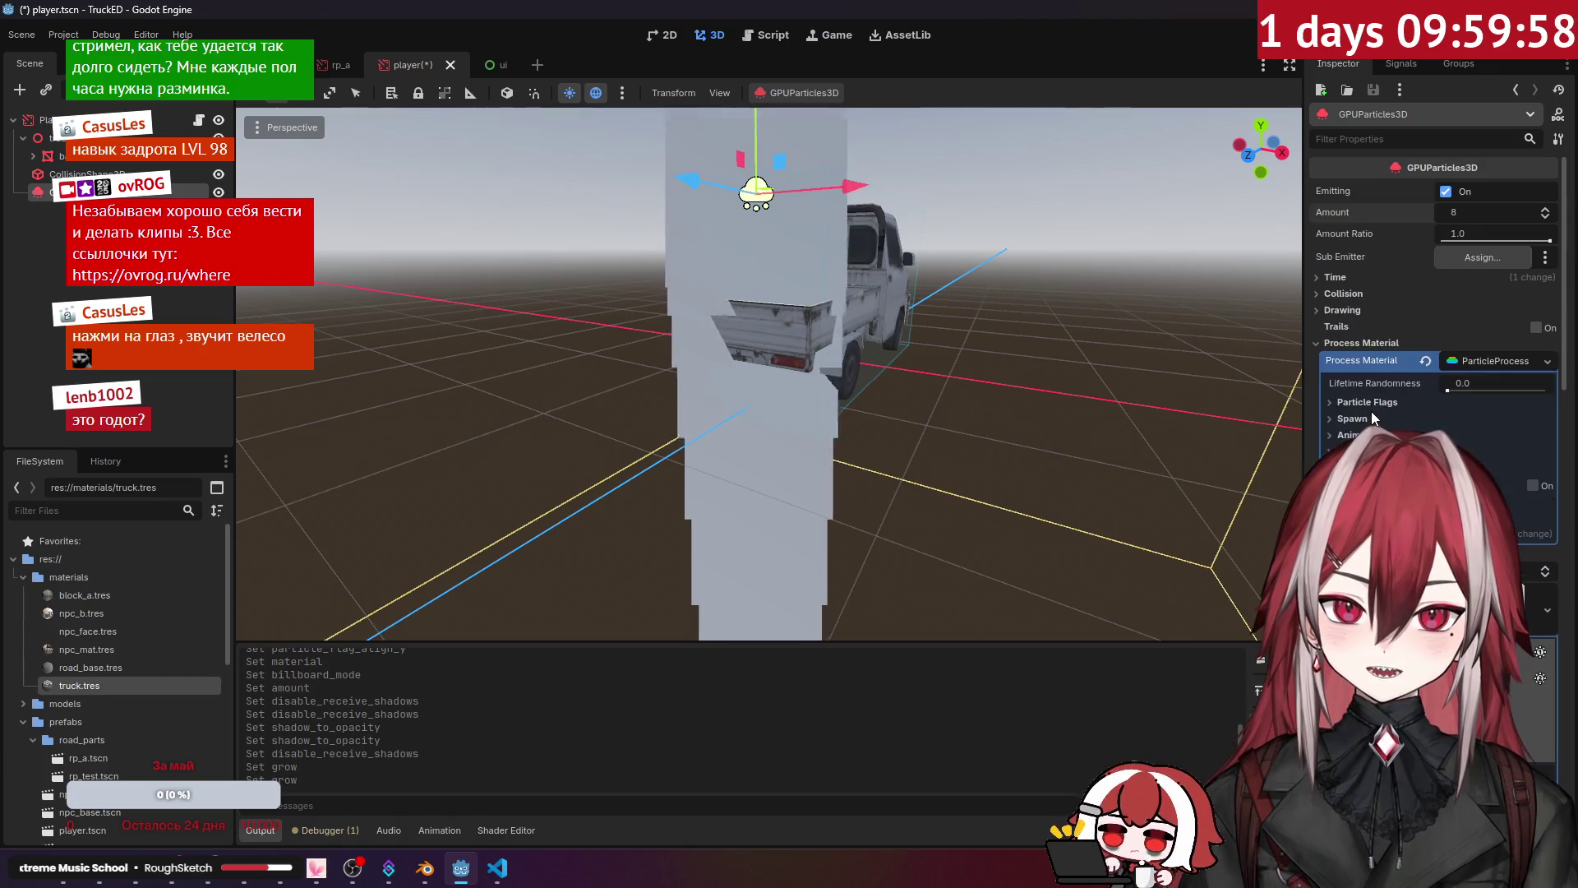
pyautogui.click(1393, 417)
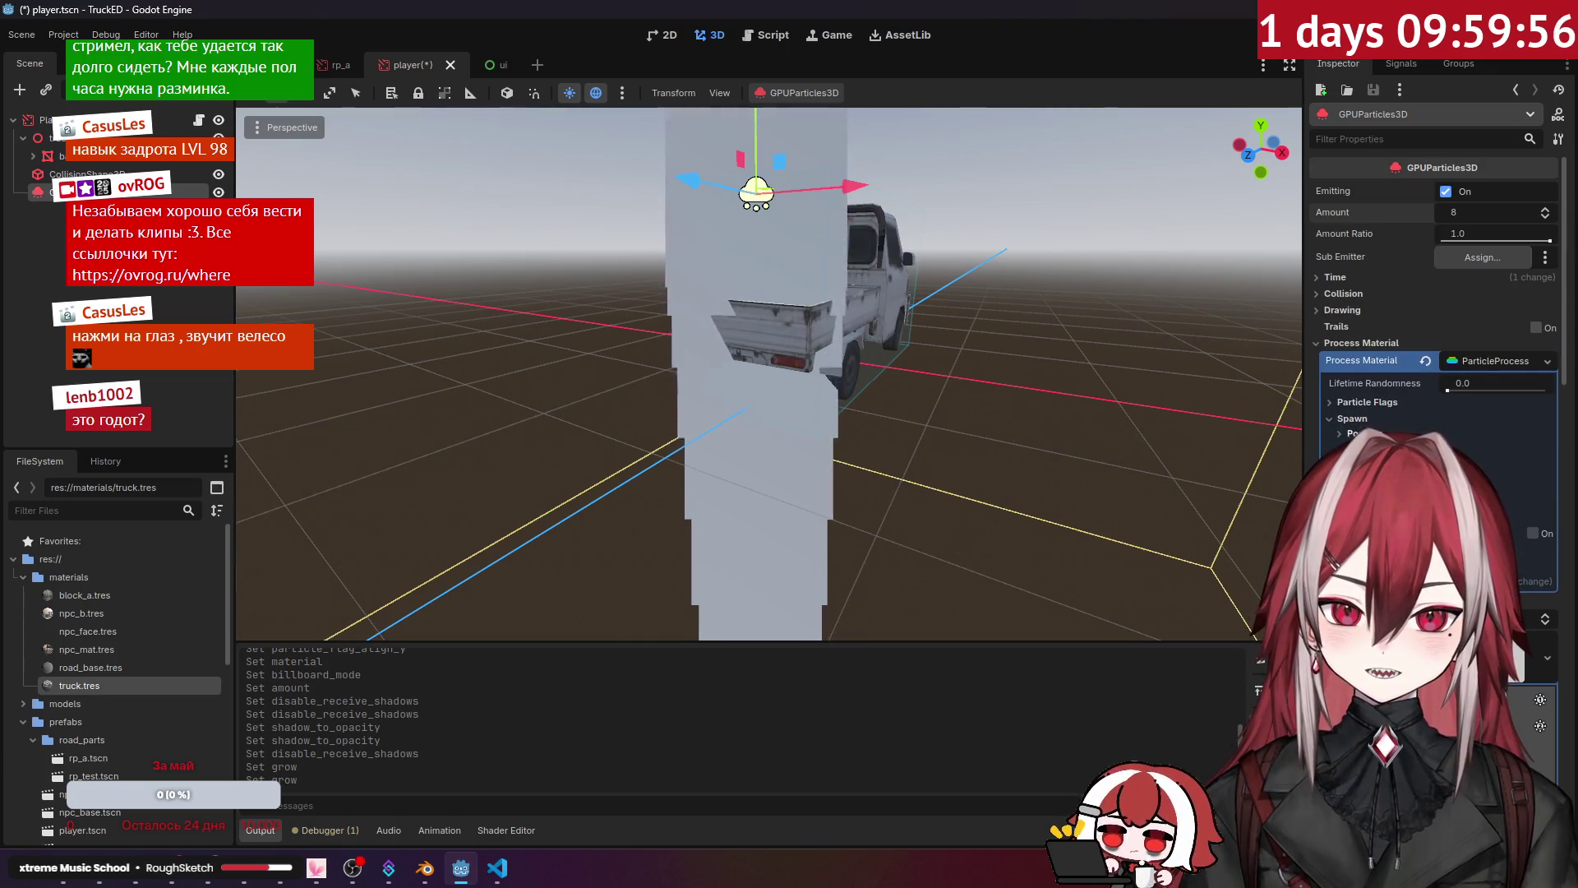
pyautogui.click(1341, 281)
pyautogui.click(1343, 285)
pyautogui.click(1344, 278)
pyautogui.click(1345, 279)
# Step: Open and close the Collision settings, then expand and collapse Spawn
pyautogui.click(1355, 293)
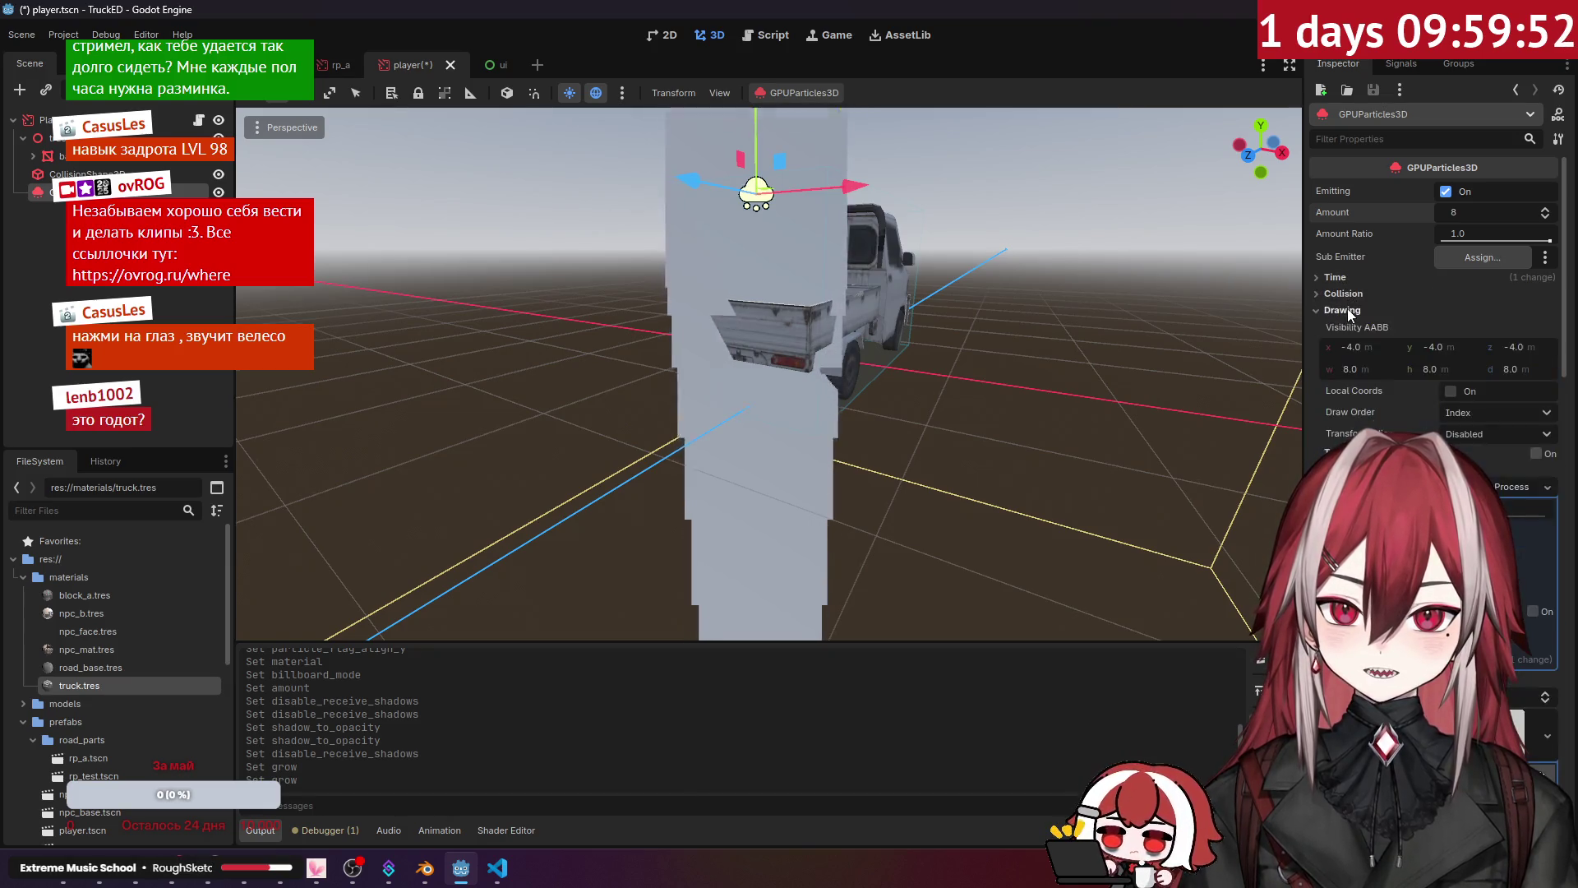
pyautogui.click(1356, 295)
pyautogui.click(1356, 295)
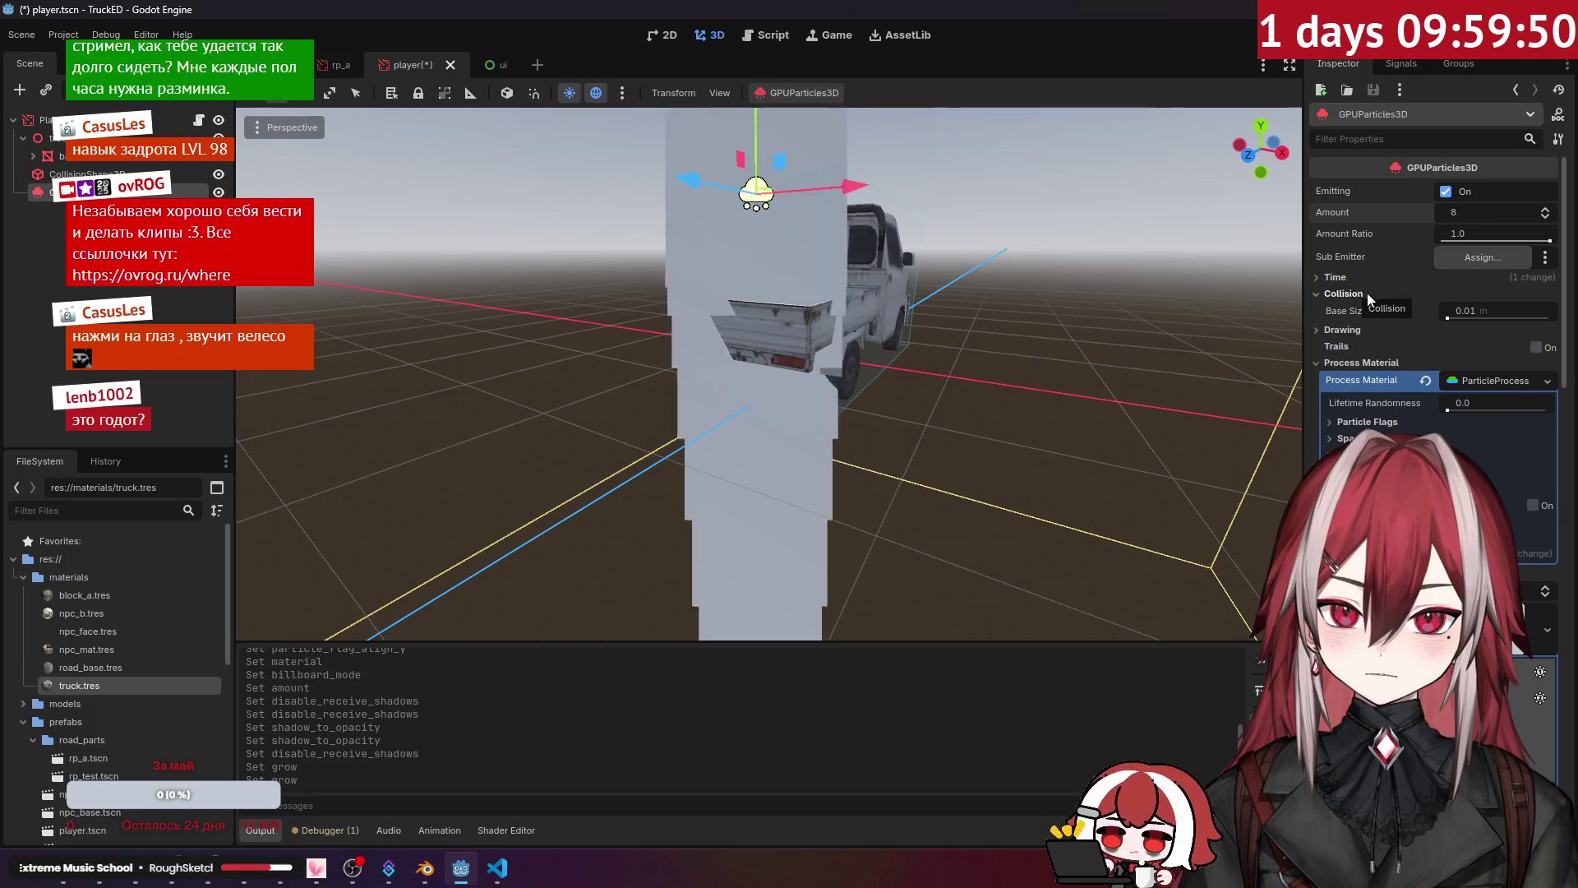
pyautogui.click(1363, 294)
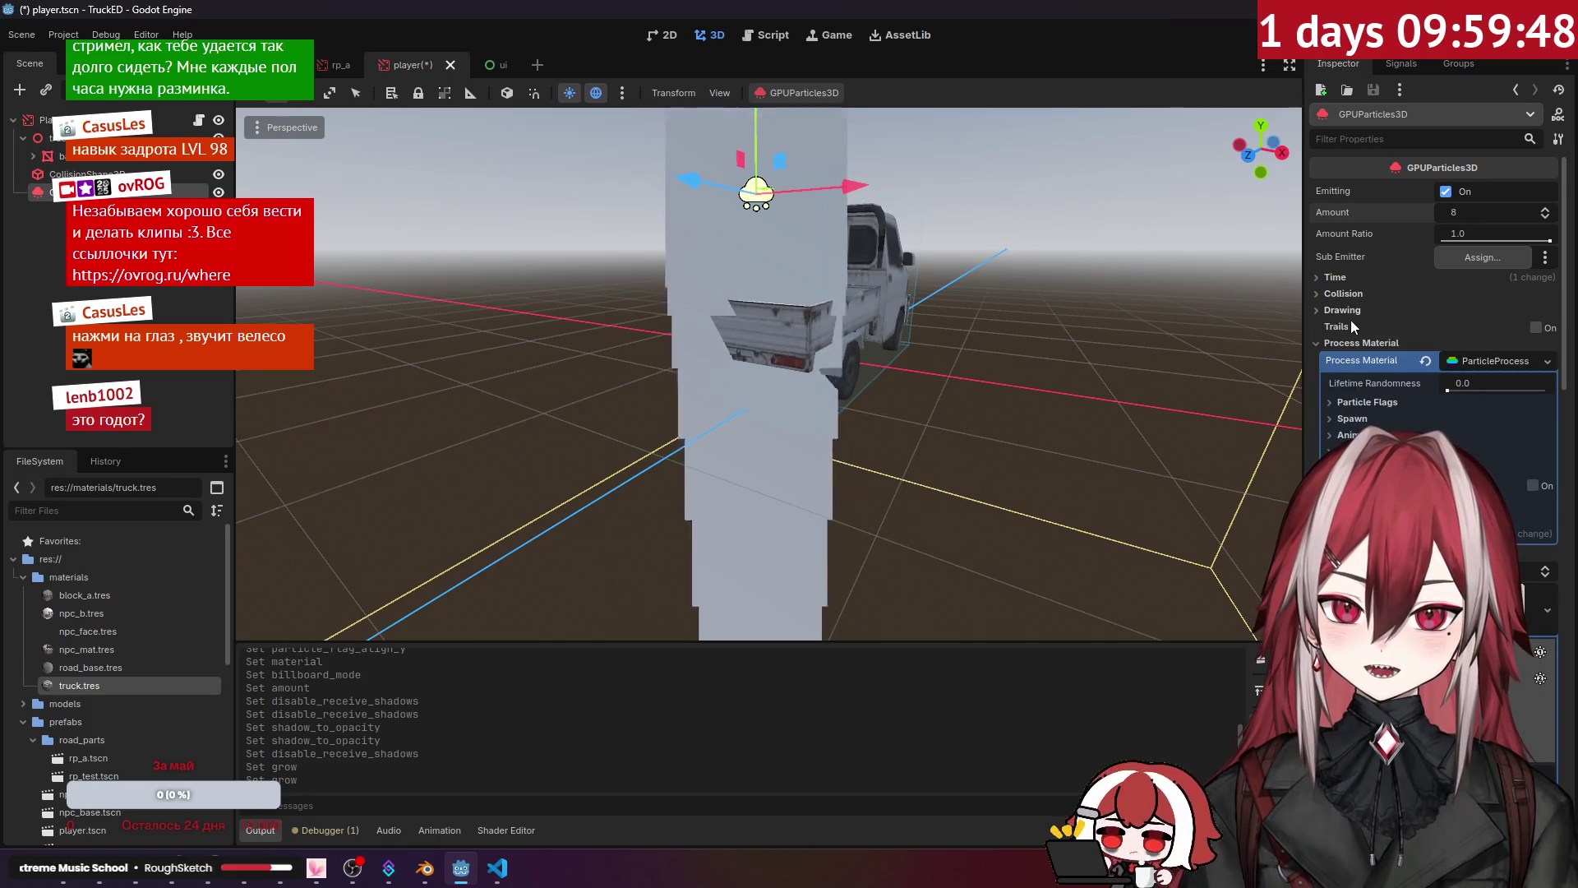
pyautogui.click(1369, 418)
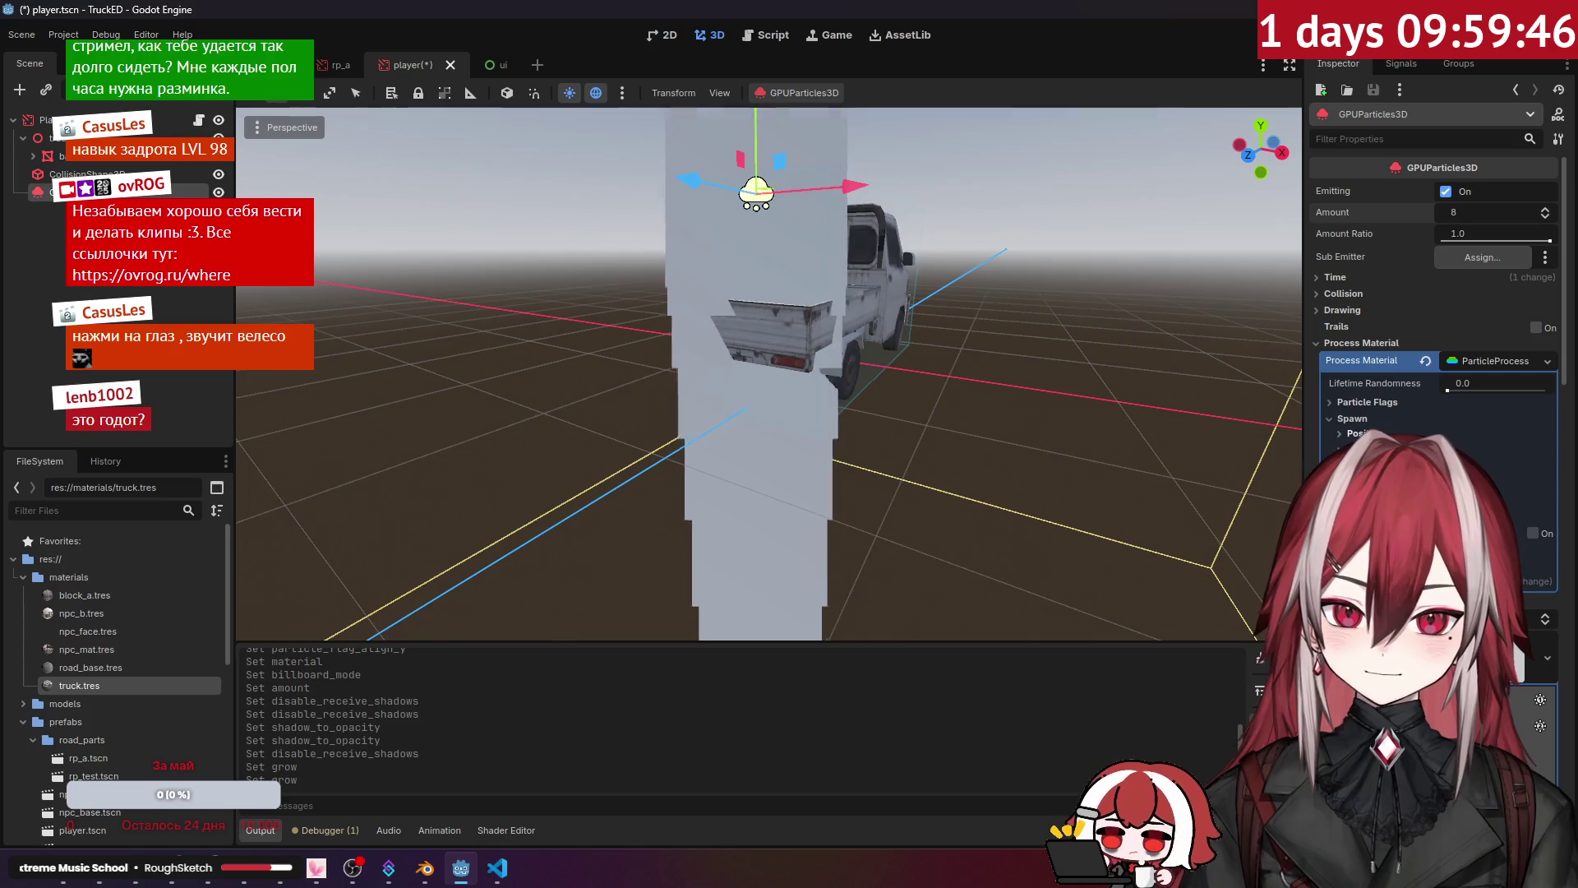
pyautogui.click(1364, 421)
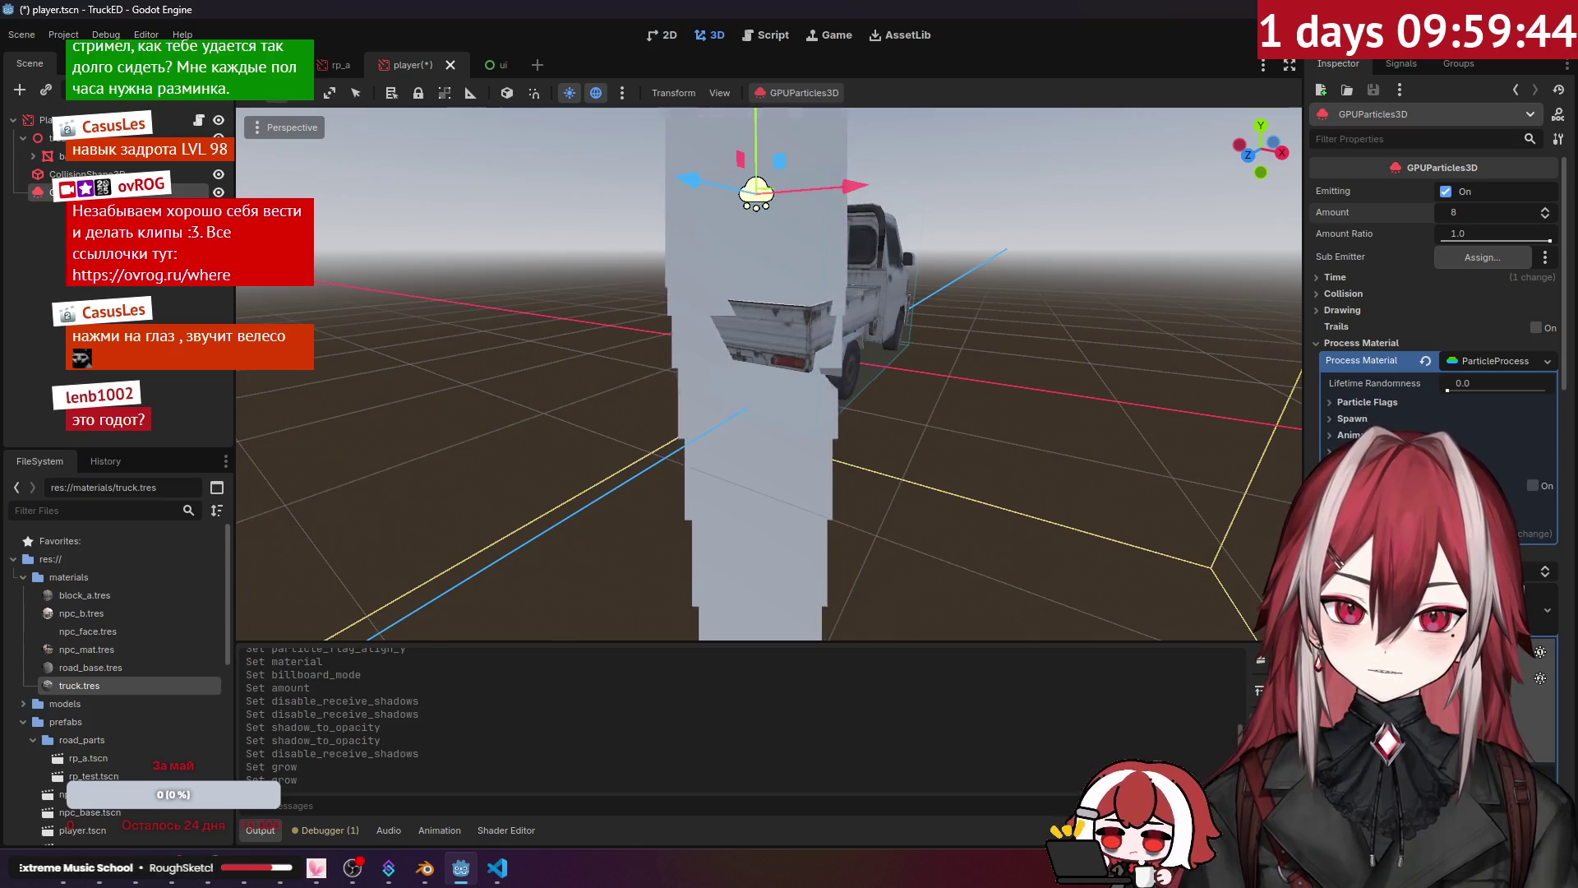
# Step: Expand Display and enter a 0.1 to 0.2 min/max particle scale
pyautogui.click(1352, 468)
pyautogui.scroll(-2, 1374, 427)
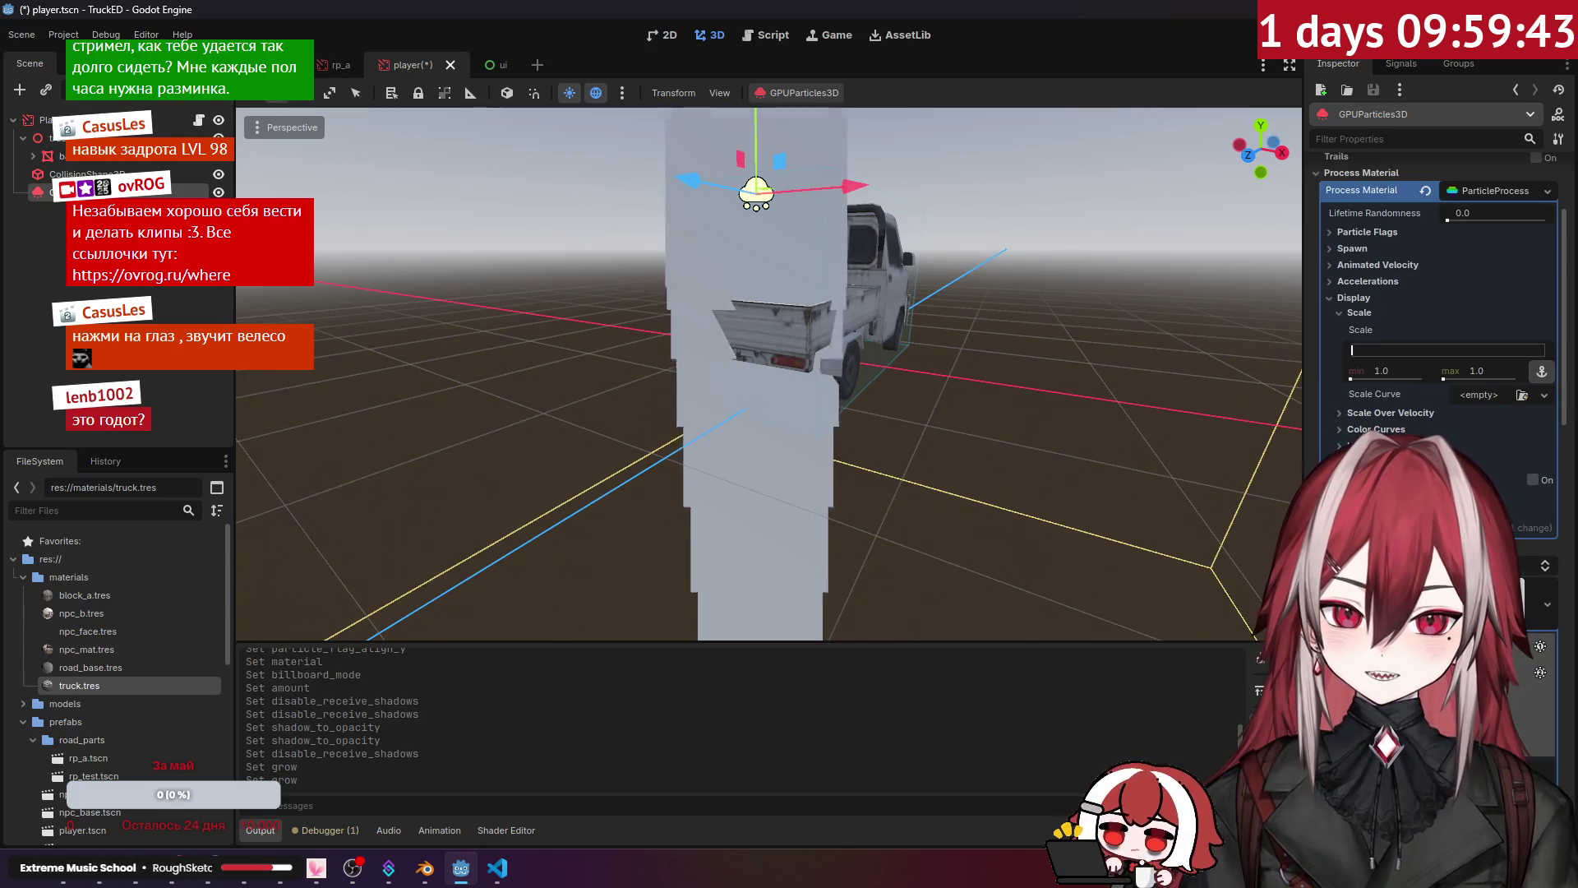
pyautogui.click(1388, 372)
pyautogui.write('0.1')
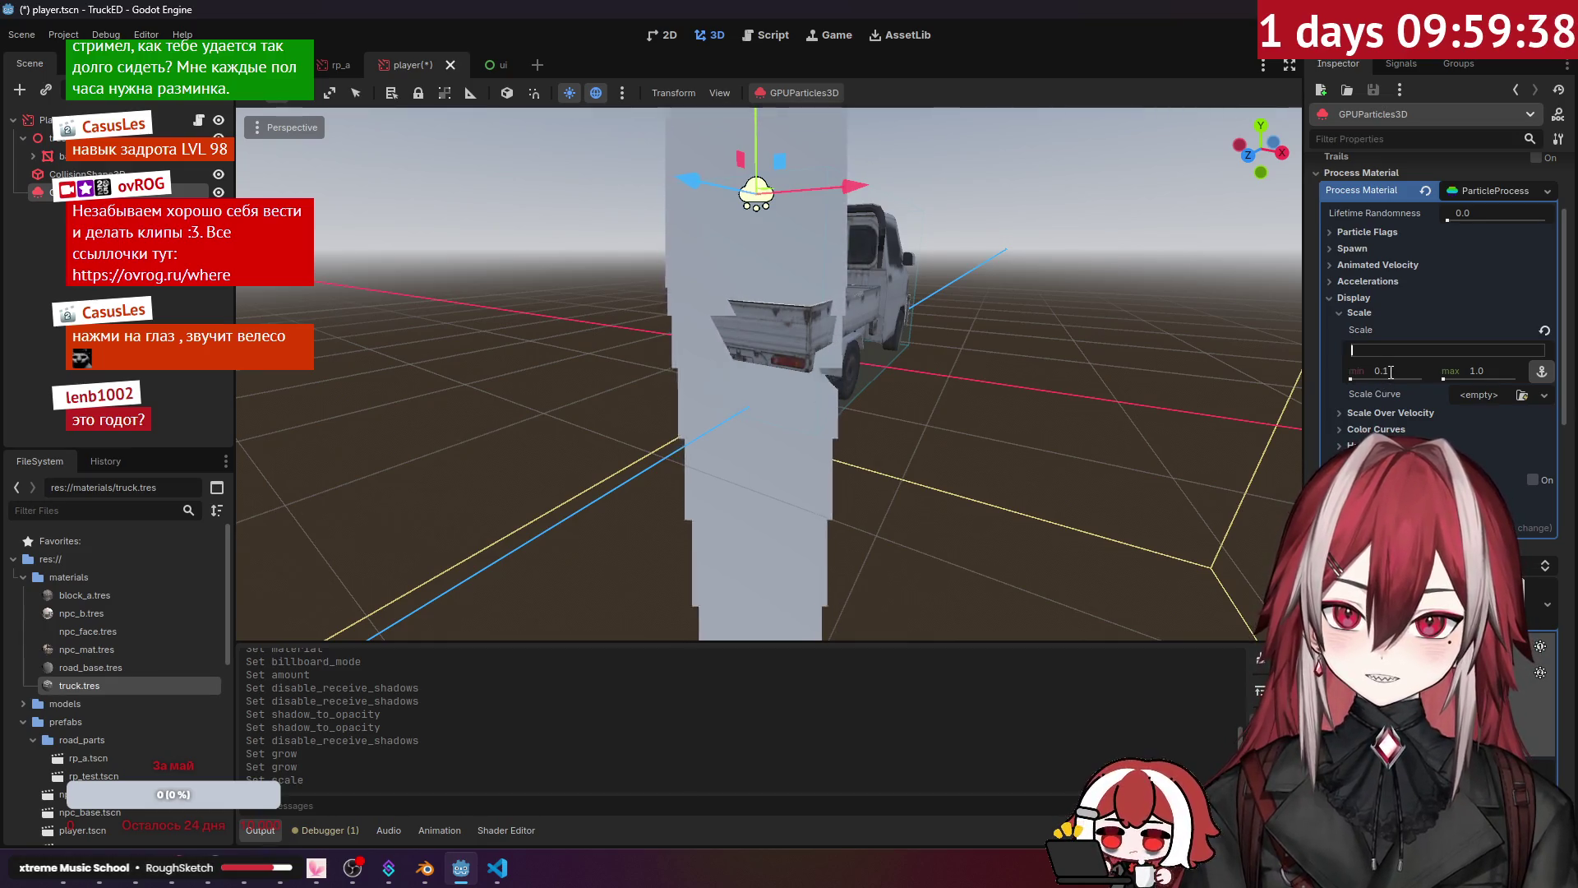
pyautogui.click(1484, 372)
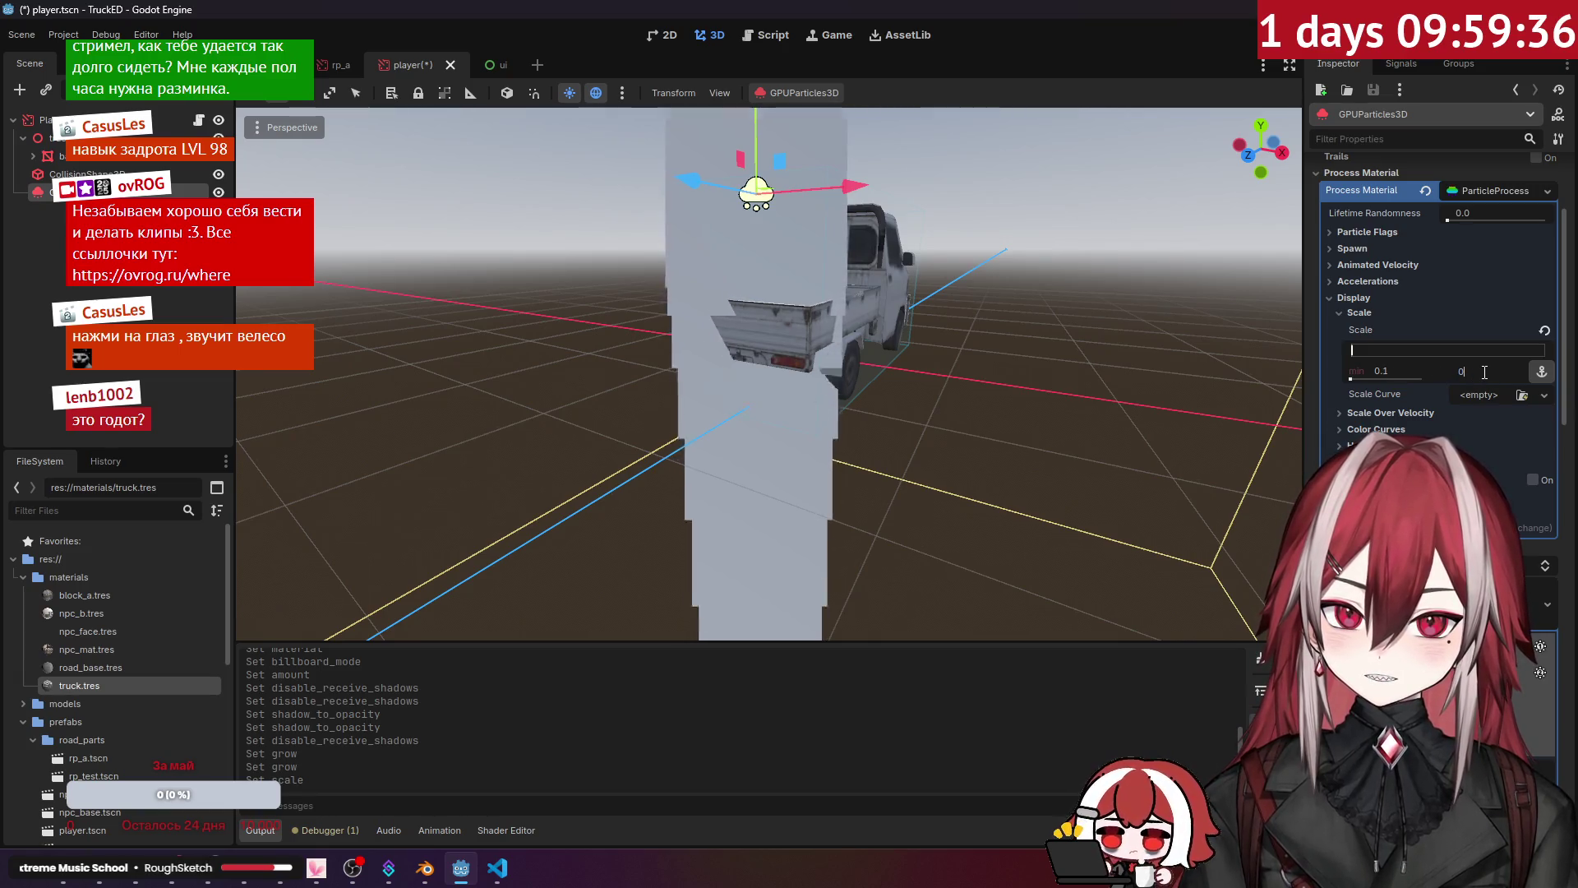
pyautogui.write('.2')
pyautogui.press('Return')
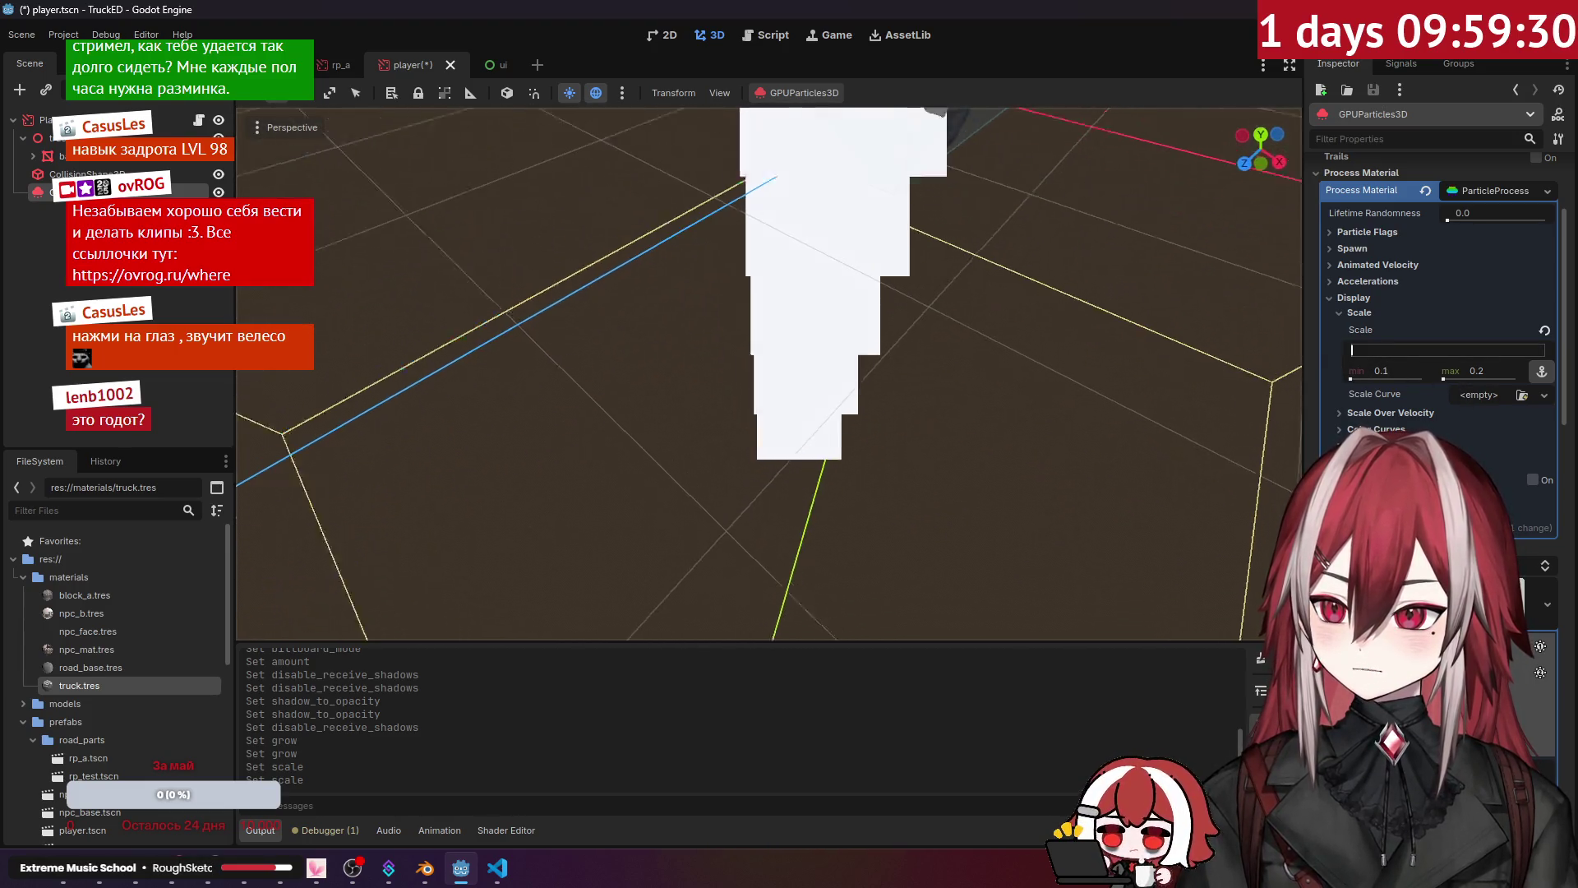
pyautogui.click(1393, 373)
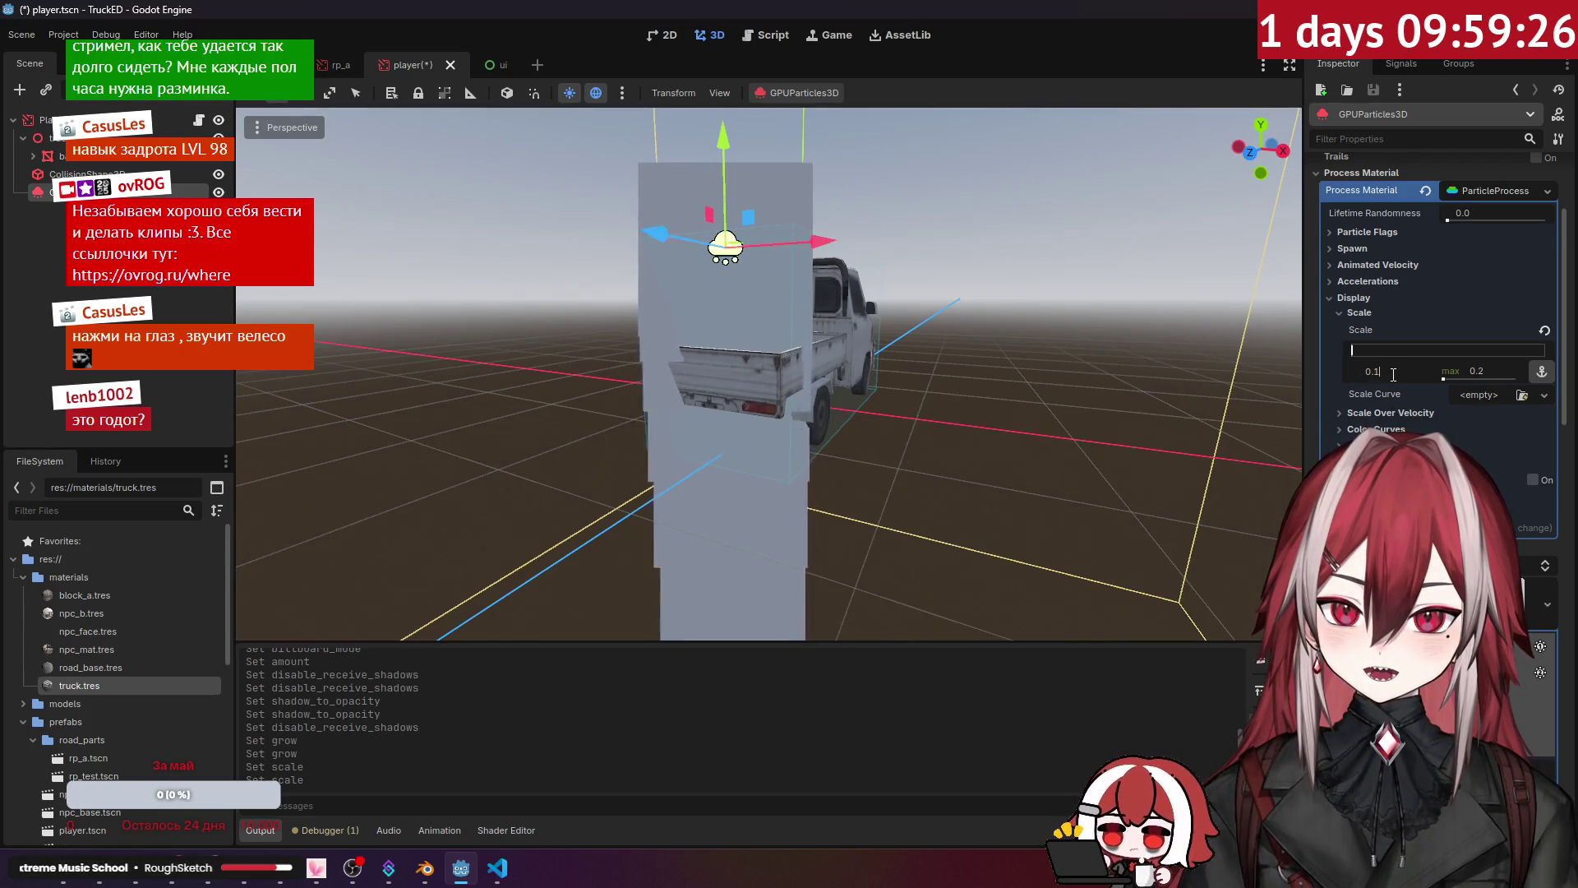
# Step: Switch Scale to value-and-spread mode and set the base scale to 0.1 ± 0.05
pyautogui.click(1391, 415)
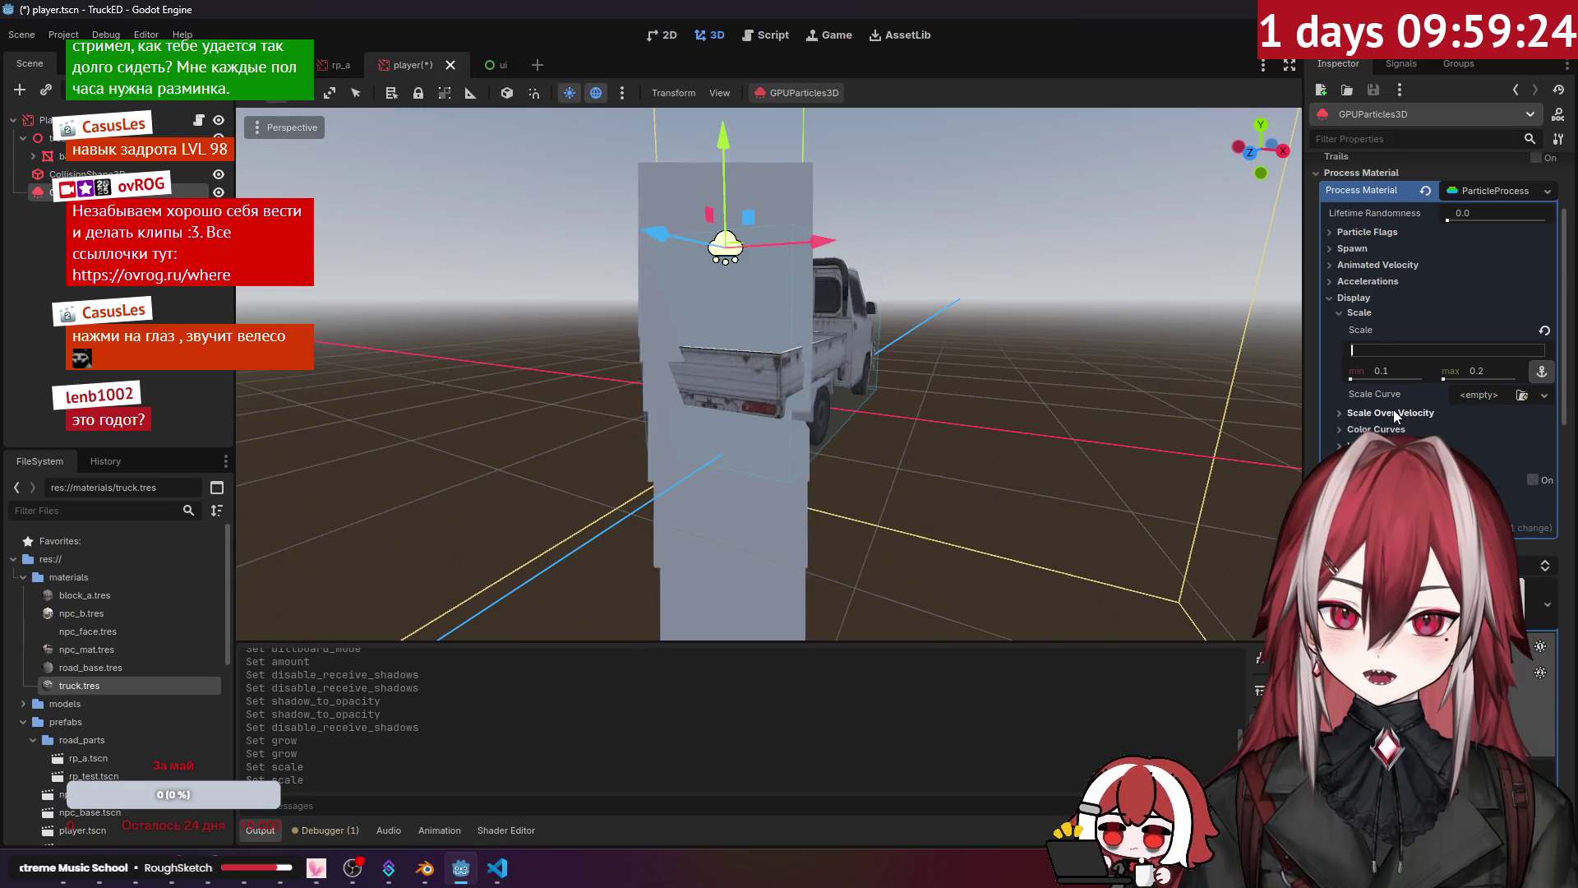
pyautogui.click(1393, 409)
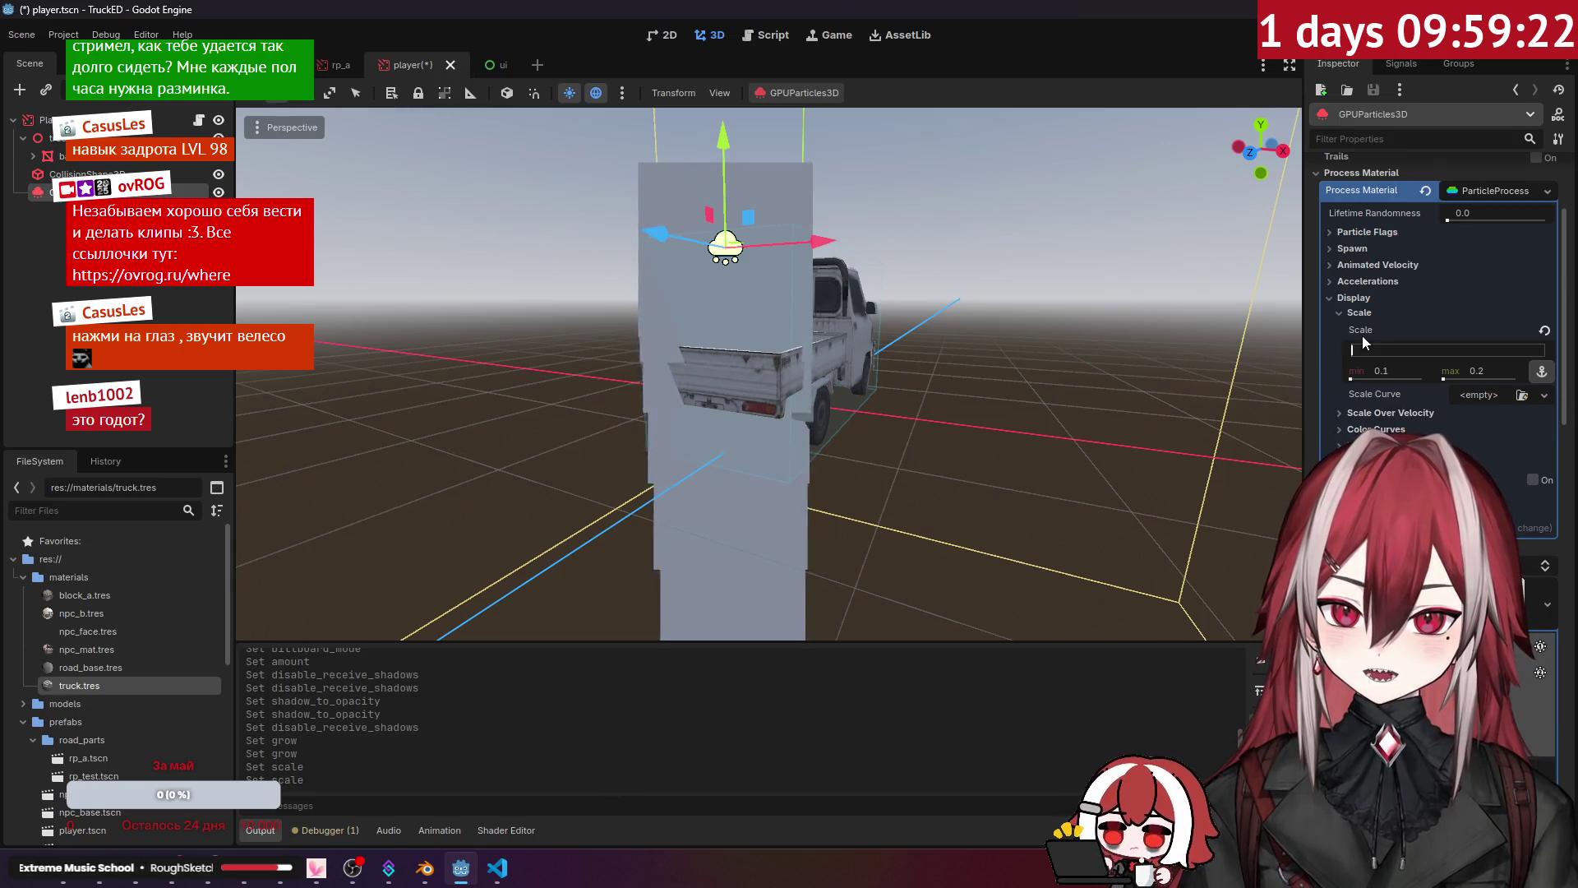
pyautogui.click(1542, 374)
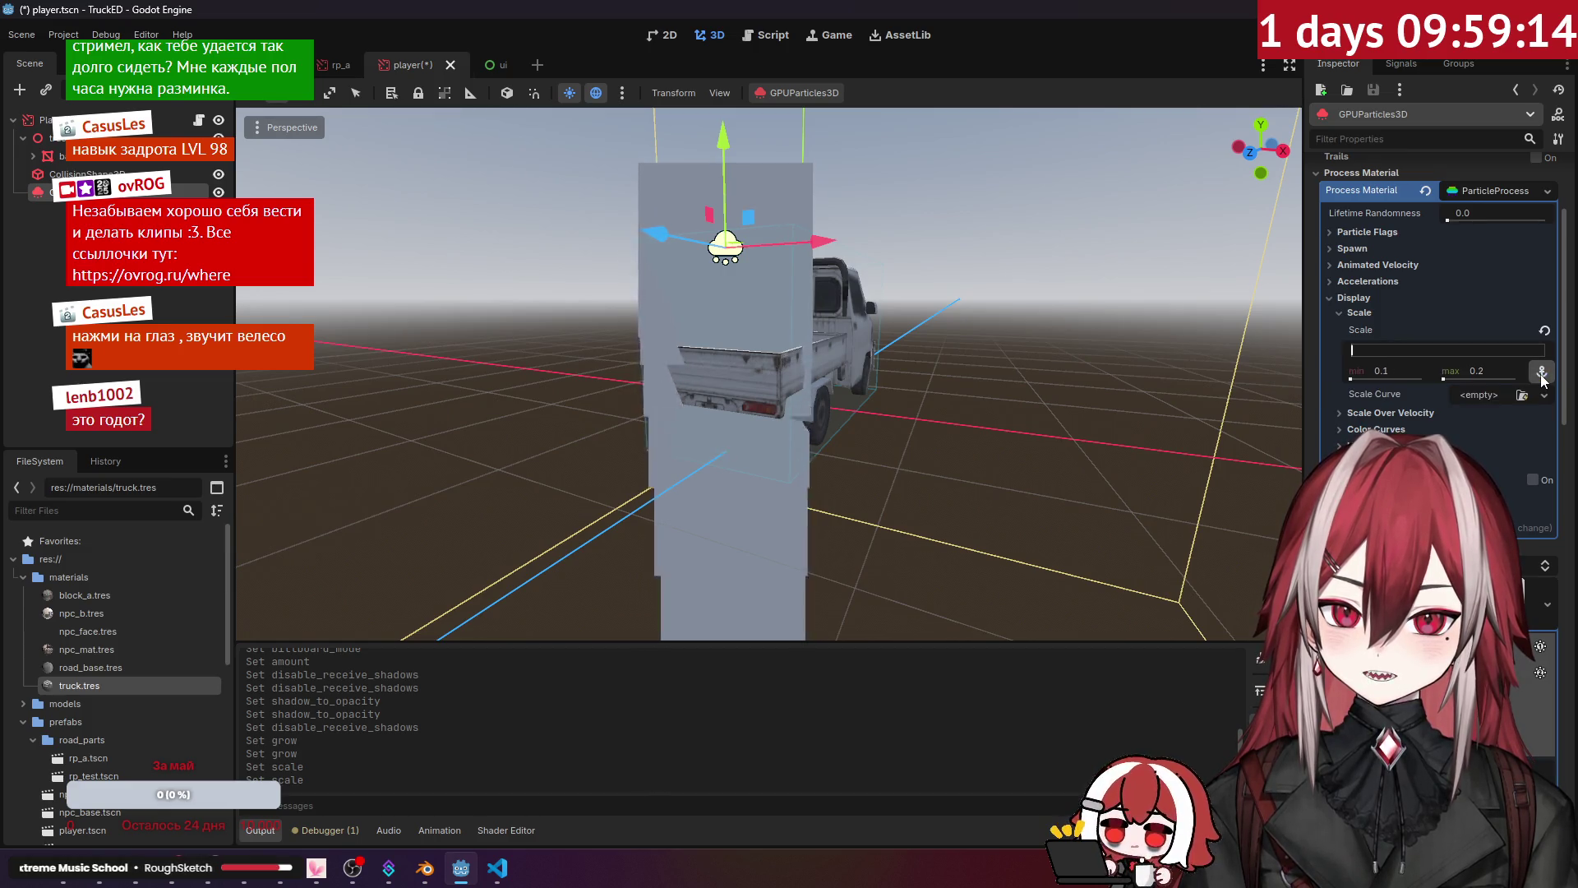
pyautogui.click(1401, 371)
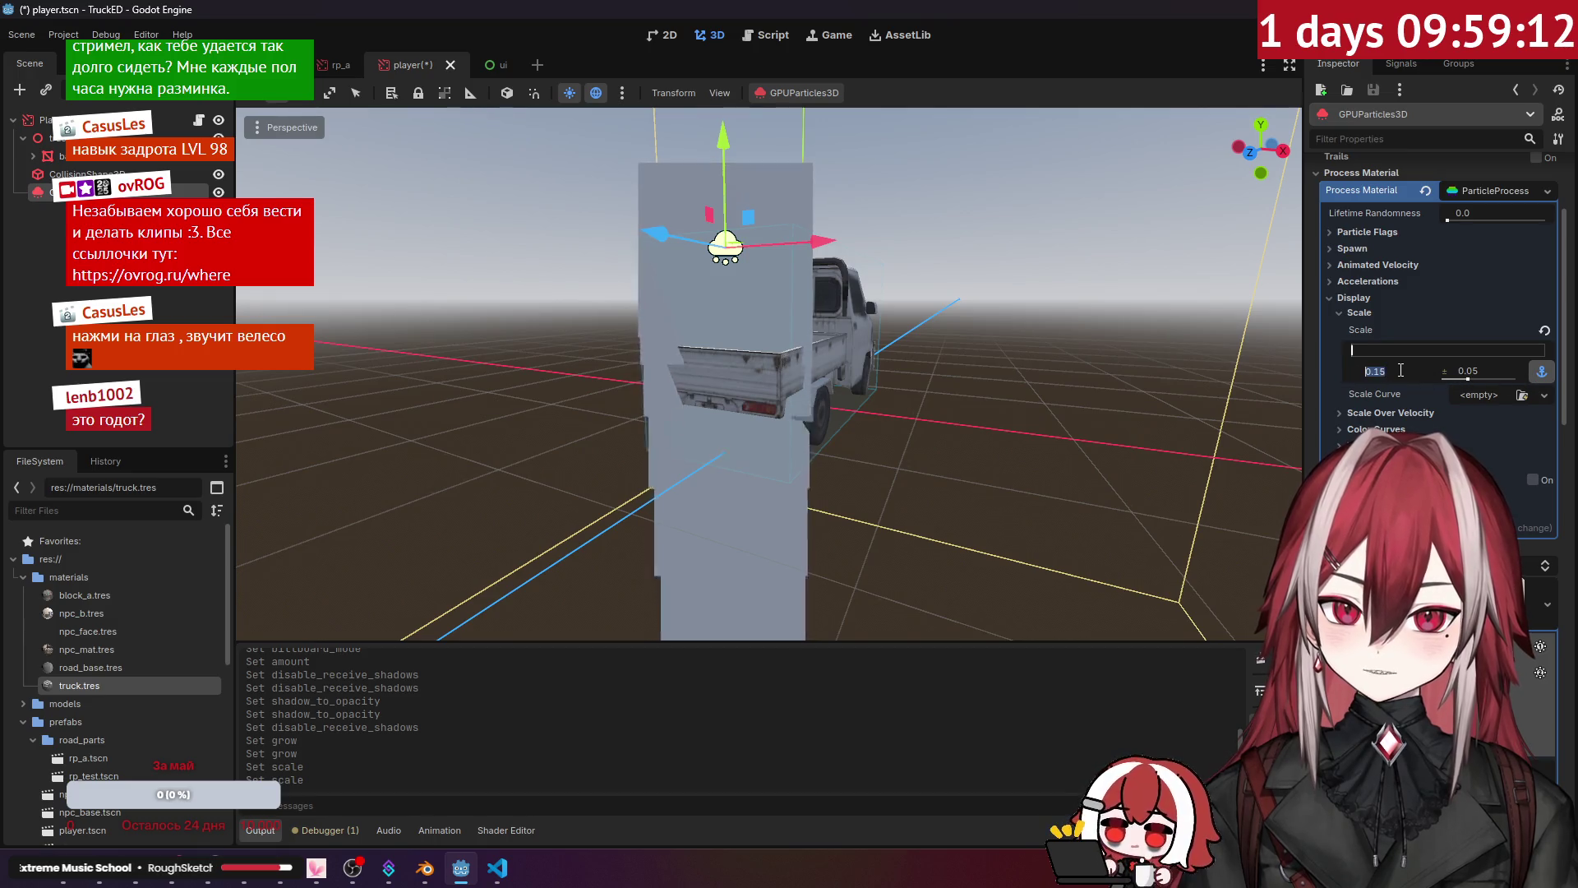
pyautogui.write('0')
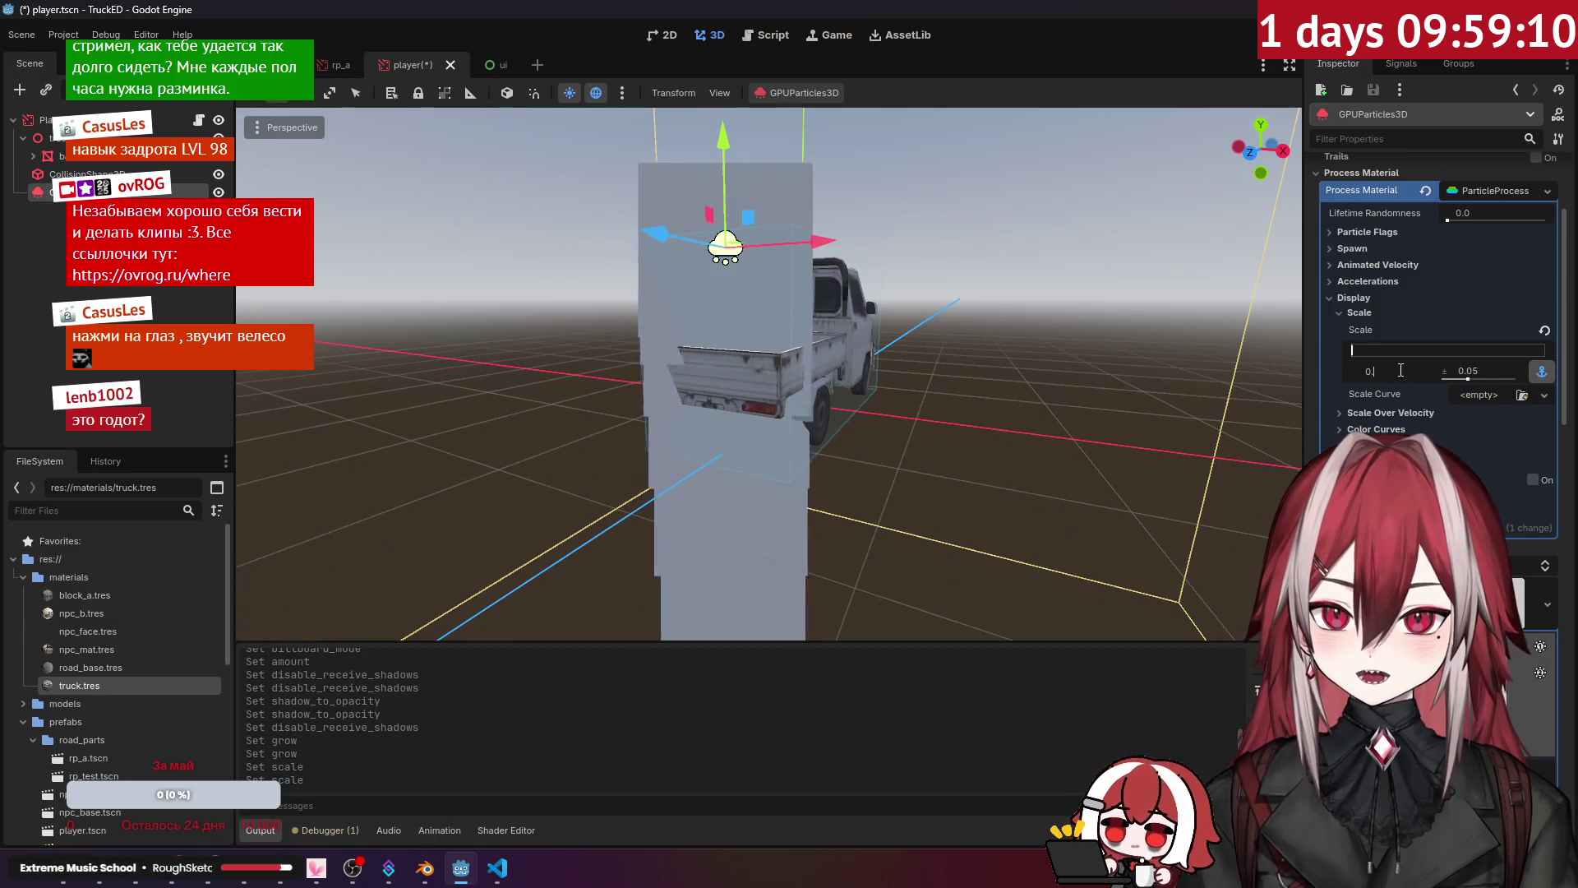
pyautogui.press('Return')
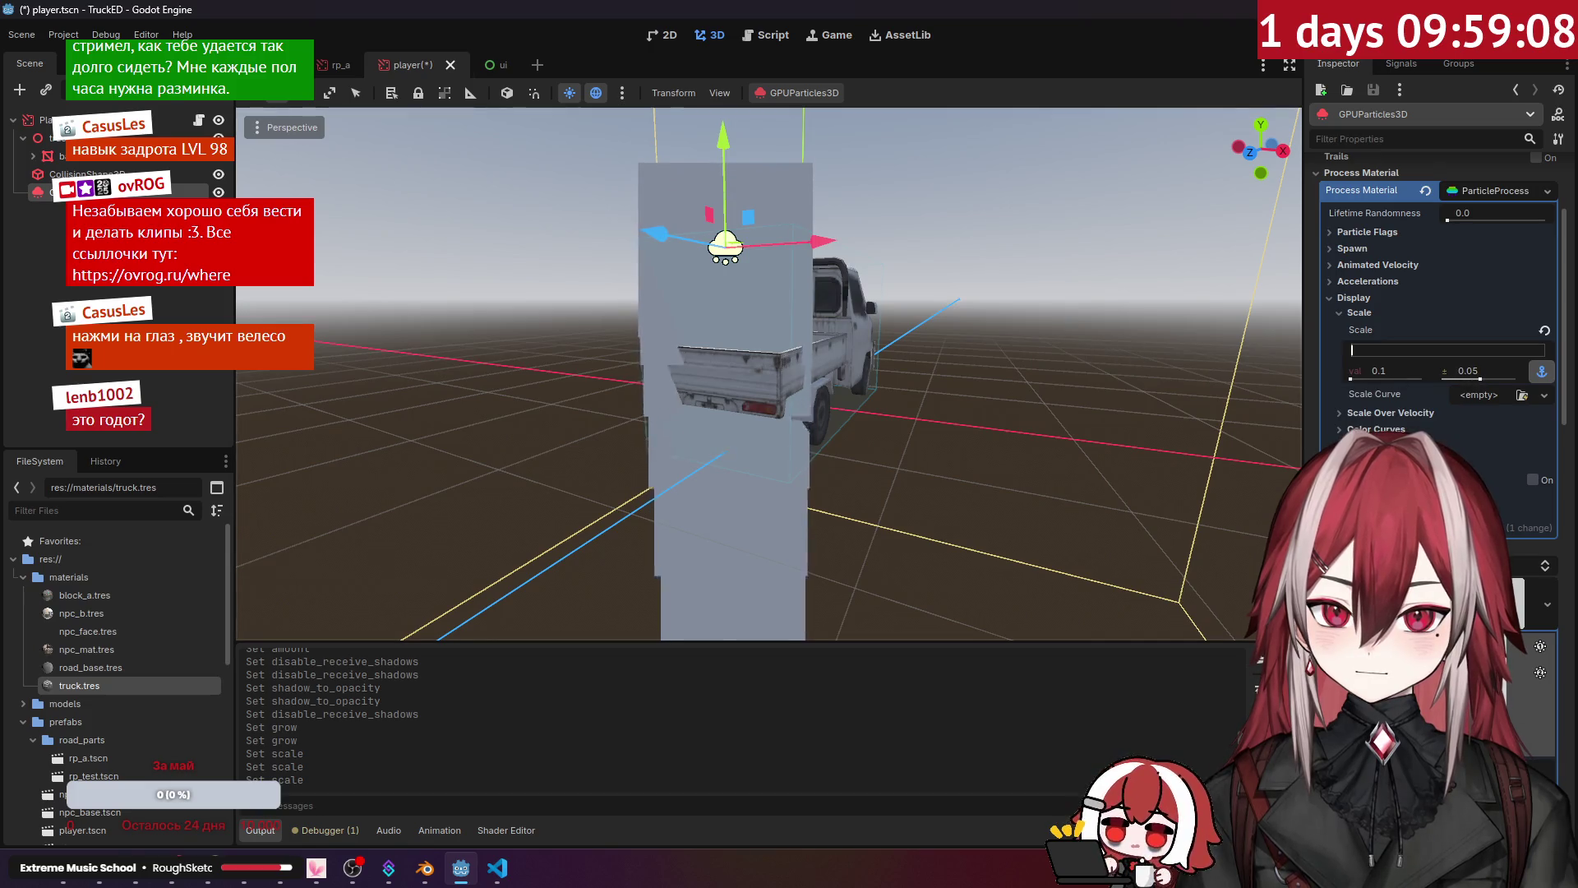
# Step: Toggle particle Trails on and back off
pyautogui.scroll(3, 1393, 328)
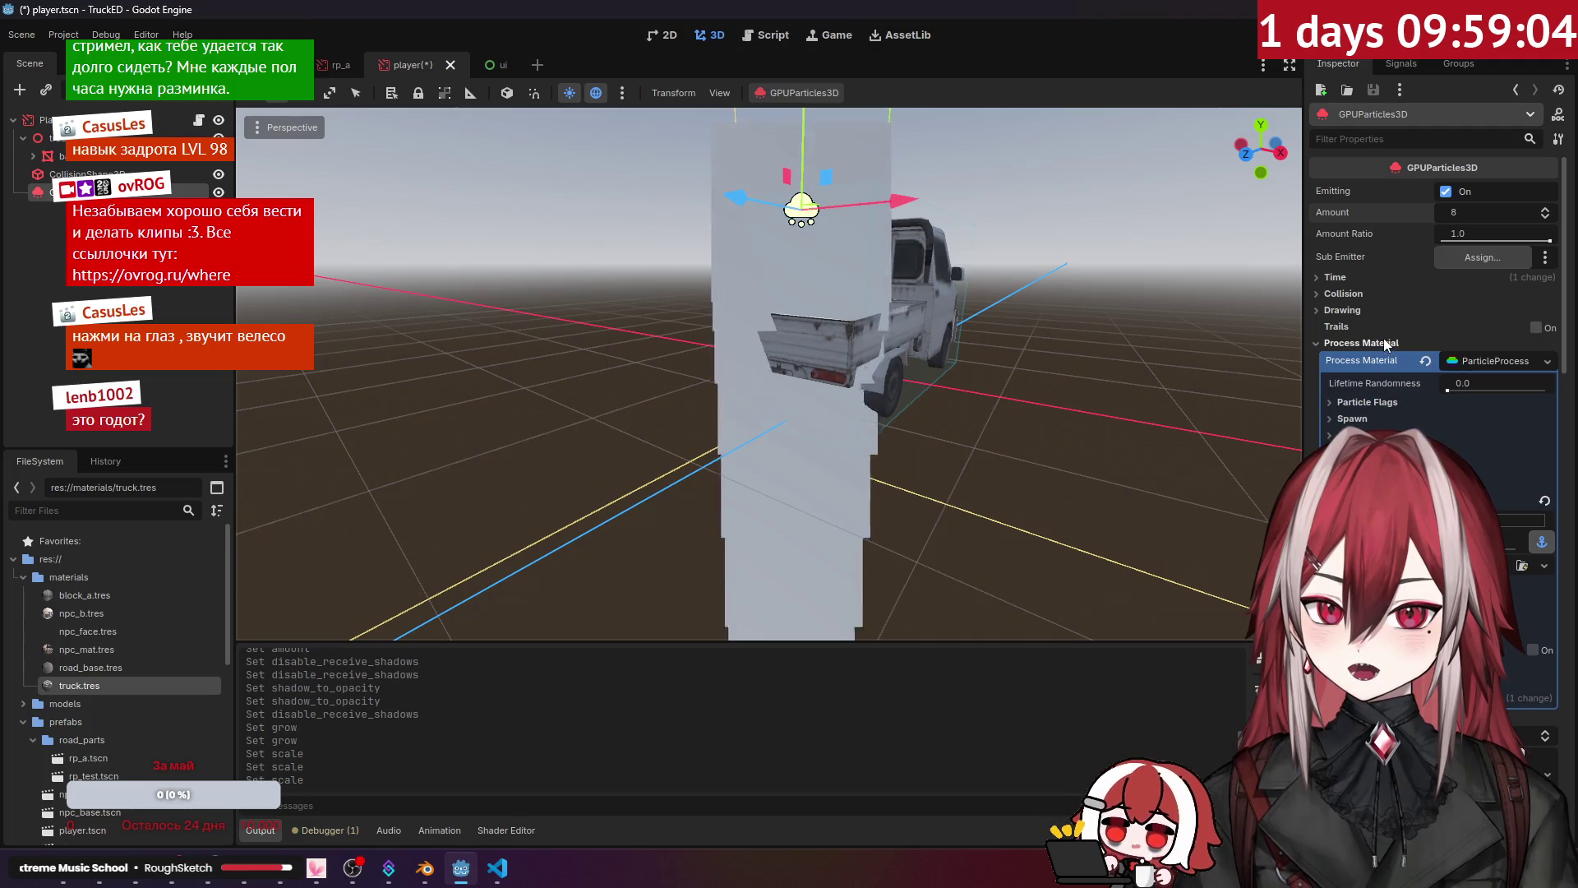
pyautogui.click(1536, 329)
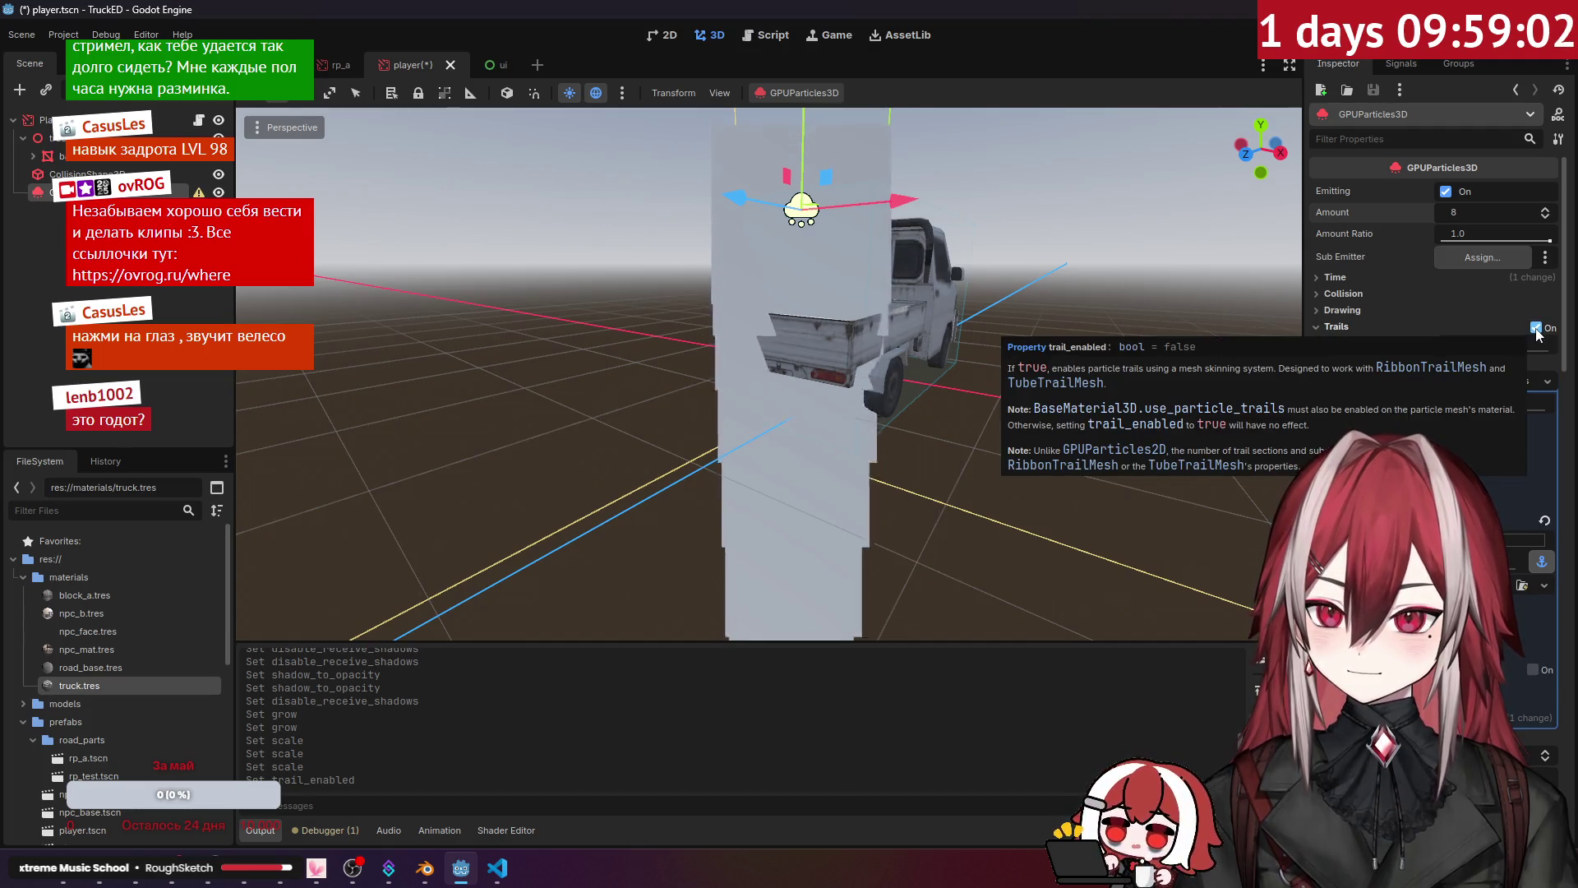
pyautogui.click(1537, 329)
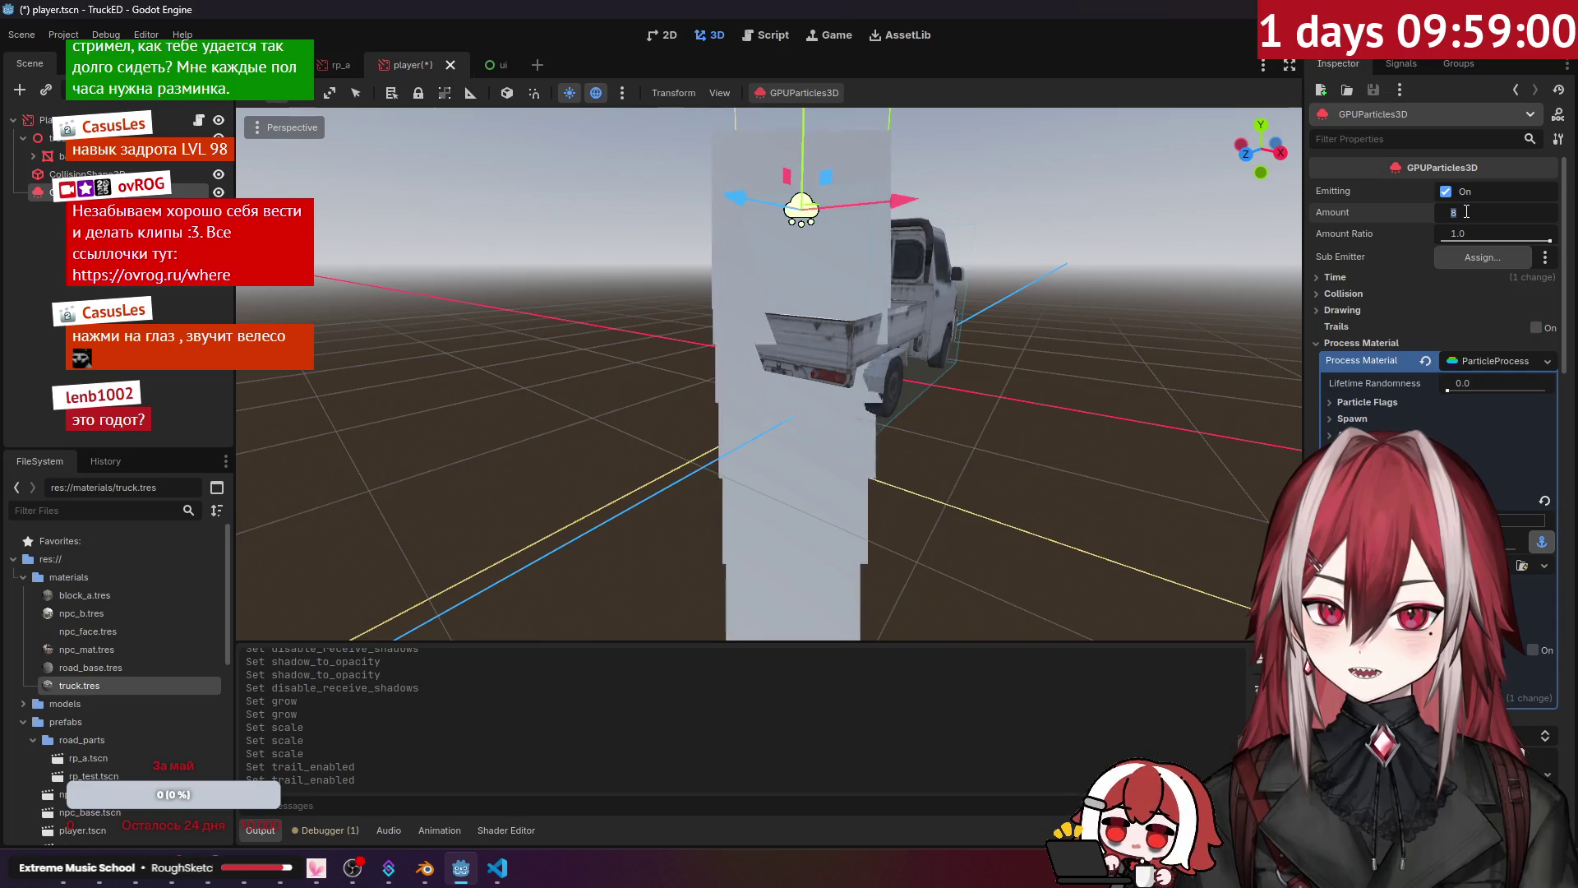
# Step: Set the particle Amount to 6 and lower the Amount Ratio
pyautogui.write('6')
pyautogui.press('Return')
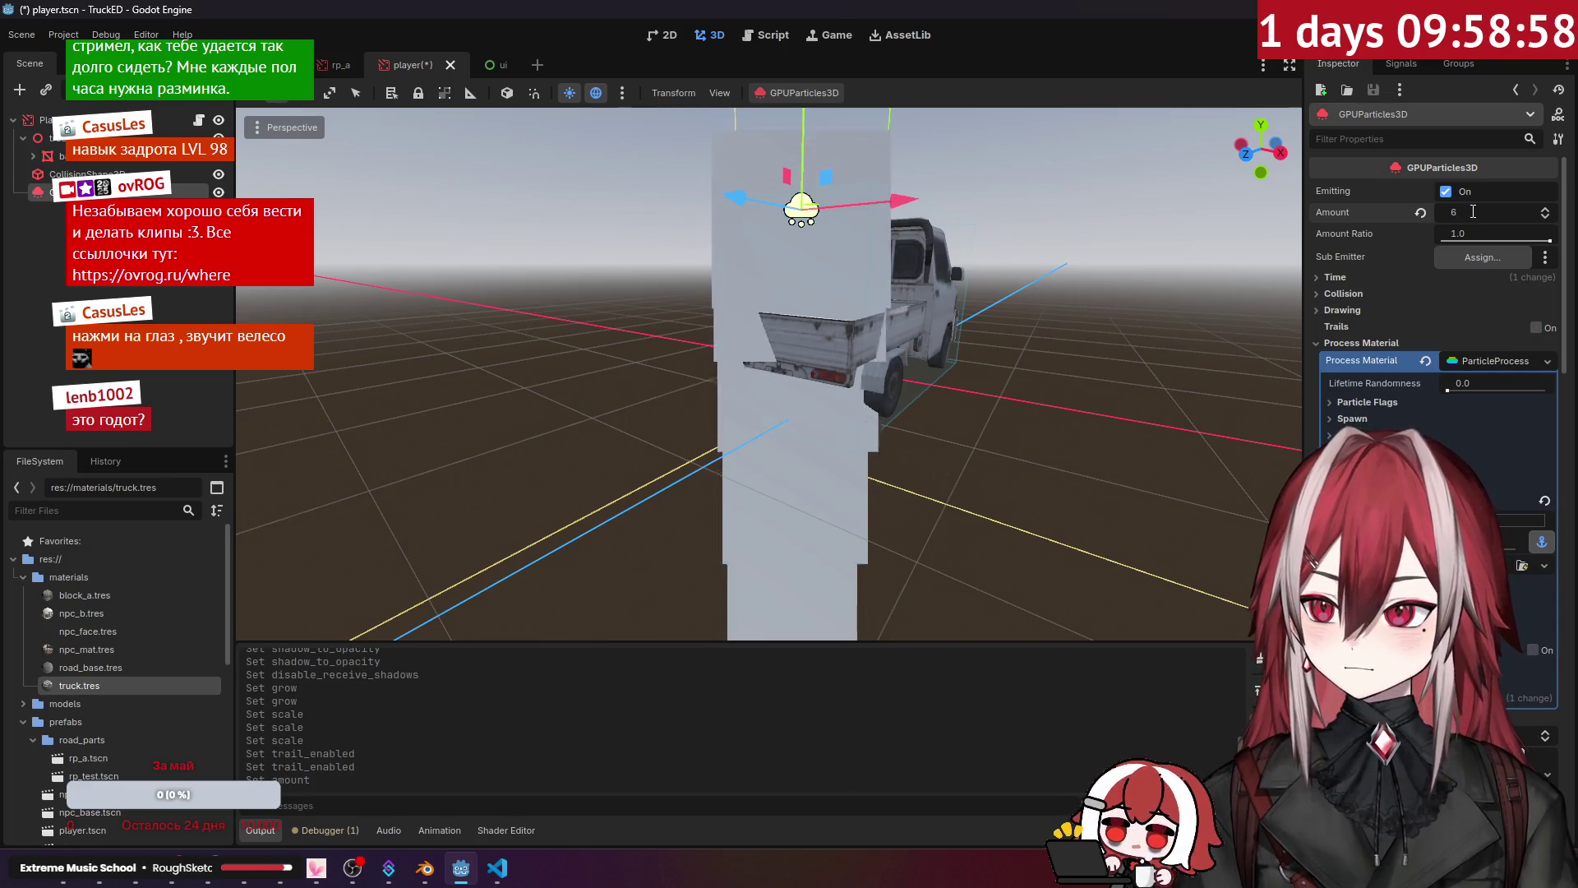
pyautogui.moveTo(1483, 244); pyautogui.dragTo(1550, 241)
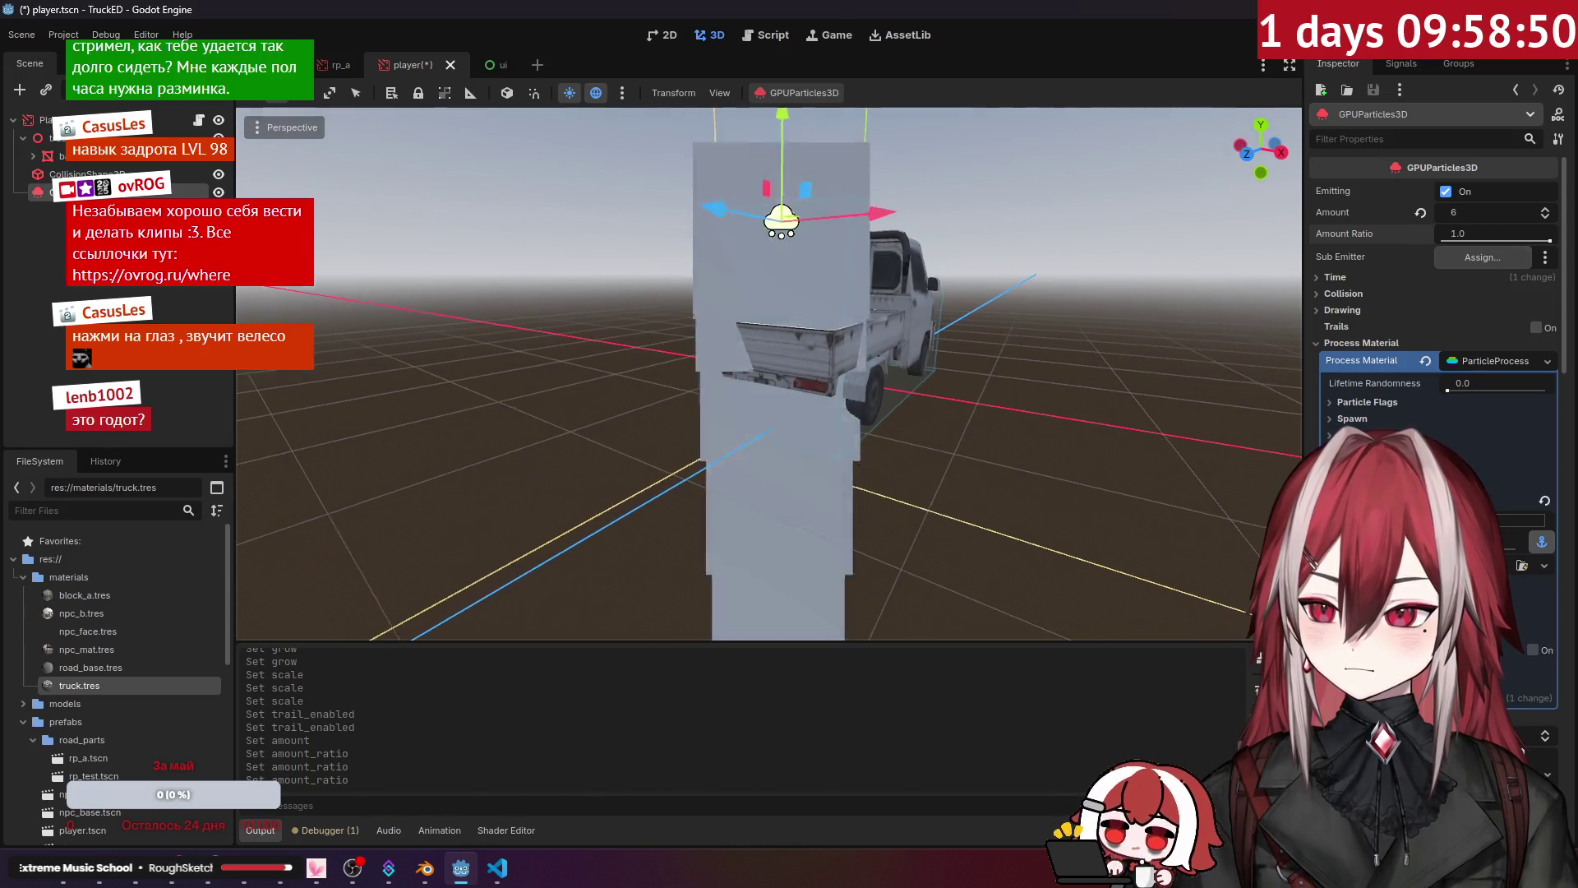
# Step: Collapse the Animation and Scale sections and scroll to the draw pass StandardMaterial3D settings
pyautogui.scroll(-6, 1439, 287)
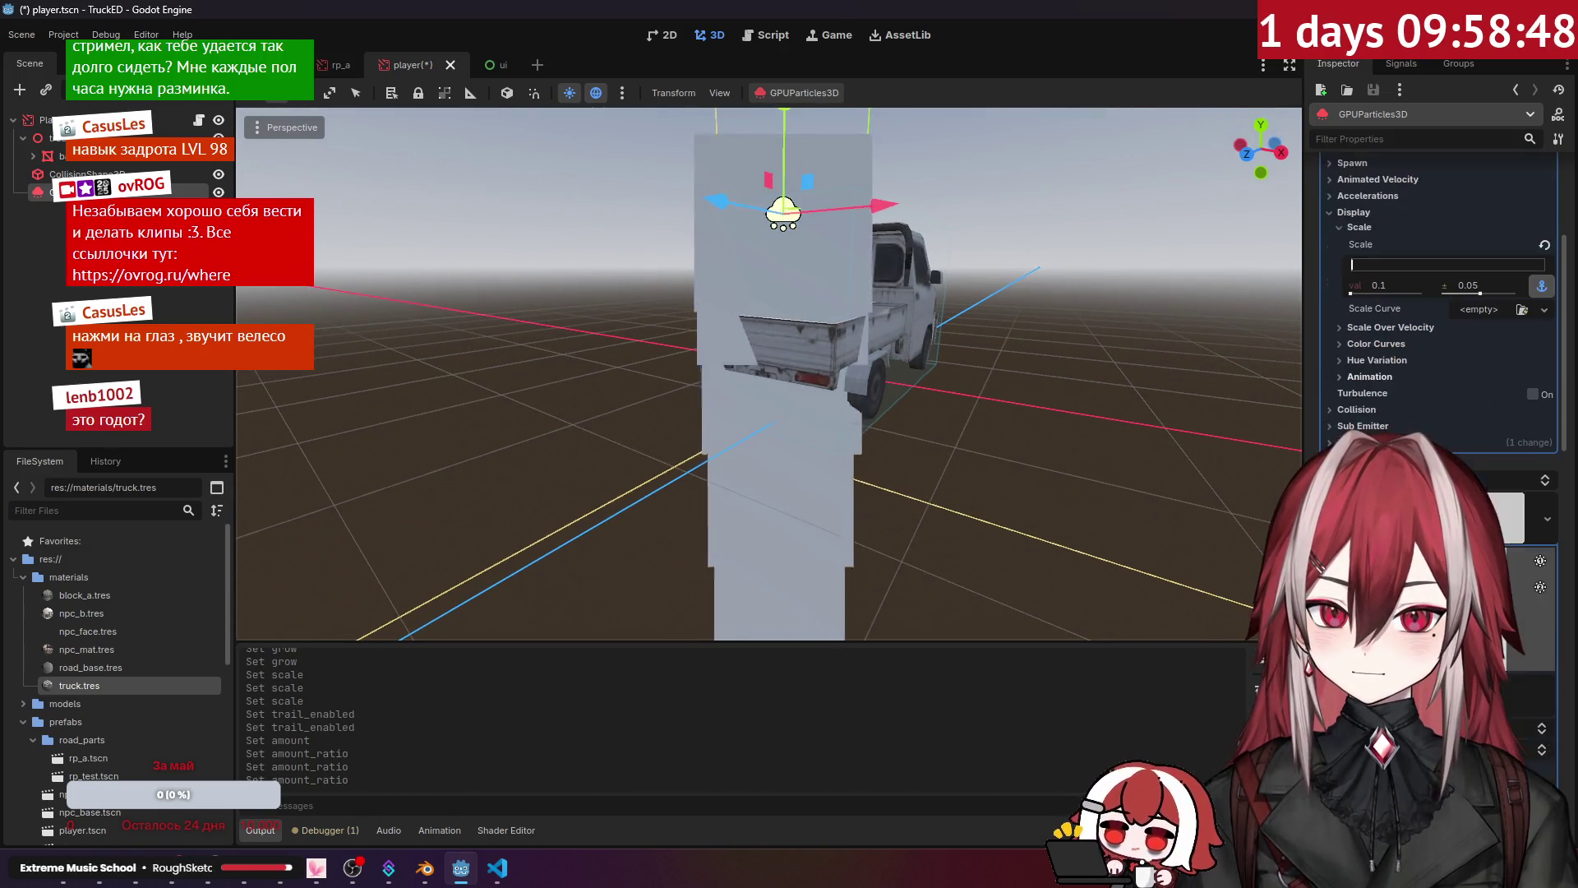
pyautogui.click(1398, 377)
pyautogui.click(1393, 376)
pyautogui.scroll(2, 1393, 376)
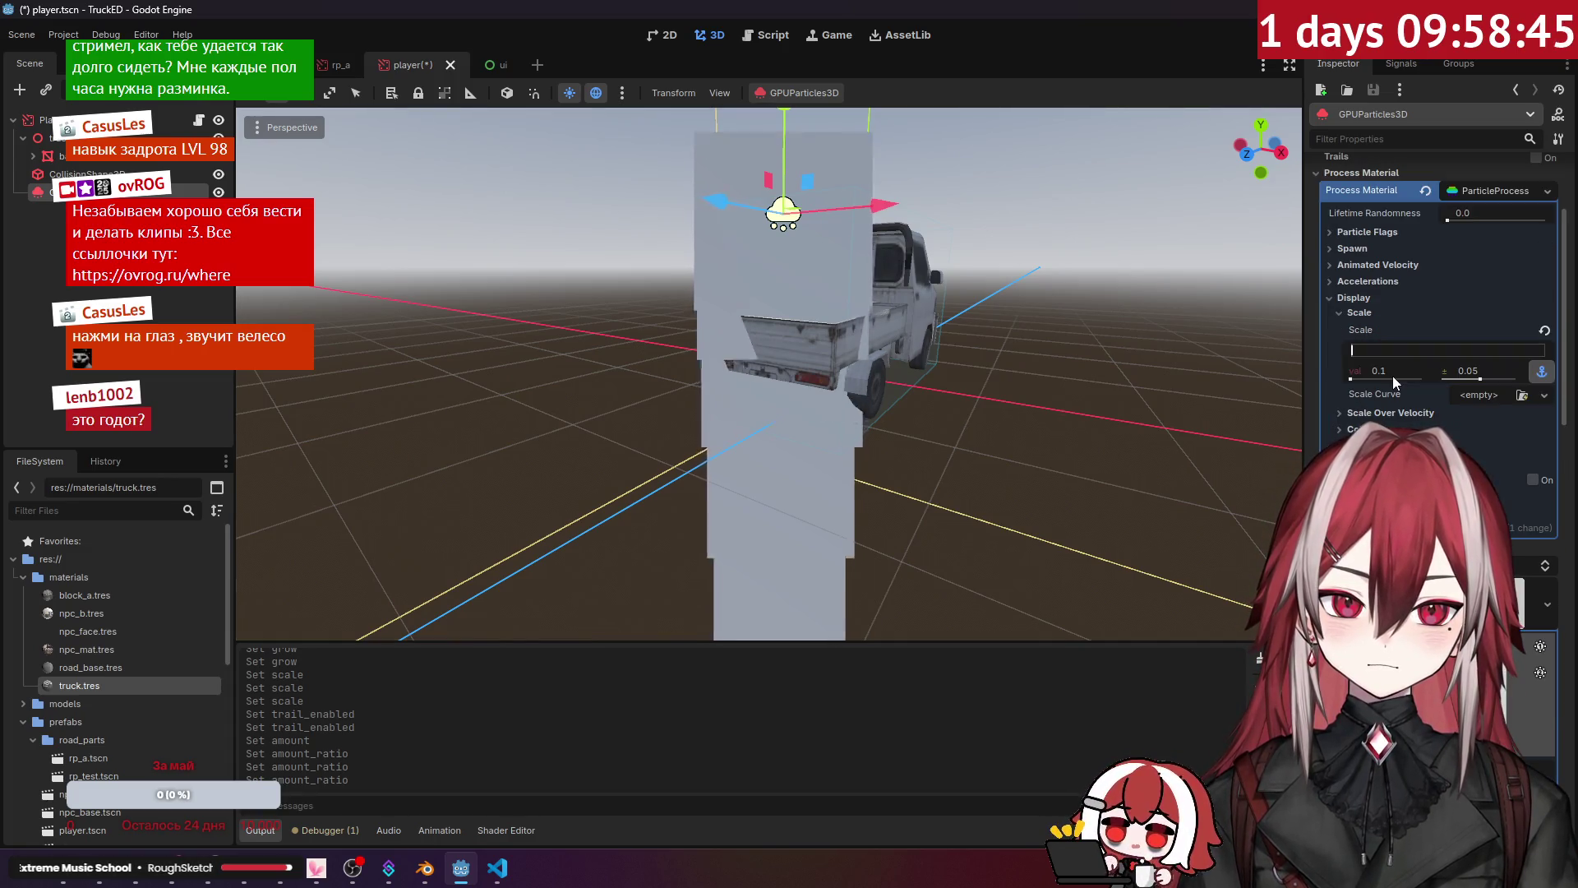
pyautogui.click(1372, 312)
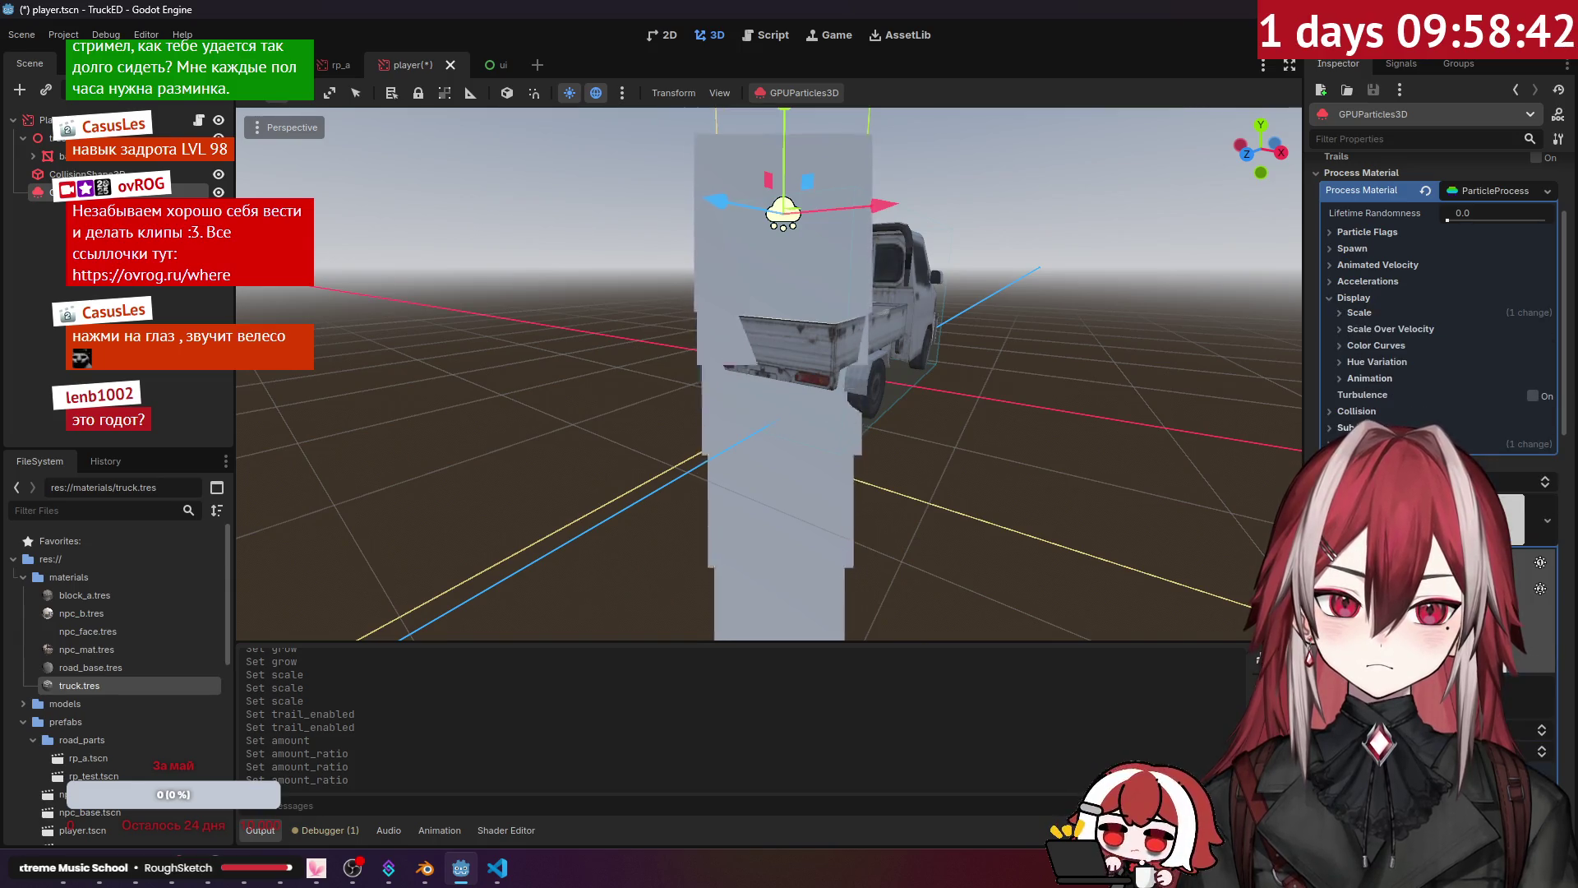
pyautogui.scroll(-10, 1397, 345)
pyautogui.scroll(-5, 1439, 329)
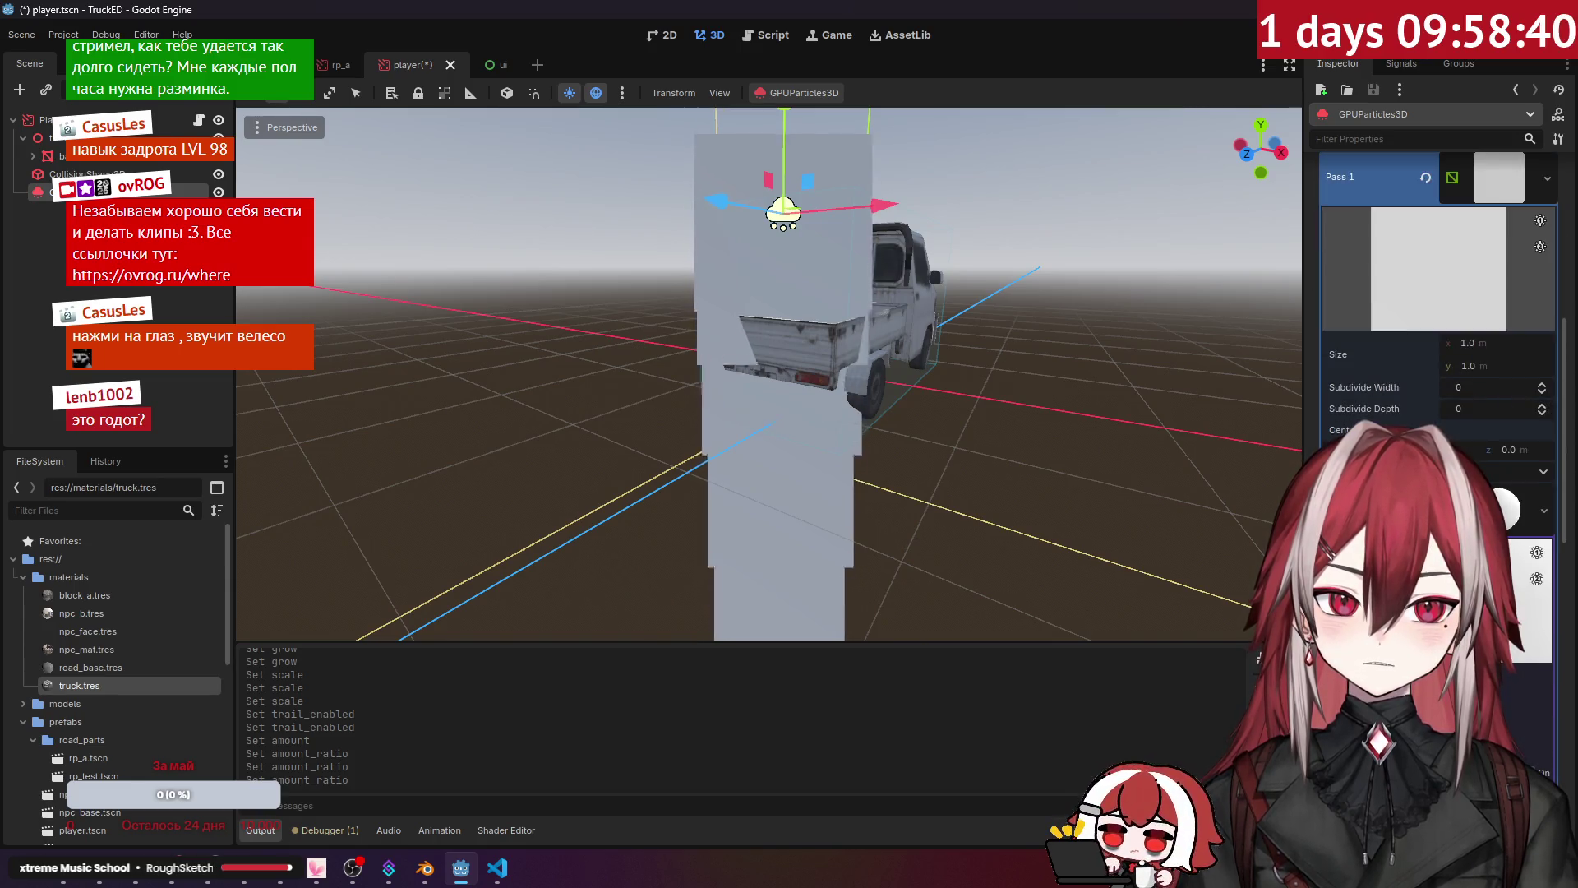
pyautogui.scroll(-4, 1438, 329)
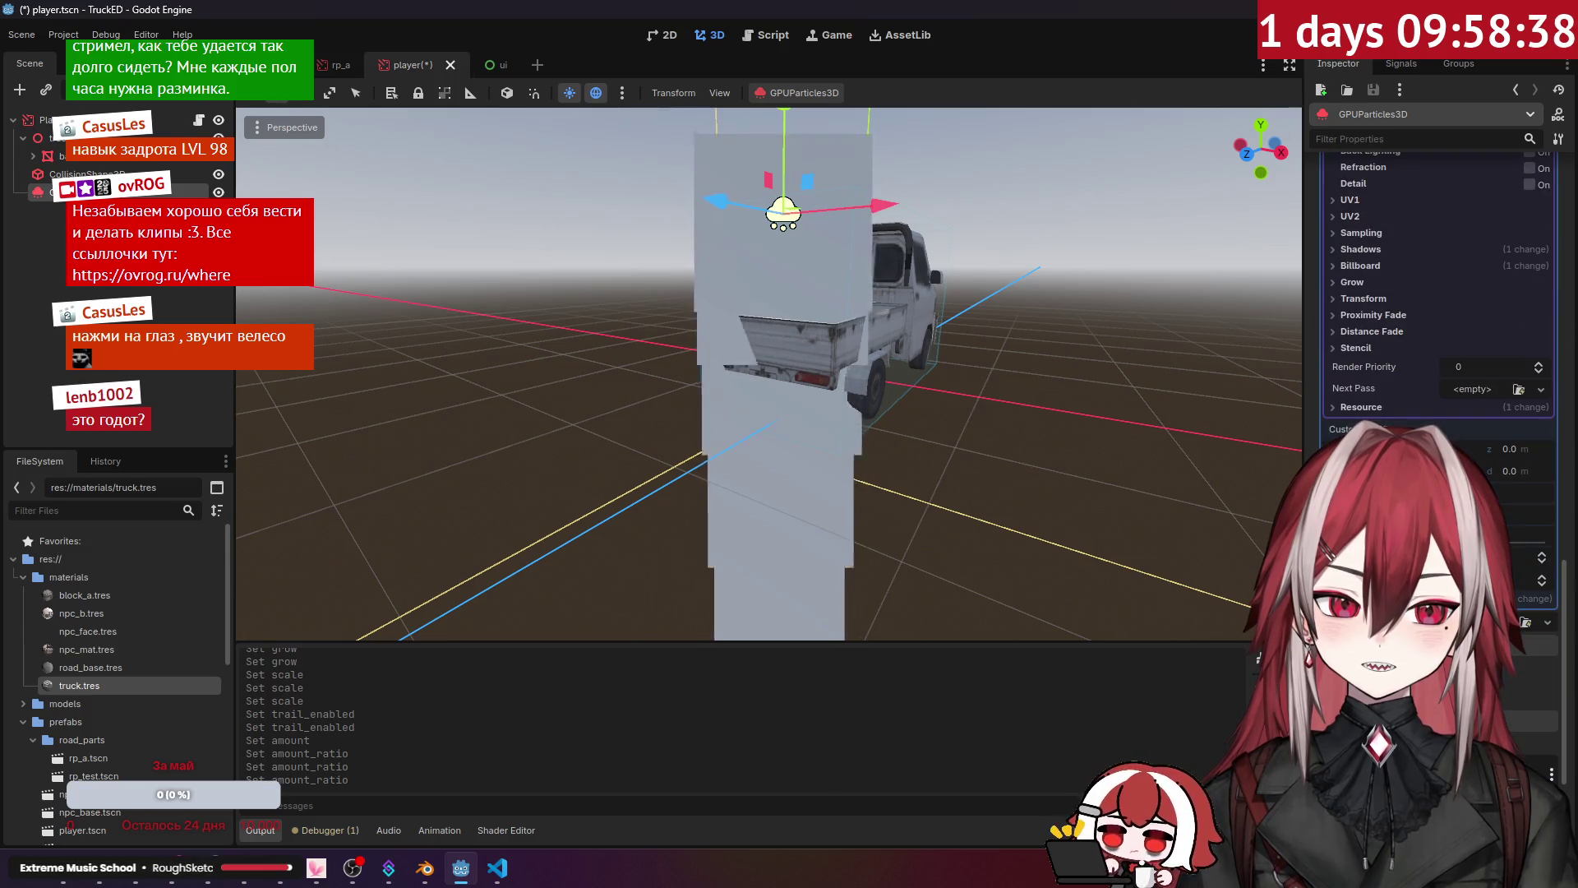
pyautogui.hotkey('alt', 'Tab')
# Step: Read the docs' Animation, Turbulence, Color and Display sections, then return to Godot
pyautogui.scroll(10, 852, 504)
pyautogui.scroll(10, 861, 449)
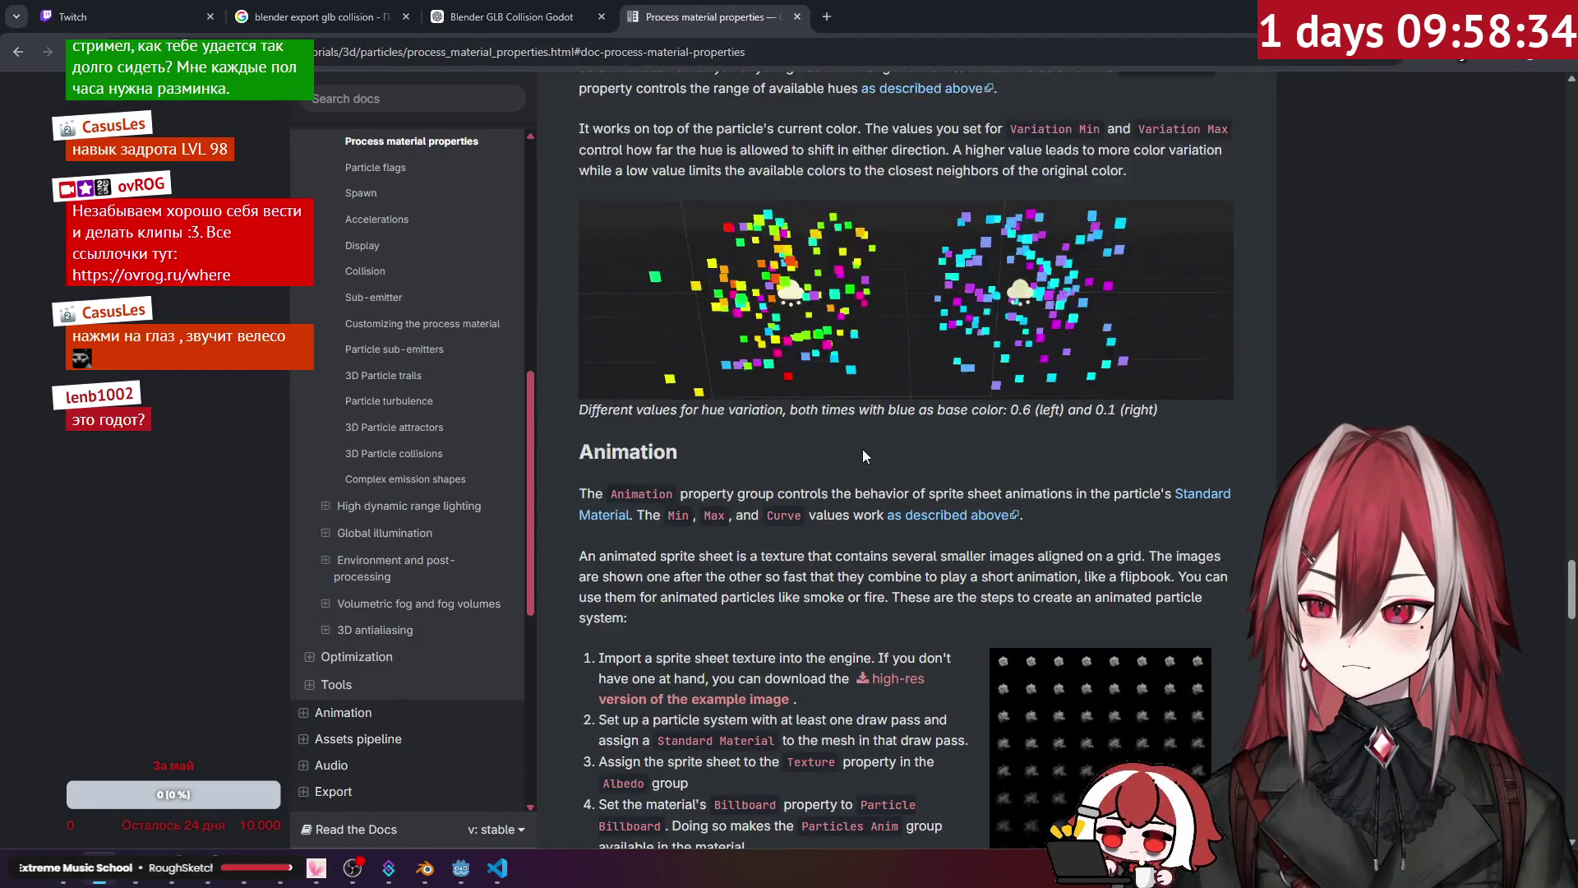
pyautogui.scroll(-10, 861, 449)
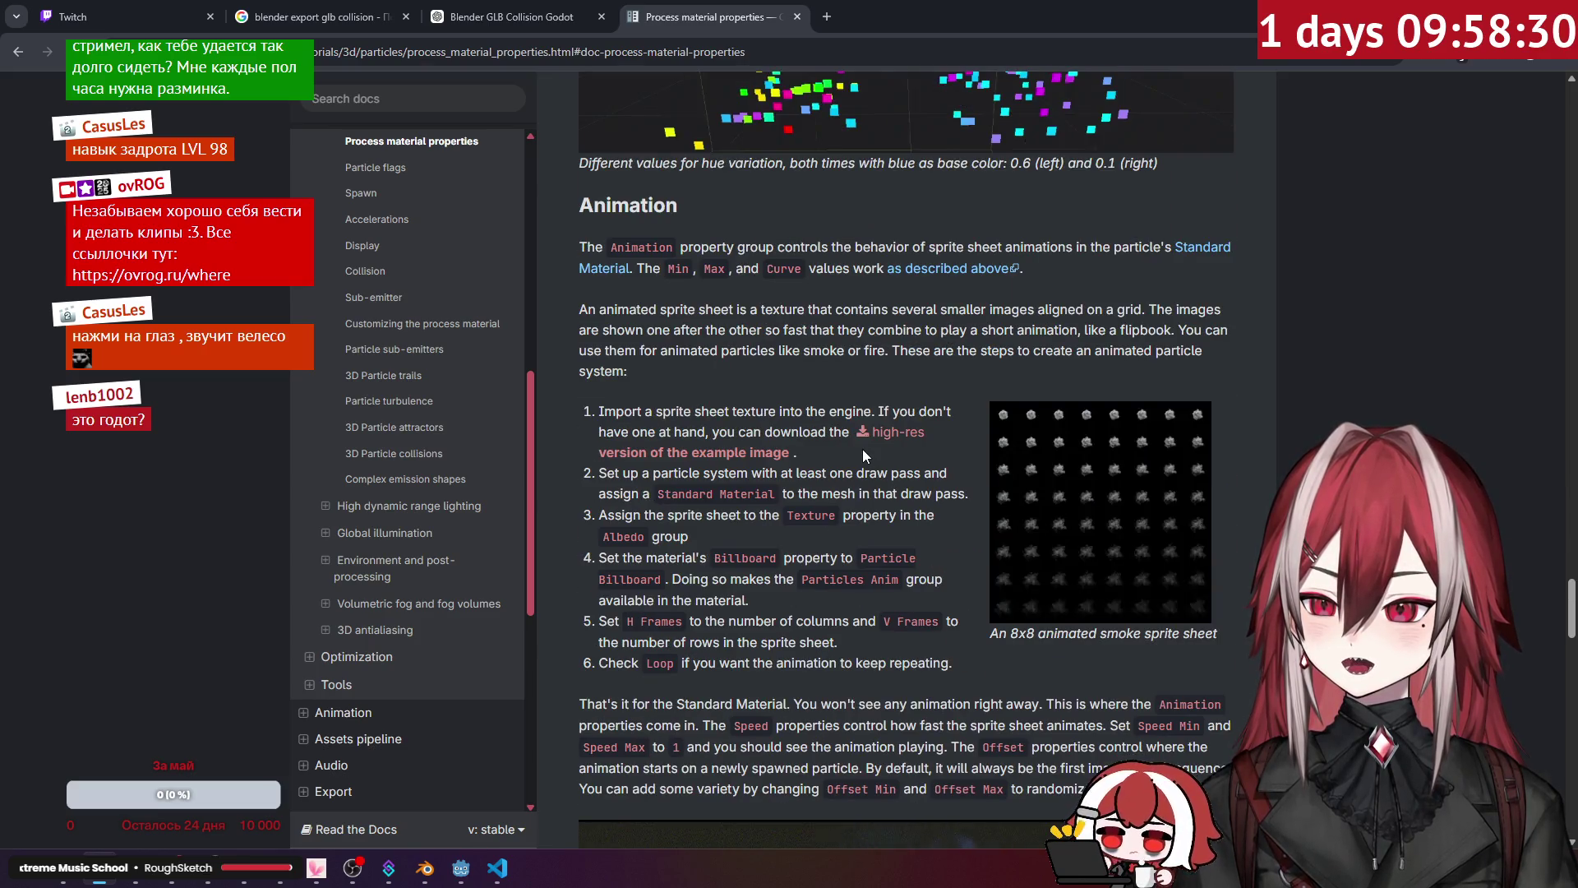
pyautogui.moveTo(1570, 615)
pyautogui.mouseDown()
pyautogui.moveTo(1571, 654)
pyautogui.moveTo(1570, 460)
pyautogui.moveTo(1525, 289)
pyautogui.moveTo(1511, 103)
pyautogui.moveTo(1466, 366)
pyautogui.mouseUp()
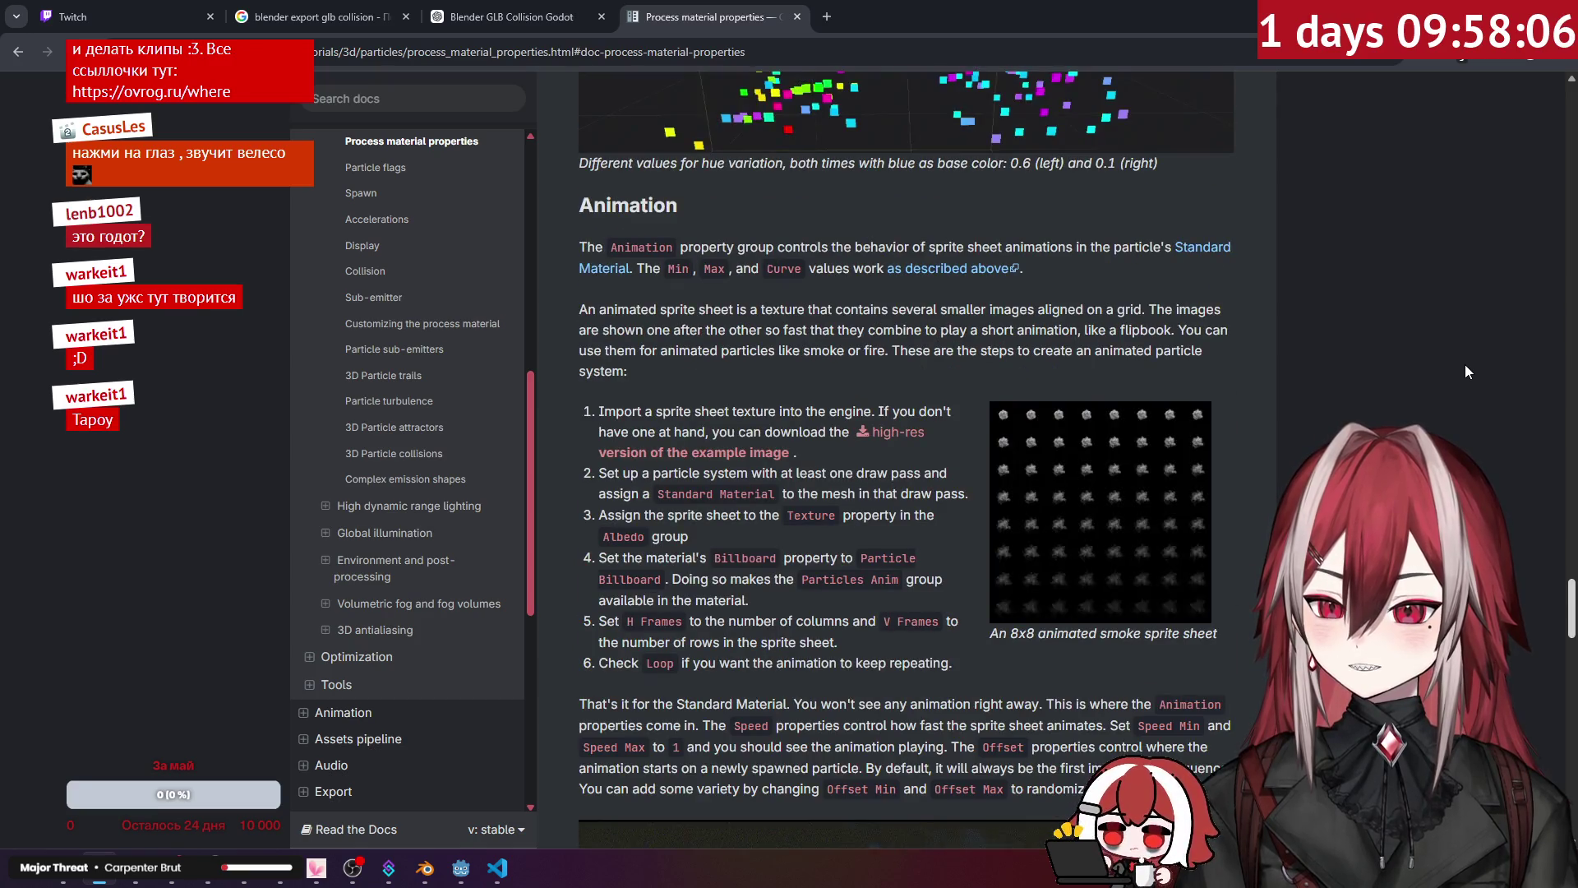
pyautogui.scroll(-8, 1258, 379)
pyautogui.scroll(-6, 1248, 385)
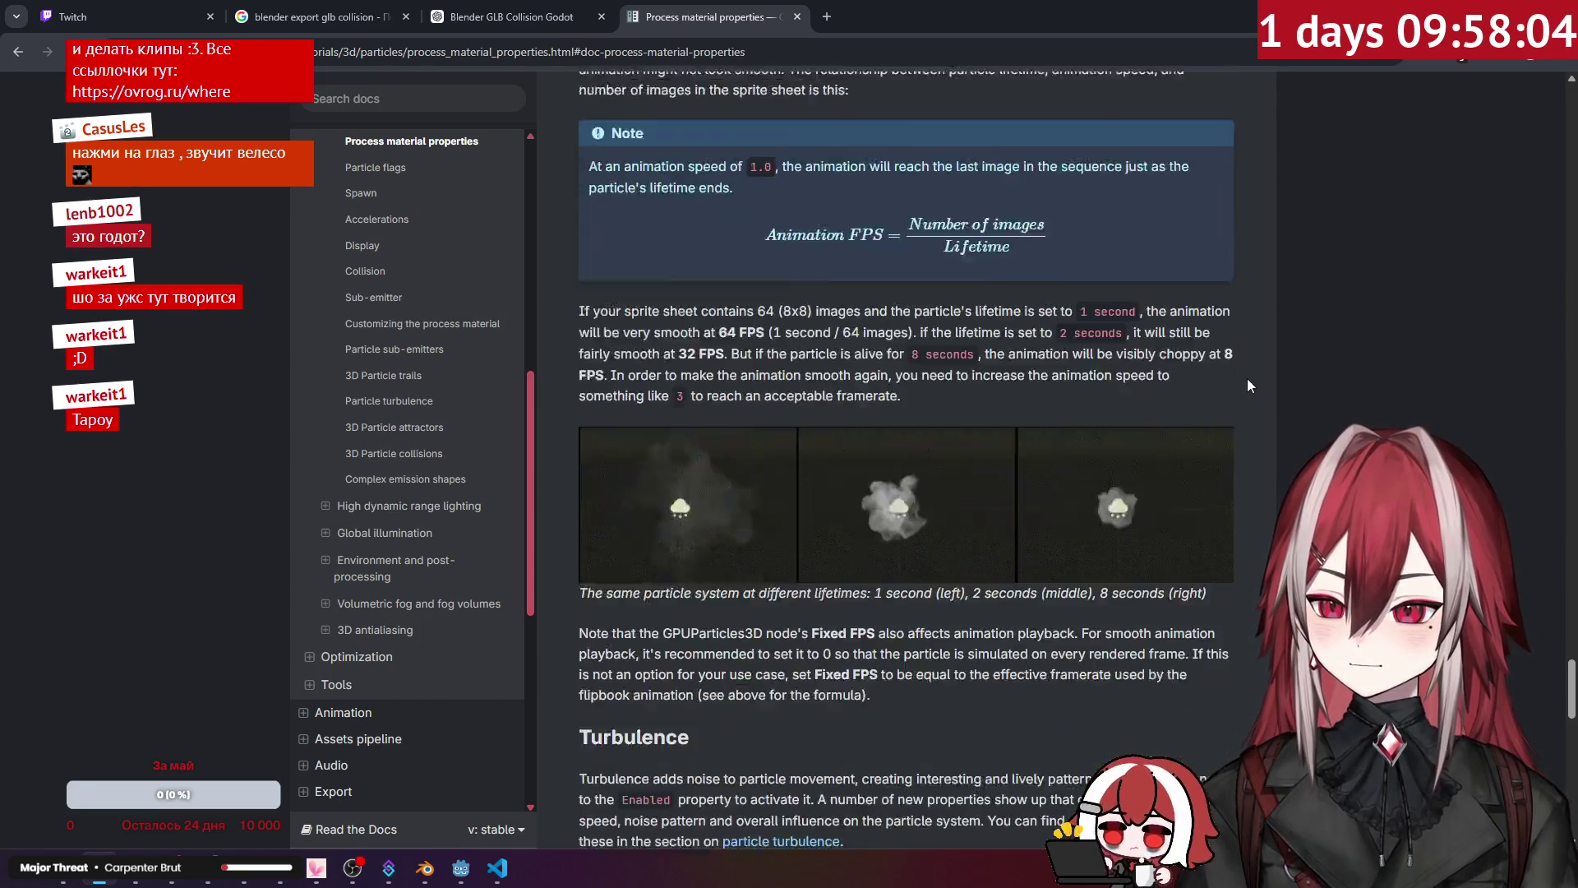
pyautogui.scroll(-3, 1246, 385)
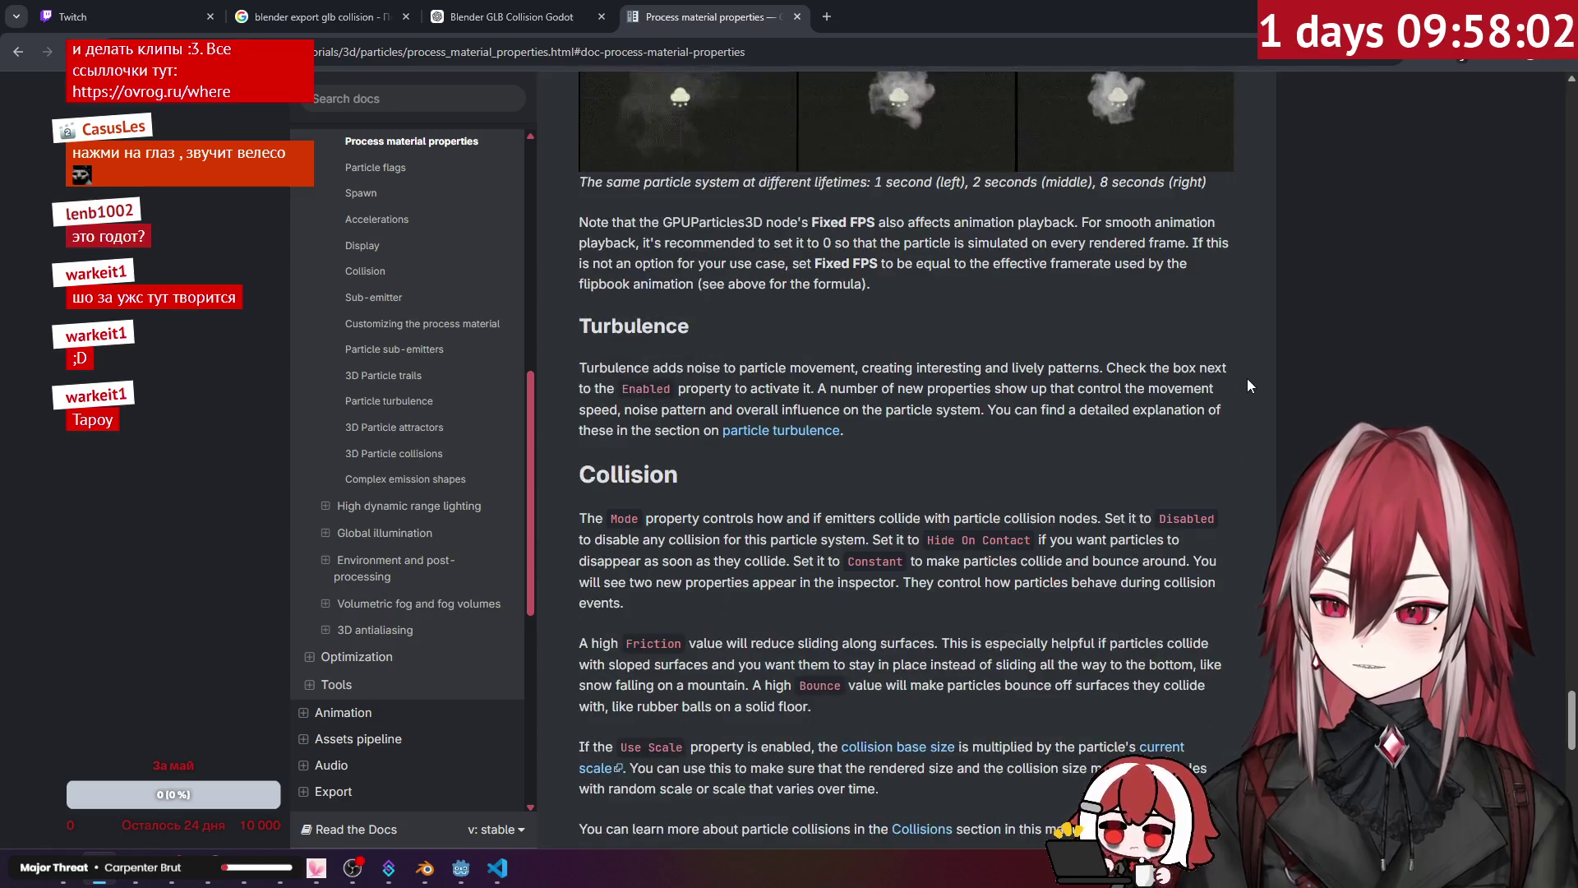
pyautogui.scroll(12, 1246, 386)
pyautogui.scroll(20, 1245, 377)
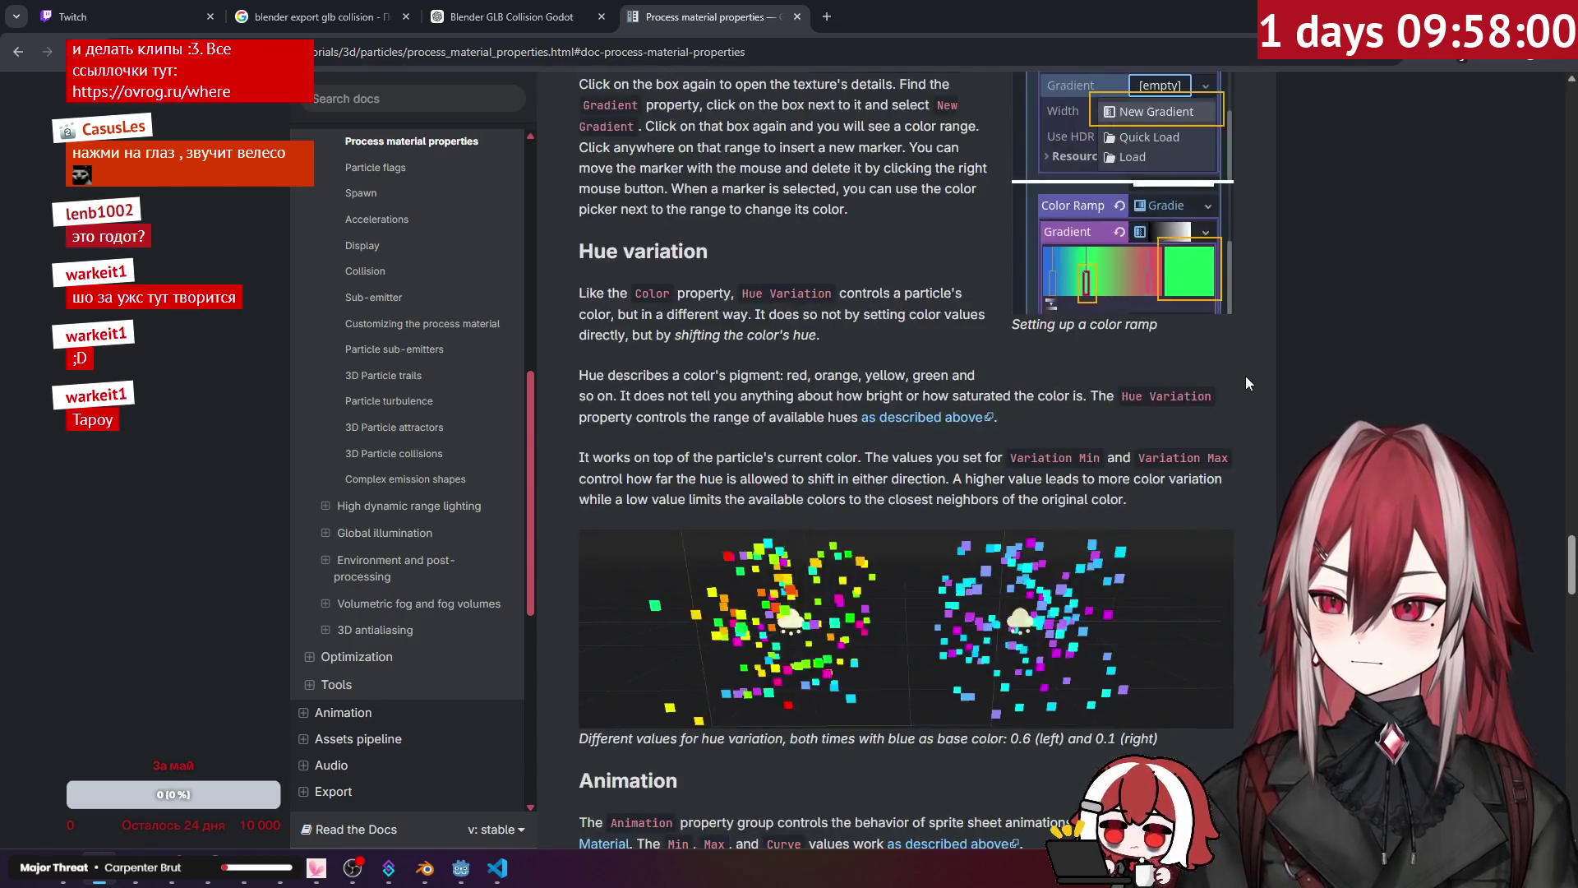
pyautogui.scroll(-2, 1246, 376)
pyautogui.scroll(-1, 1245, 377)
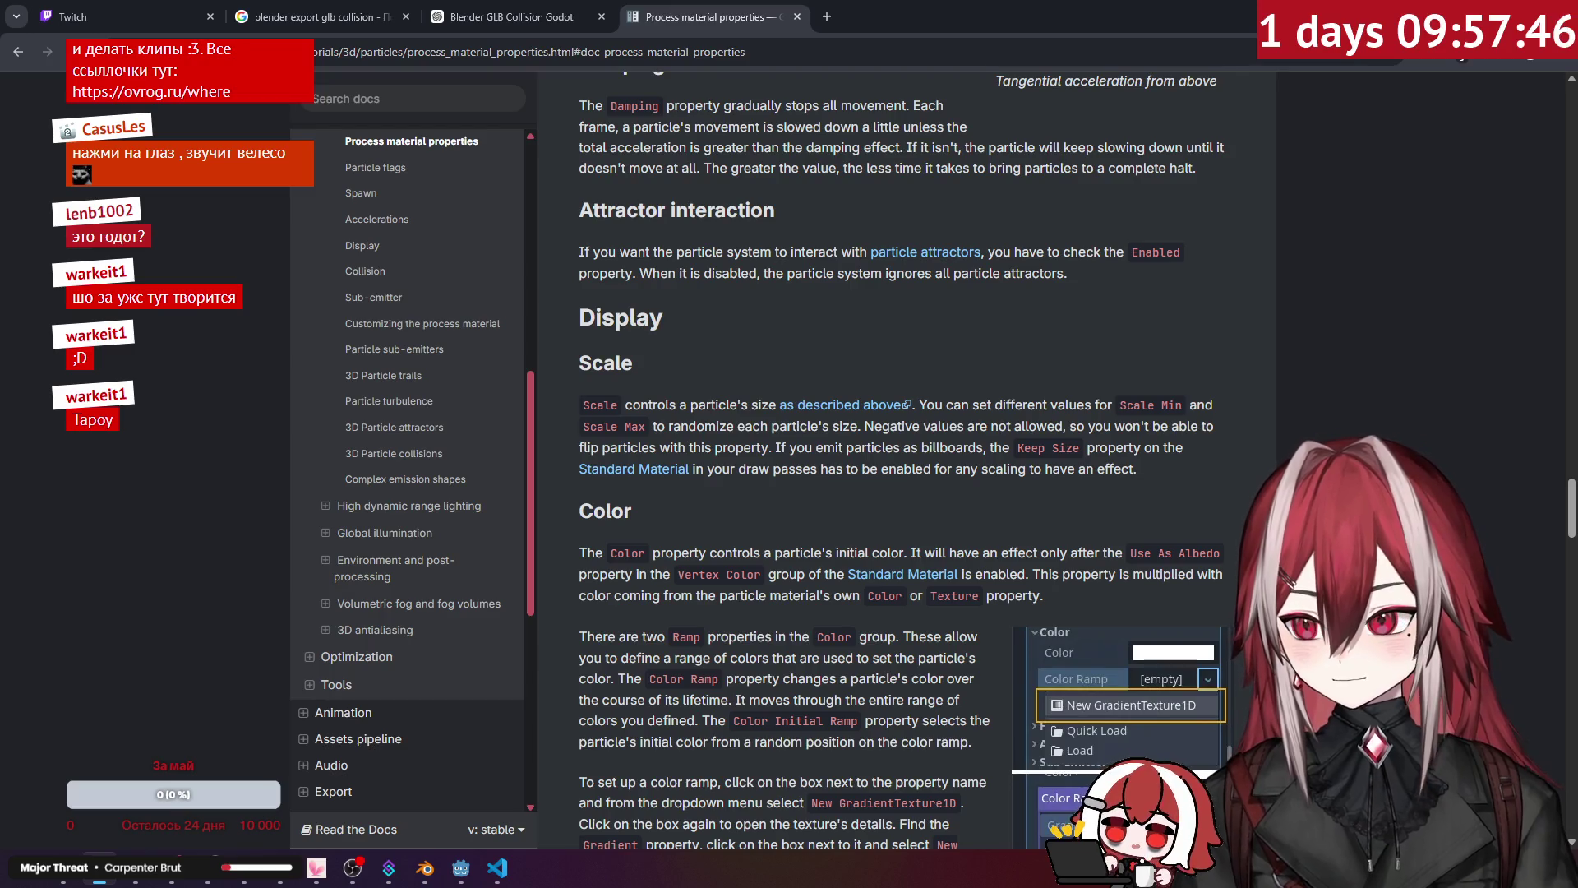
pyautogui.hotkey('alt', 'Tab')
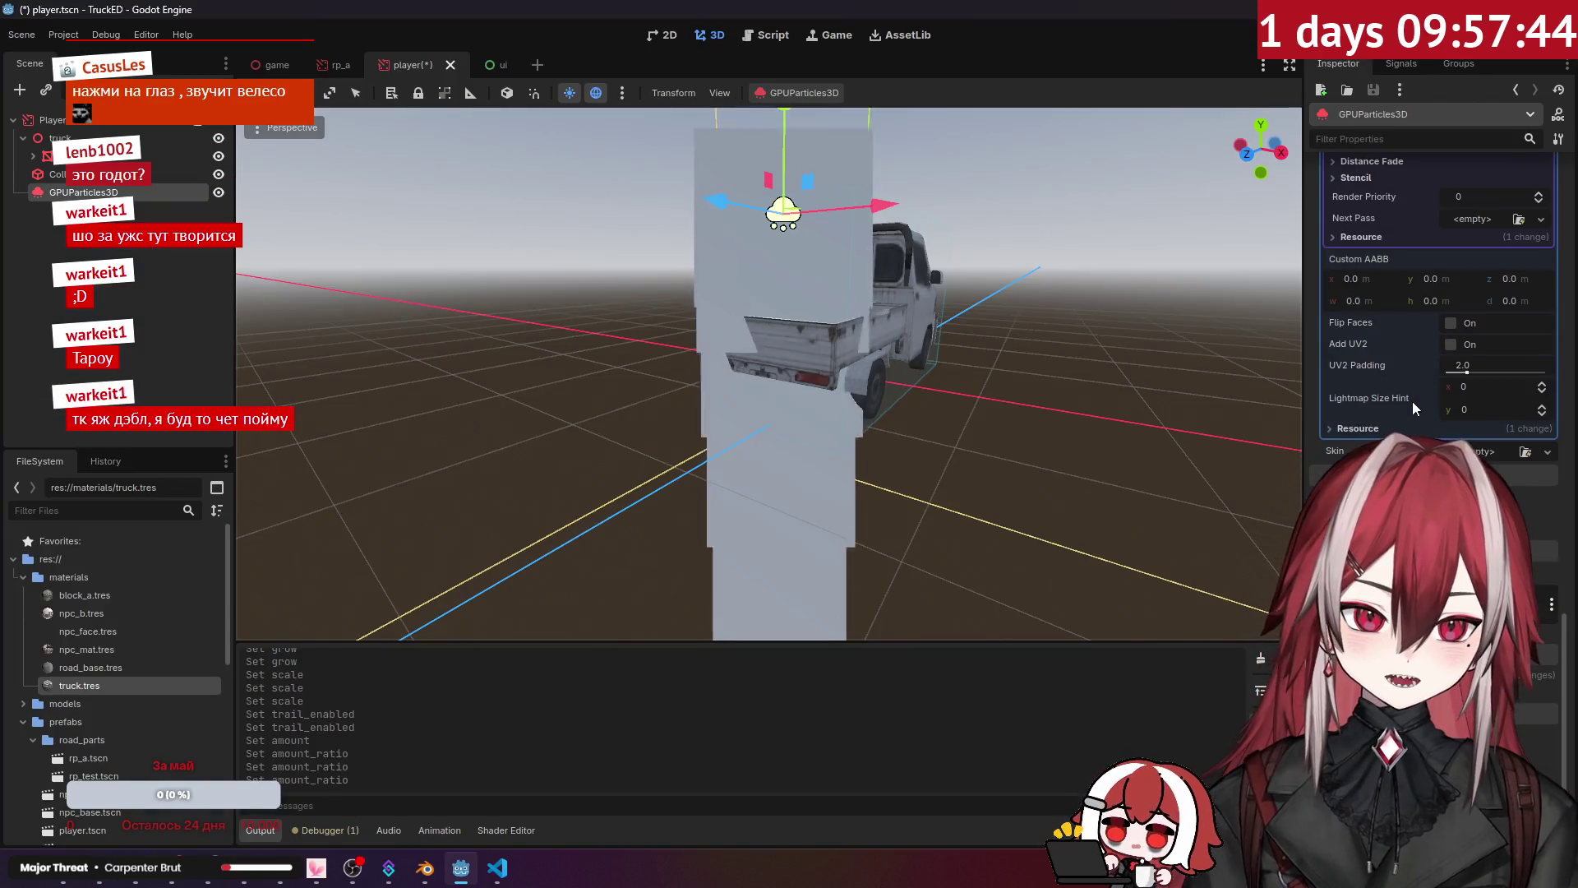
# Step: Enable Keep Scale on the particle billboard material
pyautogui.scroll(8, 1413, 401)
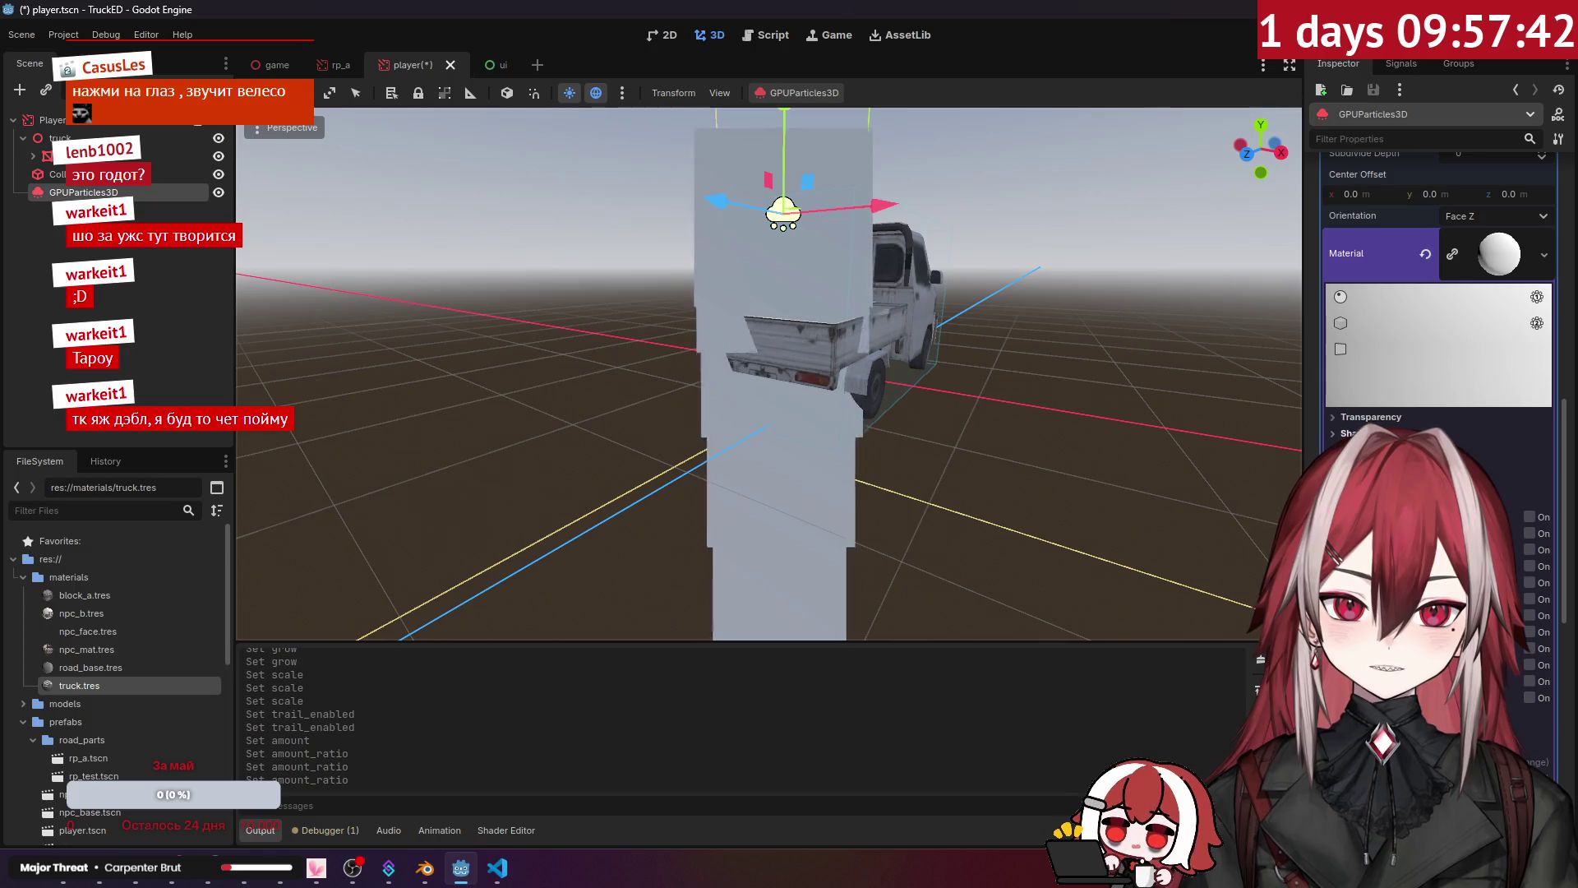
pyautogui.scroll(-3, 1439, 329)
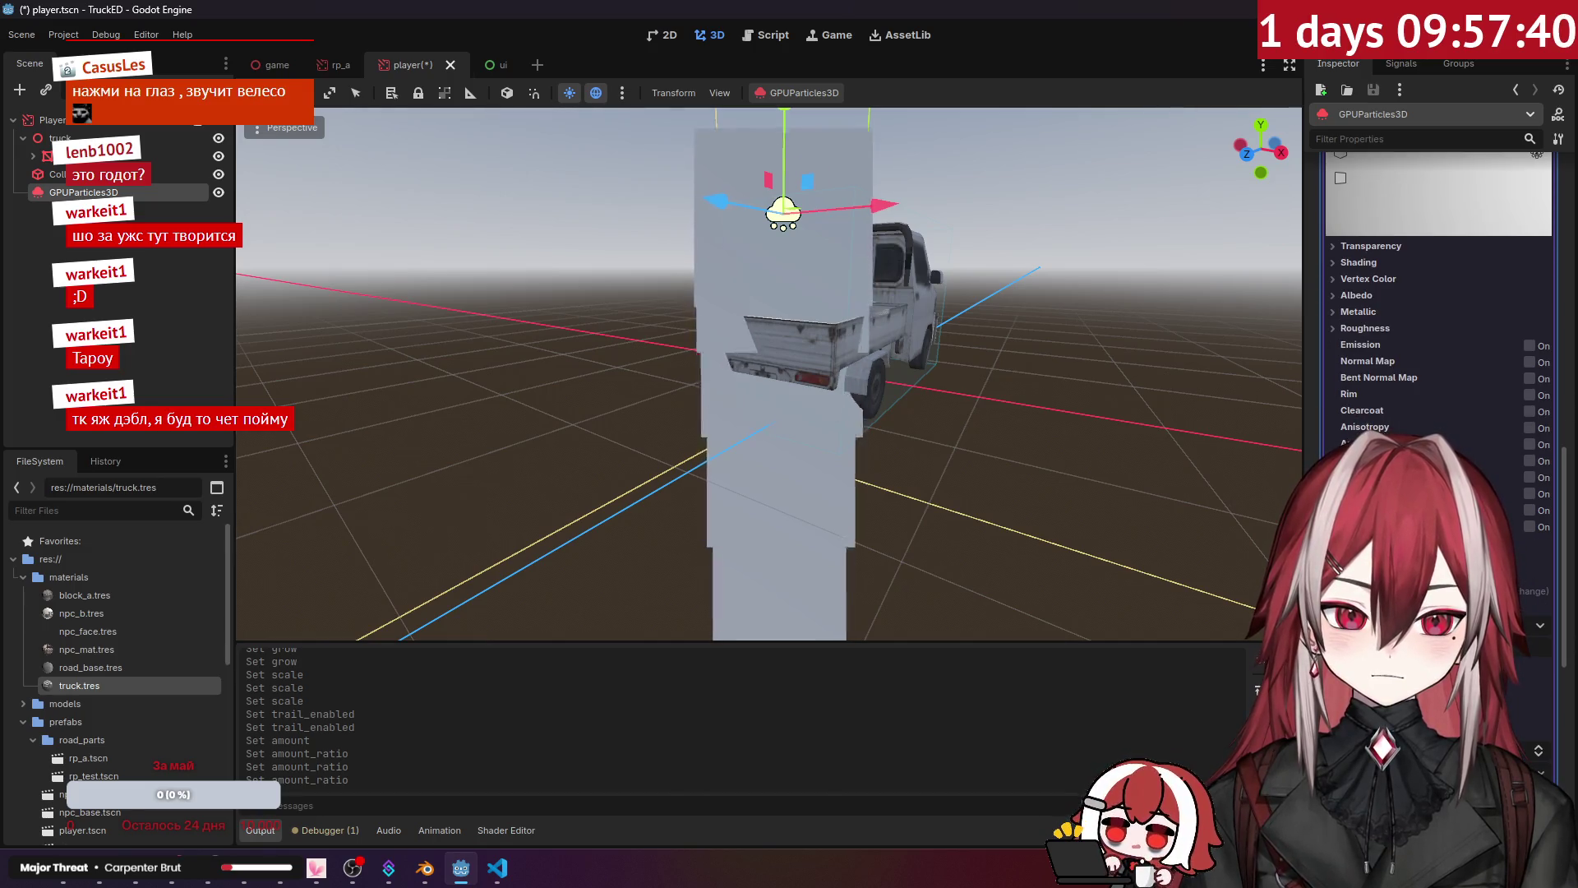
pyautogui.click(1529, 645)
pyautogui.scroll(5, 1006, 378)
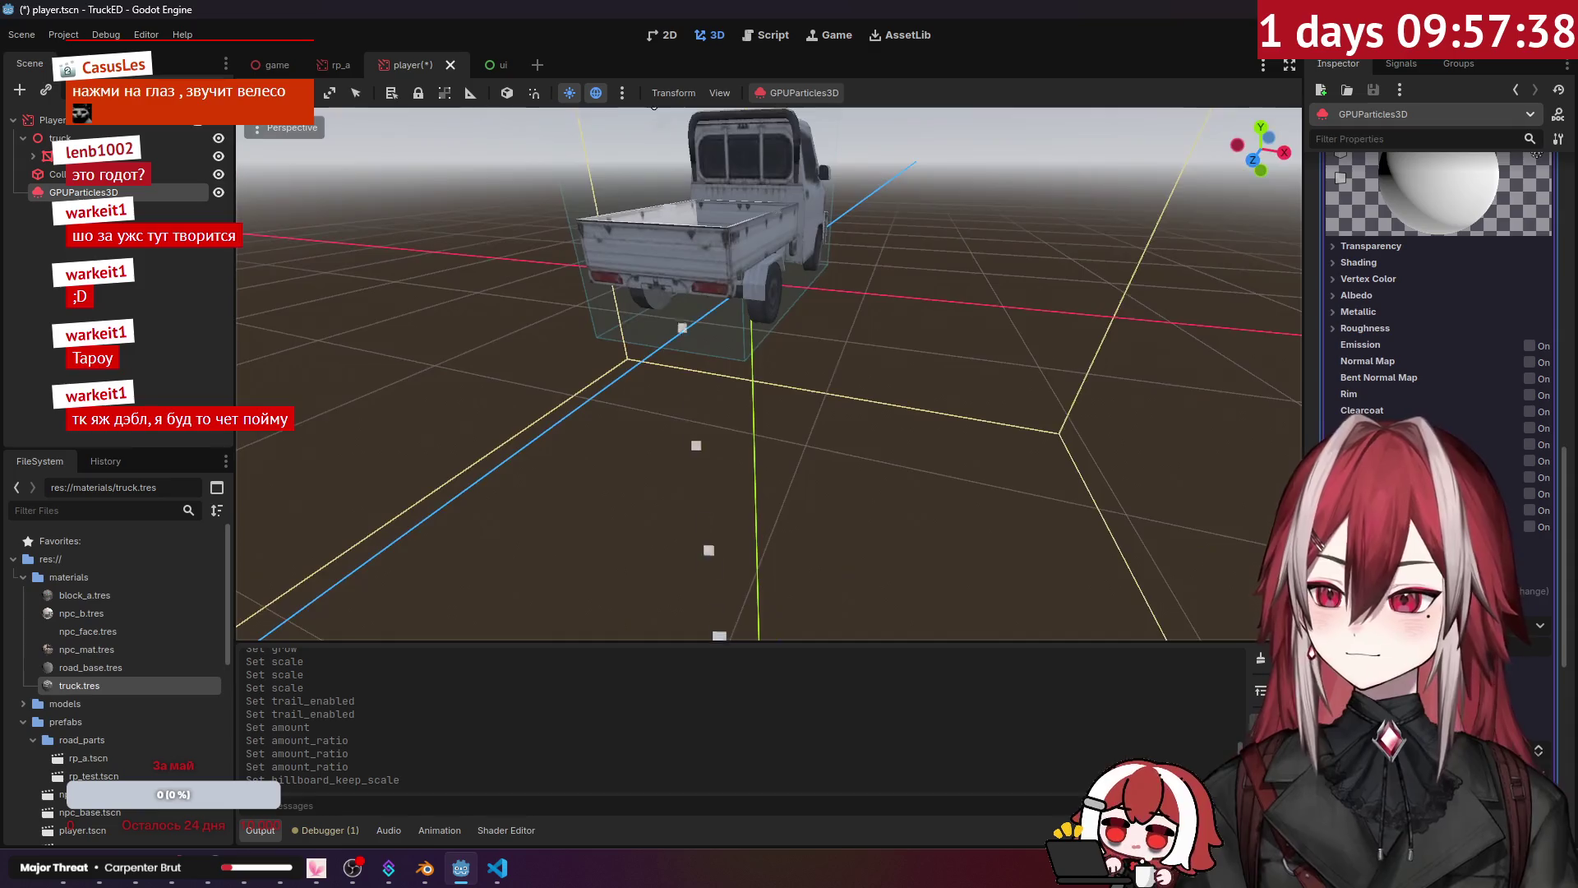
pyautogui.scroll(-10, 789, 433)
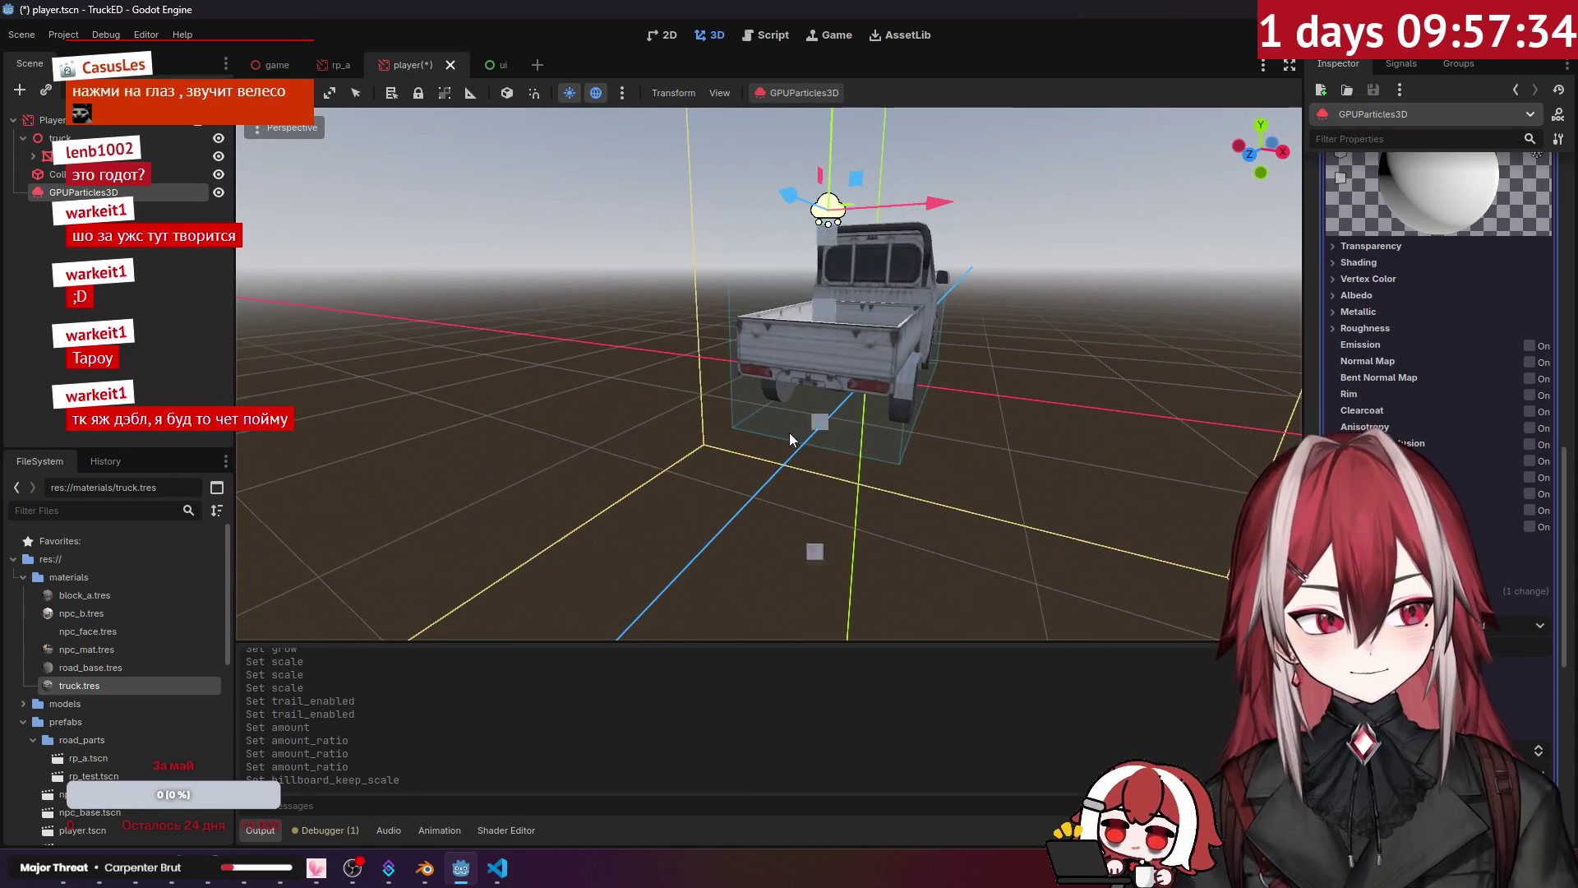
pyautogui.scroll(-3, 842, 491)
pyautogui.scroll(2, 842, 491)
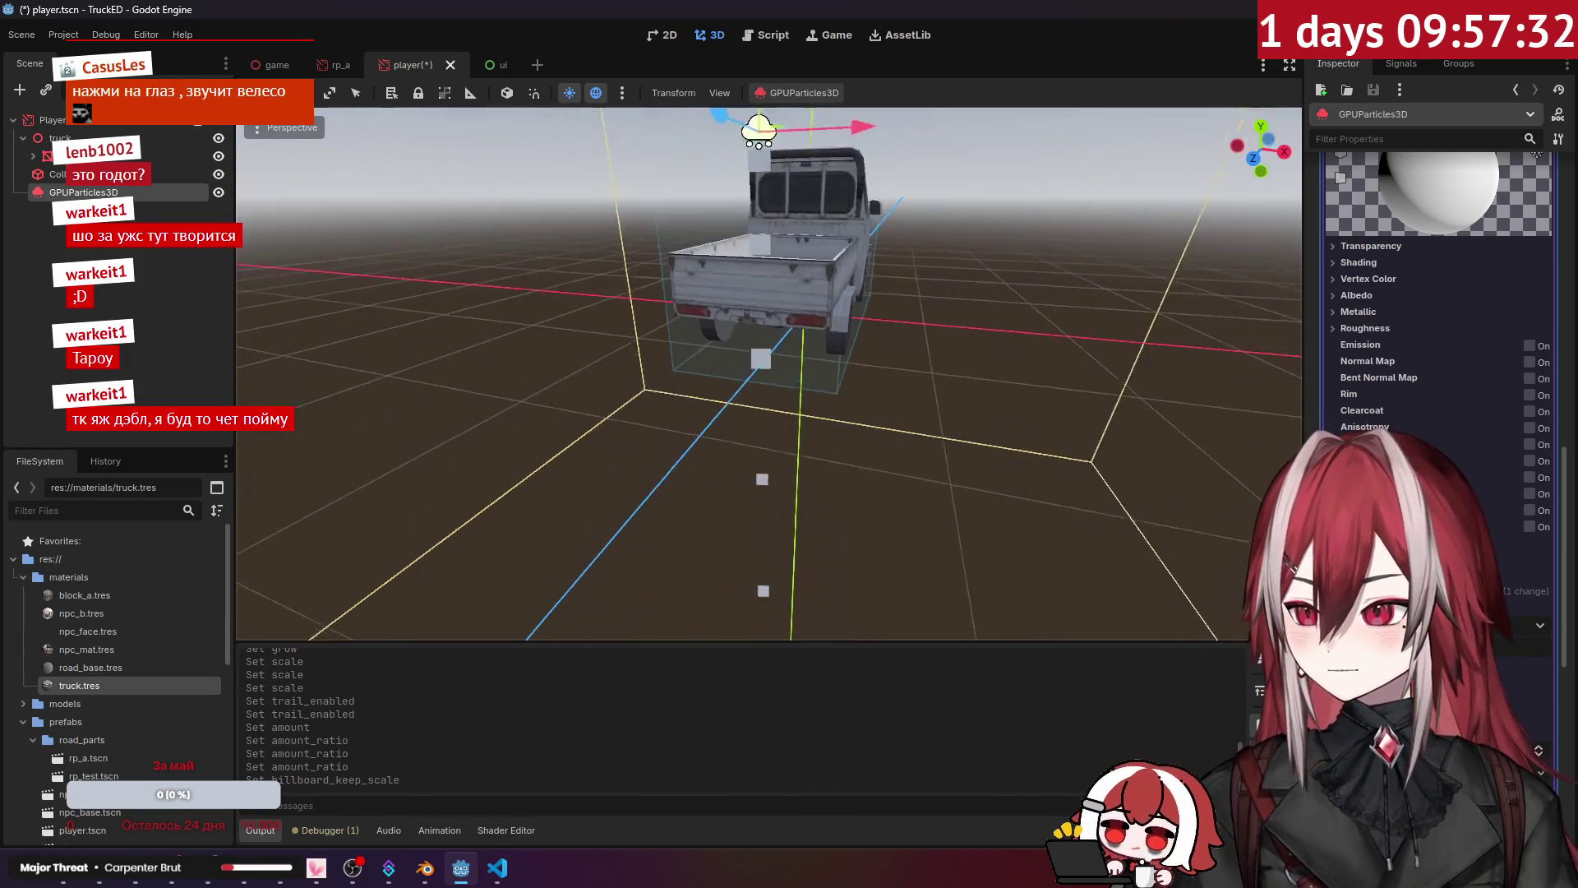
pyautogui.scroll(3, 842, 491)
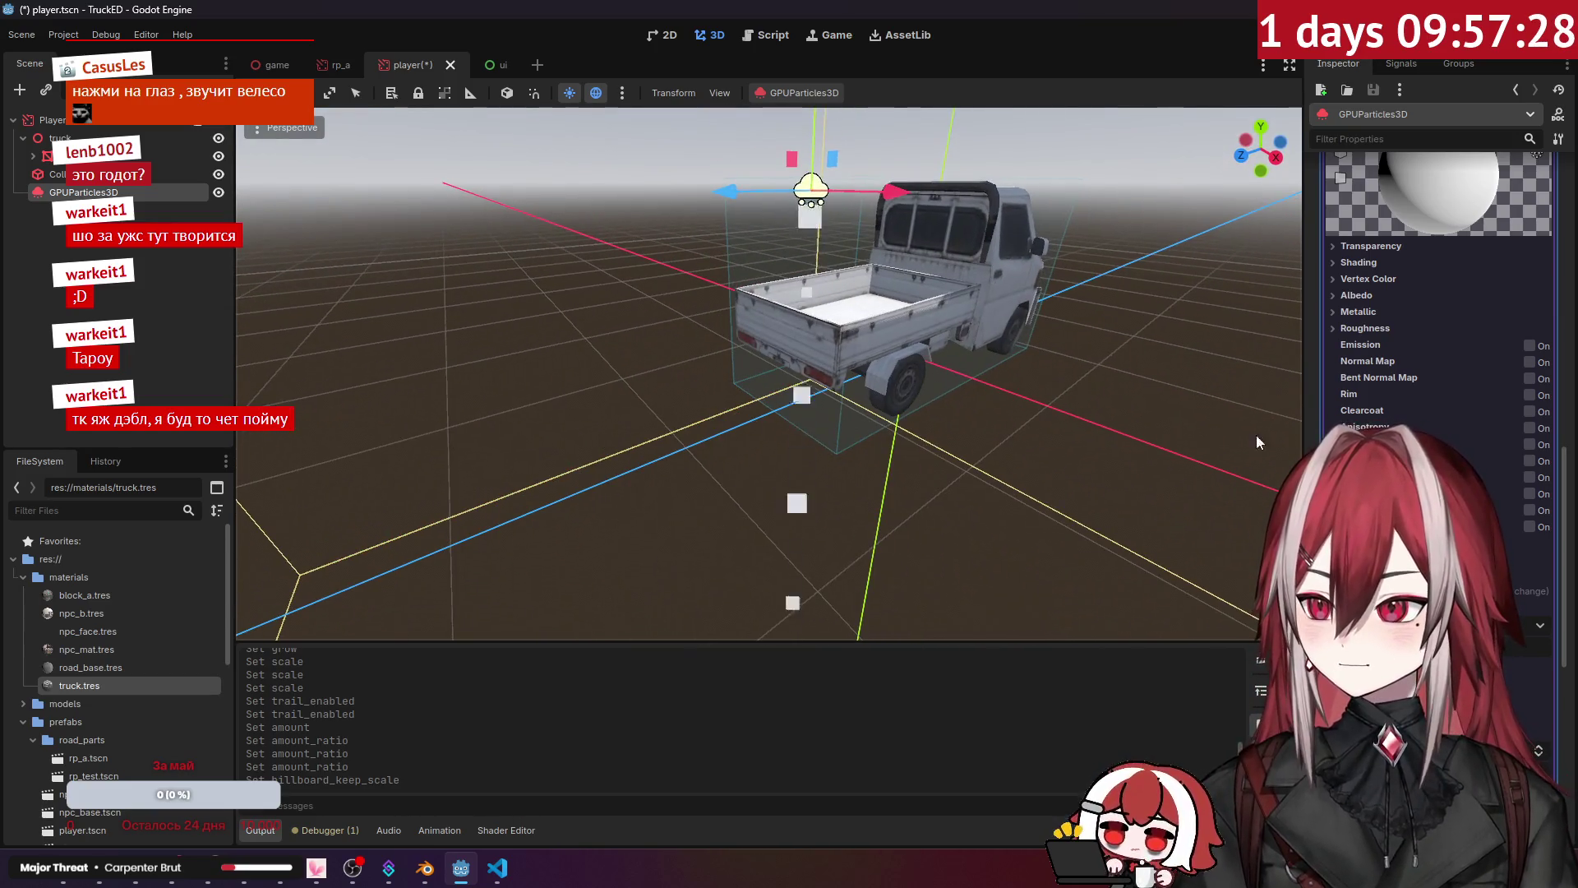
pyautogui.scroll(5, 1414, 494)
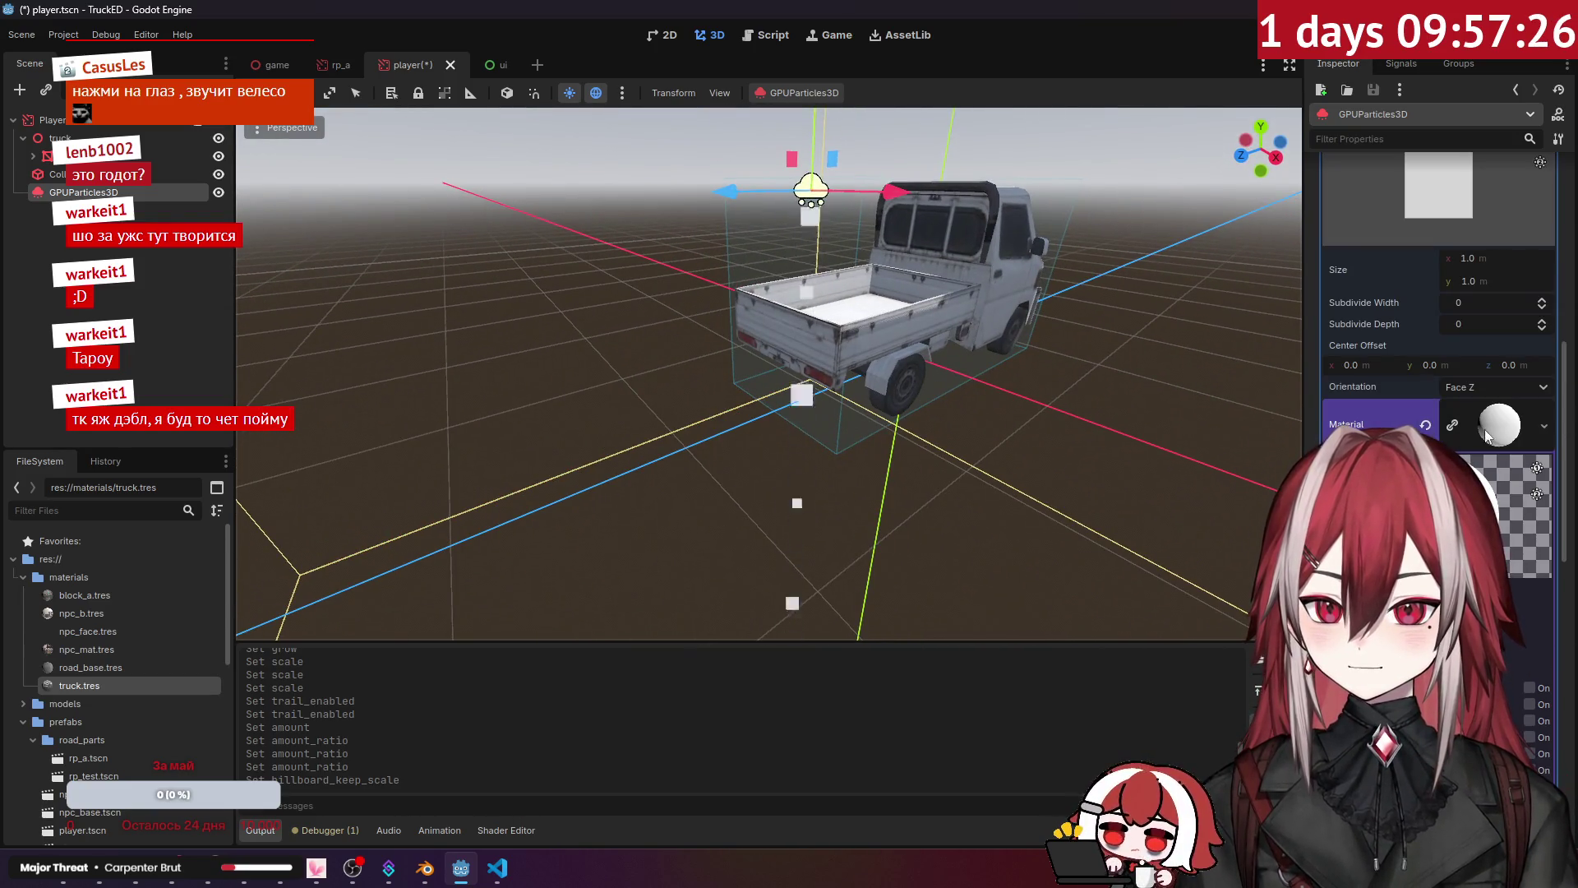
pyautogui.scroll(5, 1381, 391)
# Step: Expand the process material and drag its Scale down to shrink the particles
pyautogui.click(1365, 436)
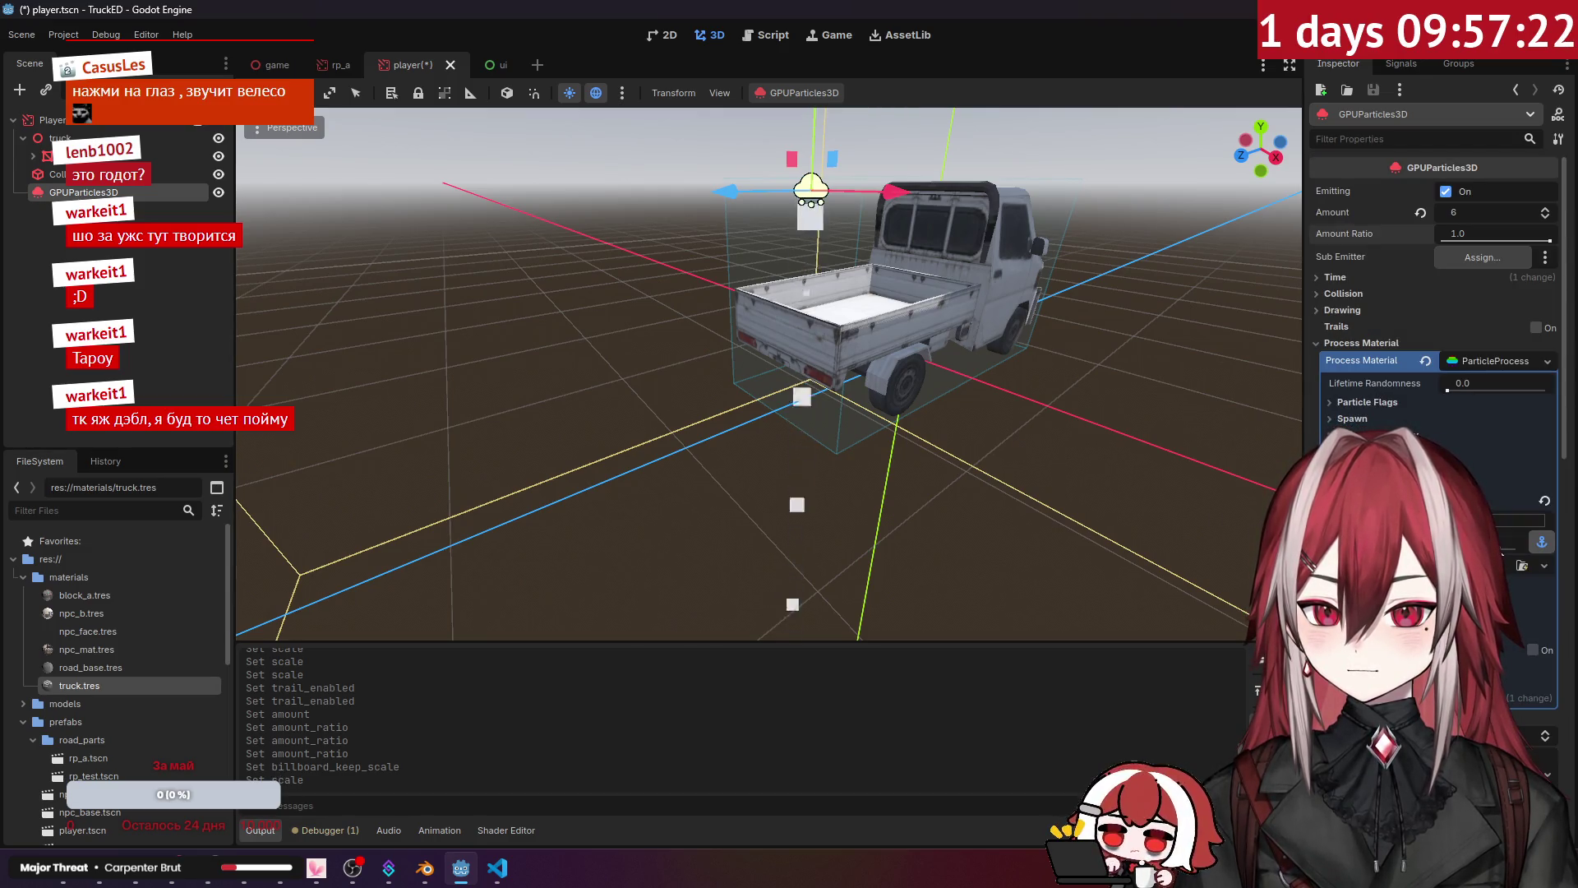
pyautogui.moveTo(1506, 546); pyautogui.dragTo(1502, 548)
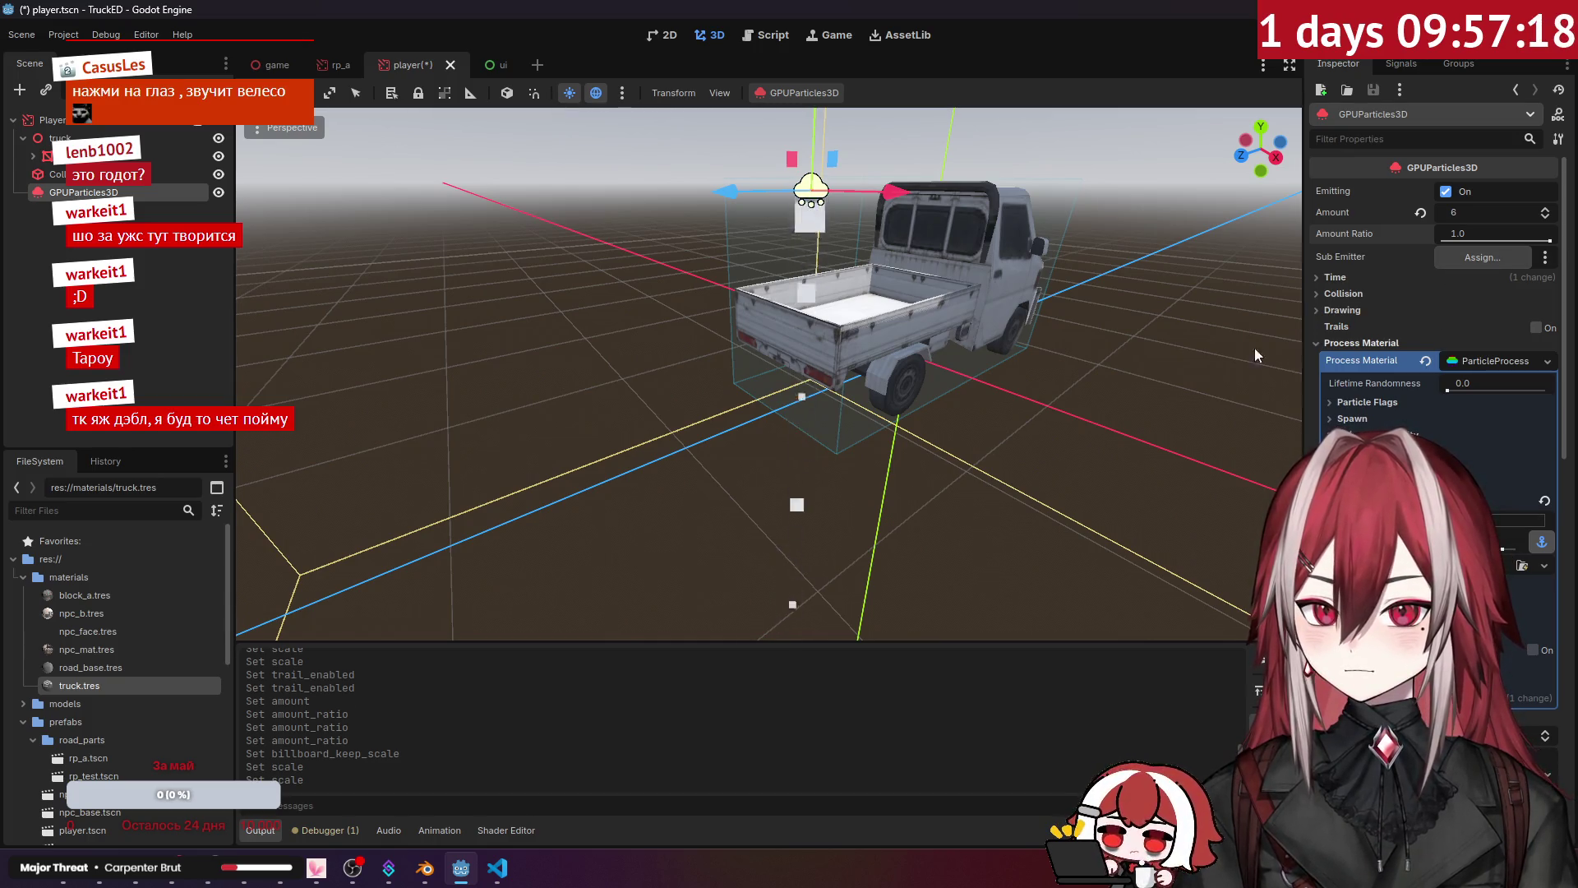
pyautogui.scroll(5, 1291, 346)
pyautogui.scroll(-5, 1290, 347)
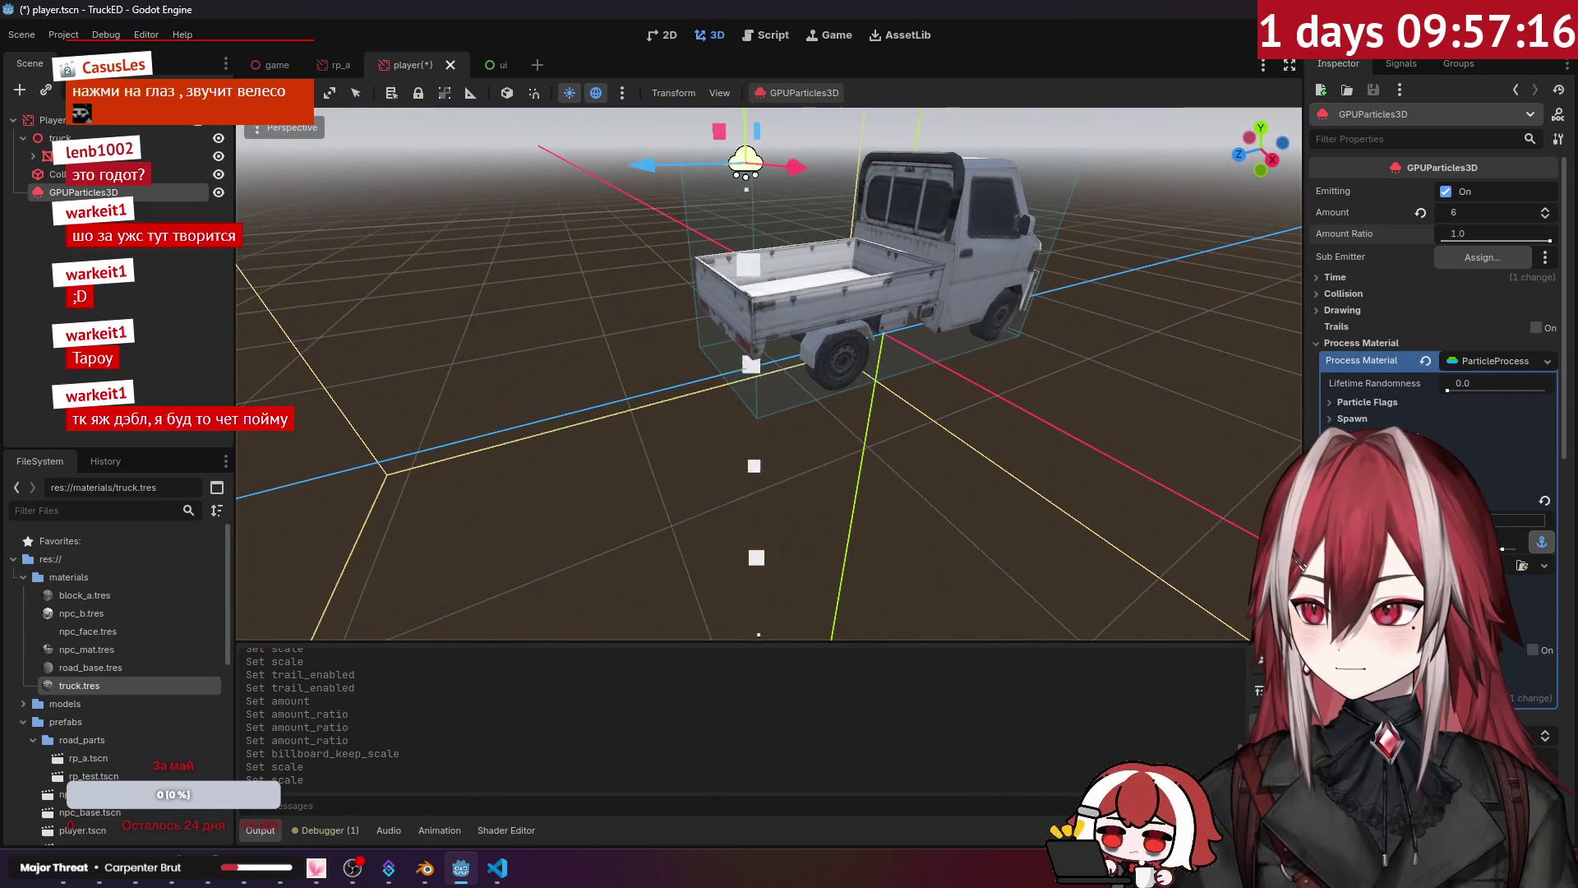
pyautogui.scroll(1, 1042, 383)
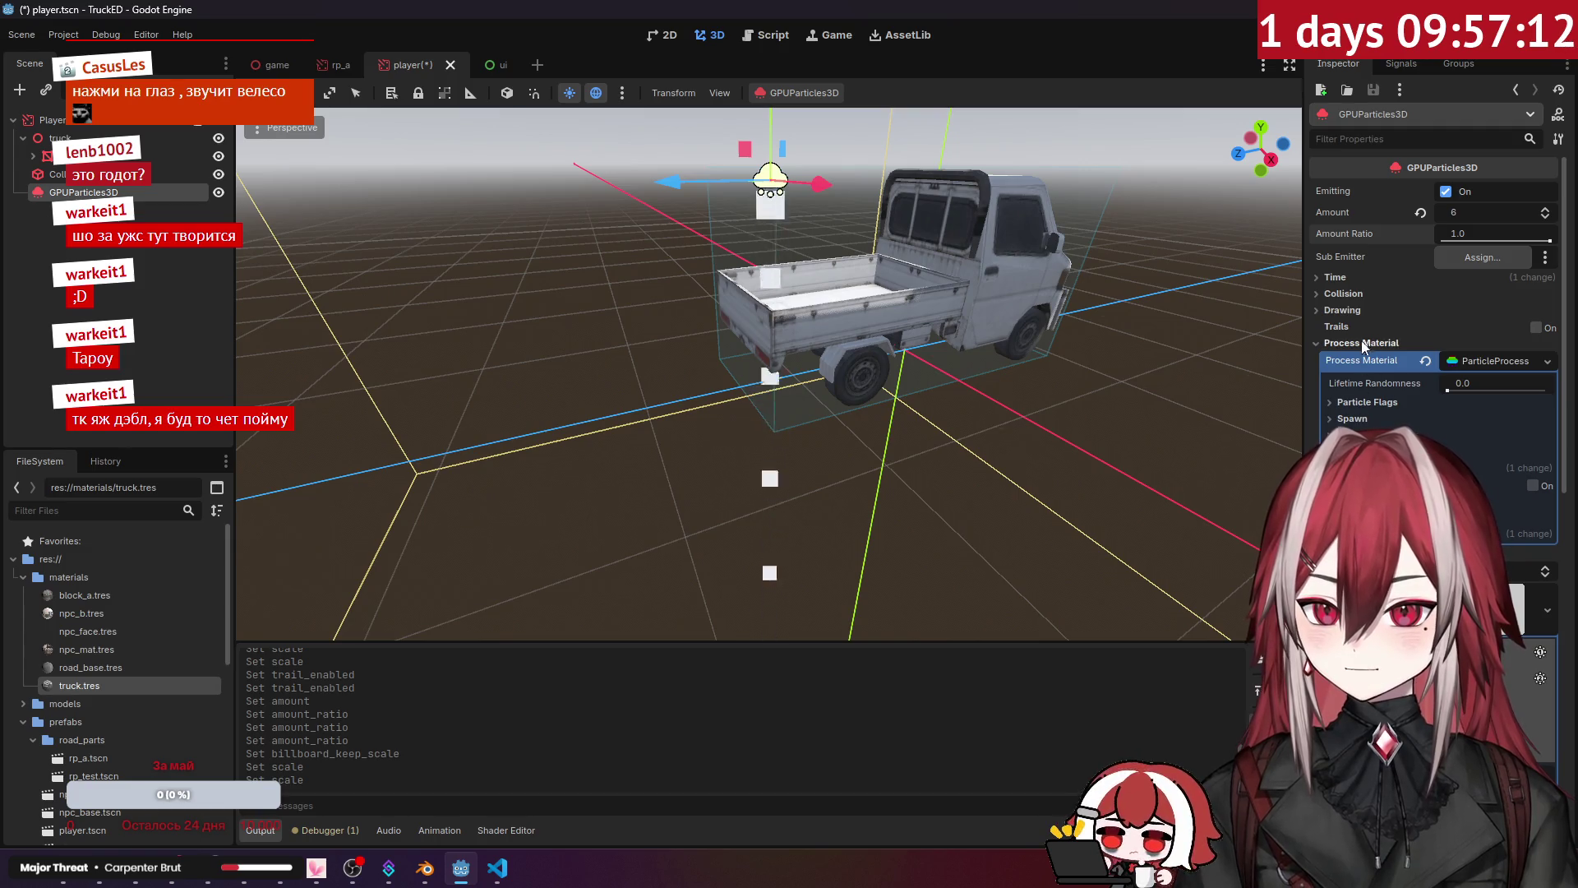
pyautogui.click(1349, 276)
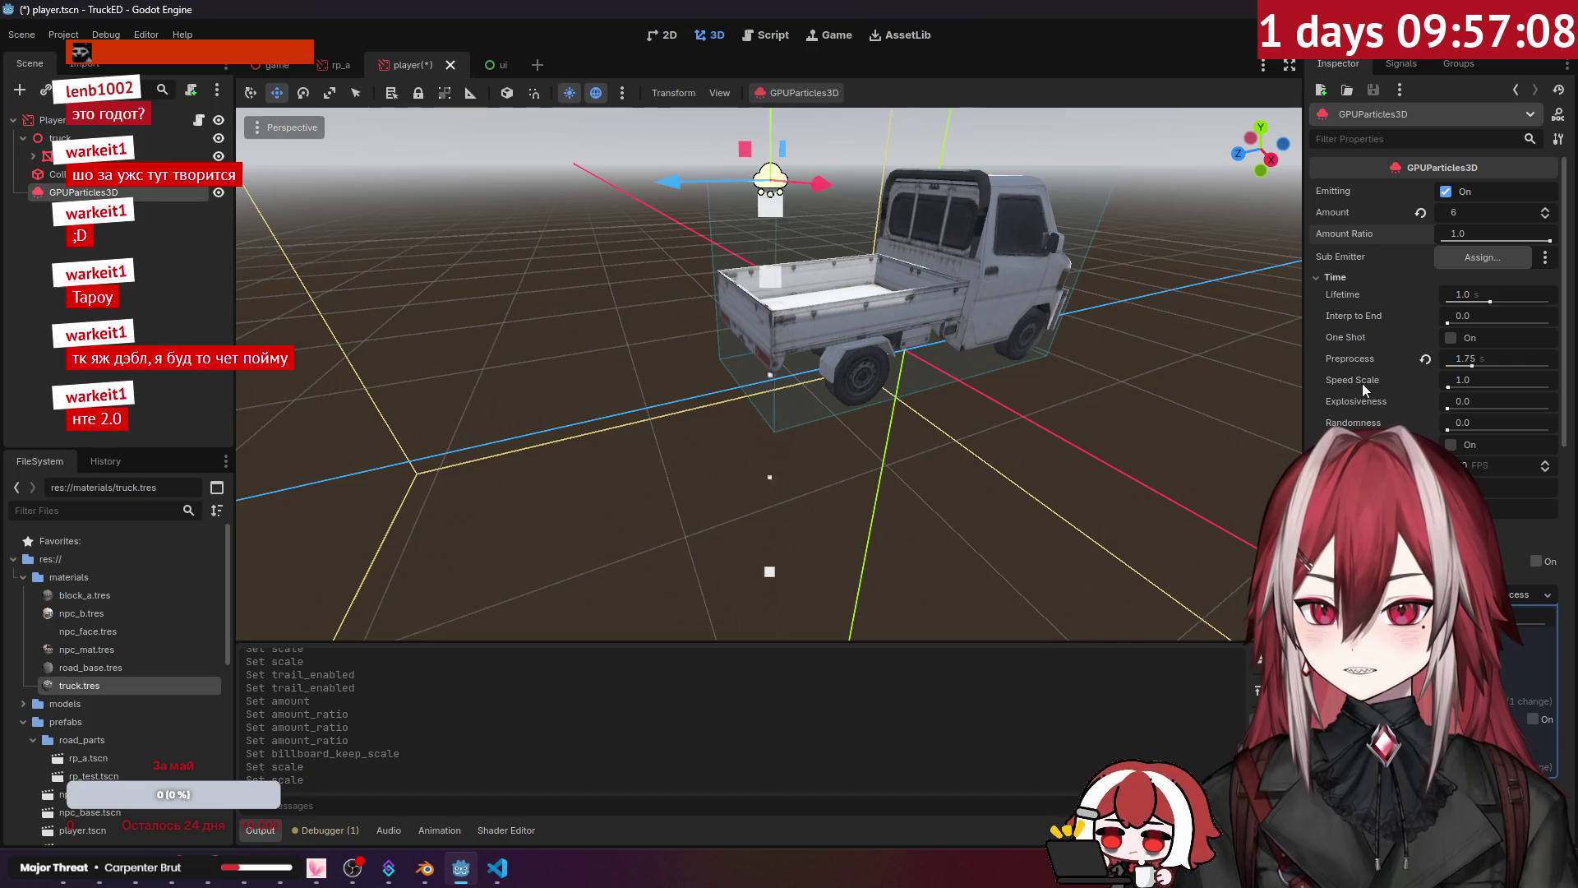
# Step: Expand Accelerations and commit a new Gravity value for the particles
pyautogui.click(1340, 278)
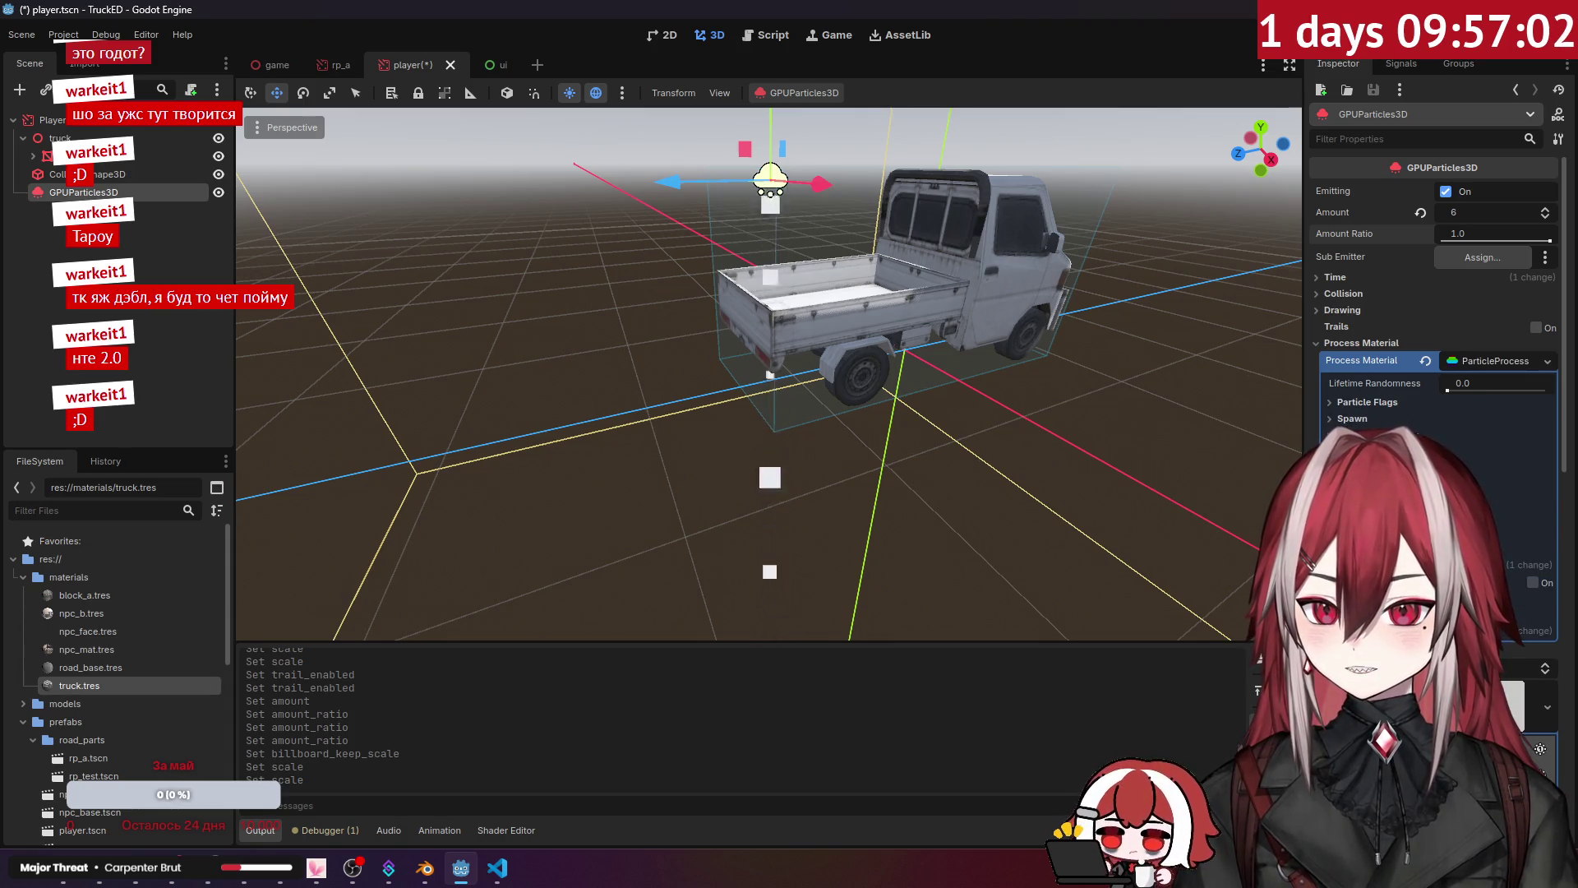
pyautogui.click(1356, 451)
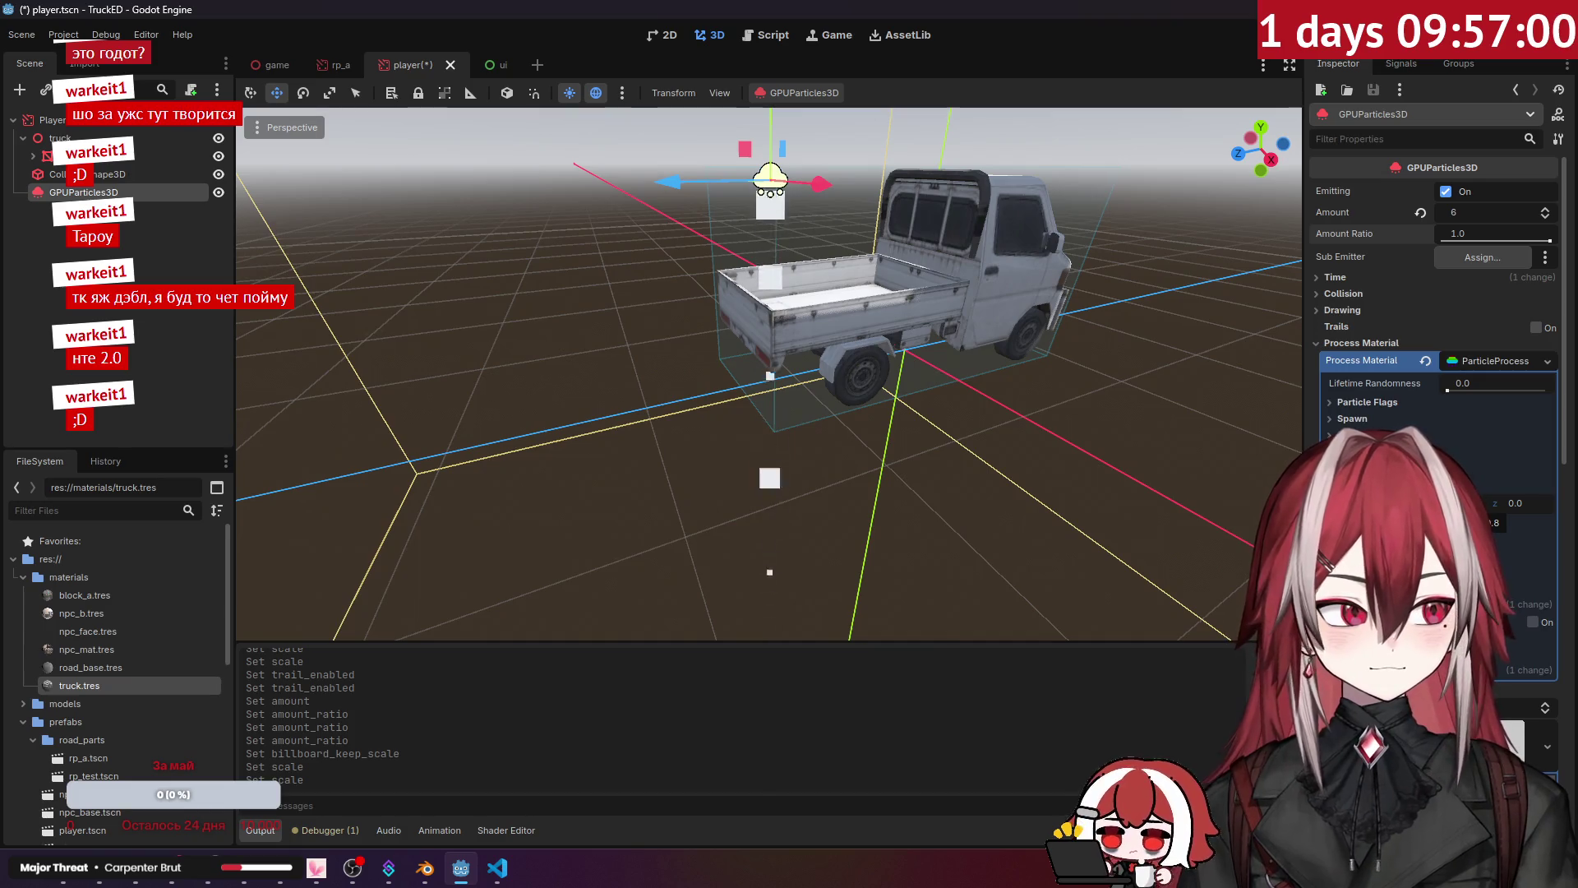
pyautogui.moveTo(862, 441); pyautogui.dragTo(758, 445)
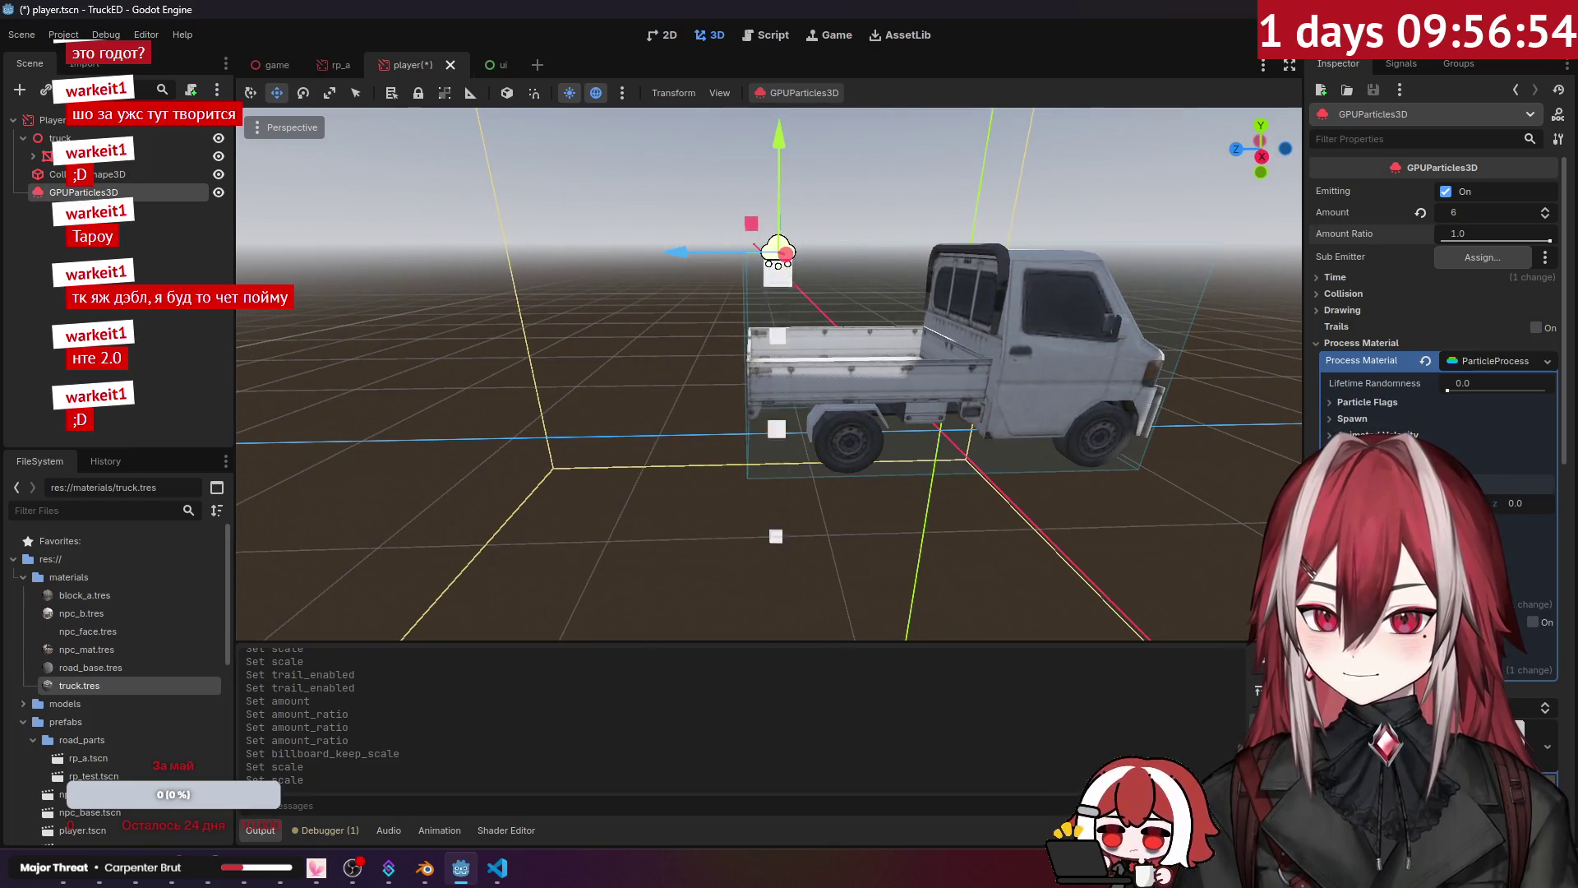
pyautogui.press('Return')
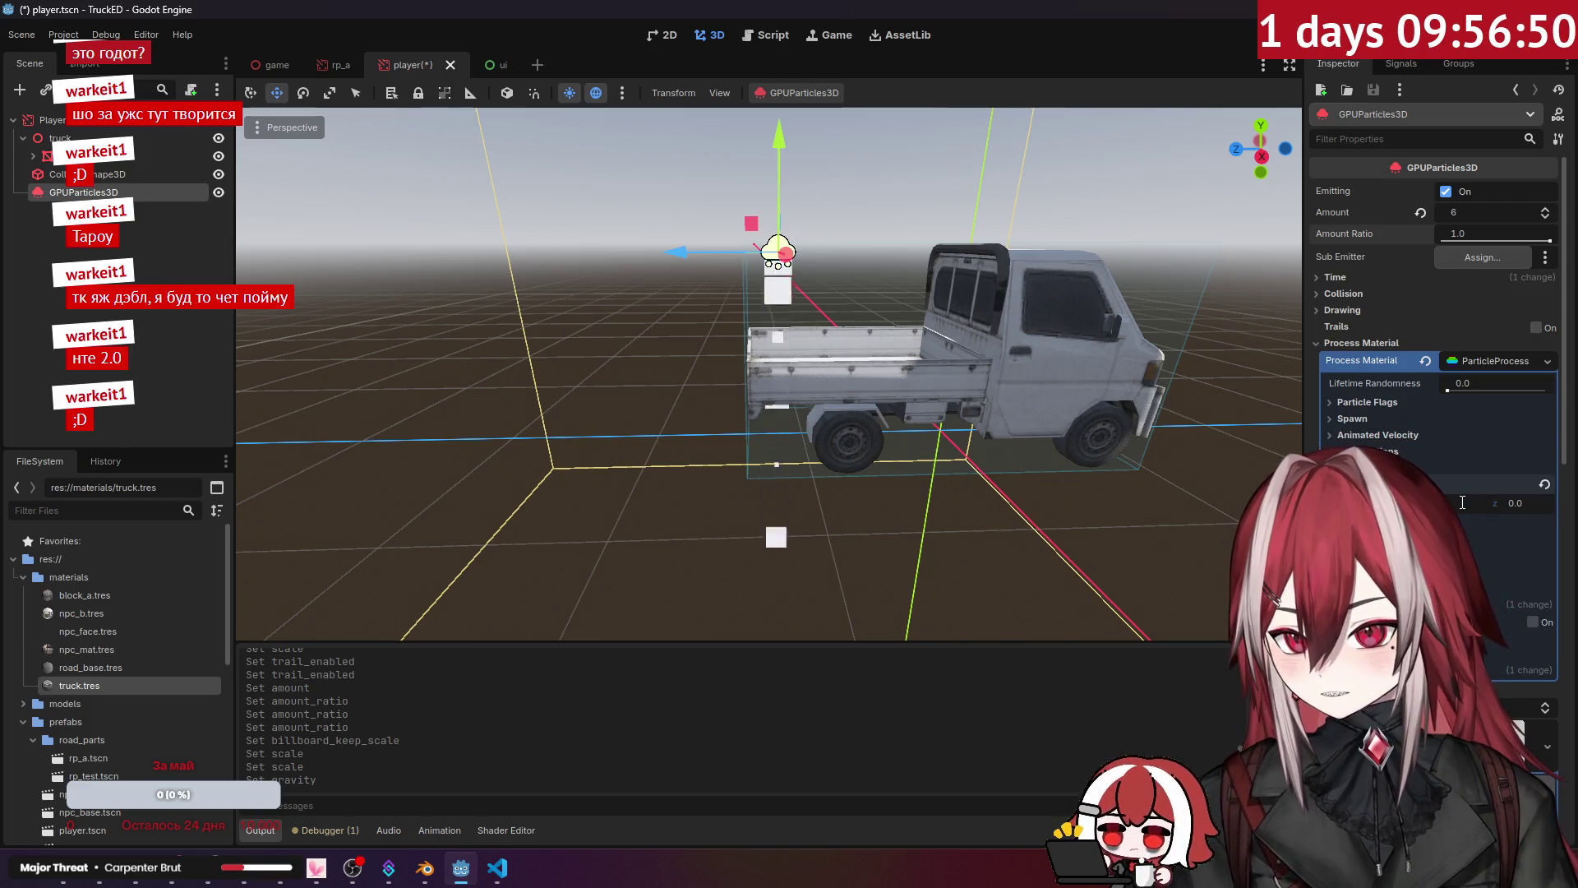
pyautogui.press('Return')
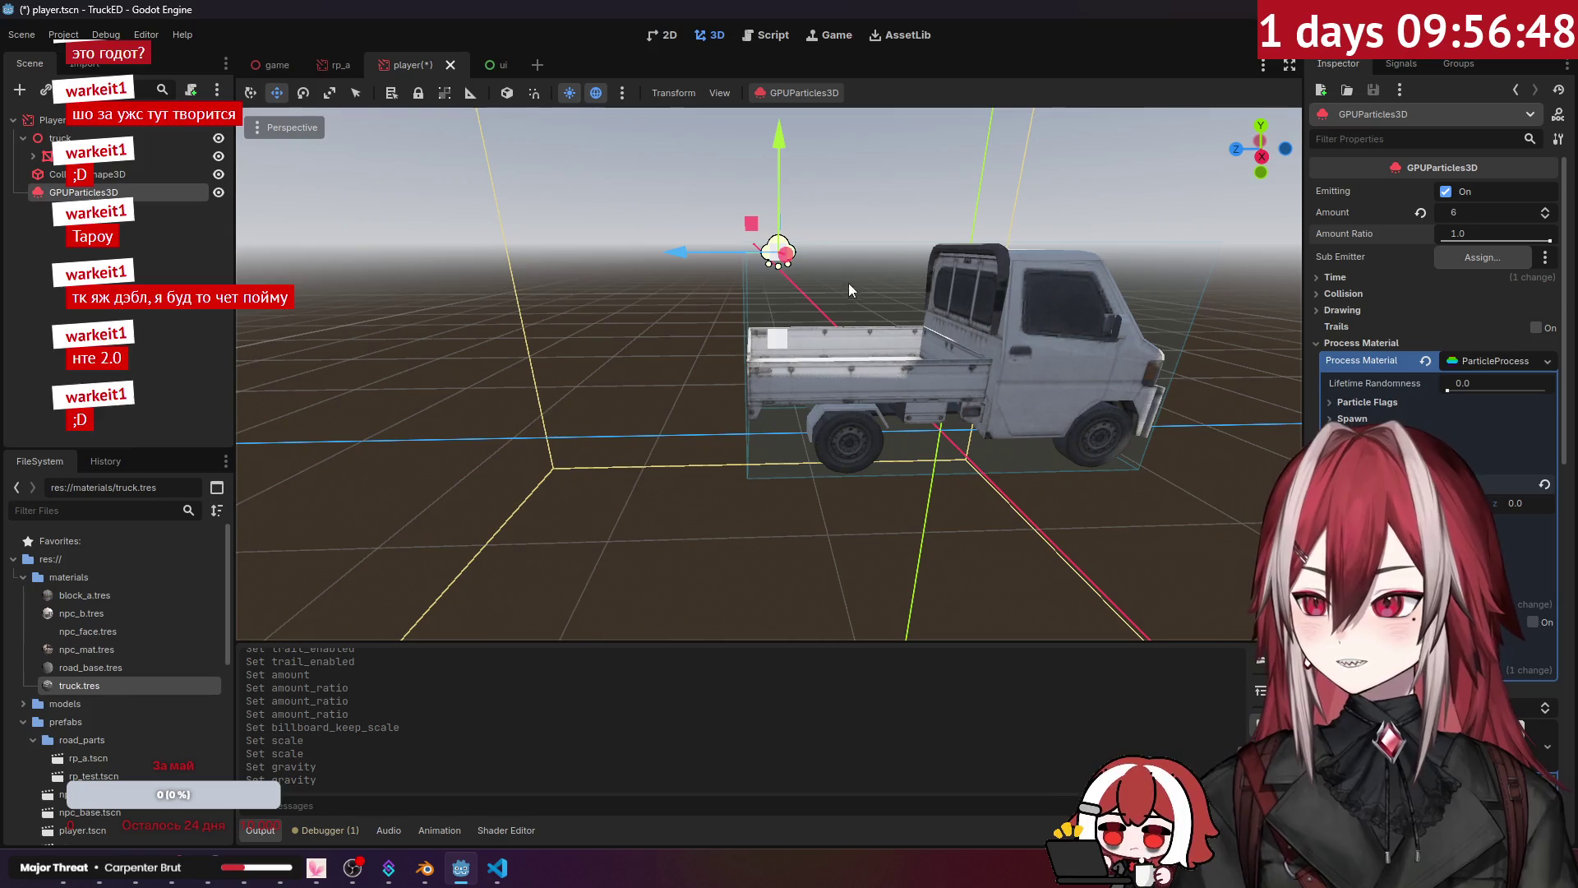
# Step: Drag Linear Accel to a new value, then revert it to its default
pyautogui.scroll(2, 792, 167)
pyautogui.scroll(-3, 769, 374)
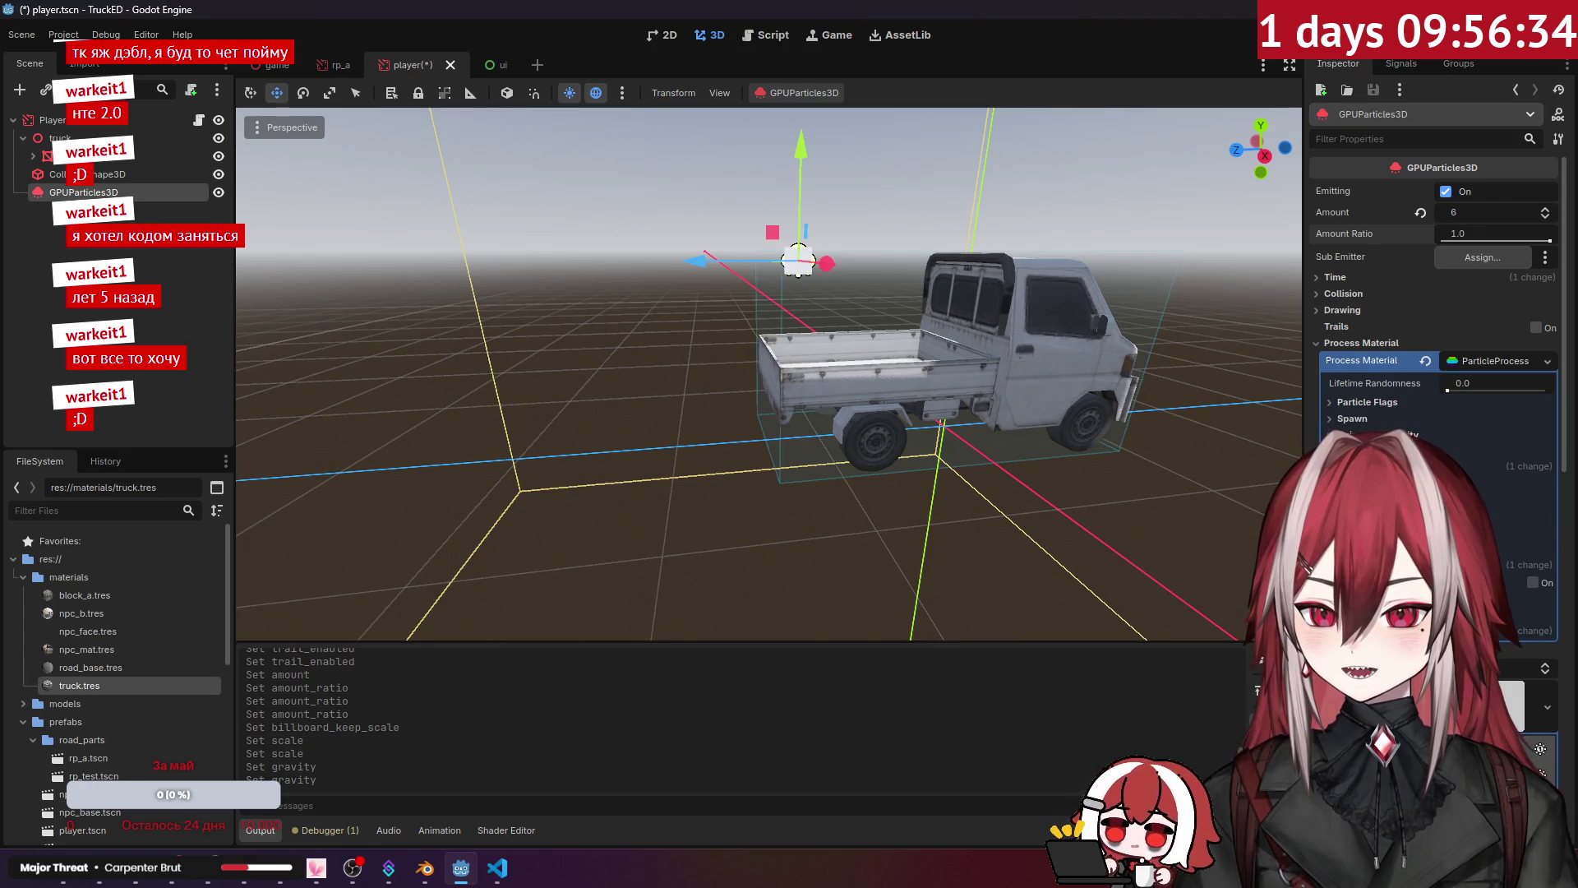
pyautogui.moveTo(1517, 519); pyautogui.dragTo(1529, 519)
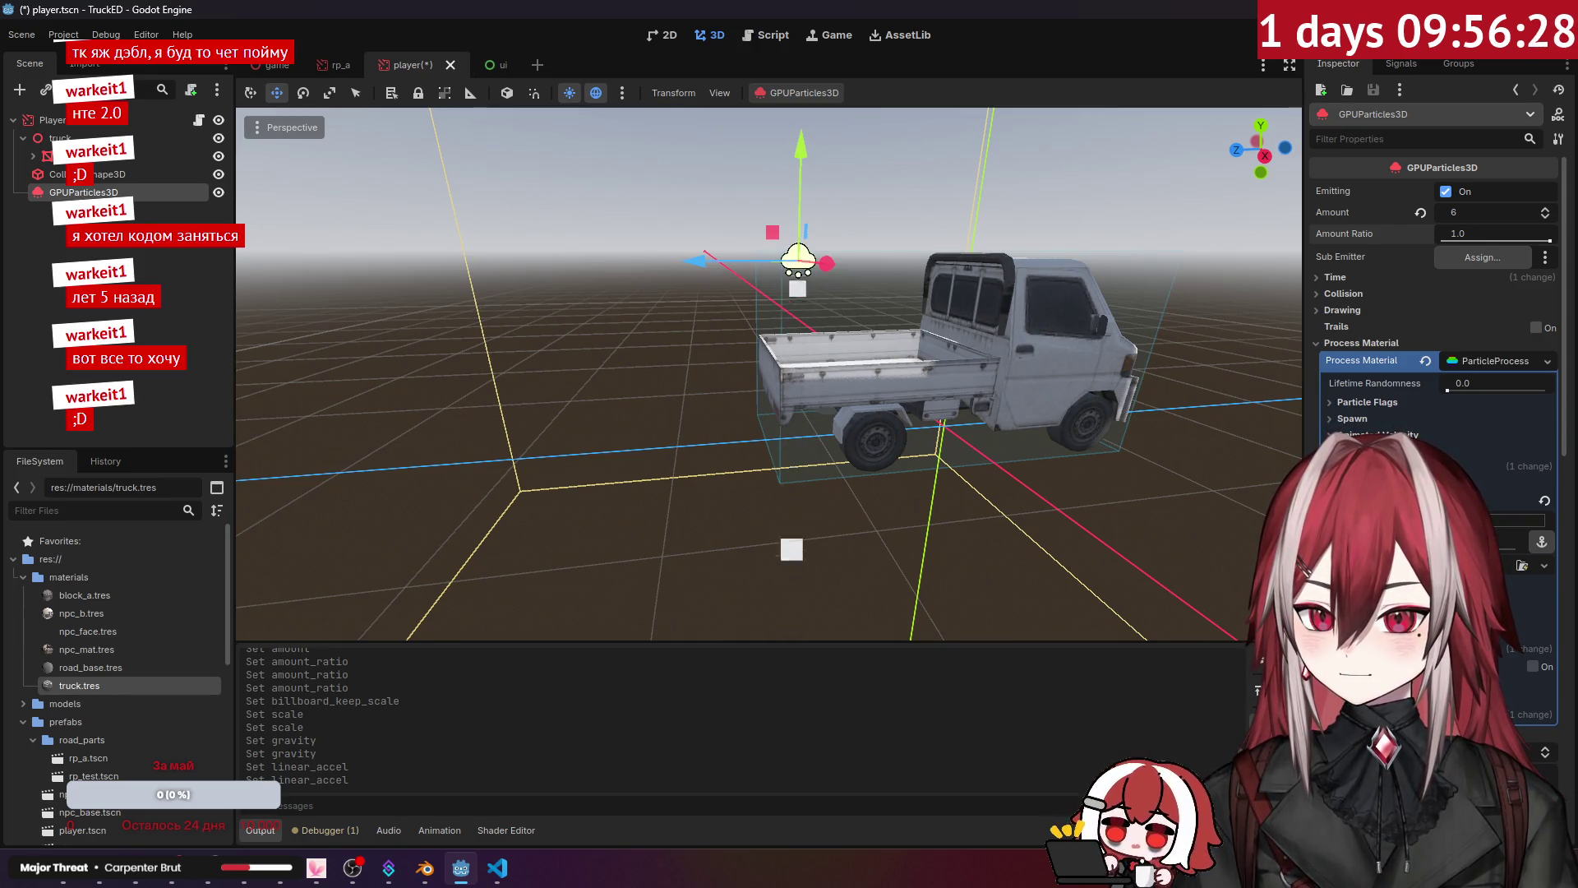
pyautogui.click(1546, 503)
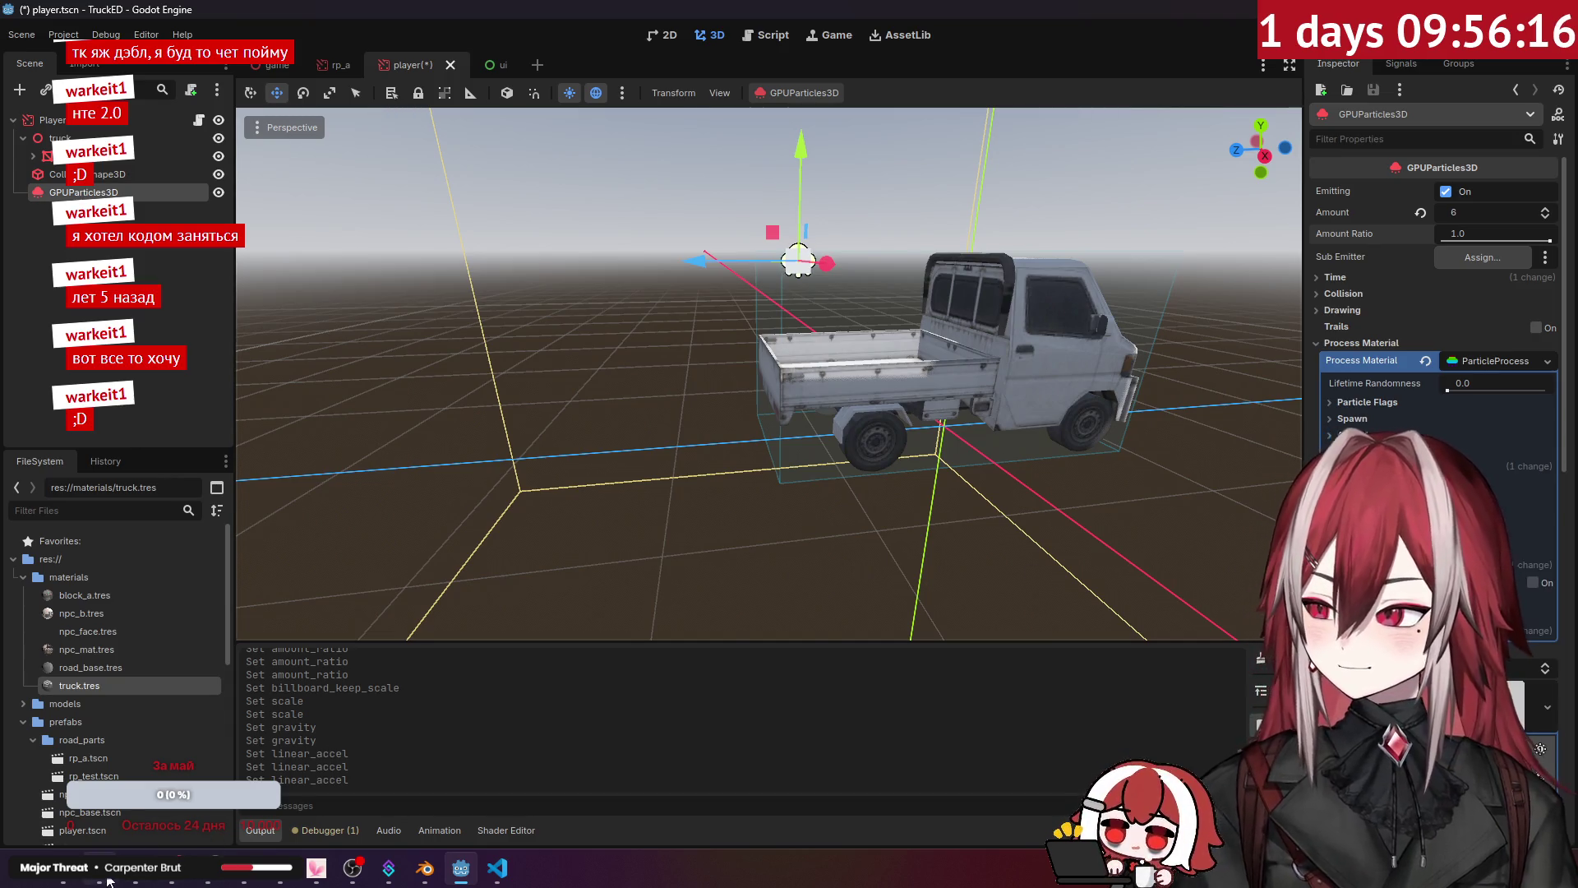
# Step: Read the process material docs' Angle and Direction sections in the browser, then return to the editor
pyautogui.hotkey('alt', 'Tab')
pyautogui.scroll(5, 761, 474)
pyautogui.scroll(8, 761, 474)
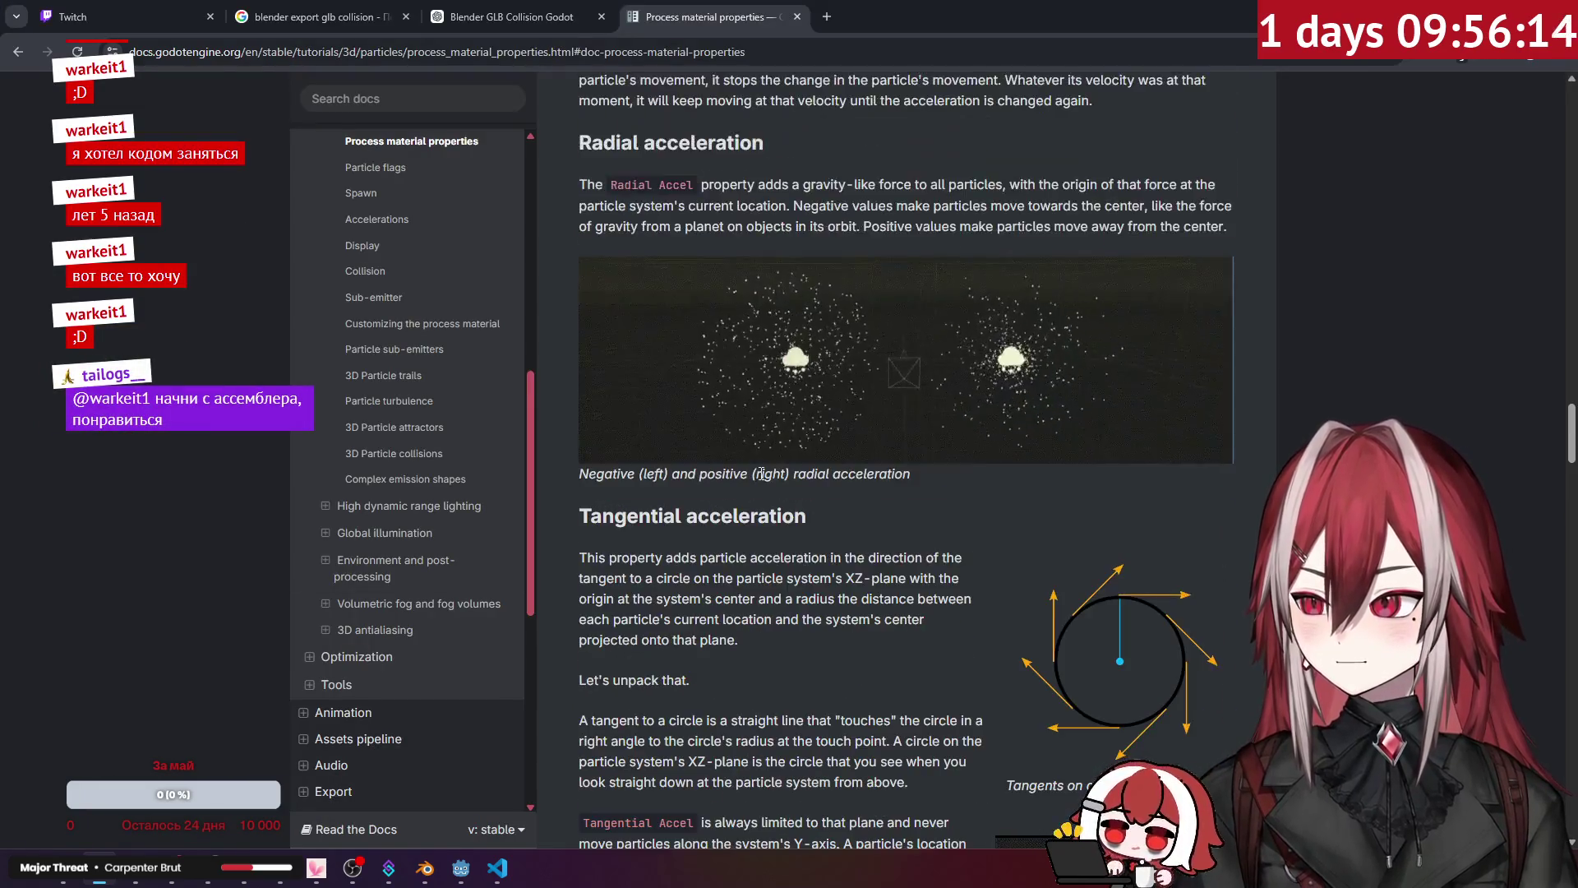
pyautogui.scroll(4, 761, 474)
pyautogui.scroll(-5, 761, 474)
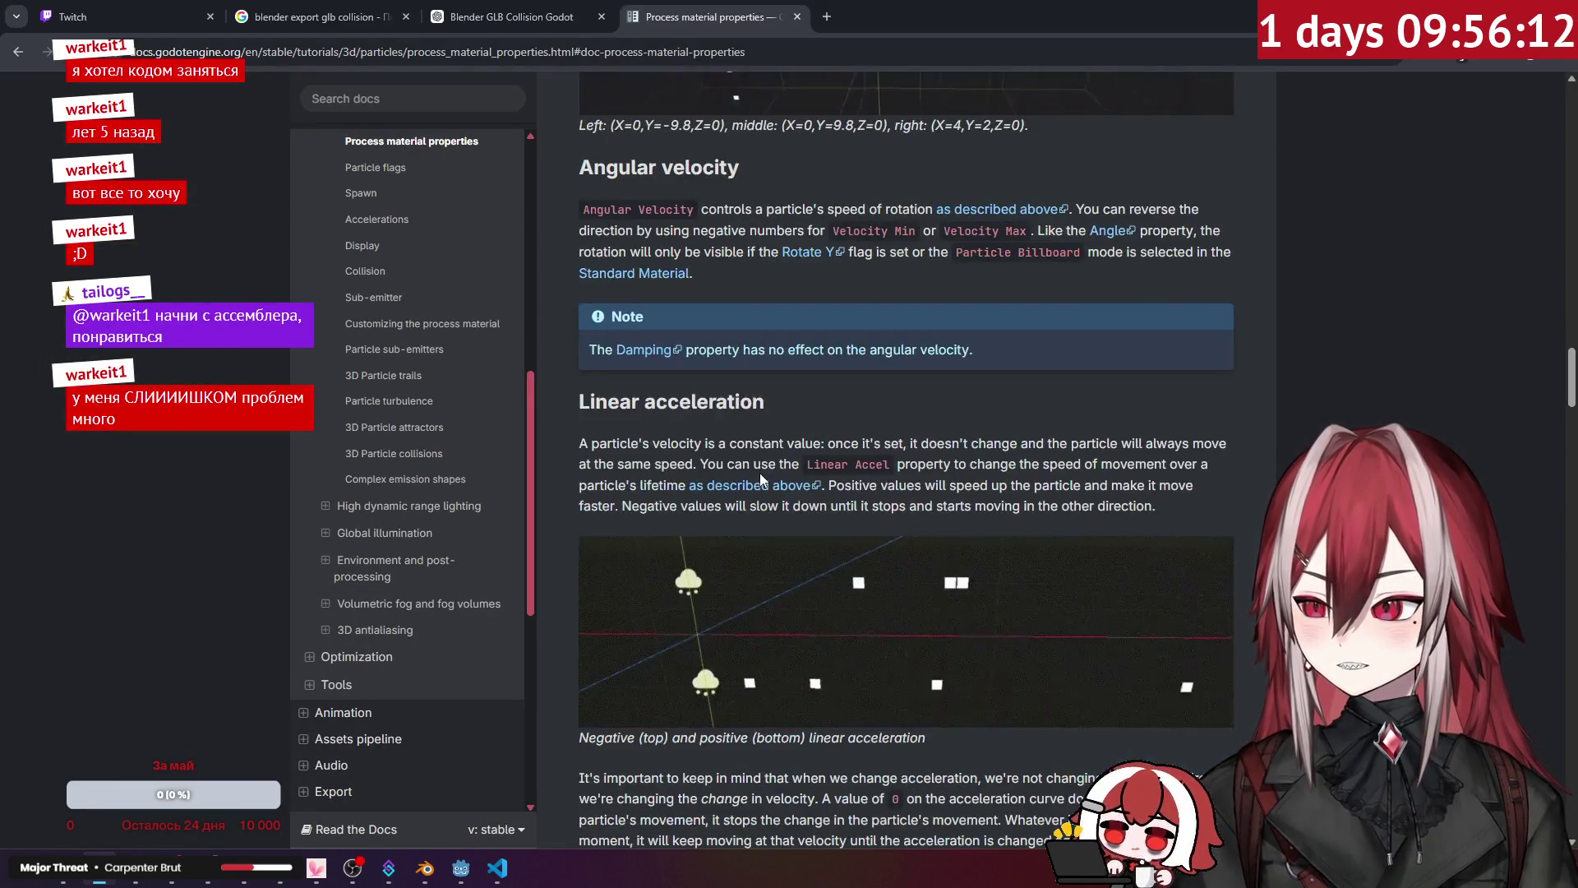
pyautogui.scroll(-1, 960, 378)
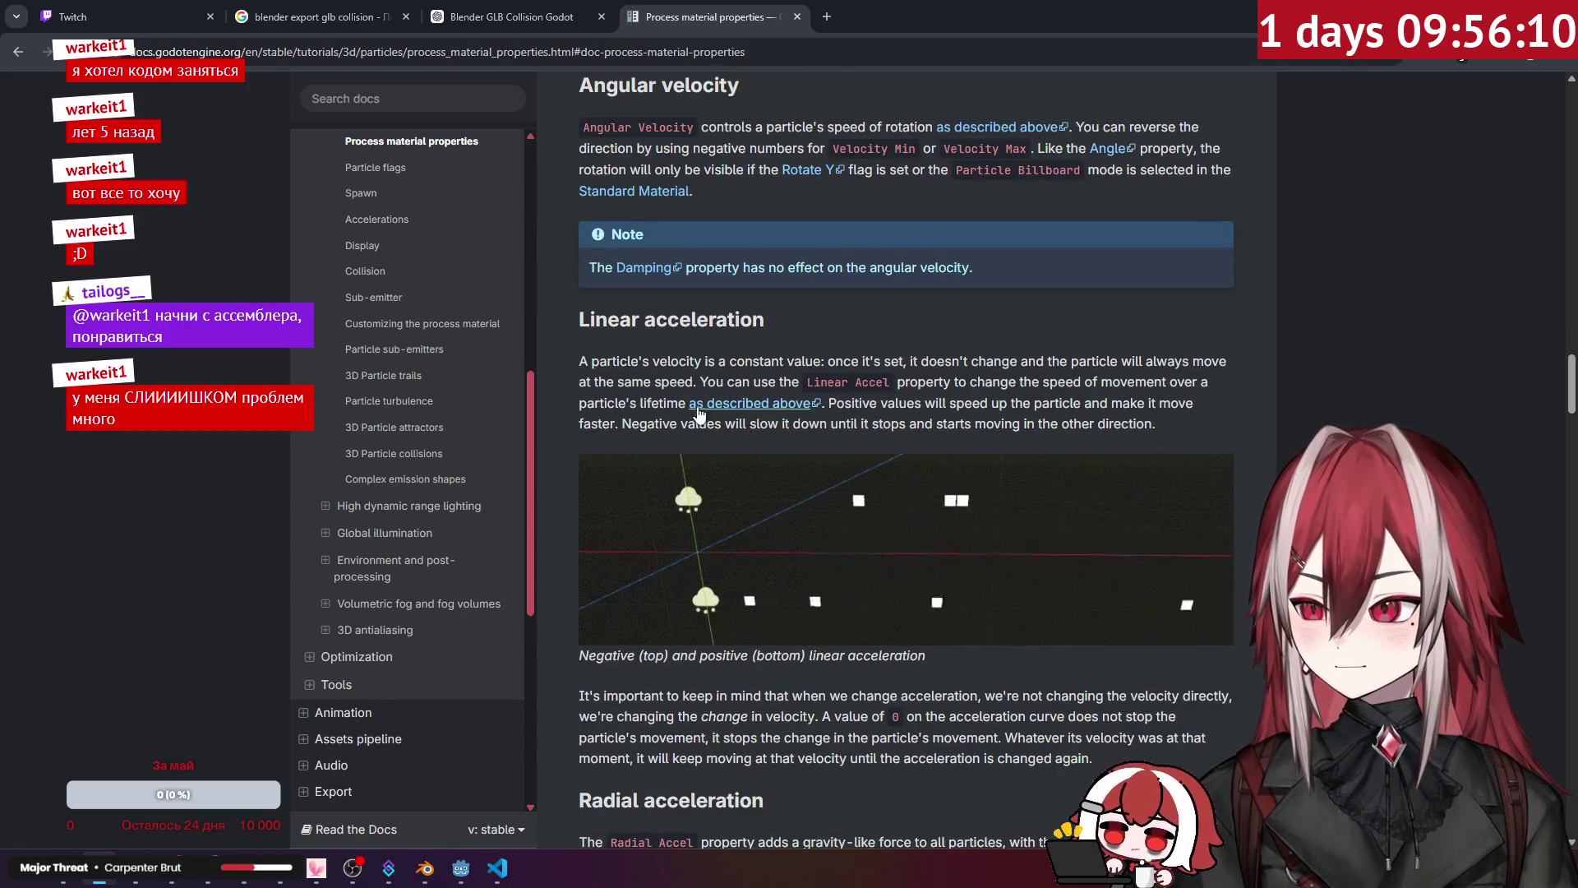
pyautogui.scroll(-1, 951, 408)
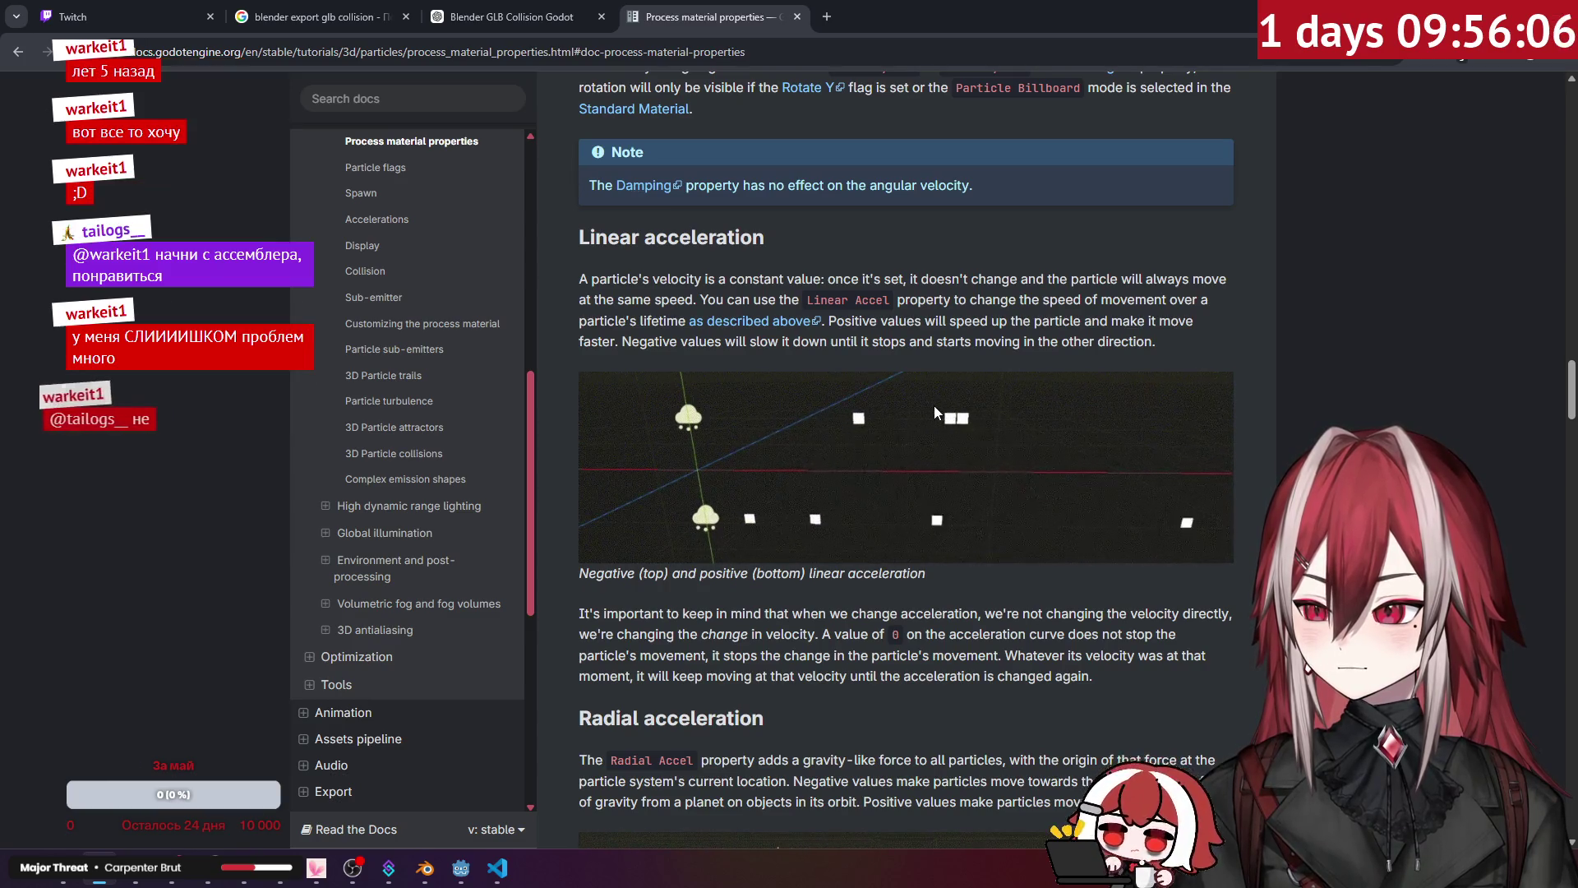
pyautogui.scroll(-2, 934, 406)
pyautogui.scroll(10, 934, 406)
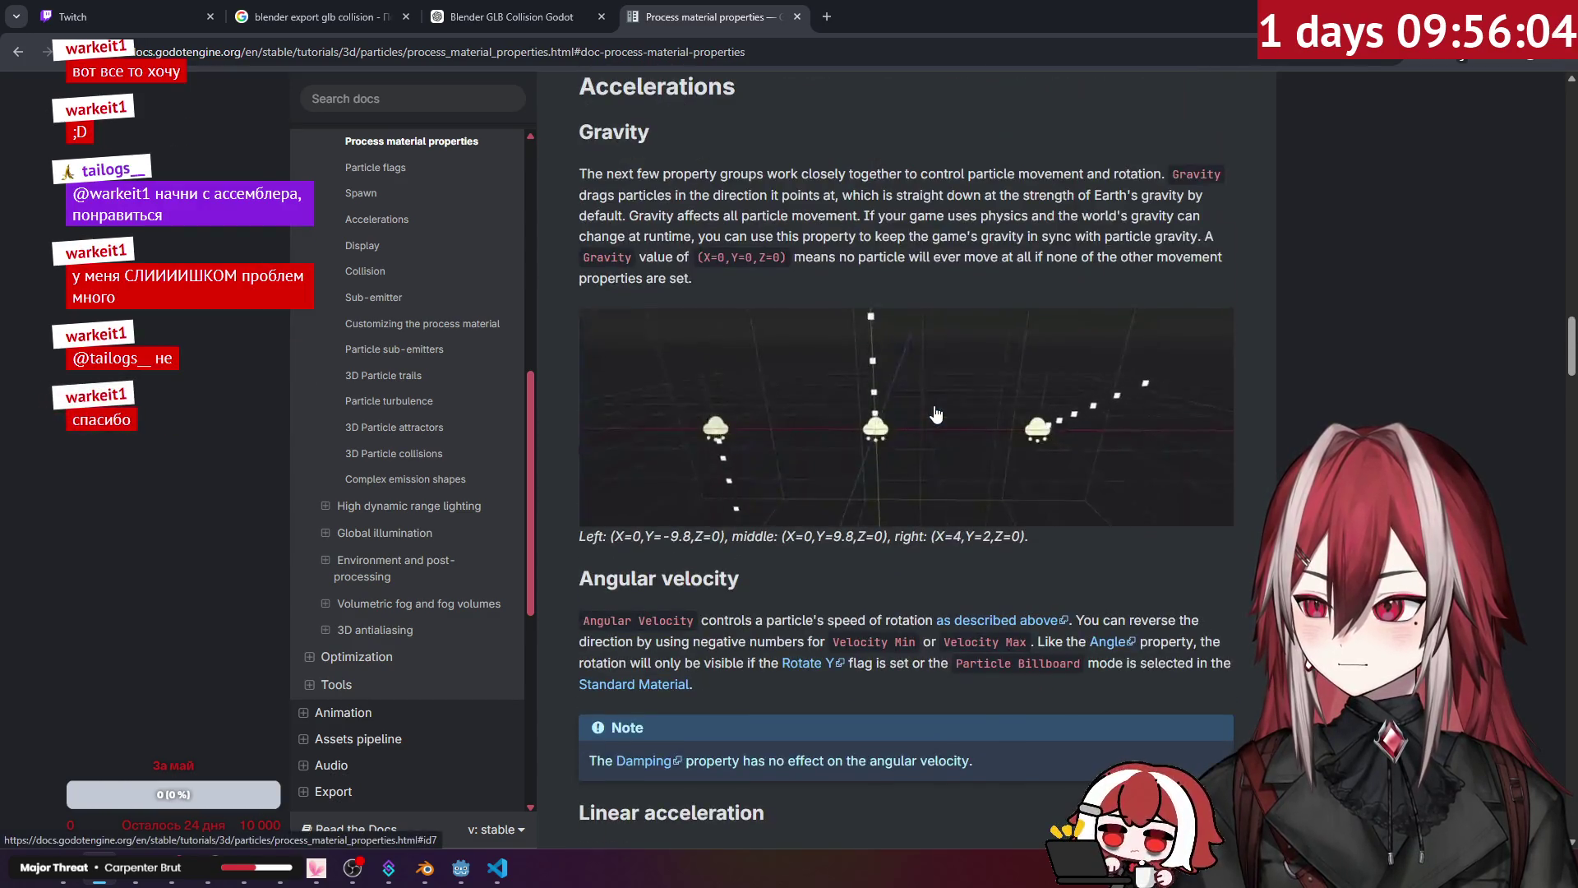
pyautogui.scroll(-2, 936, 413)
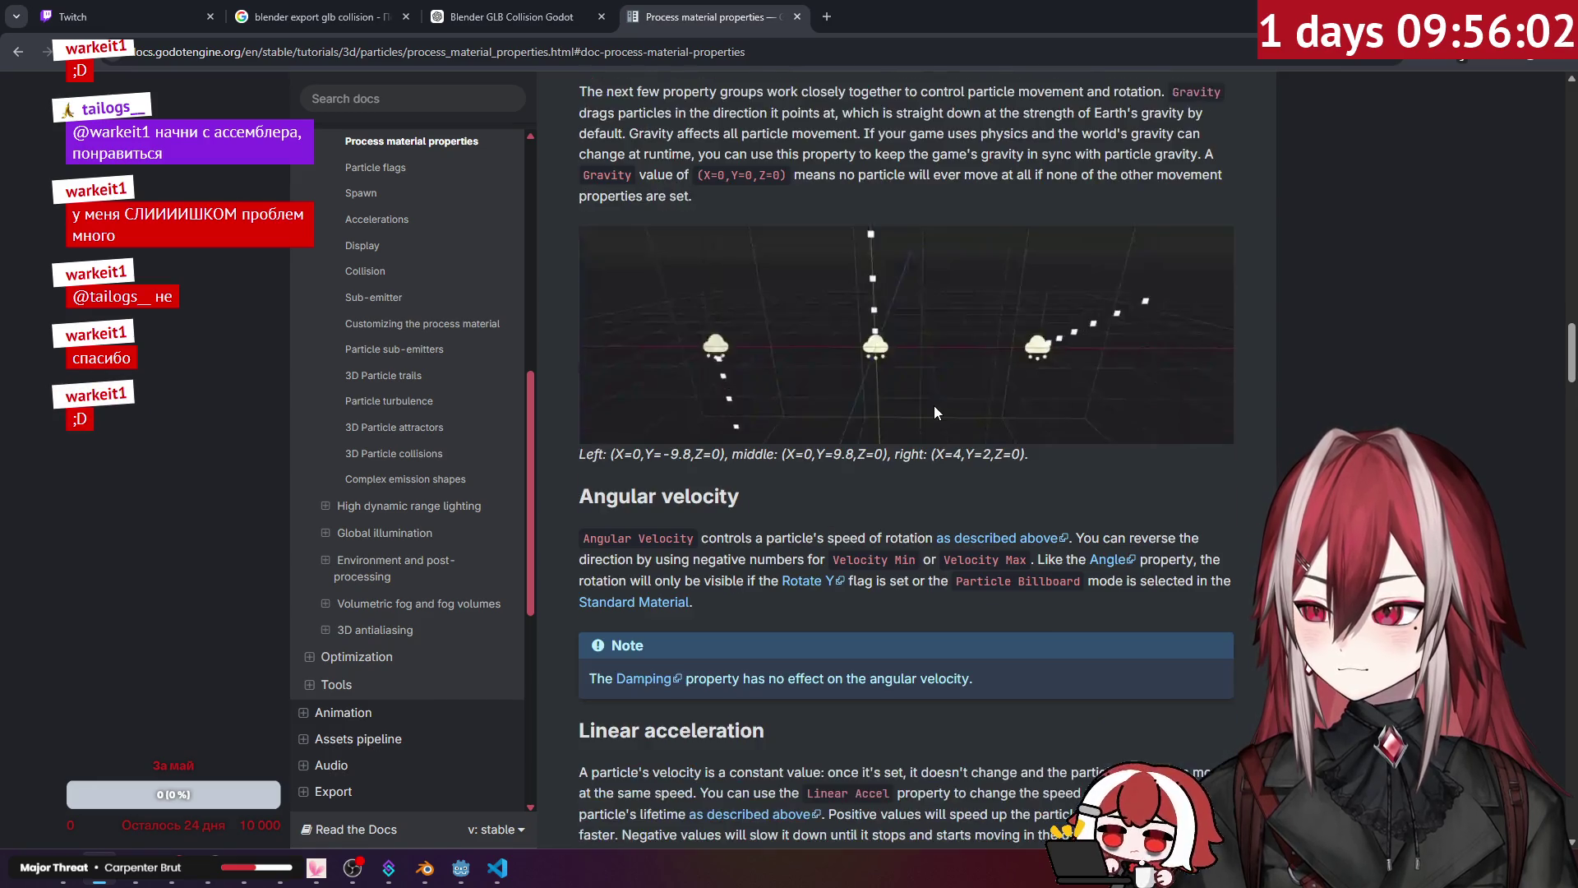
pyautogui.scroll(17, 934, 406)
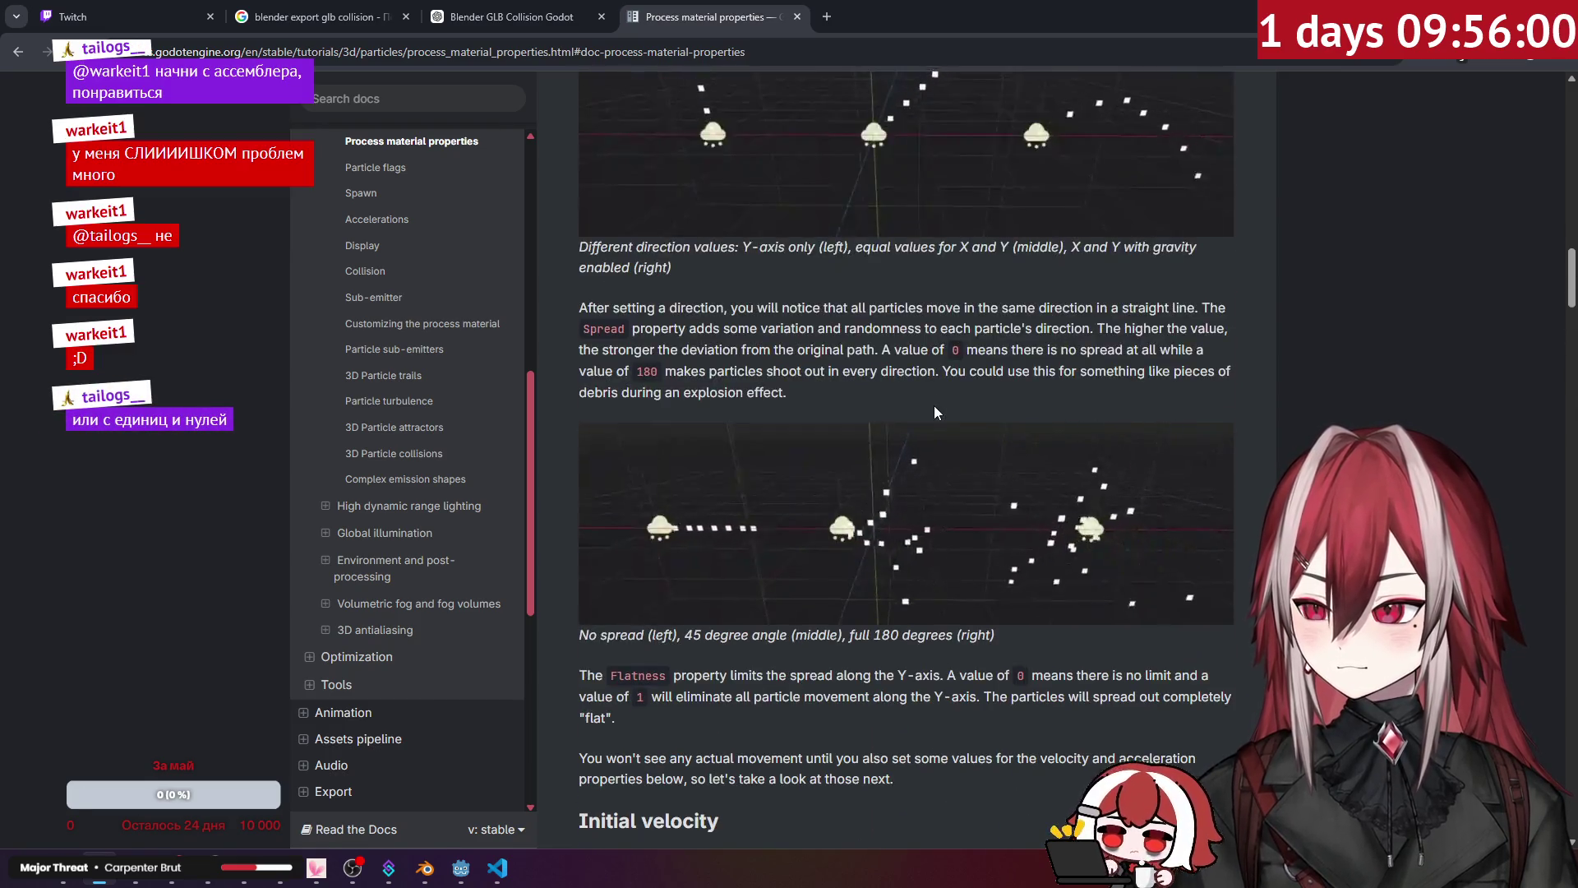
pyautogui.scroll(4, 934, 406)
pyautogui.scroll(-2, 934, 406)
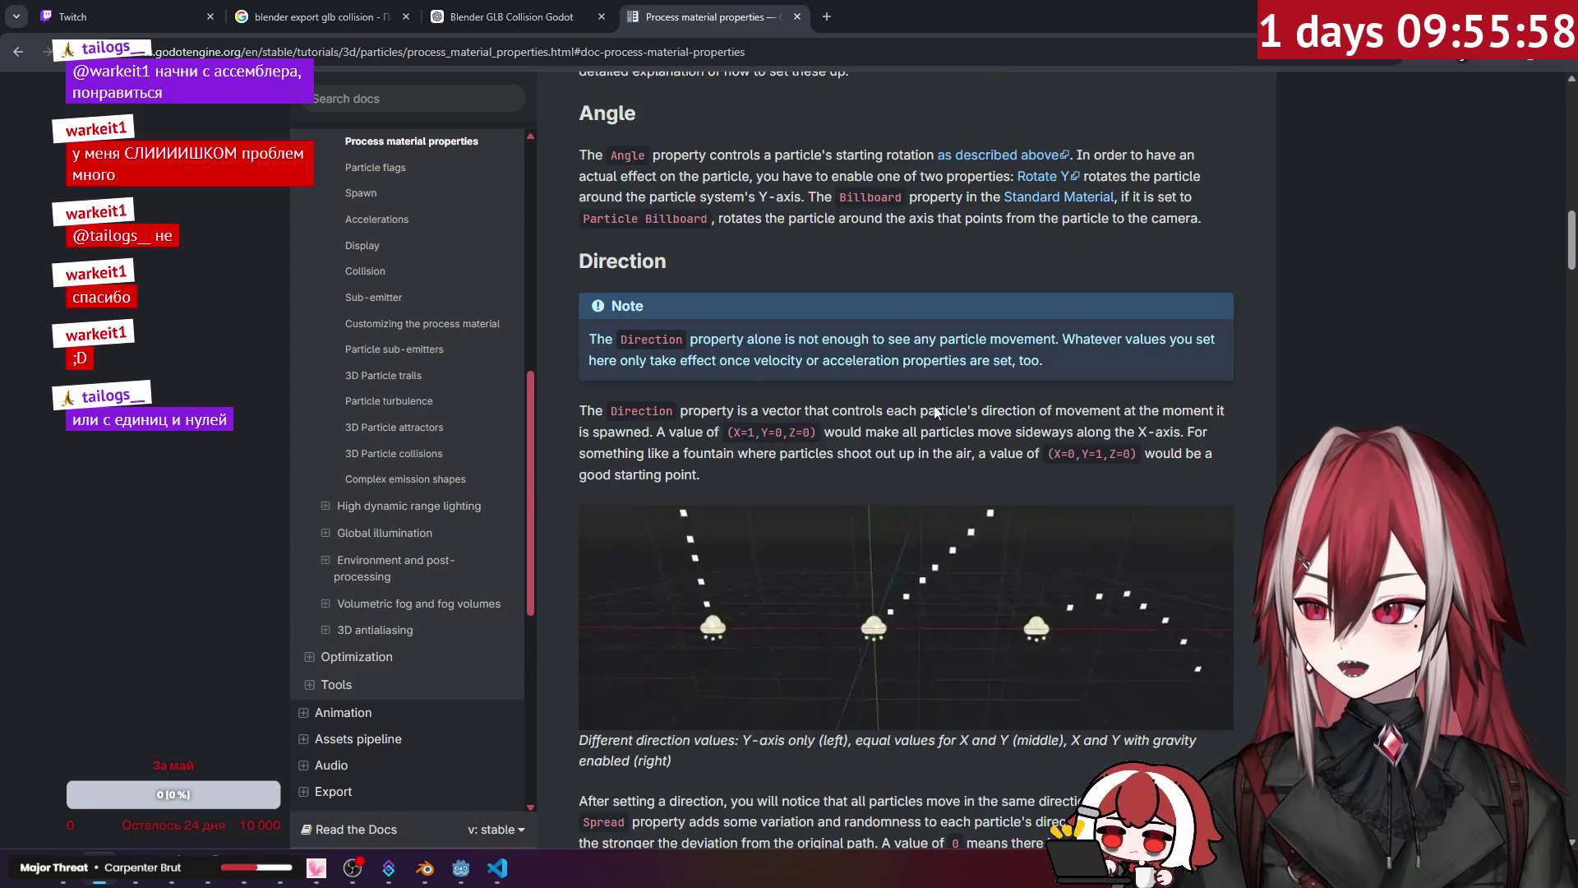
pyautogui.hotkey('alt', 'Tab')
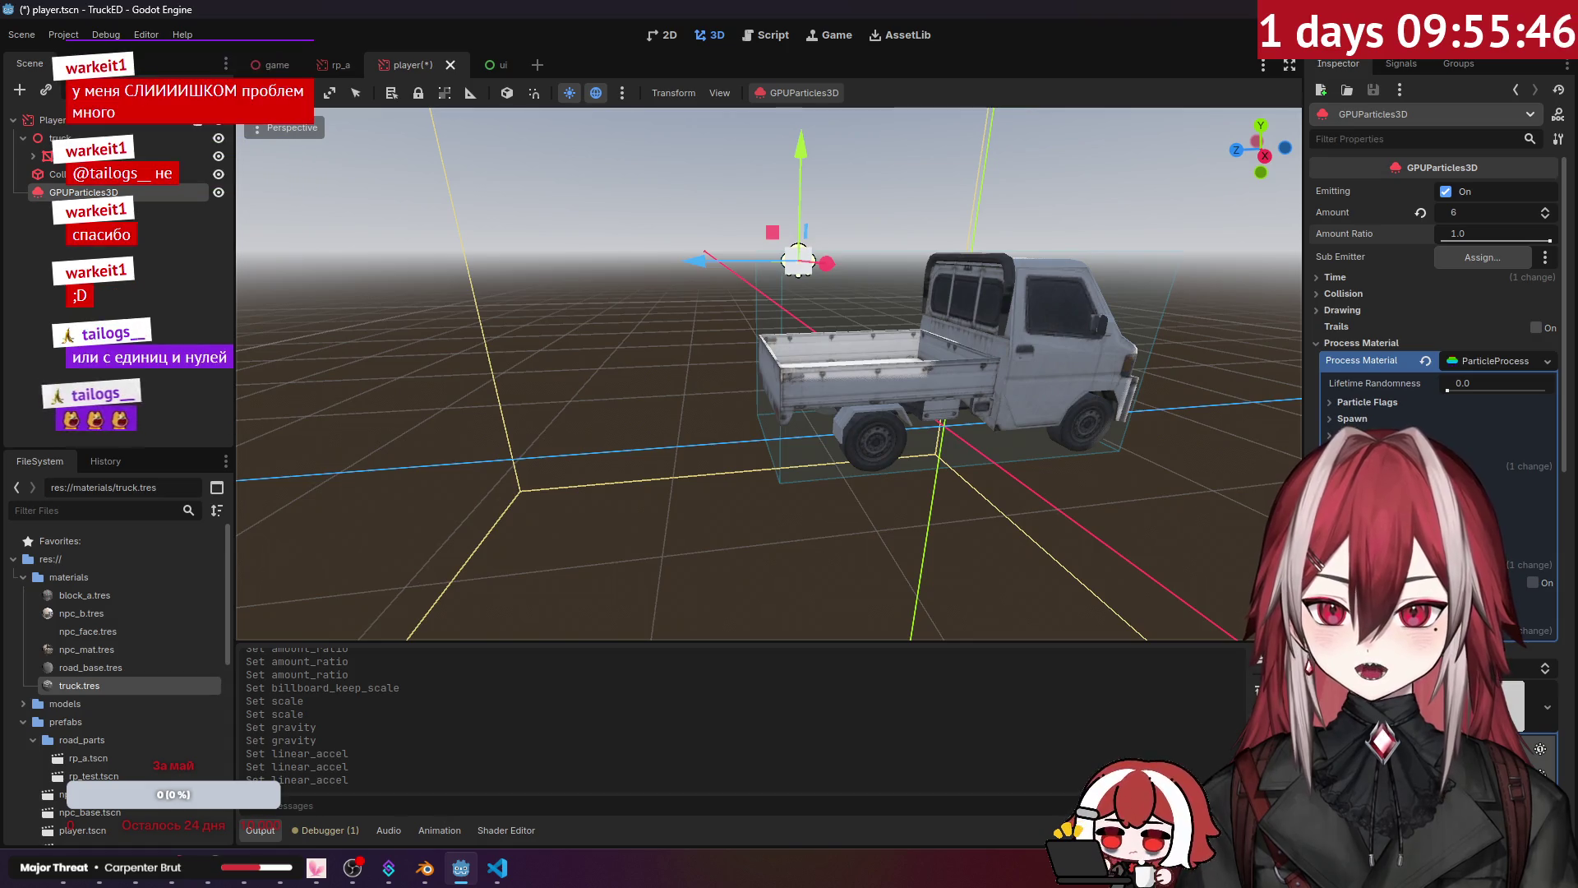
# Step: Adjust the particles' spawn angle and revert Linear Accel to its default
pyautogui.click(1369, 404)
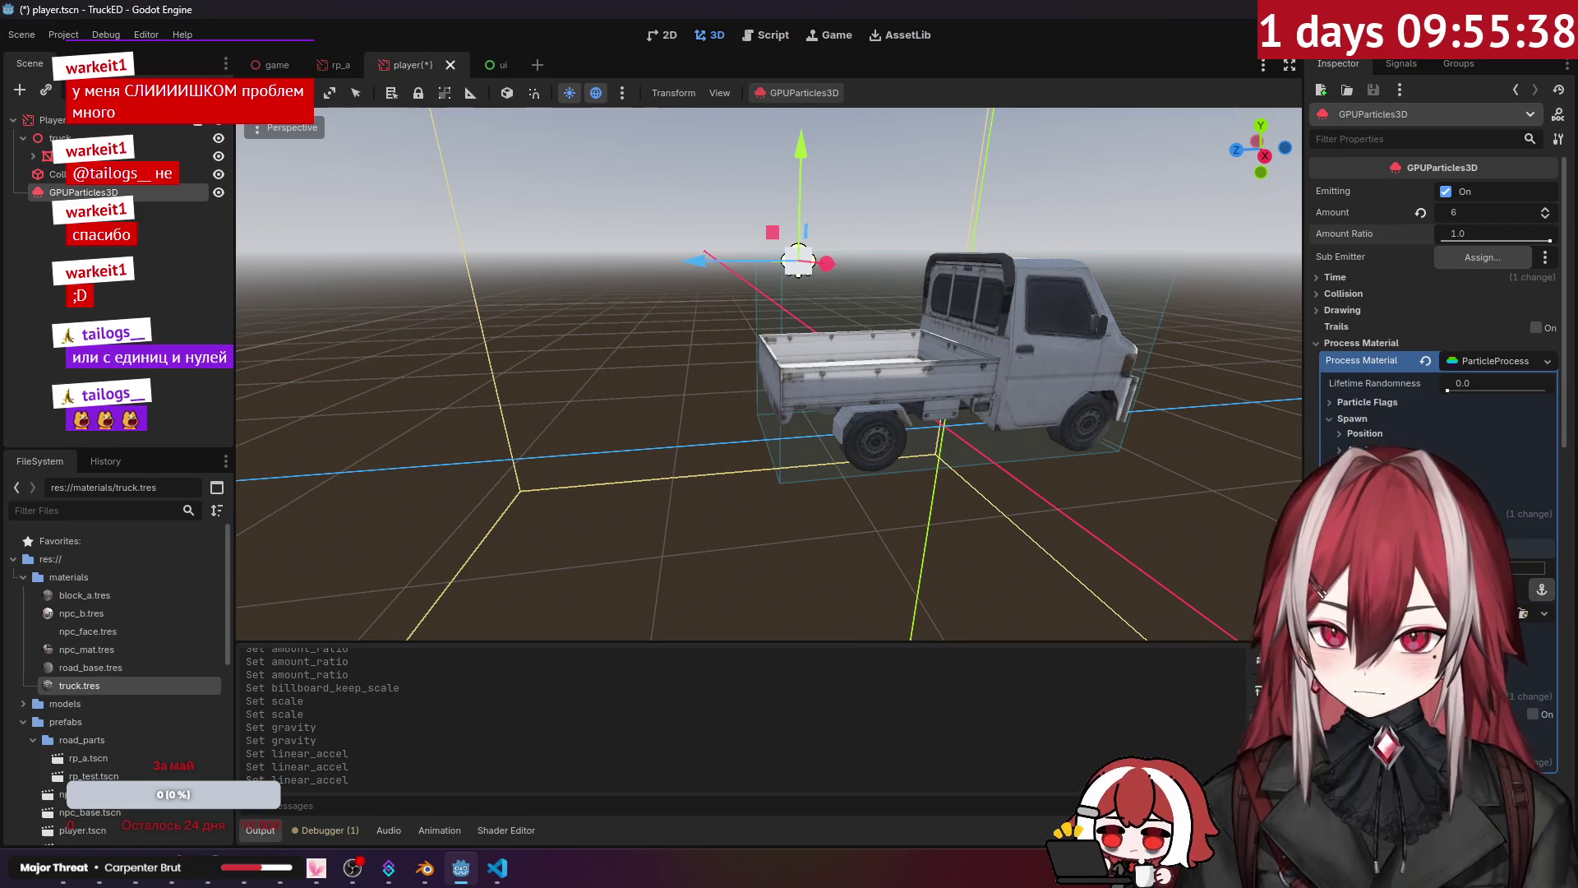
pyautogui.moveTo(1525, 567); pyautogui.dragTo(1538, 567)
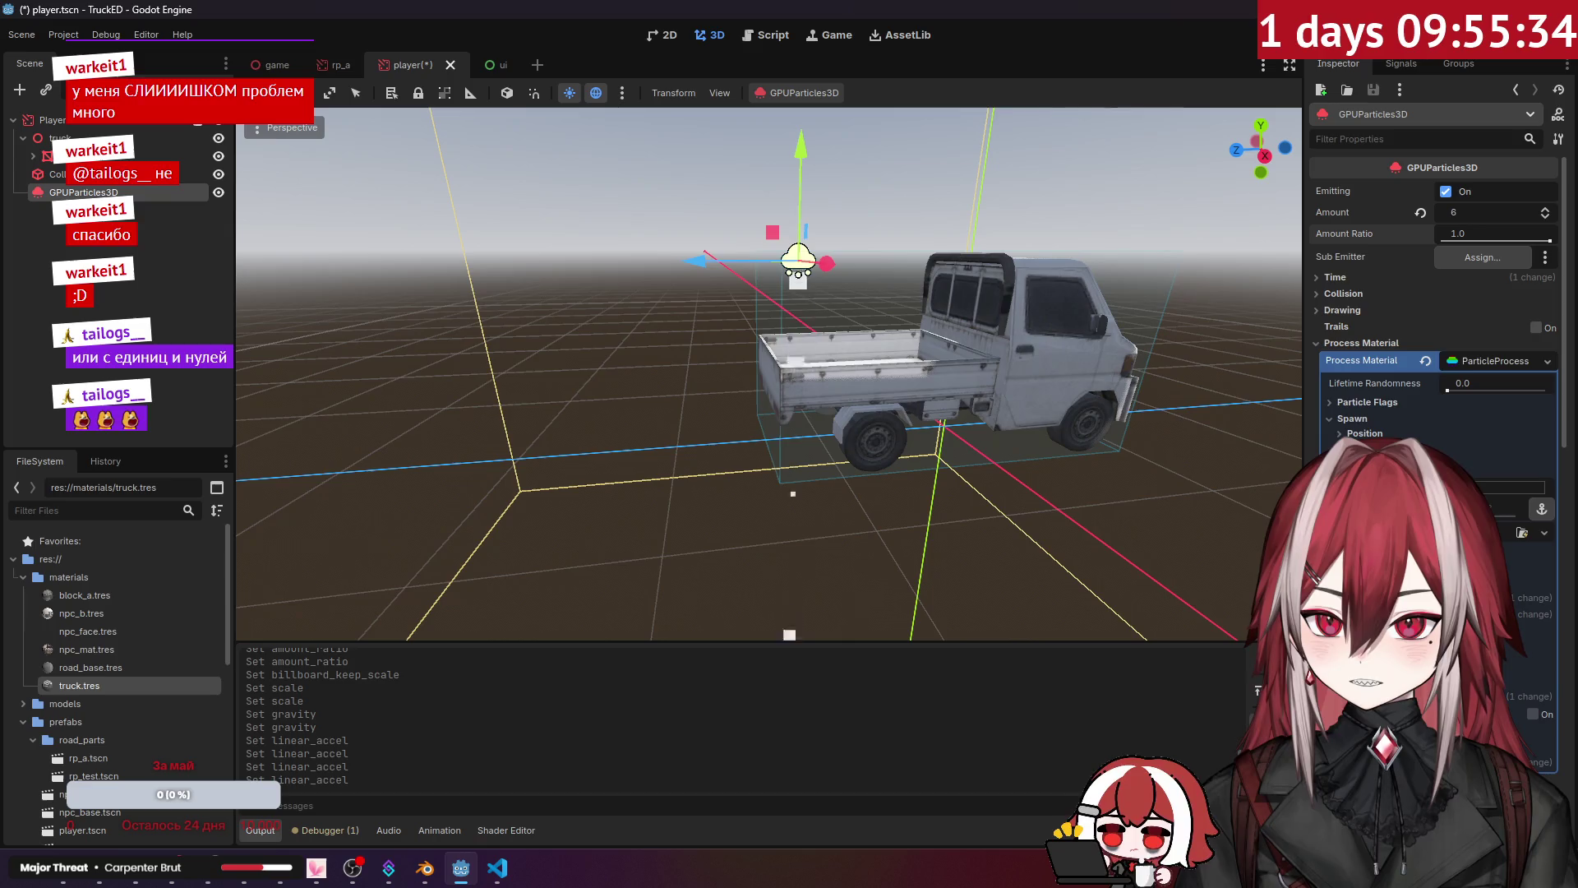
pyautogui.moveTo(1483, 488); pyautogui.dragTo(1501, 492)
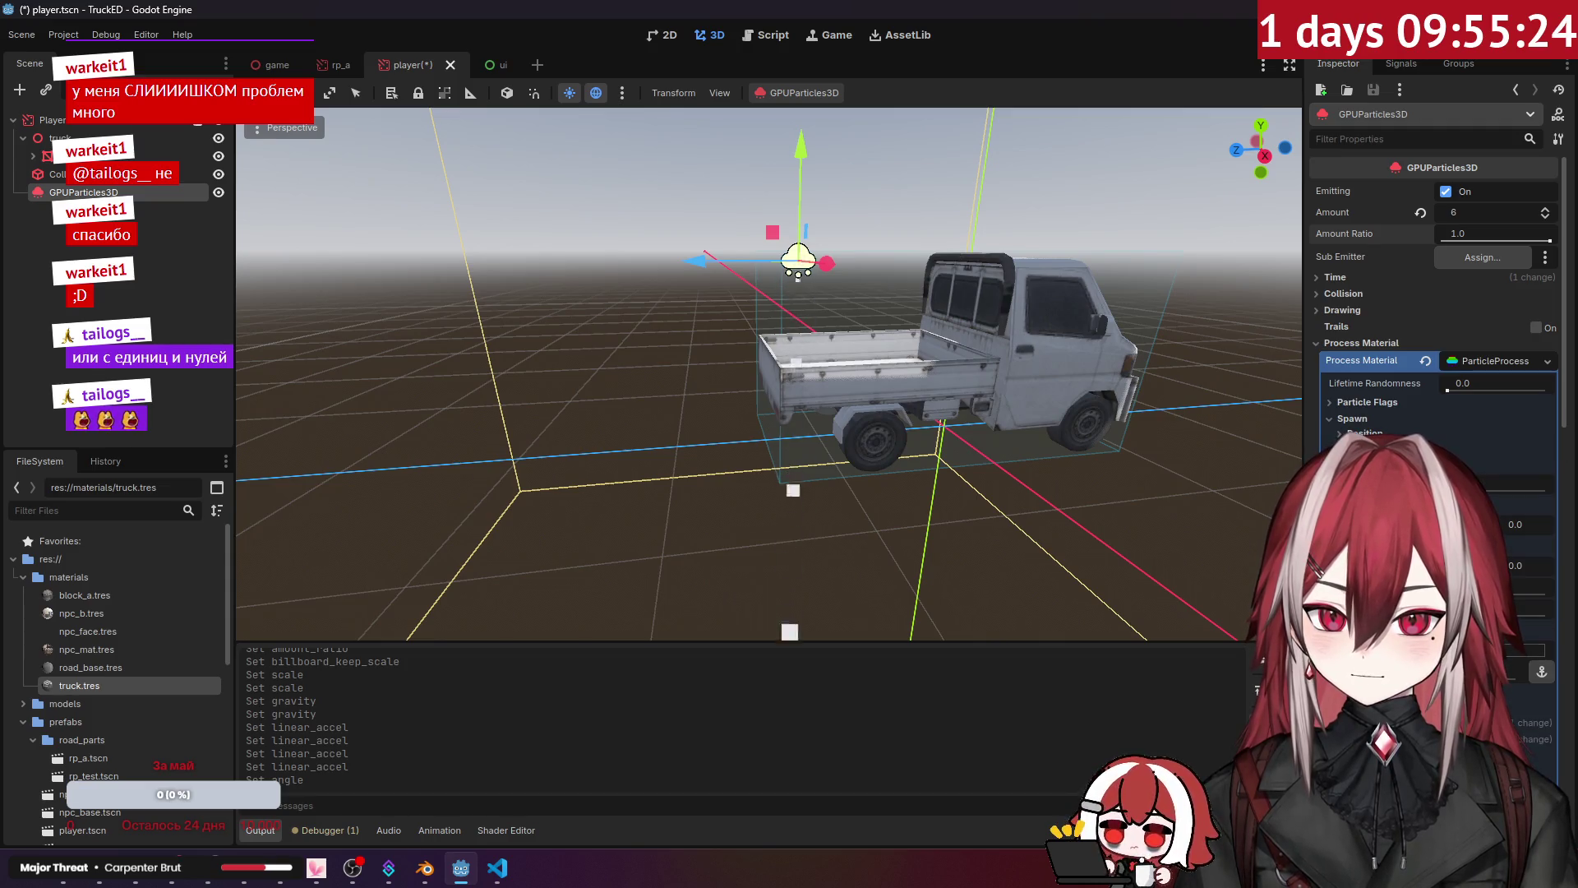
pyautogui.click(1544, 759)
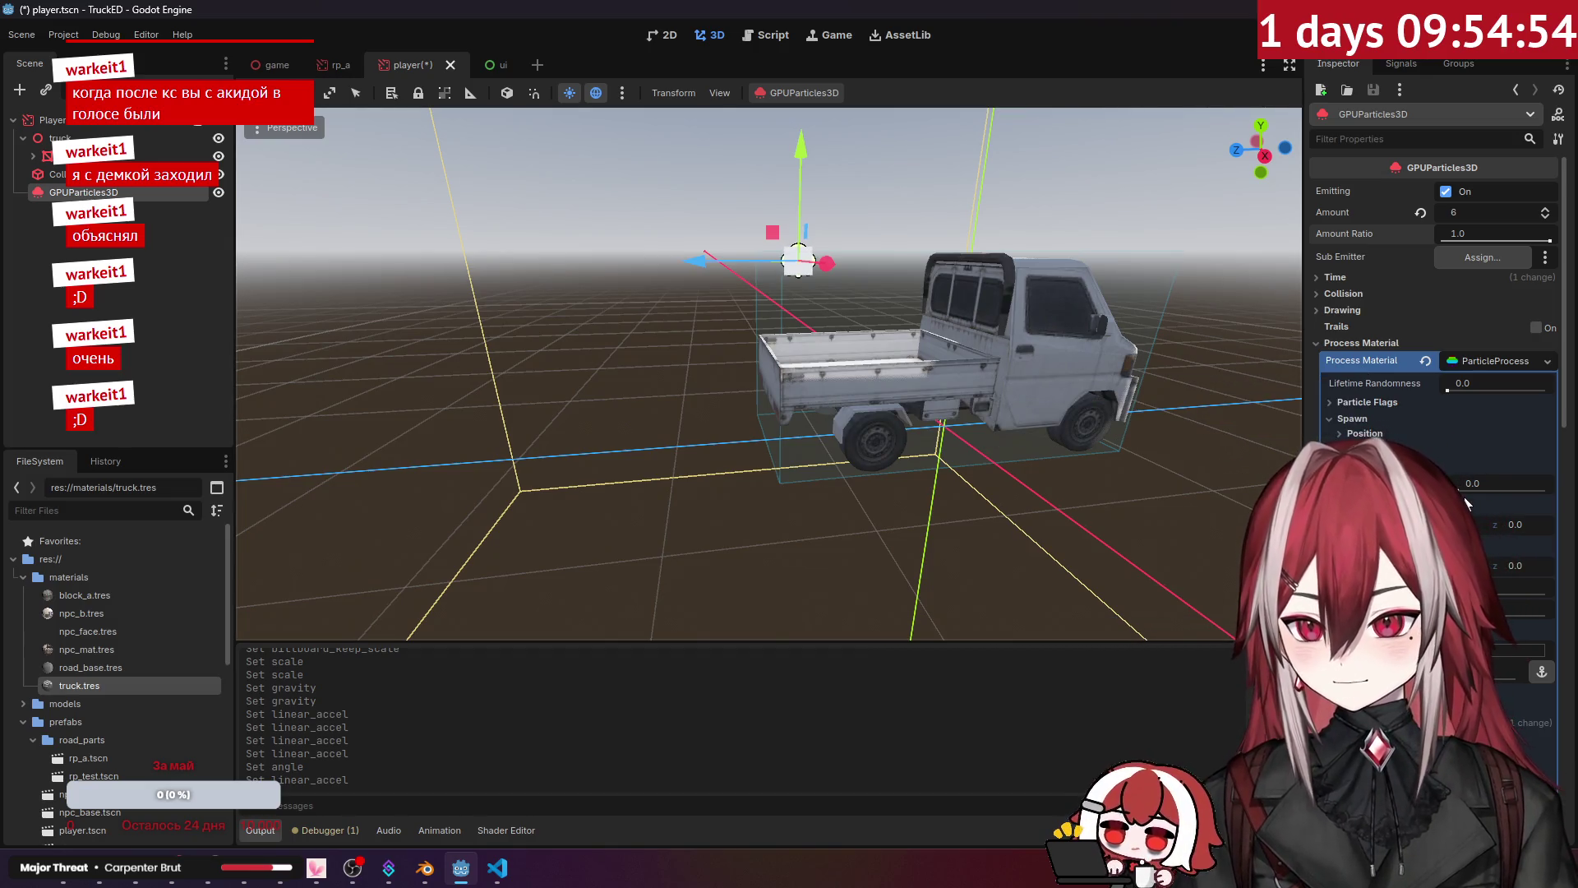
# Step: Give the particles an initial velocity so they fly out, viewing the truck from above
pyautogui.scroll(-2, 1446, 441)
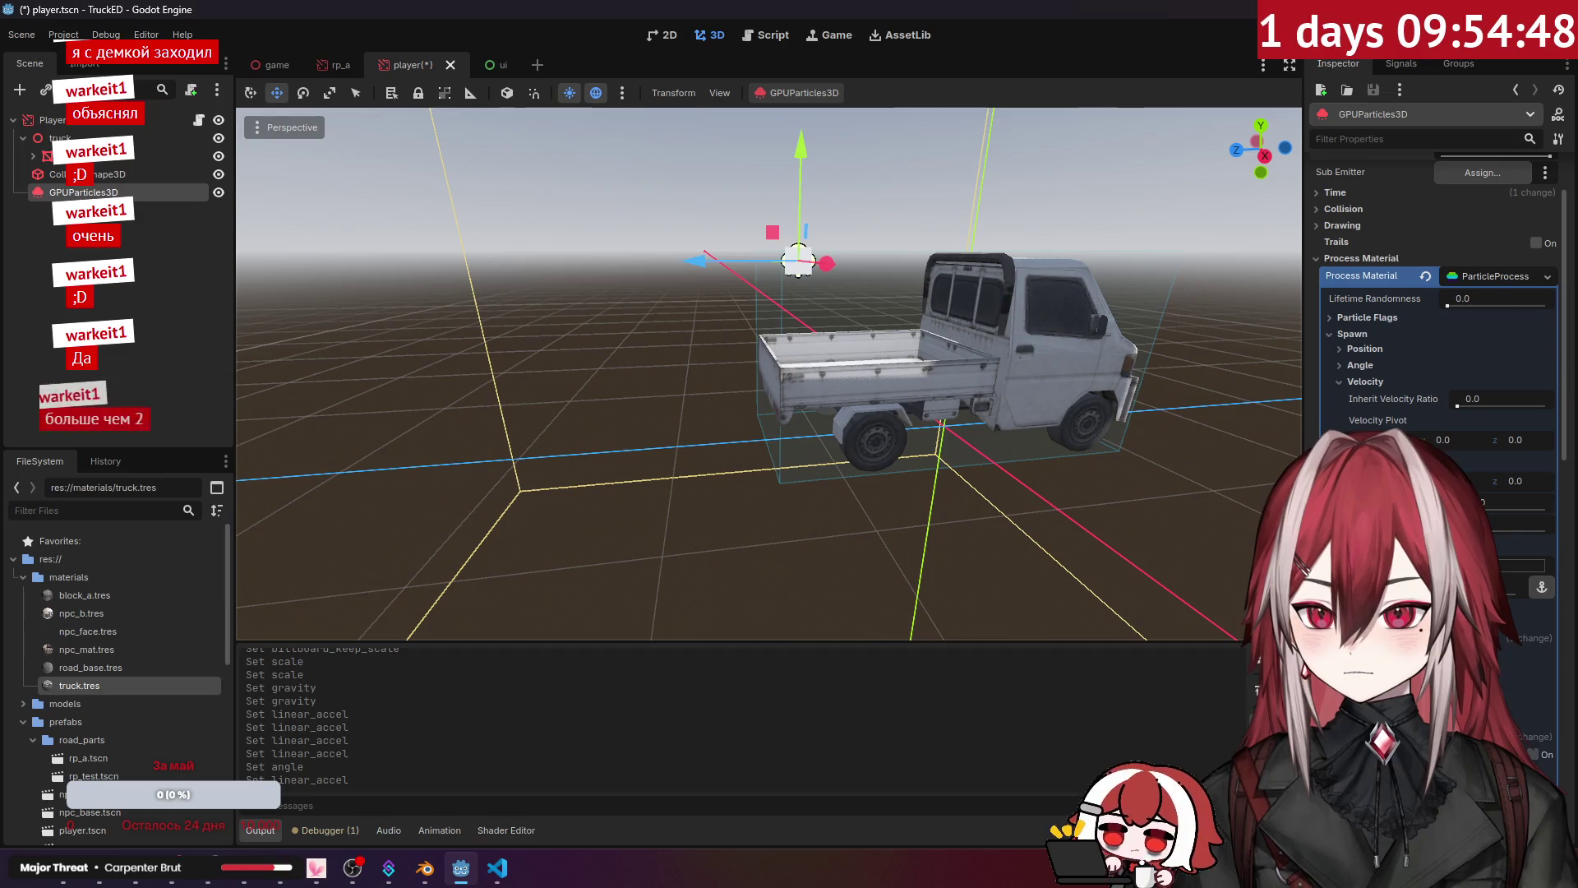
pyautogui.click(1446, 522)
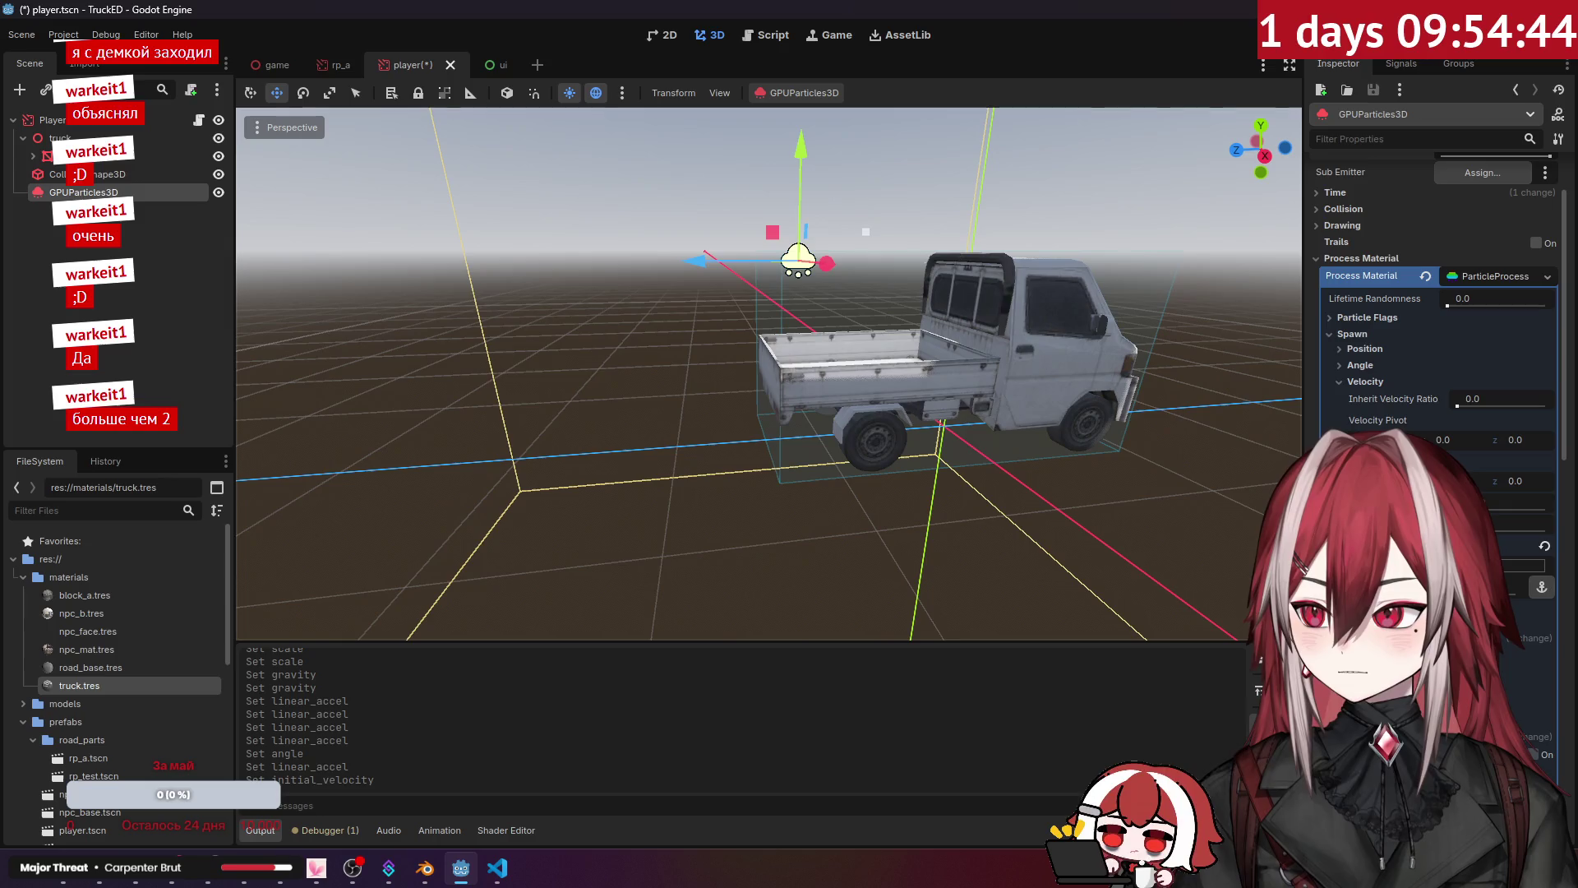
pyautogui.scroll(-5, 1231, 530)
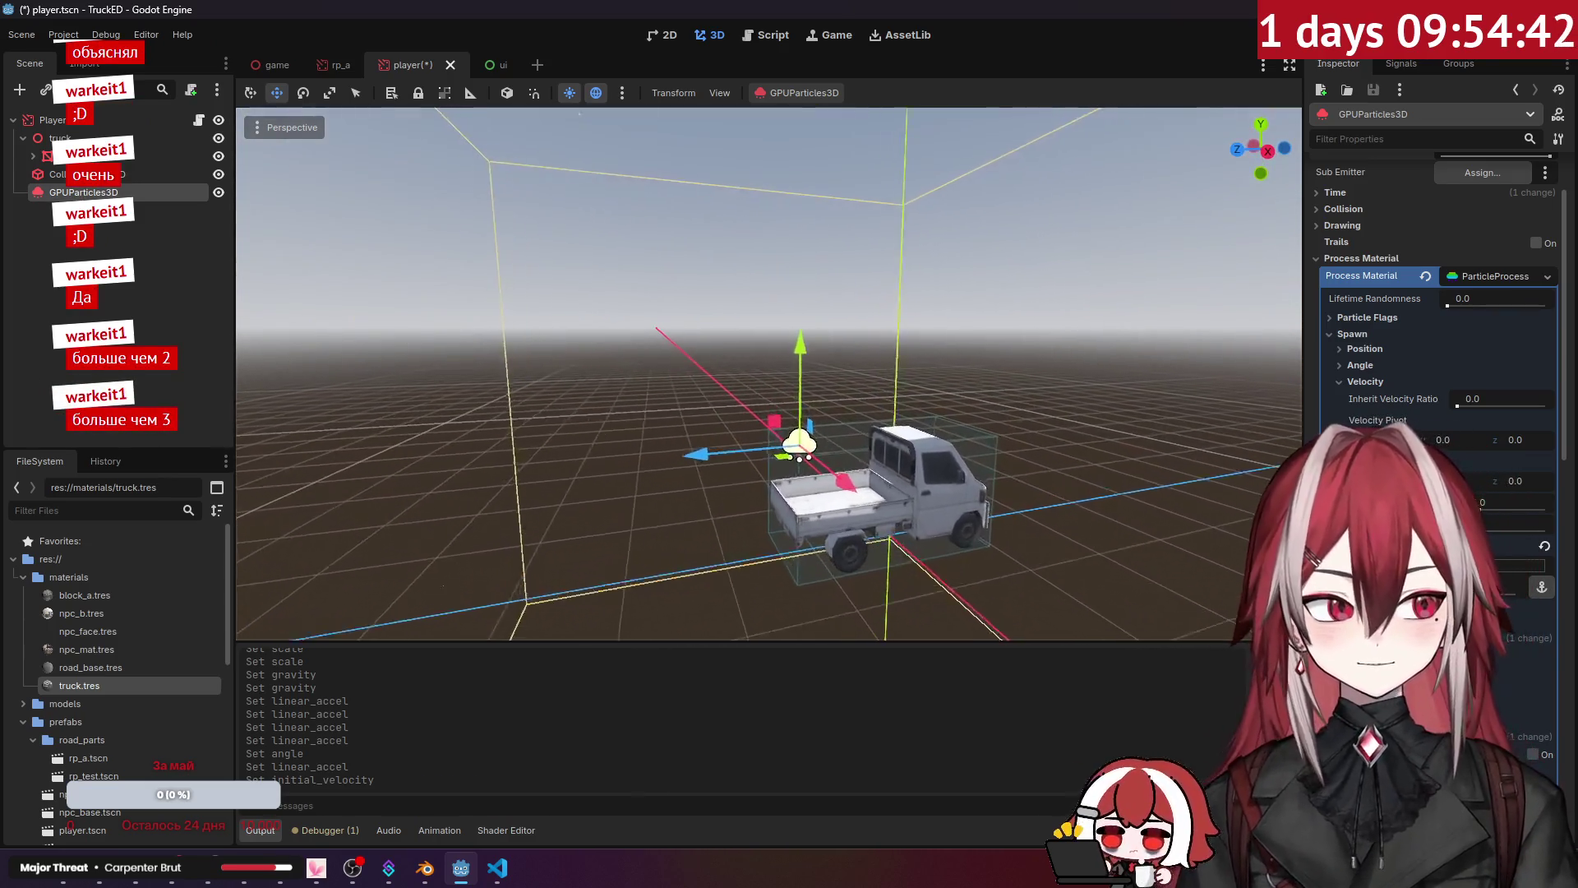
pyautogui.moveTo(1231, 530); pyautogui.dragTo(905, 401)
pyautogui.scroll(3, 1443, 235)
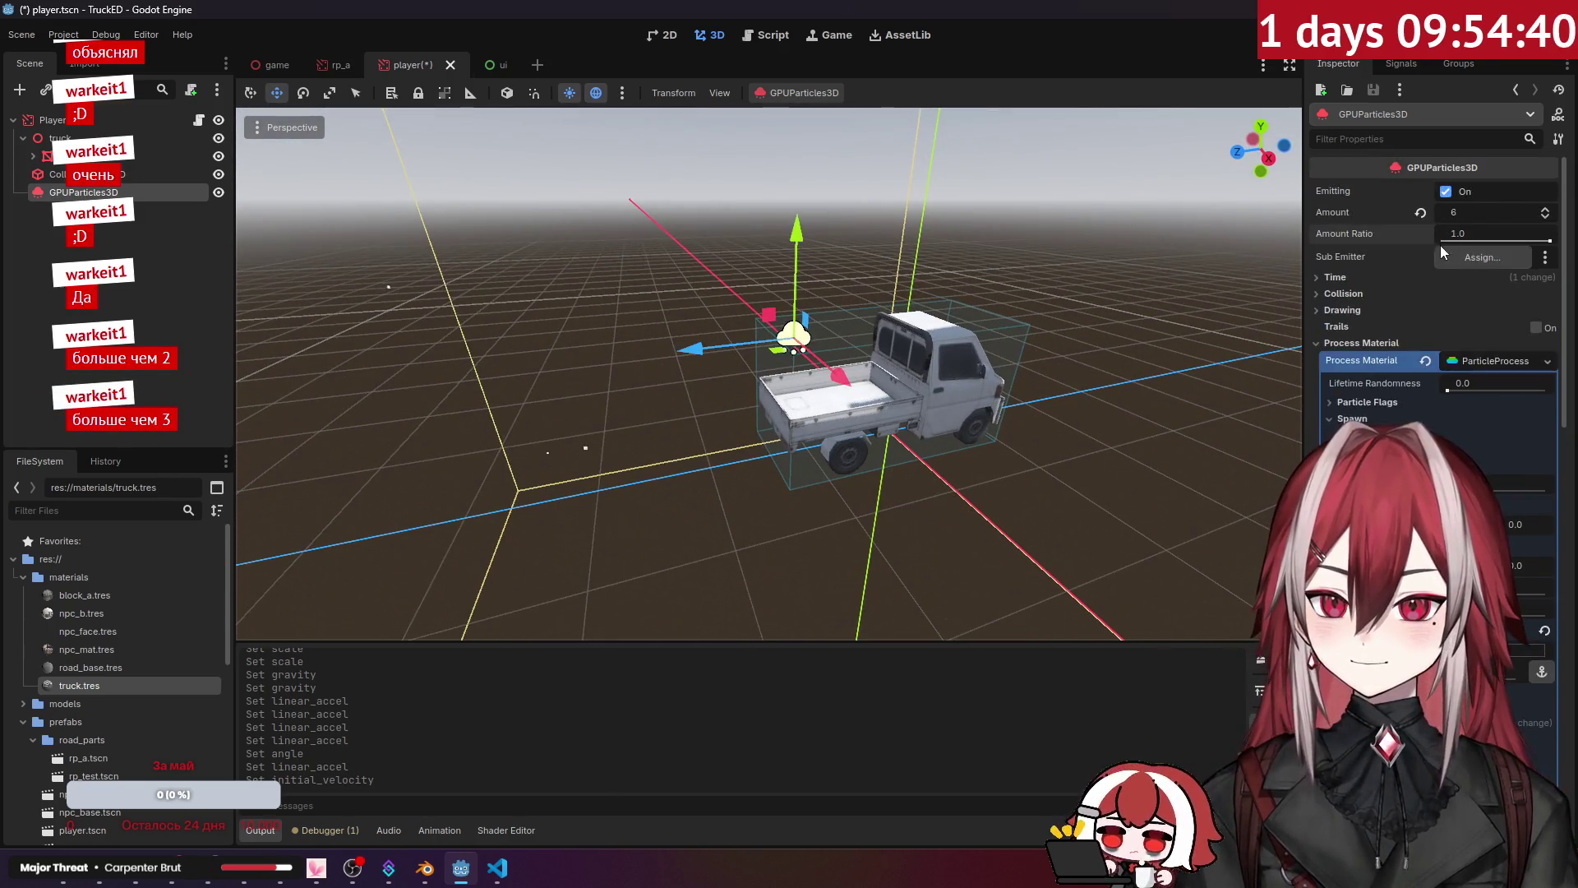
pyautogui.click(1461, 213)
# Step: Set Amount to 20, Spread to 0 and raise Initial Velocity so particles stream in a line
pyautogui.write('20')
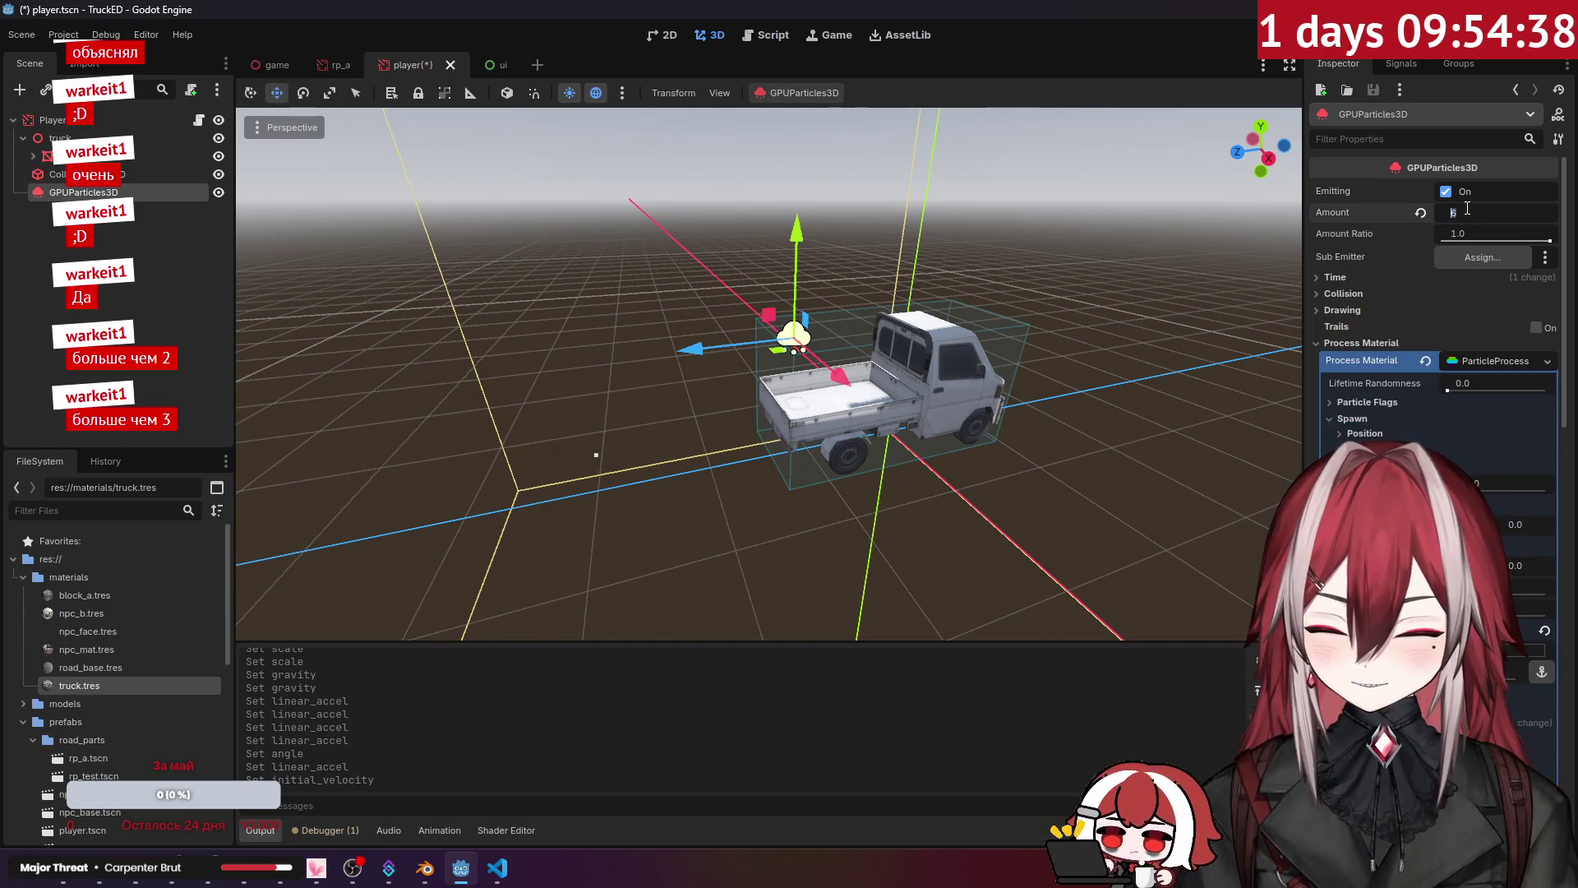
pyautogui.press('Return')
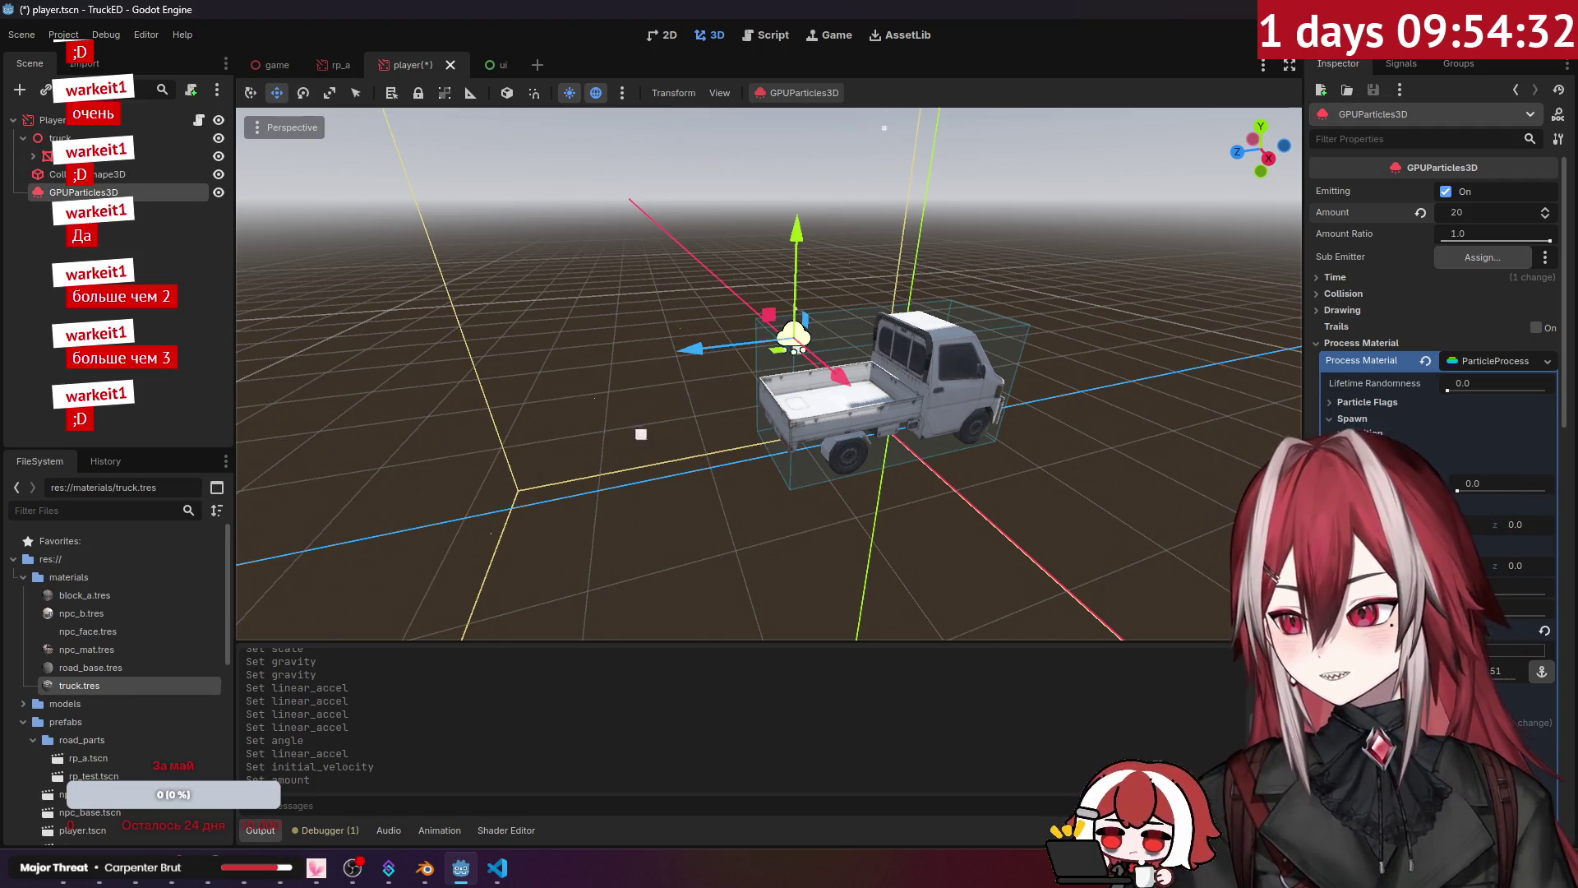
pyautogui.scroll(-2, 1434, 411)
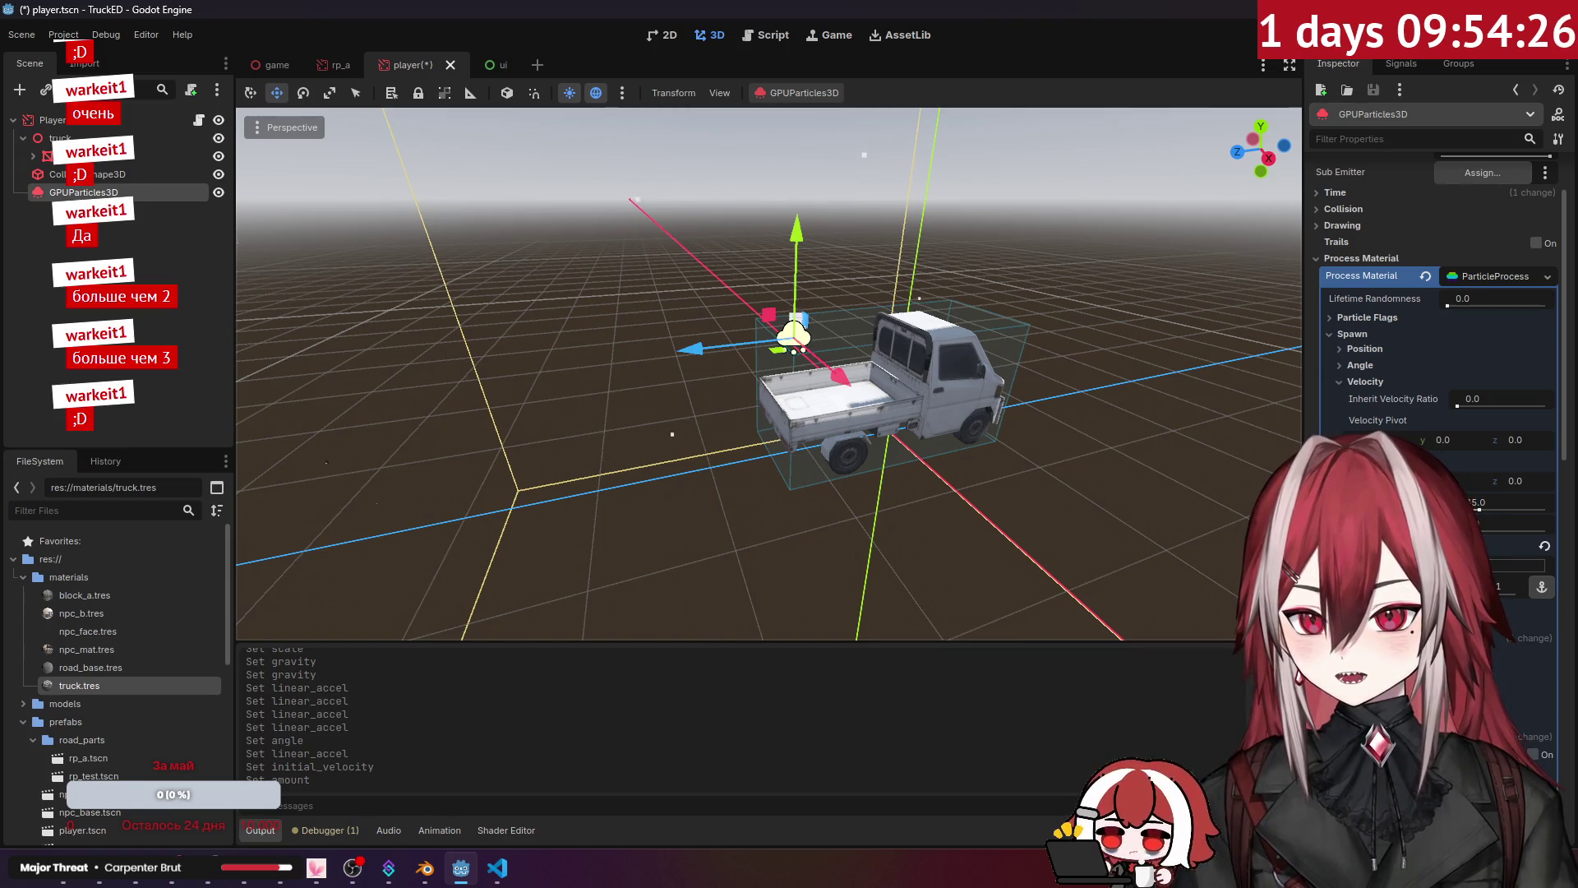
pyautogui.moveTo(1479, 511); pyautogui.dragTo(1468, 511)
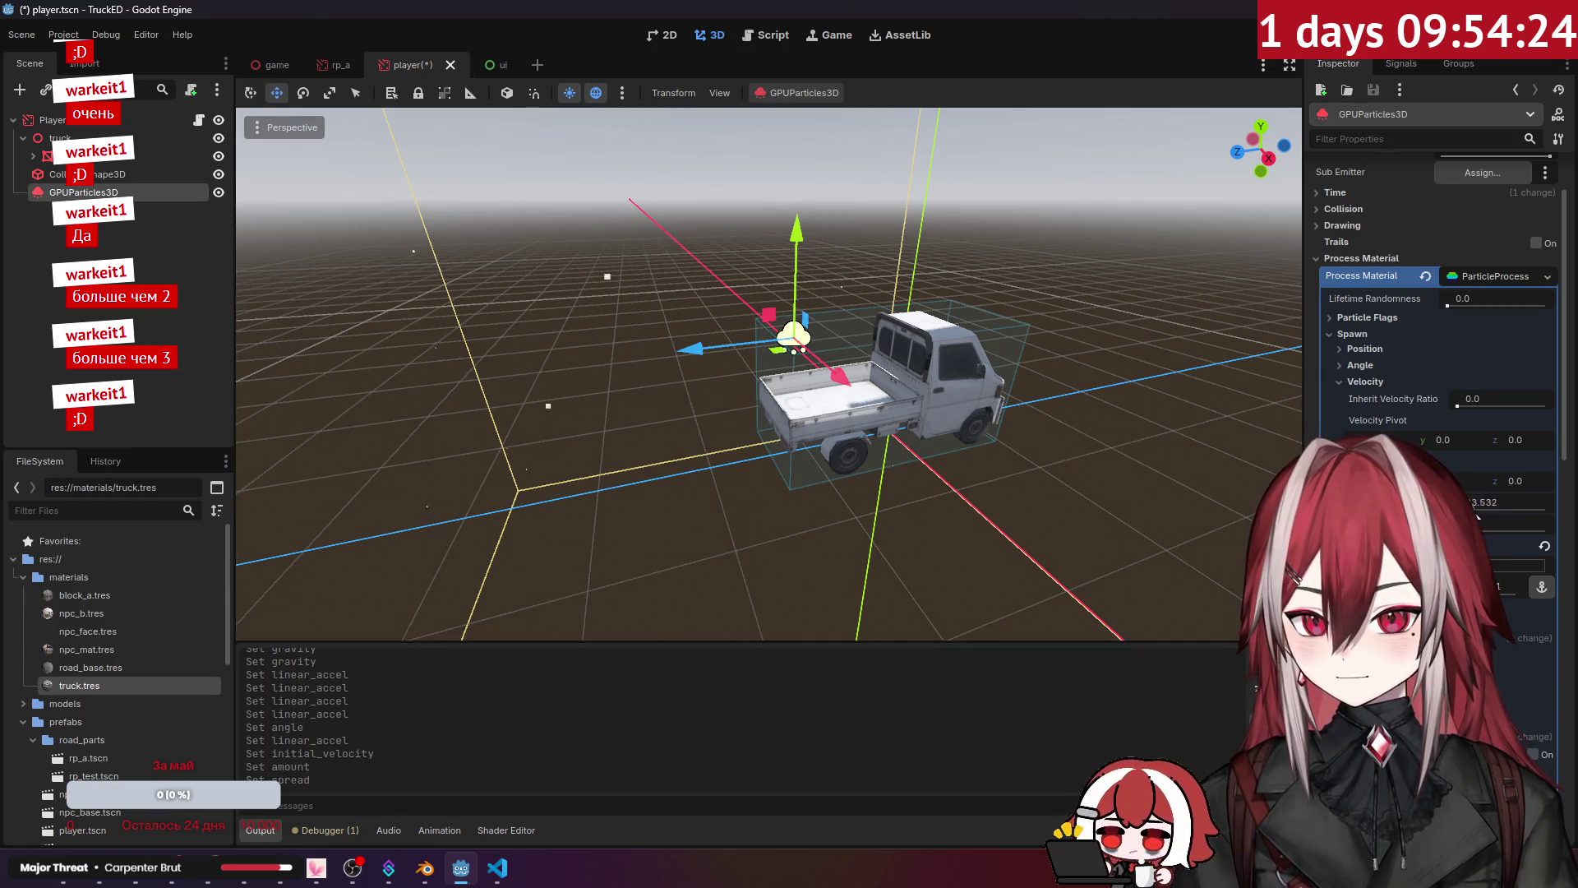
pyautogui.moveTo(1203, 500)
pyautogui.mouseDown()
pyautogui.moveTo(1150, 567)
pyautogui.moveTo(1096, 435)
pyautogui.mouseUp()
pyautogui.moveTo(1472, 566); pyautogui.dragTo(1496, 566)
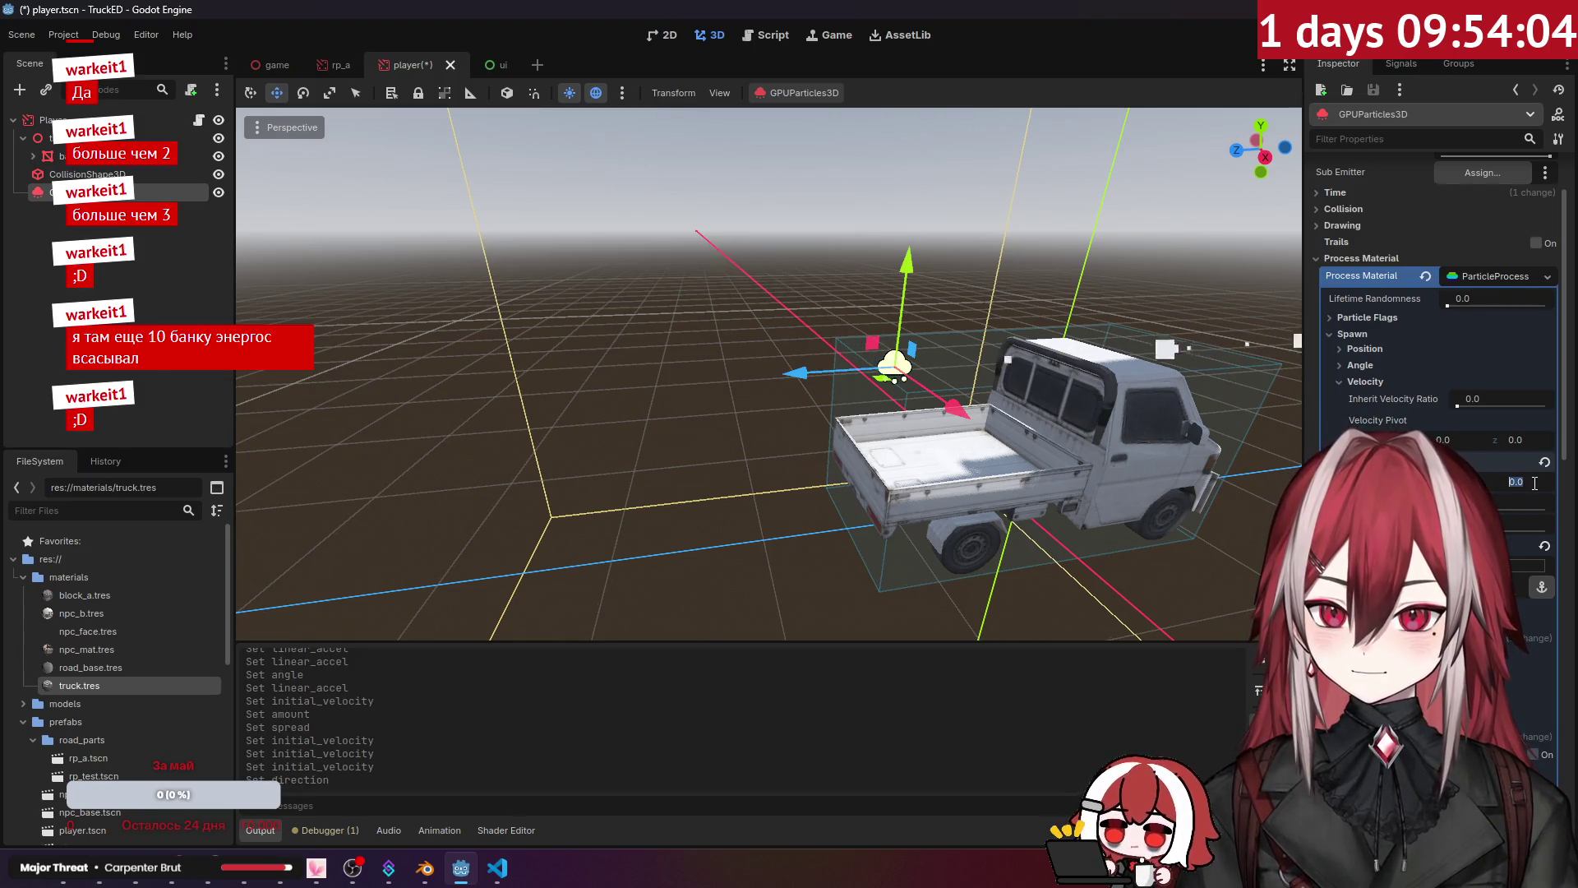
# Step: Lower the emitter and shift it along X to sit near the truck's rear wheel
pyautogui.moveTo(951, 383); pyautogui.dragTo(1173, 436)
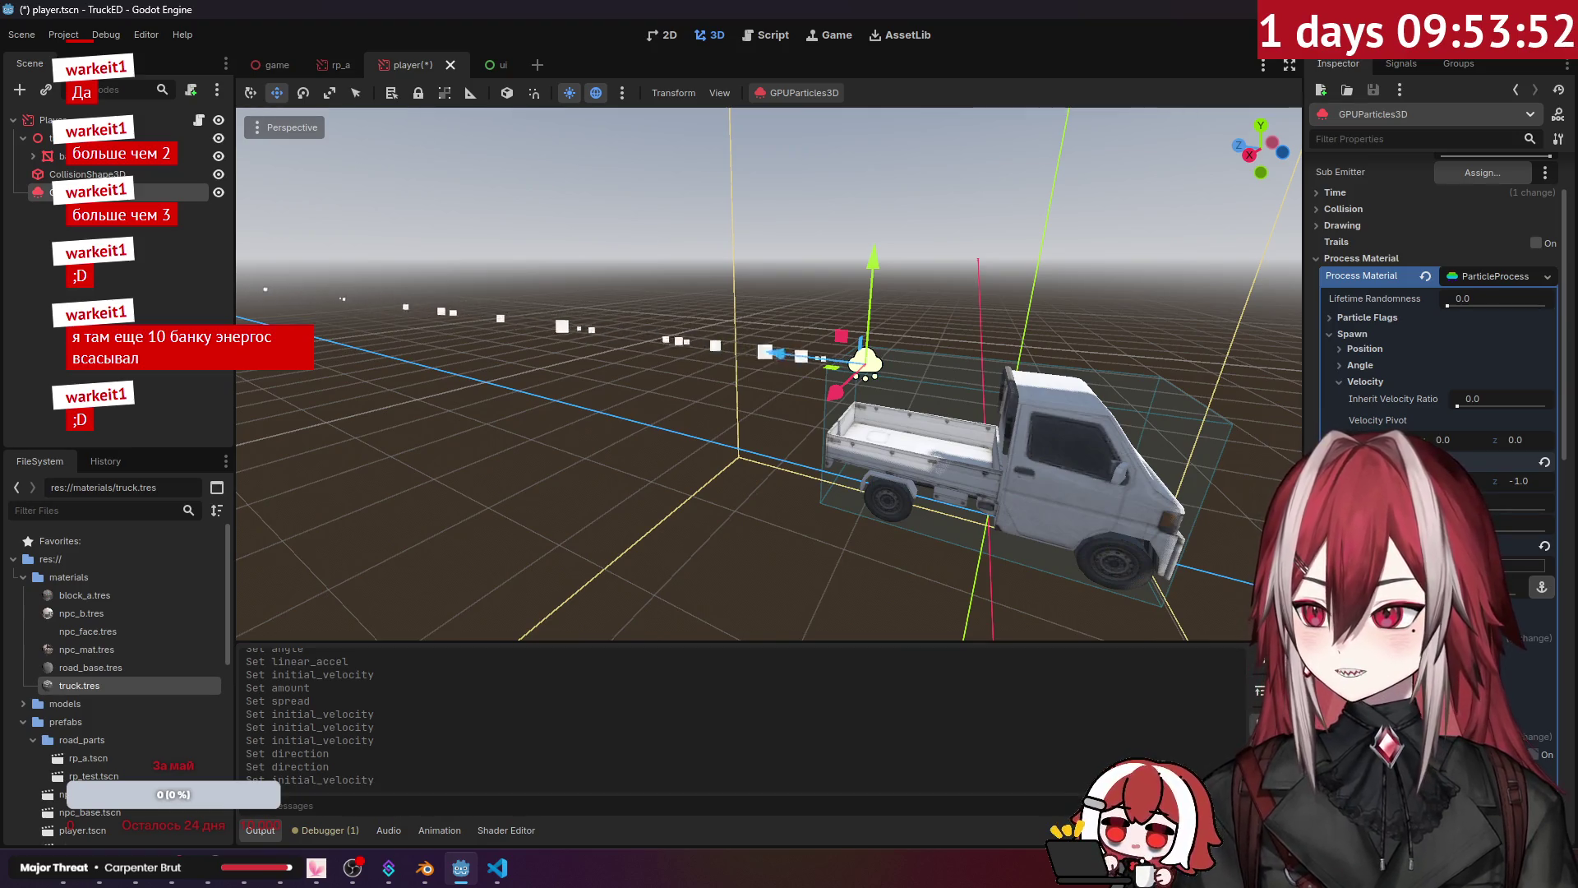
pyautogui.moveTo(786, 464)
pyautogui.mouseDown()
pyautogui.moveTo(776, 438)
pyautogui.moveTo(896, 243)
pyautogui.mouseUp()
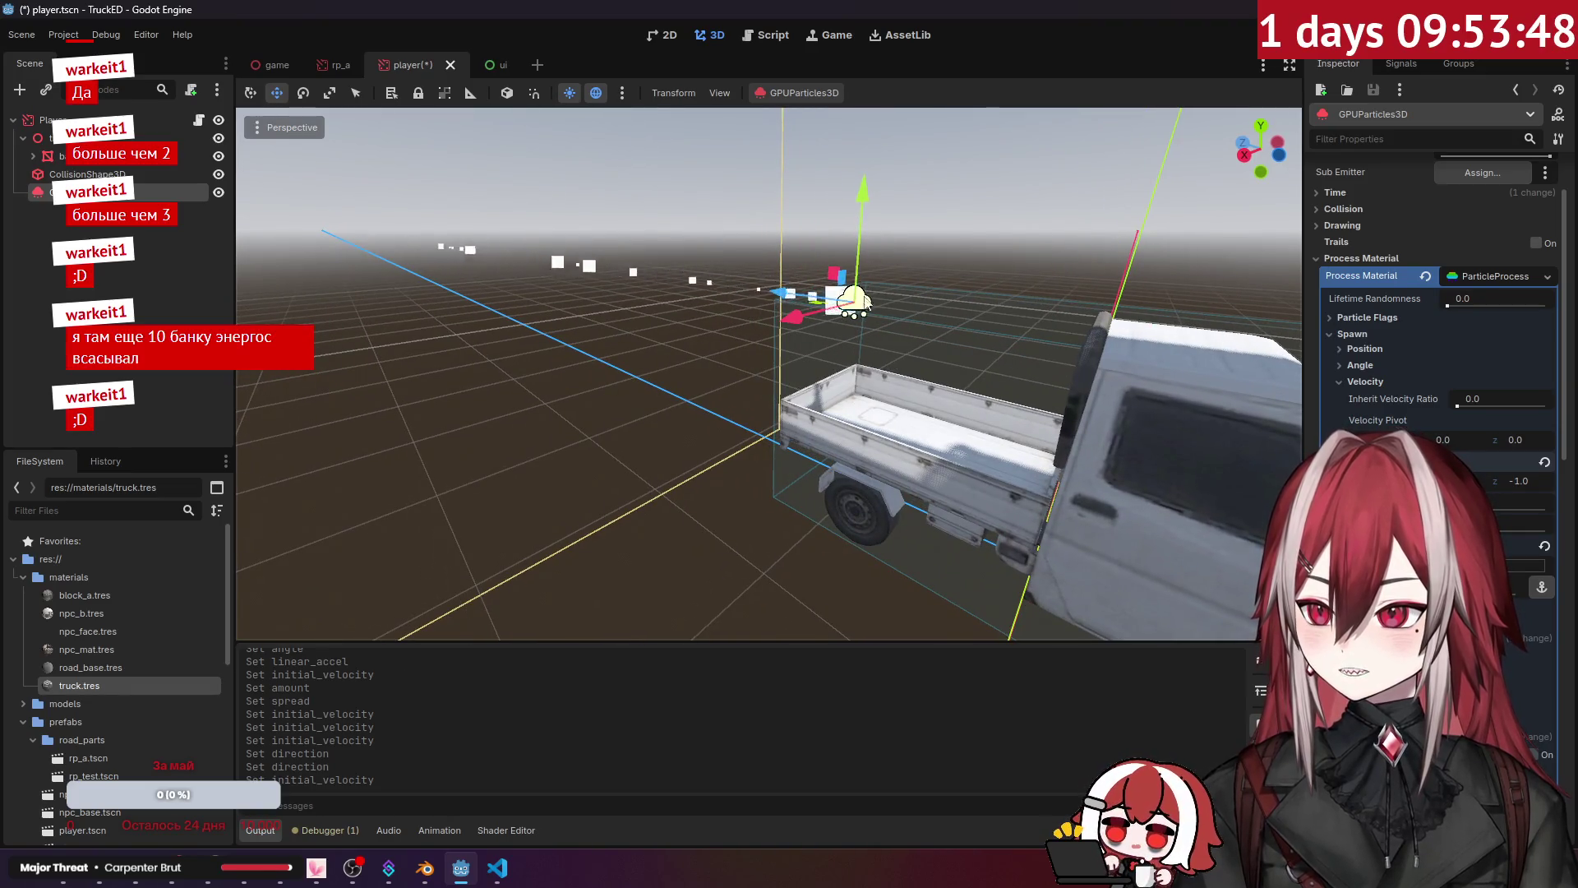
pyautogui.moveTo(844, 371)
pyautogui.mouseDown()
pyautogui.moveTo(857, 456)
pyautogui.moveTo(809, 510)
pyautogui.moveTo(746, 480)
pyautogui.moveTo(782, 427)
pyautogui.moveTo(751, 270)
pyautogui.mouseUp()
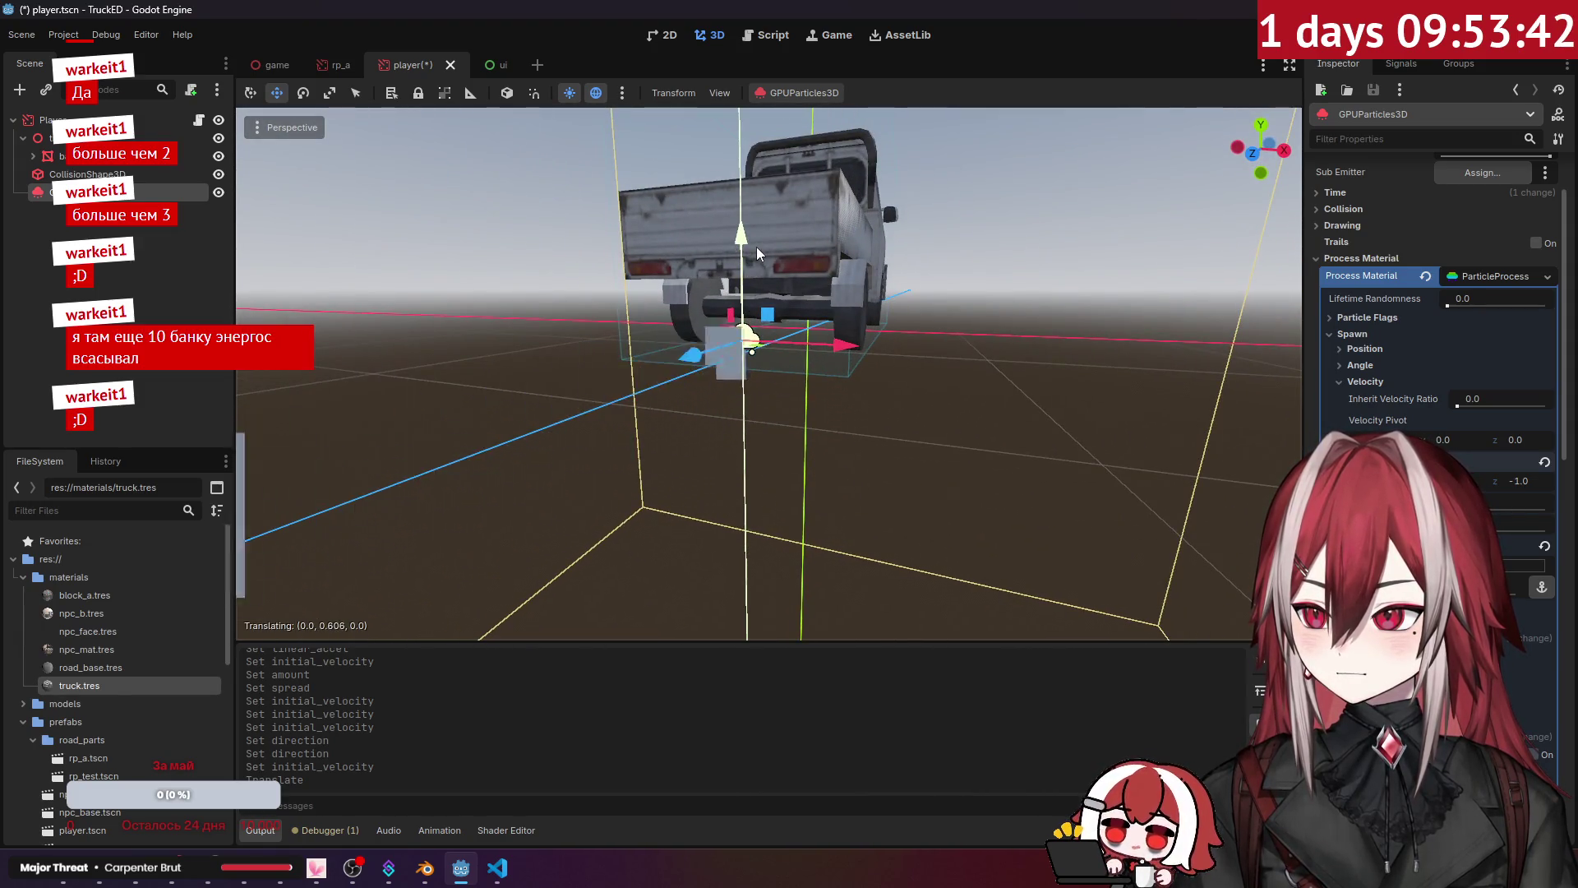
pyautogui.moveTo(822, 342); pyautogui.dragTo(964, 366)
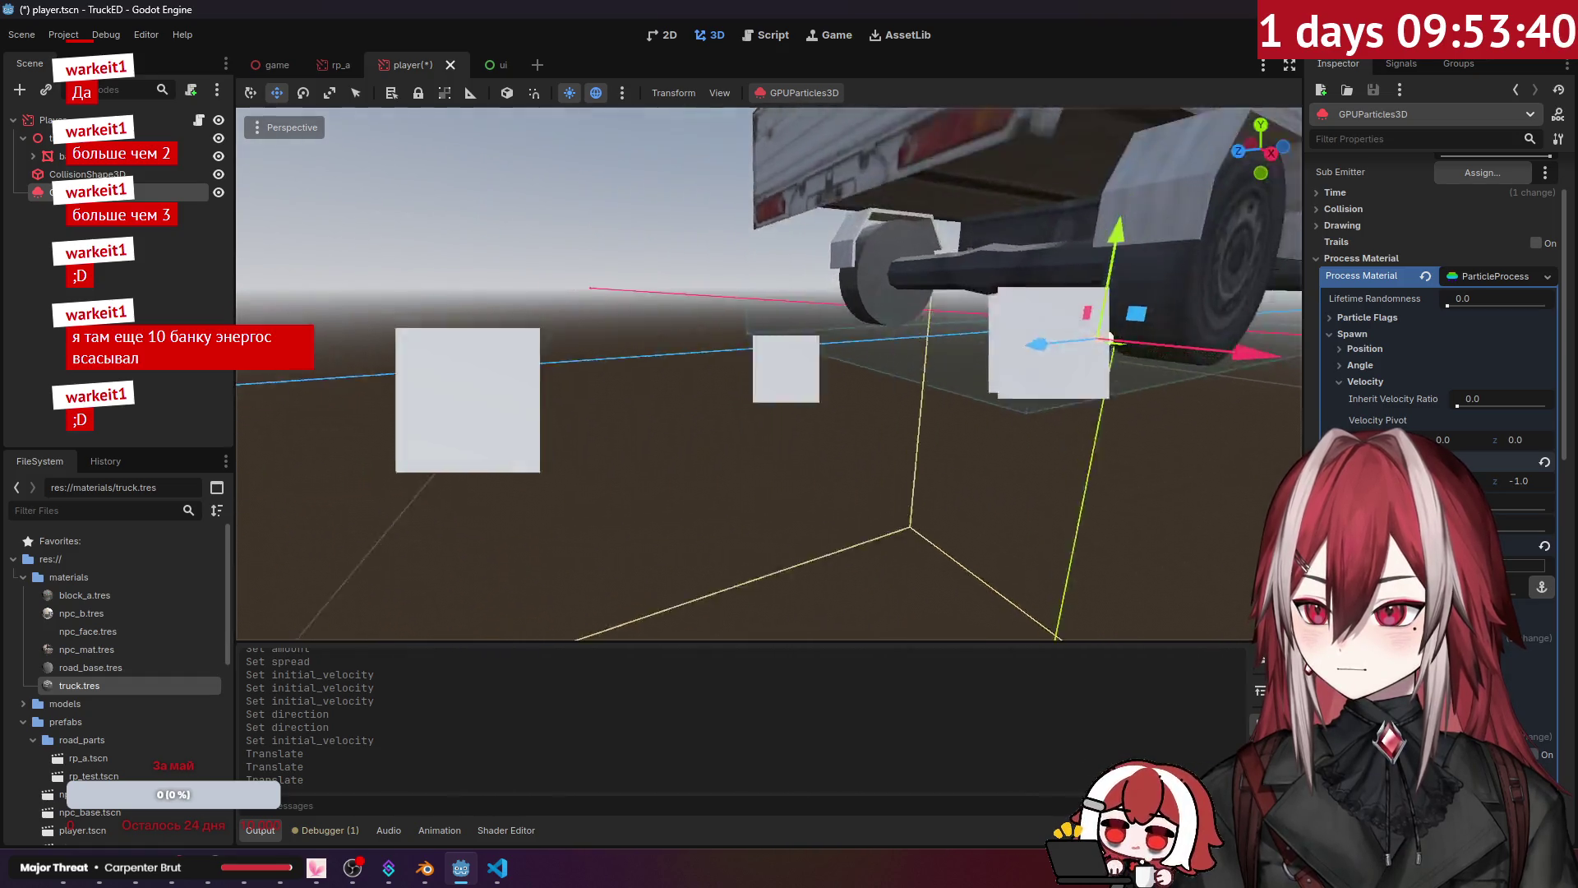
pyautogui.moveTo(855, 381); pyautogui.dragTo(798, 381)
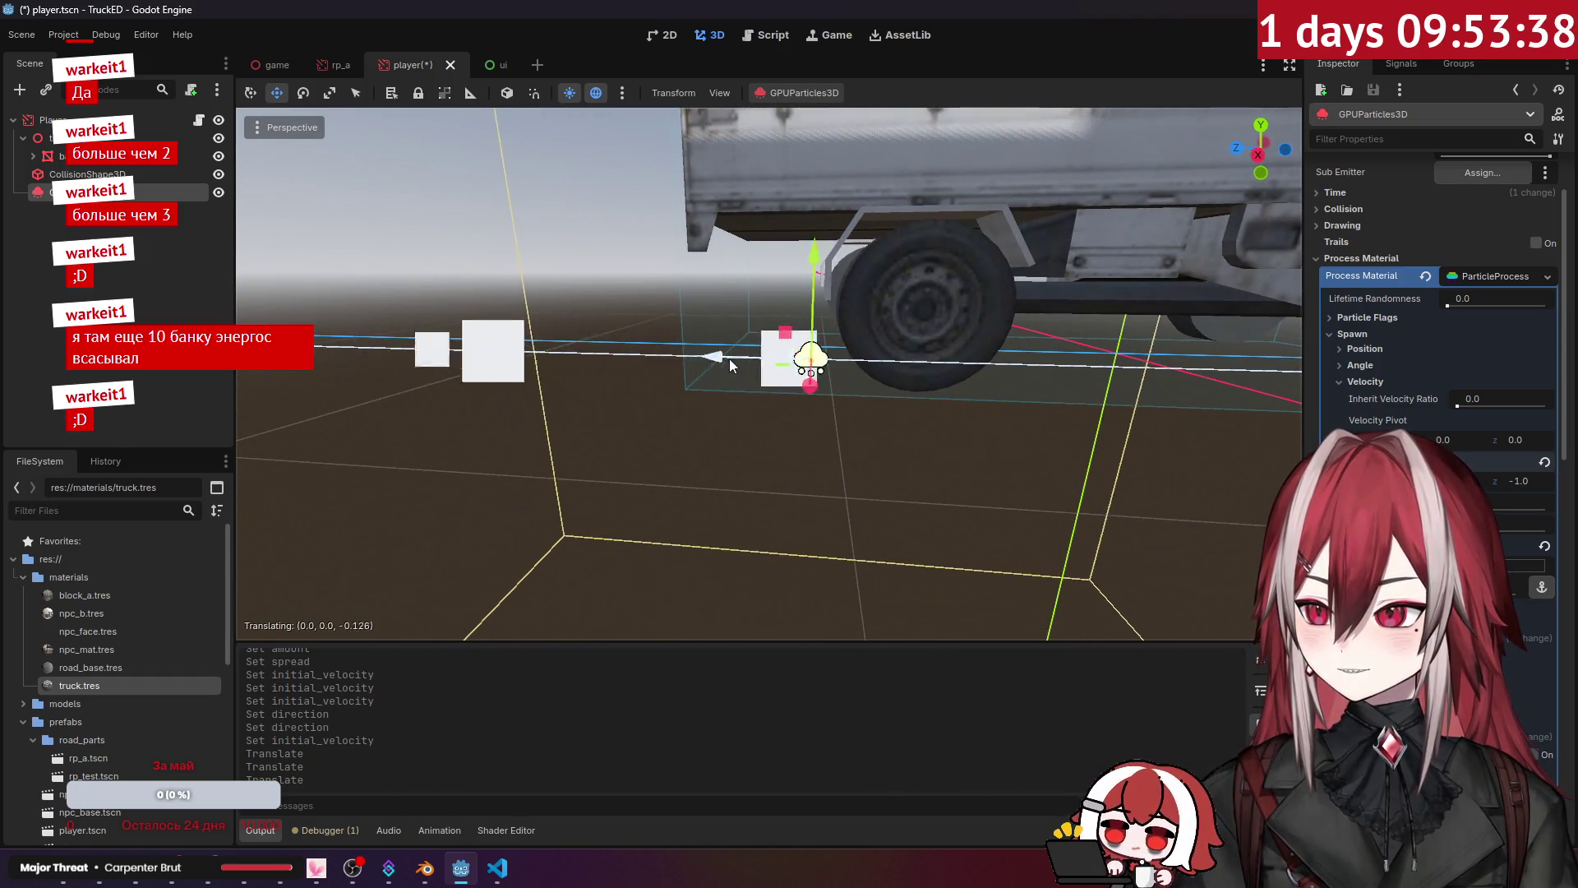
pyautogui.moveTo(935, 278)
pyautogui.mouseDown()
pyautogui.moveTo(1181, 440)
pyautogui.moveTo(908, 439)
pyautogui.moveTo(843, 411)
pyautogui.mouseUp()
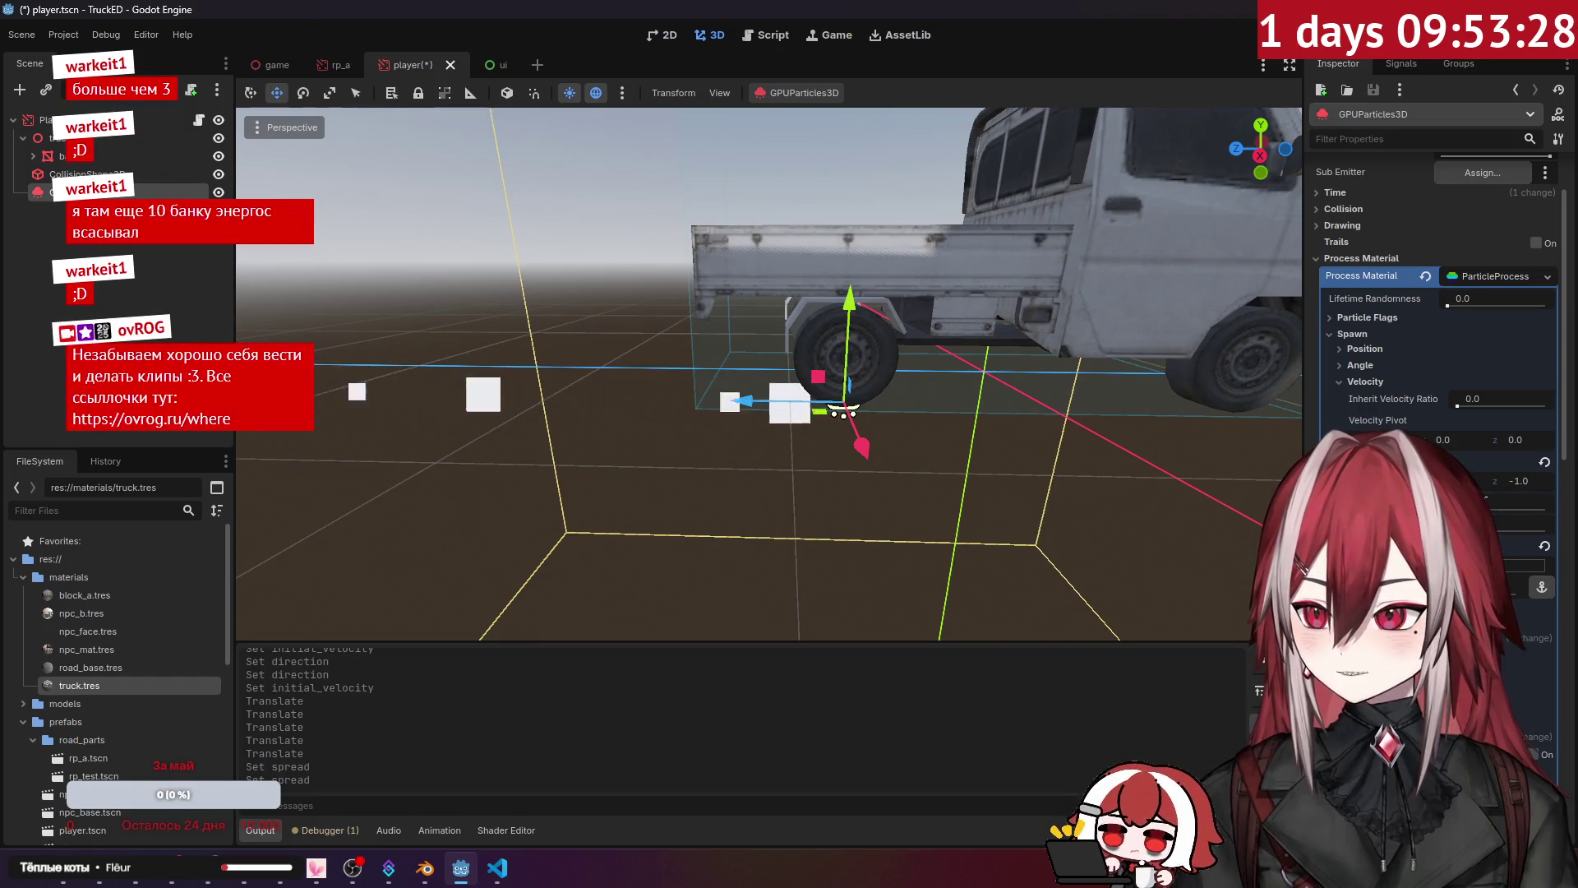
# Step: Orbit around the truck to check the trail from a close rear-left view
pyautogui.moveTo(1233, 497); pyautogui.dragTo(1134, 490)
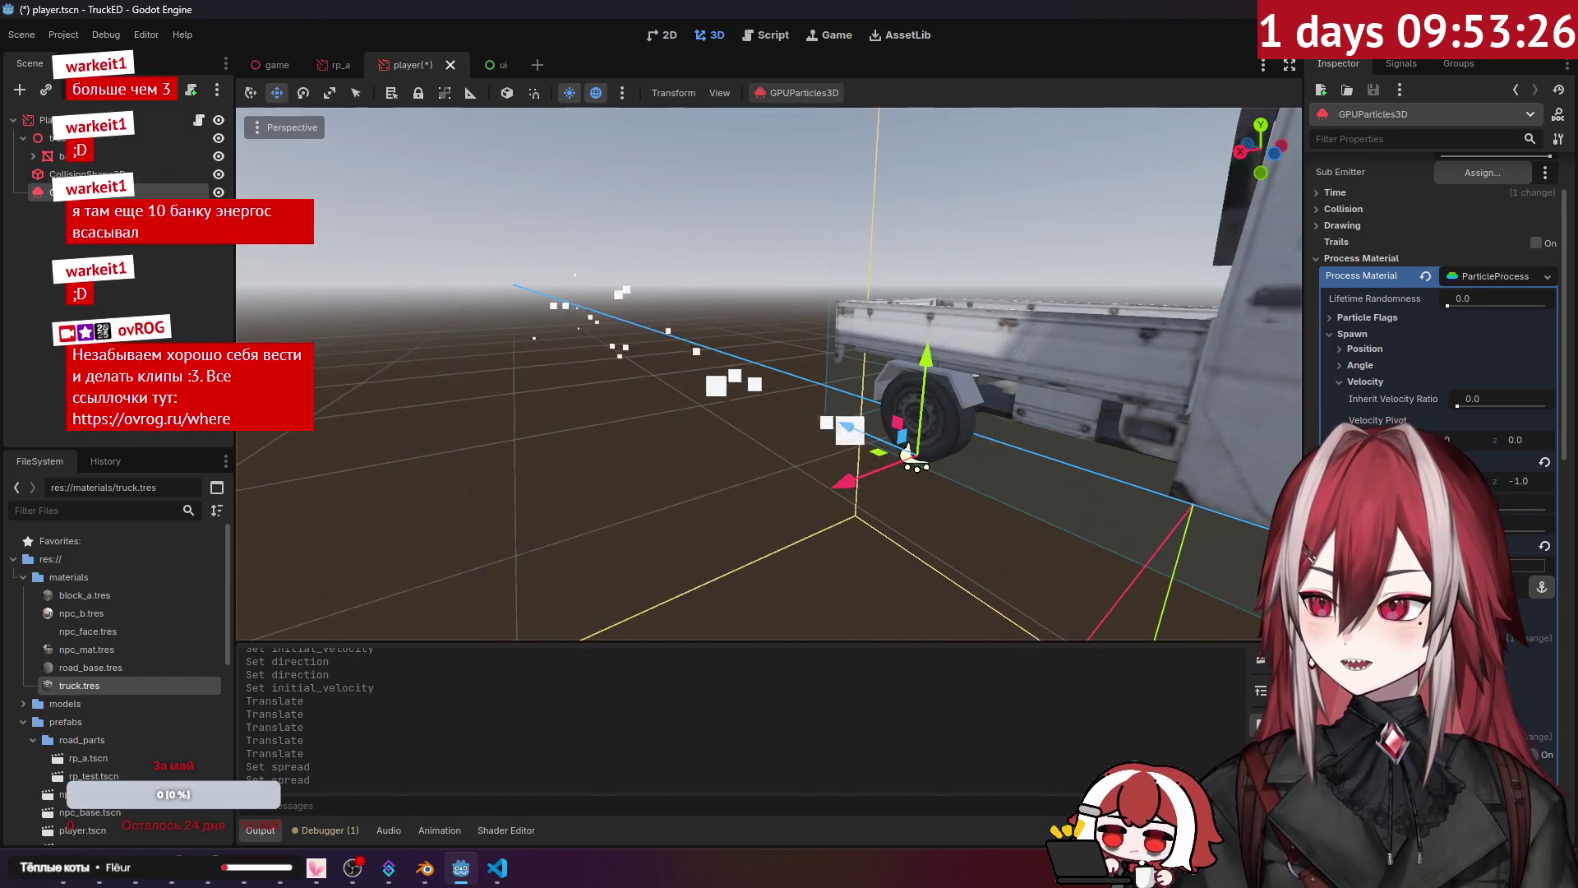
pyautogui.moveTo(911, 466)
pyautogui.mouseDown()
pyautogui.moveTo(624, 444)
pyautogui.moveTo(748, 411)
pyautogui.moveTo(871, 423)
pyautogui.mouseUp()
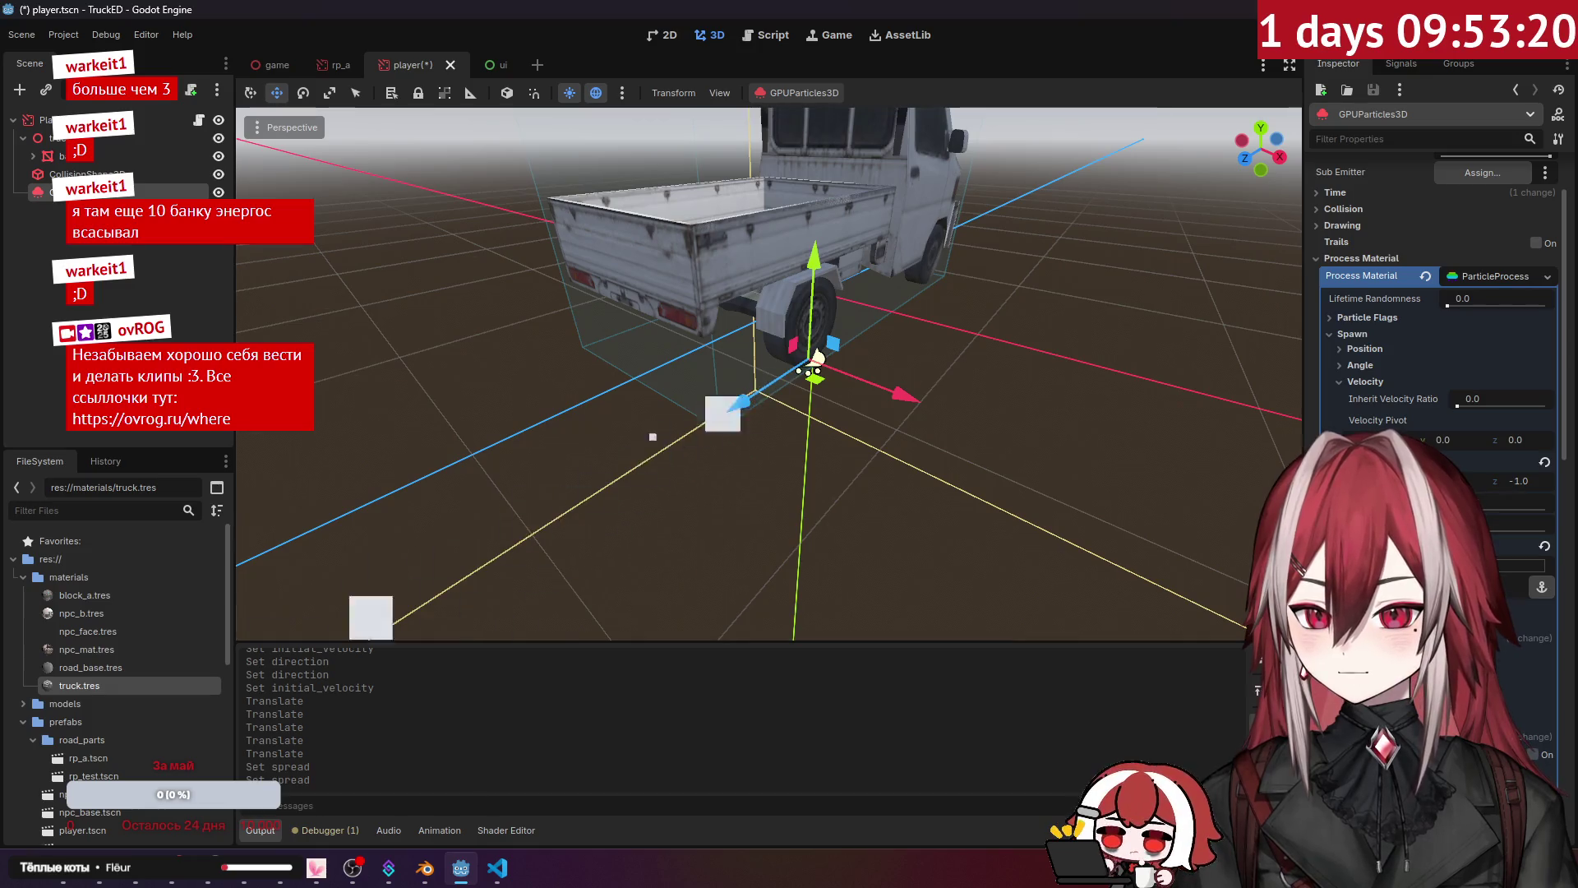
pyautogui.moveTo(897, 477)
pyautogui.mouseDown()
pyautogui.moveTo(781, 465)
pyautogui.moveTo(1056, 425)
pyautogui.mouseUp()
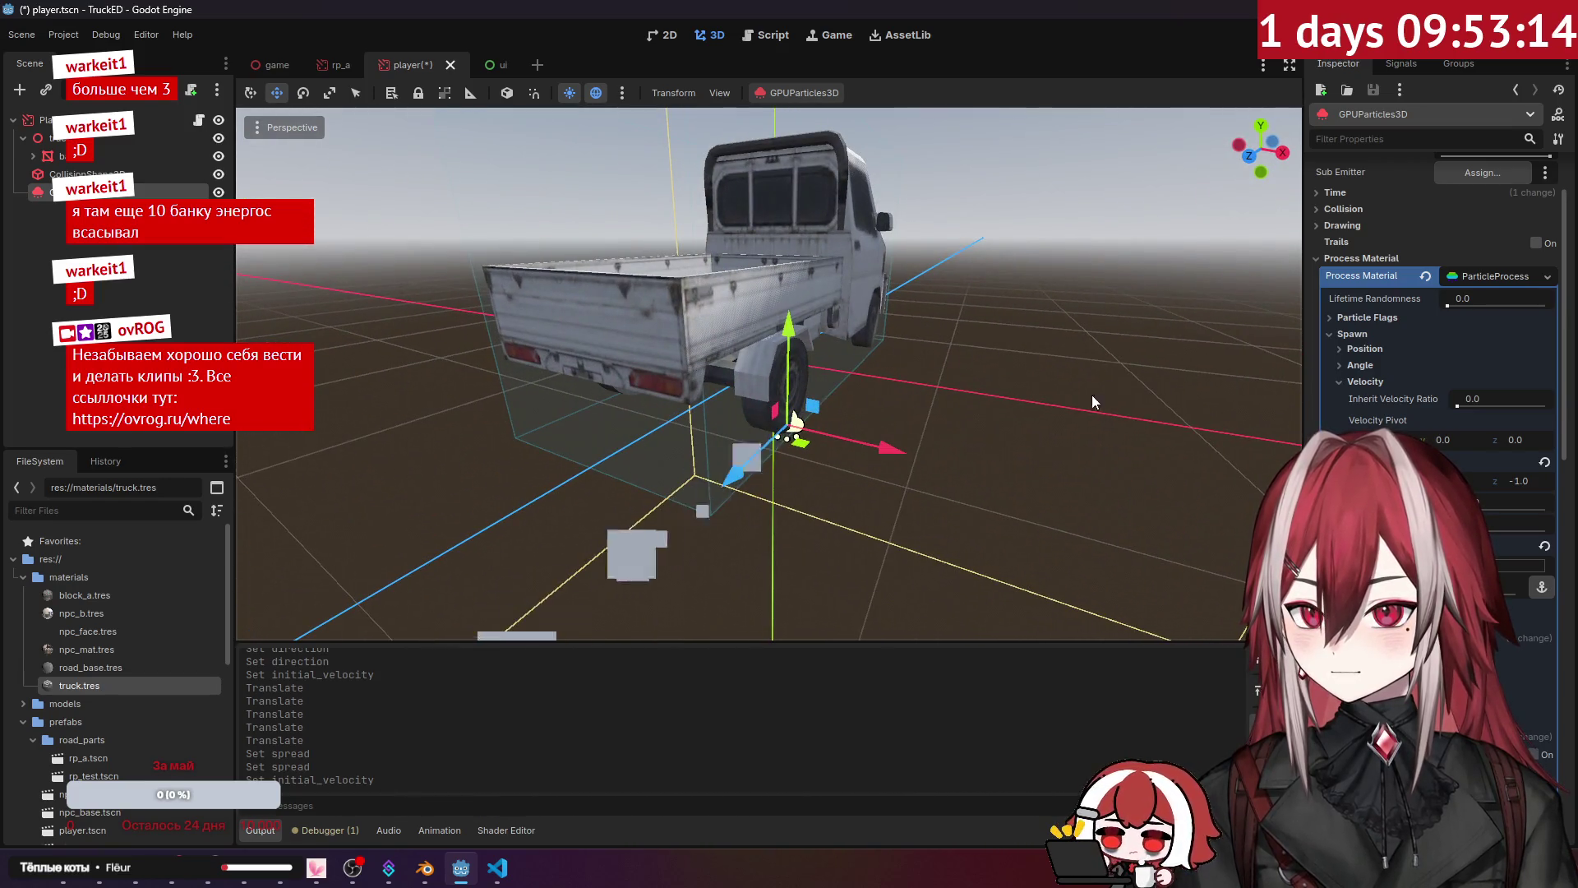
pyautogui.click(1330, 260)
# Step: Change the Spawn > Position emission shape from Point to Points
pyautogui.click(1333, 259)
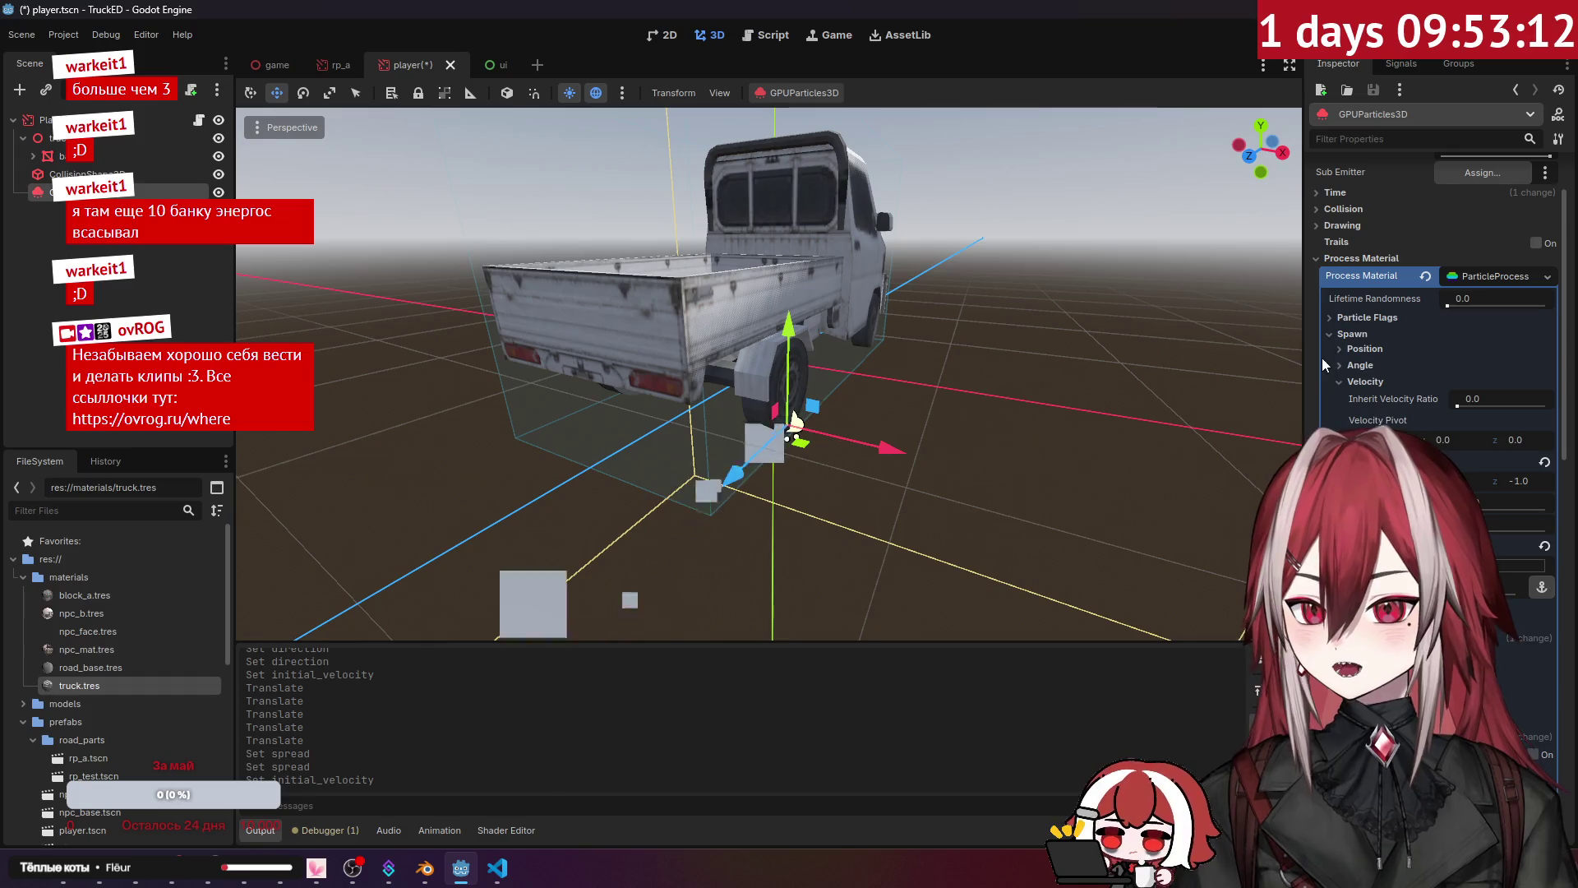
pyautogui.click(1372, 374)
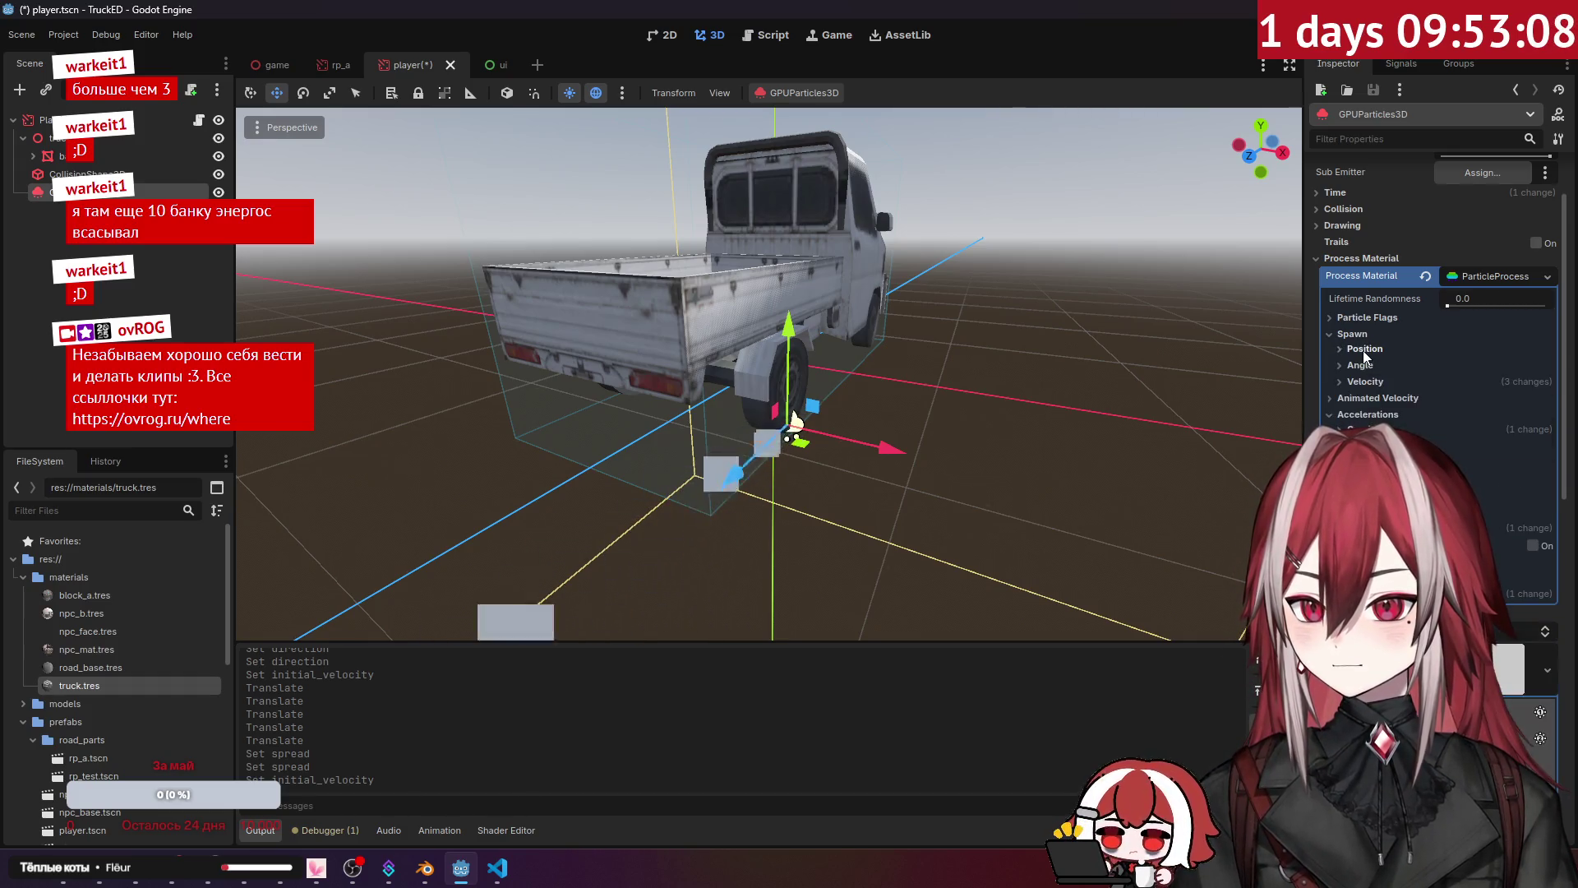
pyautogui.click(1363, 350)
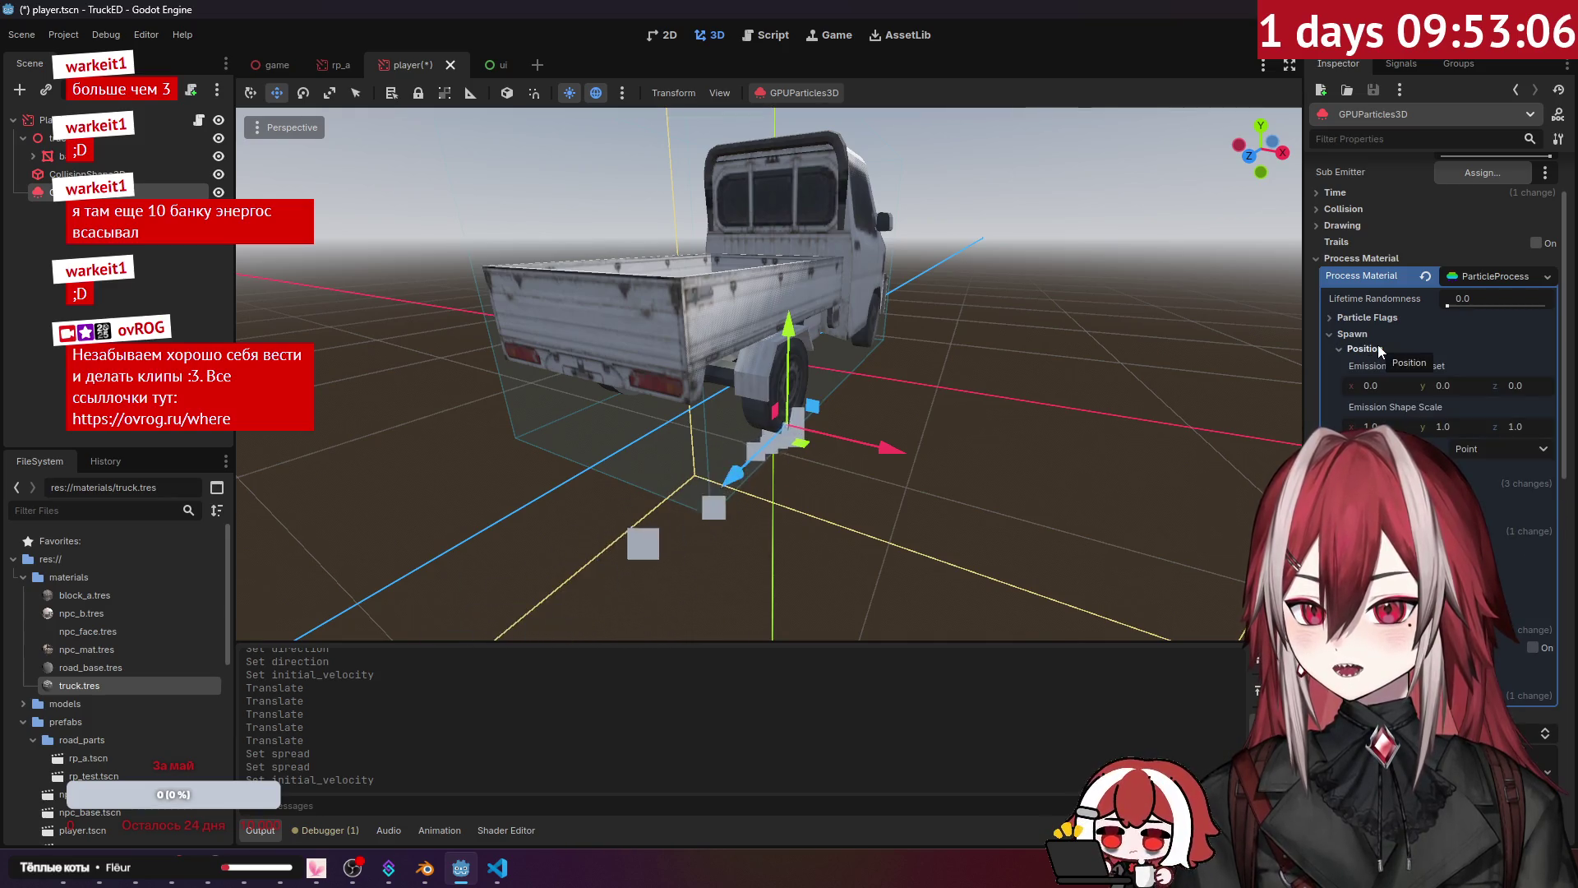
pyautogui.click(1496, 450)
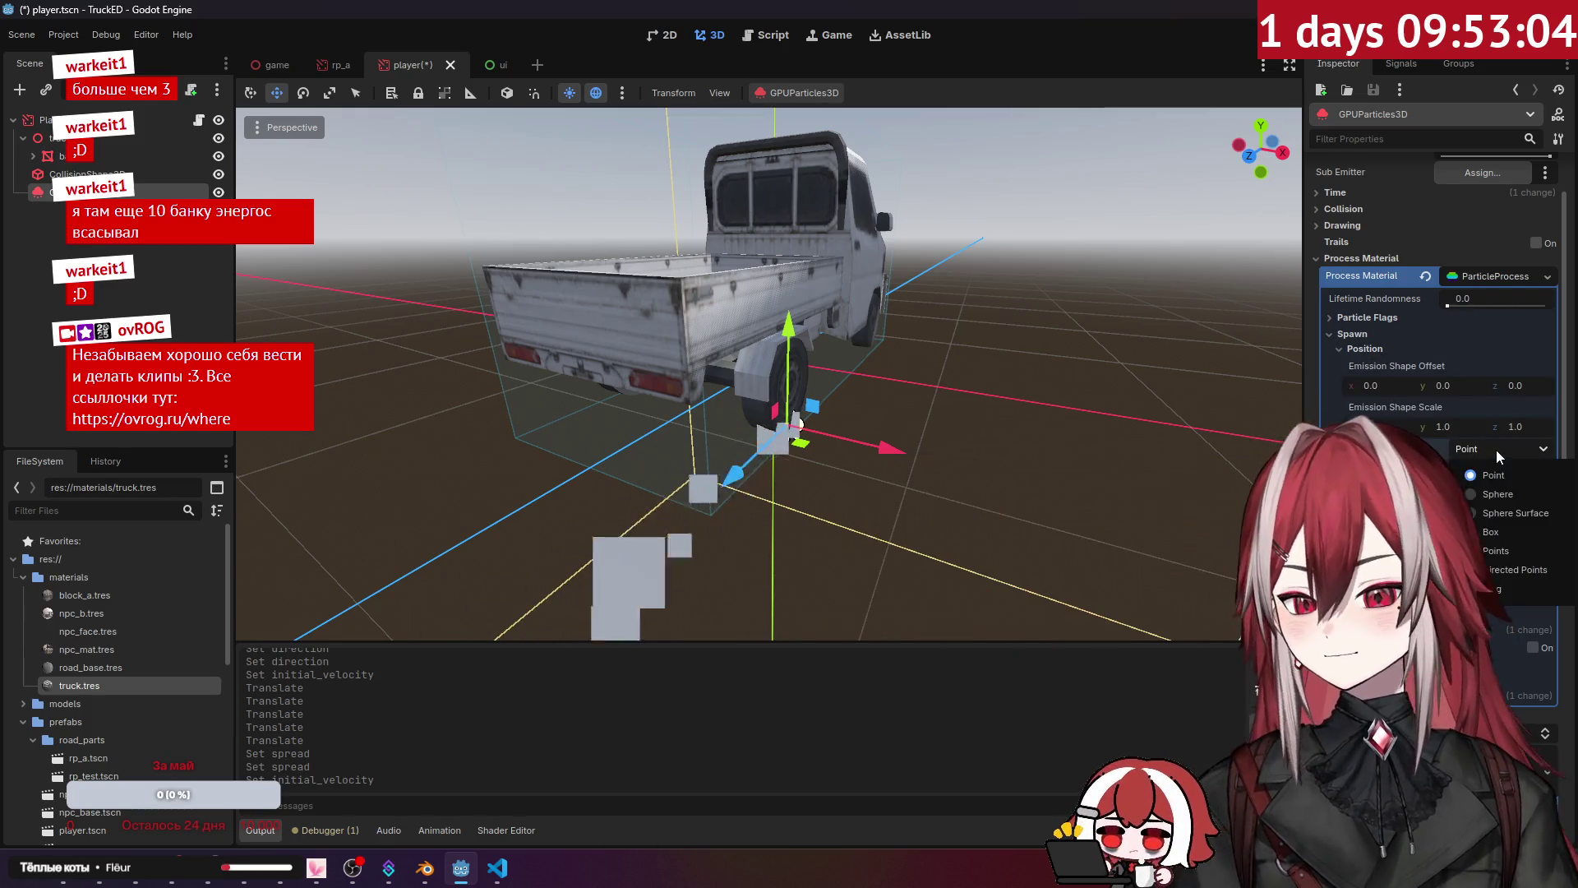
pyautogui.click(1517, 549)
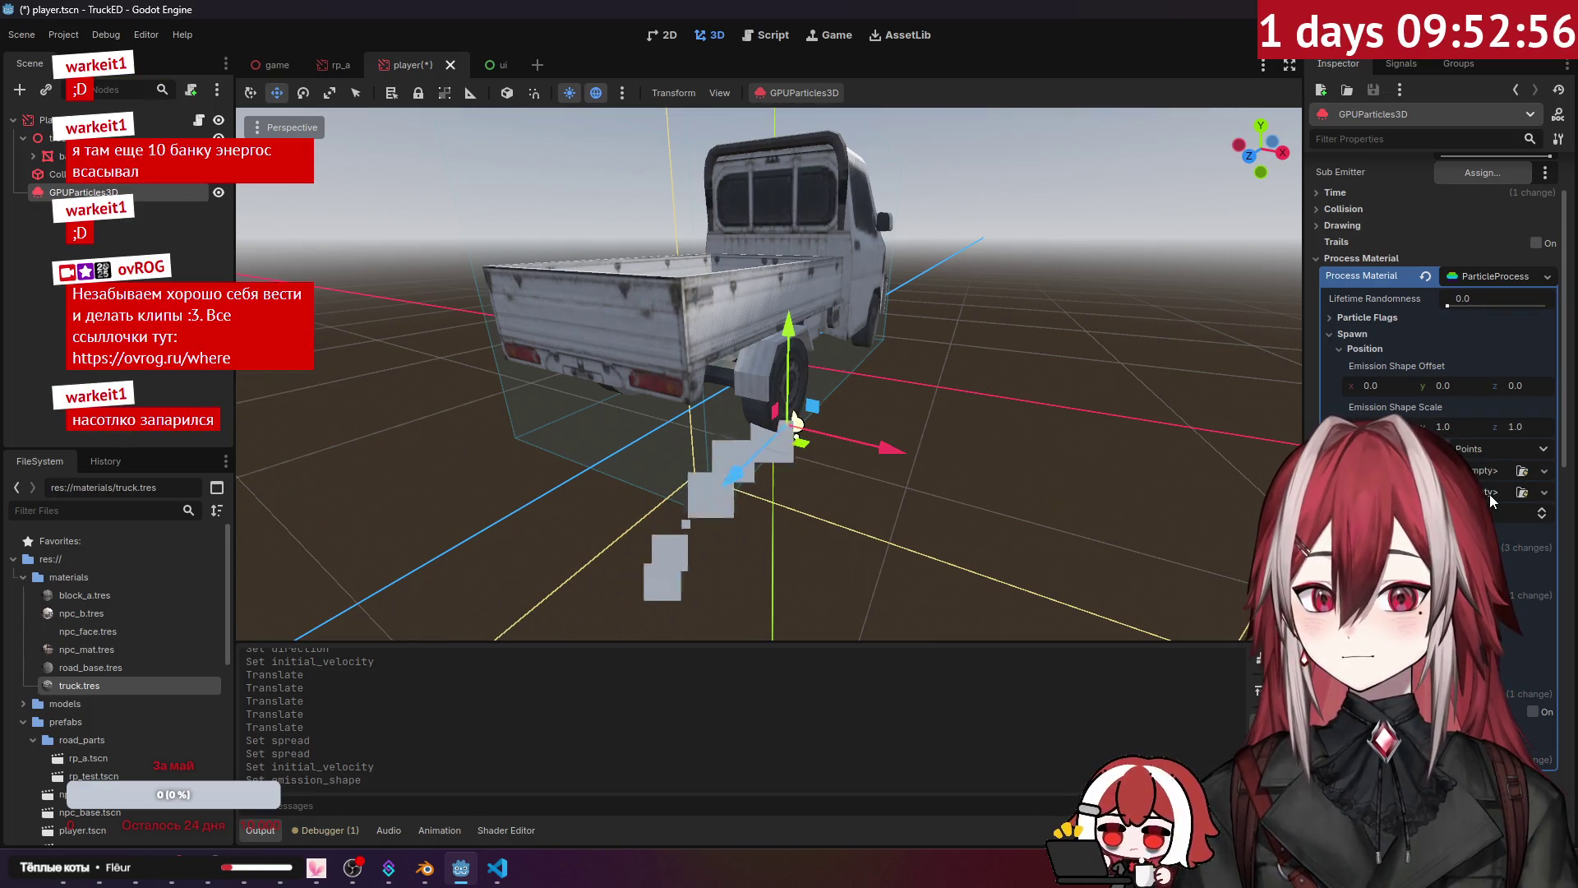
pyautogui.hotkey('alt', 'Tab')
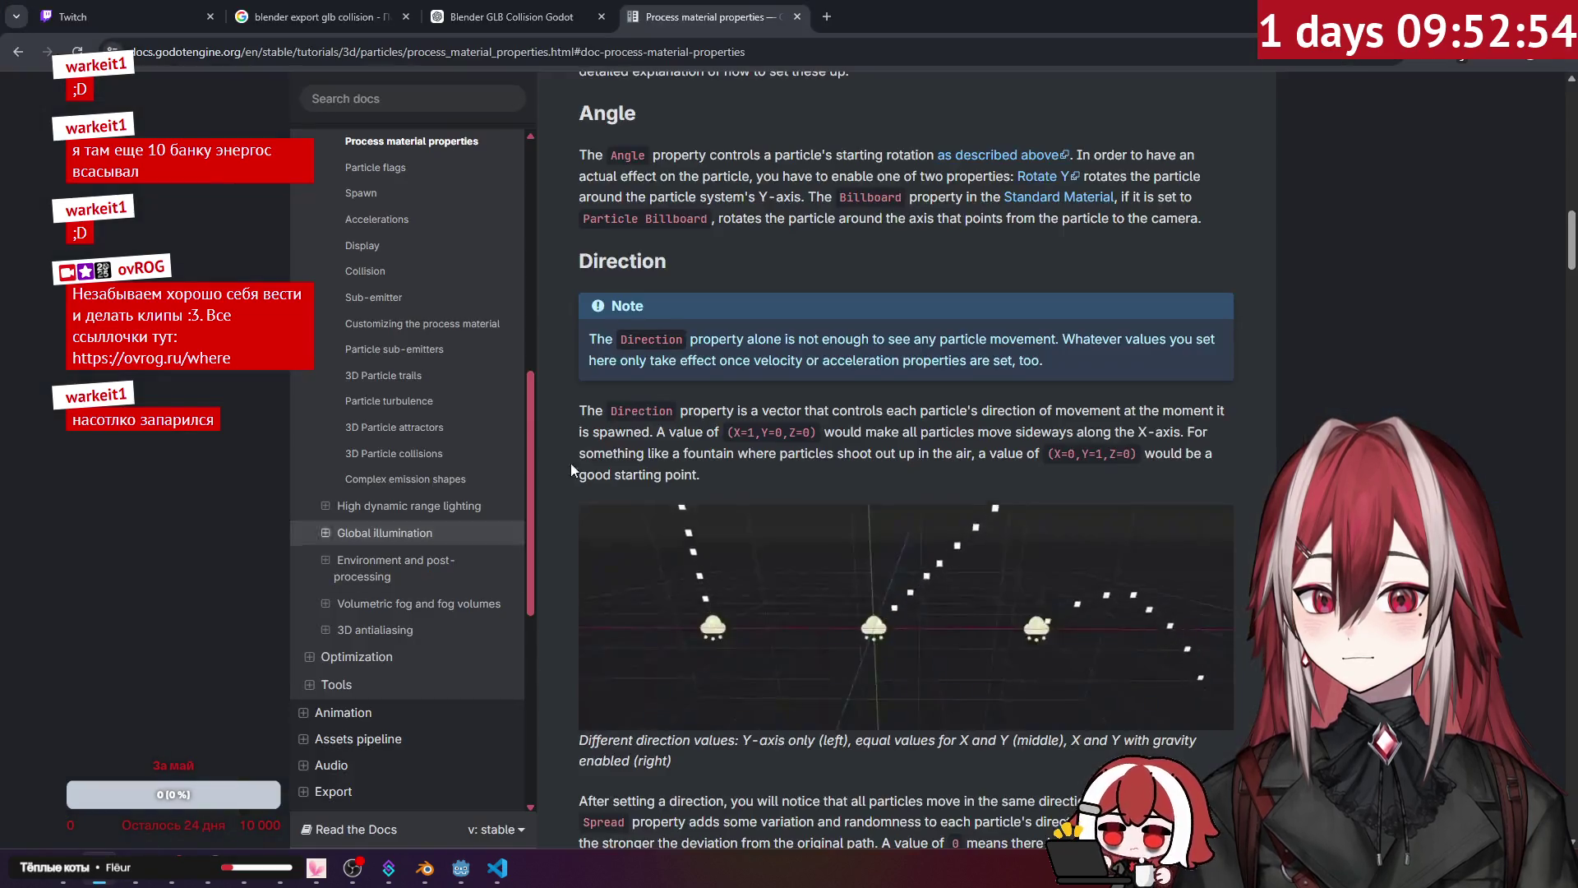
# Step: Open the Complex emission shapes docs page in a new browser tab
pyautogui.scroll(10, 770, 357)
pyautogui.scroll(-4, 771, 359)
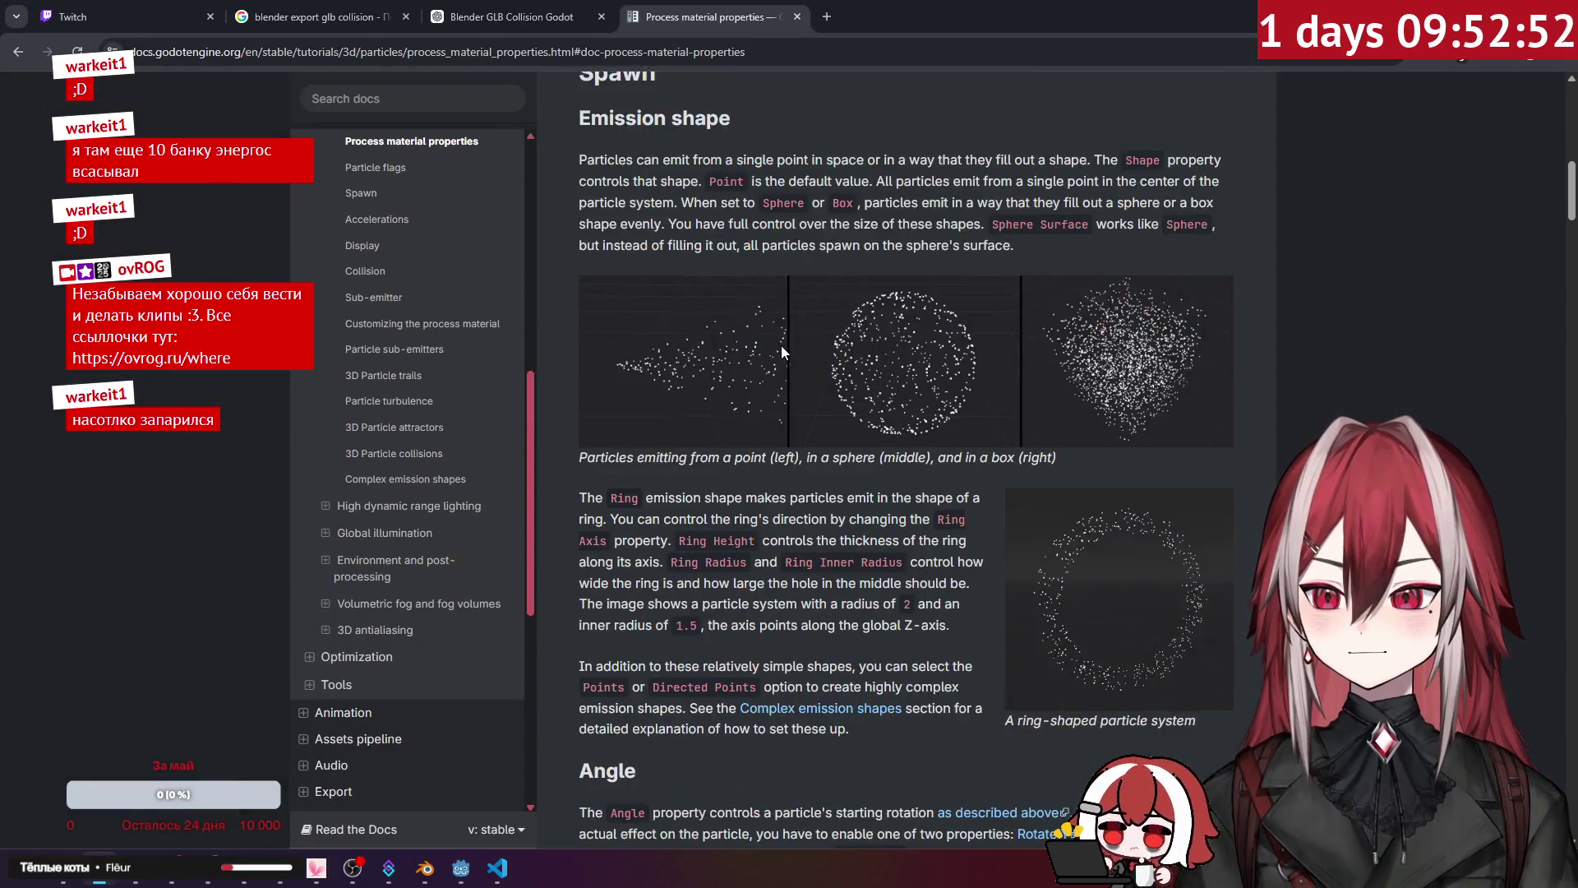
pyautogui.scroll(-1, 781, 352)
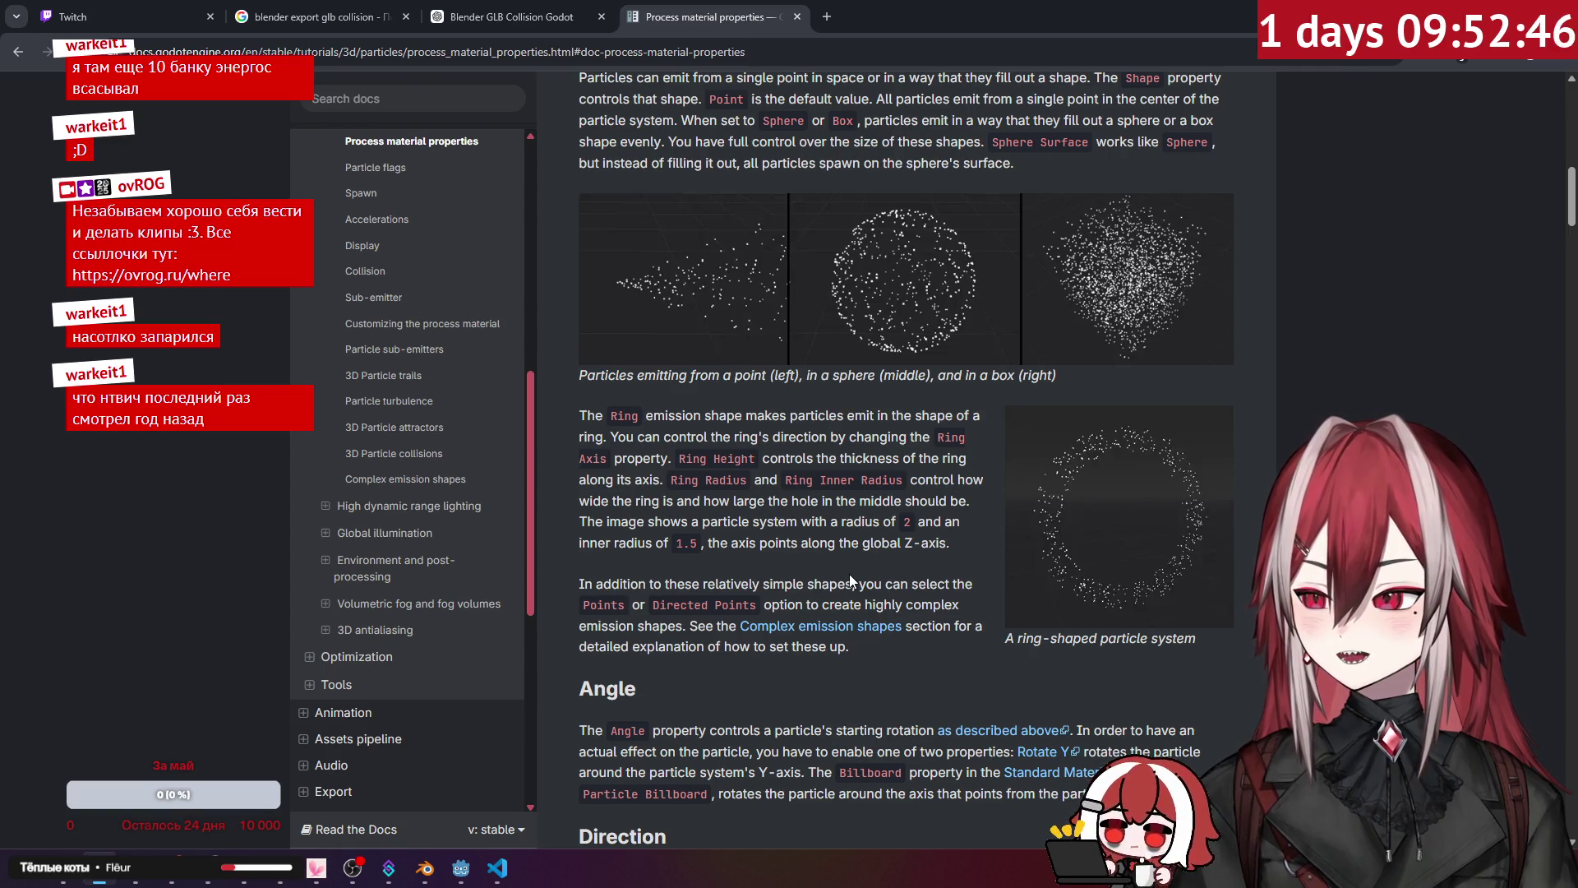
pyautogui.middleClick(871, 627)
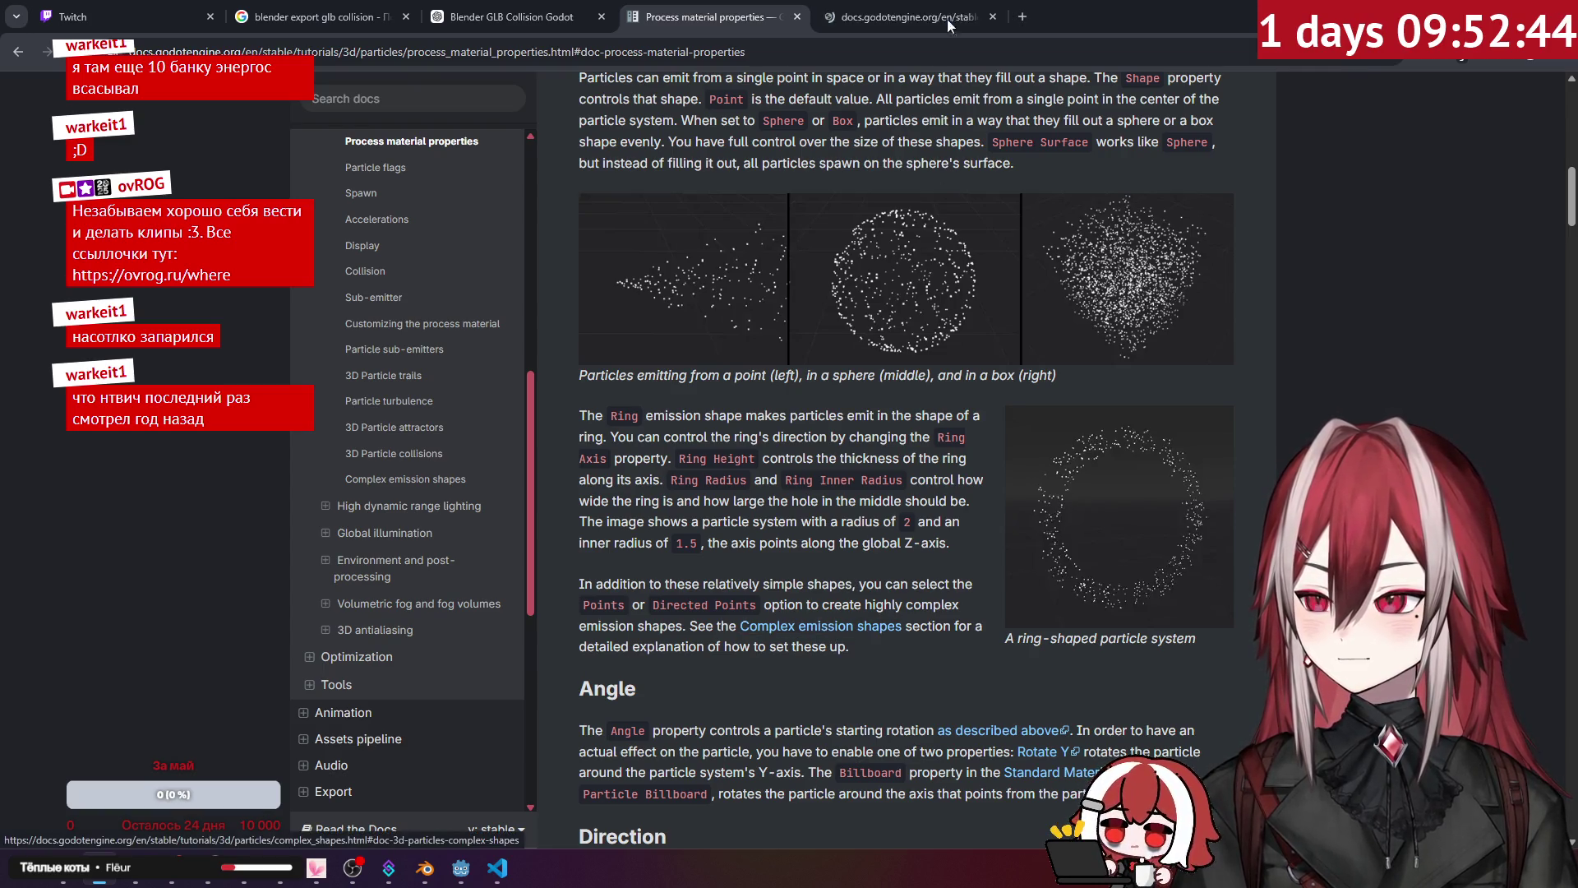
pyautogui.click(941, 17)
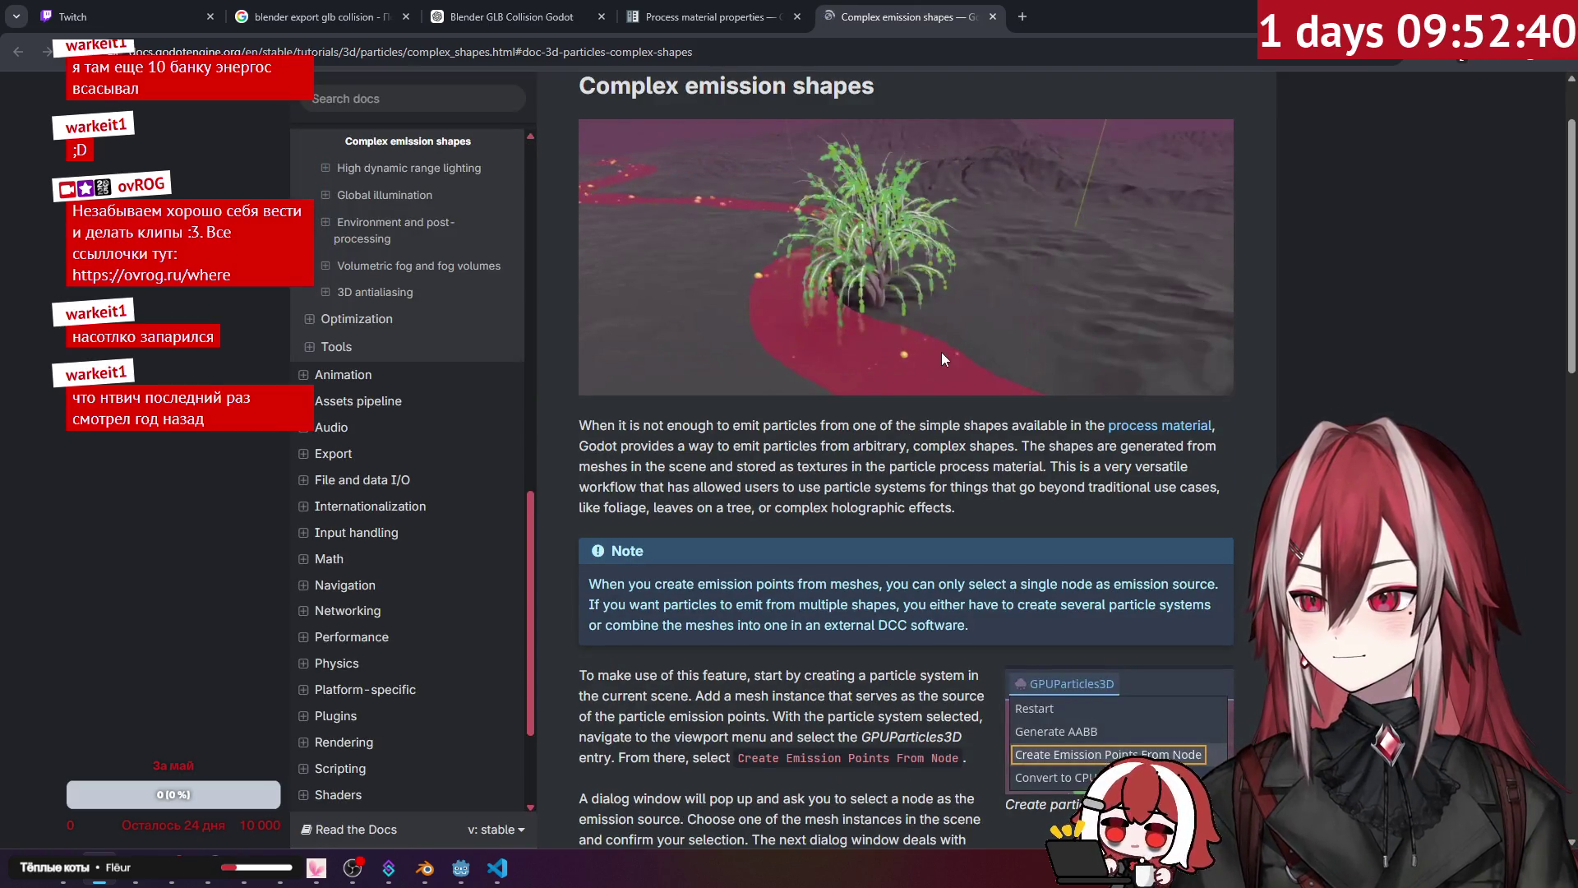
# Step: Read the Complex emission shapes page to the end, then open the Point Texture picker
pyautogui.scroll(-1, 941, 351)
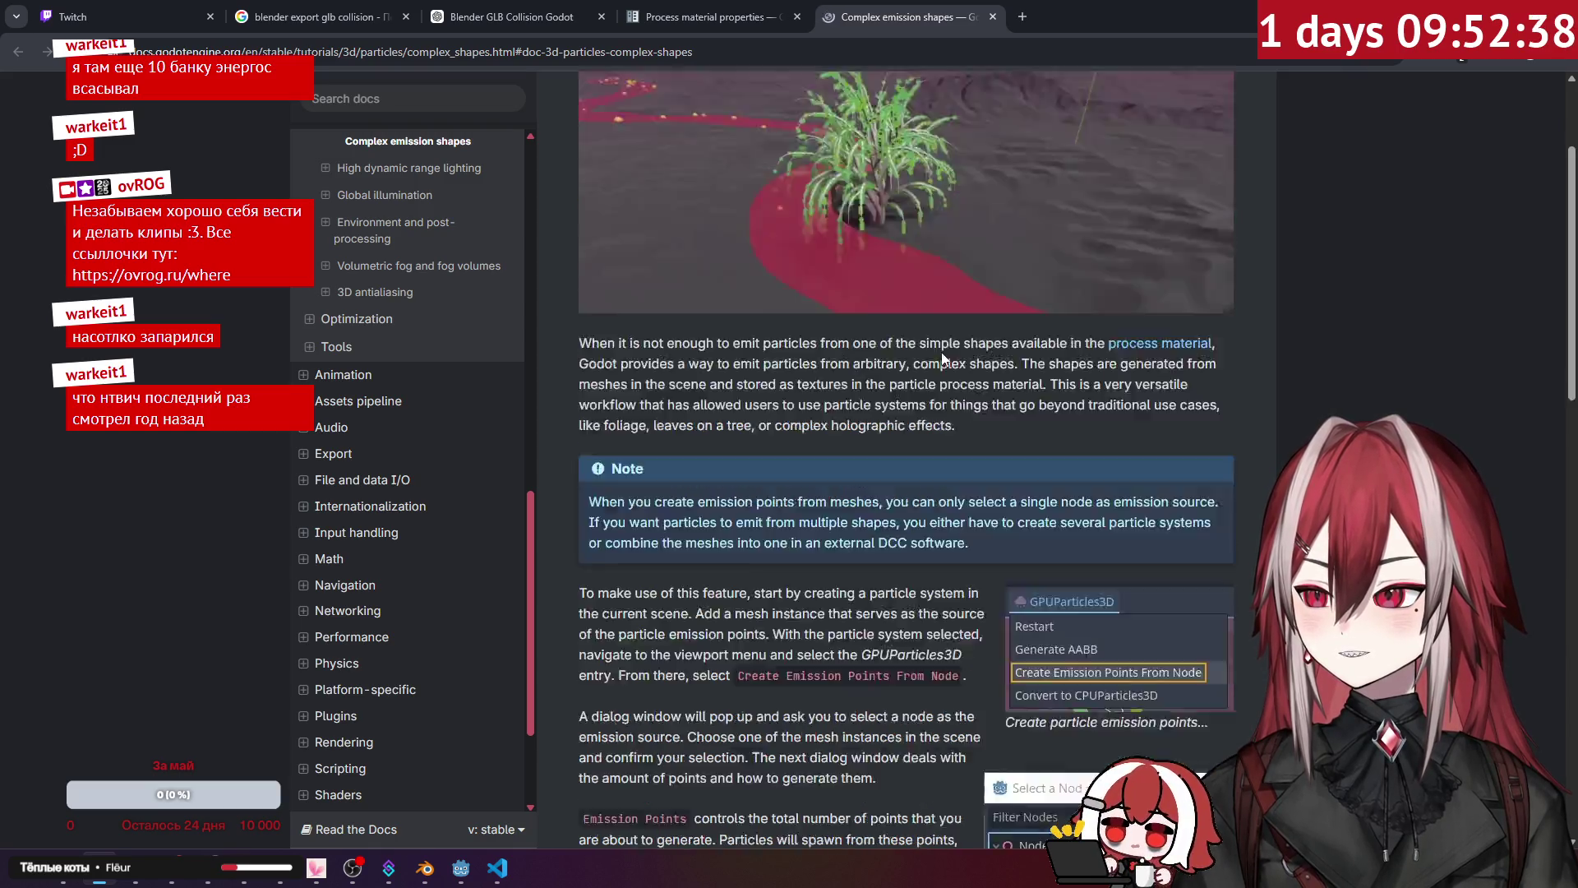
pyautogui.scroll(-6, 940, 352)
pyautogui.scroll(-7, 940, 352)
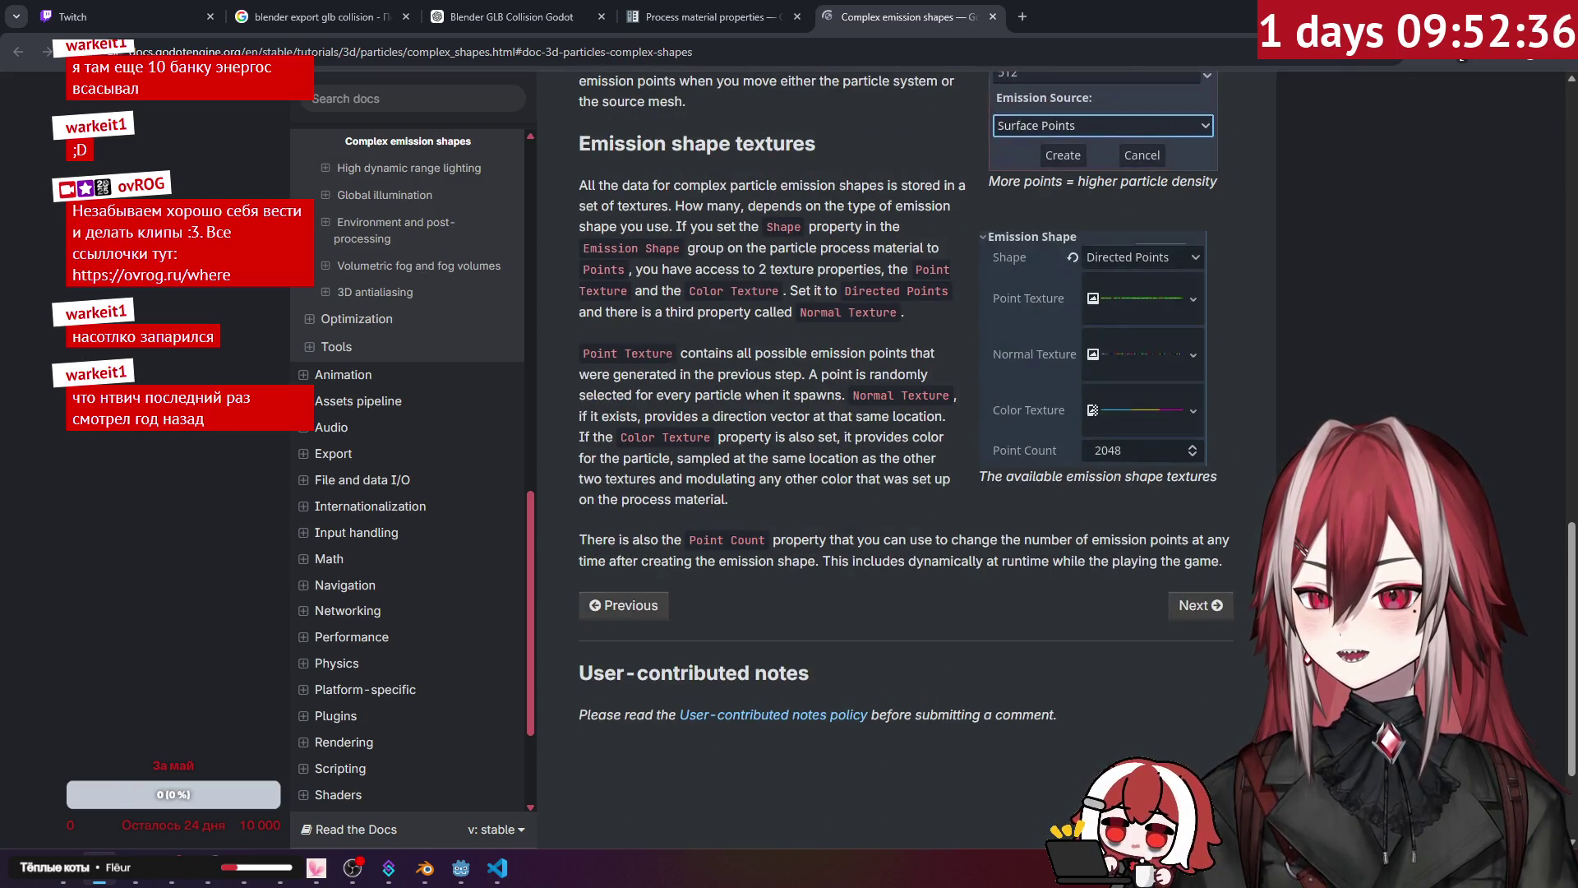
pyautogui.hotkey('alt', 'Tab')
pyautogui.click(1521, 471)
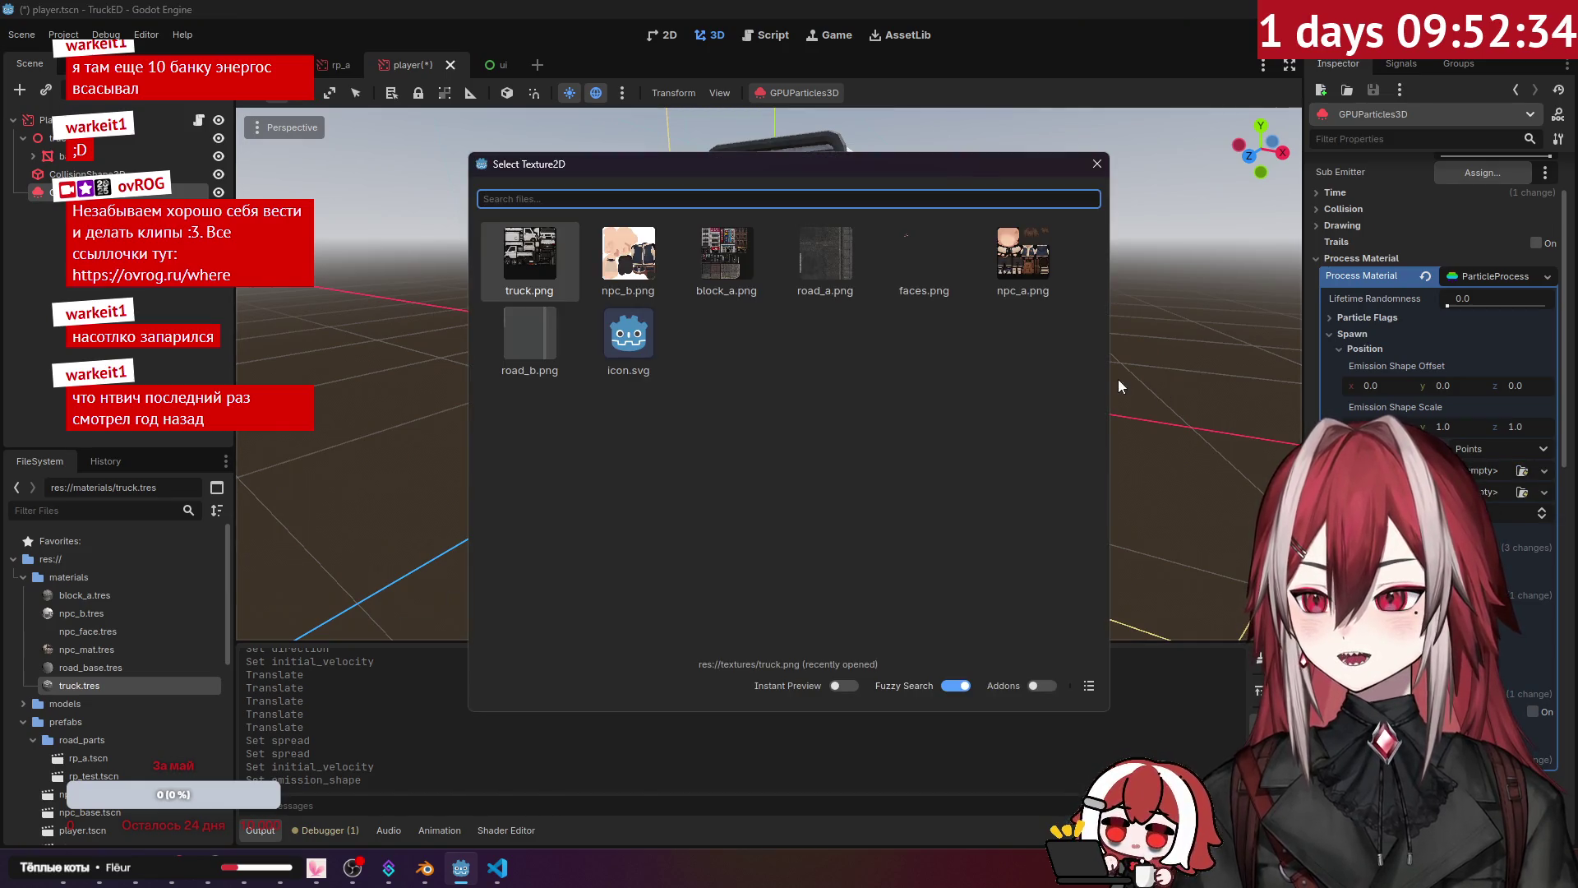
# Step: Close the texture picker without choosing and try the Directed Points emission shape
pyautogui.click(1098, 163)
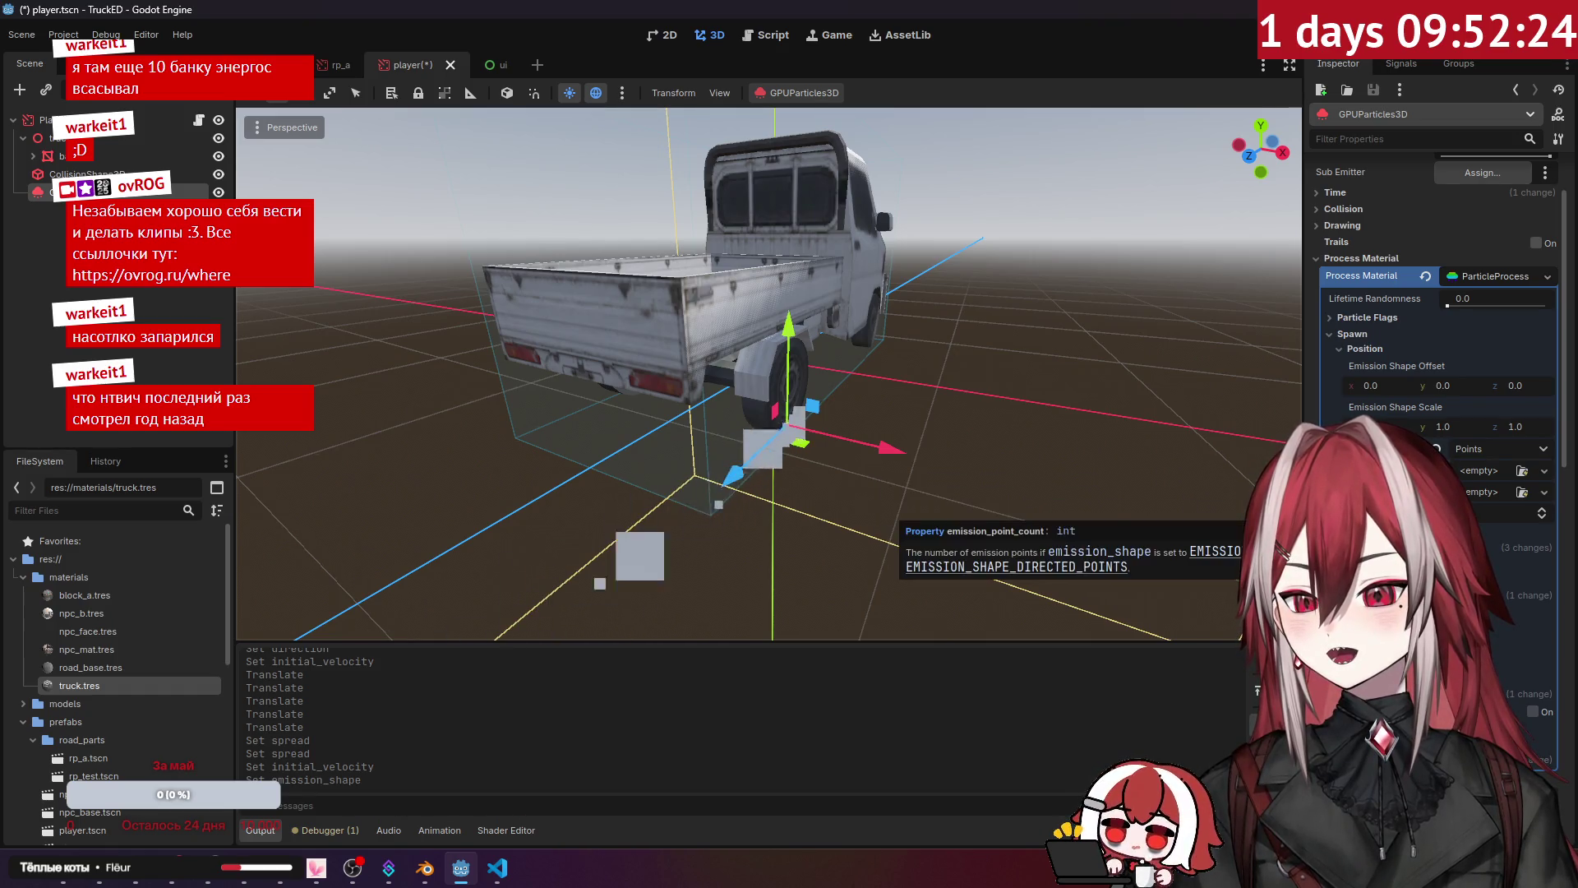
pyautogui.click(1498, 446)
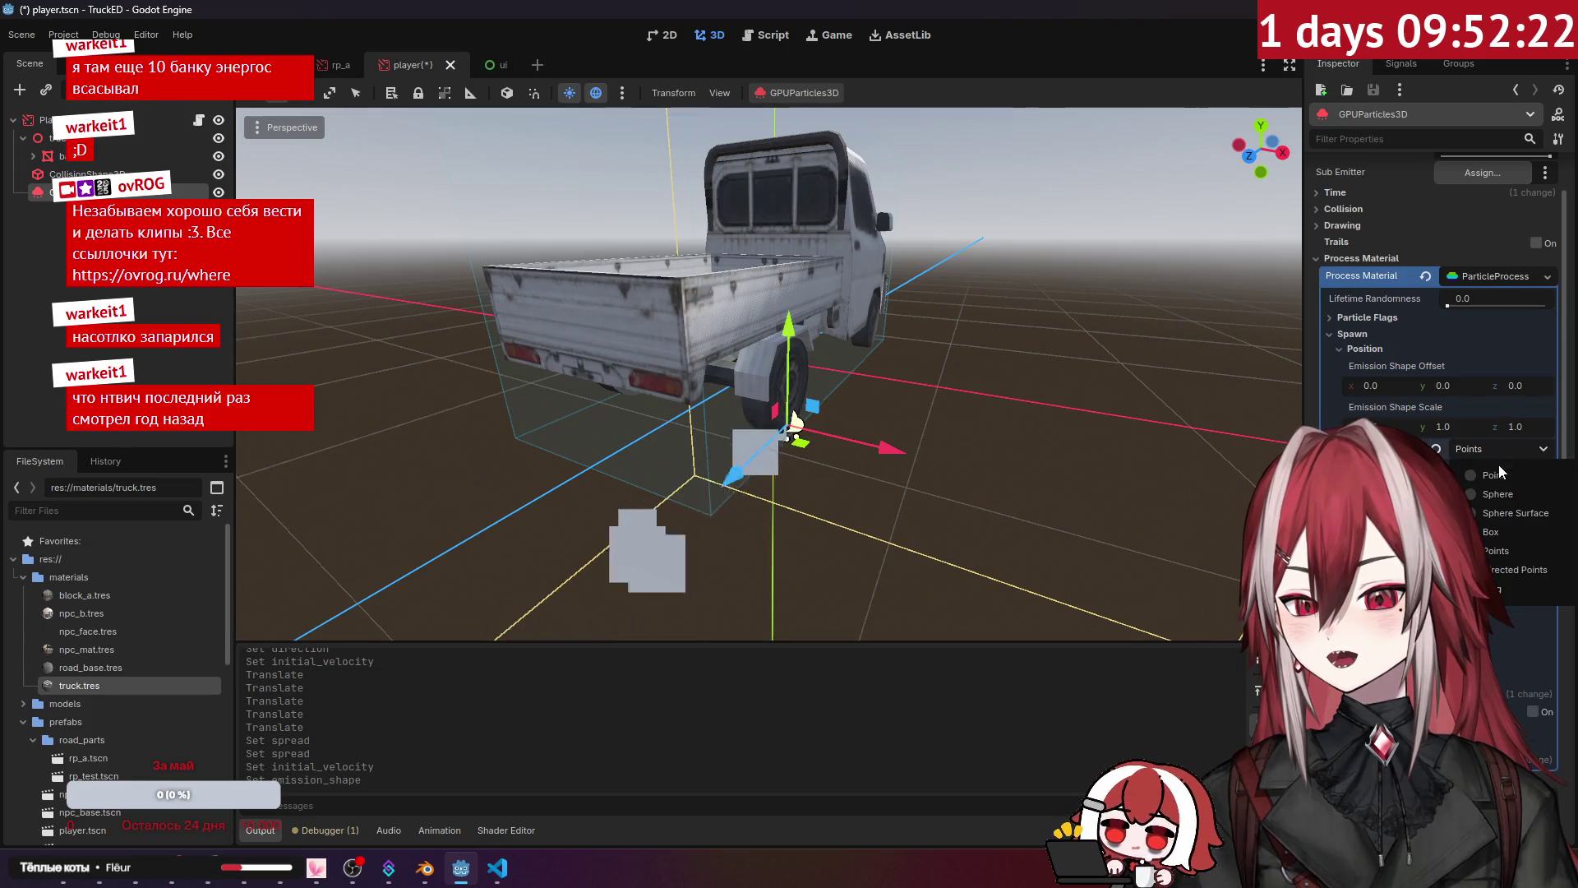
pyautogui.click(1519, 573)
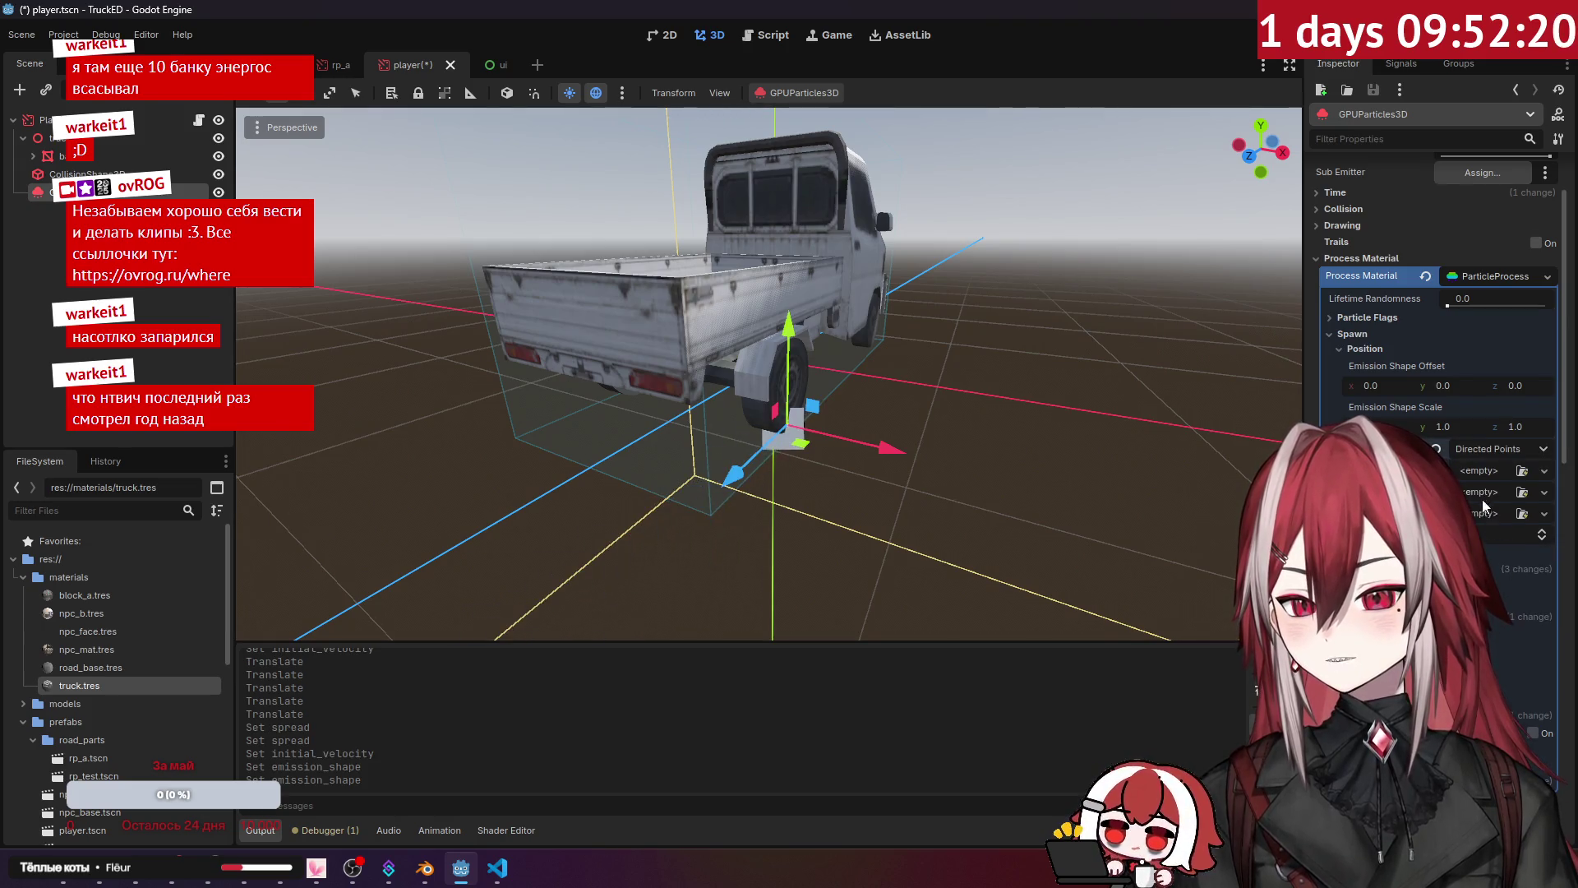
pyautogui.moveTo(1184, 501); pyautogui.dragTo(1235, 493)
# Step: Set the emission shape back to Point, view from behind the truck, and duplicate the emitter
pyautogui.click(1506, 446)
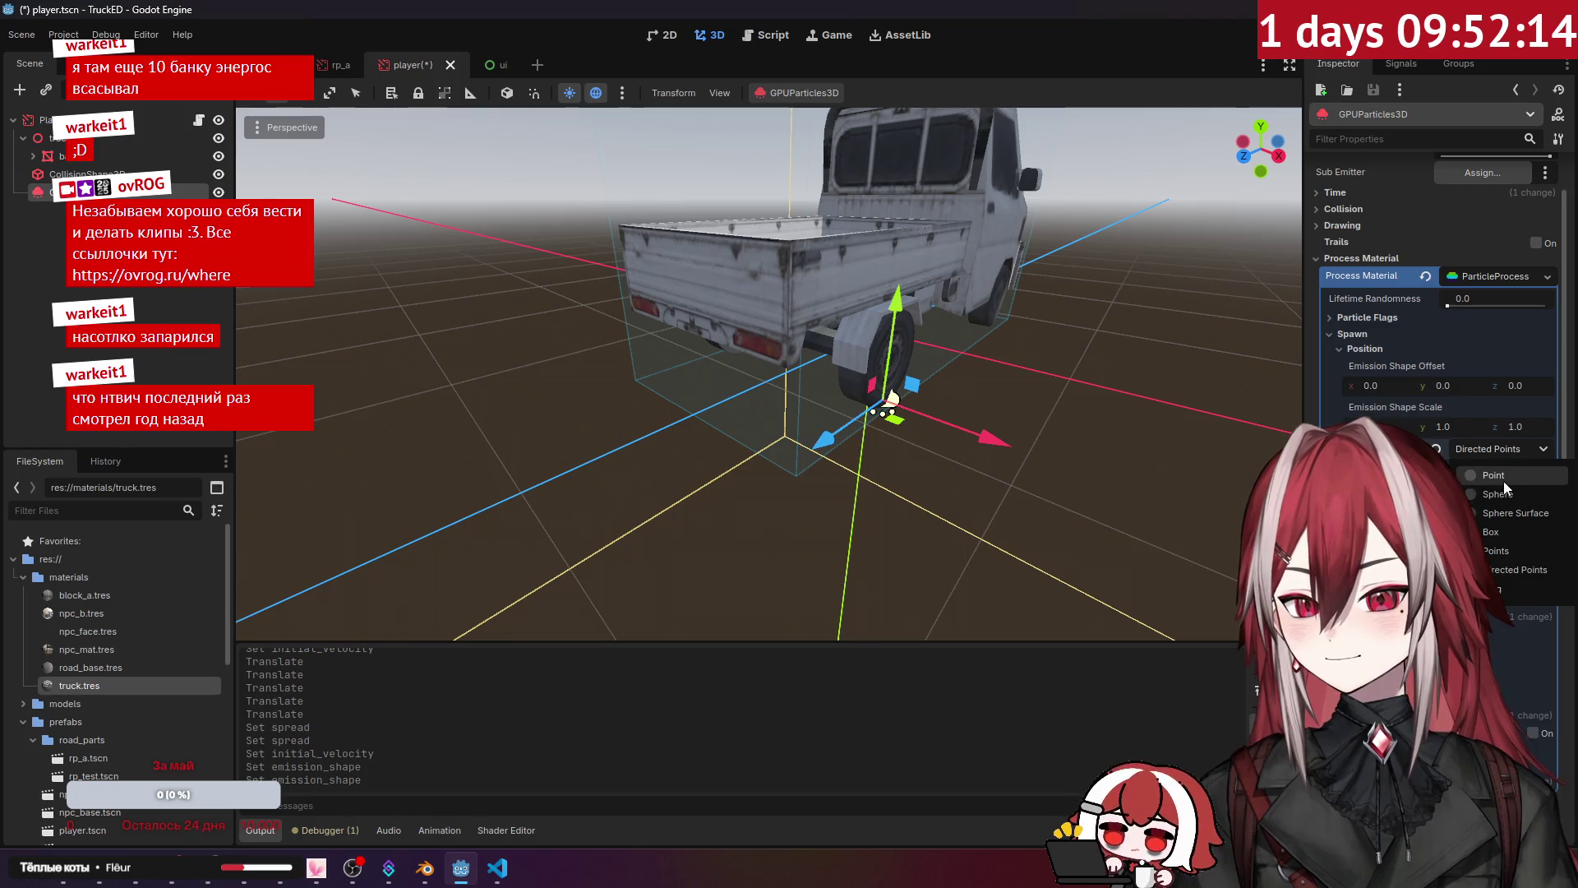
pyautogui.click(1504, 476)
pyautogui.moveTo(927, 250)
pyautogui.mouseDown()
pyautogui.moveTo(809, 378)
pyautogui.moveTo(723, 407)
pyautogui.moveTo(793, 424)
pyautogui.moveTo(818, 354)
pyautogui.moveTo(880, 341)
pyautogui.moveTo(965, 396)
pyautogui.mouseUp()
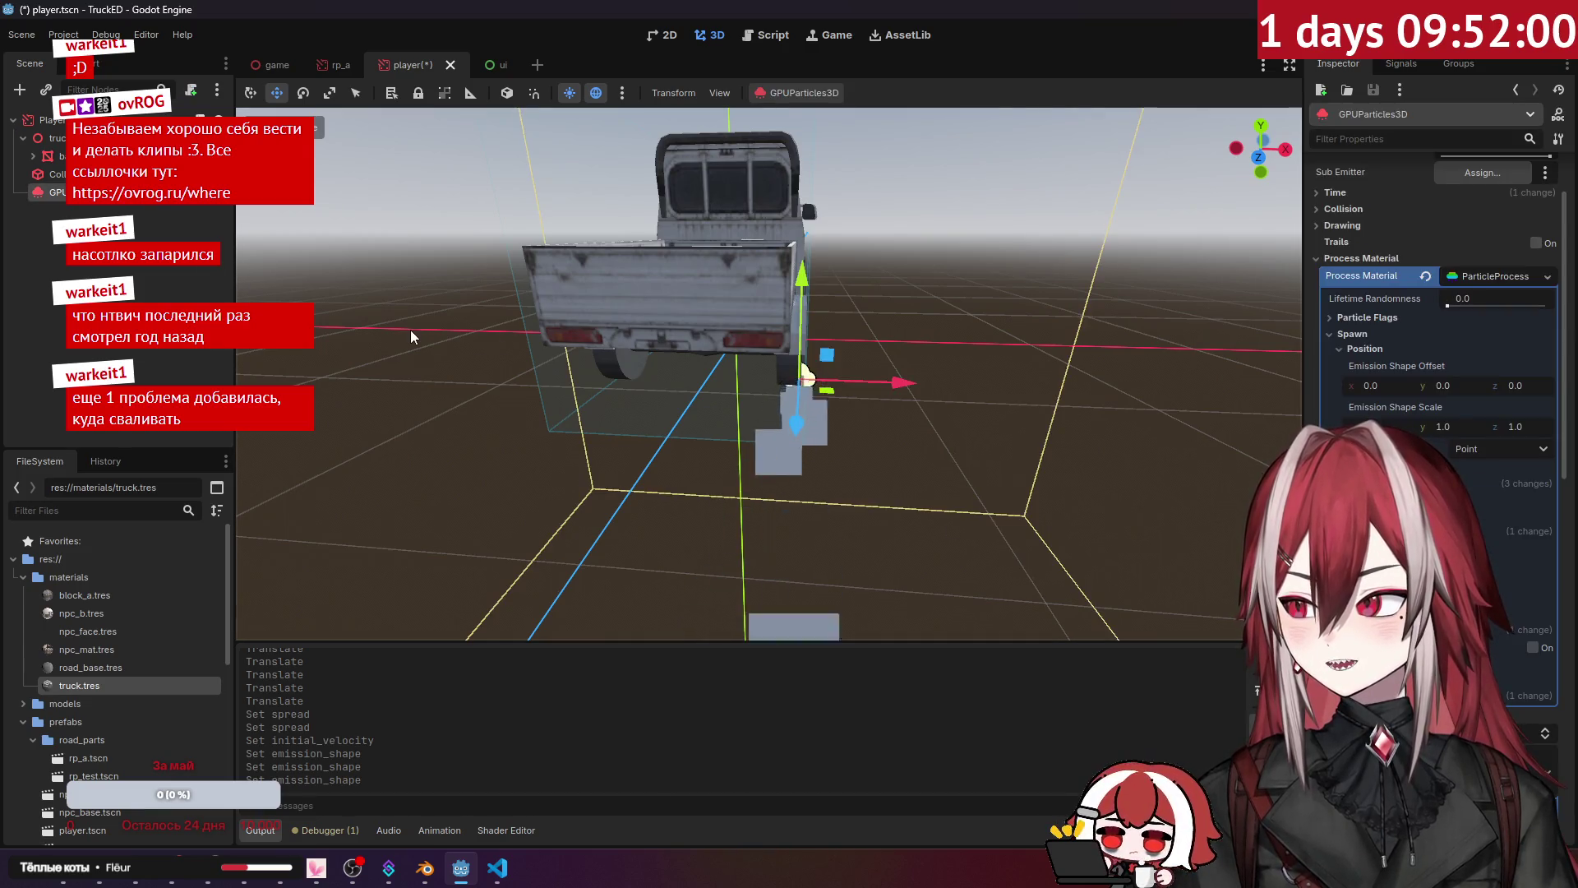
pyautogui.hotkey('ctrl', 'd')
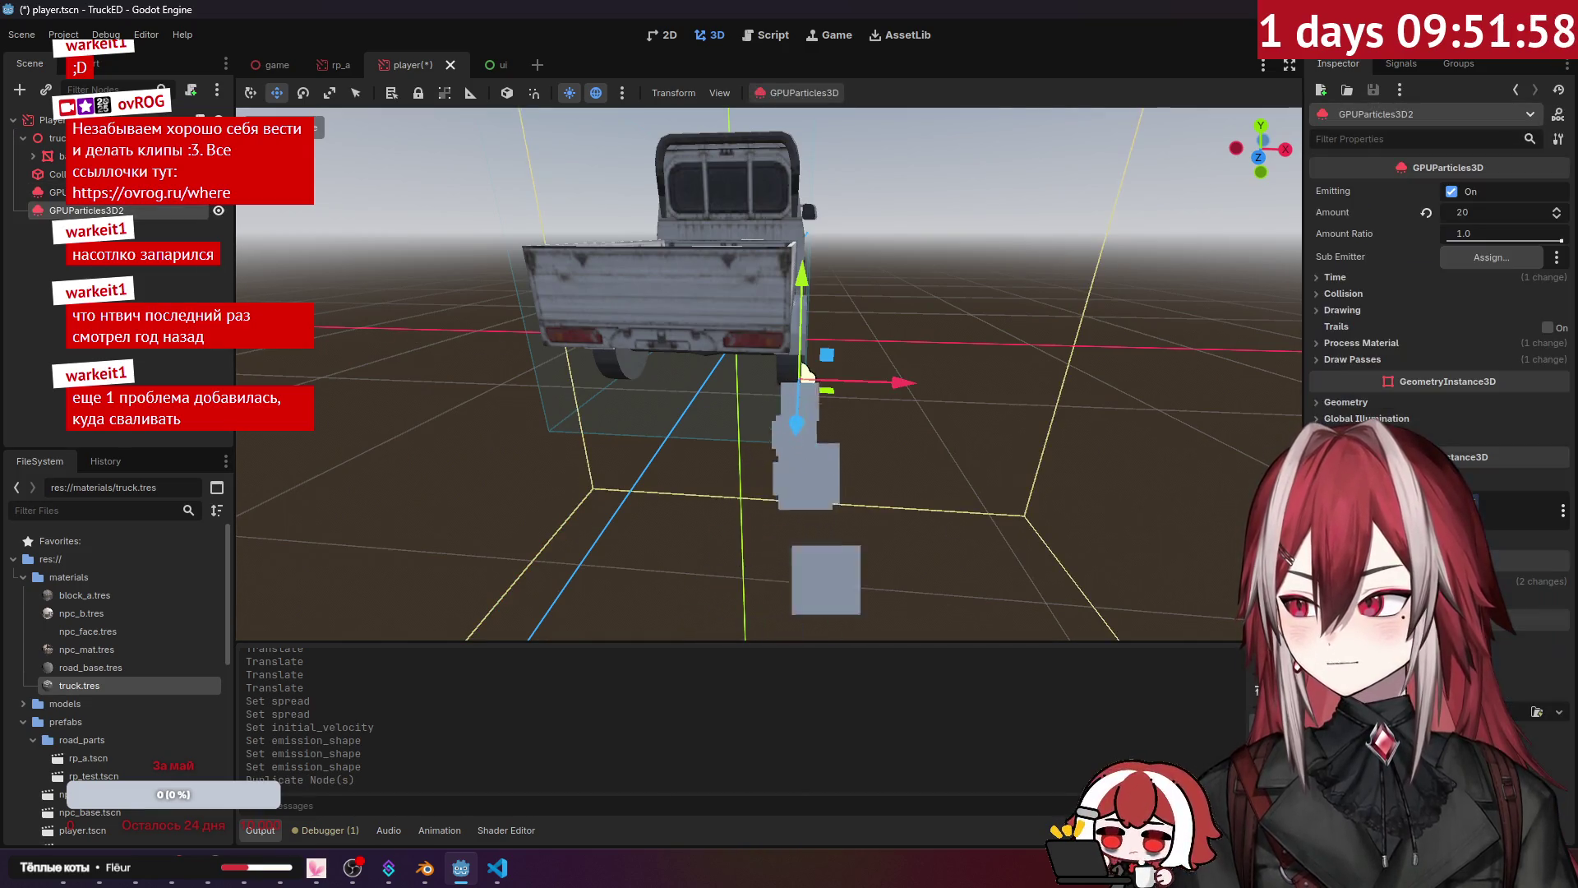
# Step: Move the copied emitter -0.904 on X, then save and test-run the game
pyautogui.moveTo(894, 384); pyautogui.dragTo(726, 374)
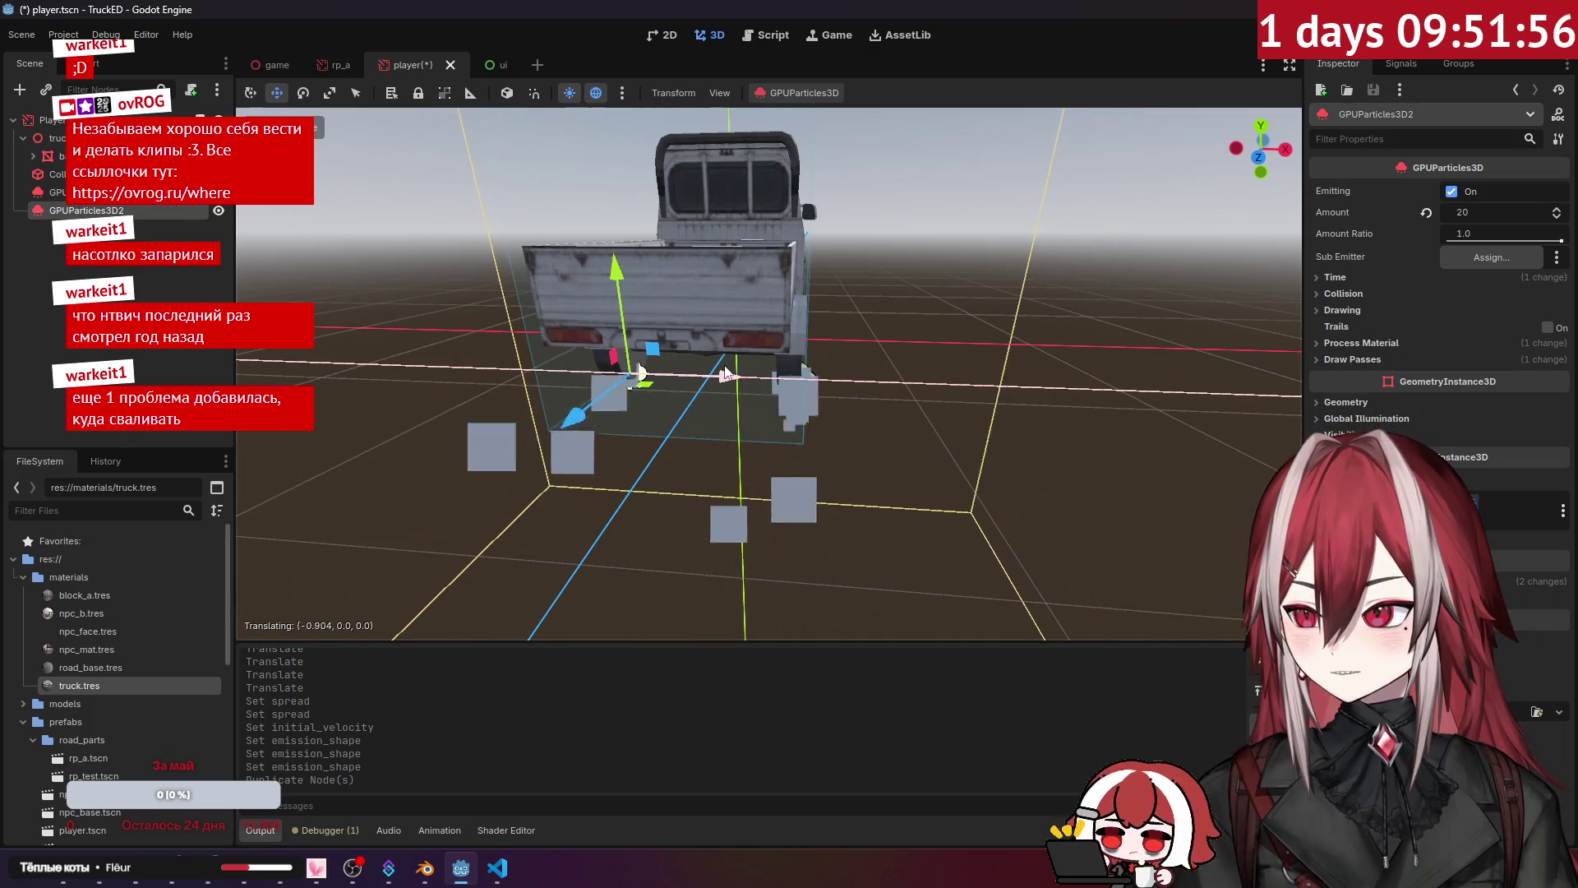
pyautogui.click(393, 376)
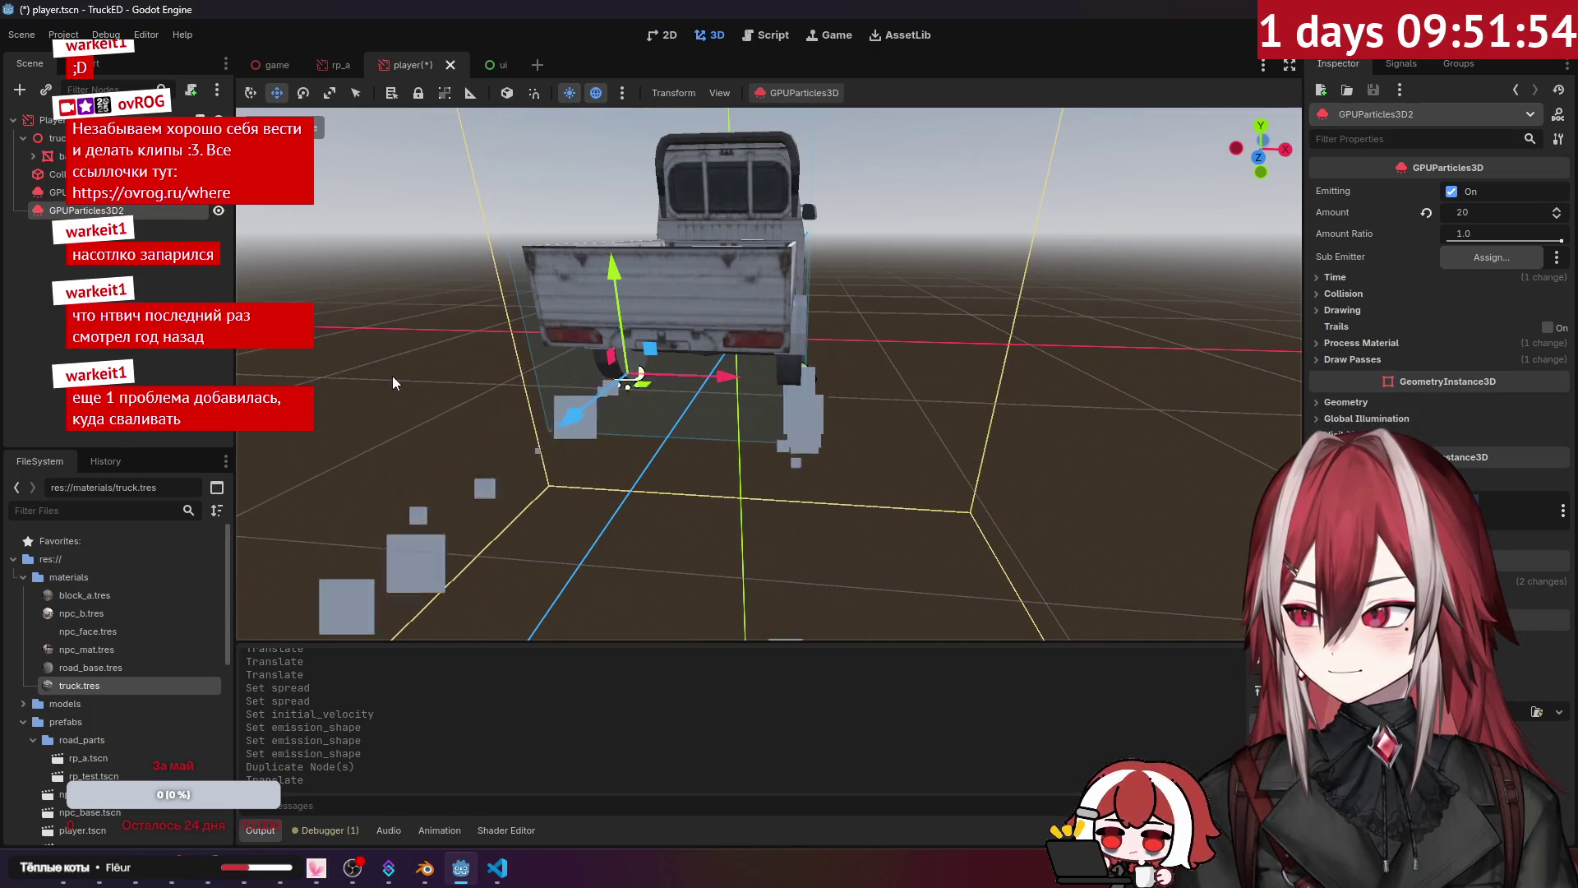
pyautogui.scroll(-4, 392, 376)
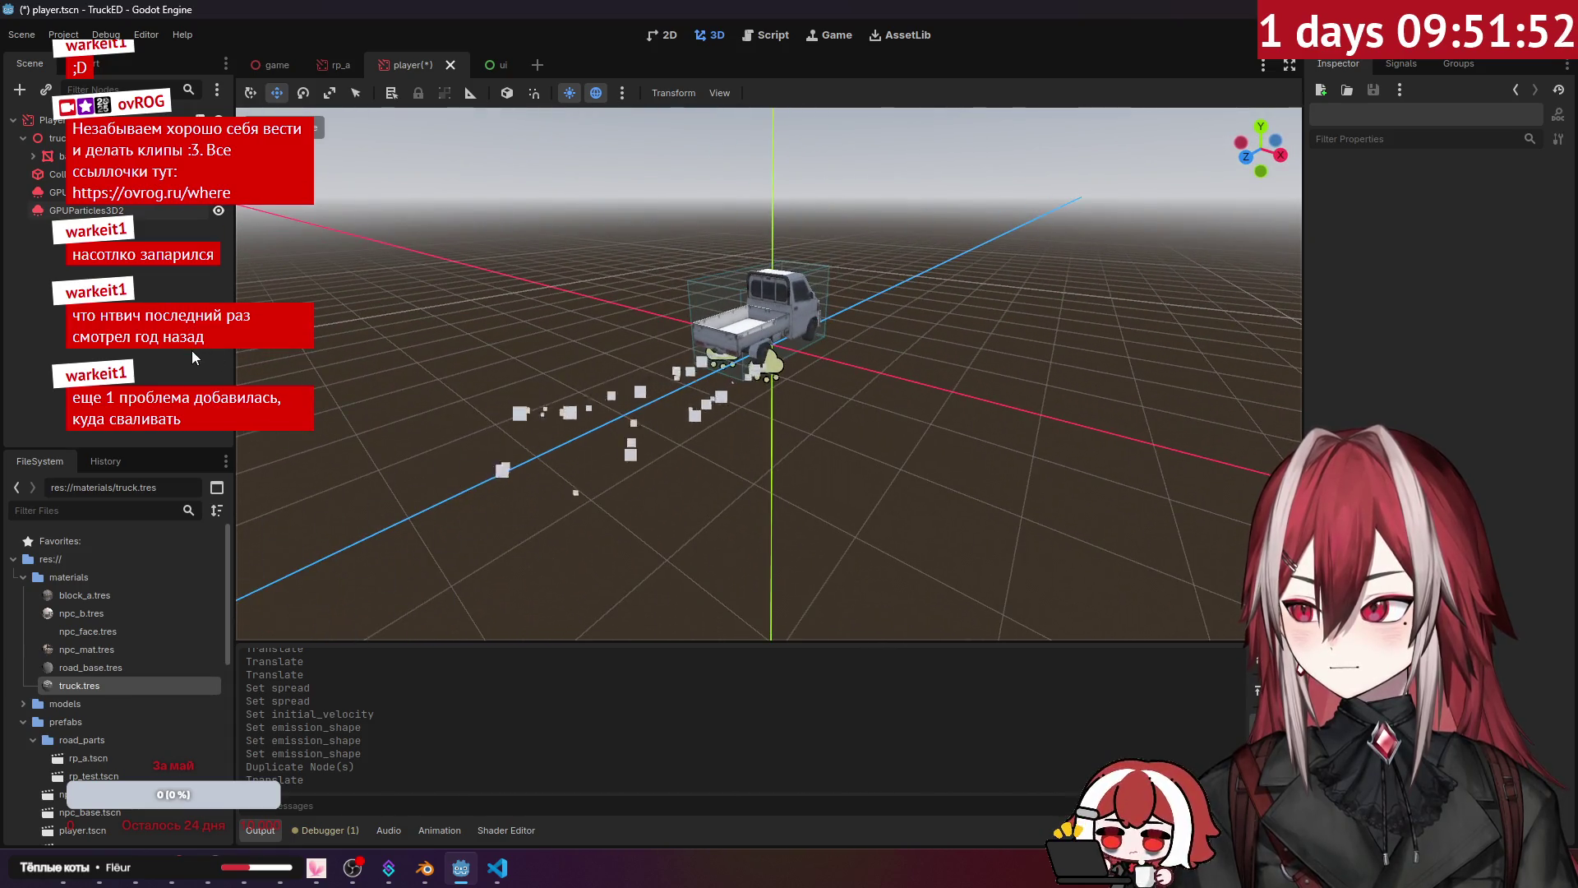
pyautogui.press('F5')
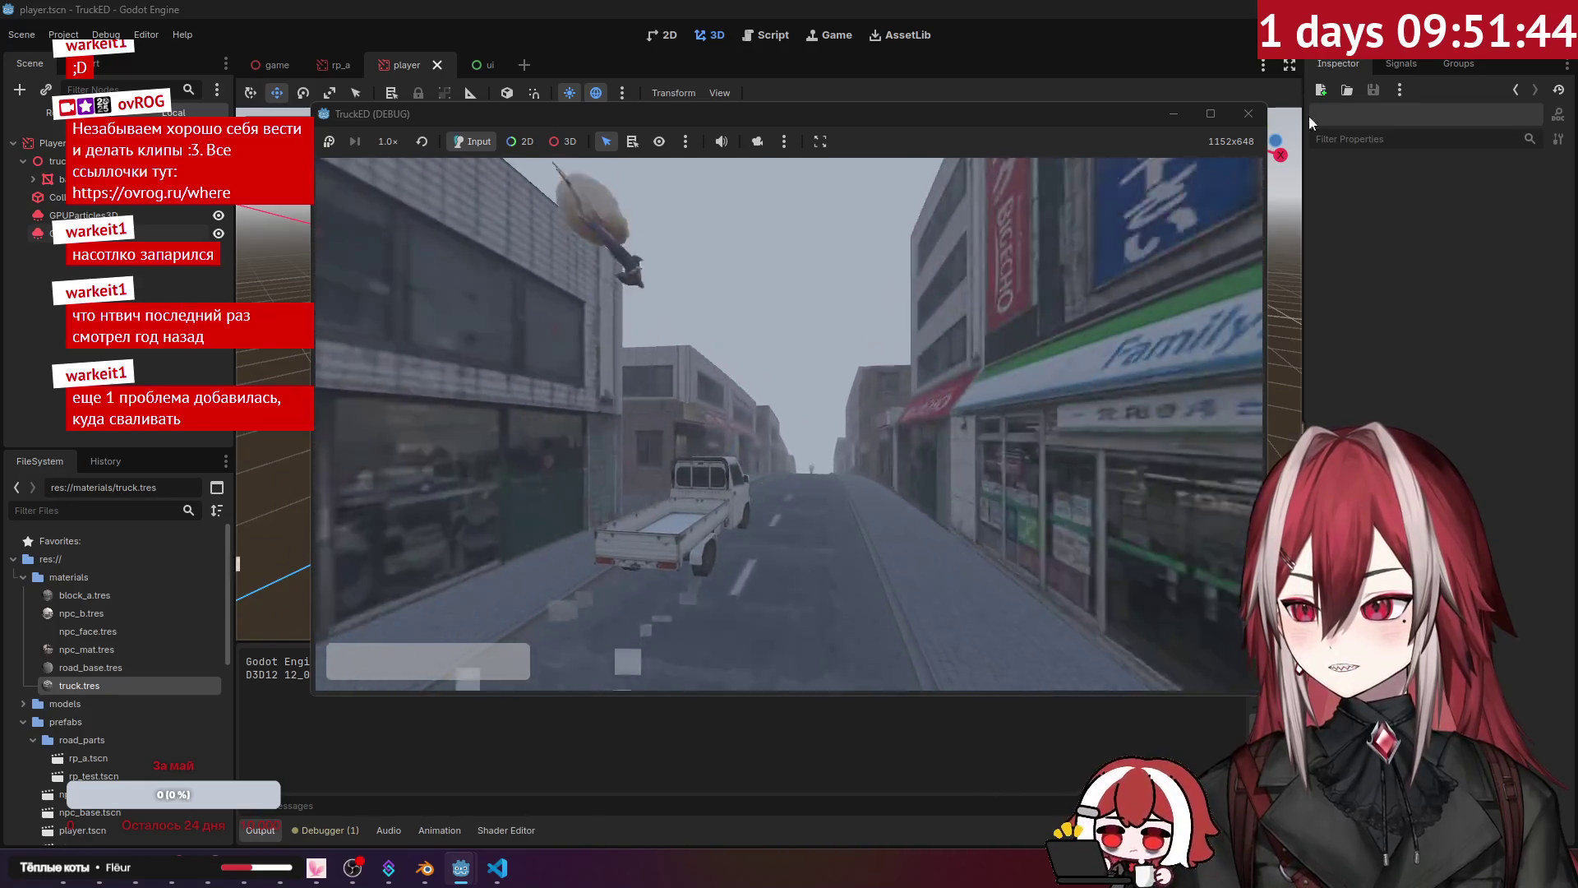
pyautogui.click(1266, 112)
# Step: Select both emitters and show their ParticleProcessMaterial properties
pyautogui.keyDown('shift'); pyautogui.click(136, 208); pyautogui.keyUp('shift')
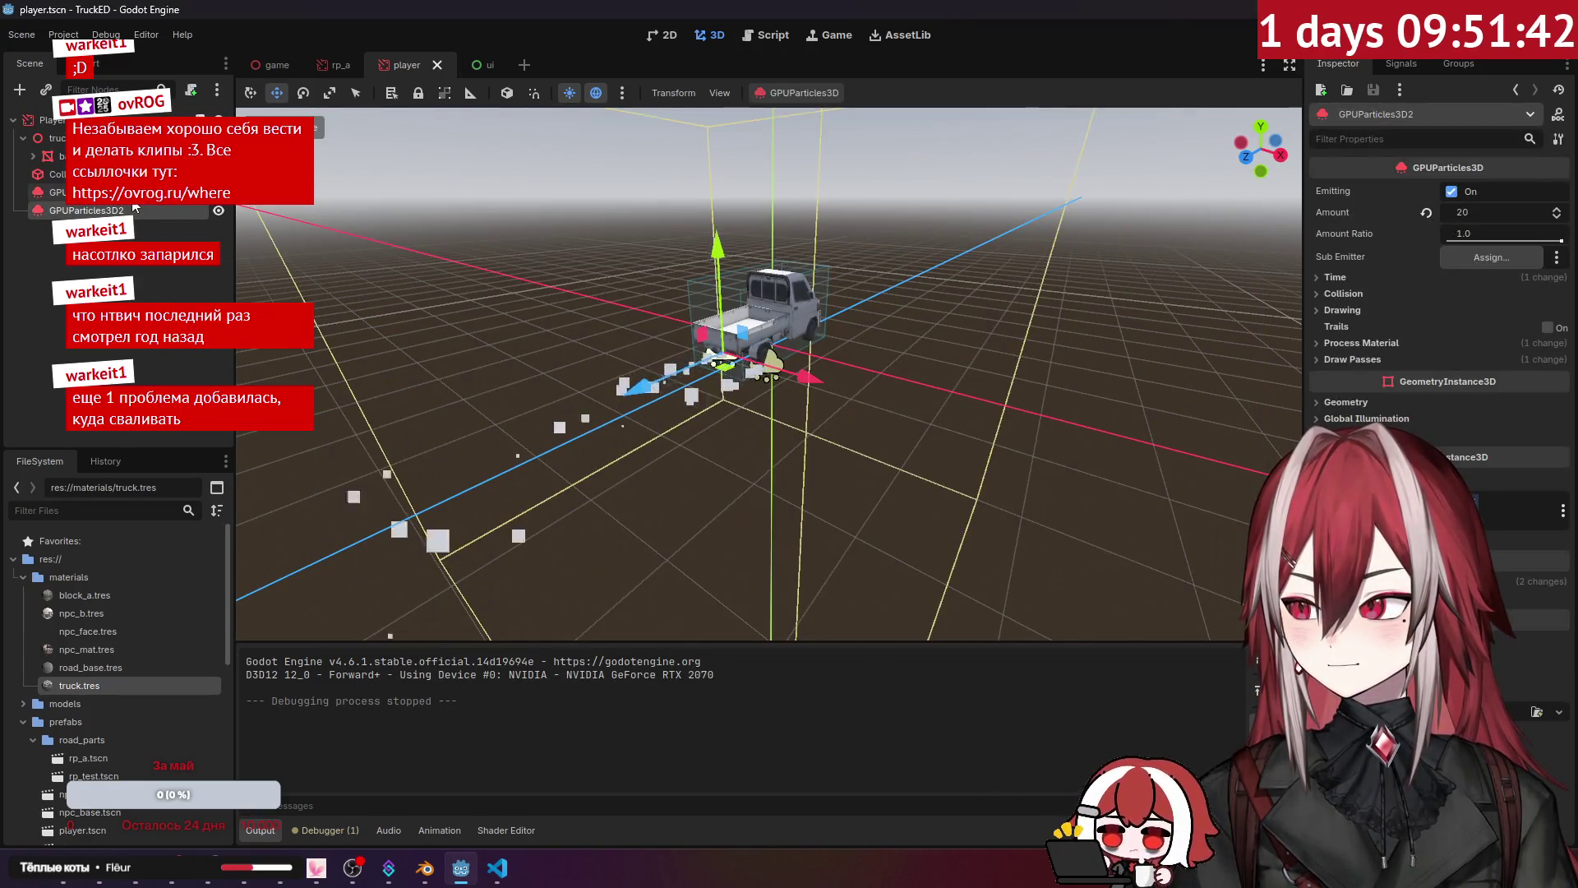
pyautogui.click(1364, 344)
pyautogui.click(1483, 363)
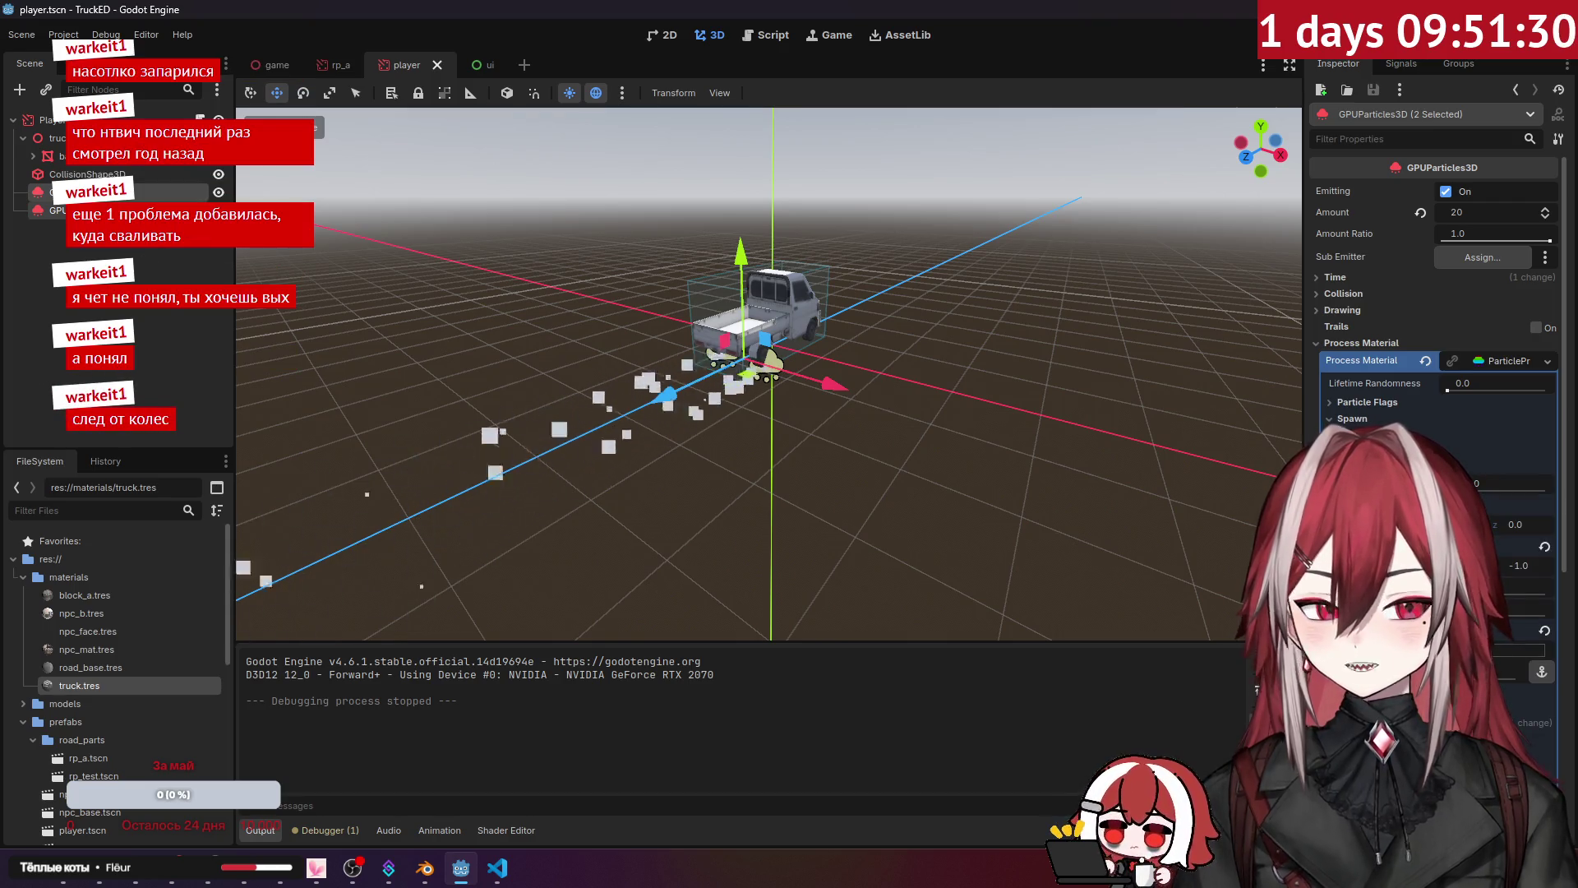
# Step: Change both emitters' initial velocity and spread, then test-drive the game twice
pyautogui.click(1501, 689)
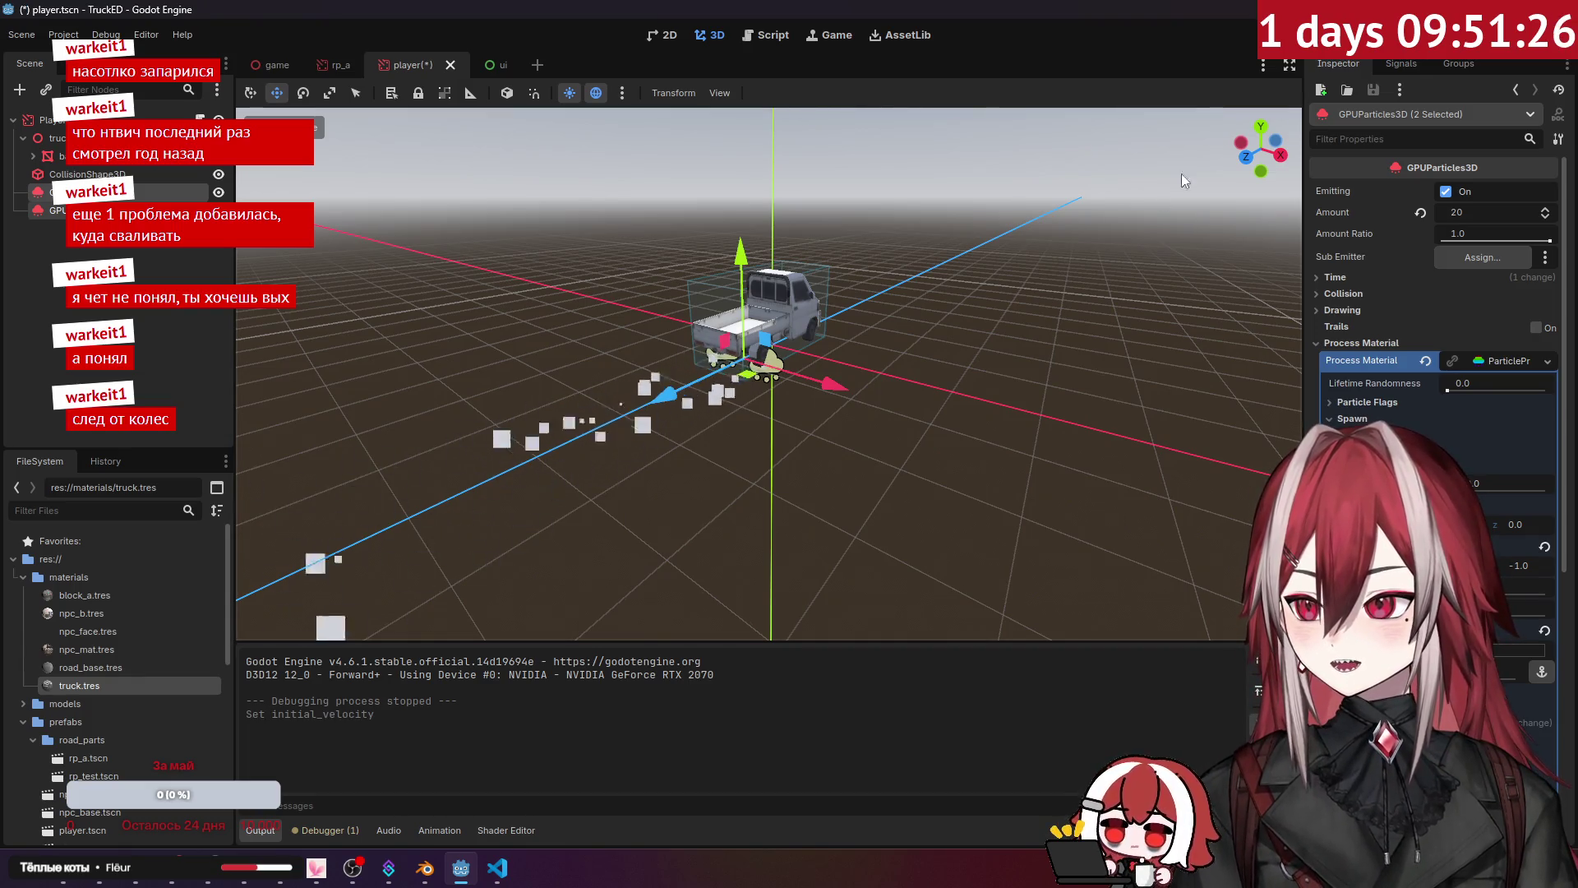
pyautogui.press('F5')
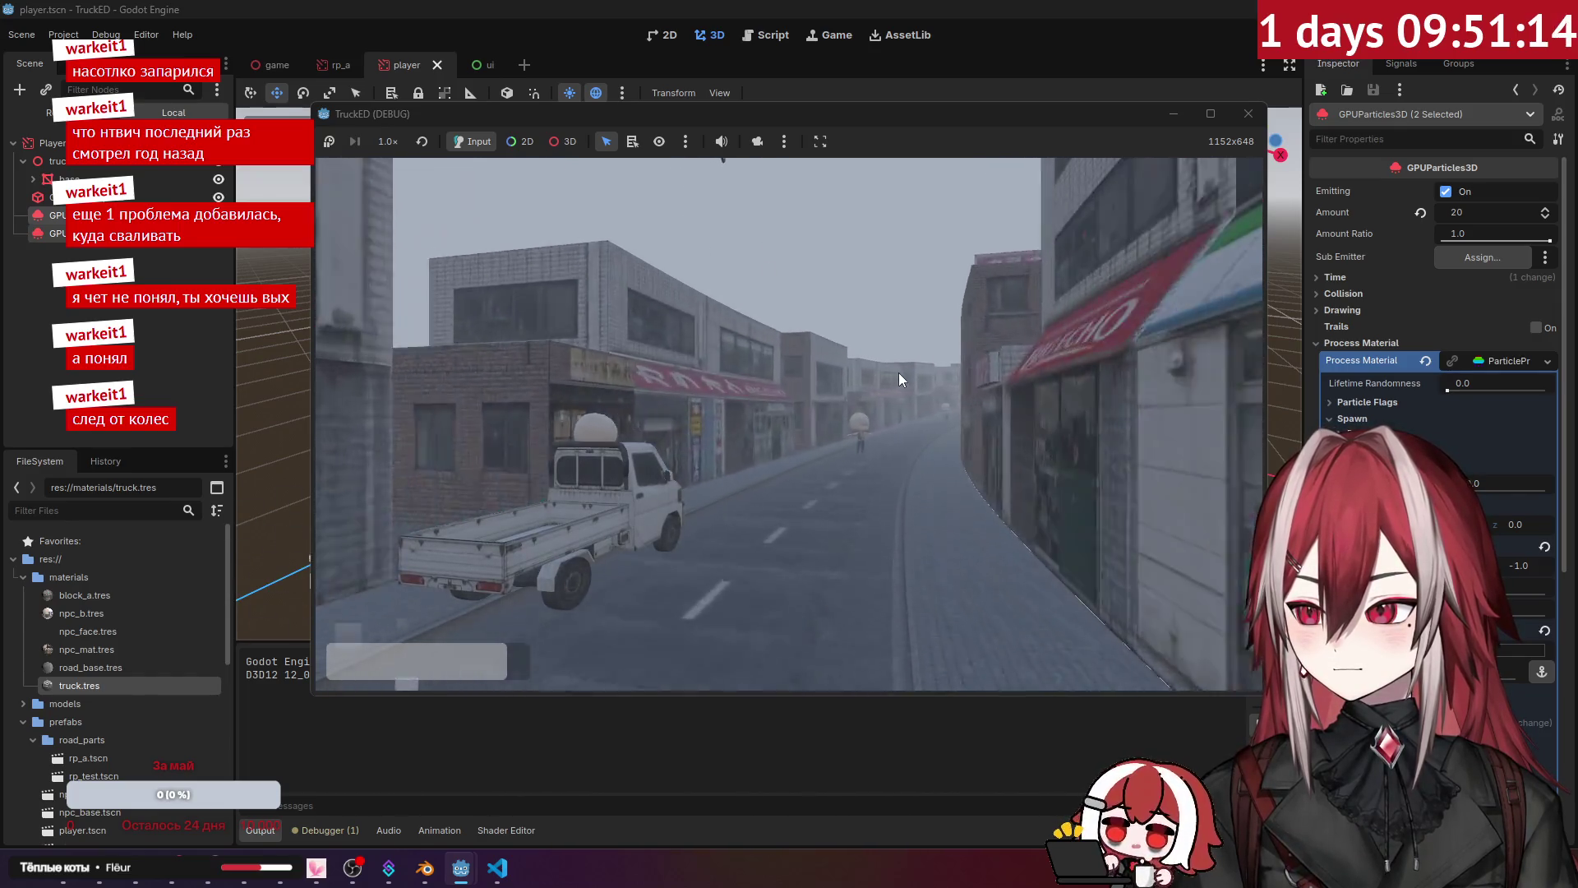
pyautogui.click(1248, 113)
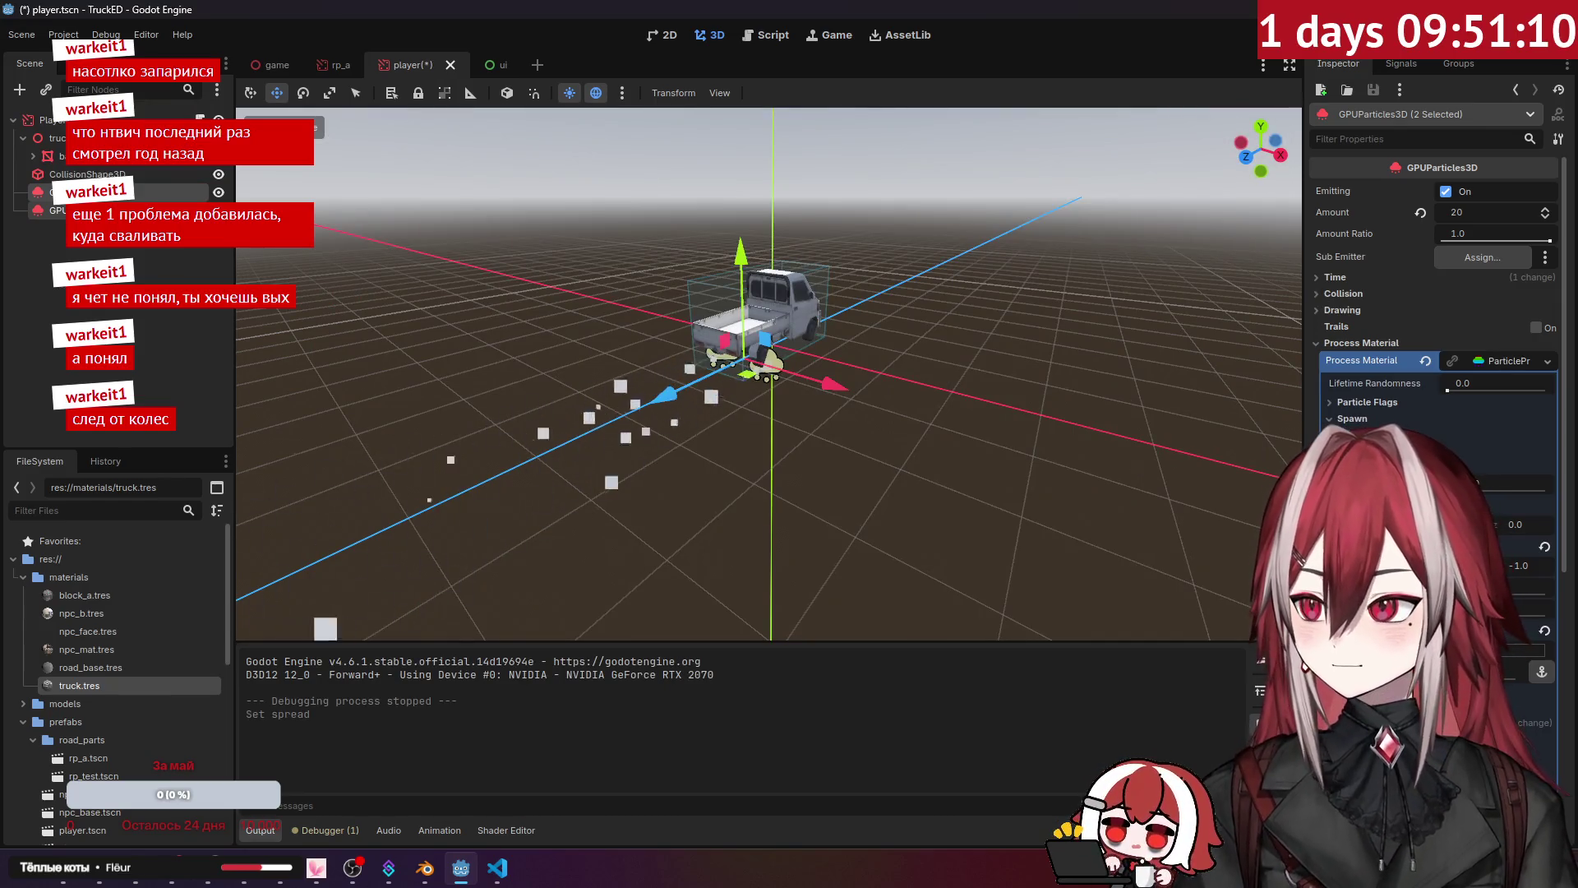
pyautogui.press('F5')
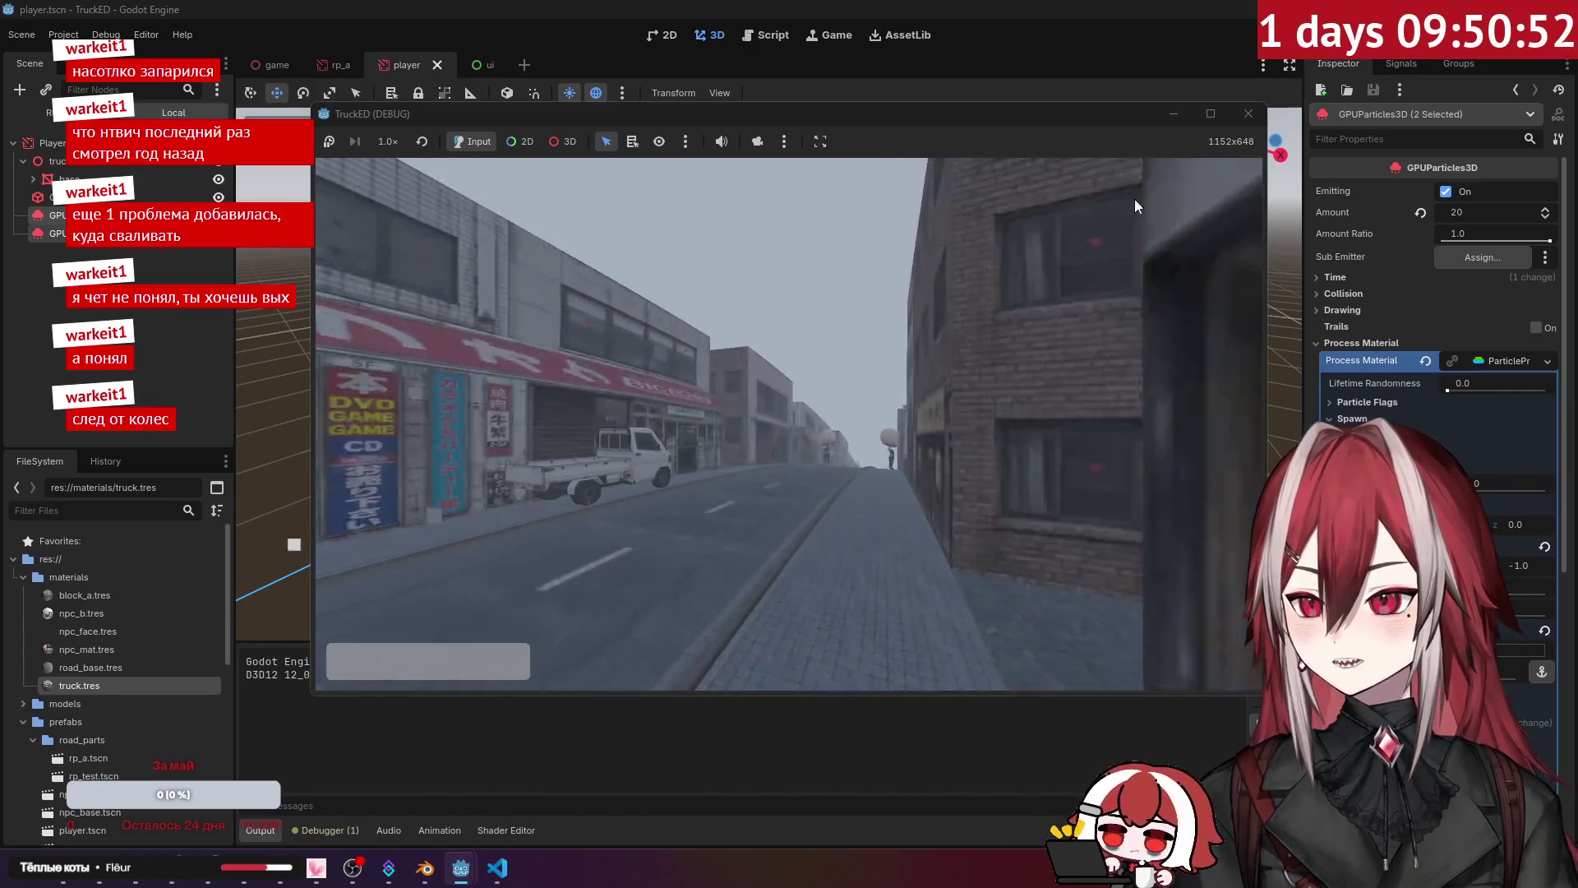
pyautogui.click(1249, 114)
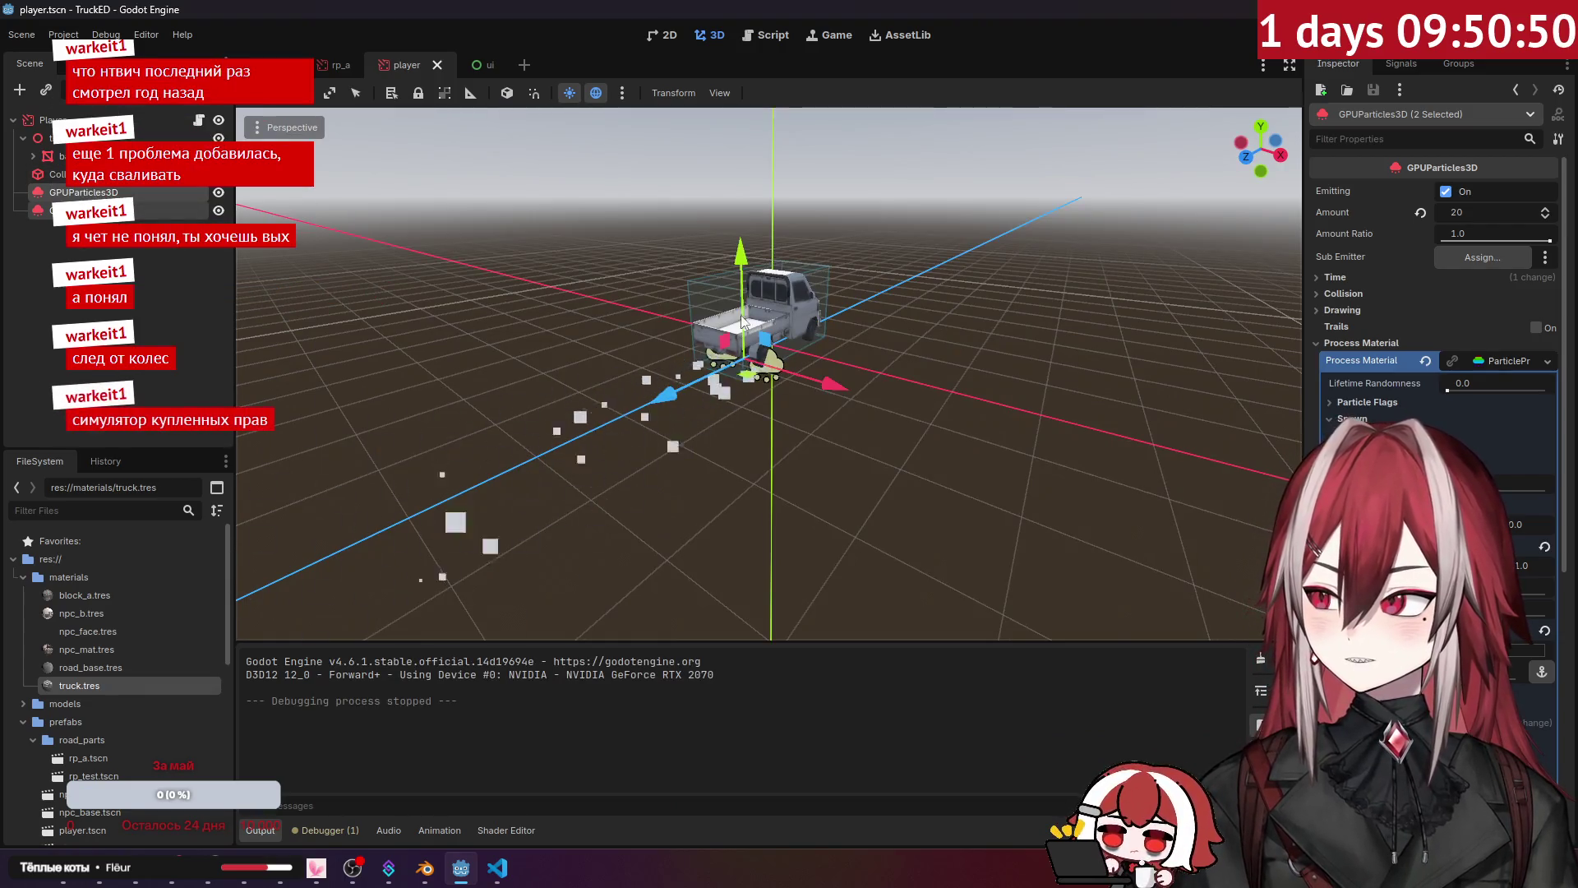
# Step: Shift both emitters to about -1.385 on Z by the front wheel, then save and test-run
pyautogui.scroll(3, 674, 307)
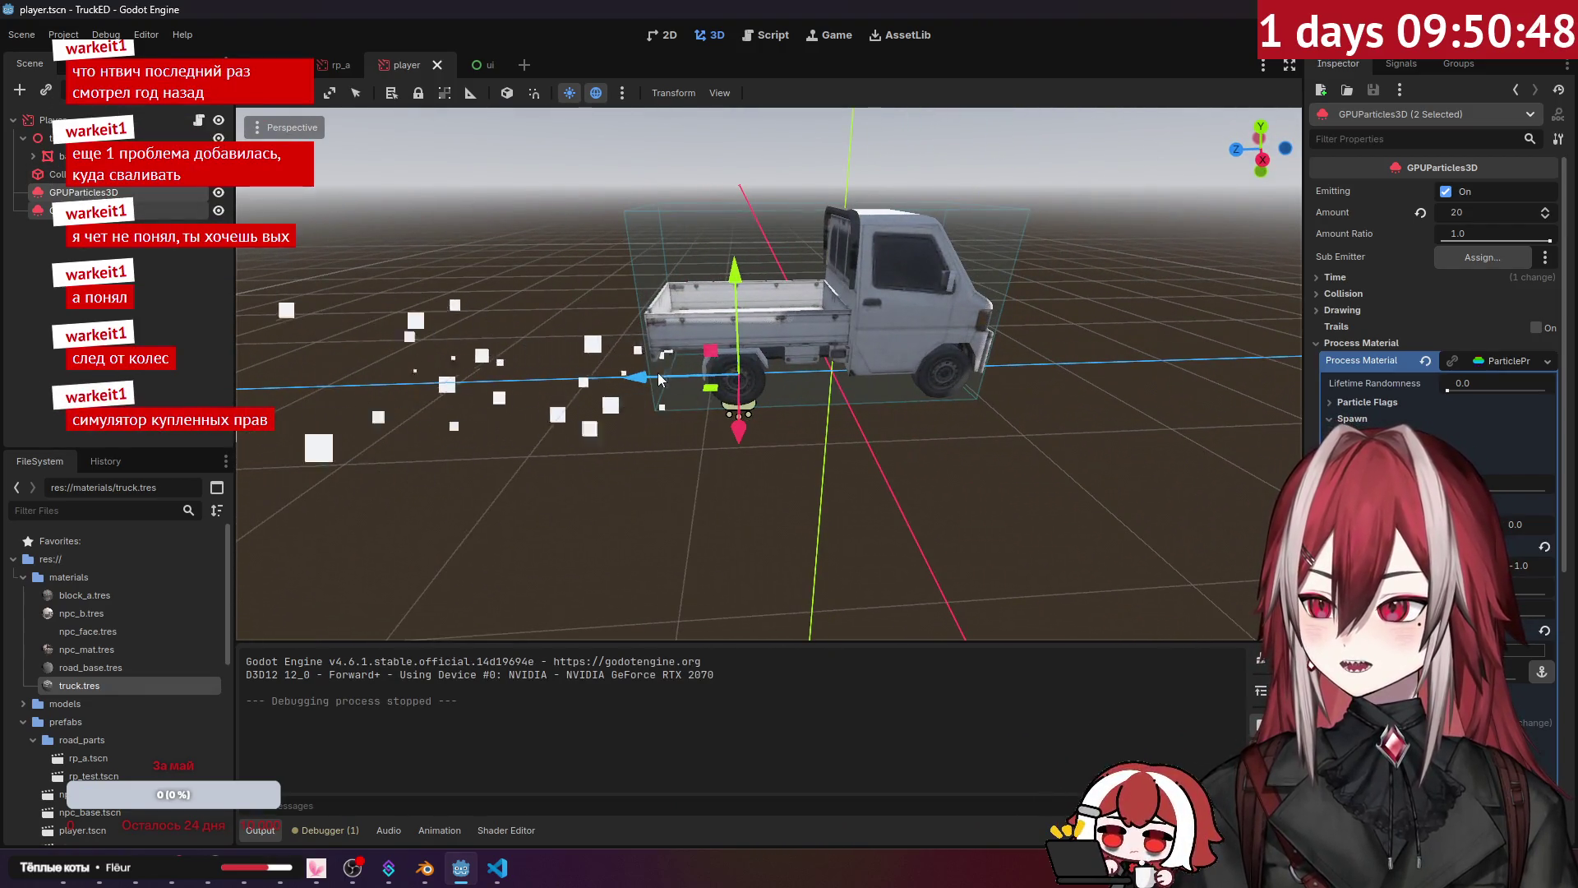
pyautogui.moveTo(689, 382); pyautogui.dragTo(816, 377)
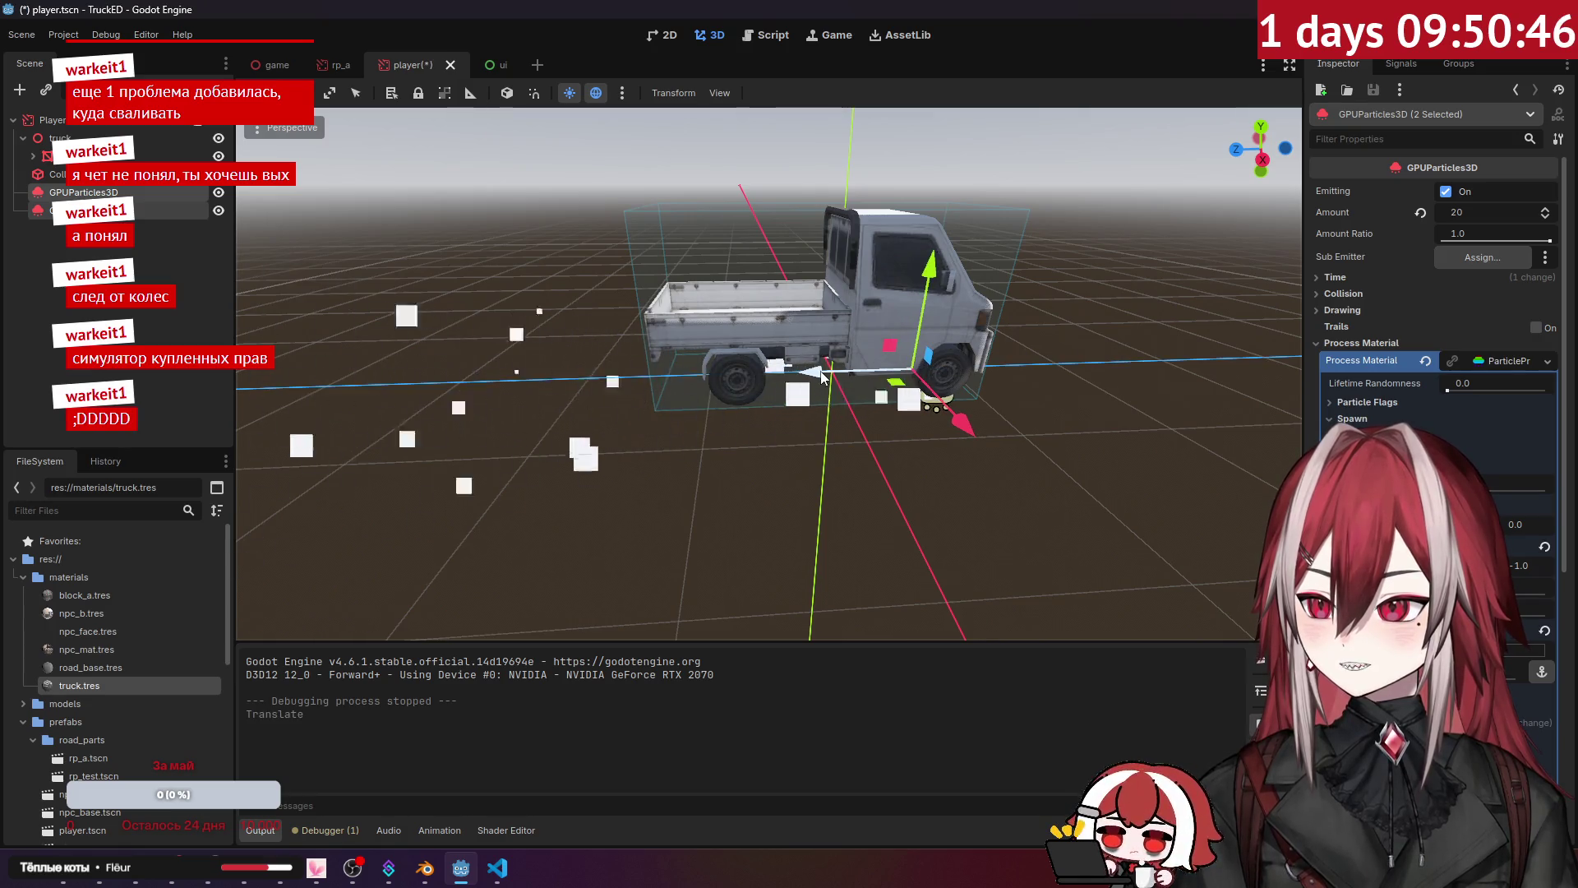
pyautogui.click(797, 433)
pyautogui.scroll(-3, 798, 432)
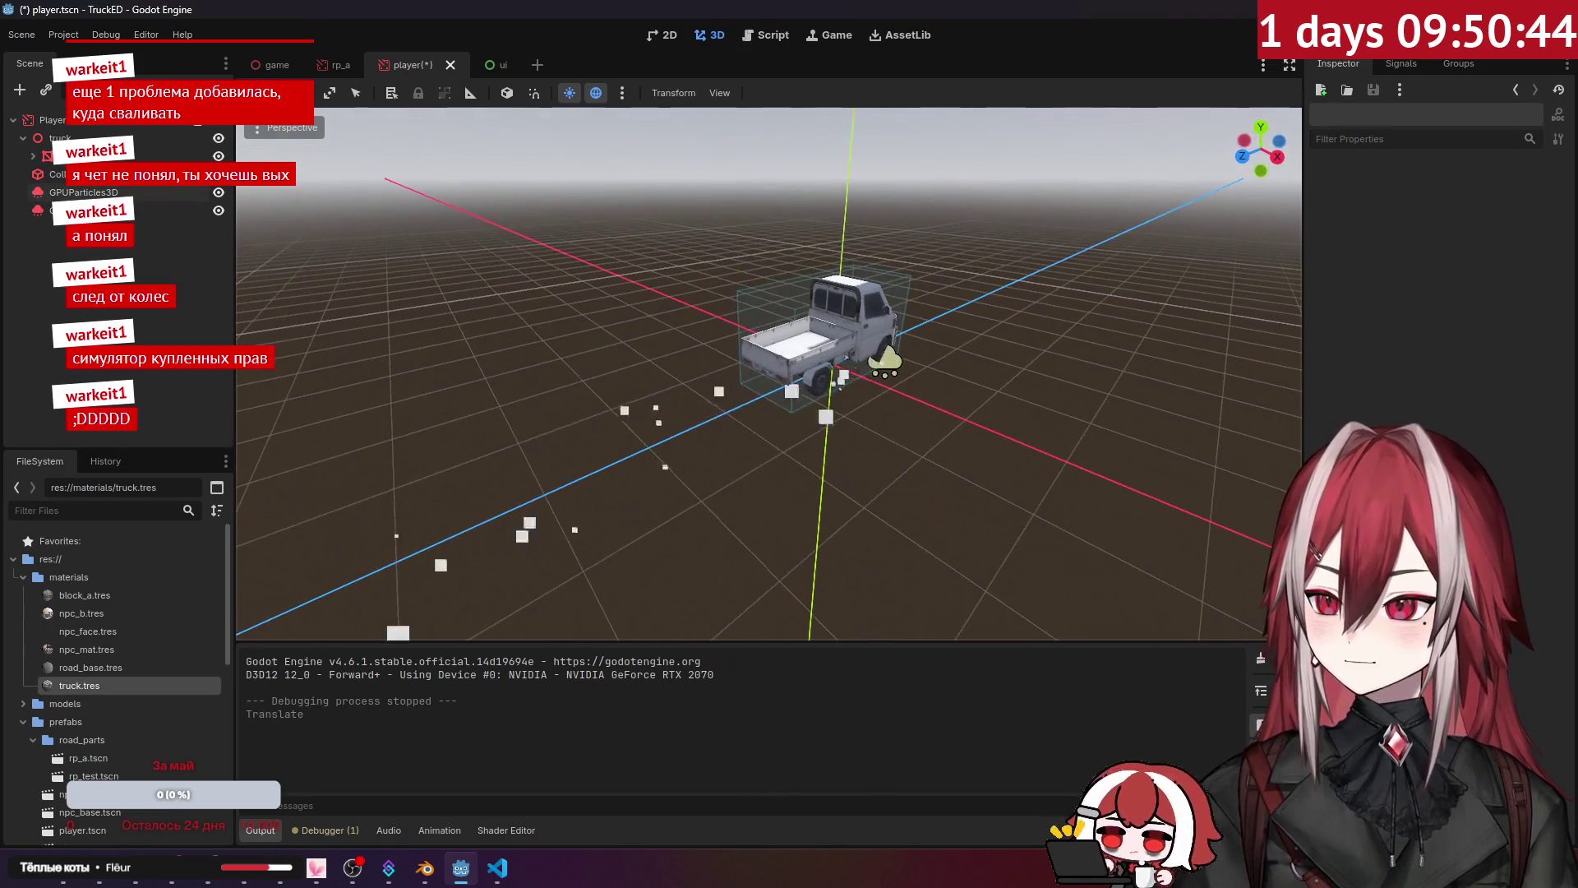
pyautogui.press('F5')
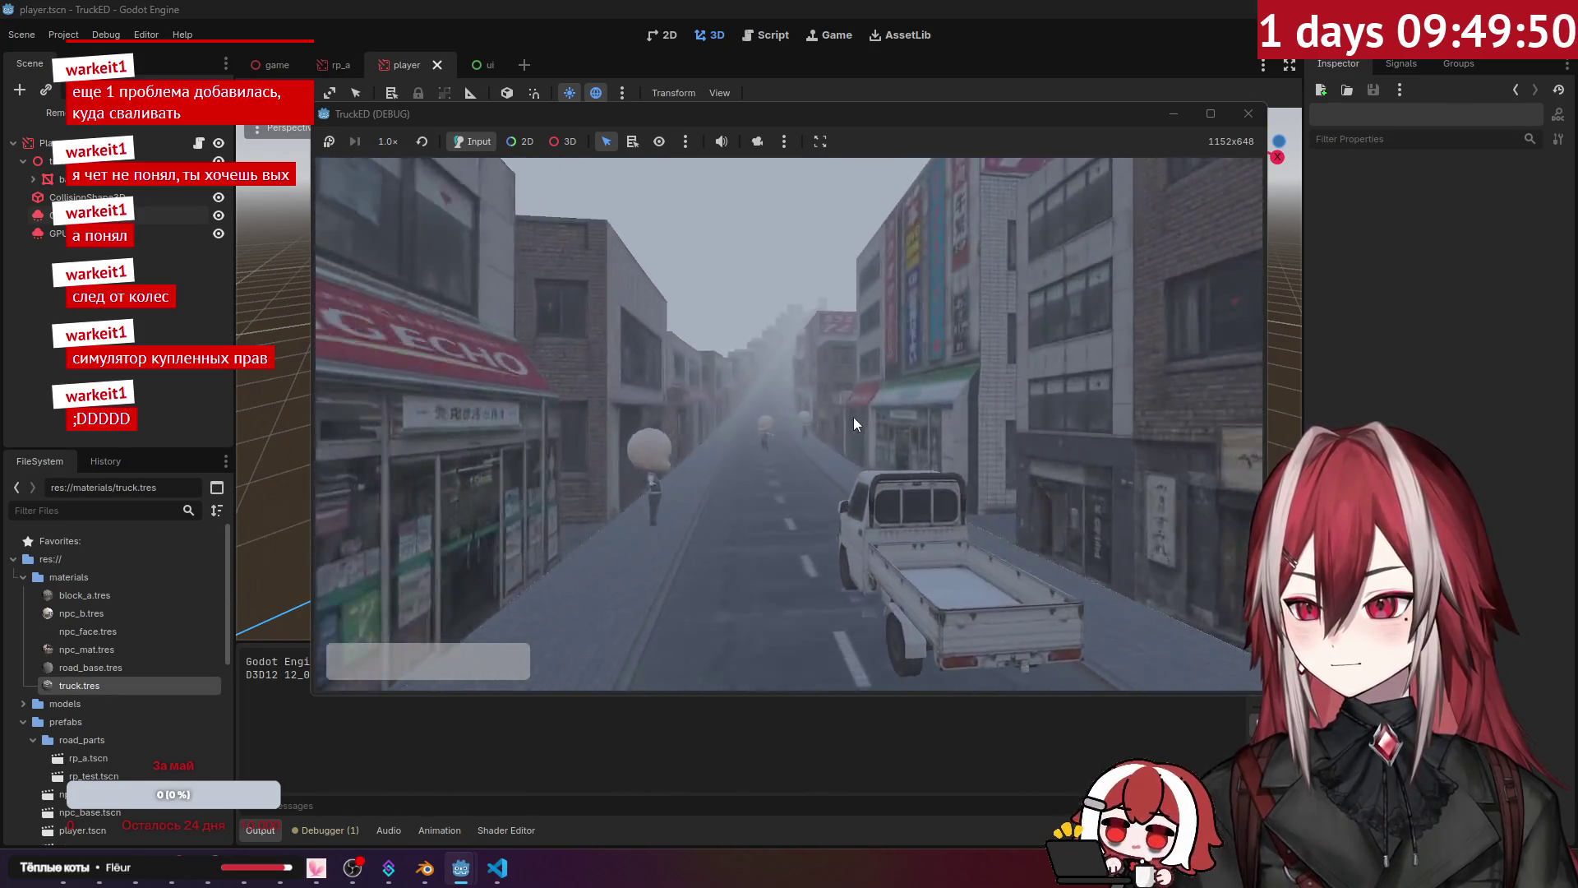
pyautogui.click(1248, 113)
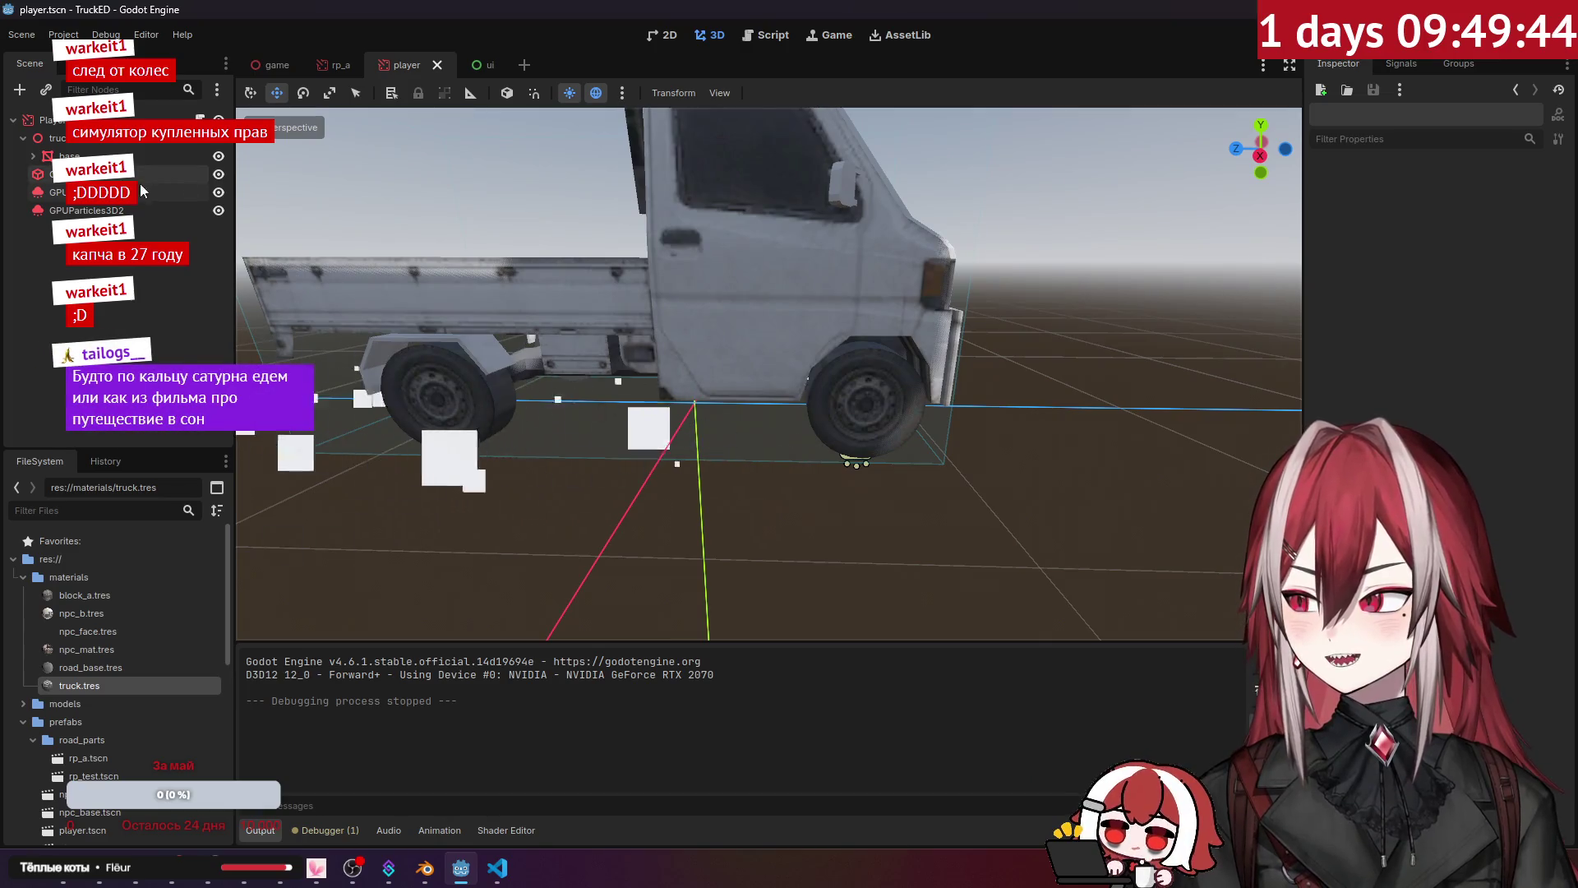
# Step: Tilt both particle emitters -11.873° around X, then save and run the game
pyautogui.click(83, 192)
pyautogui.keyDown('shift'); pyautogui.click(87, 210); pyautogui.keyUp('shift')
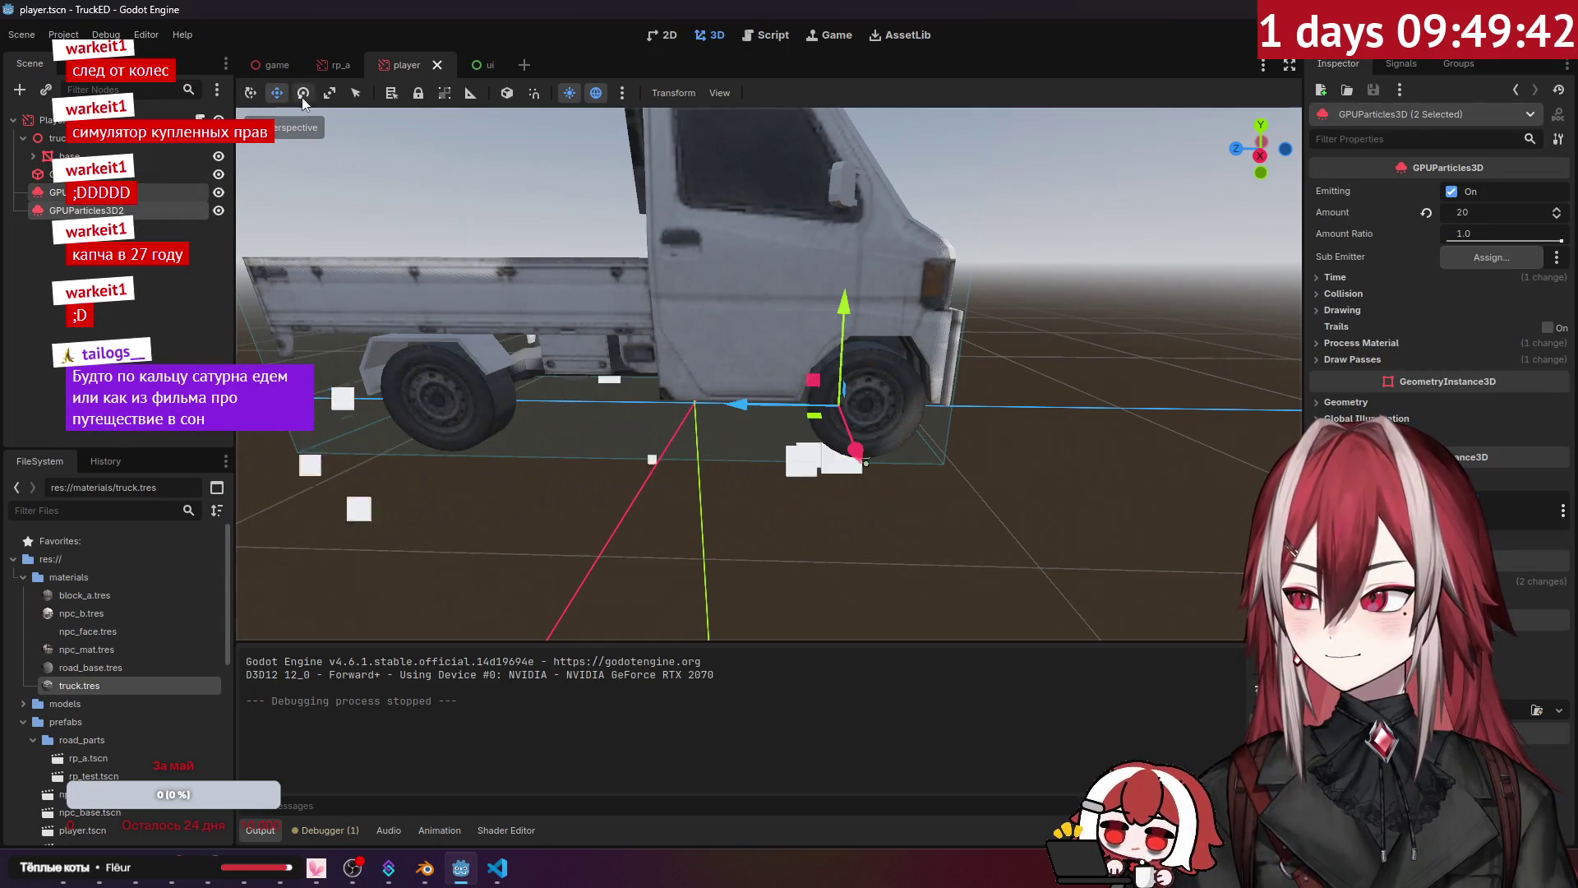
pyautogui.moveTo(773, 377); pyautogui.dragTo(777, 362)
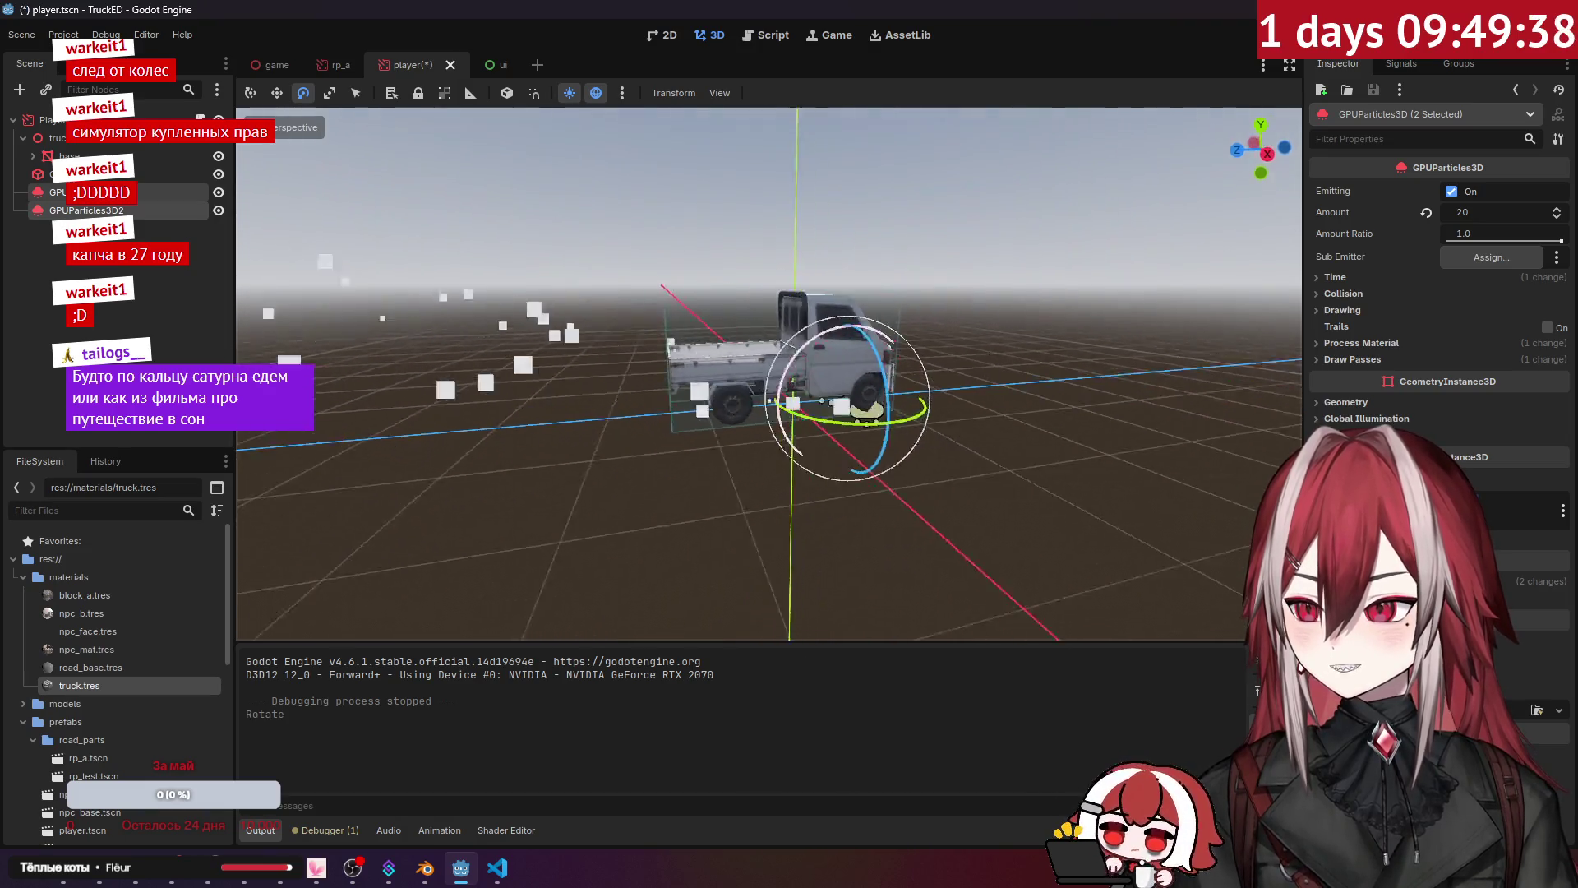
pyautogui.scroll(2, 585, 442)
pyautogui.click(28, 393)
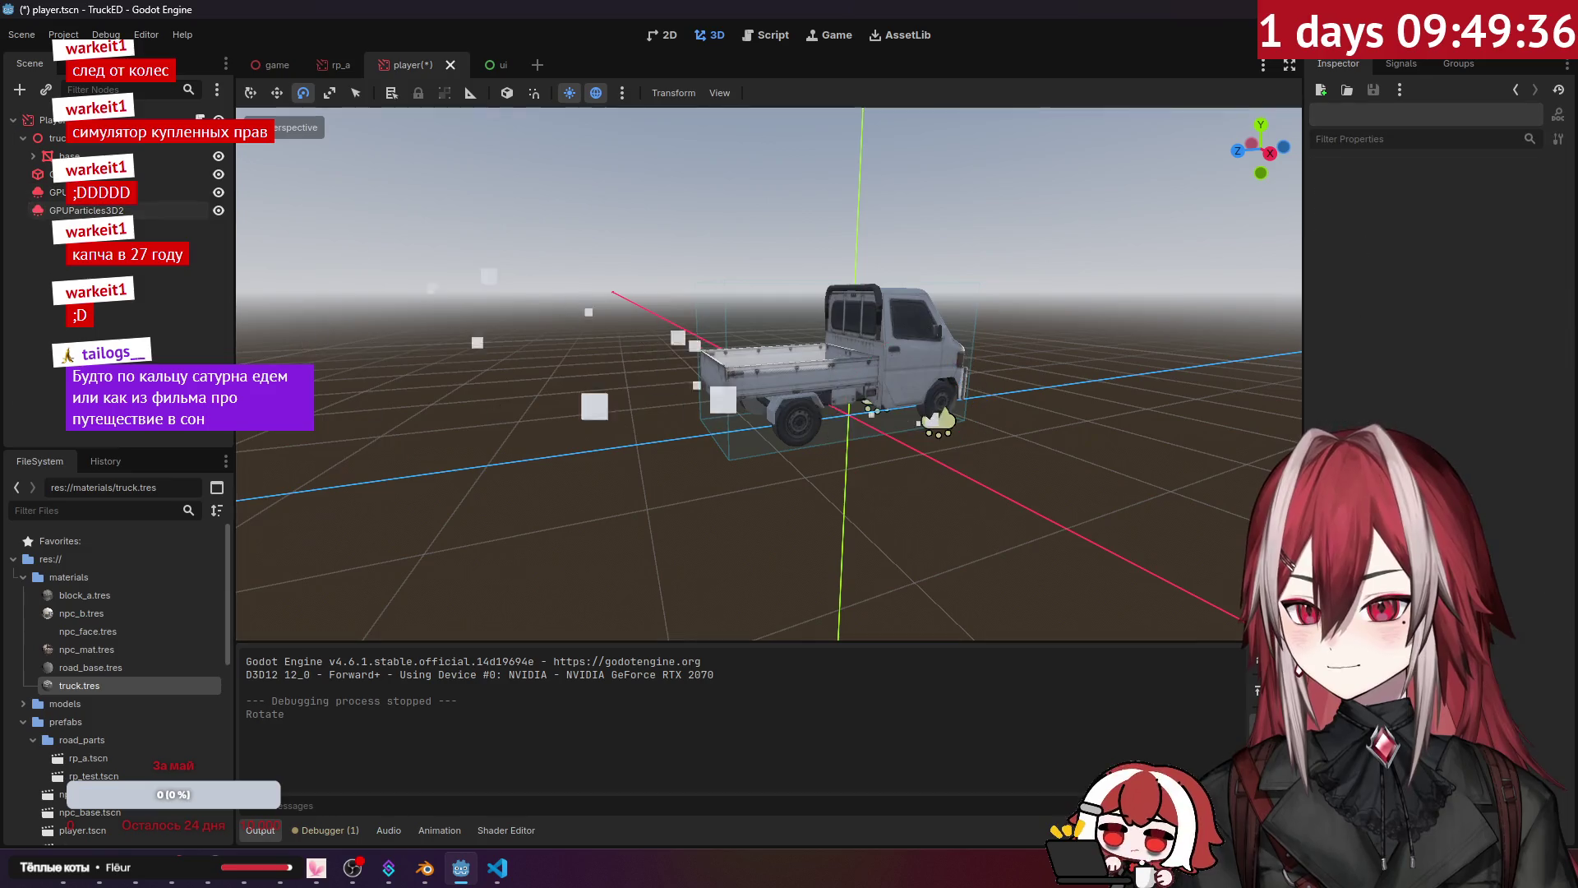
pyautogui.press('F5')
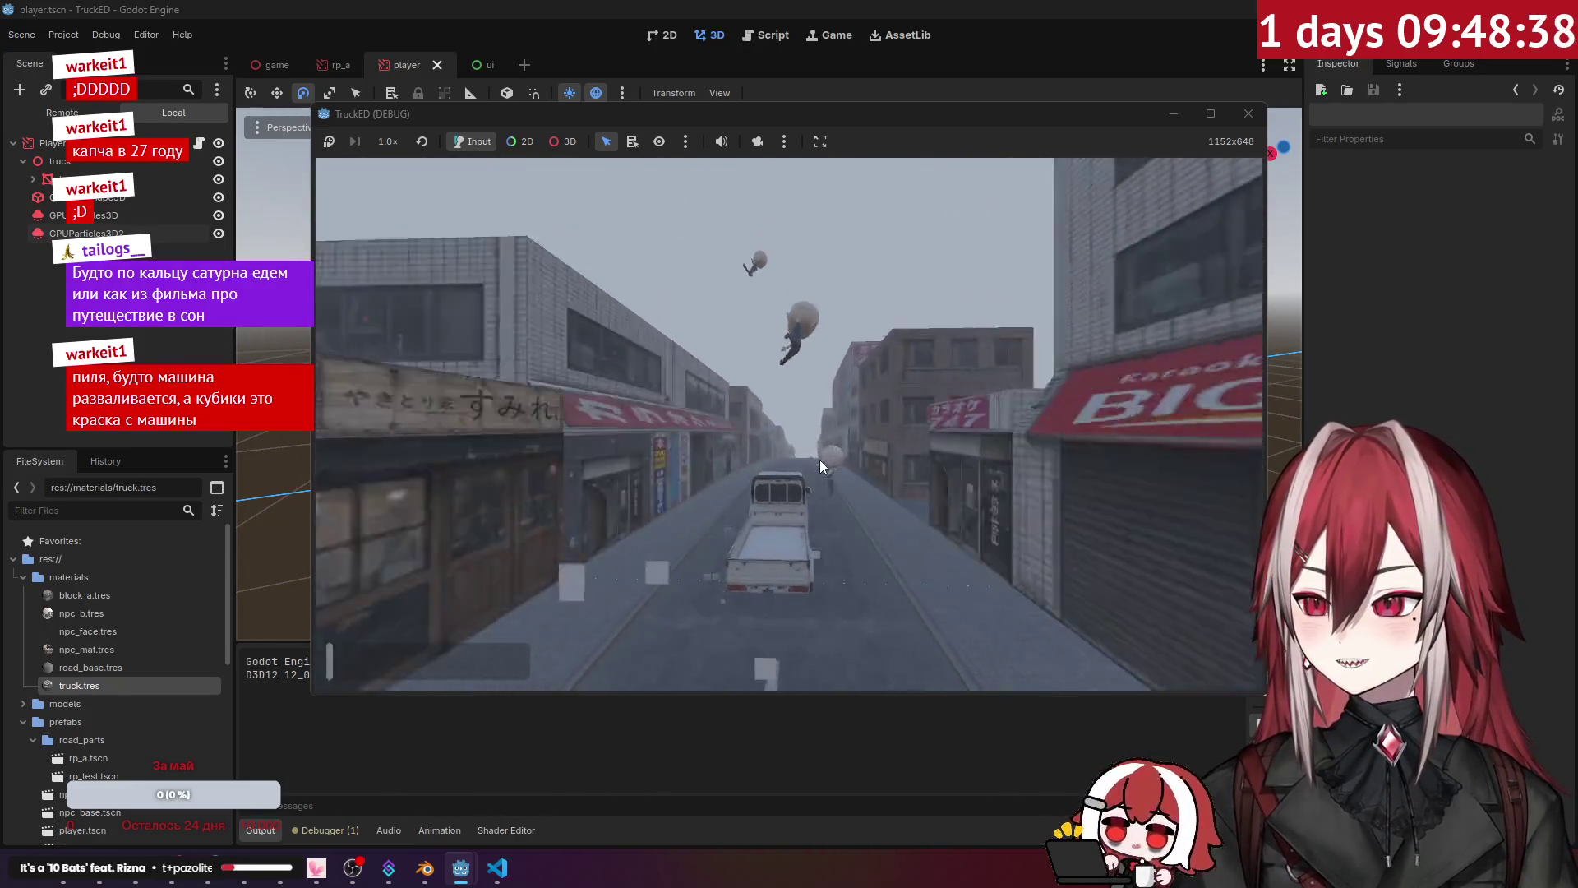
# Step: Close the running game and delete the duplicate GPUParticles3D2 emitter
pyautogui.click(1249, 114)
pyautogui.click(99, 212)
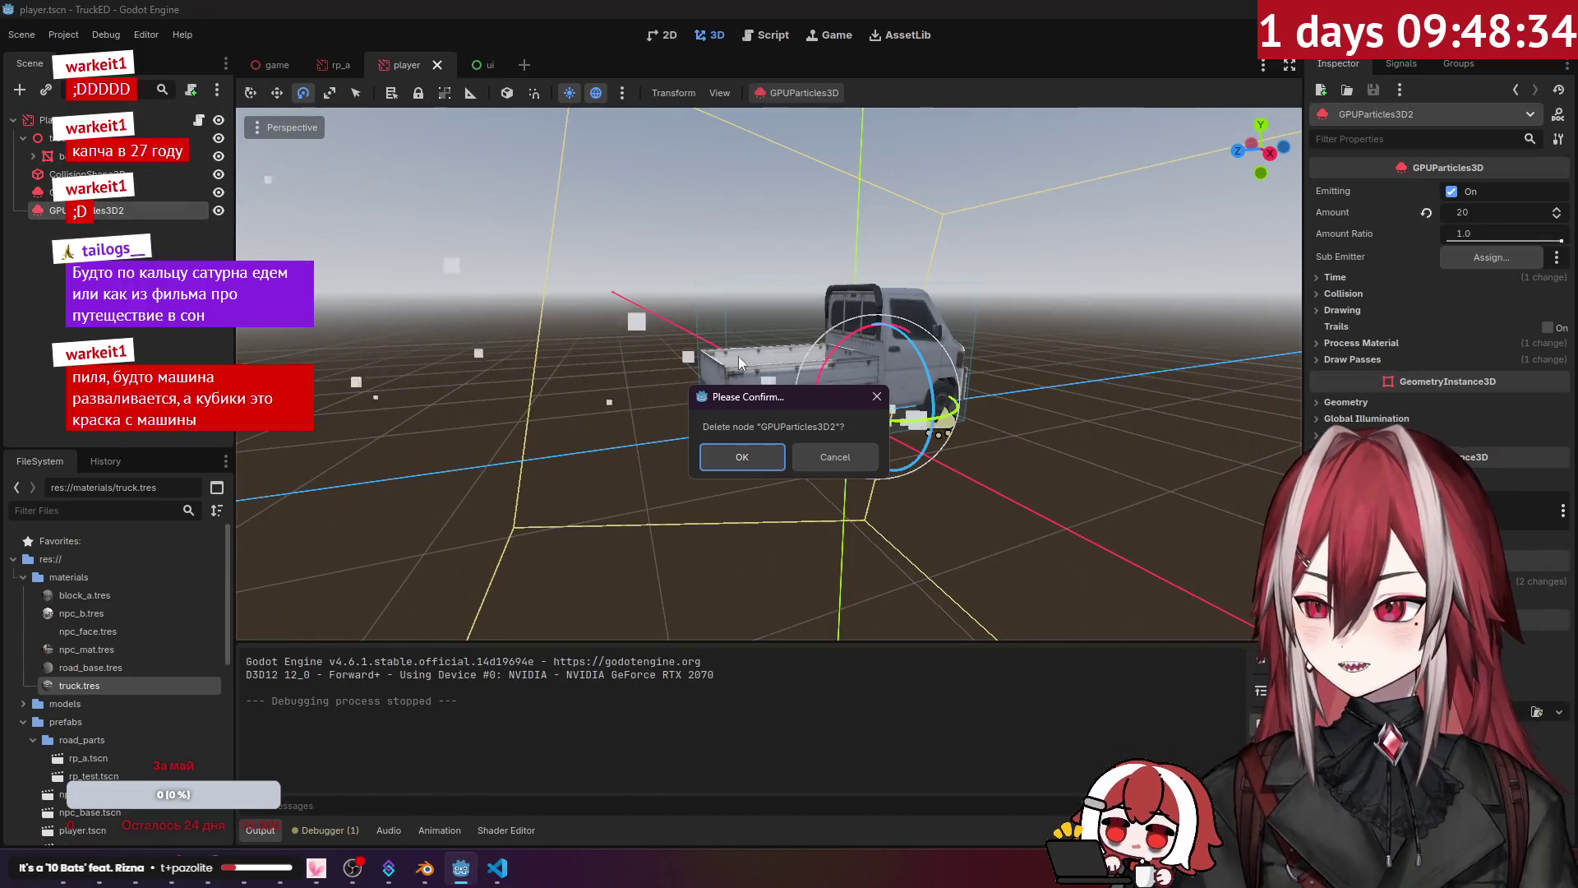
pyautogui.click(762, 447)
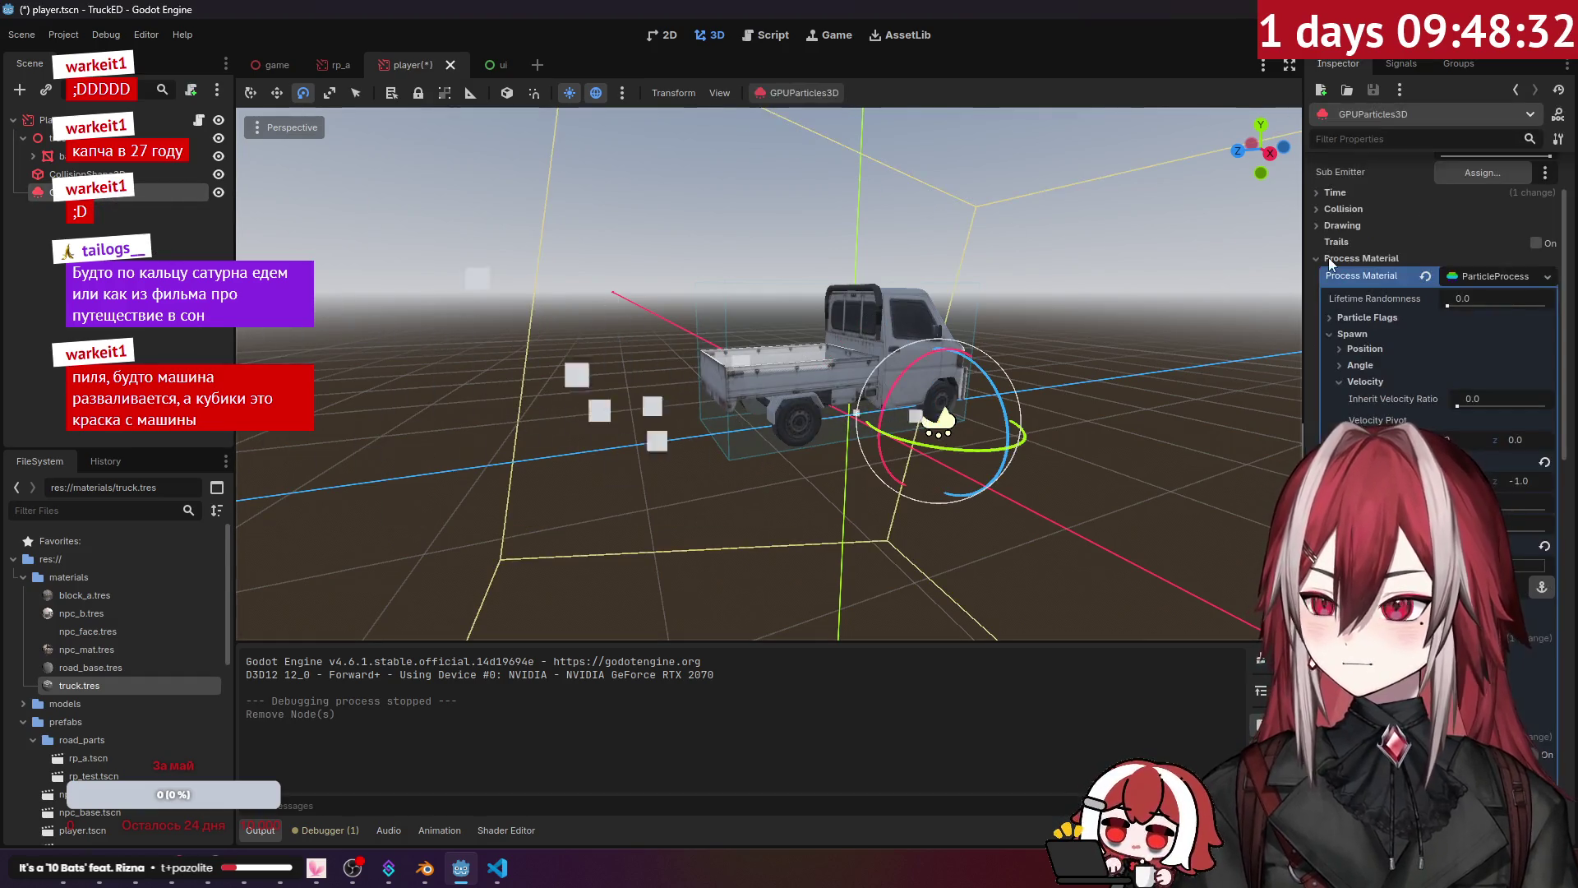
pyautogui.scroll(2, 1376, 262)
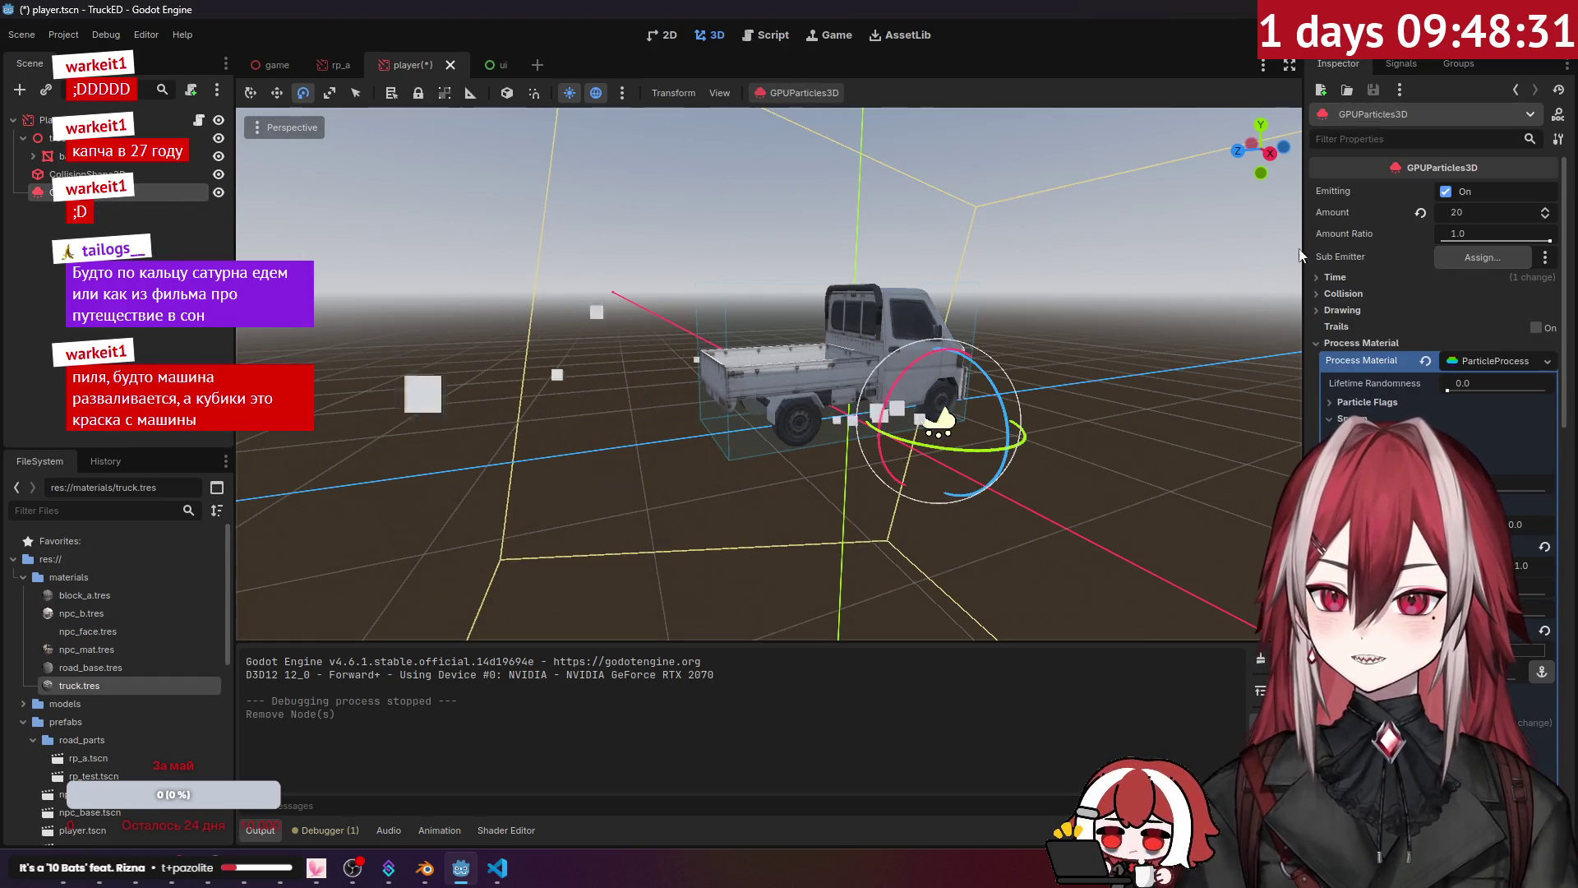
# Step: Reset the remaining emitter's rotation and position in its transform properties
pyautogui.click(1362, 344)
pyautogui.click(1358, 360)
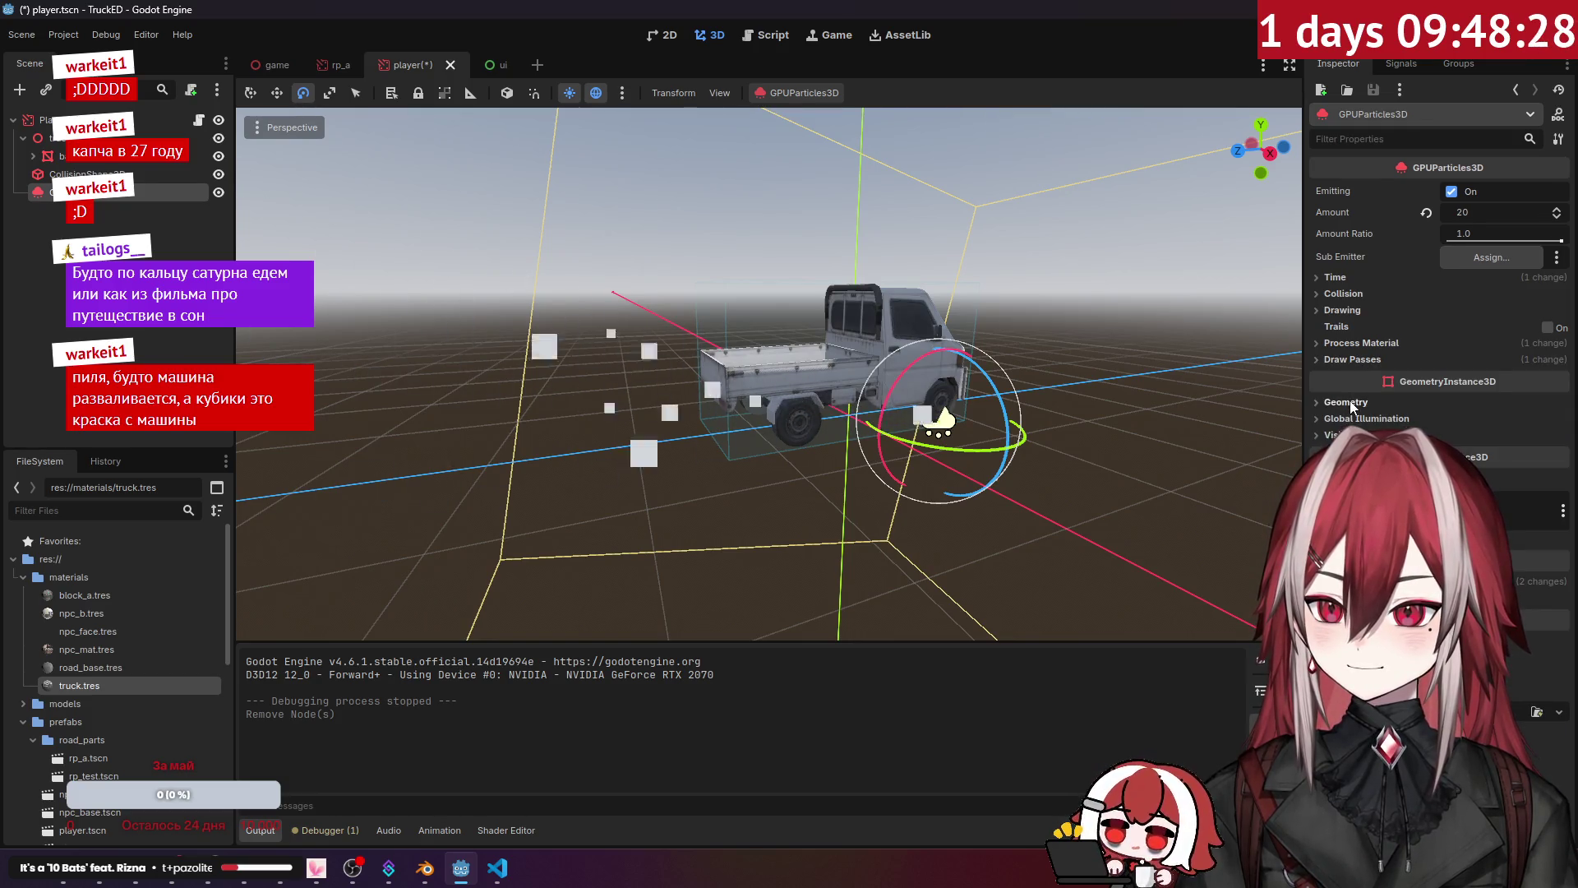
pyautogui.click(1347, 402)
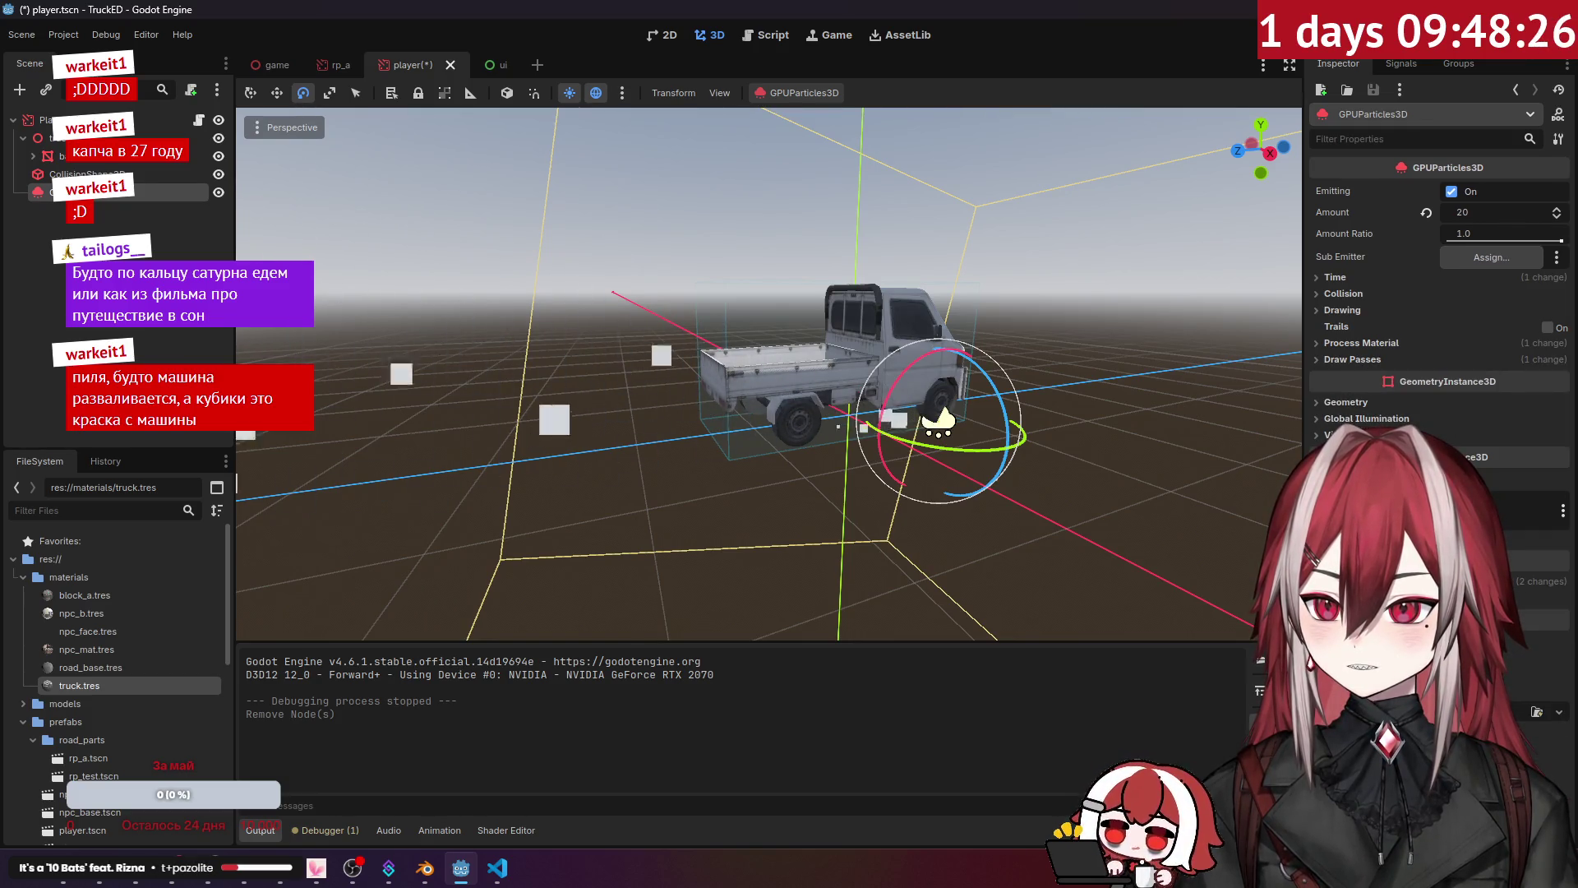
pyautogui.click(1335, 582)
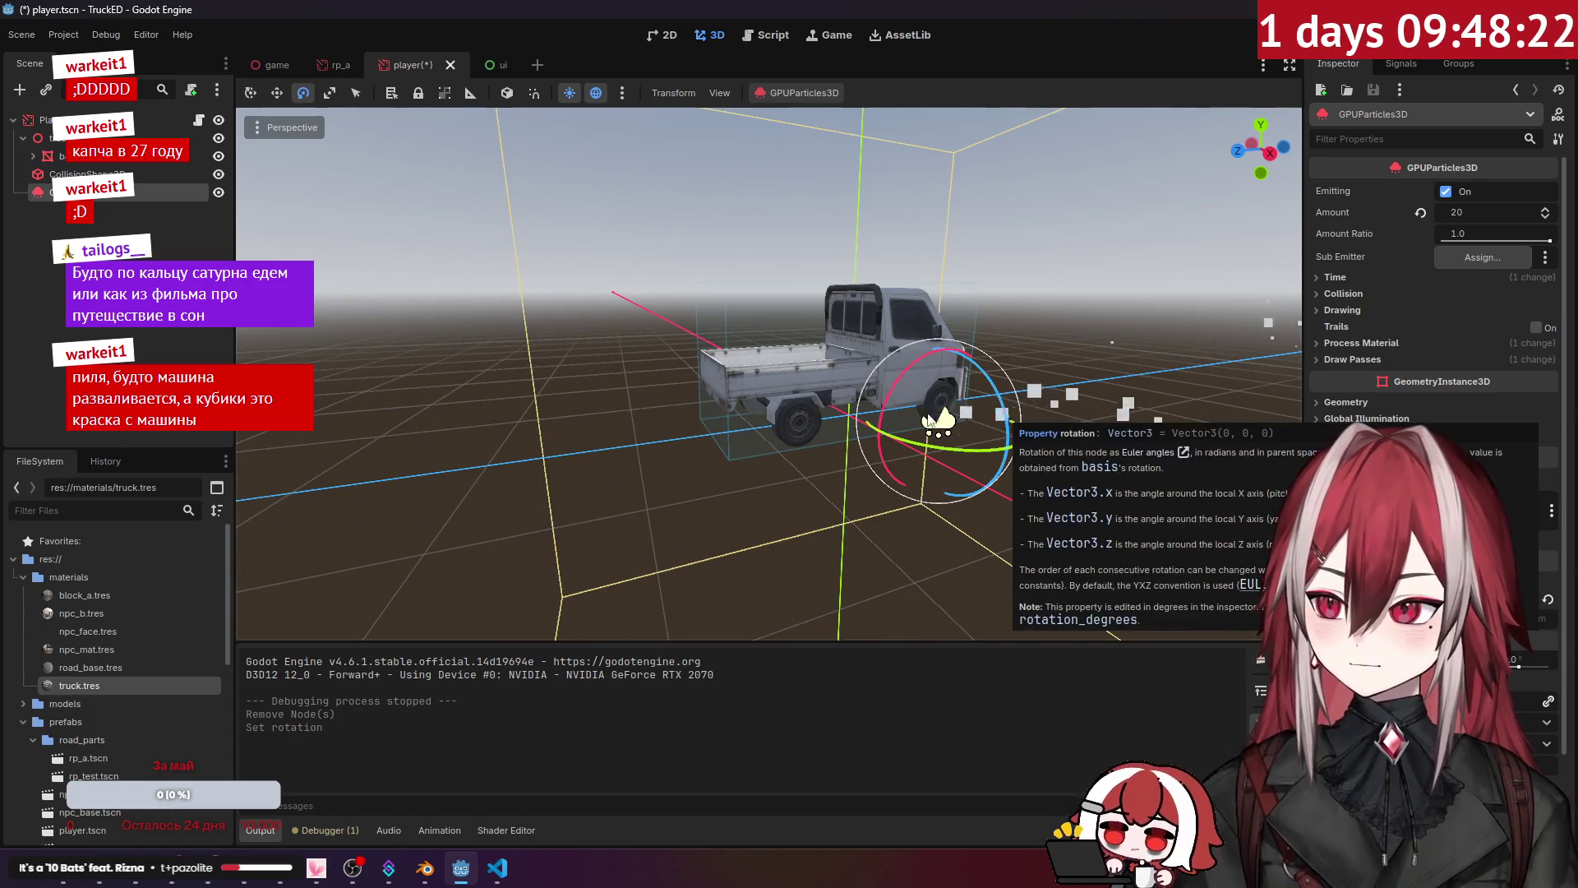
pyautogui.click(1549, 641)
pyautogui.press('f')
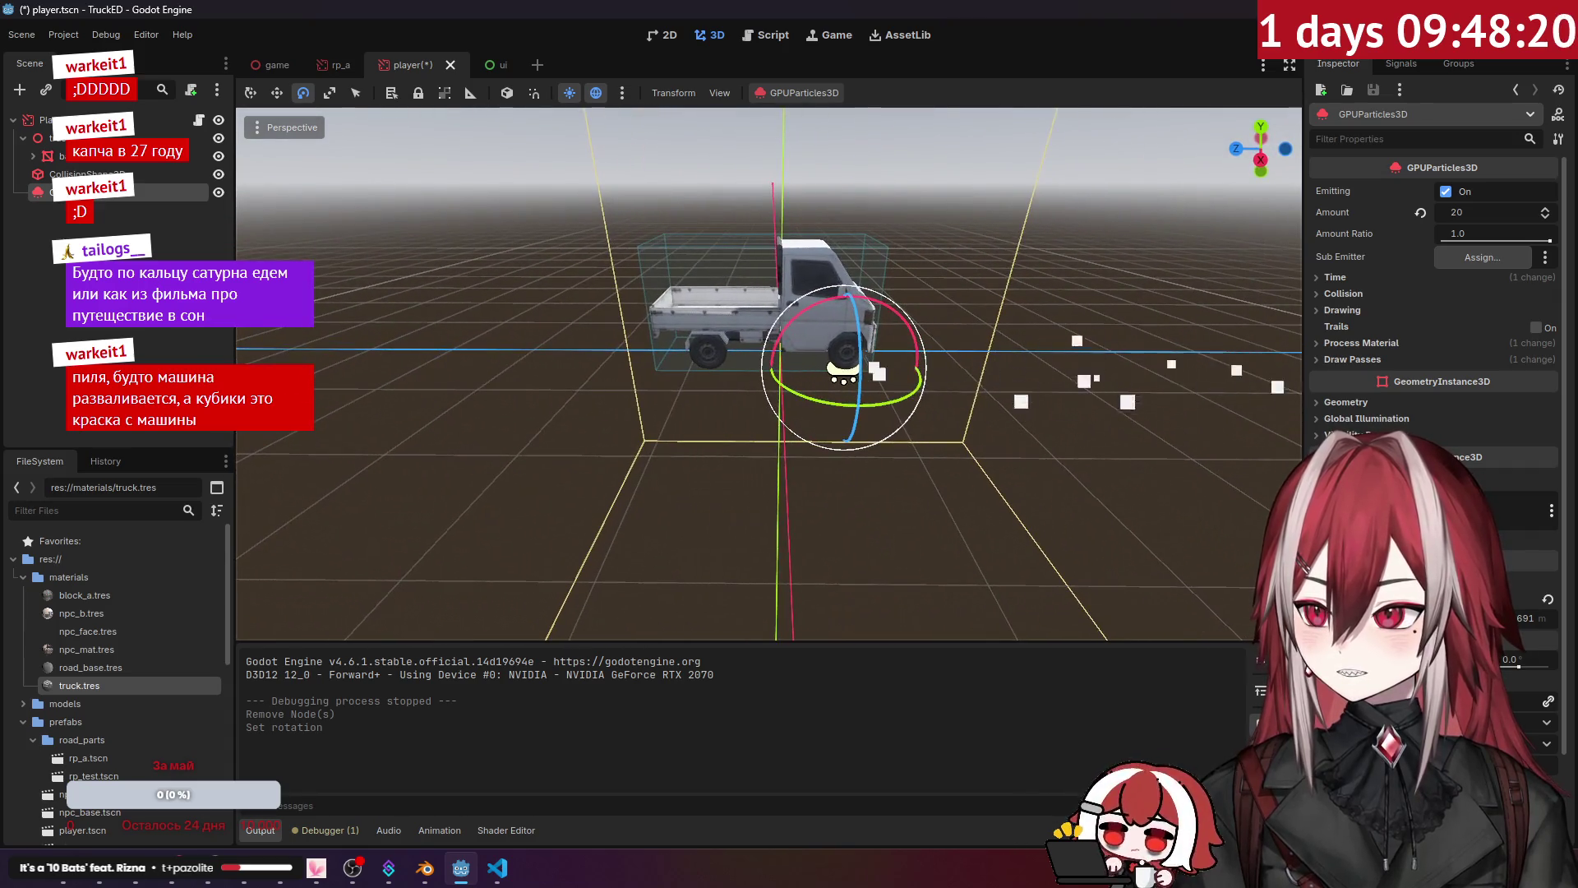
pyautogui.click(1543, 602)
pyautogui.moveTo(878, 409); pyautogui.dragTo(789, 406)
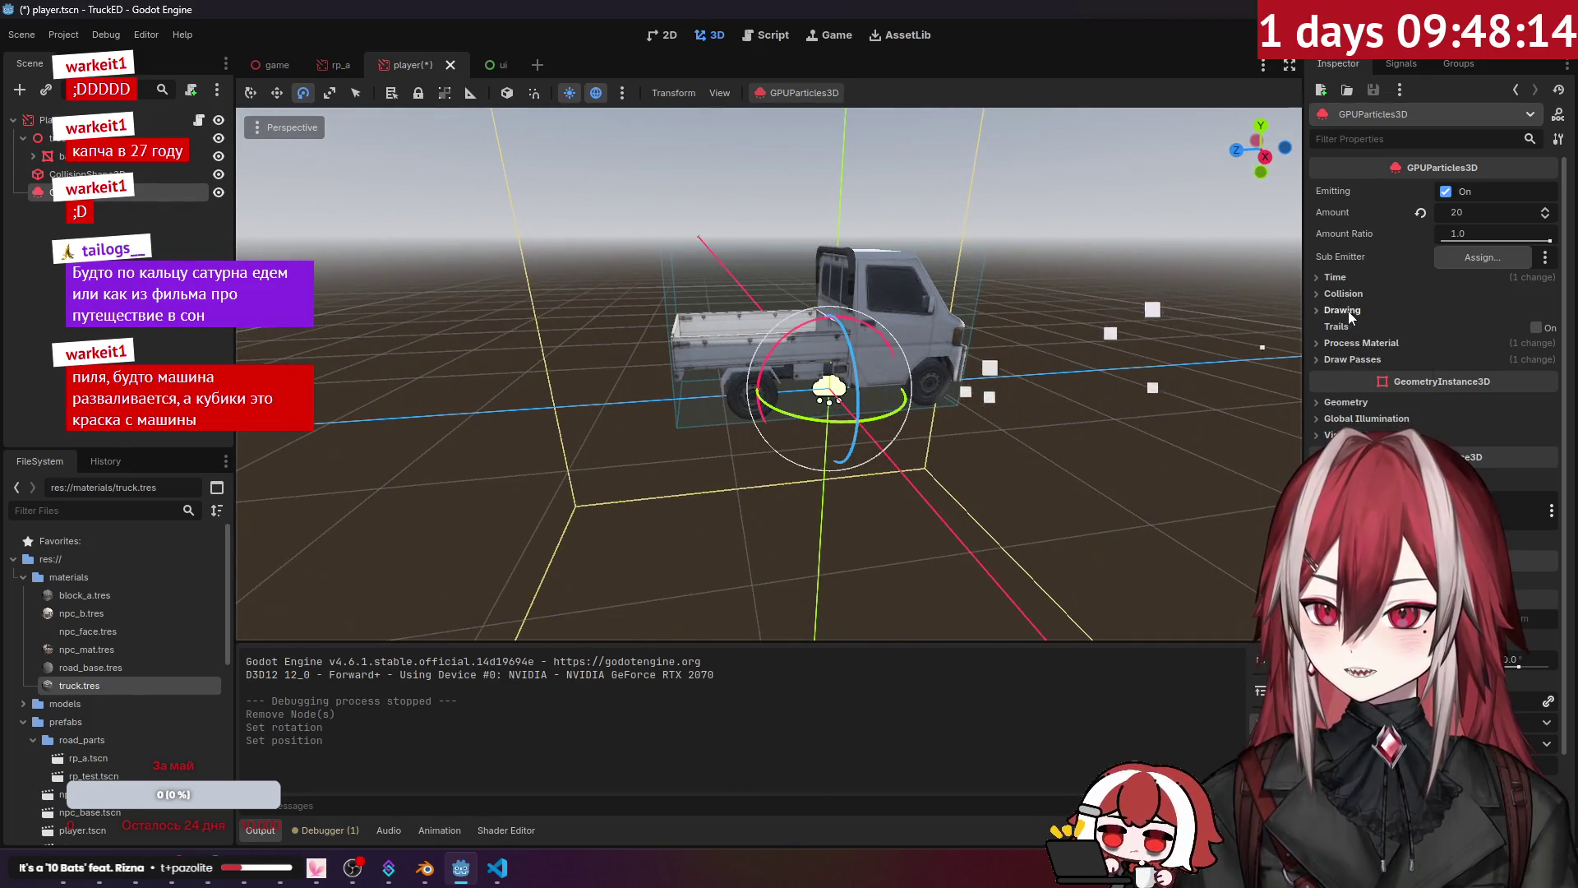
# Step: Change the process material's emission direction from -1 to 1.0
pyautogui.click(1348, 342)
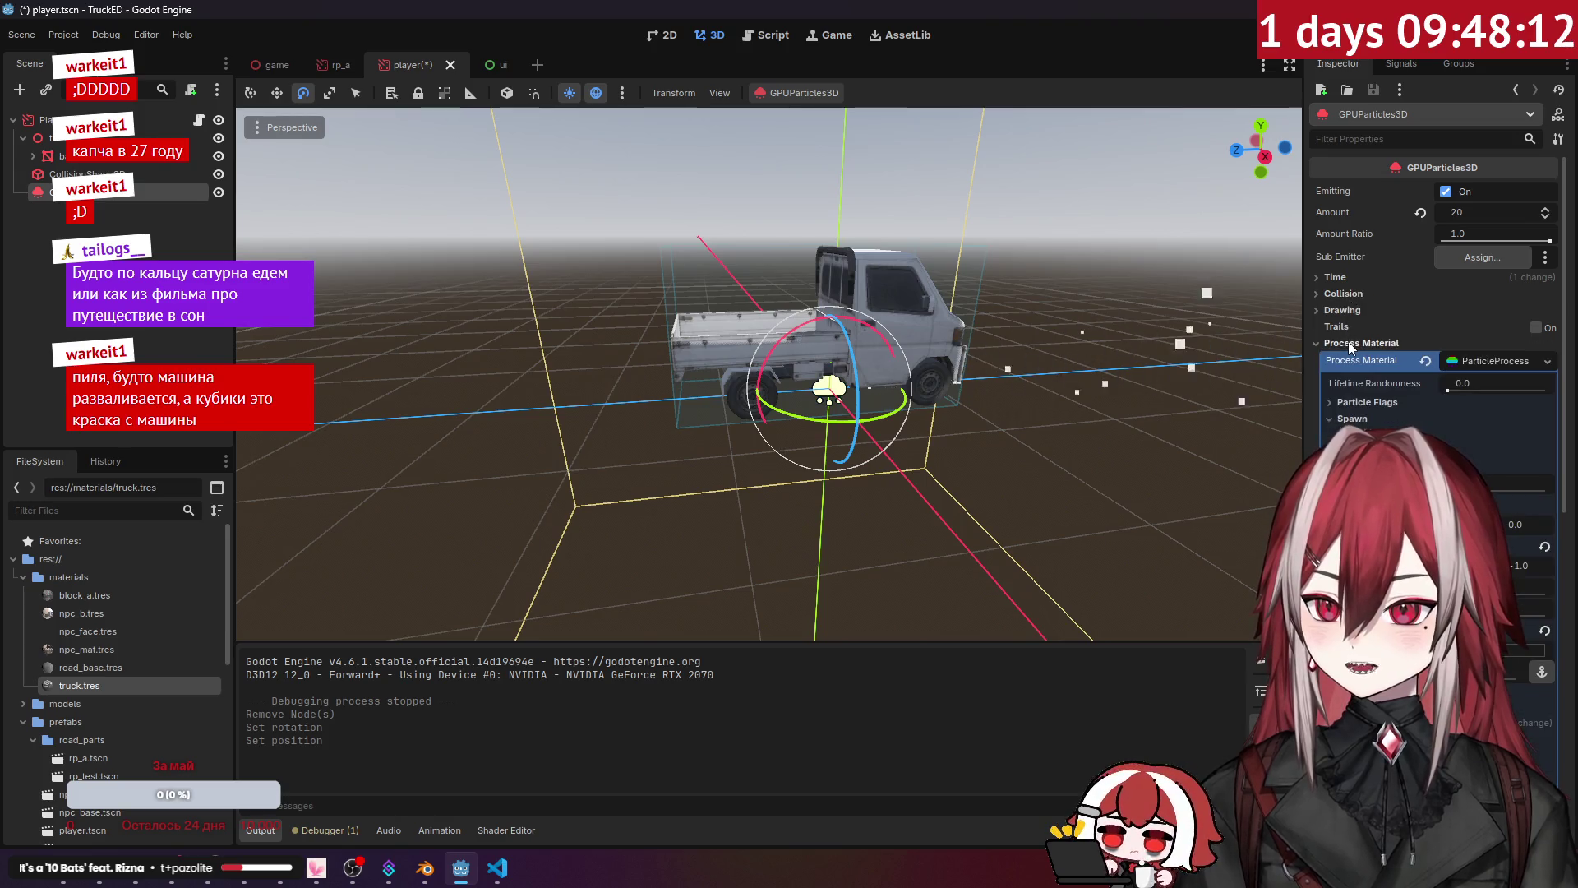
pyautogui.press('BackSpace')
pyautogui.press('Return')
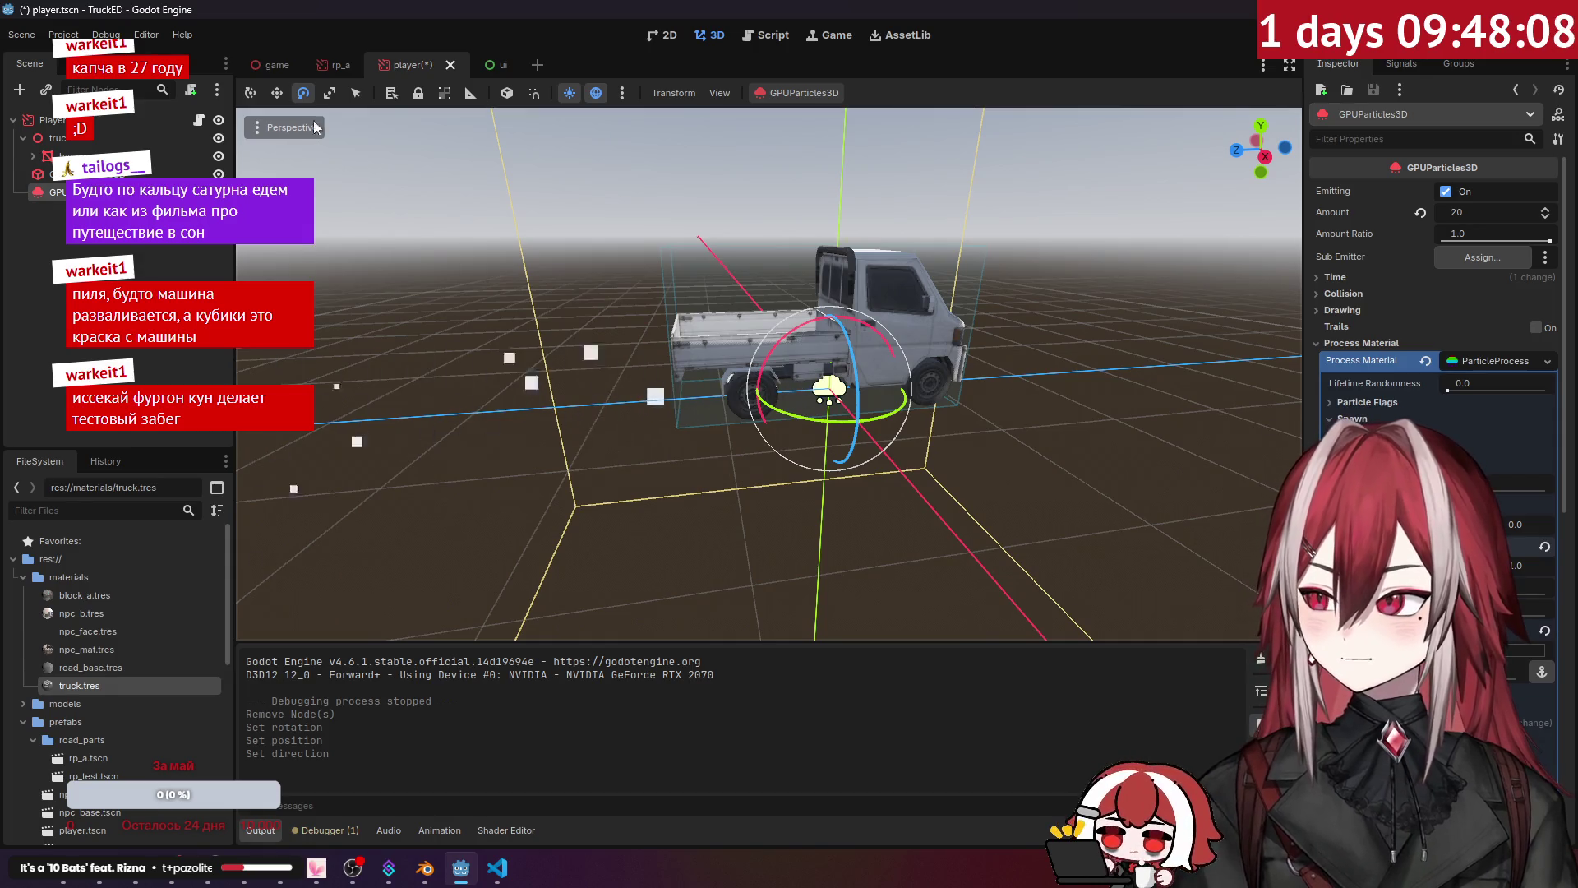
# Step: Move the emitter back along Z so it sits behind the truck
pyautogui.click(279, 93)
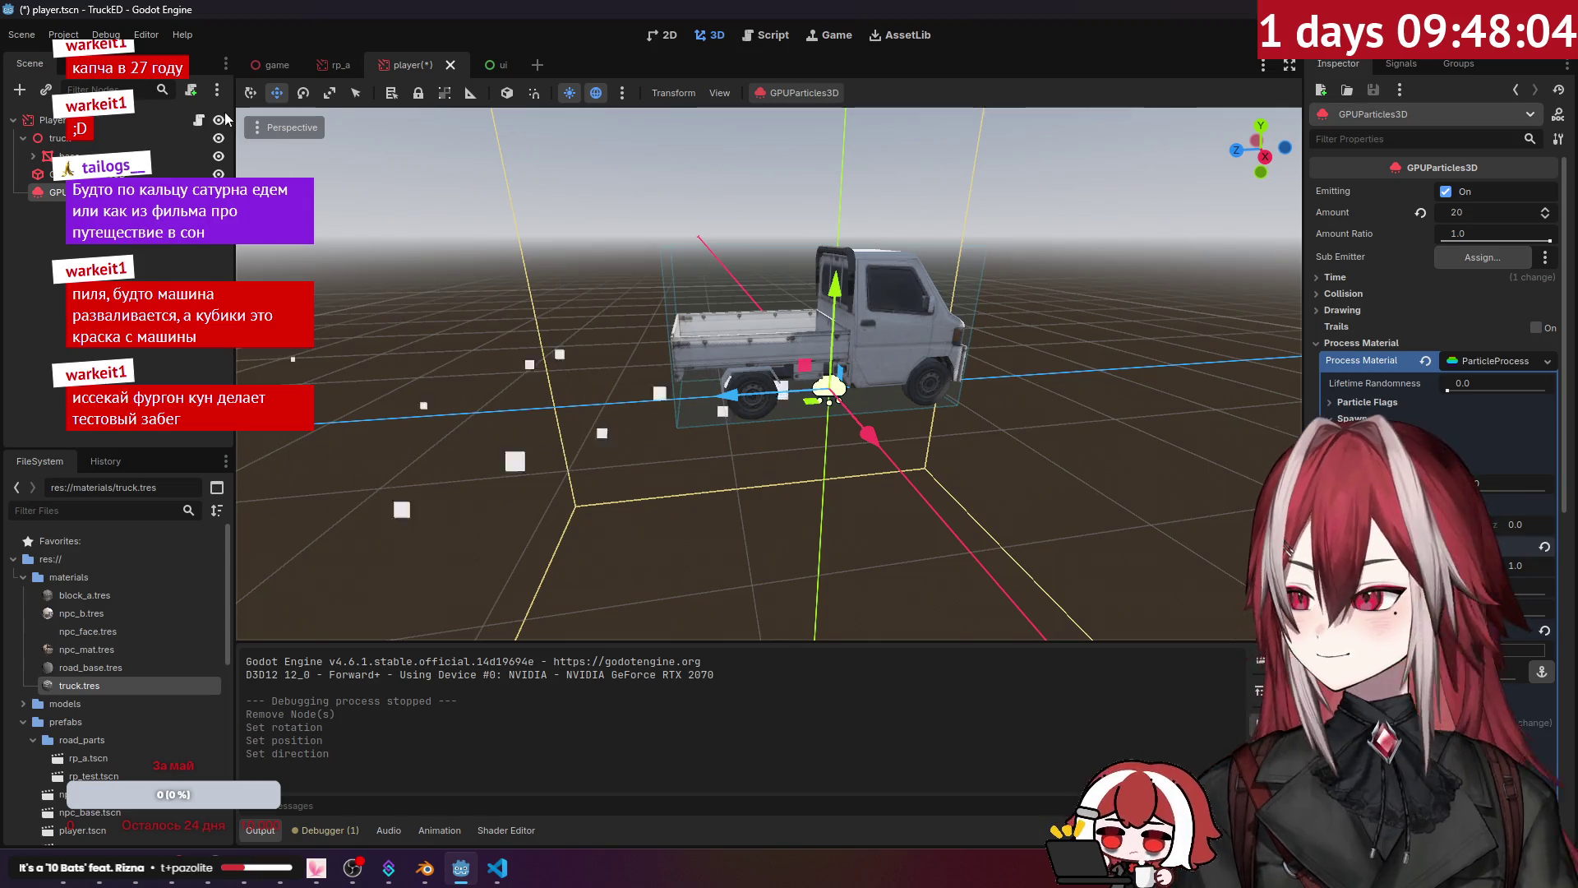
pyautogui.scroll(6, 769, 374)
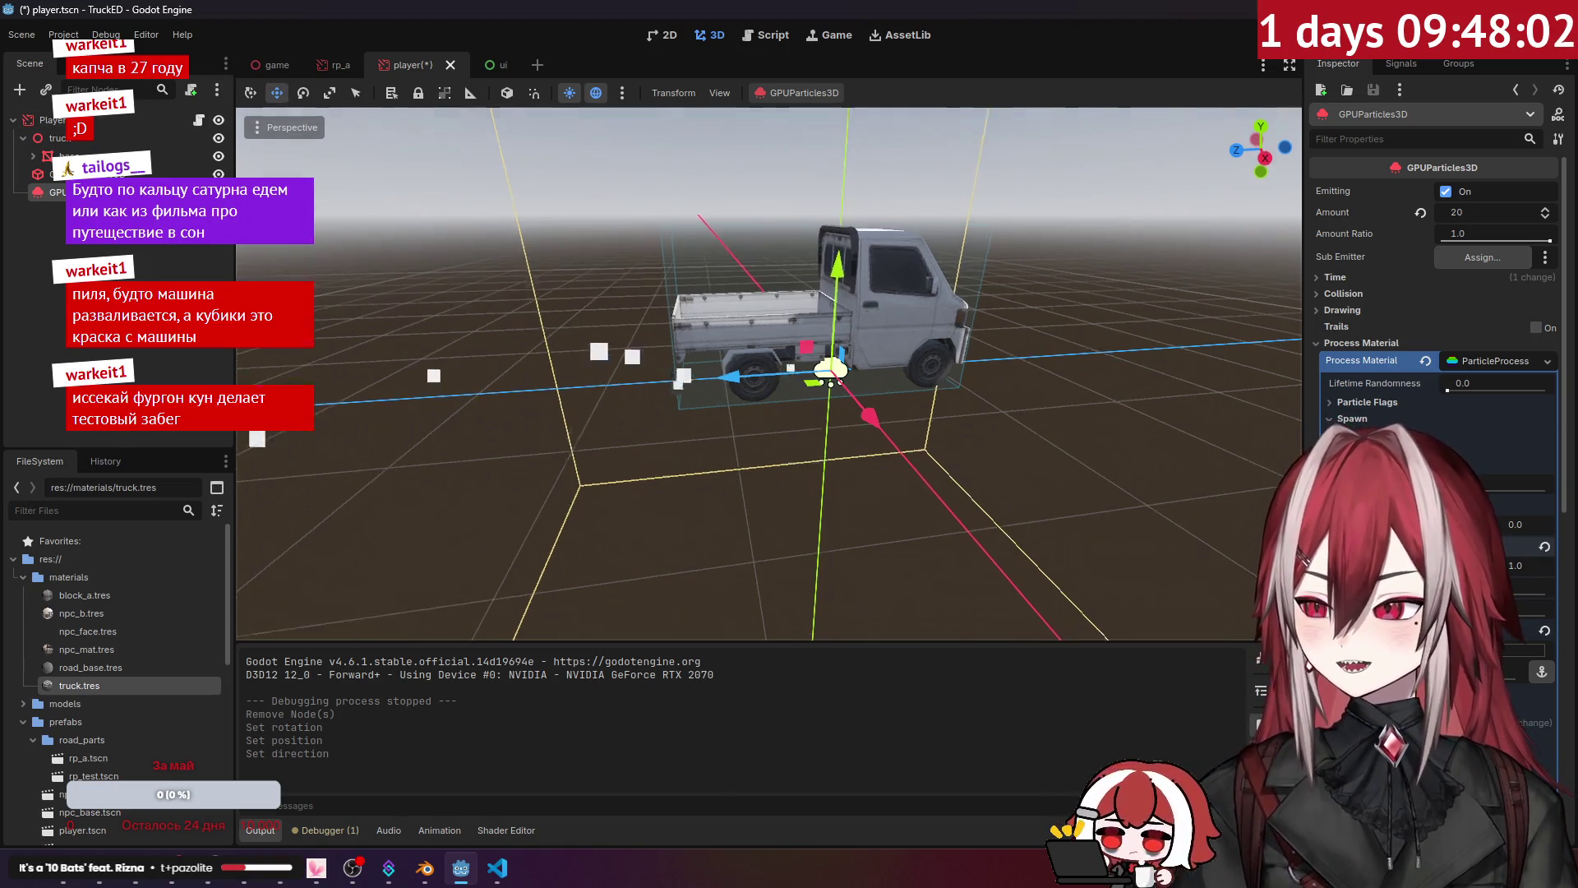
pyautogui.scroll(4, 777, 357)
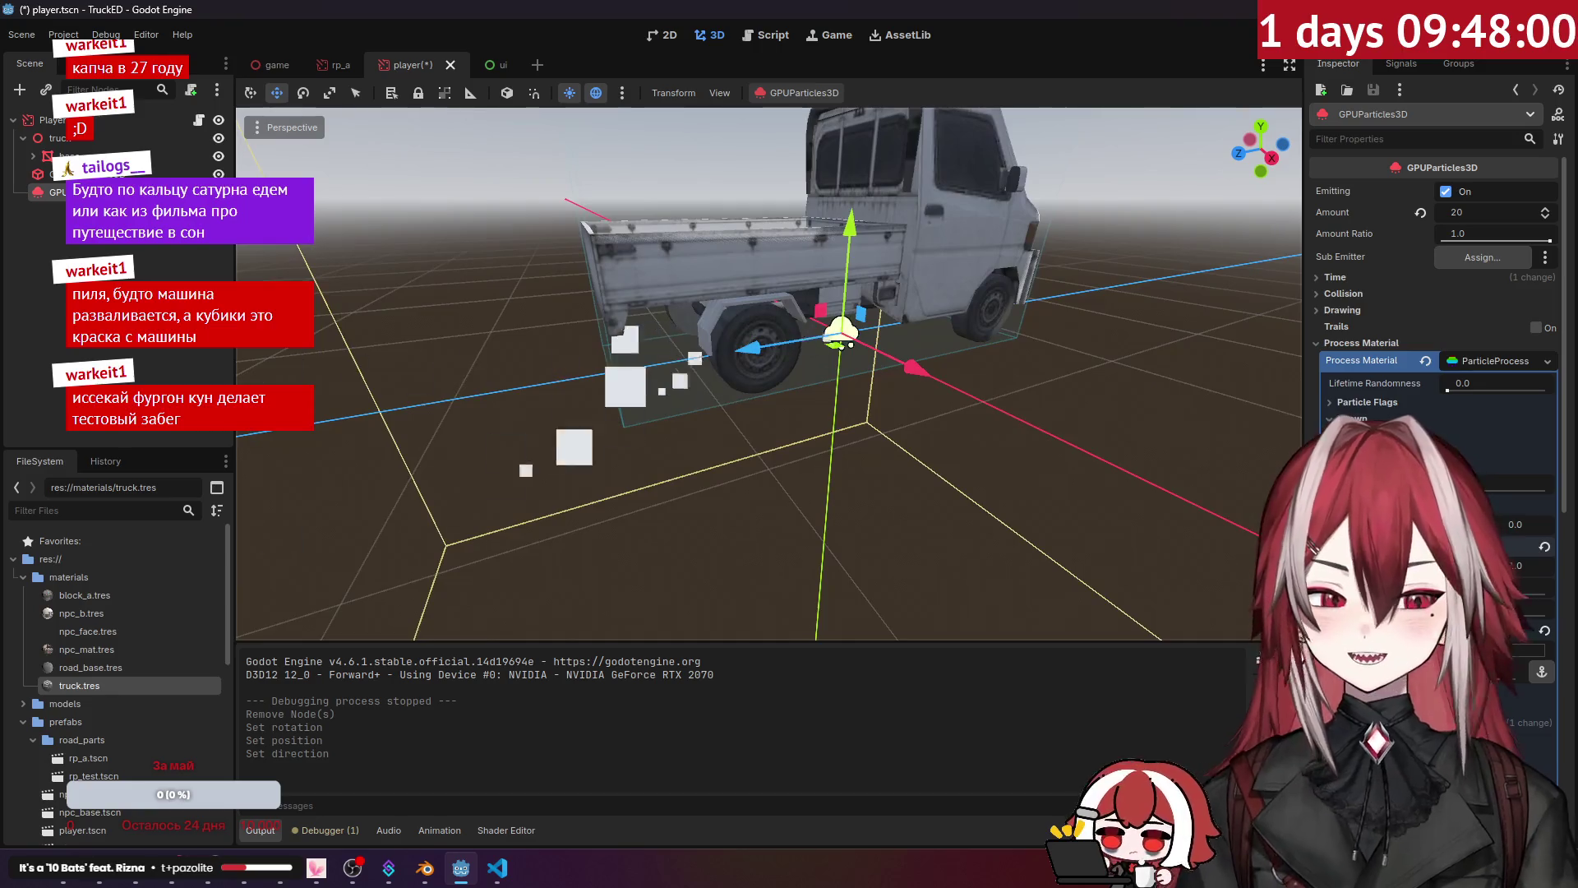
pyautogui.moveTo(777, 357); pyautogui.dragTo(495, 369)
pyautogui.scroll(5, 495, 369)
pyautogui.scroll(-5, 772, 358)
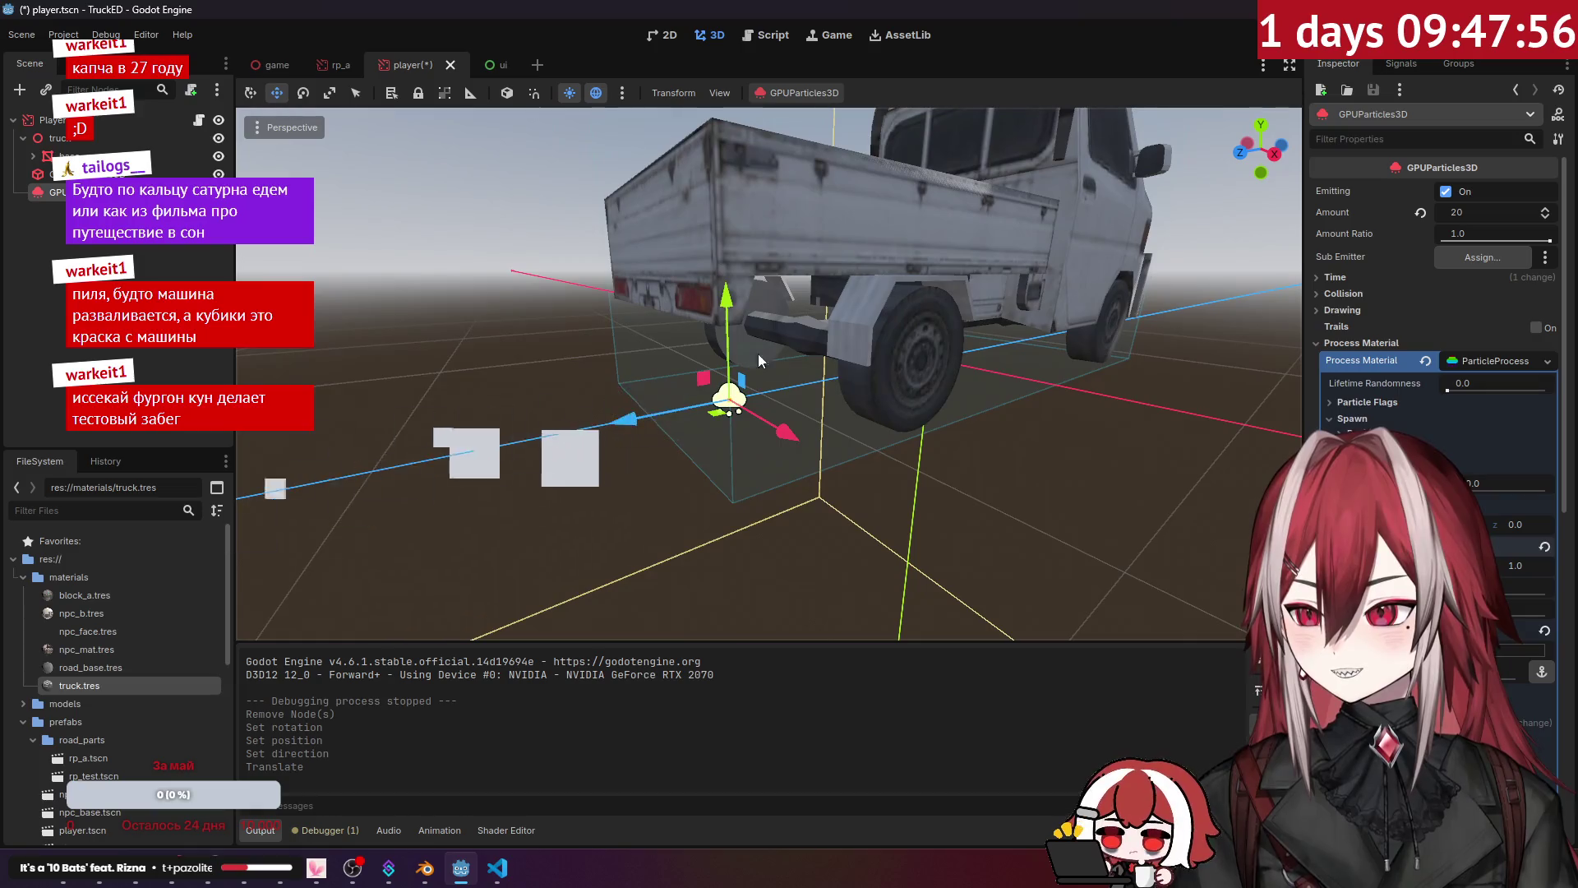
pyautogui.click(716, 287)
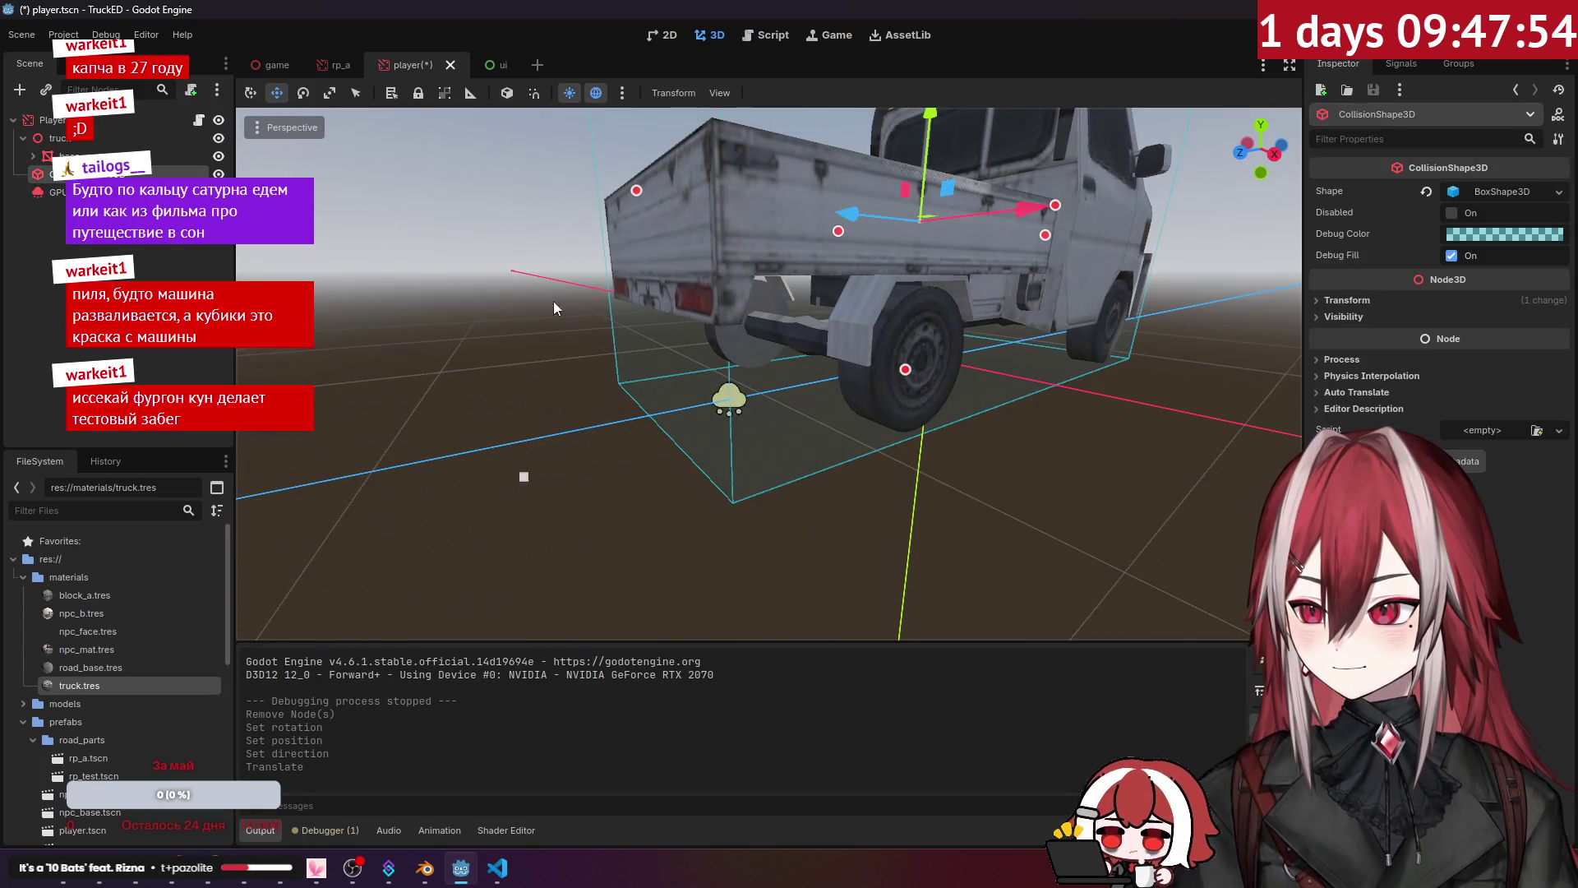
pyautogui.click(729, 401)
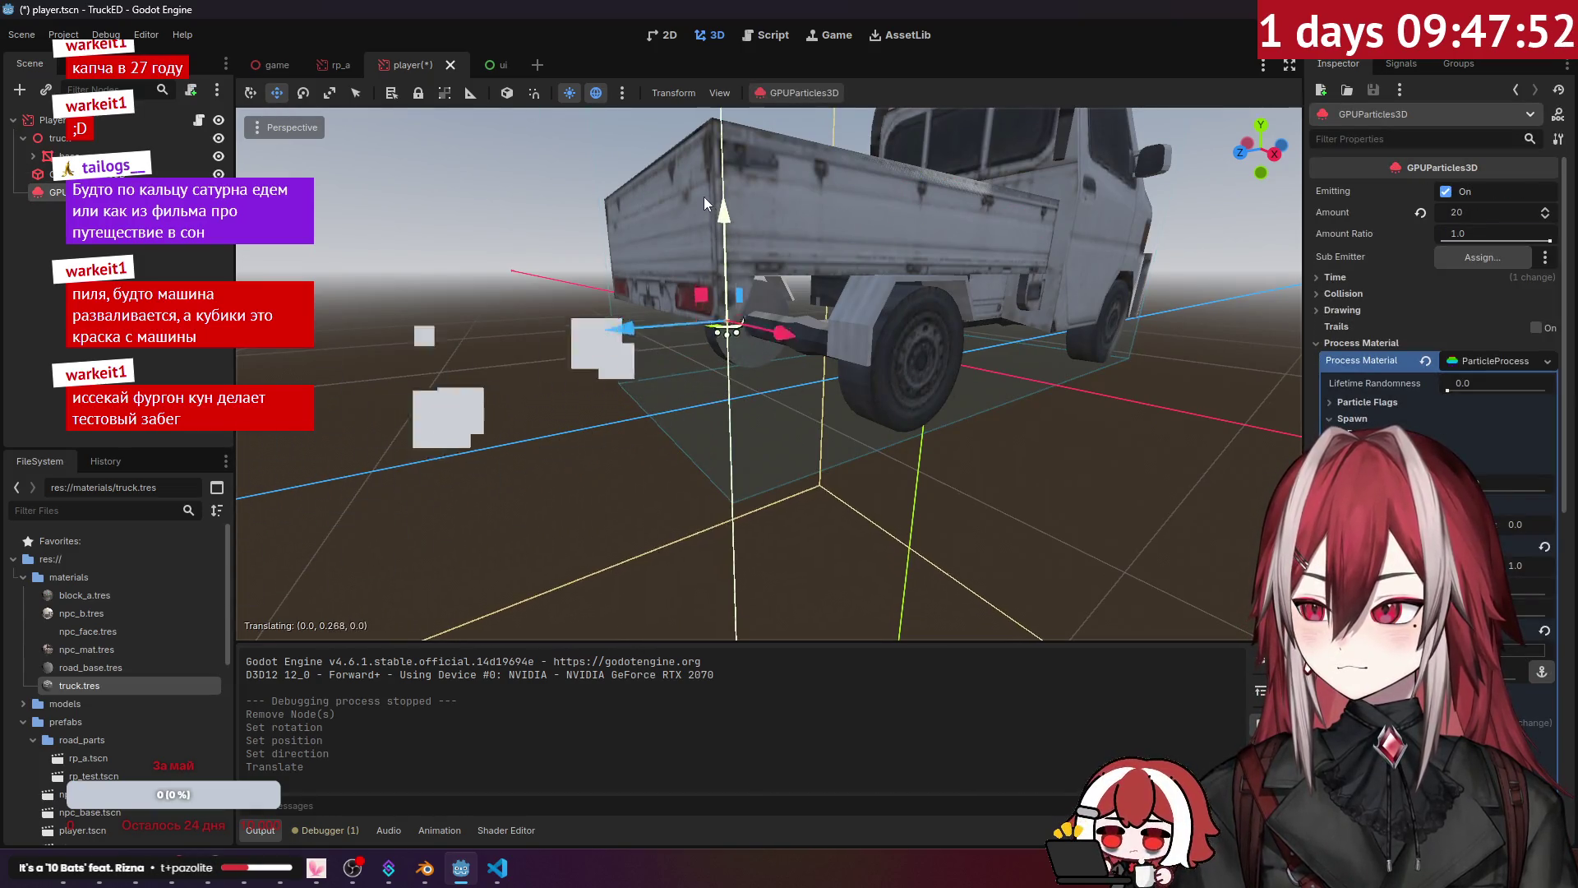
pyautogui.scroll(-5, 704, 199)
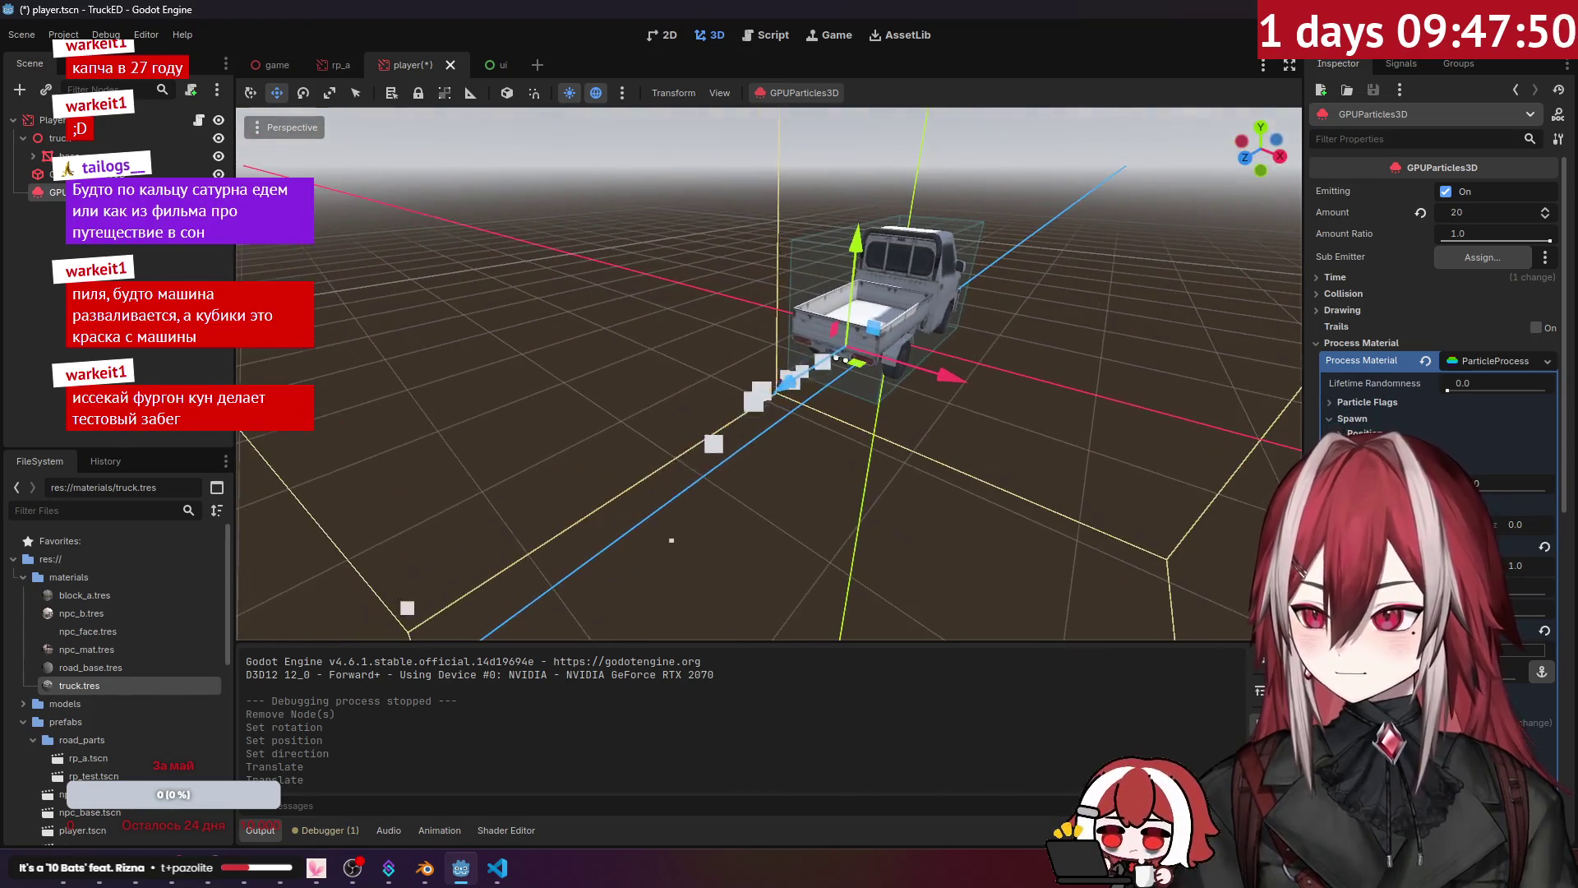
# Step: Raise the GPUParticles3D Amount to 200, toggling Trails on and off
pyautogui.click(1461, 216)
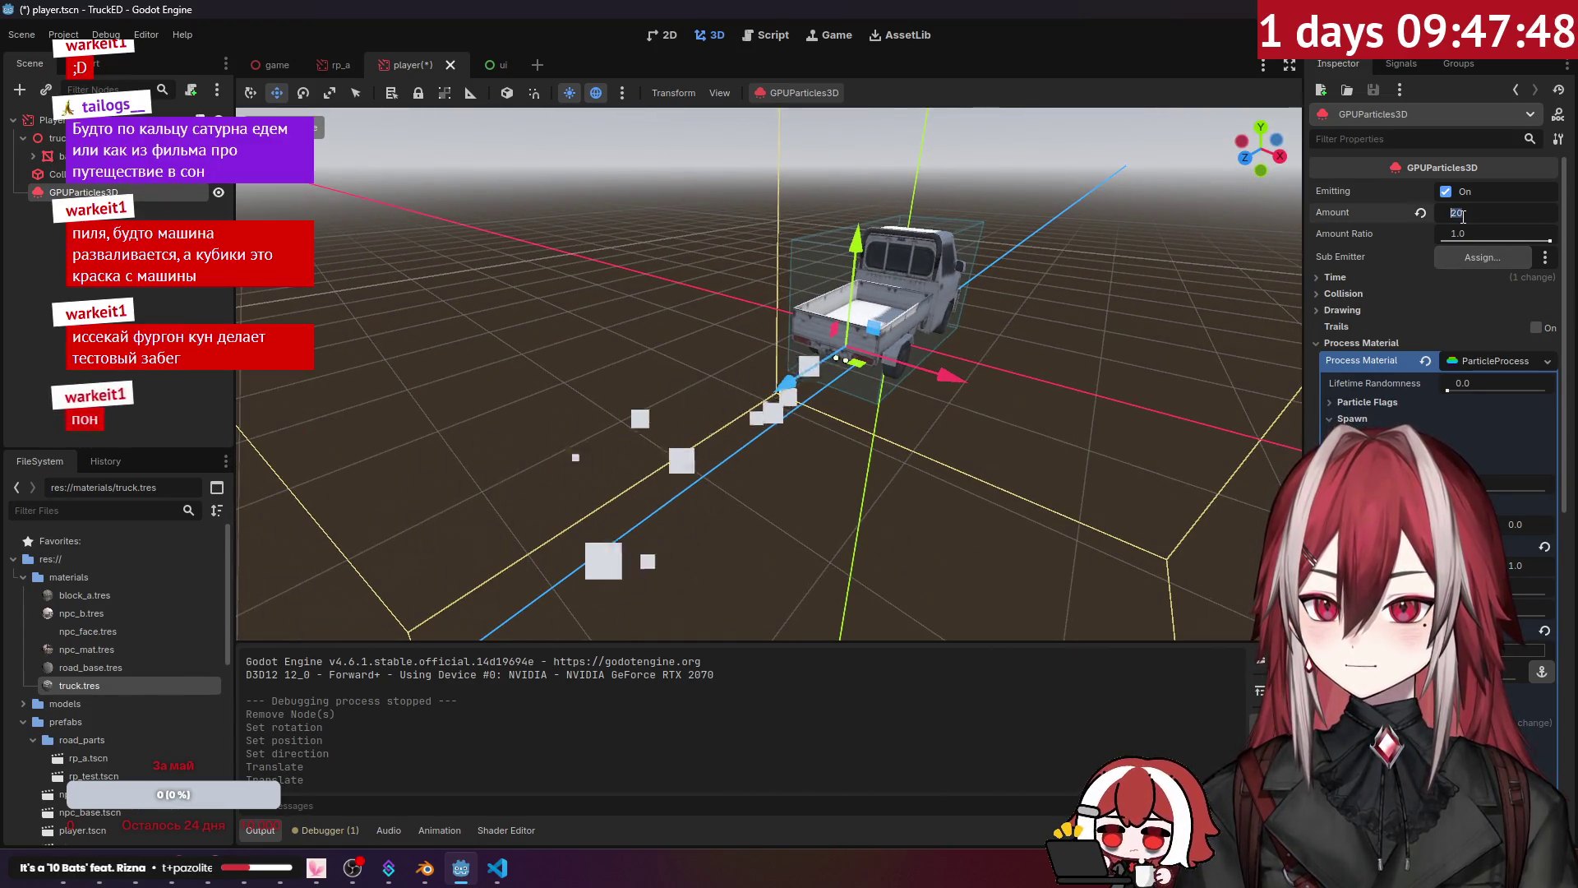
pyautogui.write('10')
pyautogui.press('Return')
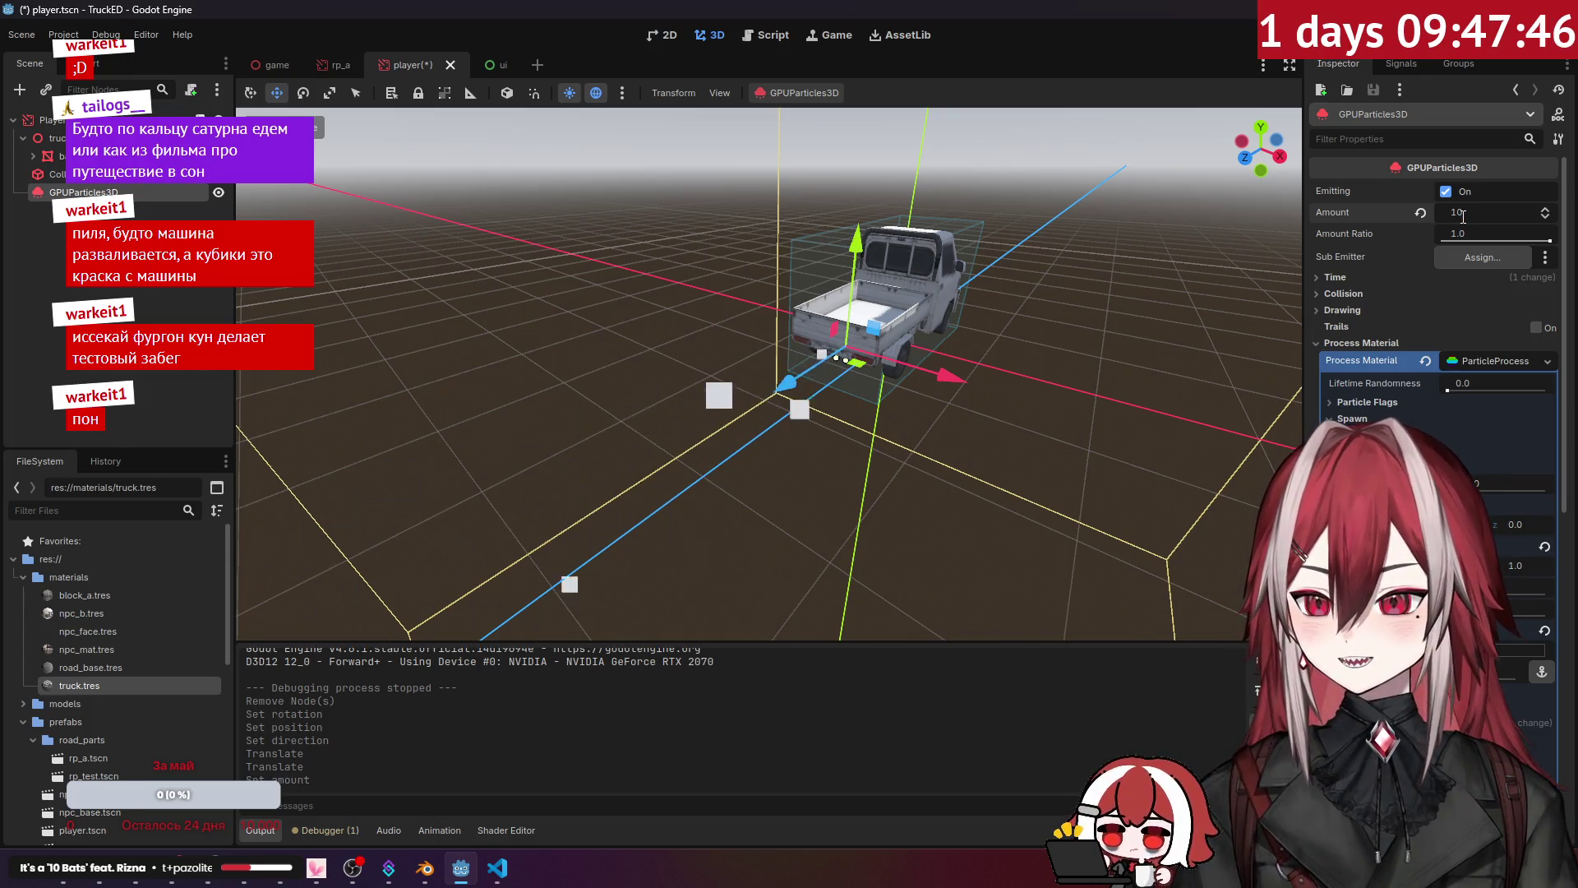
pyautogui.click(1521, 327)
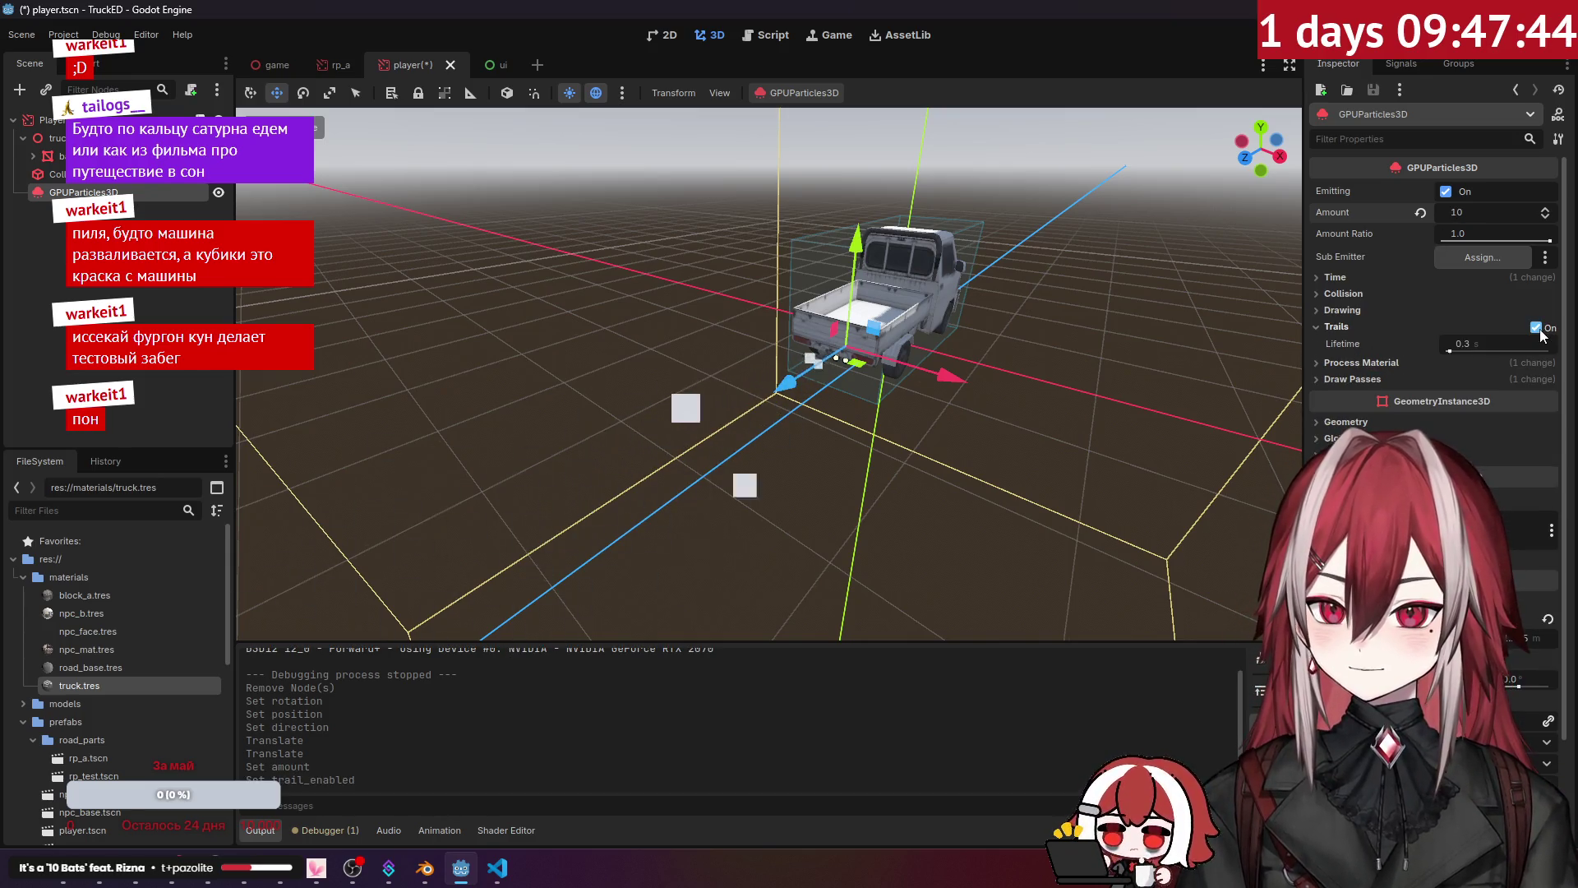
pyautogui.click(1521, 327)
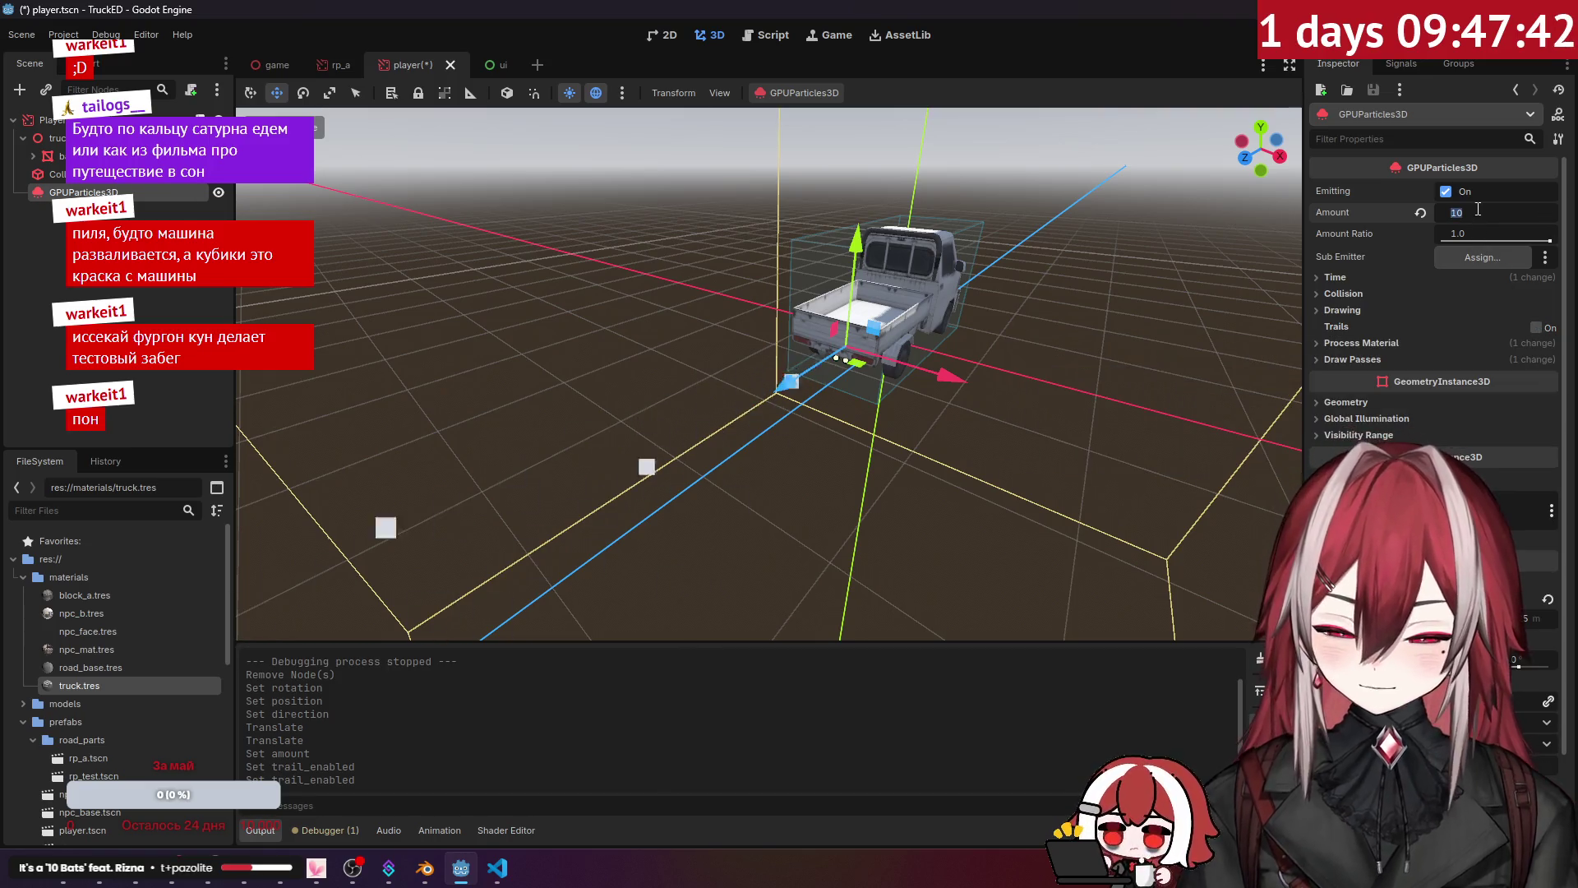
pyautogui.write('100')
pyautogui.press('Return')
# Step: Save and test-run the game, then close it and reselect the emitter
pyautogui.click(1048, 268)
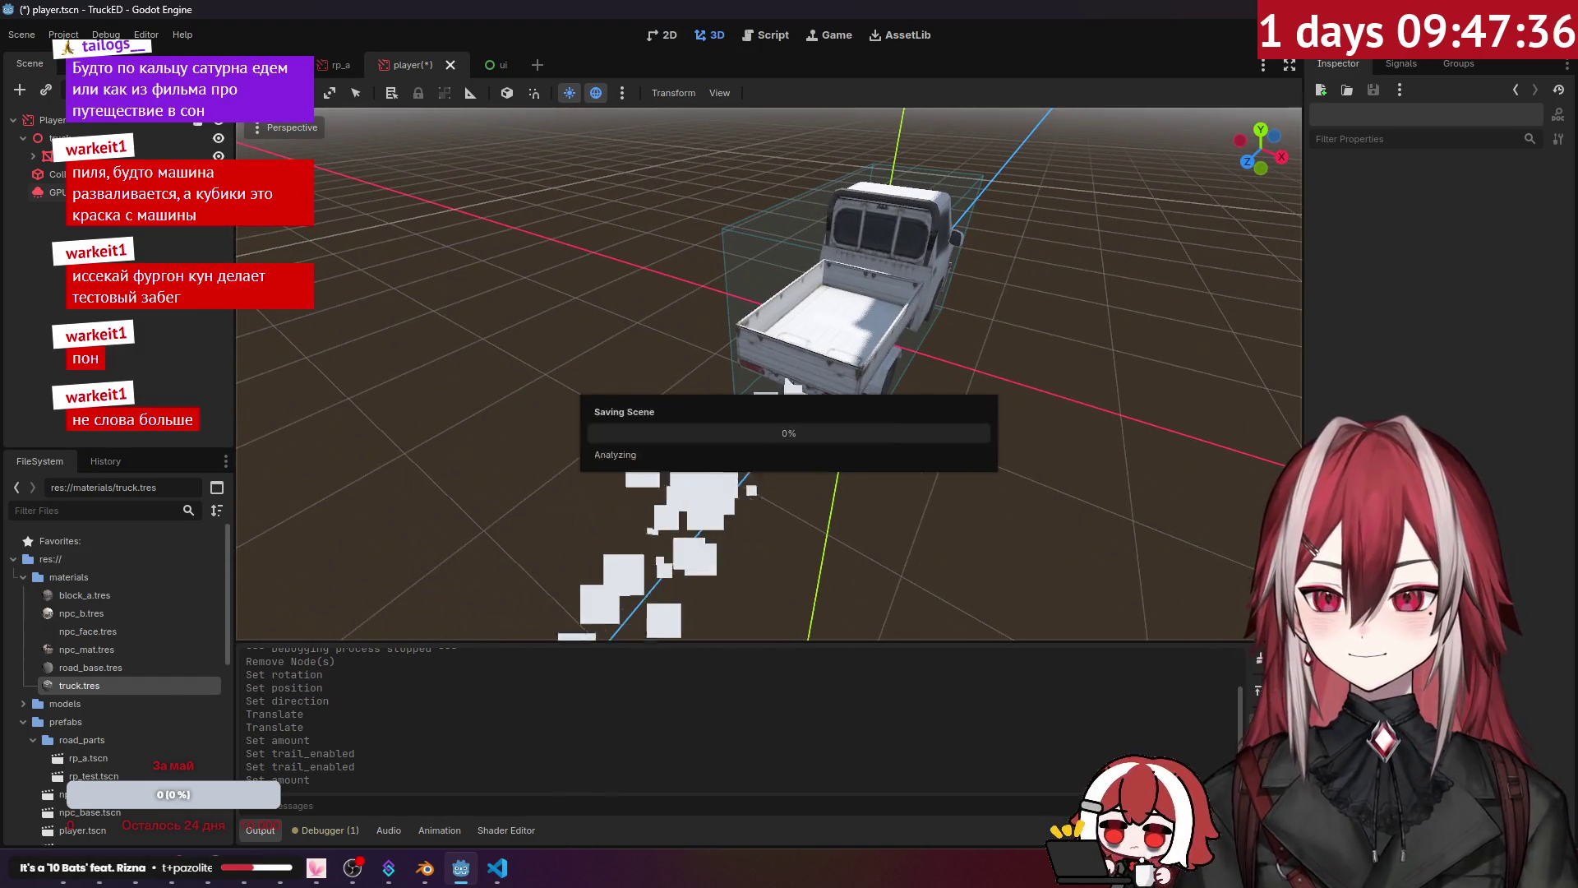
pyautogui.press('F5')
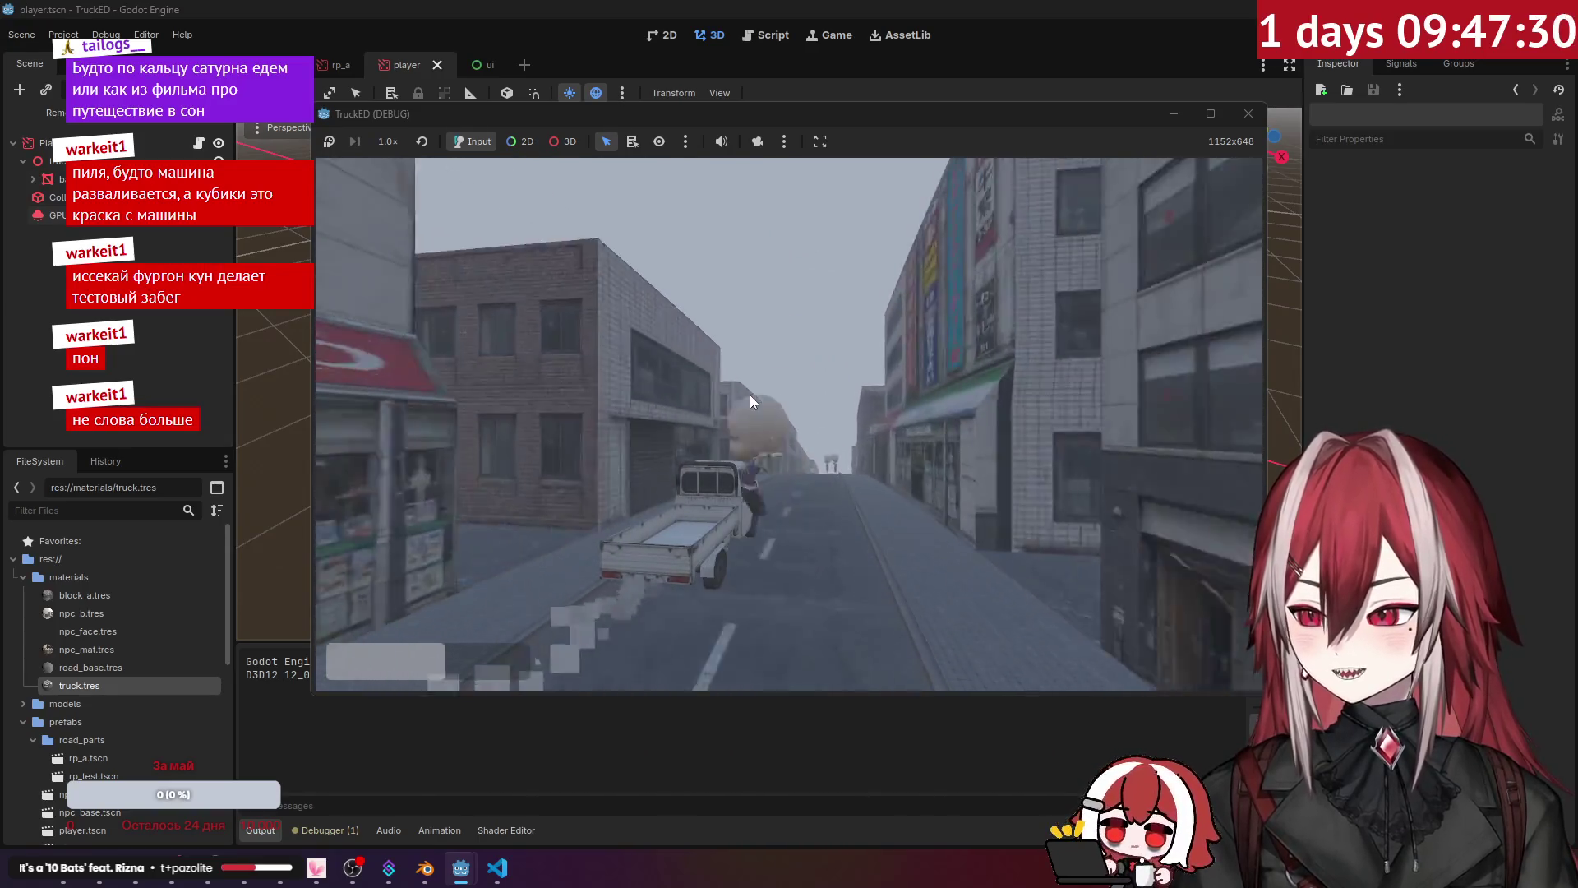
pyautogui.click(1248, 113)
pyautogui.click(57, 191)
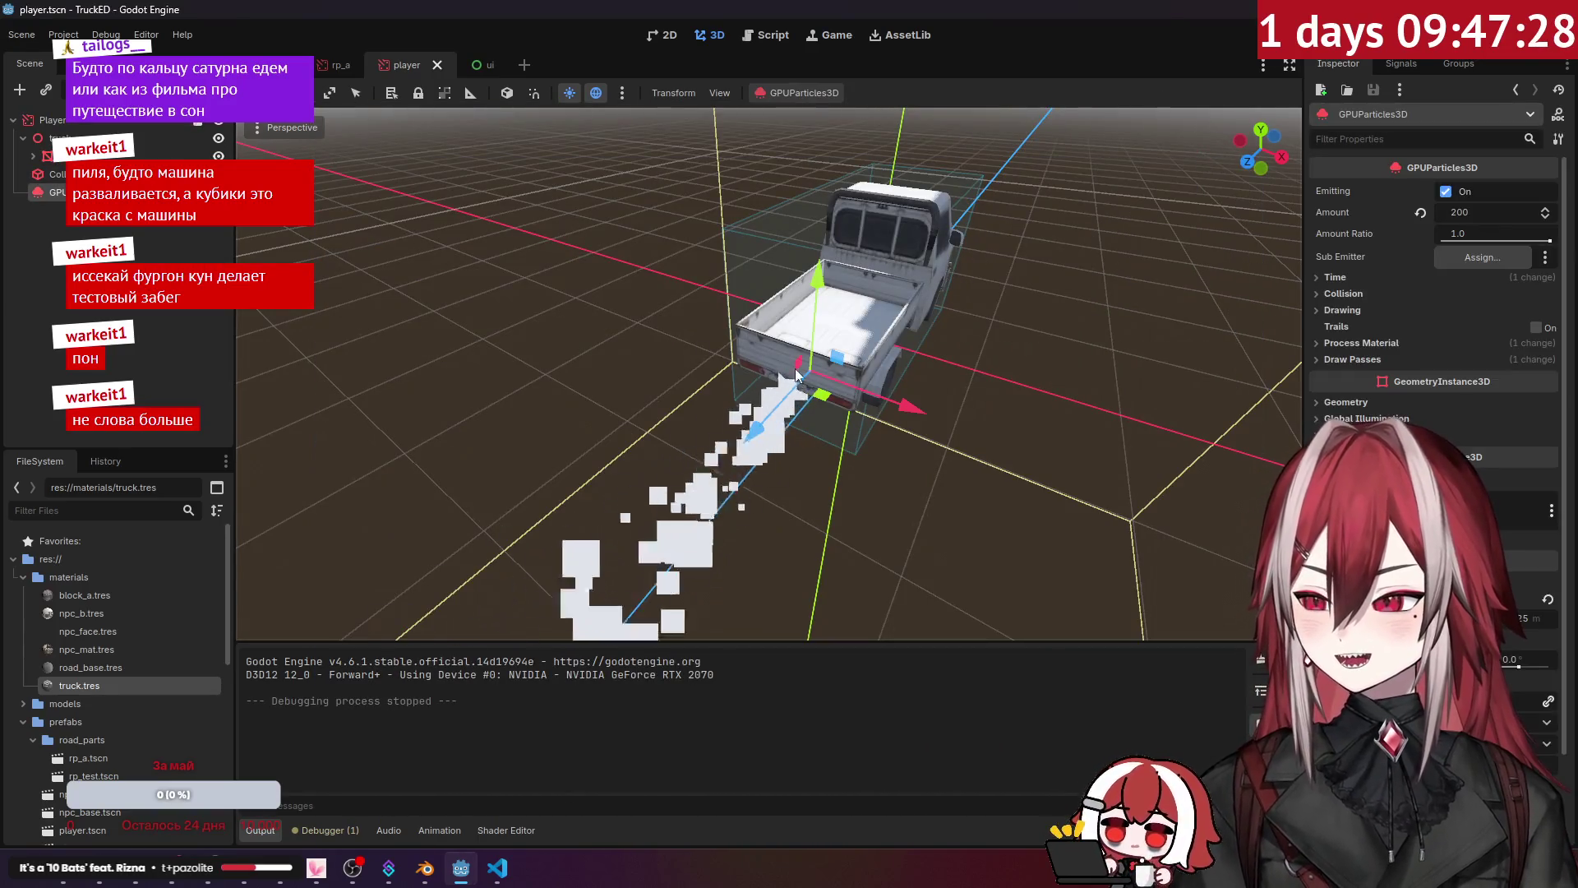
# Step: Nudge the emitter slightly along X, then save, test-run and close the game
pyautogui.moveTo(873, 397); pyautogui.dragTo(859, 404)
pyautogui.click(427, 285)
pyautogui.press('F5')
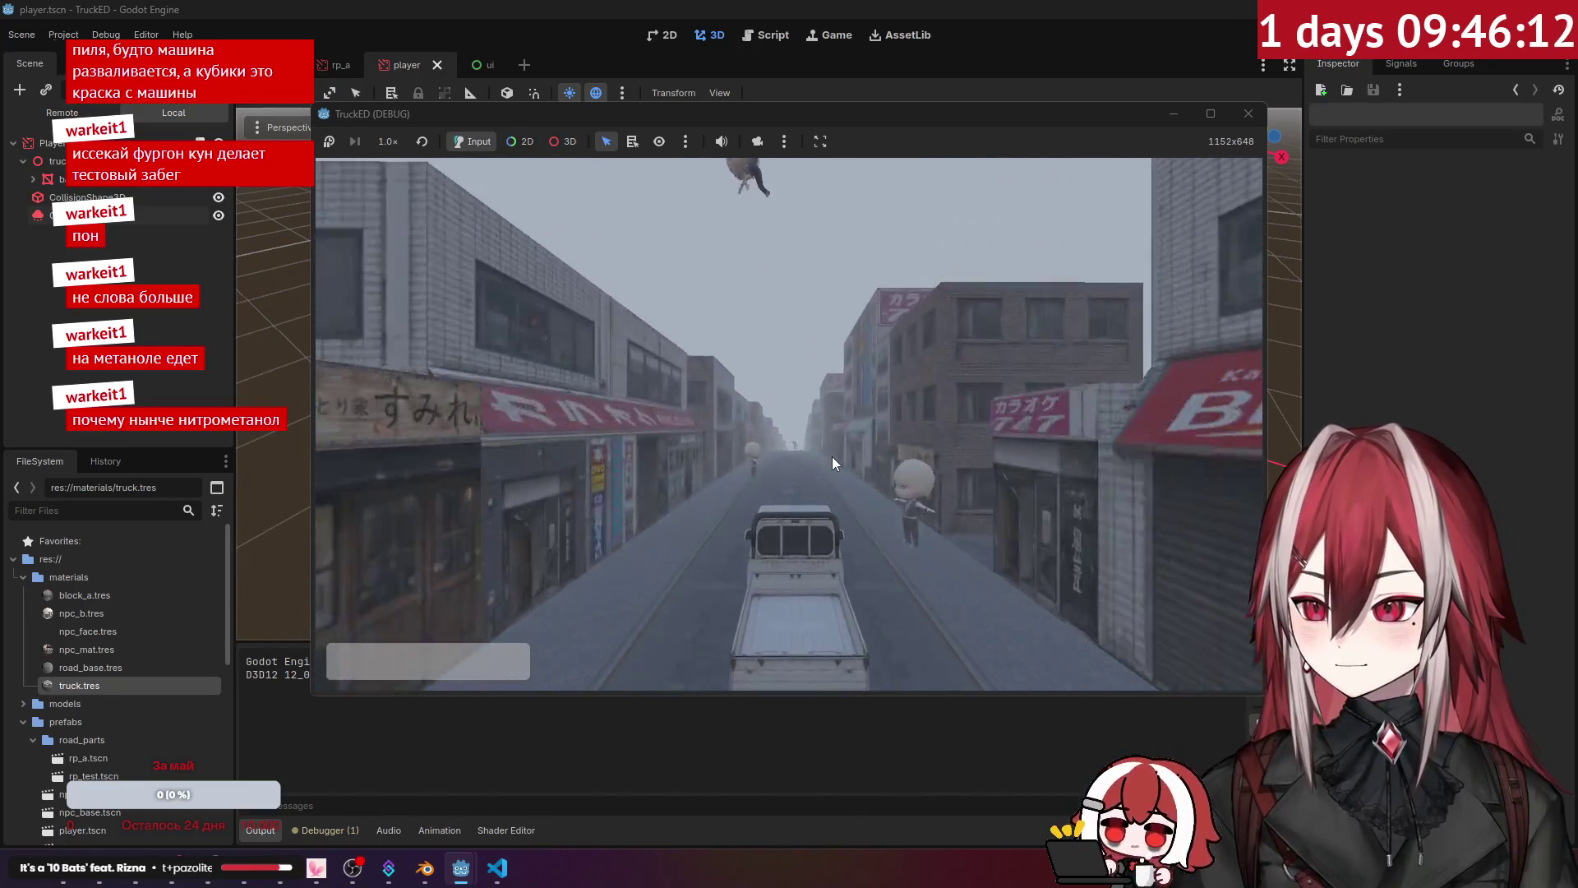
pyautogui.click(1251, 115)
pyautogui.moveTo(698, 355); pyautogui.dragTo(621, 375)
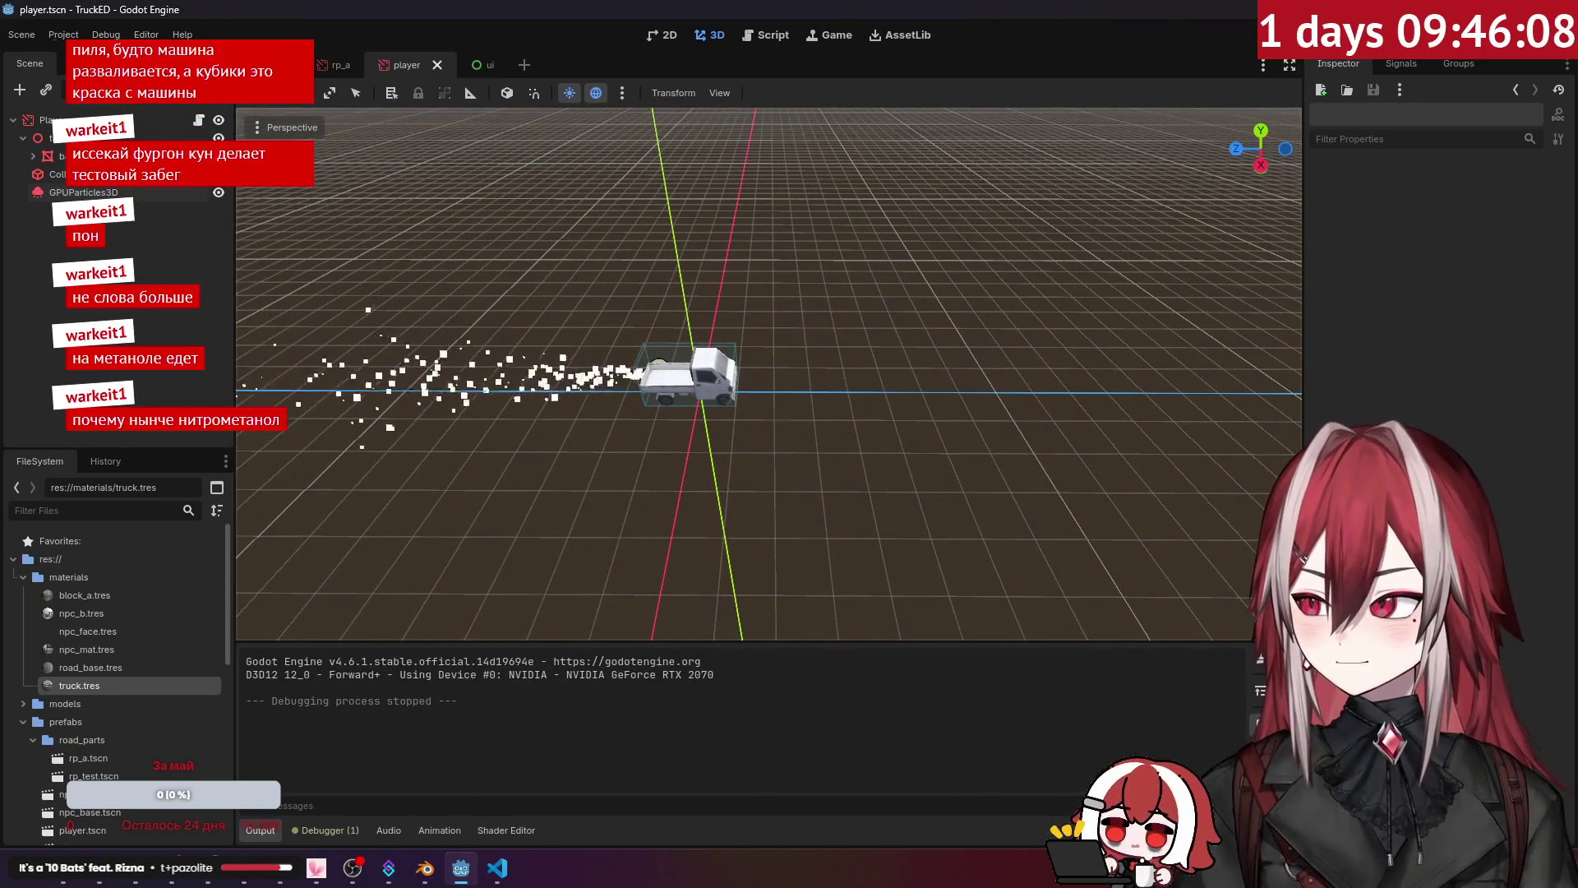
pyautogui.click(83, 192)
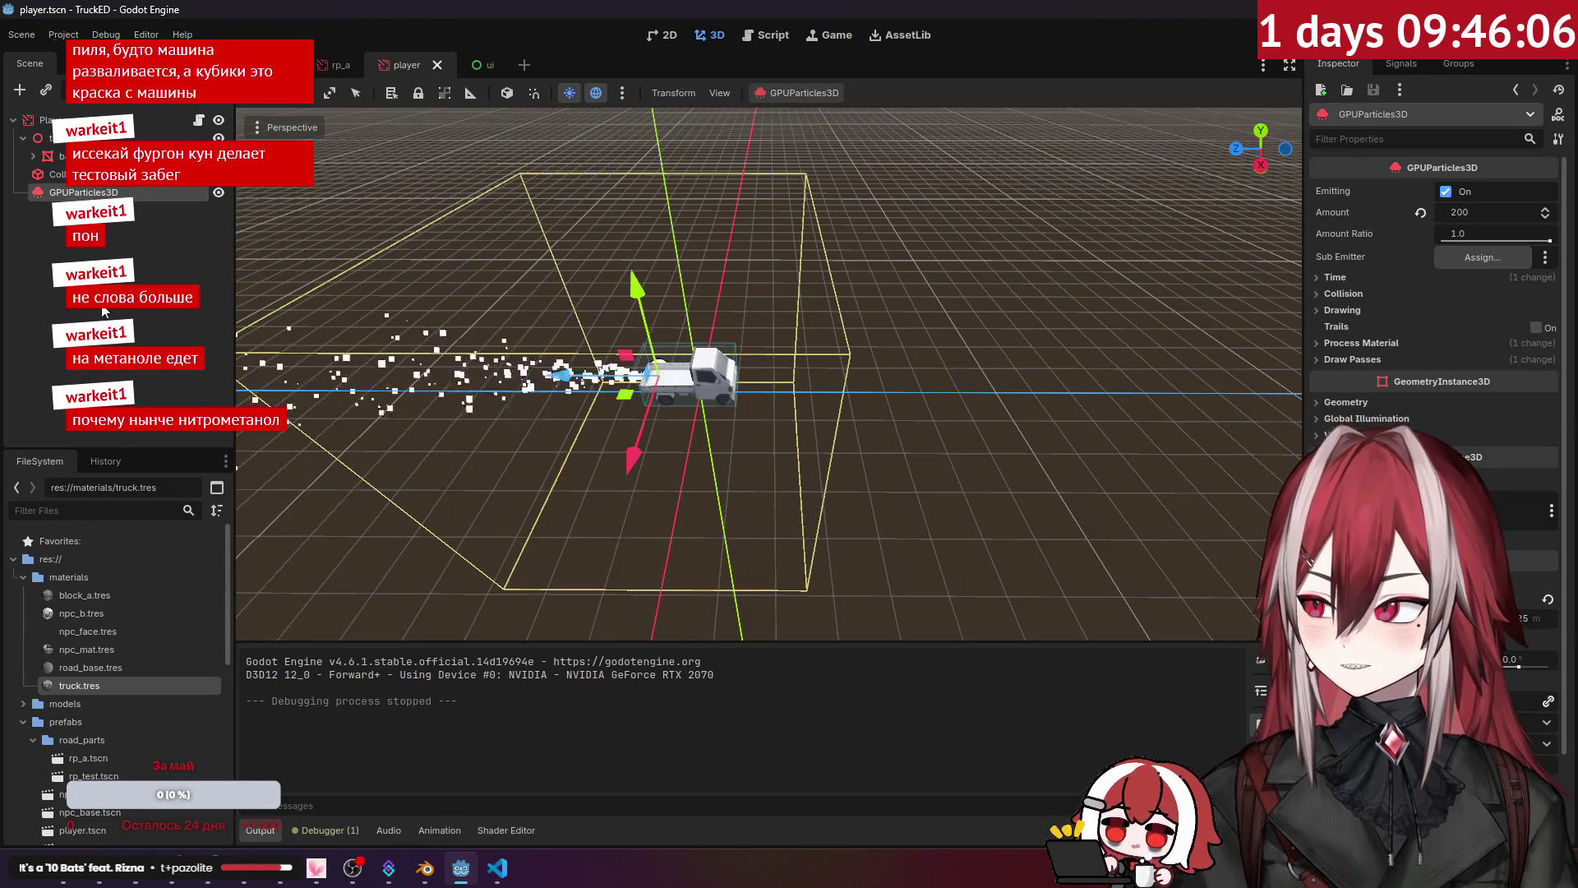
# Step: Paste the copied GPUParticles3D emitter into game.tscn as a child of Game
pyautogui.click(148, 215)
pyautogui.click(271, 64)
pyautogui.hotkey('ctrl', 'v')
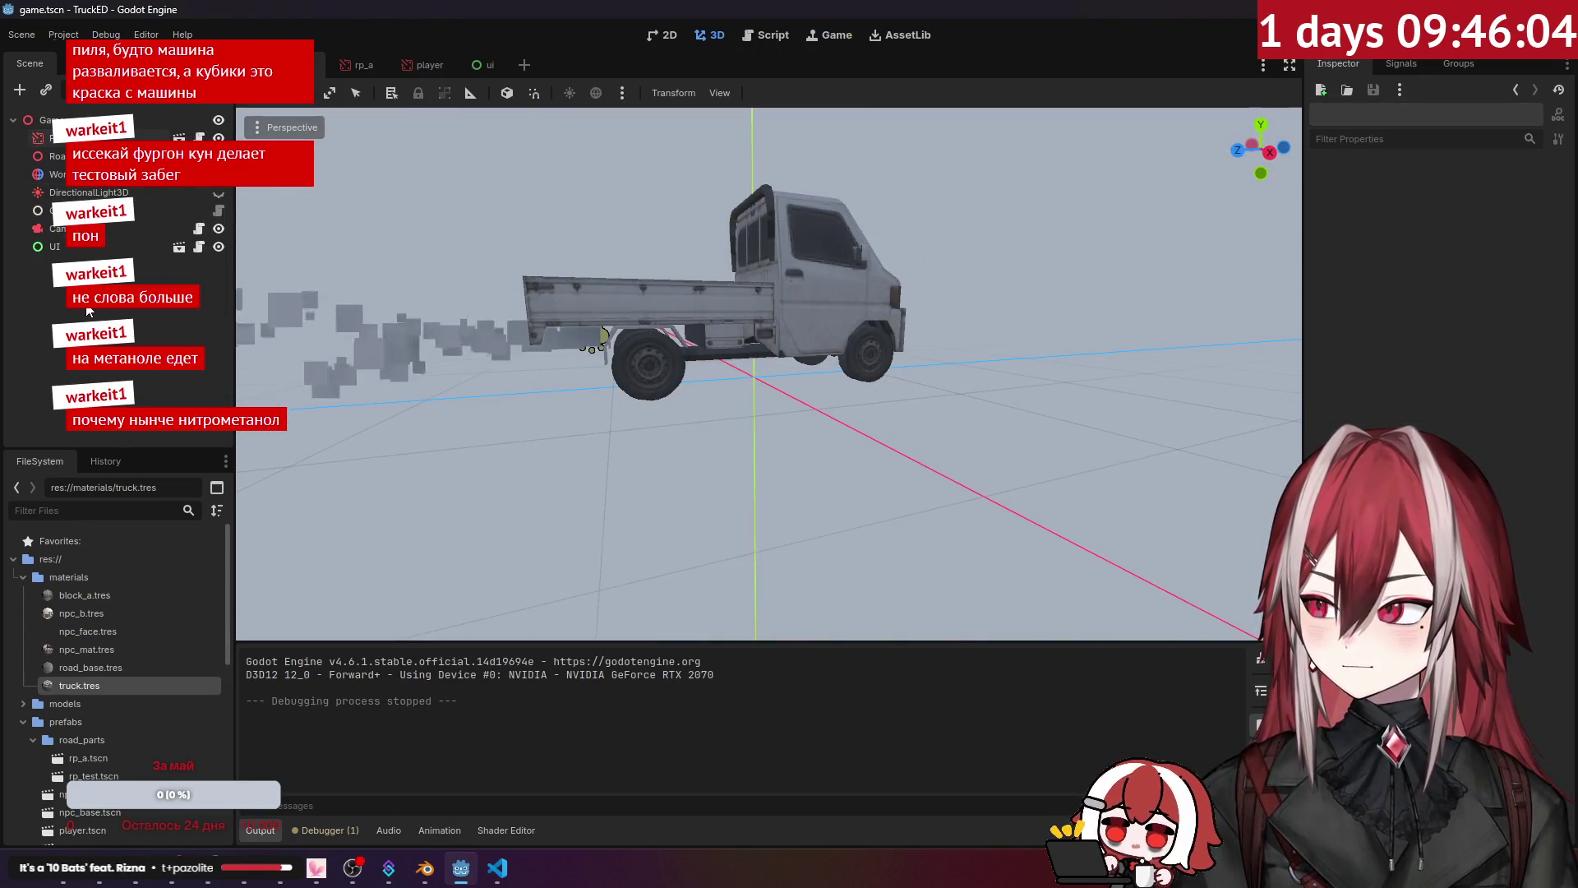
pyautogui.scroll(-5, 380, 340)
pyautogui.moveTo(381, 339)
pyautogui.mouseDown()
pyautogui.moveTo(580, 433)
pyautogui.moveTo(988, 438)
pyautogui.mouseUp()
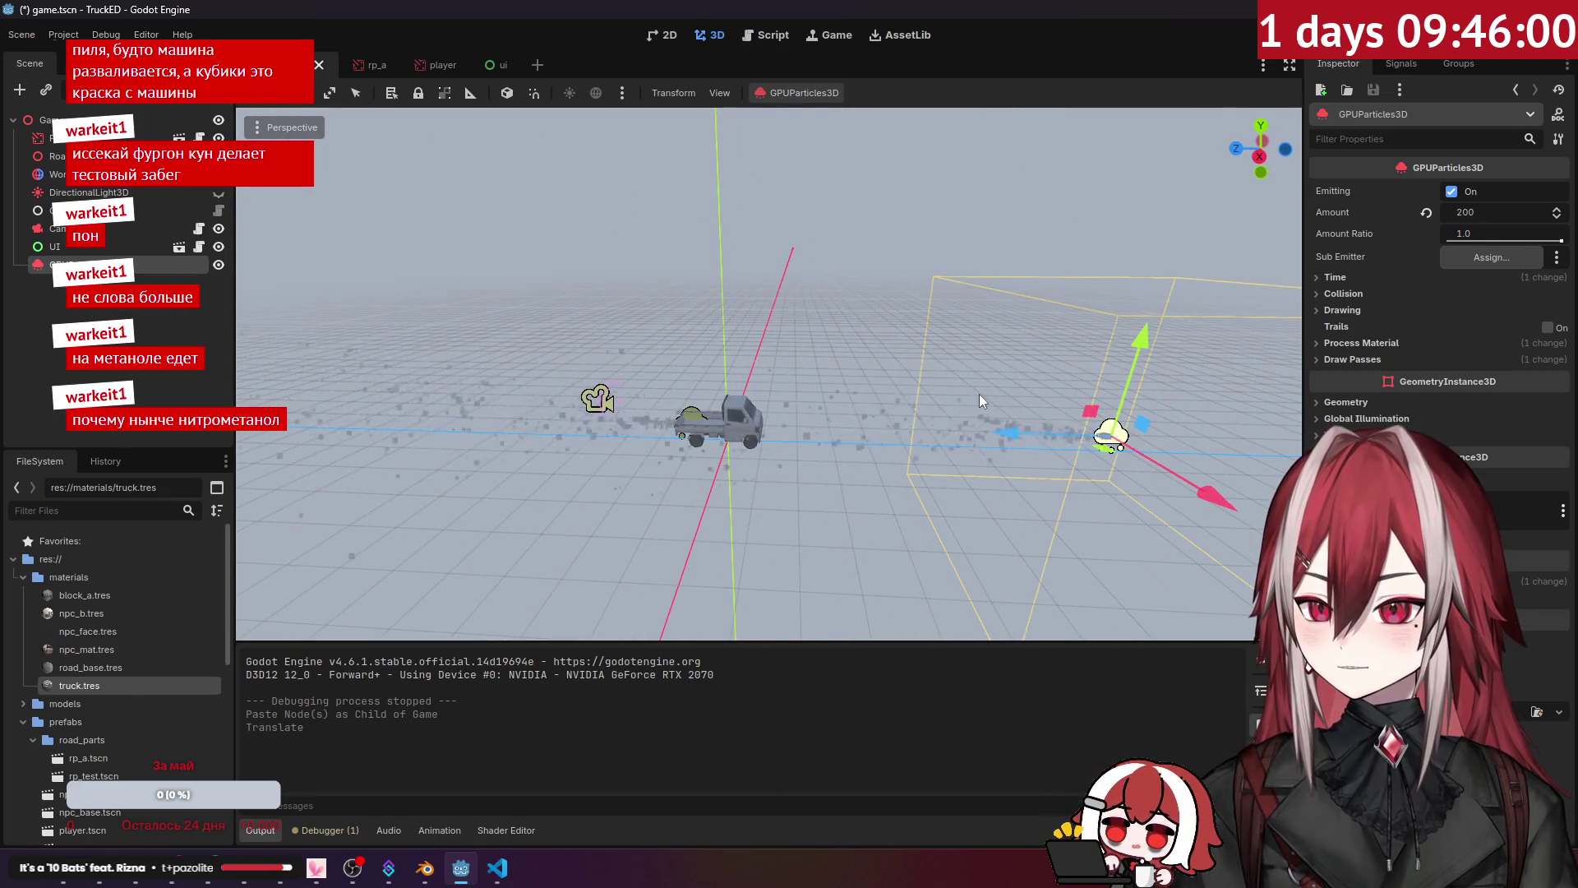
pyautogui.moveTo(247, 448); pyautogui.dragTo(1462, 306)
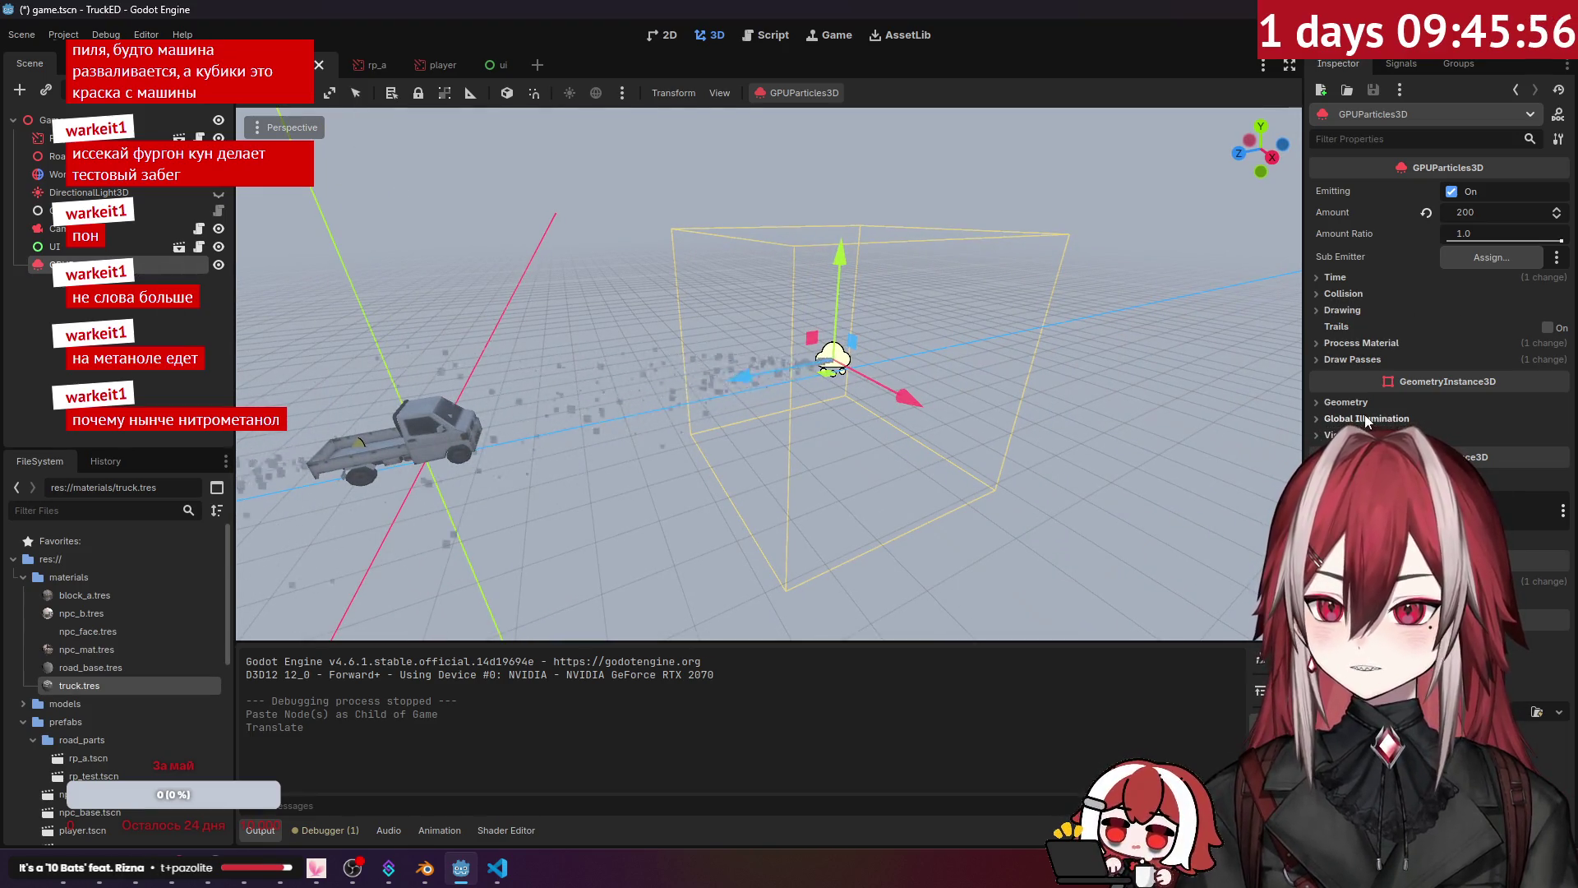
pyautogui.click(1355, 343)
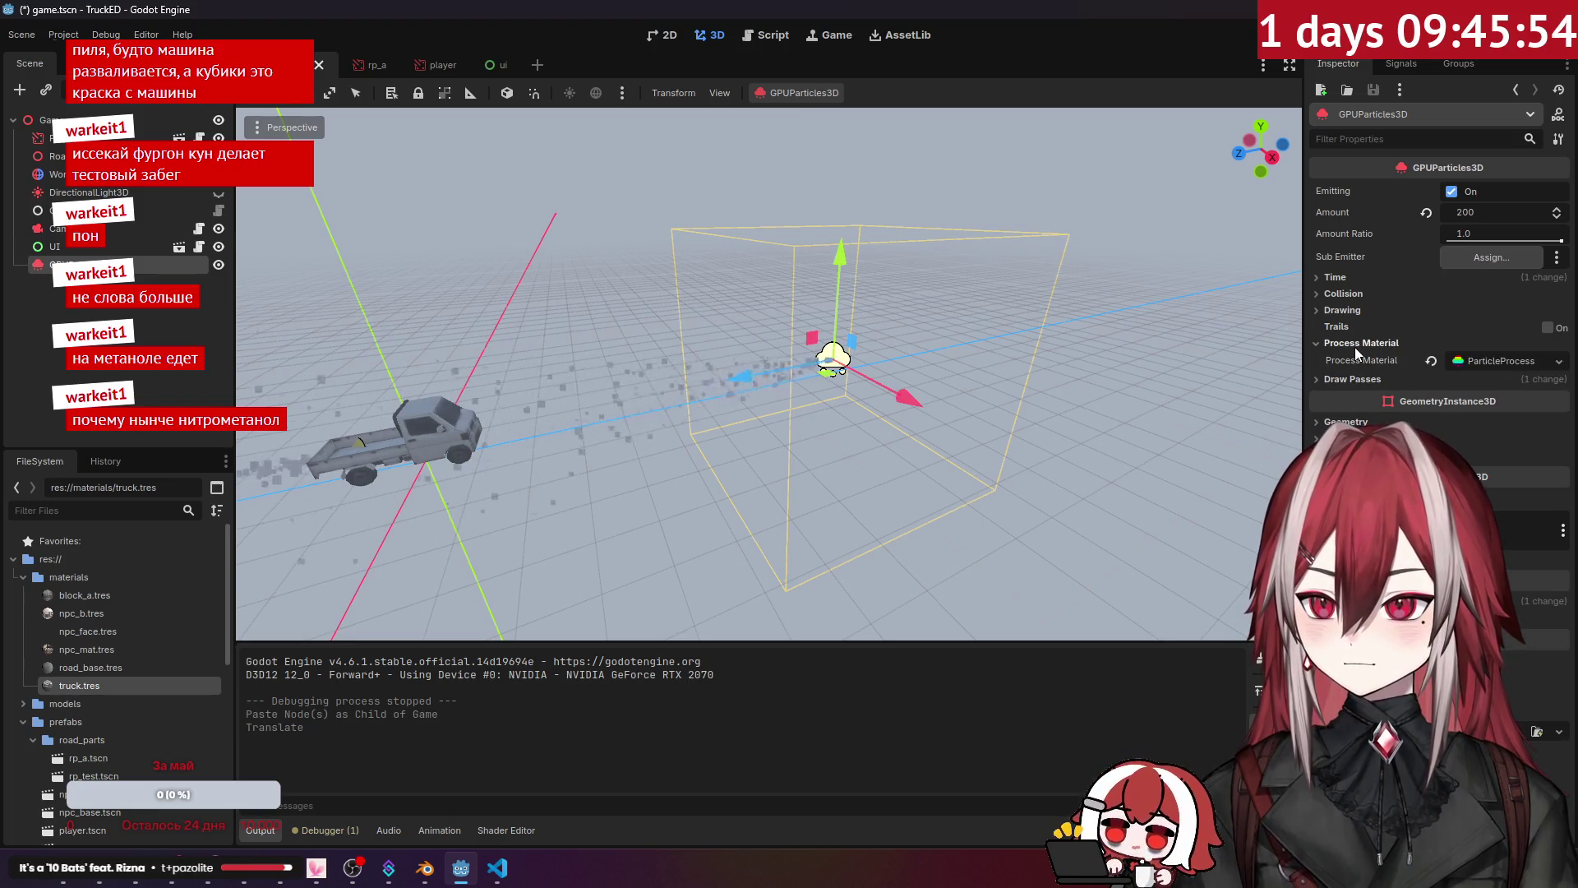
# Step: Set the process material's Emission Shape to Box with Z scale 3.0
pyautogui.click(1497, 365)
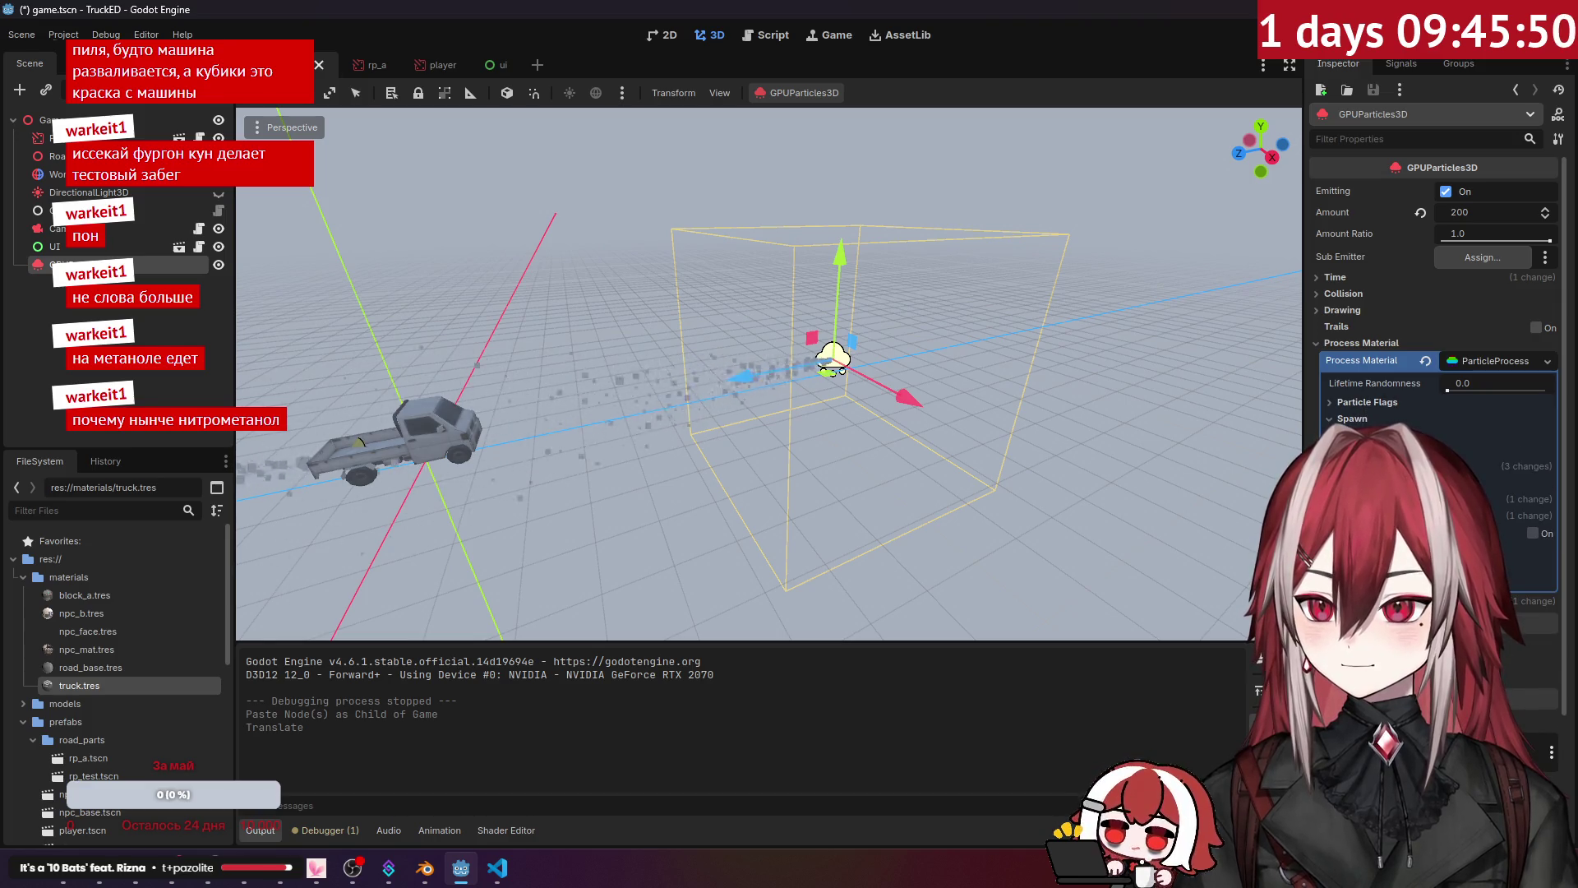
pyautogui.click(1522, 541)
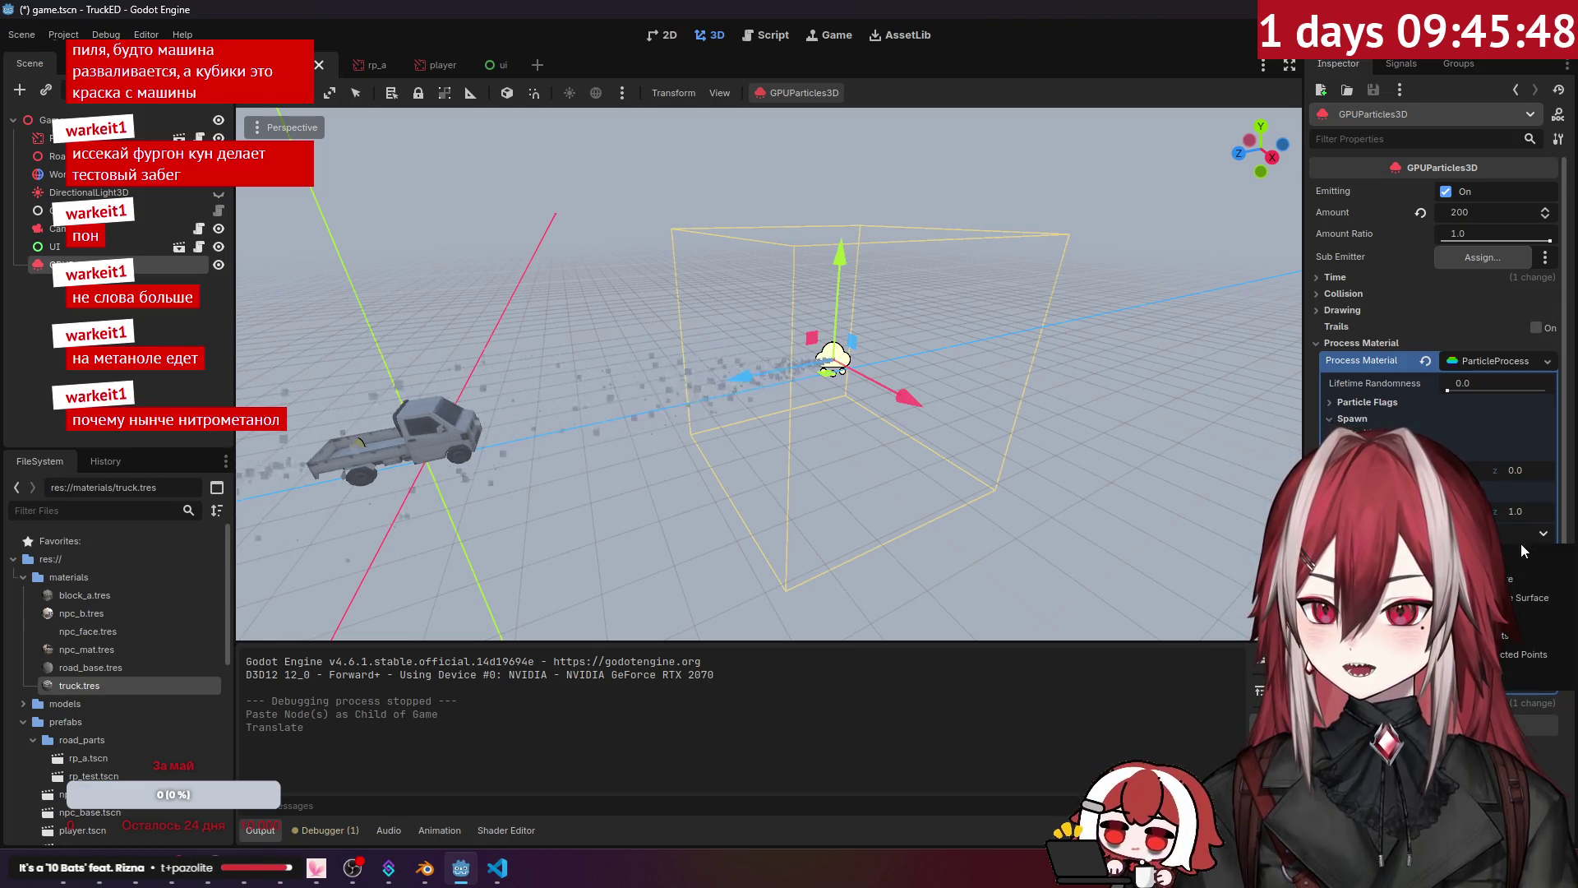
pyautogui.click(1517, 617)
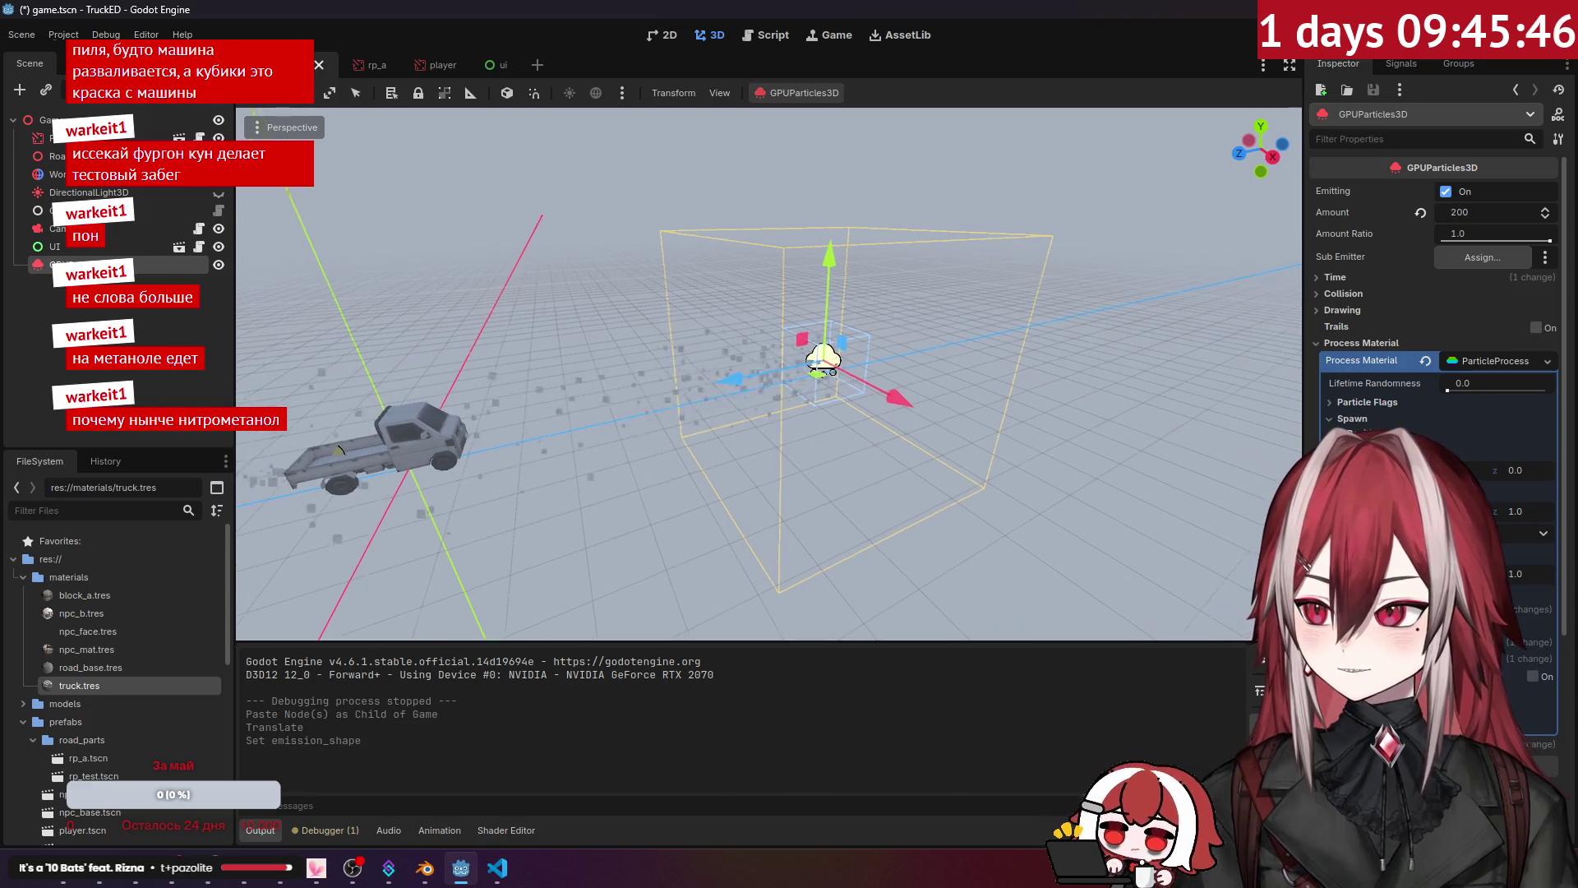
pyautogui.moveTo(901, 415); pyautogui.dragTo(756, 421)
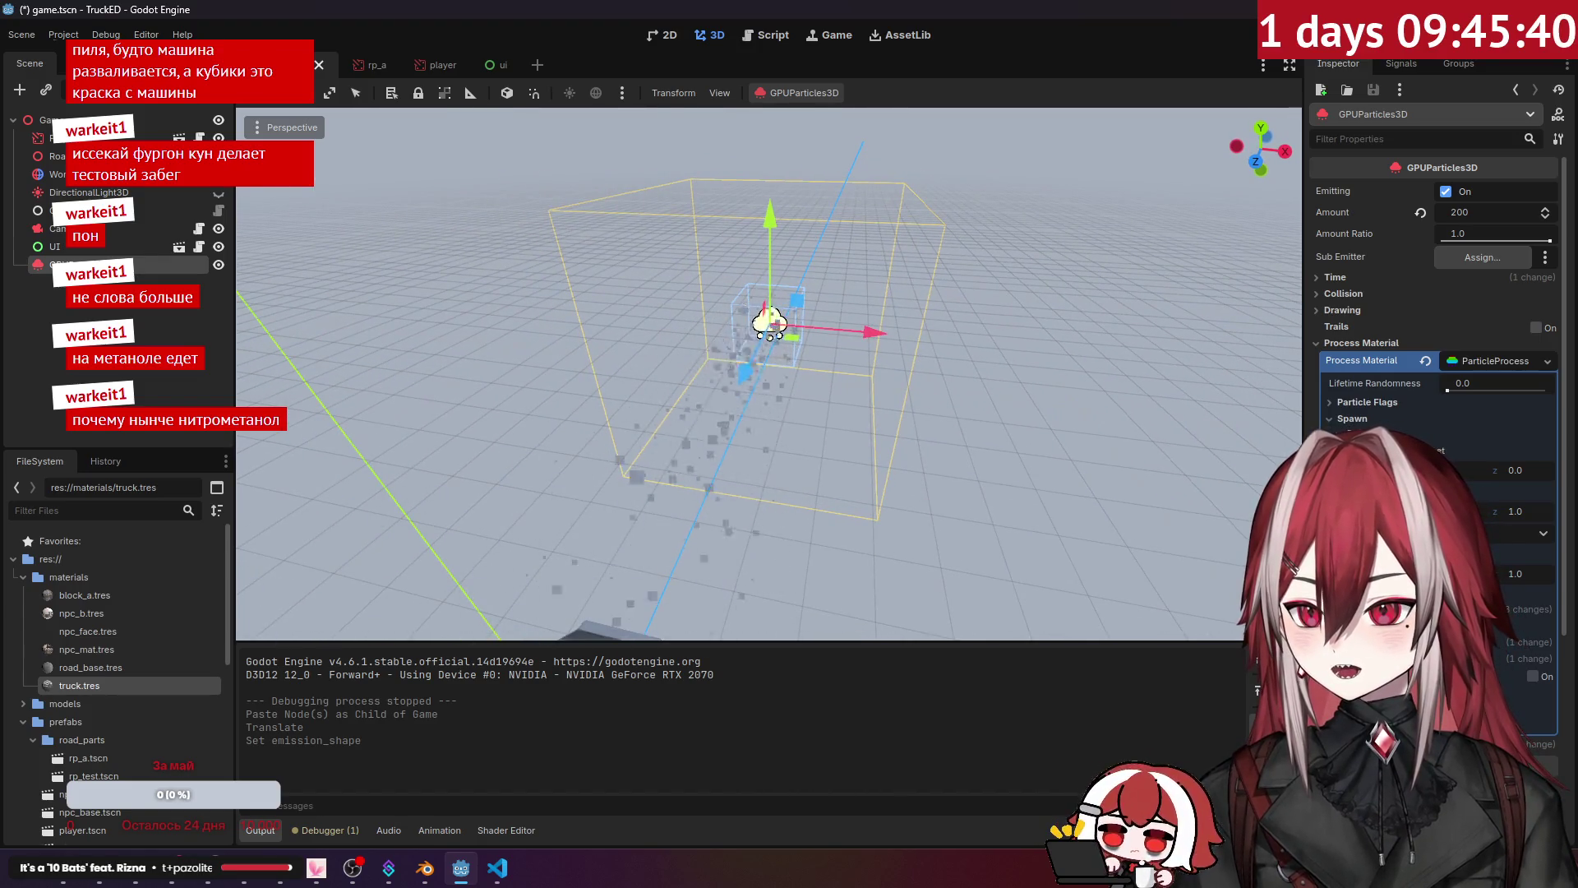
pyautogui.moveTo(1489, 513); pyautogui.dragTo(1529, 513)
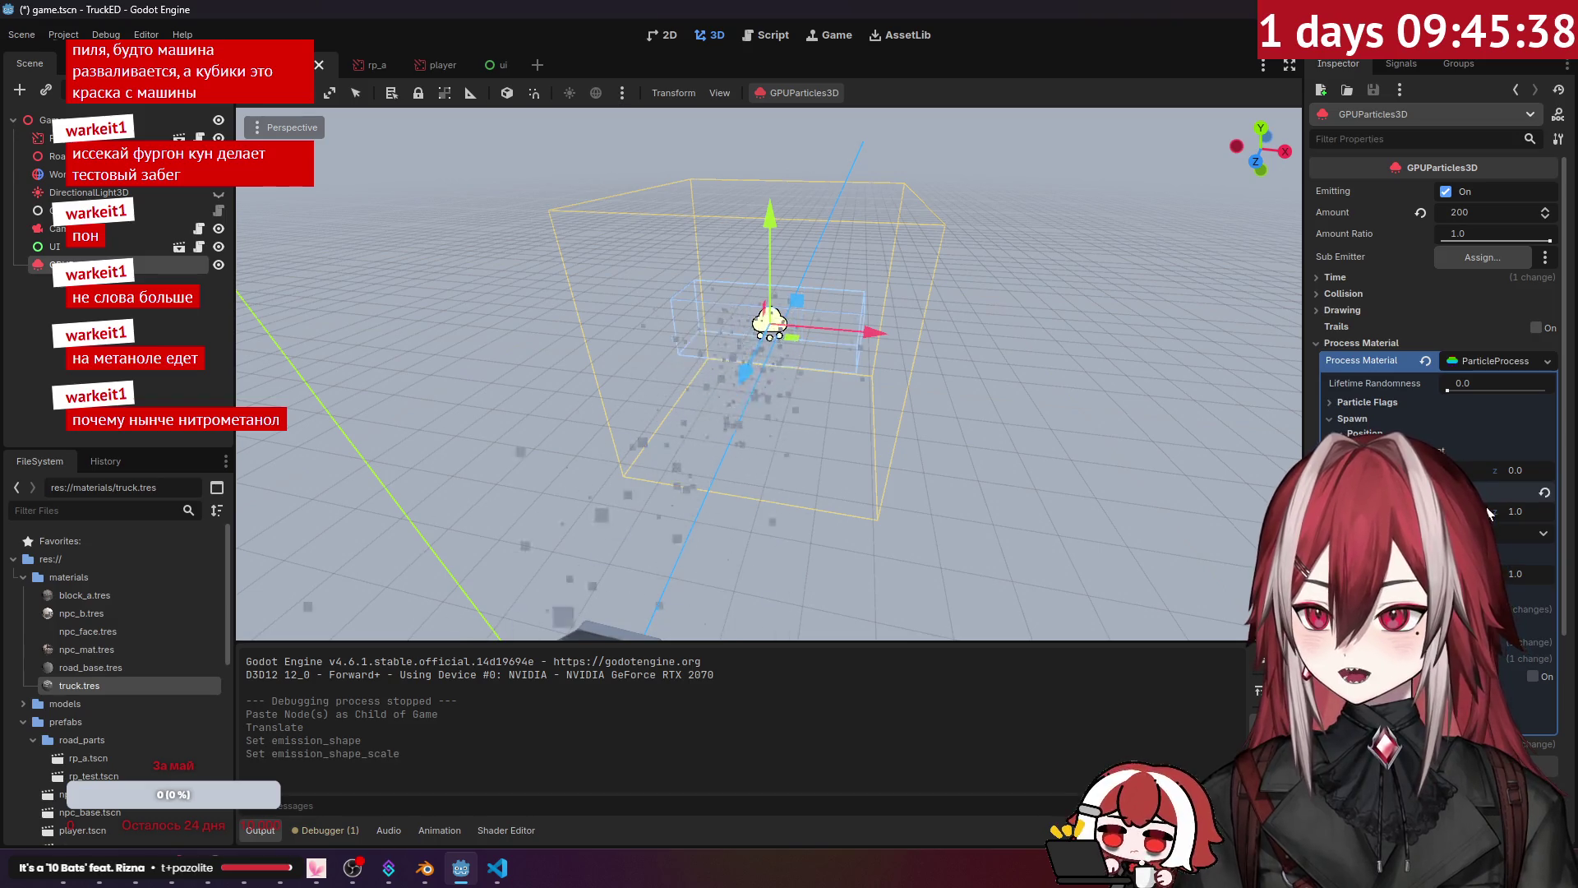
pyautogui.write('3')
pyautogui.press('Return')
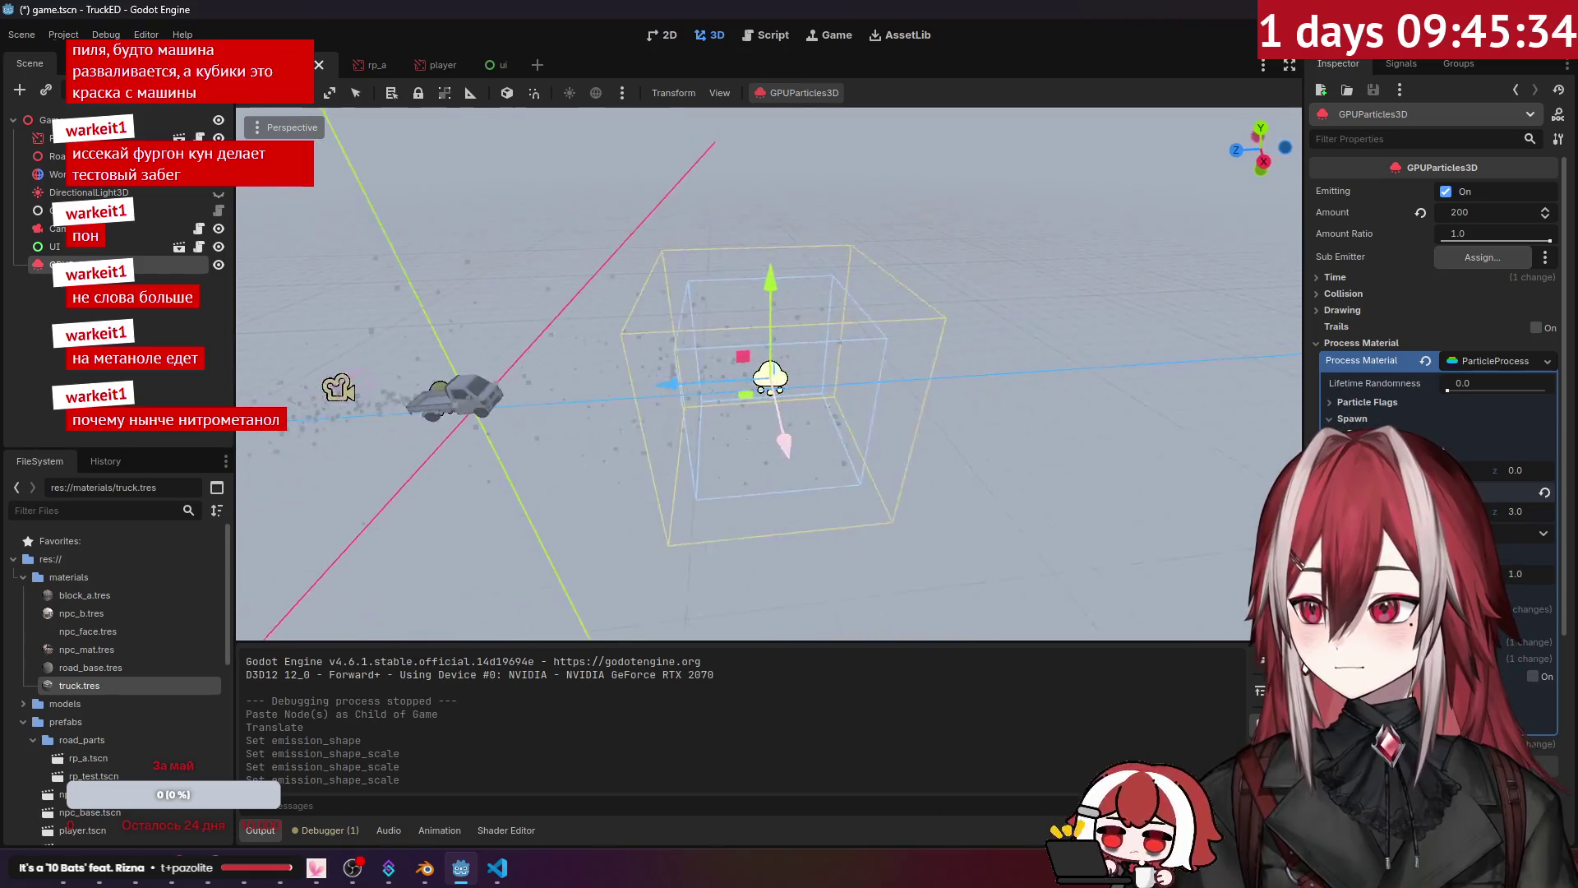
# Step: Reposition the emitter higher and back along Z, then deselect it
pyautogui.moveTo(645, 378); pyautogui.dragTo(849, 386)
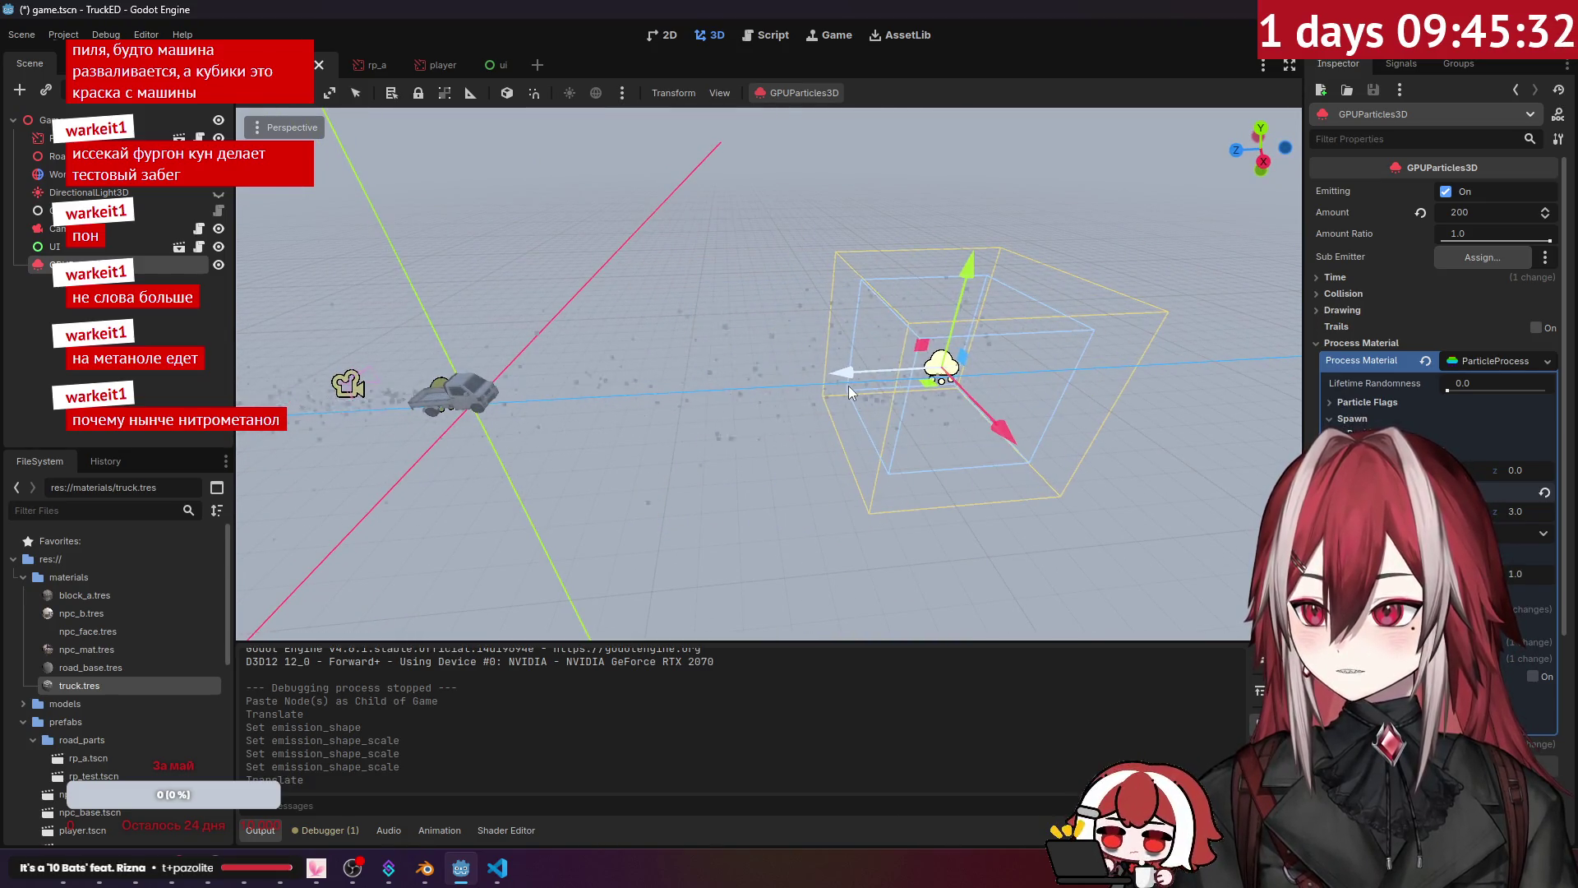
pyautogui.moveTo(963, 266); pyautogui.dragTo(981, 217)
pyautogui.press('KP_3')
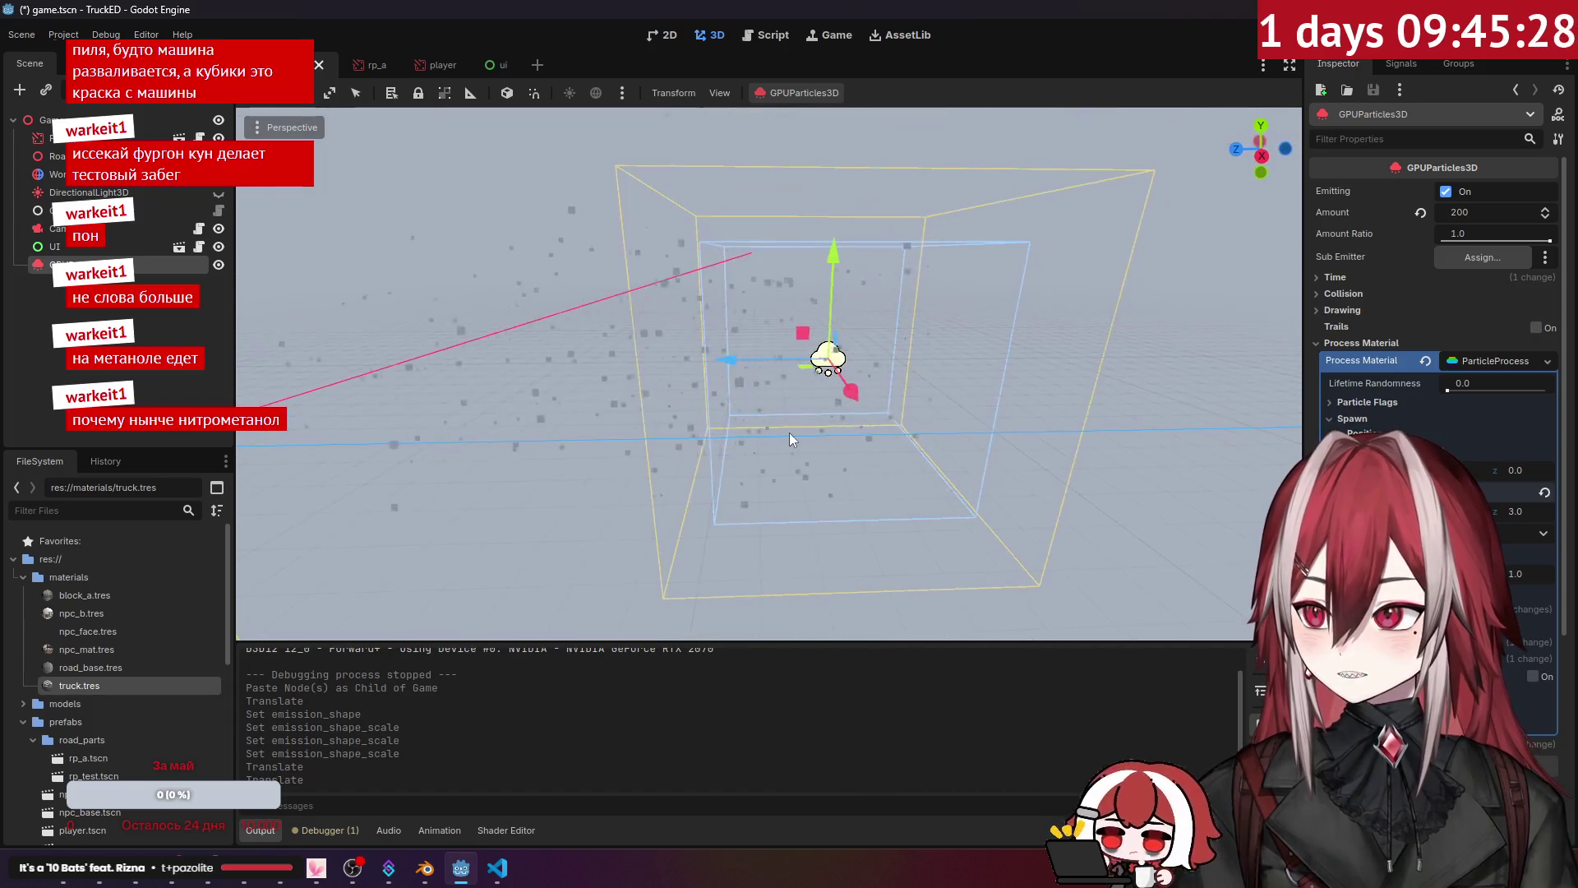
pyautogui.moveTo(792, 212)
pyautogui.mouseDown()
pyautogui.moveTo(813, 202)
pyautogui.moveTo(594, 240)
pyautogui.moveTo(781, 441)
pyautogui.mouseUp()
pyautogui.moveTo(914, 372); pyautogui.dragTo(810, 388)
pyautogui.click(867, 245)
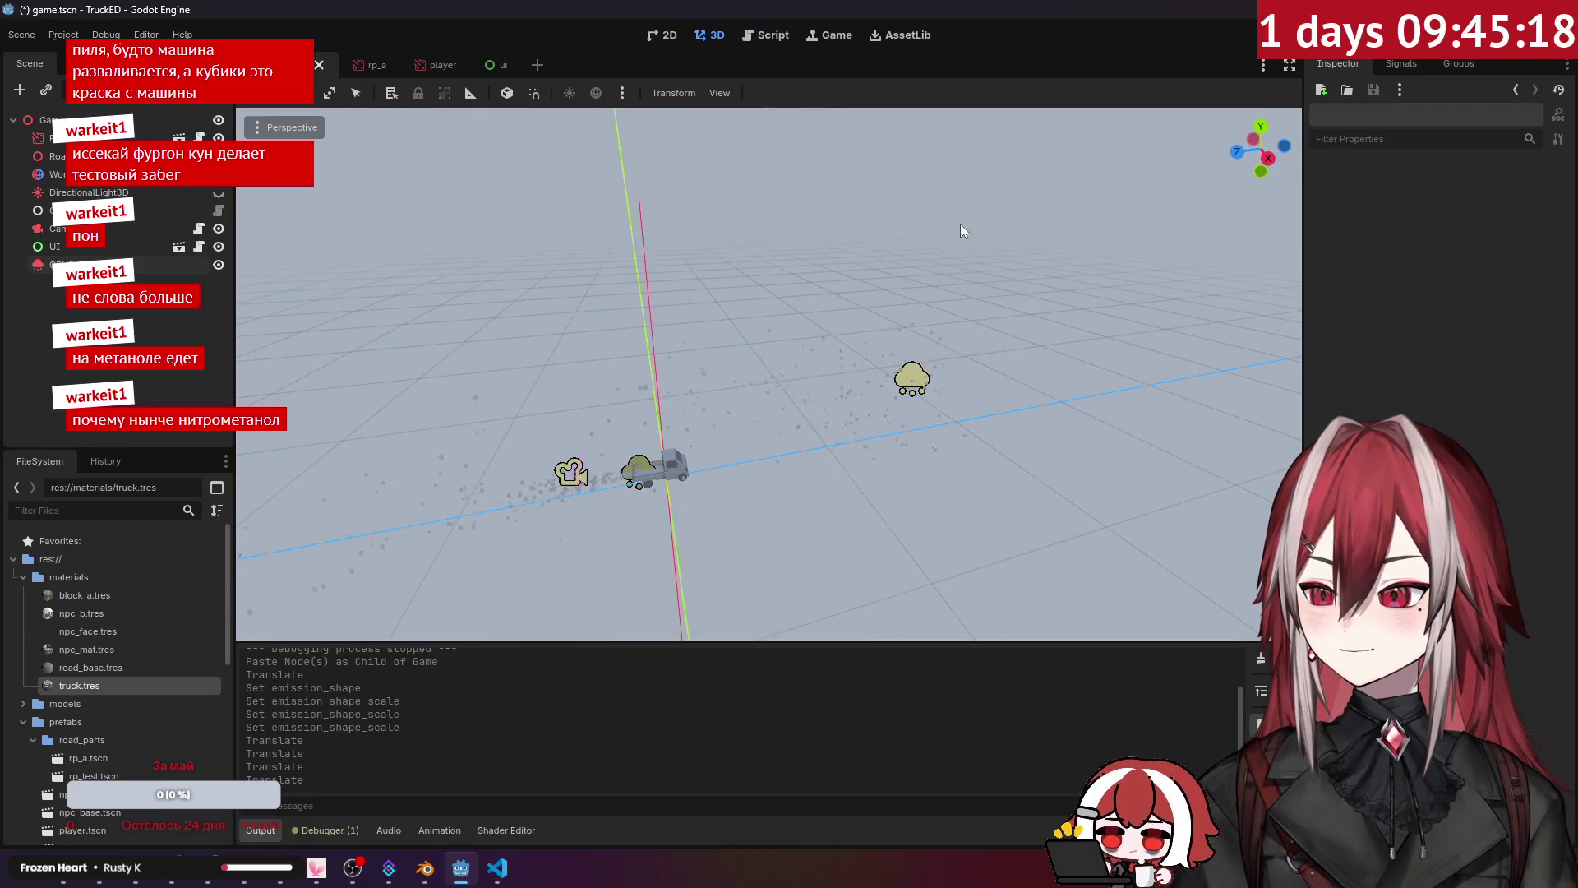
pyautogui.press('F5')
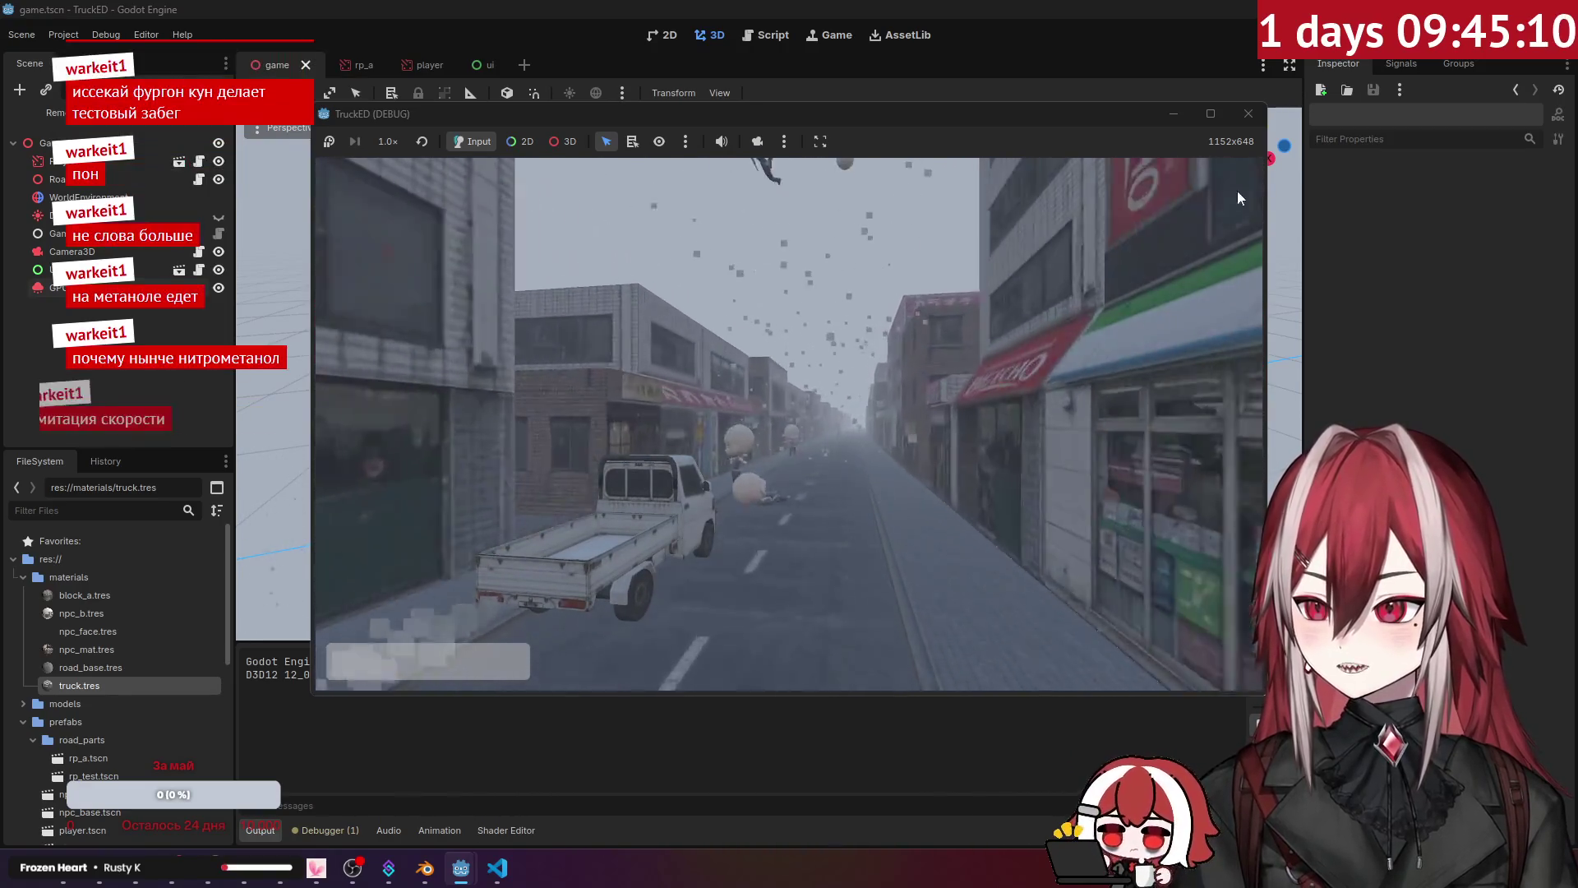
pyautogui.click(1249, 114)
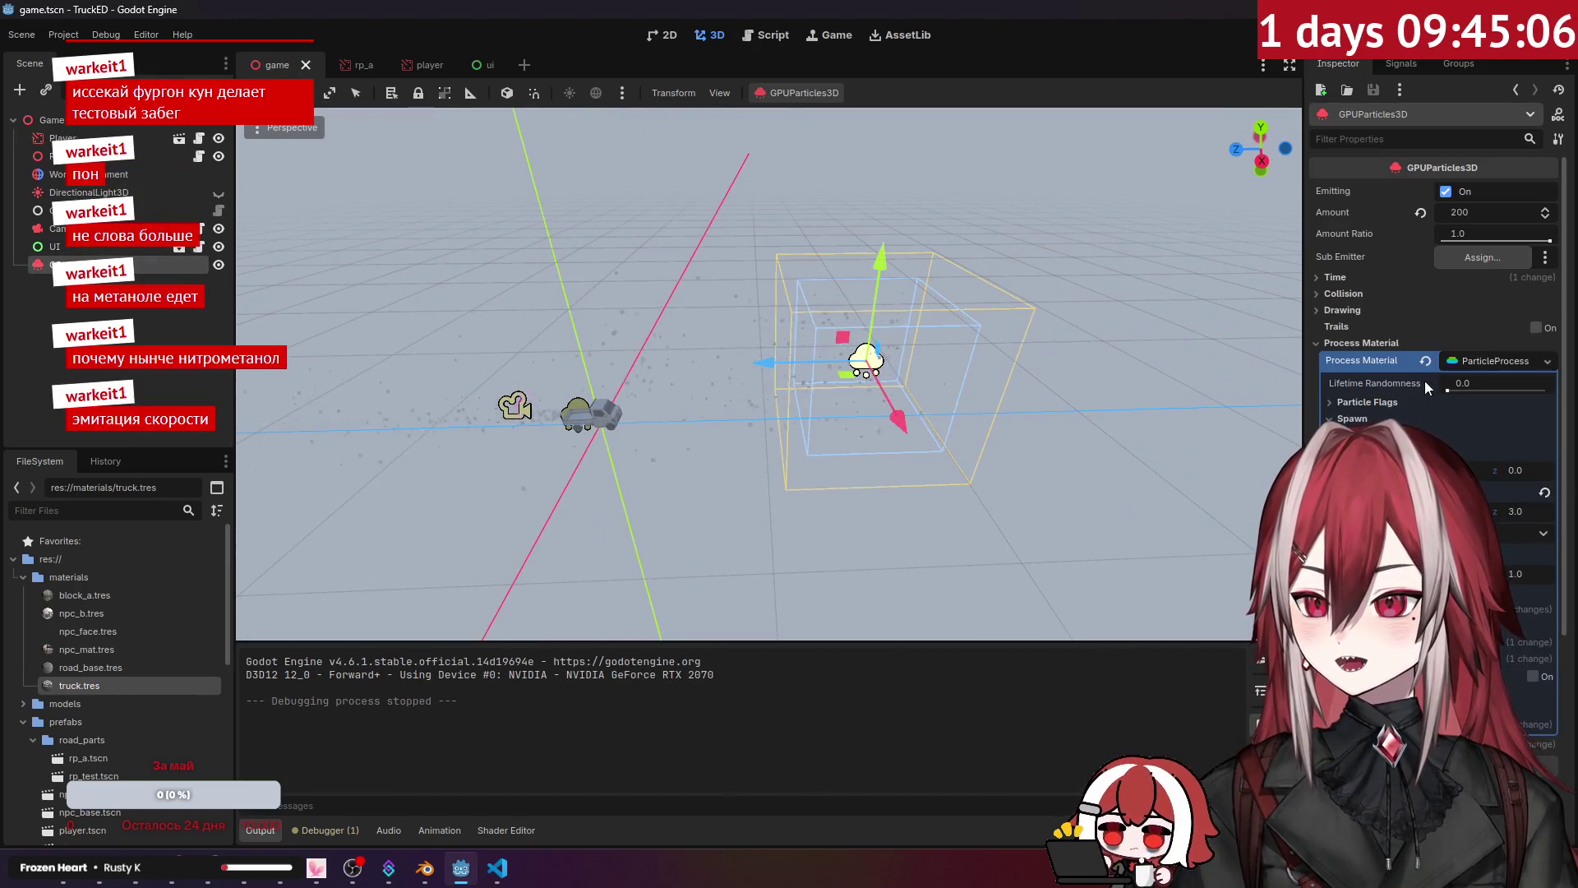
# Step: Set the emitter's Lifetime to 10.0 s, move it toward the truck, and run the game
pyautogui.click(1336, 277)
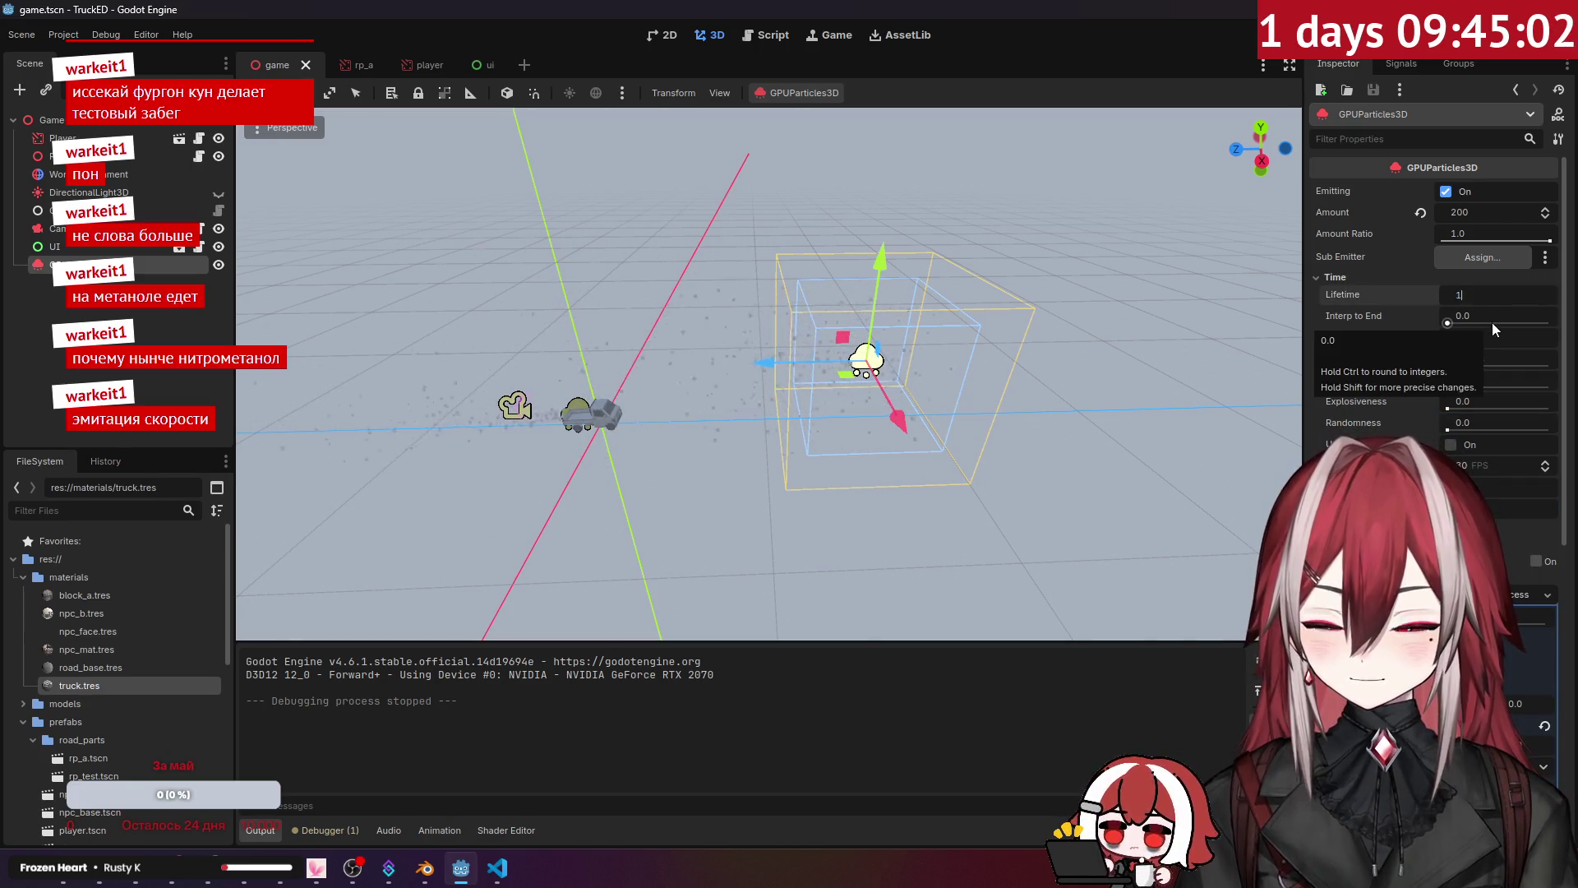
pyautogui.moveTo(986, 306); pyautogui.dragTo(774, 371)
pyautogui.moveTo(919, 337); pyautogui.dragTo(871, 342)
pyautogui.moveTo(872, 342); pyautogui.dragTo(1068, 296)
pyautogui.press('f')
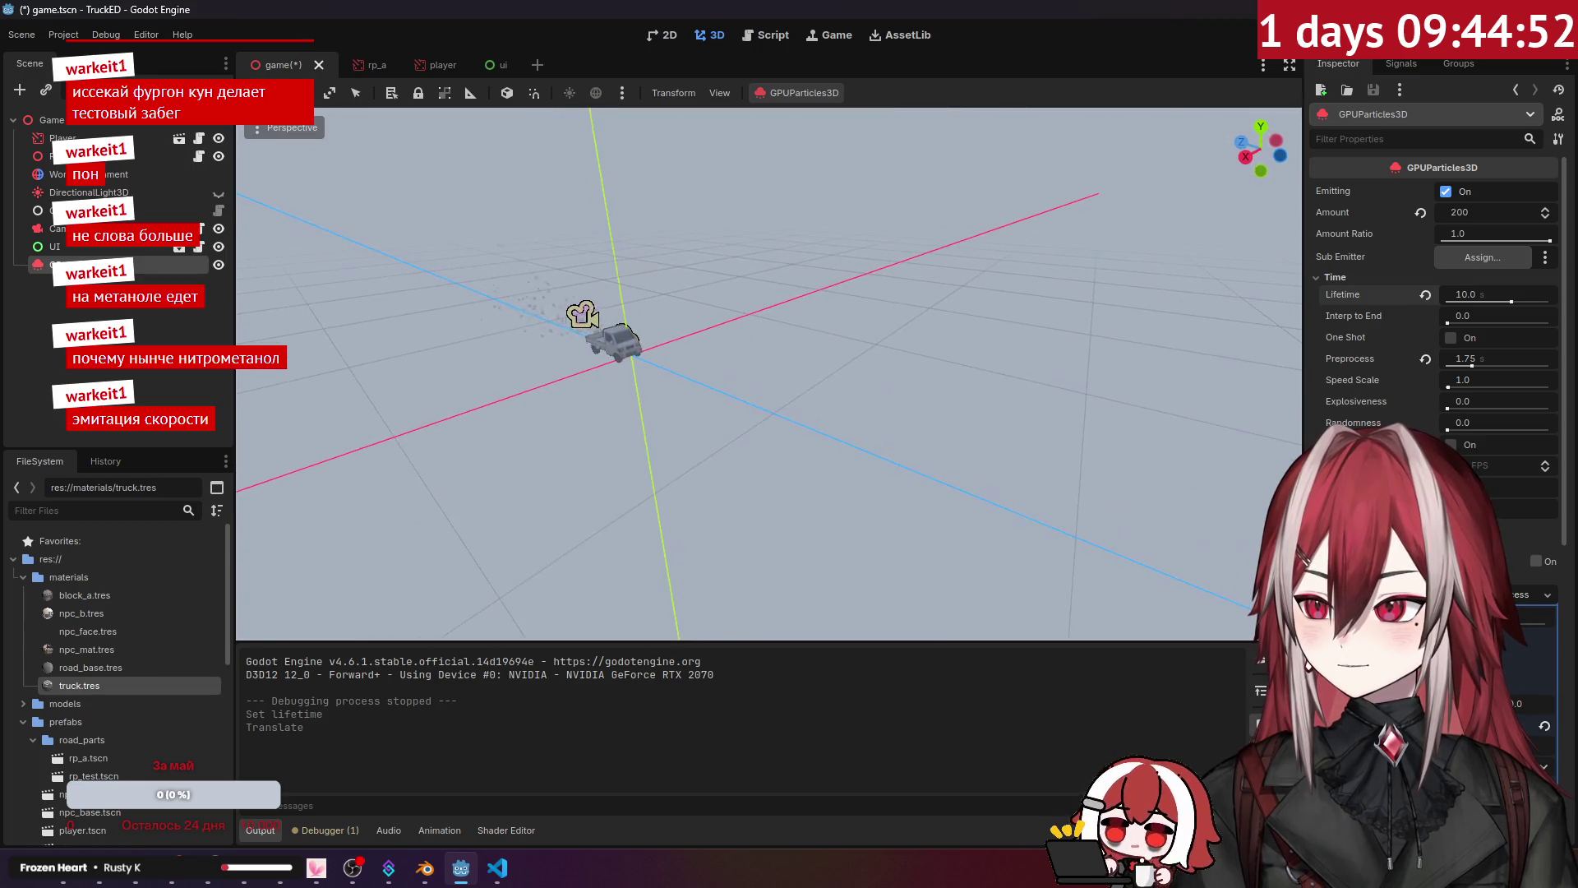
pyautogui.moveTo(690, 363); pyautogui.dragTo(690, 362)
pyautogui.press('F5')
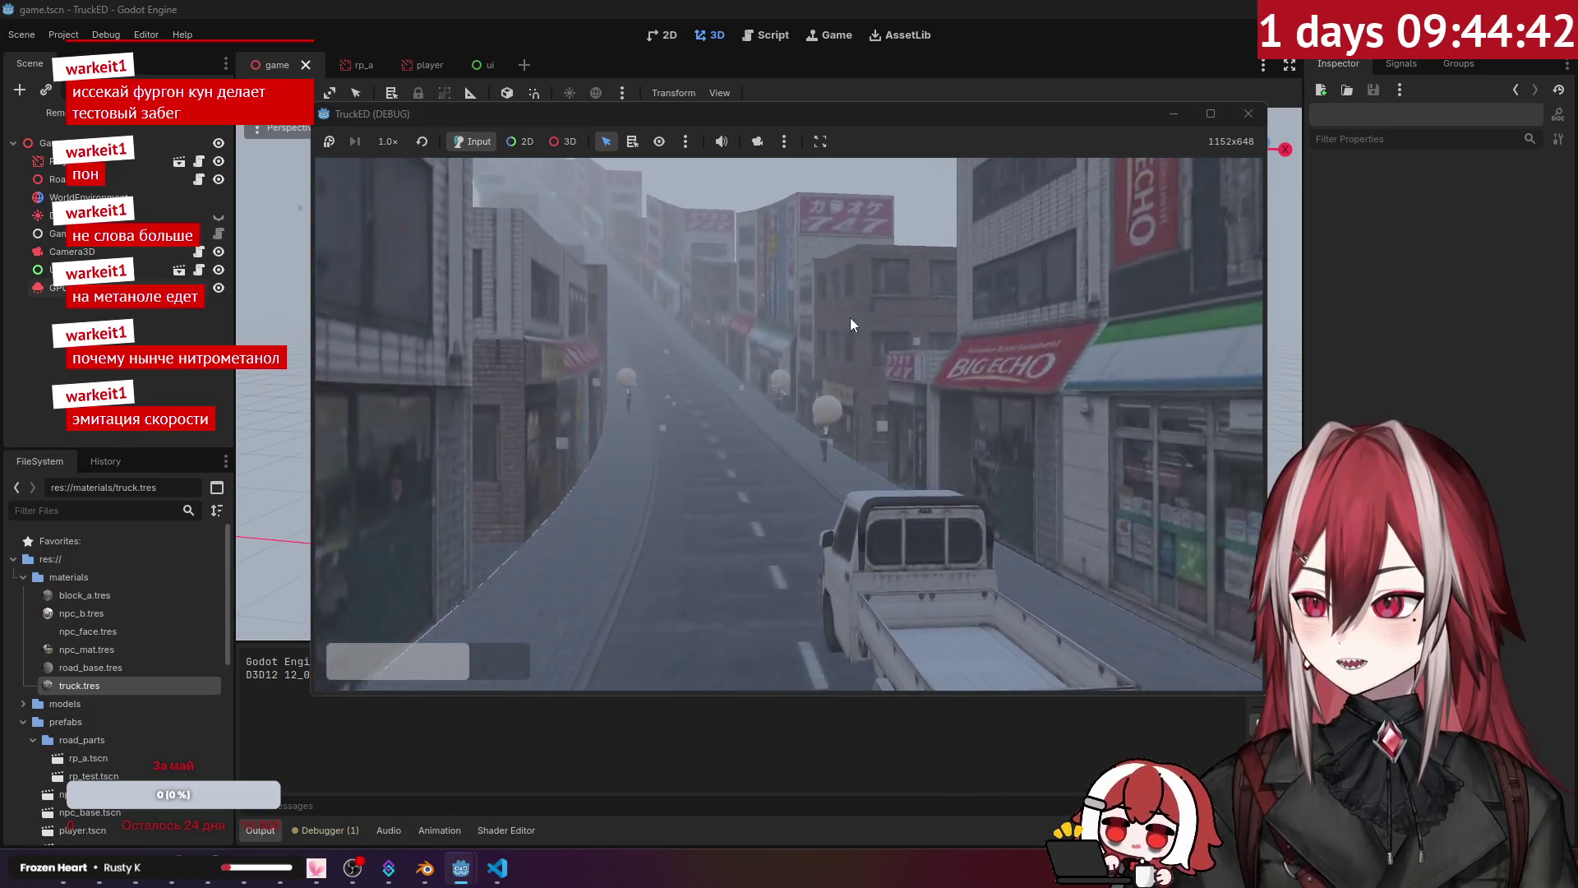
# Step: Stop the running game with F8 and reselect the particle emitter
pyautogui.press('F8')
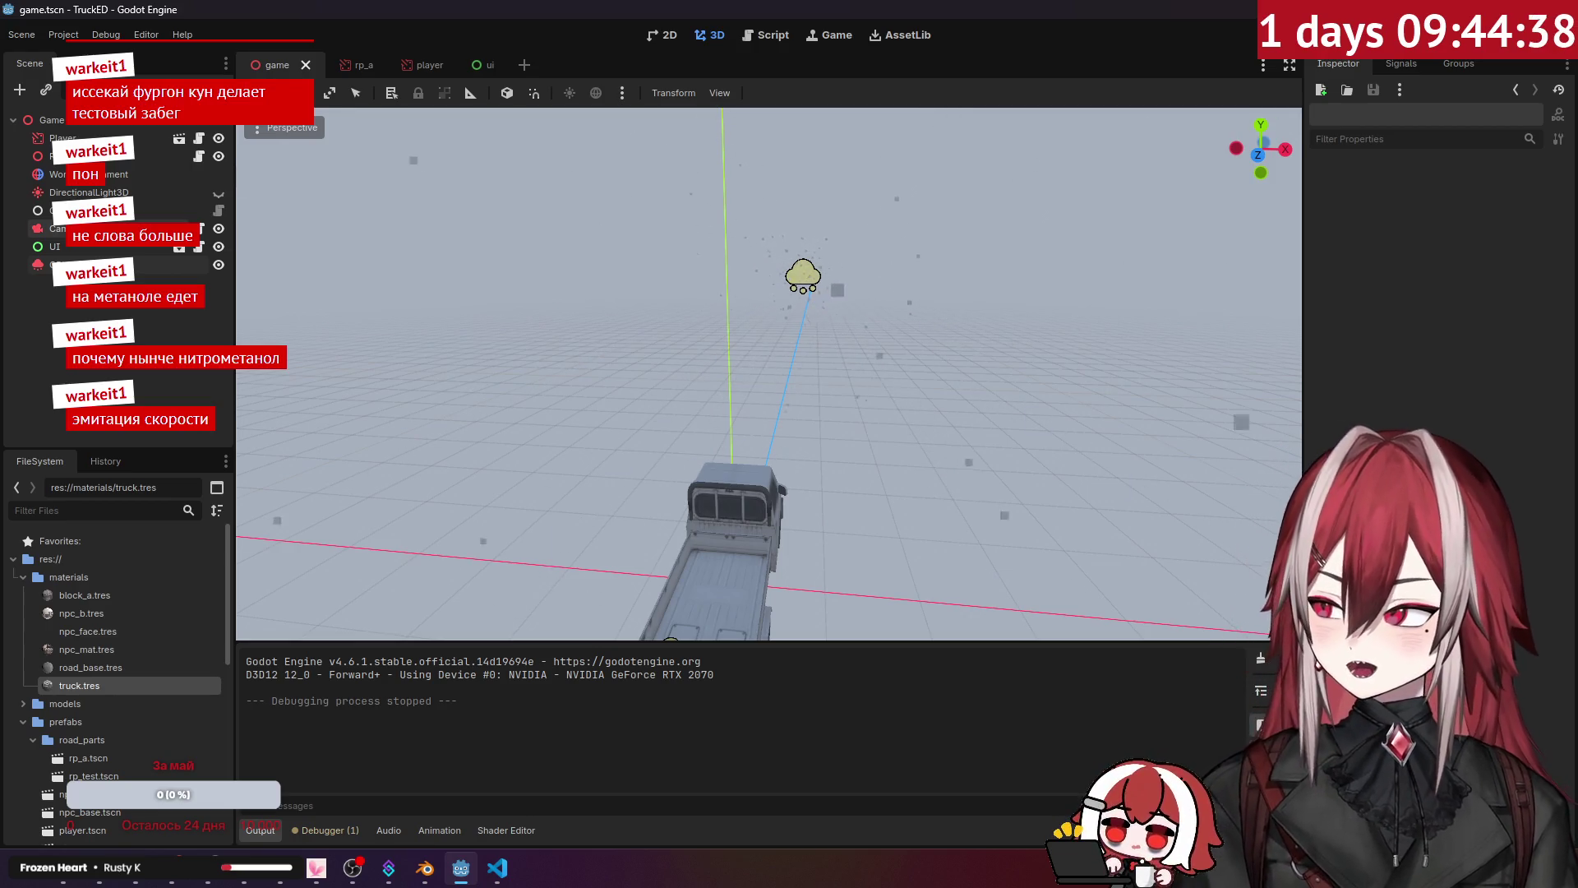
pyautogui.click(803, 276)
pyautogui.scroll(-5, 1529, 422)
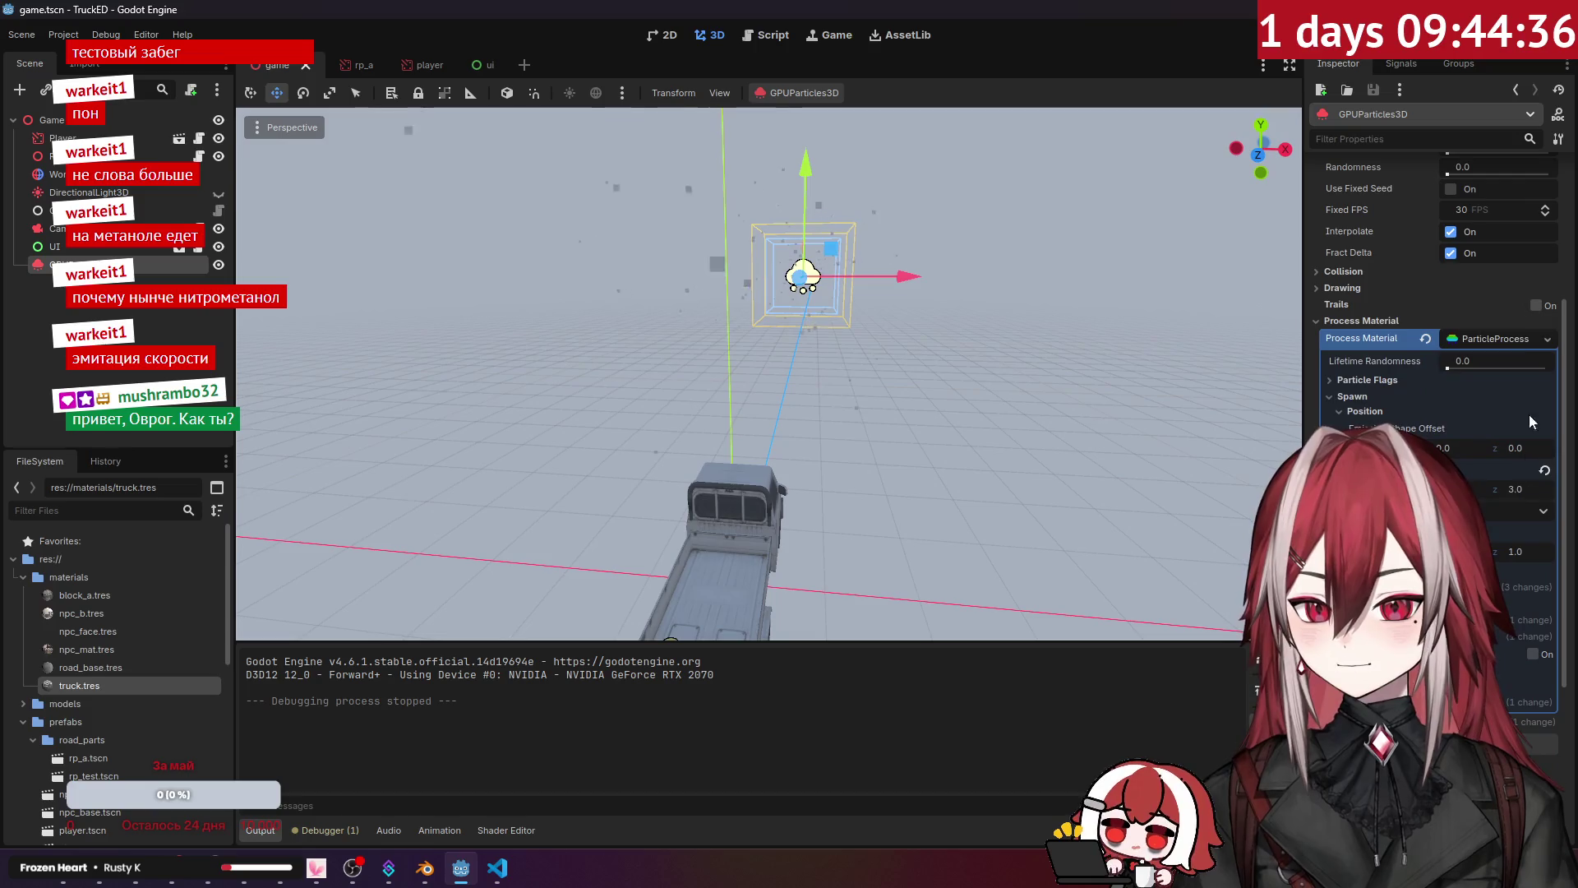
pyautogui.click(1546, 339)
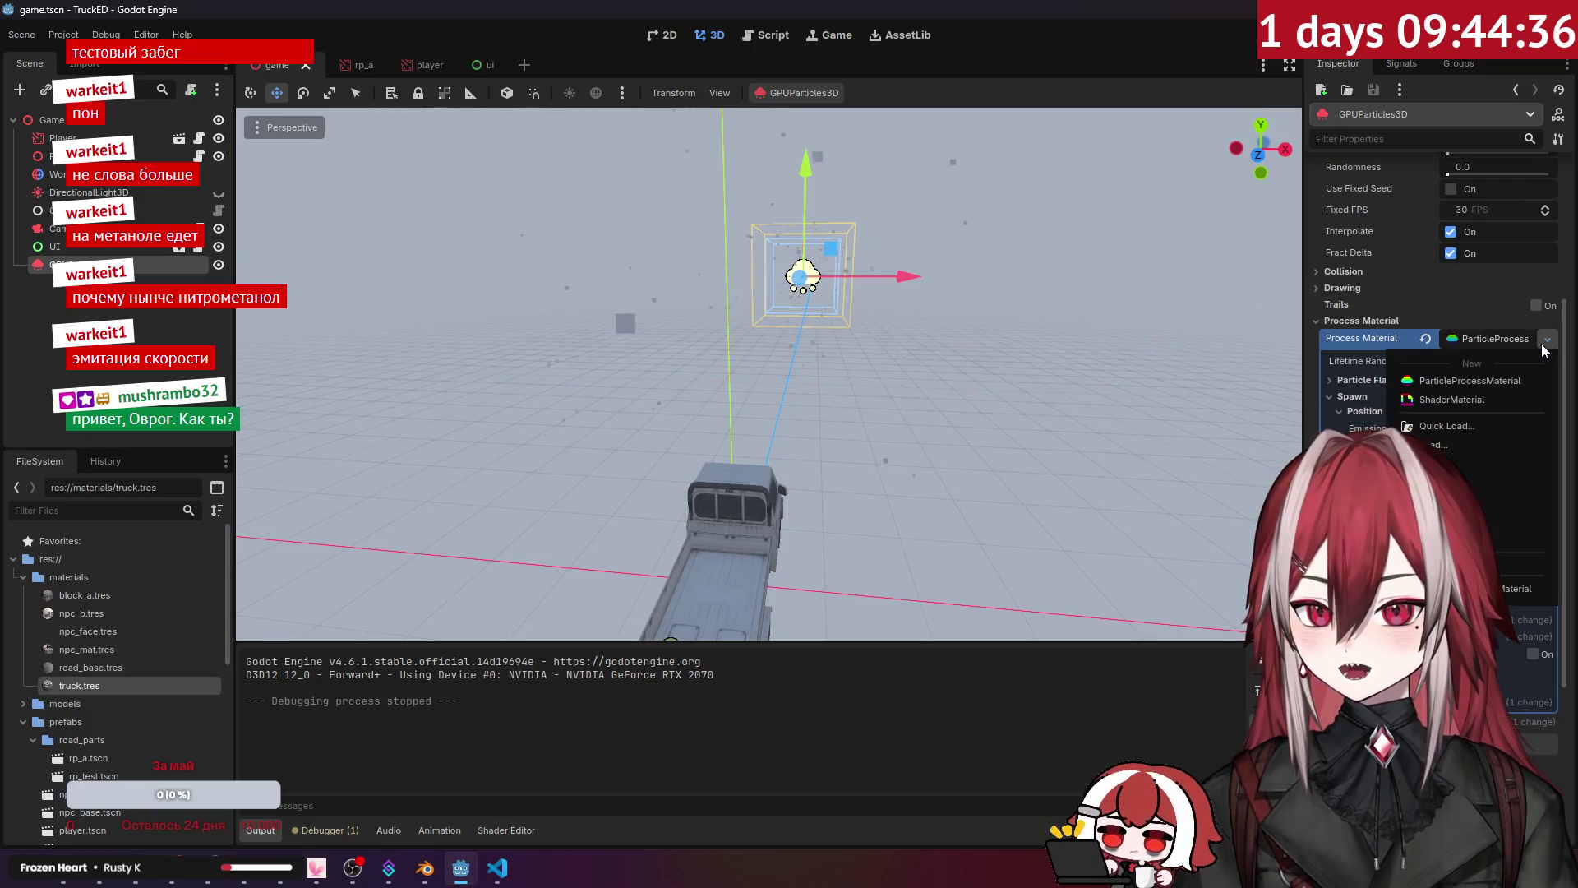
pyautogui.click(1493, 395)
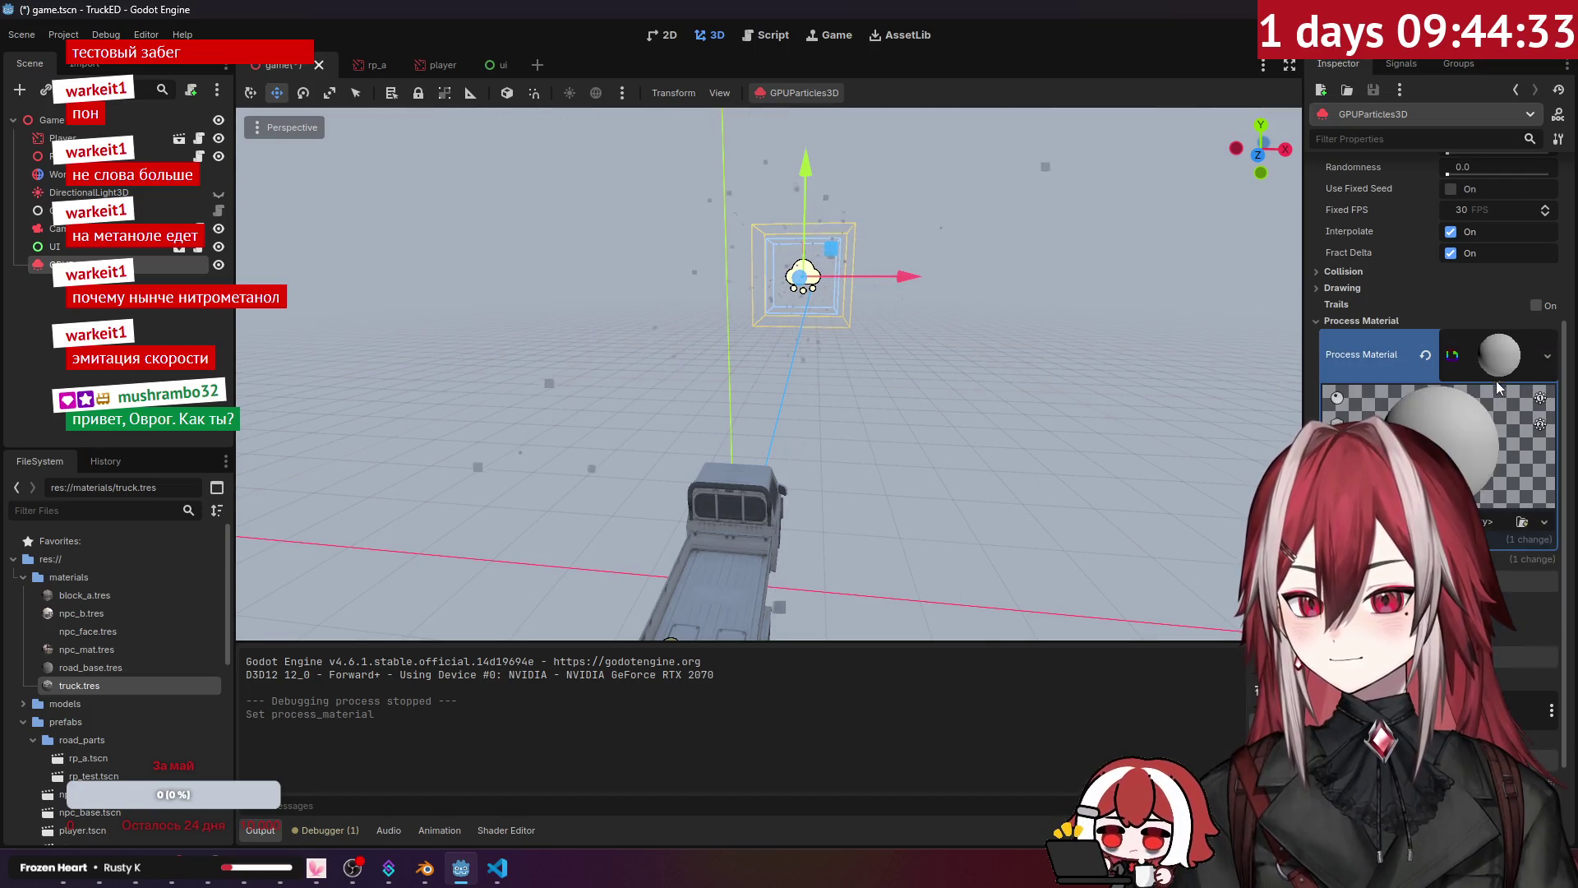
pyautogui.click(1527, 522)
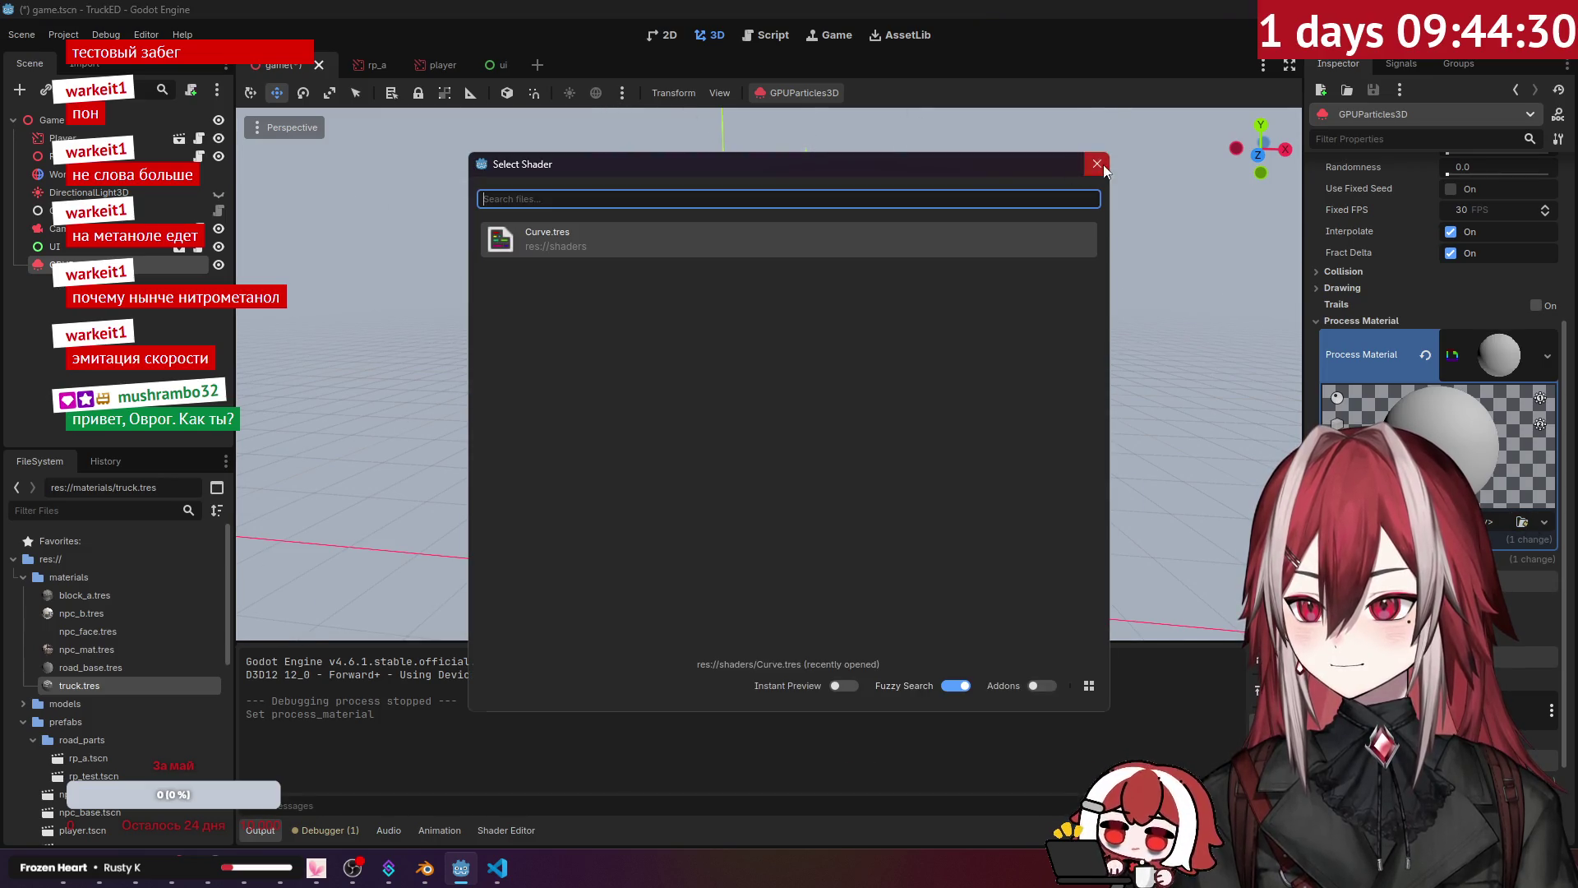
pyautogui.click(1098, 164)
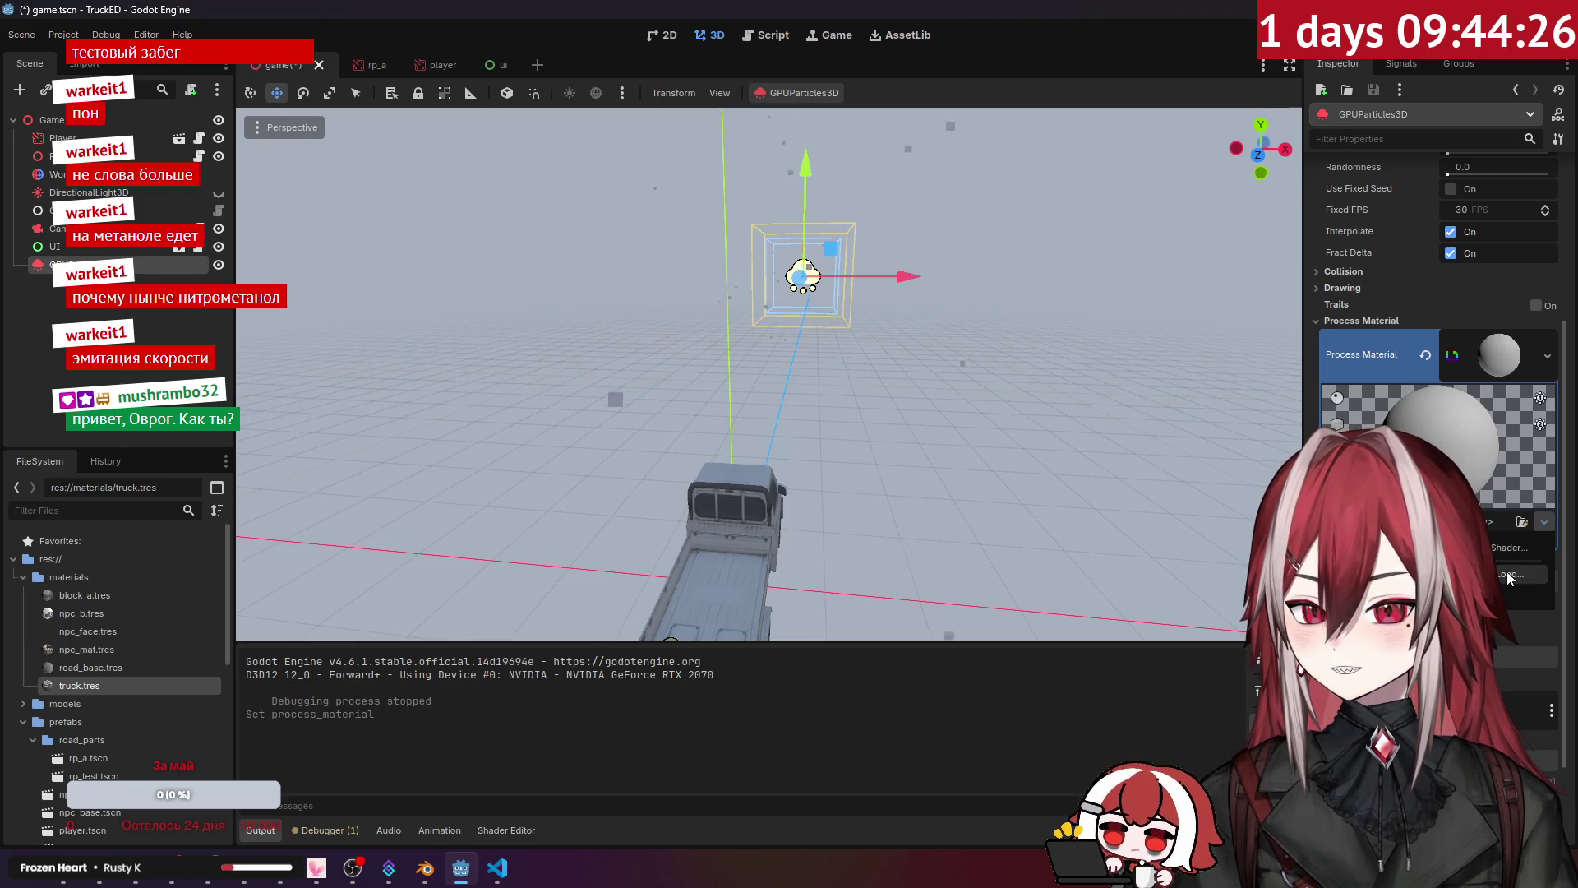
pyautogui.click(1509, 575)
pyautogui.doubleClick(683, 246)
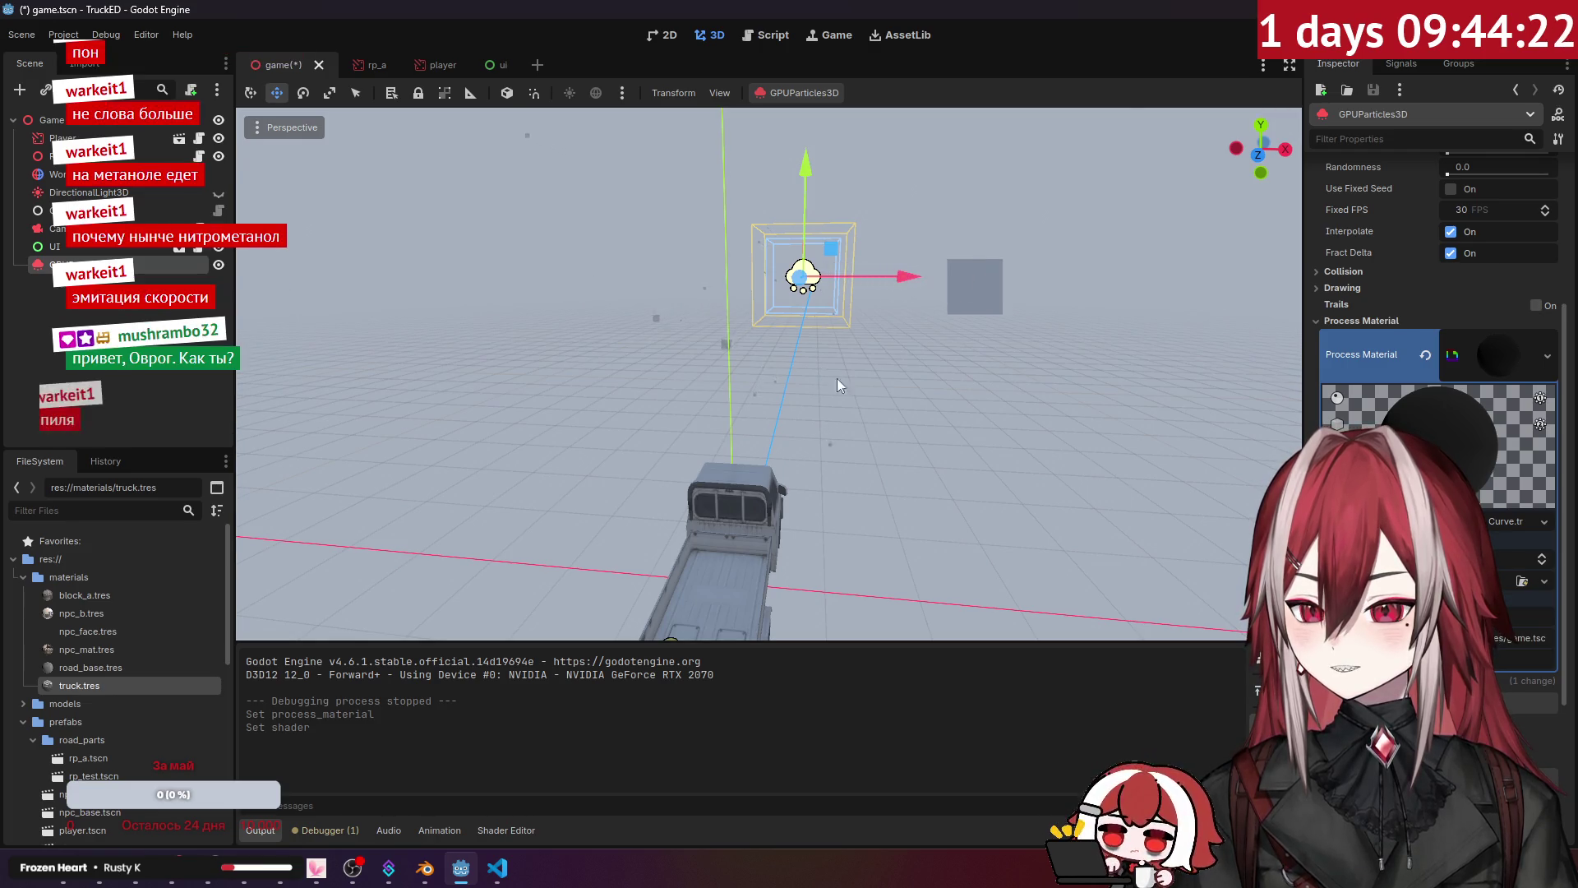
pyautogui.press('w')
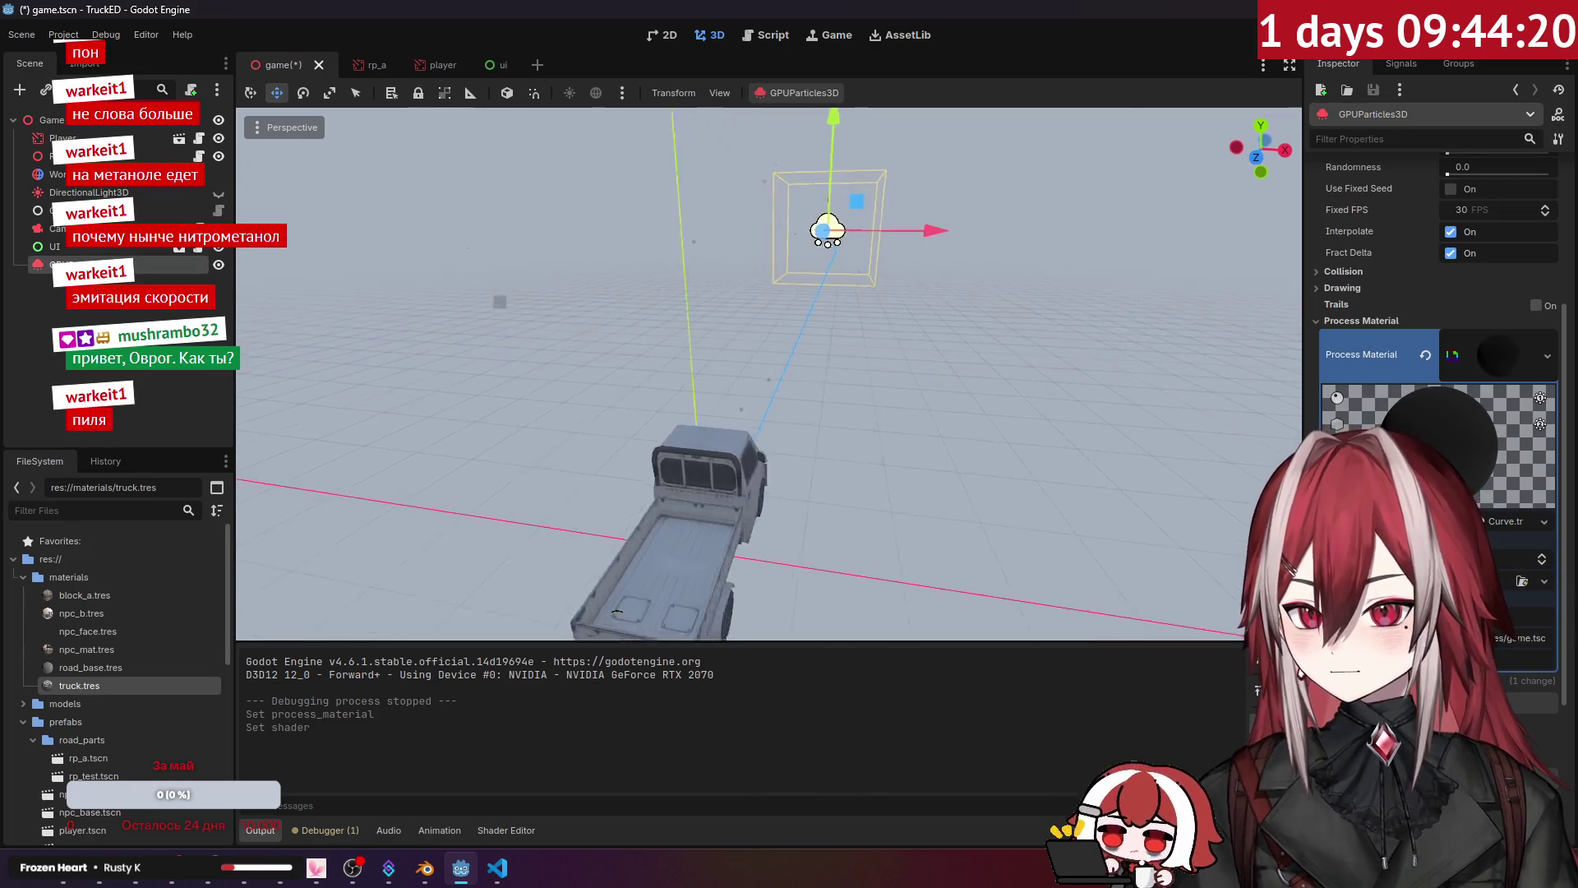
pyautogui.press('w')
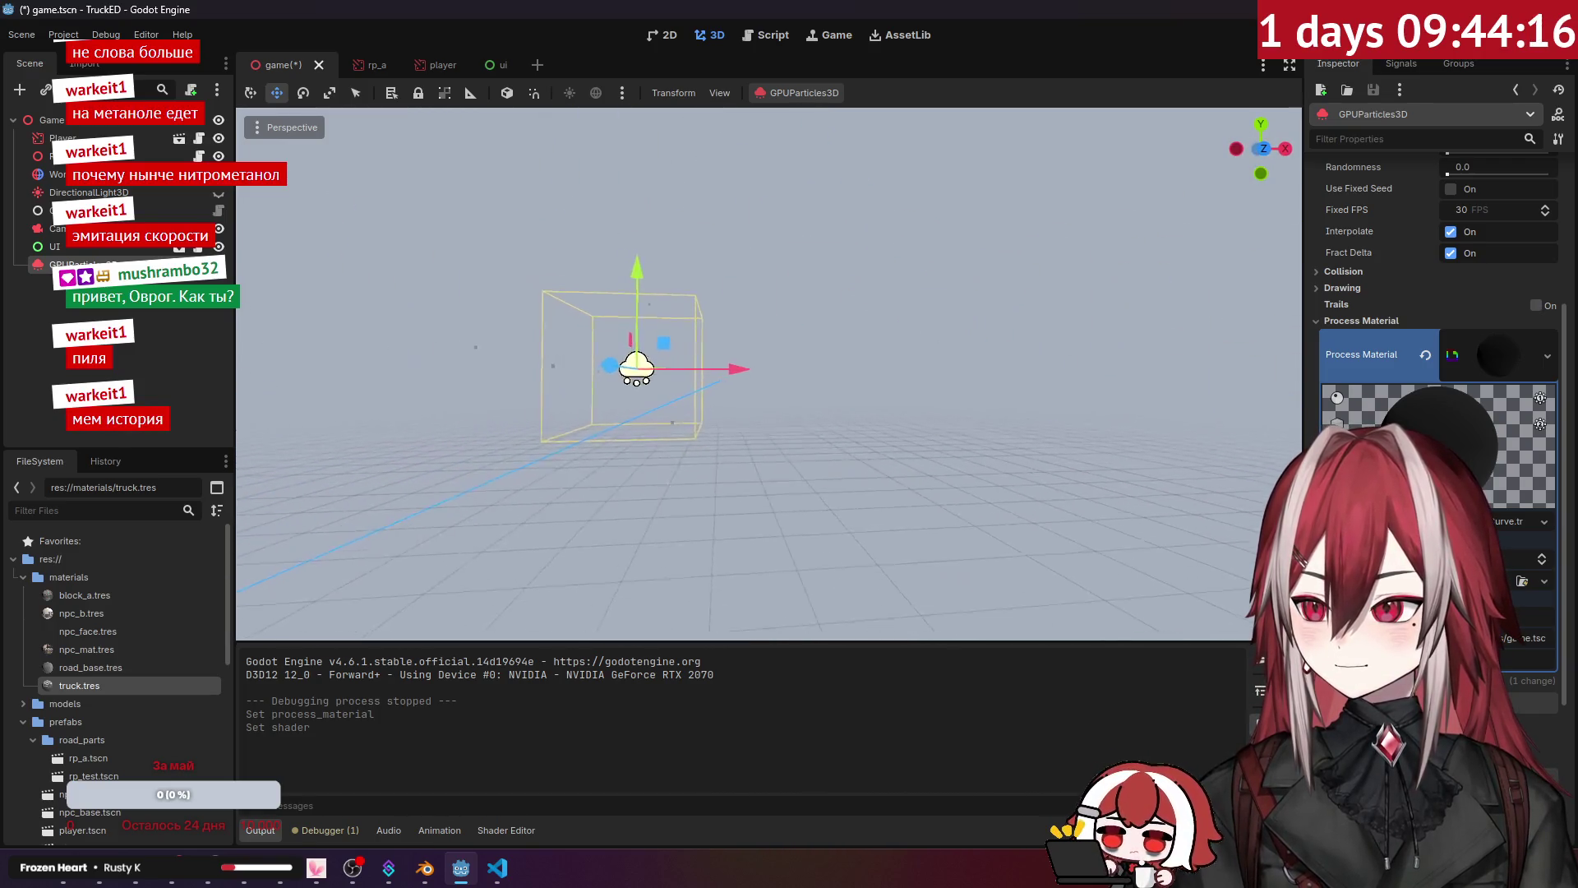
pyautogui.press('s')
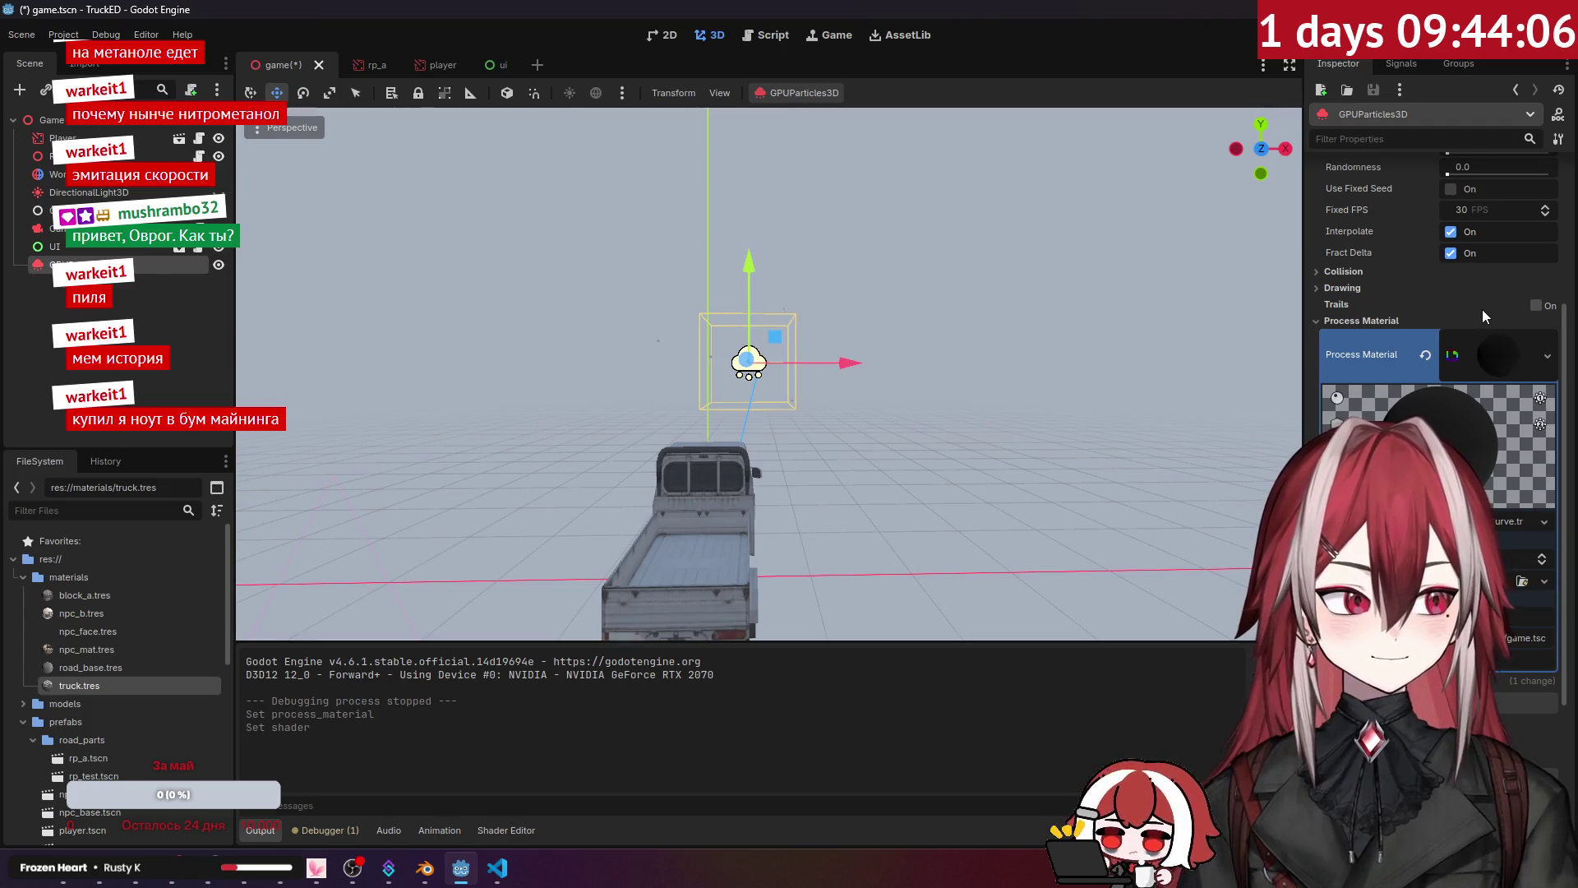
pyautogui.hotkey('ctrl', 'z')
pyautogui.hotkey('ctrl', 'z')
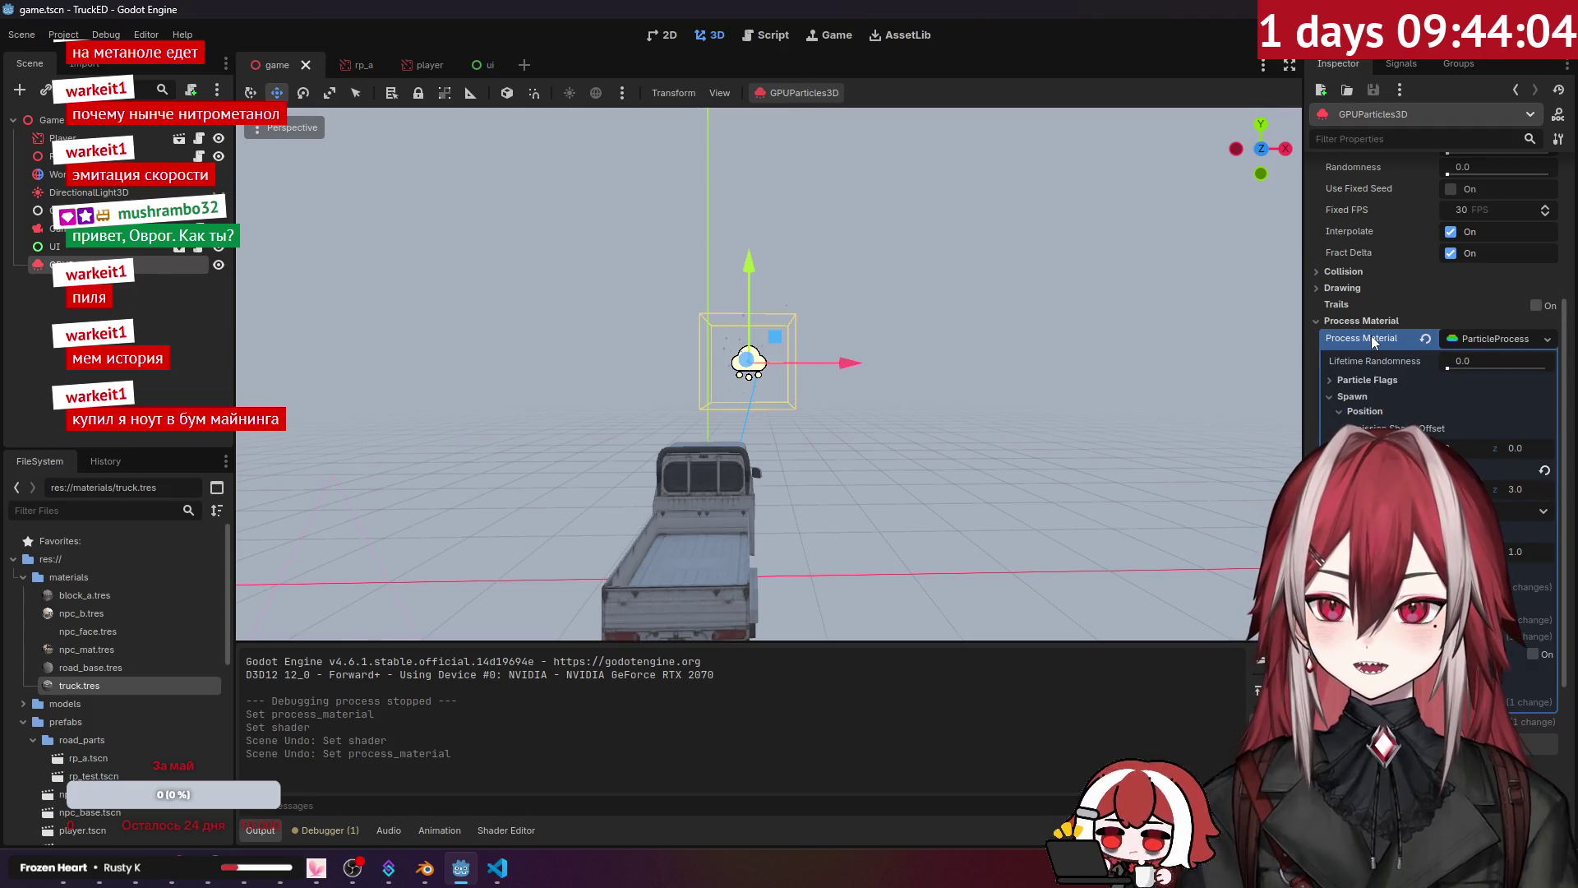
# Step: Give the draw pass mesh a ShaderMaterial using the Curve.tres shader
pyautogui.click(1371, 336)
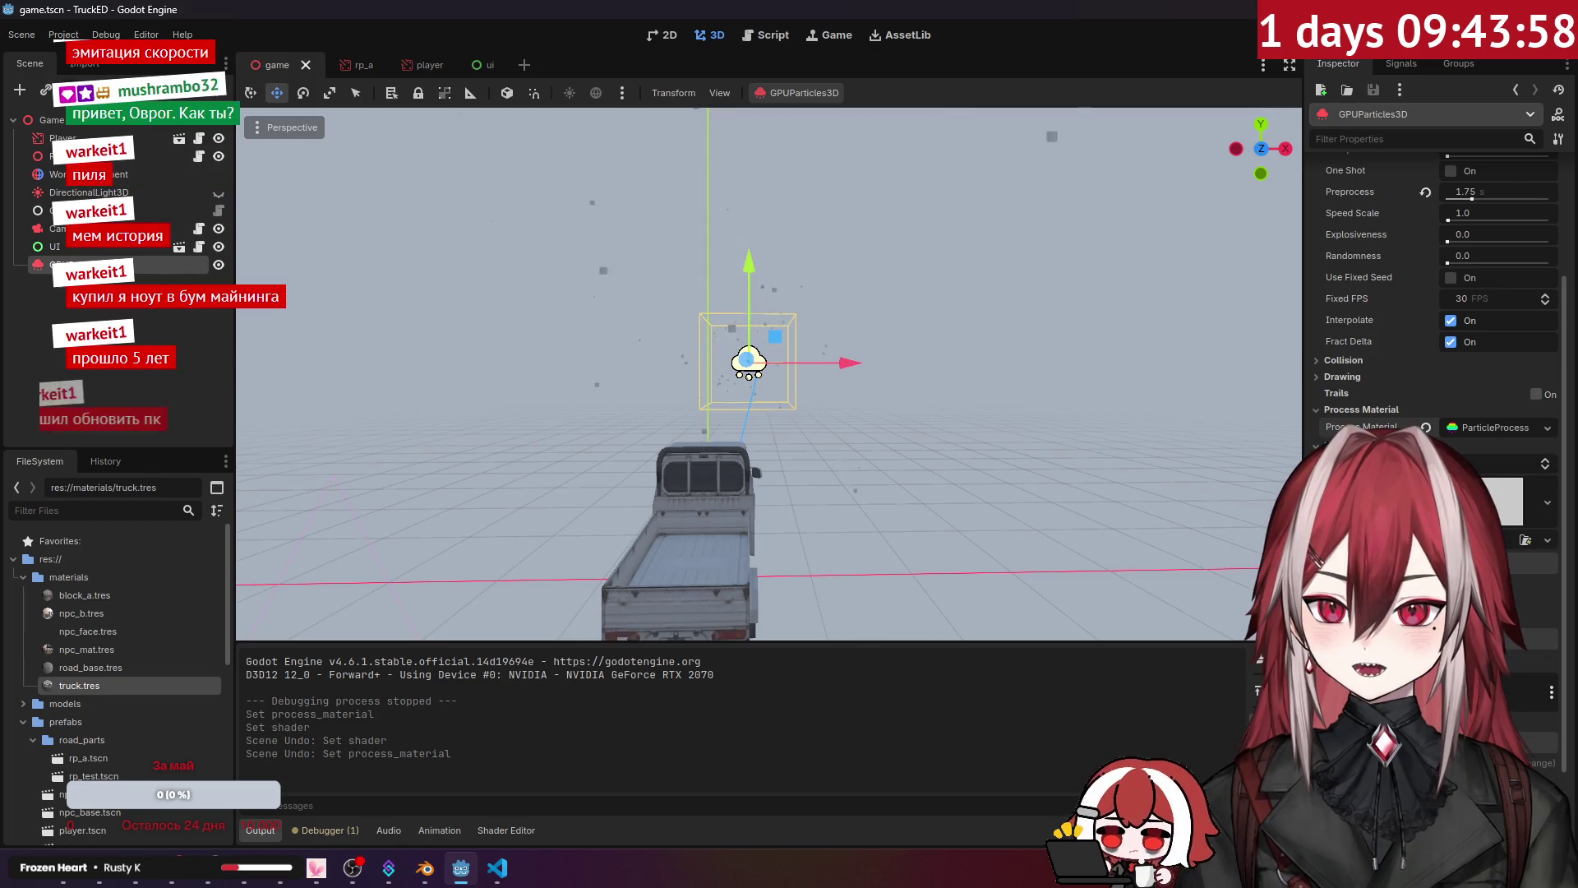
pyautogui.click(1506, 497)
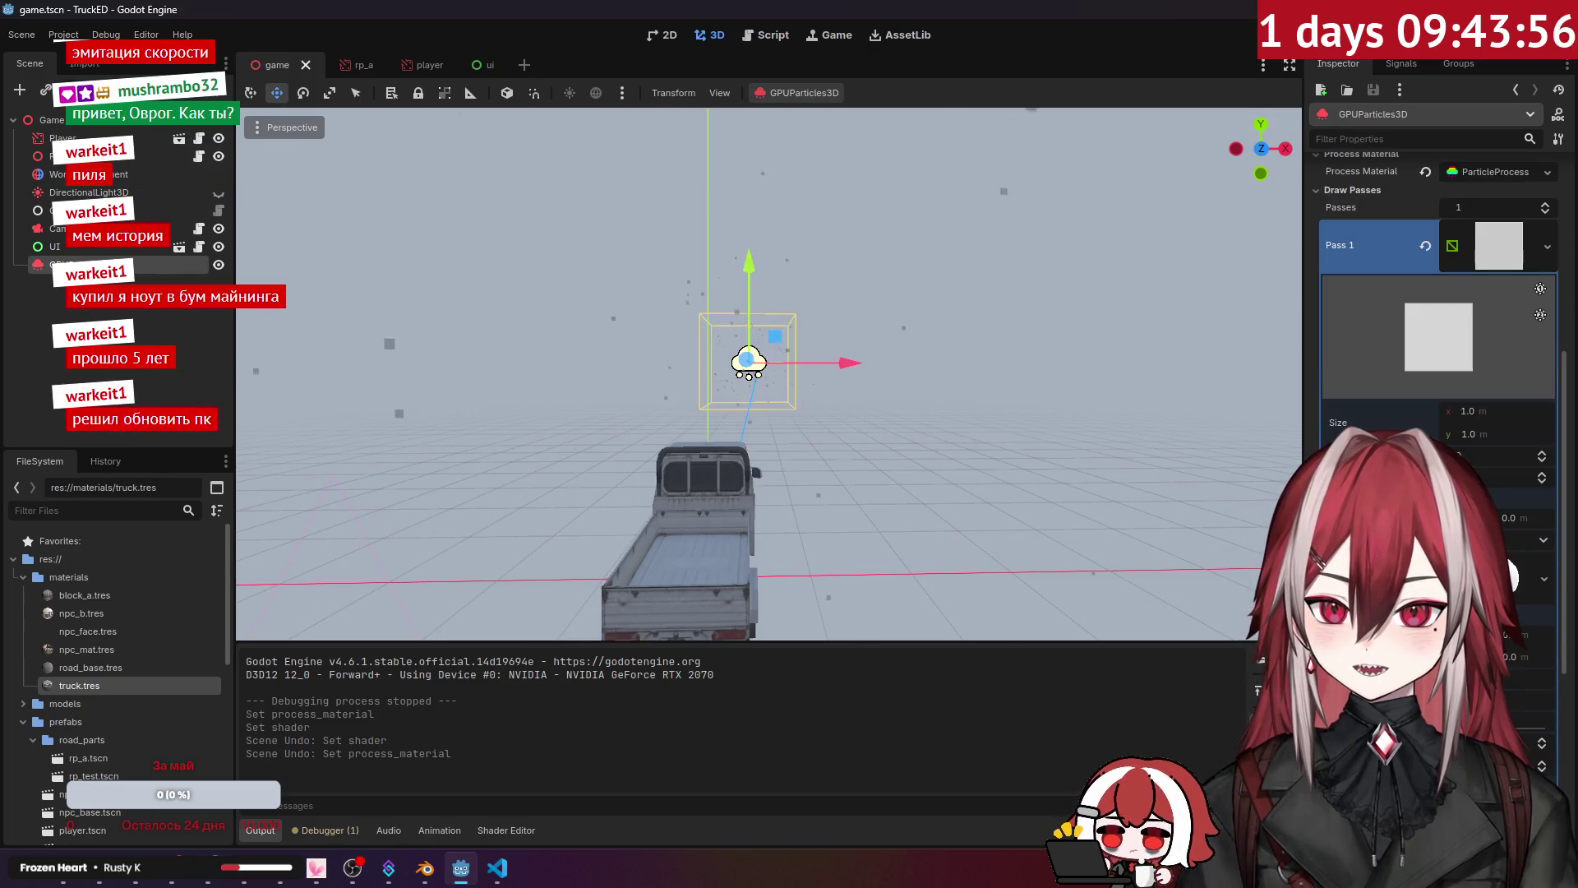
pyautogui.click(1543, 584)
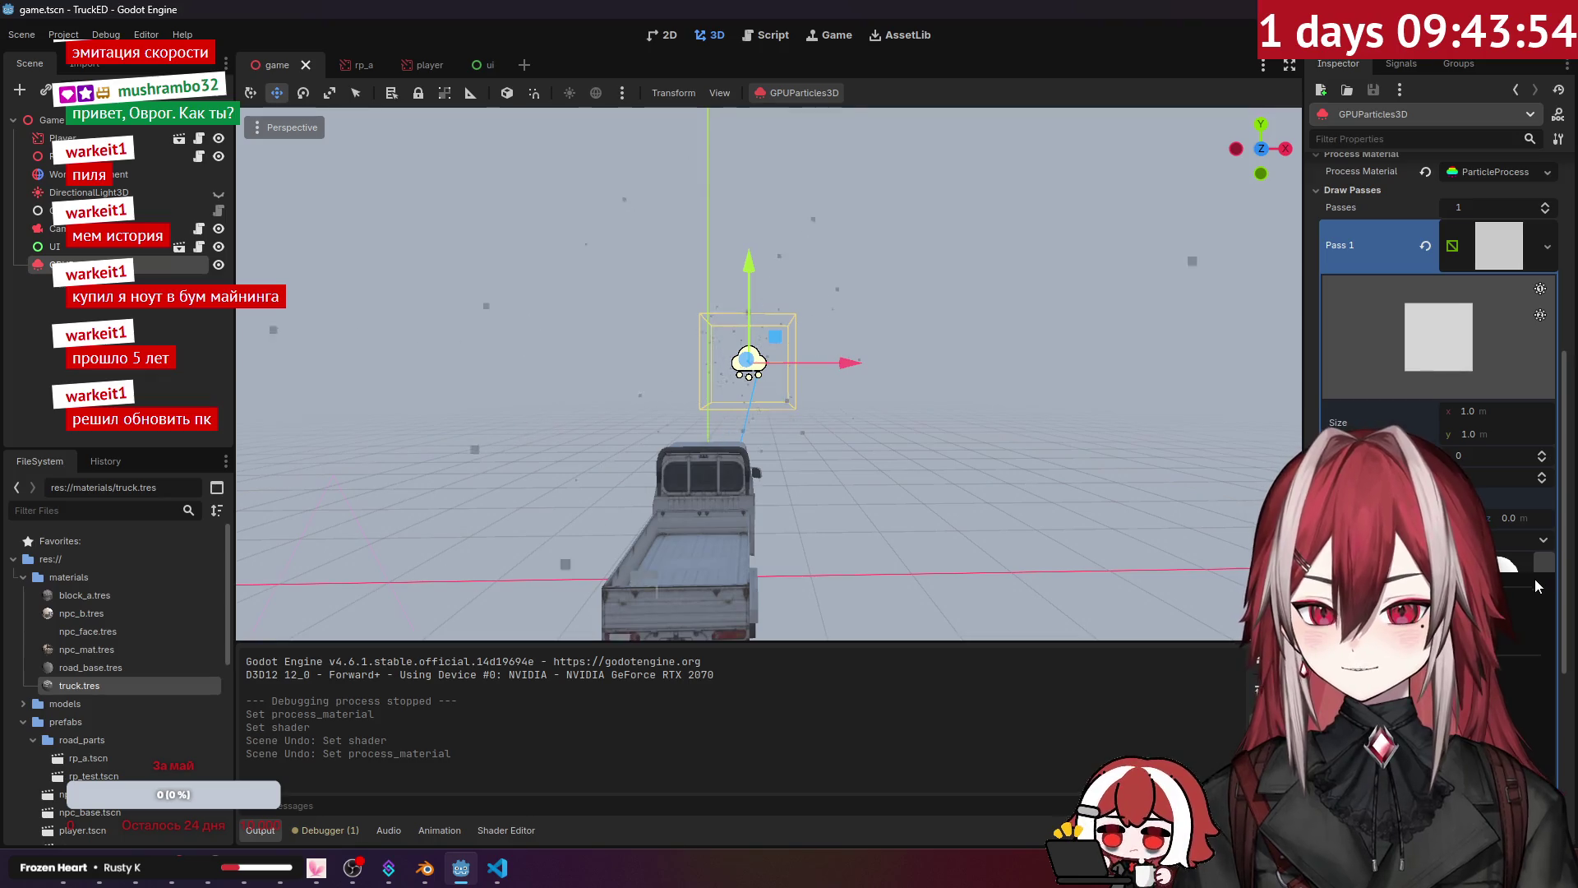
pyautogui.click(1509, 593)
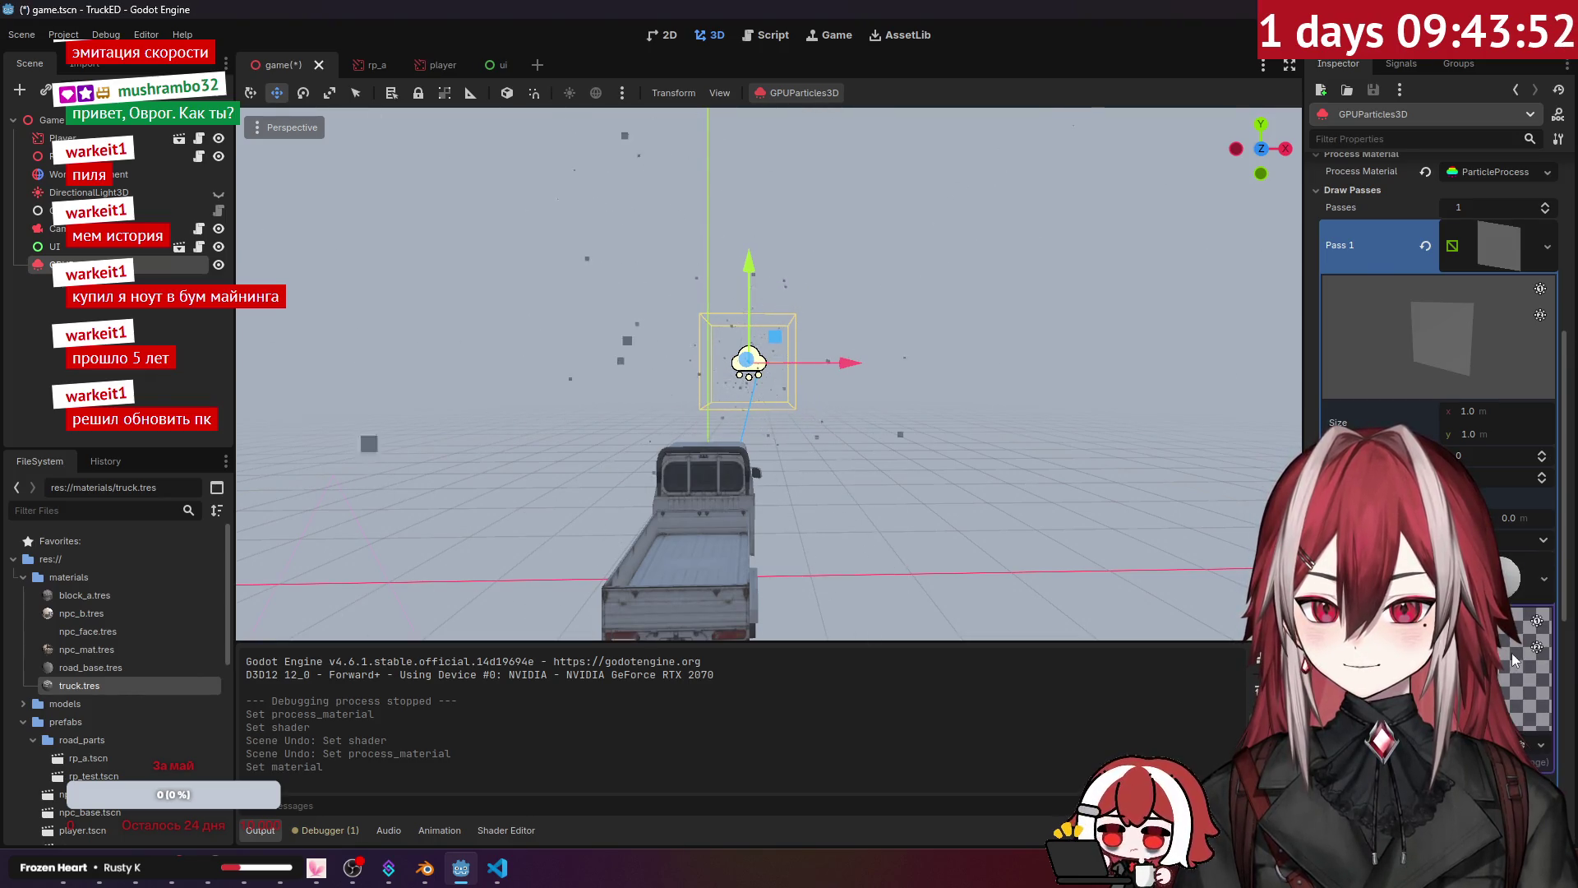
pyautogui.click(1509, 590)
pyautogui.click(1519, 576)
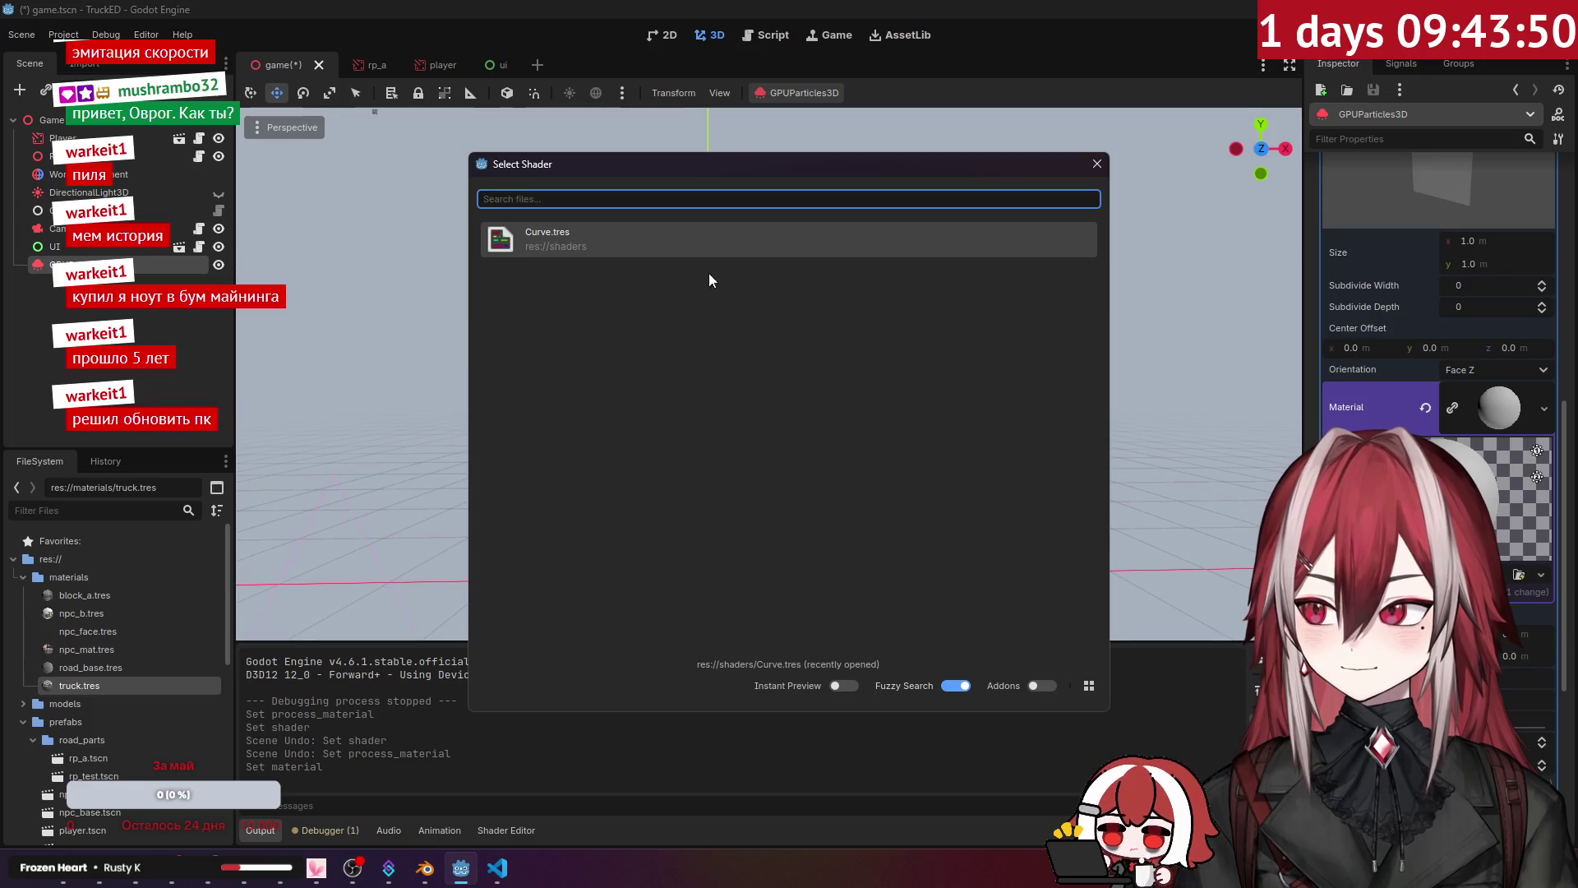
pyautogui.doubleClick(672, 239)
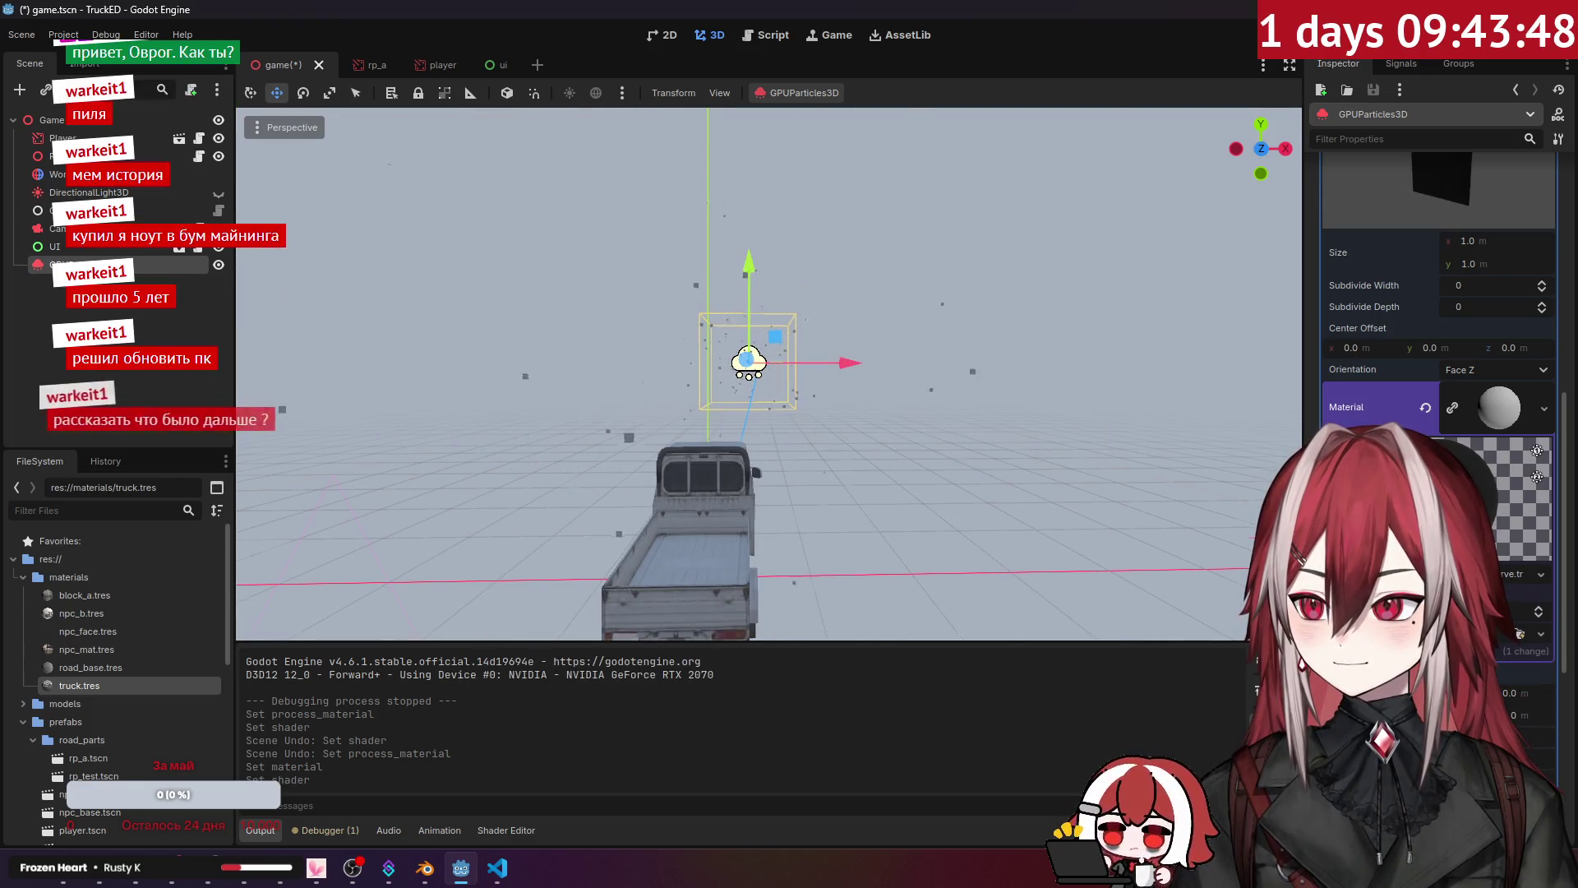
pyautogui.press('w')
pyautogui.press('w')
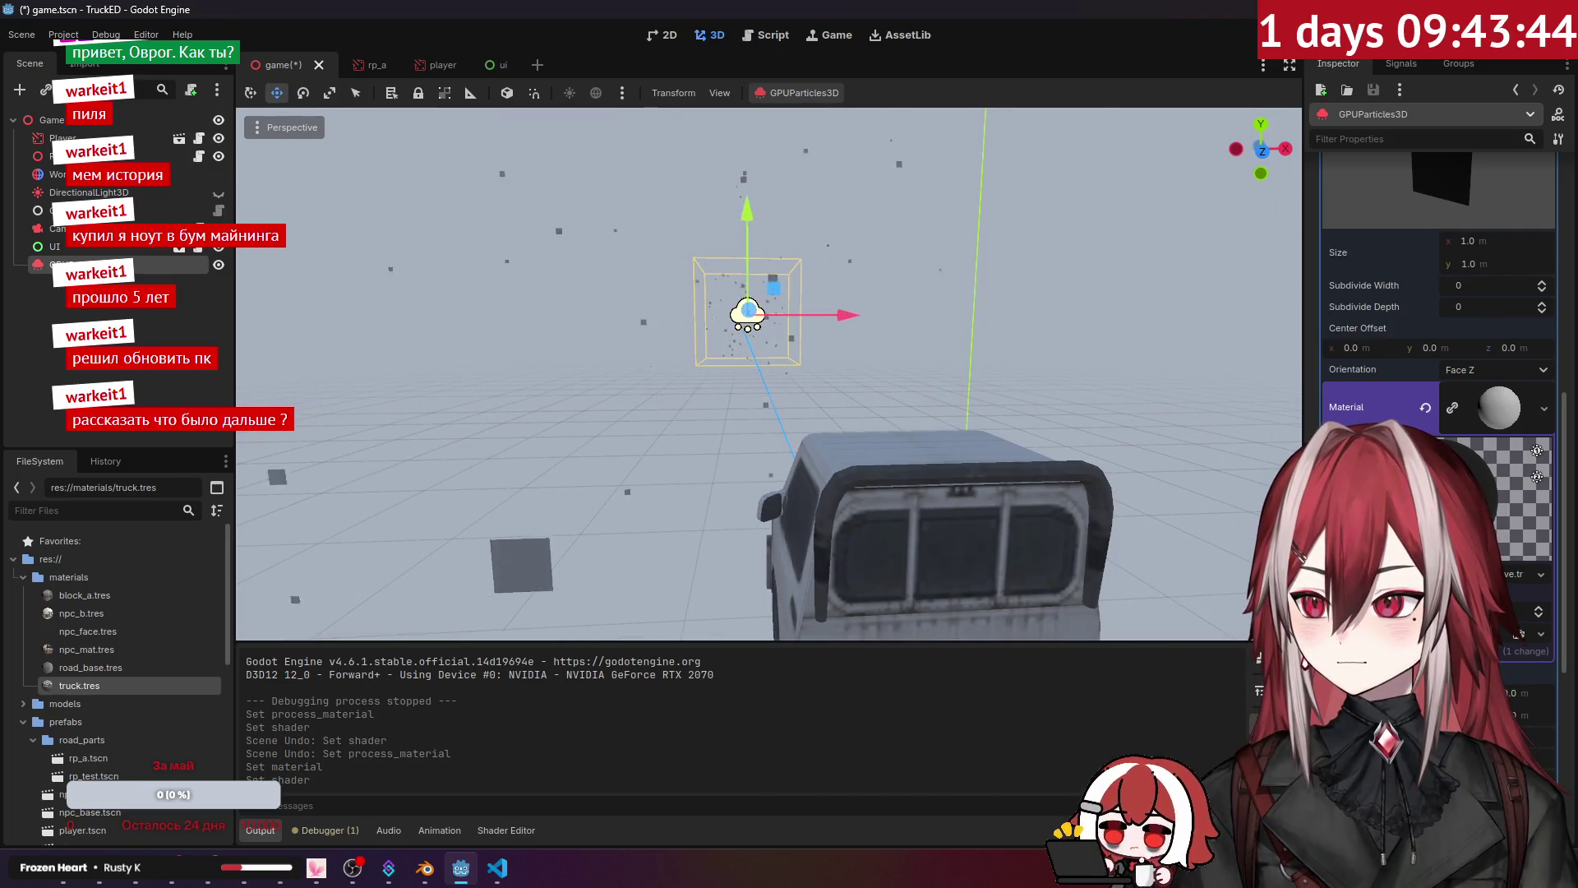
pyautogui.press('Escape')
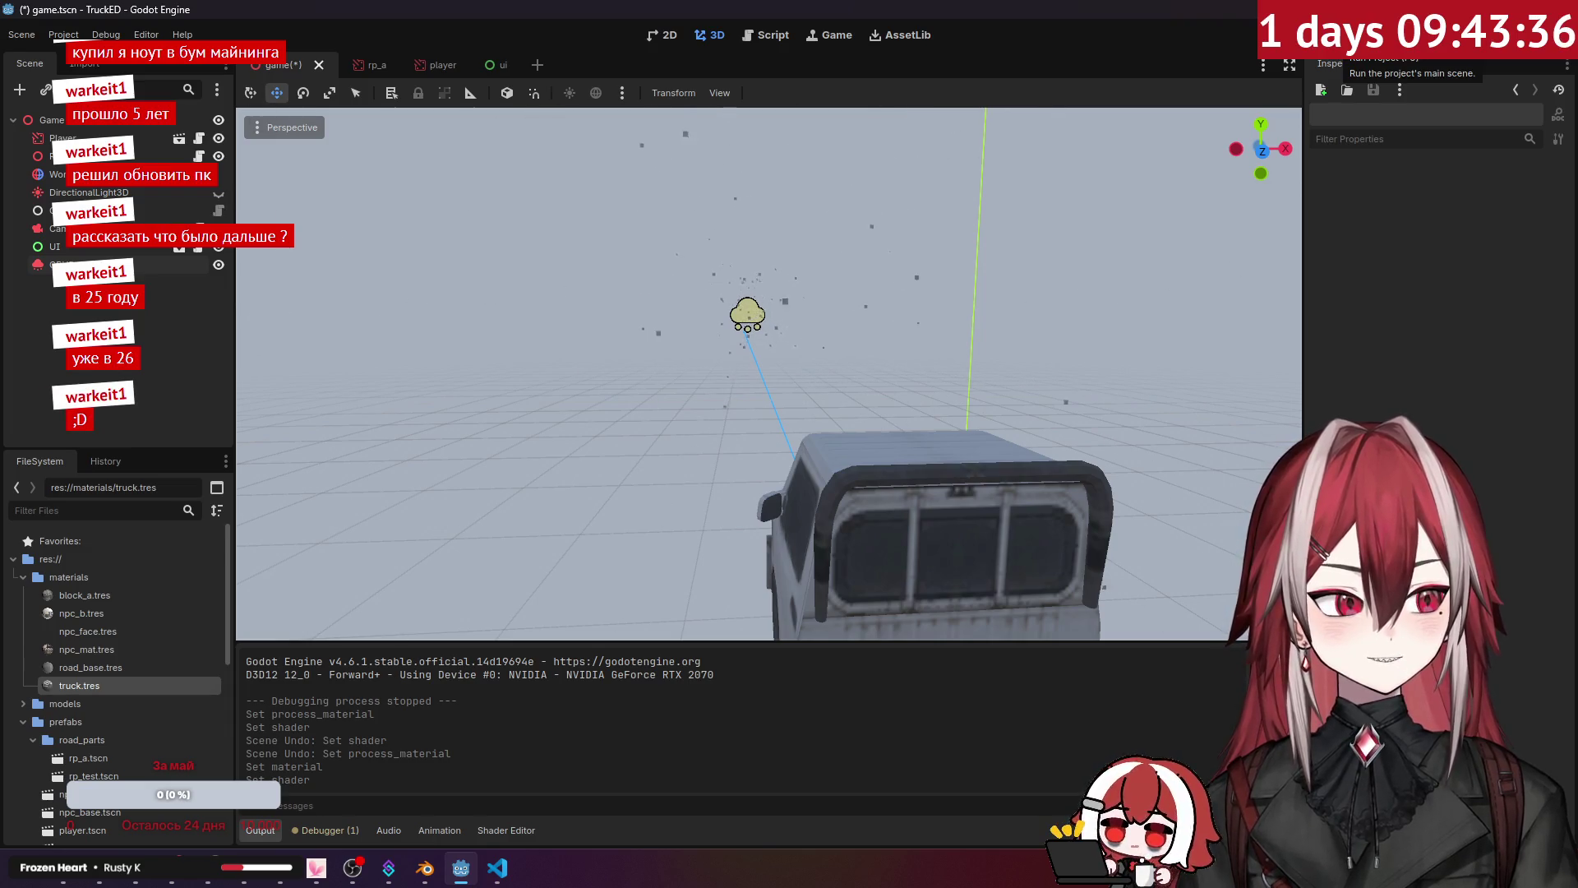
# Step: Run the project to test the shader particles, then close the TruckED window
pyautogui.click(1336, 35)
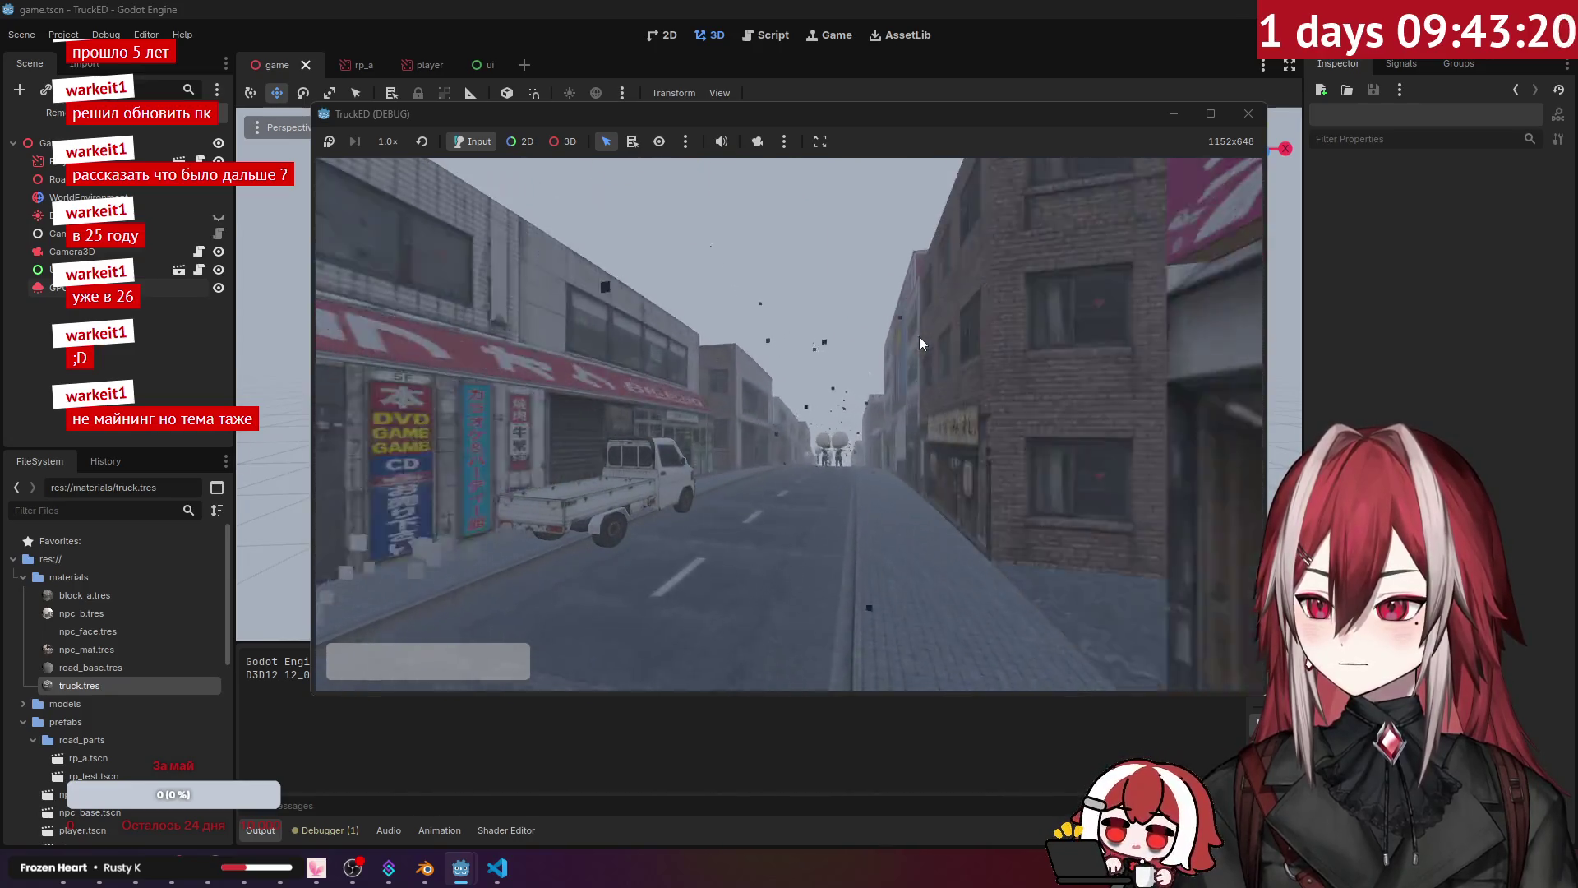
pyautogui.click(1241, 115)
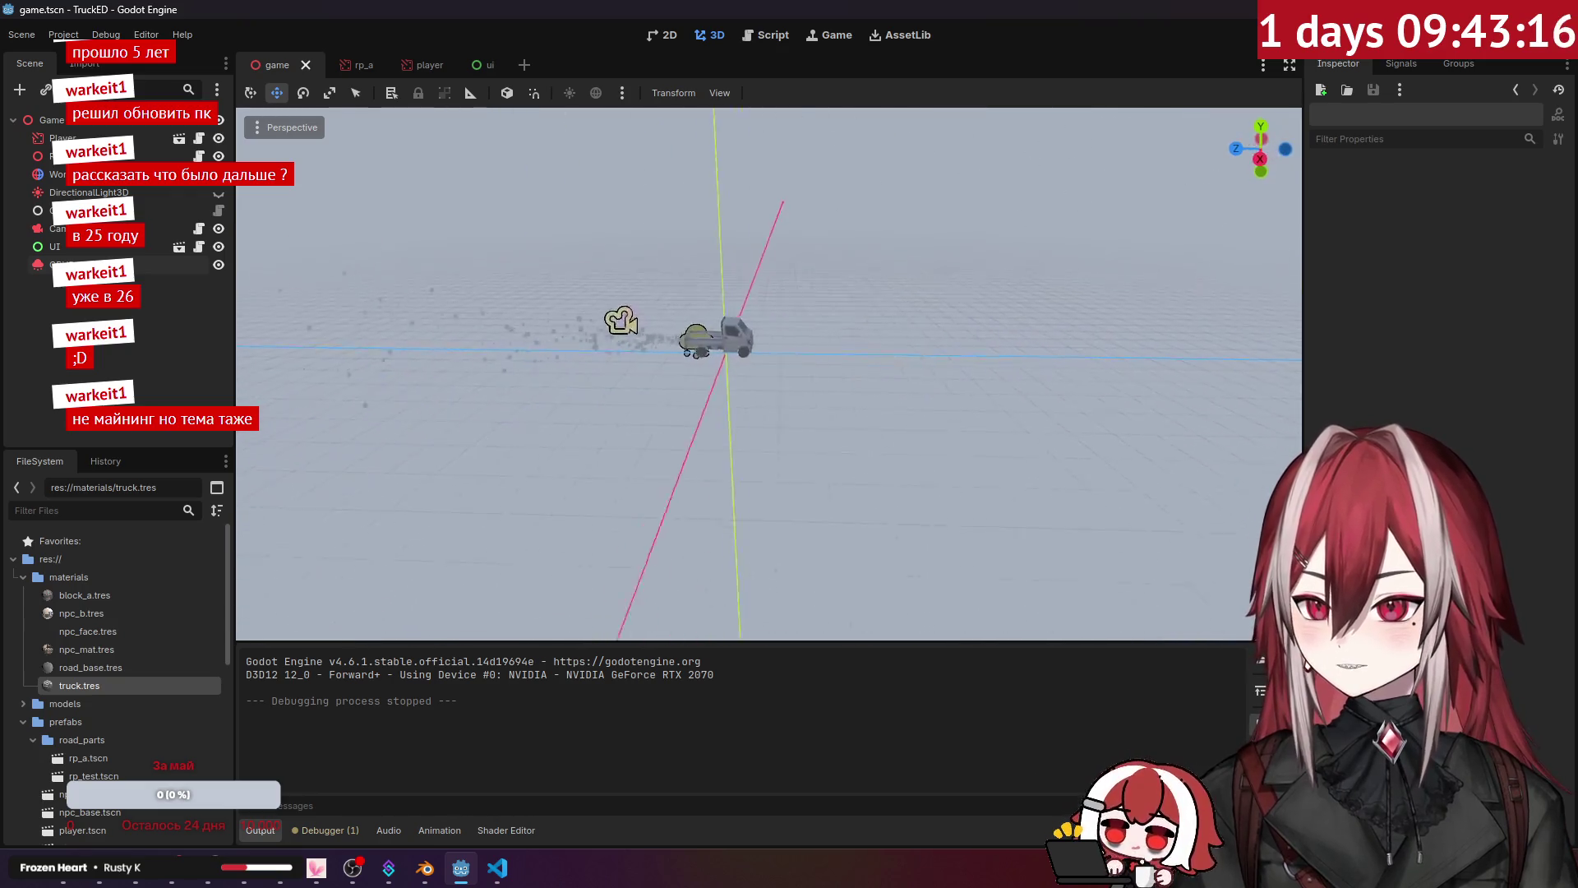
# Step: Select the GPUParticles3D node, collapse Time and Drawing, and expand the process material's Spawn section
pyautogui.click(123, 264)
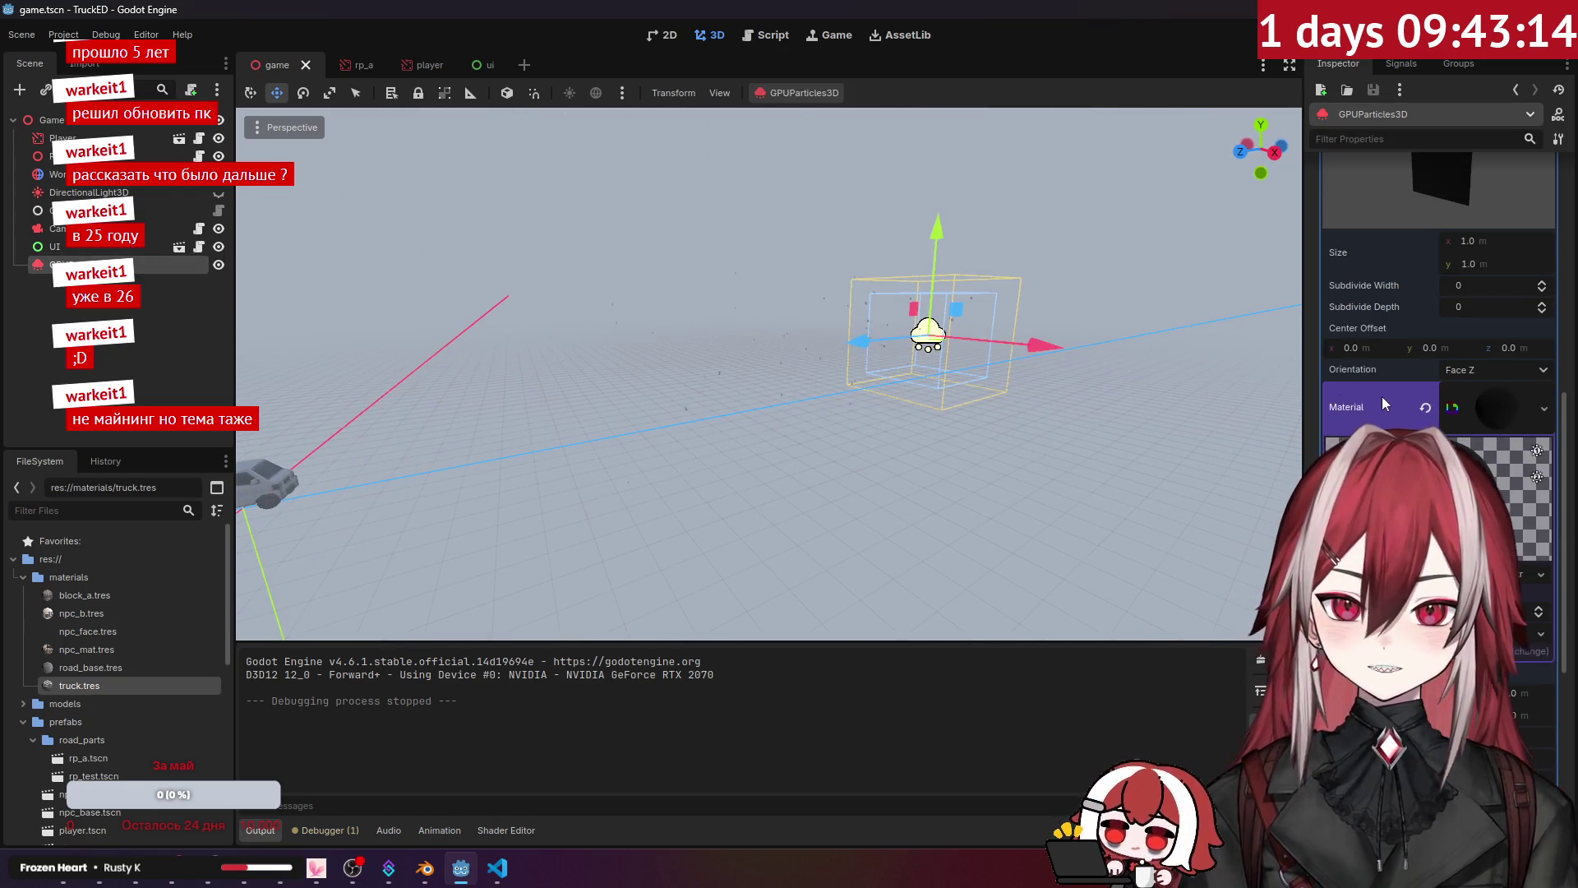
pyautogui.scroll(-5, 1383, 398)
pyautogui.scroll(5, 1364, 378)
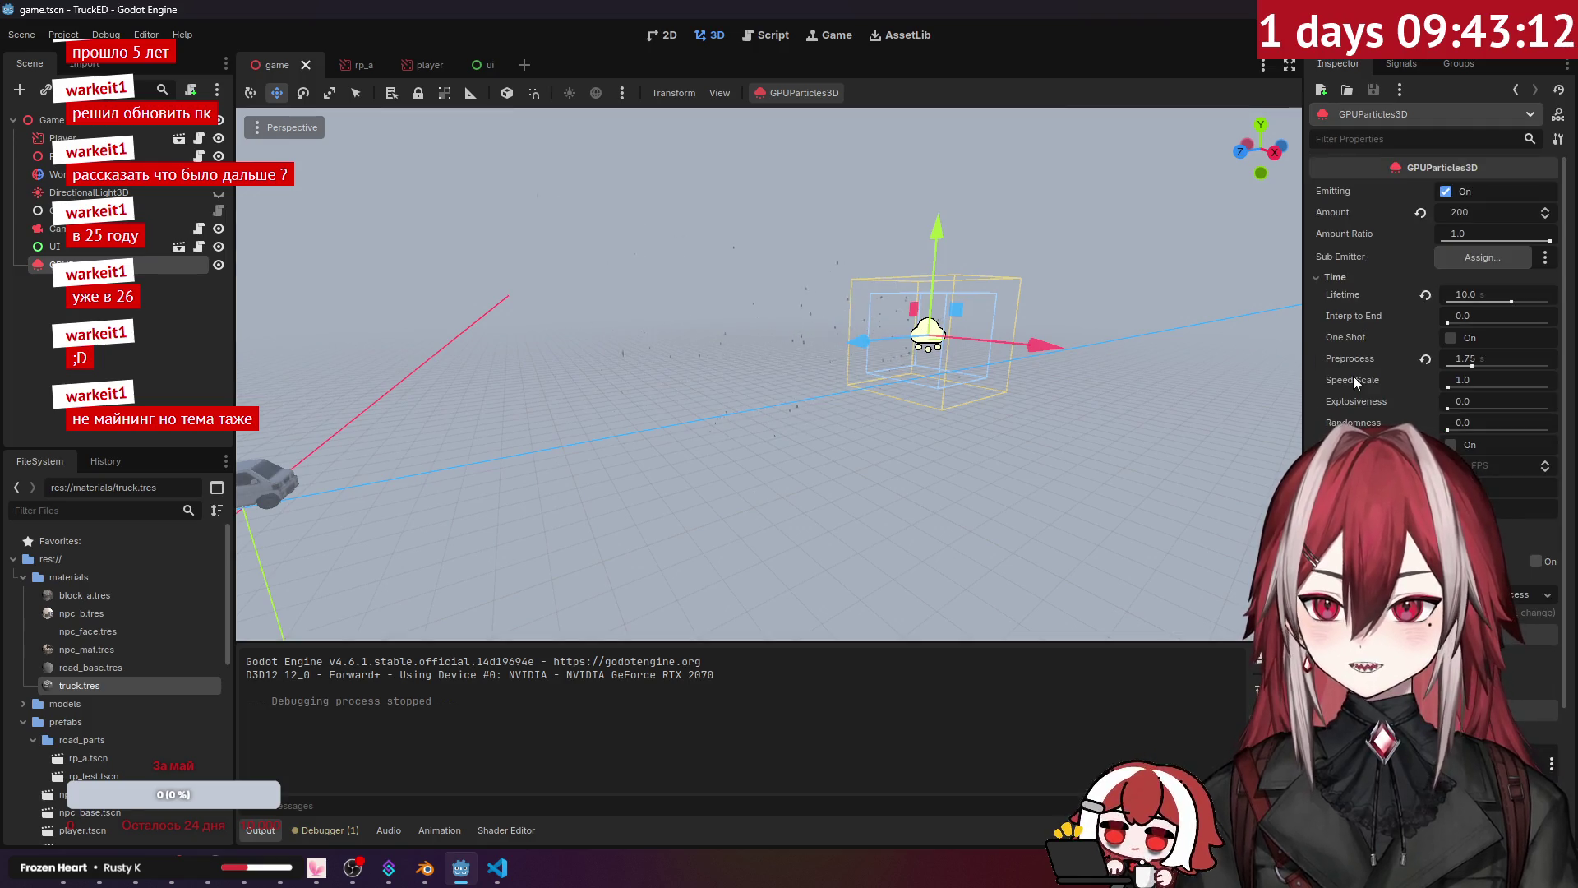
pyautogui.click(1350, 281)
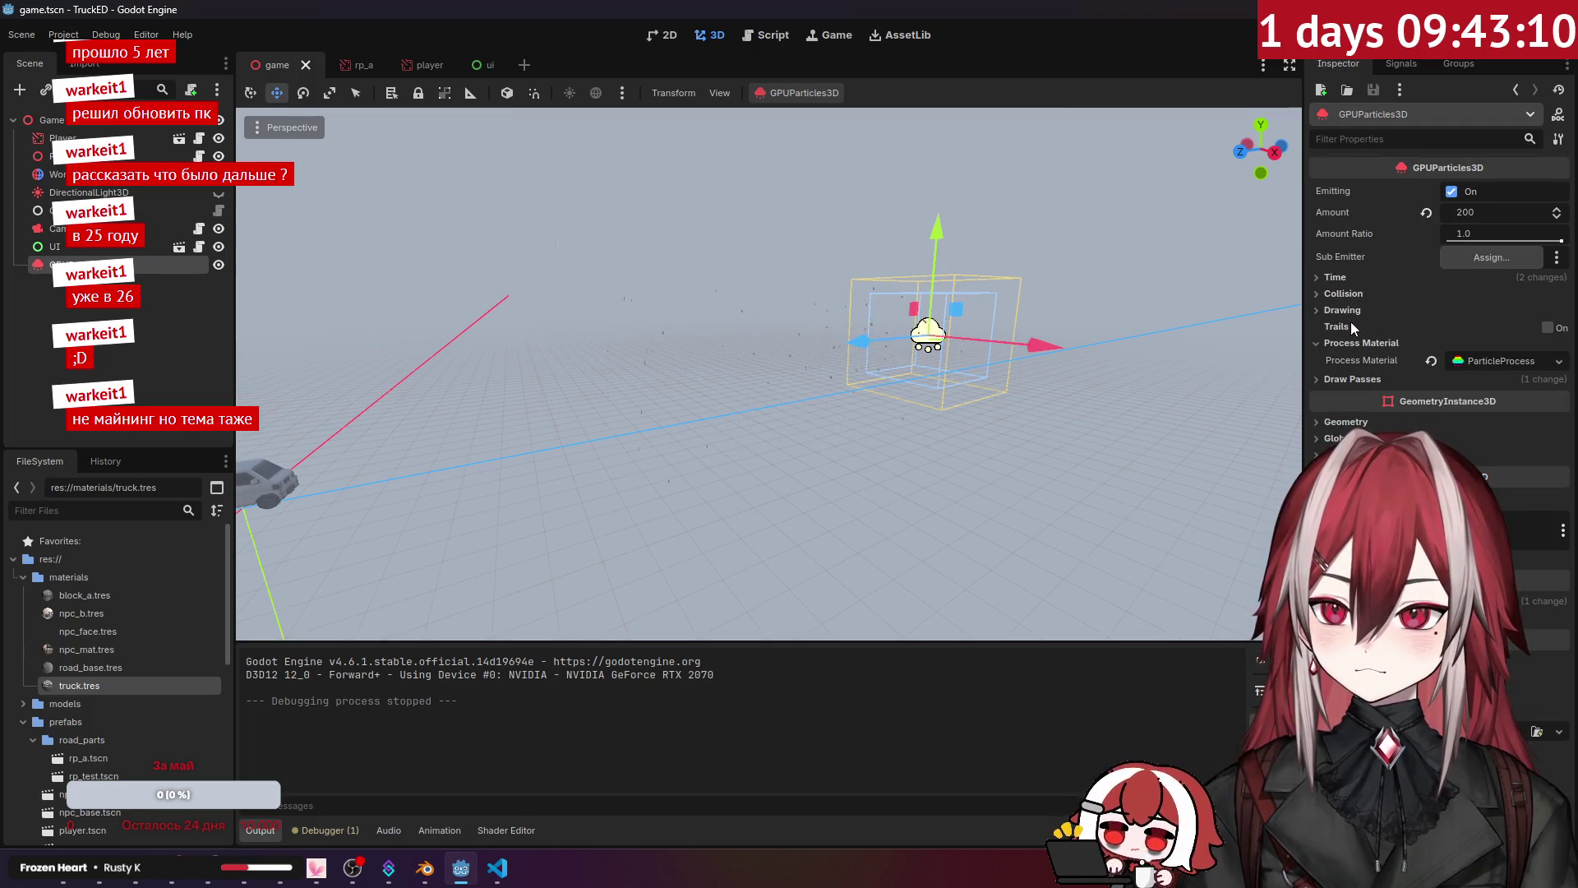
pyautogui.click(1351, 311)
pyautogui.click(1351, 312)
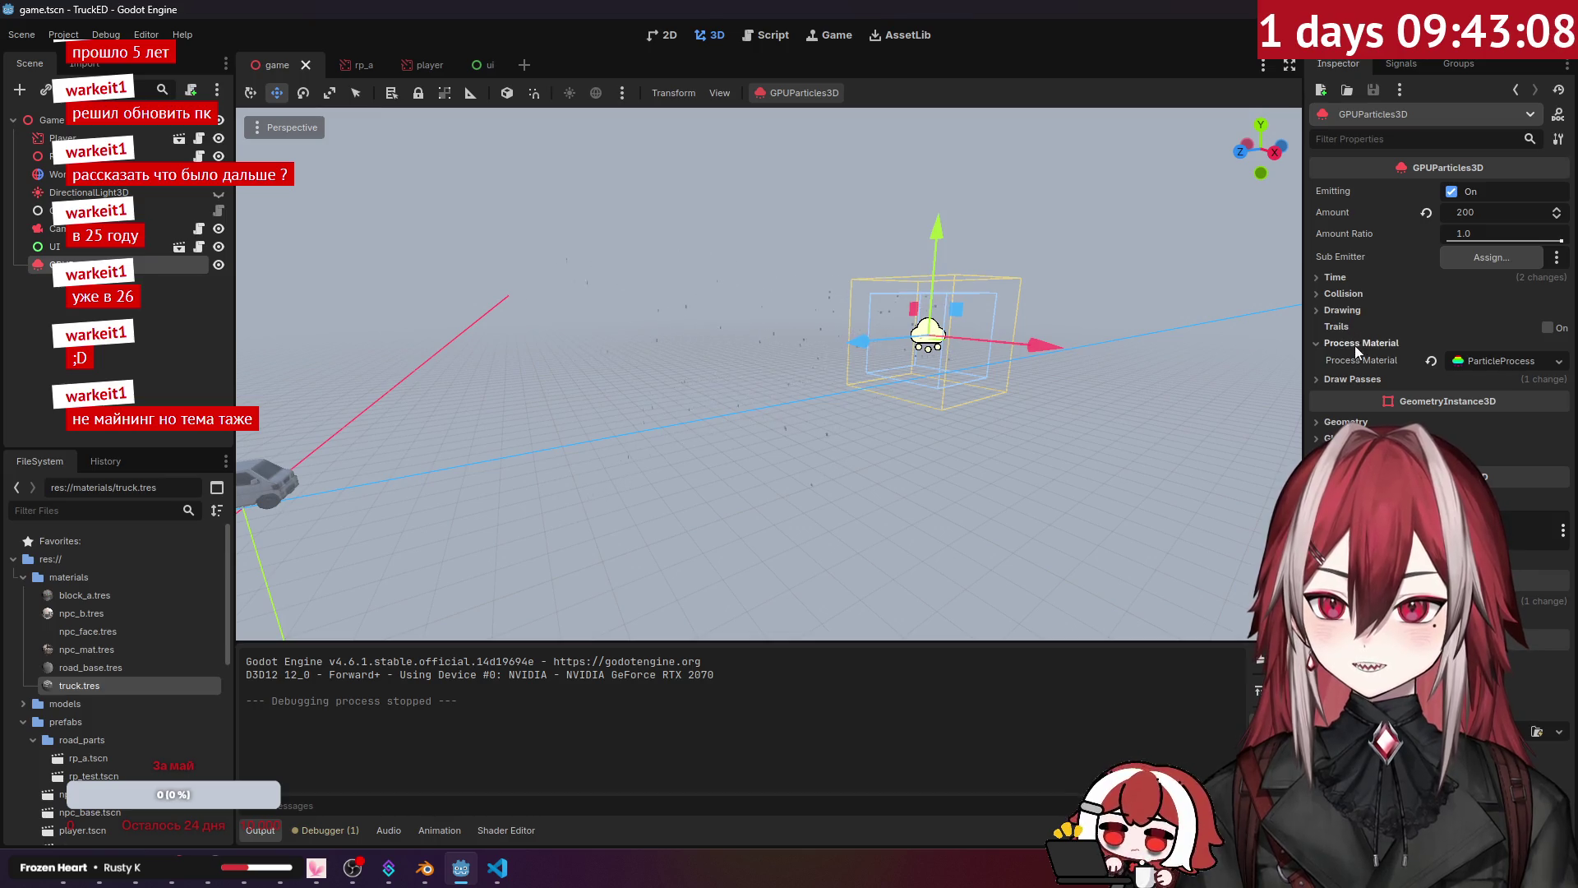
pyautogui.click(1366, 420)
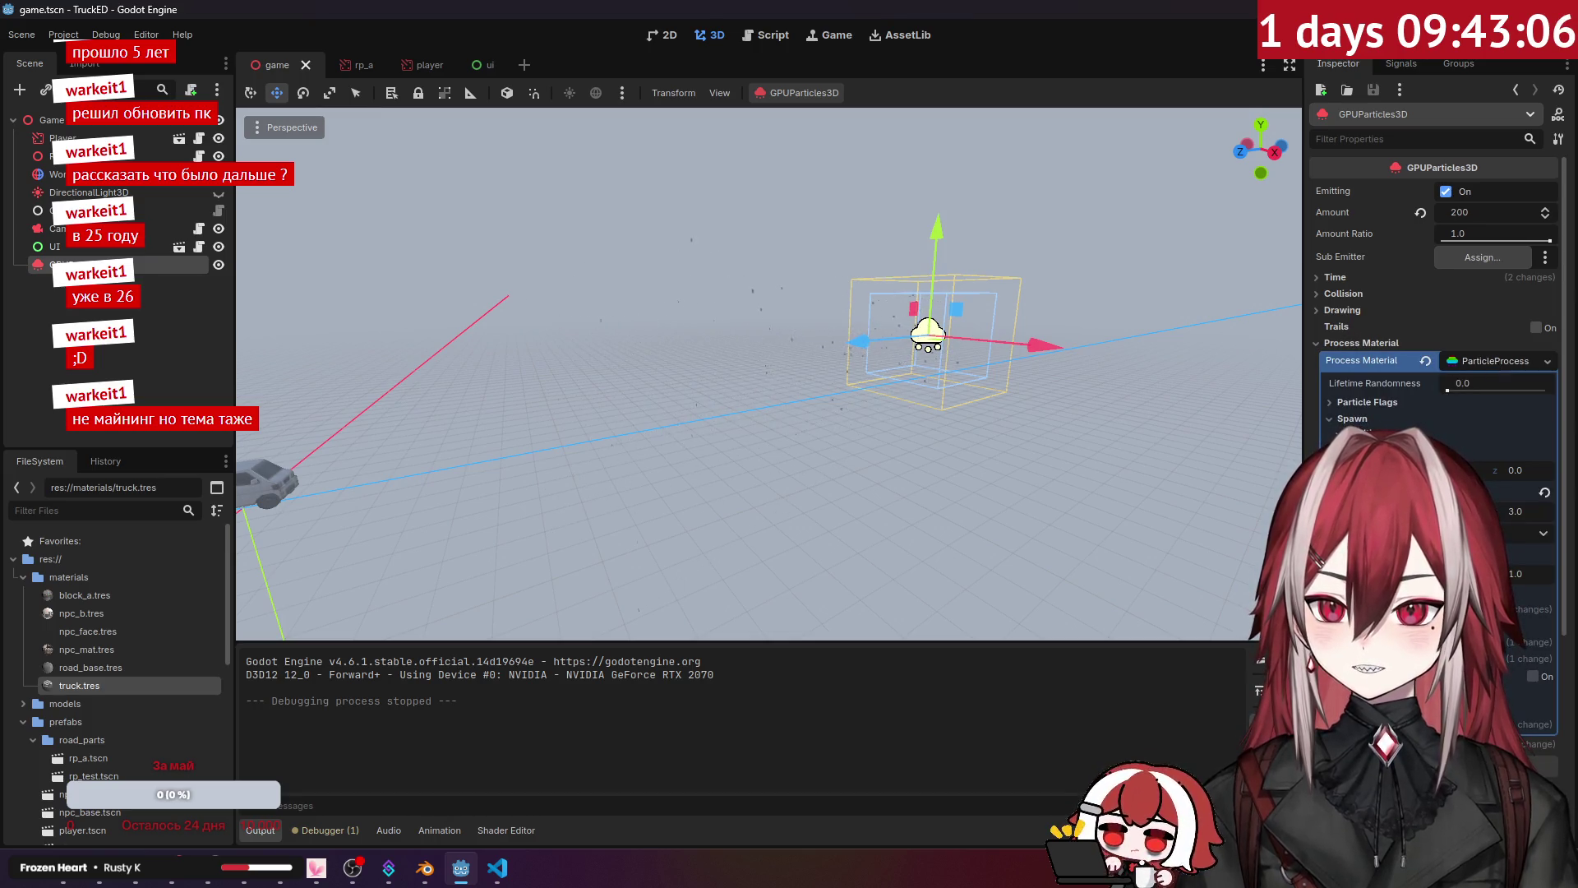
pyautogui.click(1356, 433)
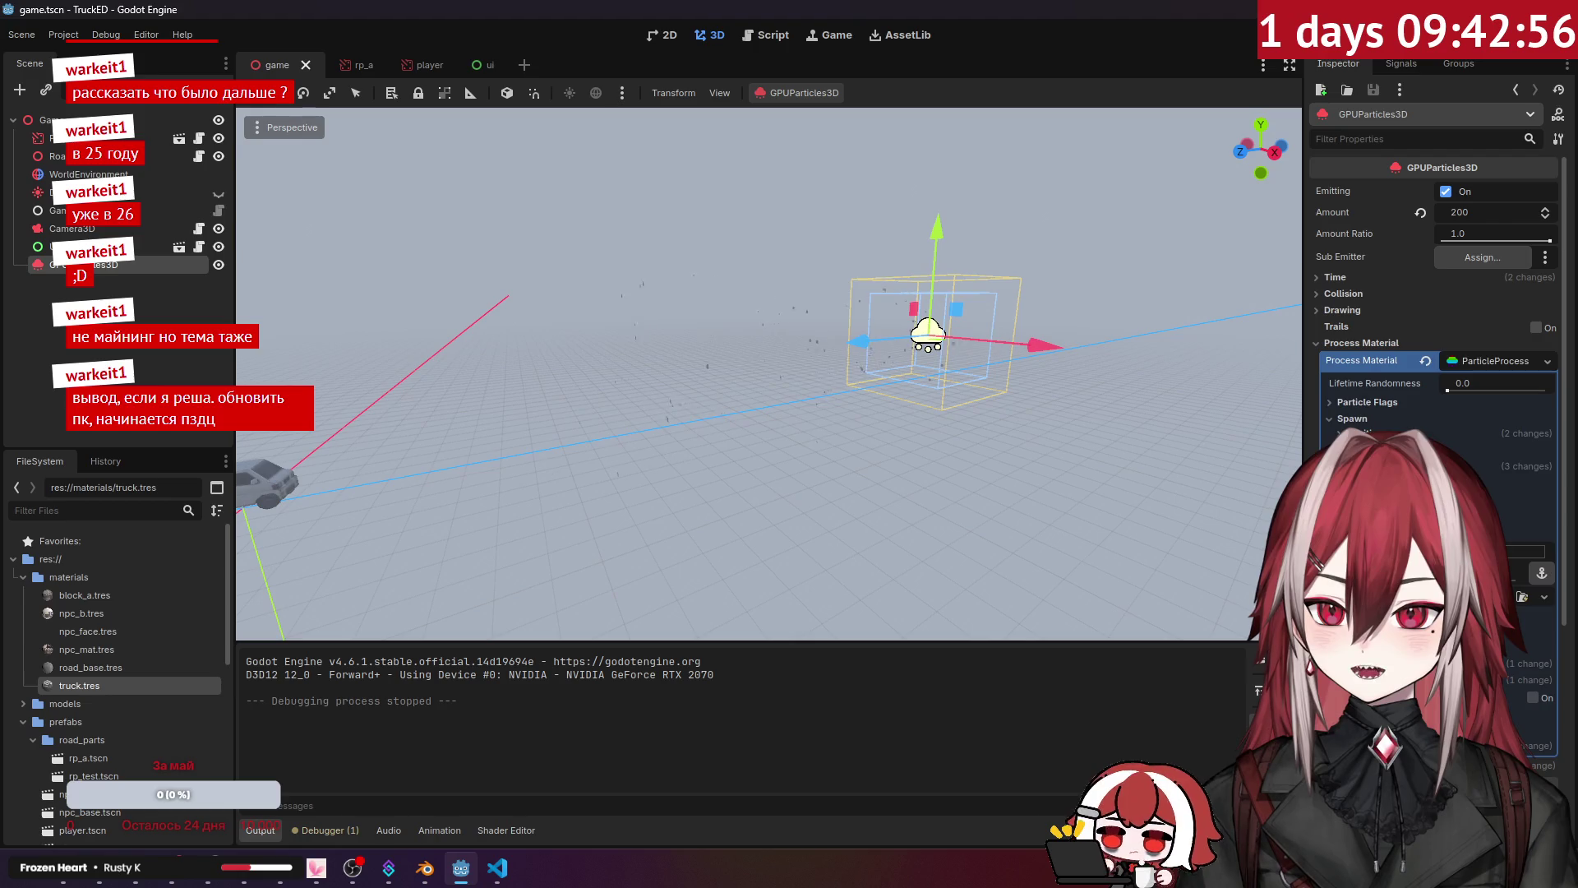
# Step: Commit the new directional velocity, inspect the particle spread in the viewport, and save and run
pyautogui.press('Return')
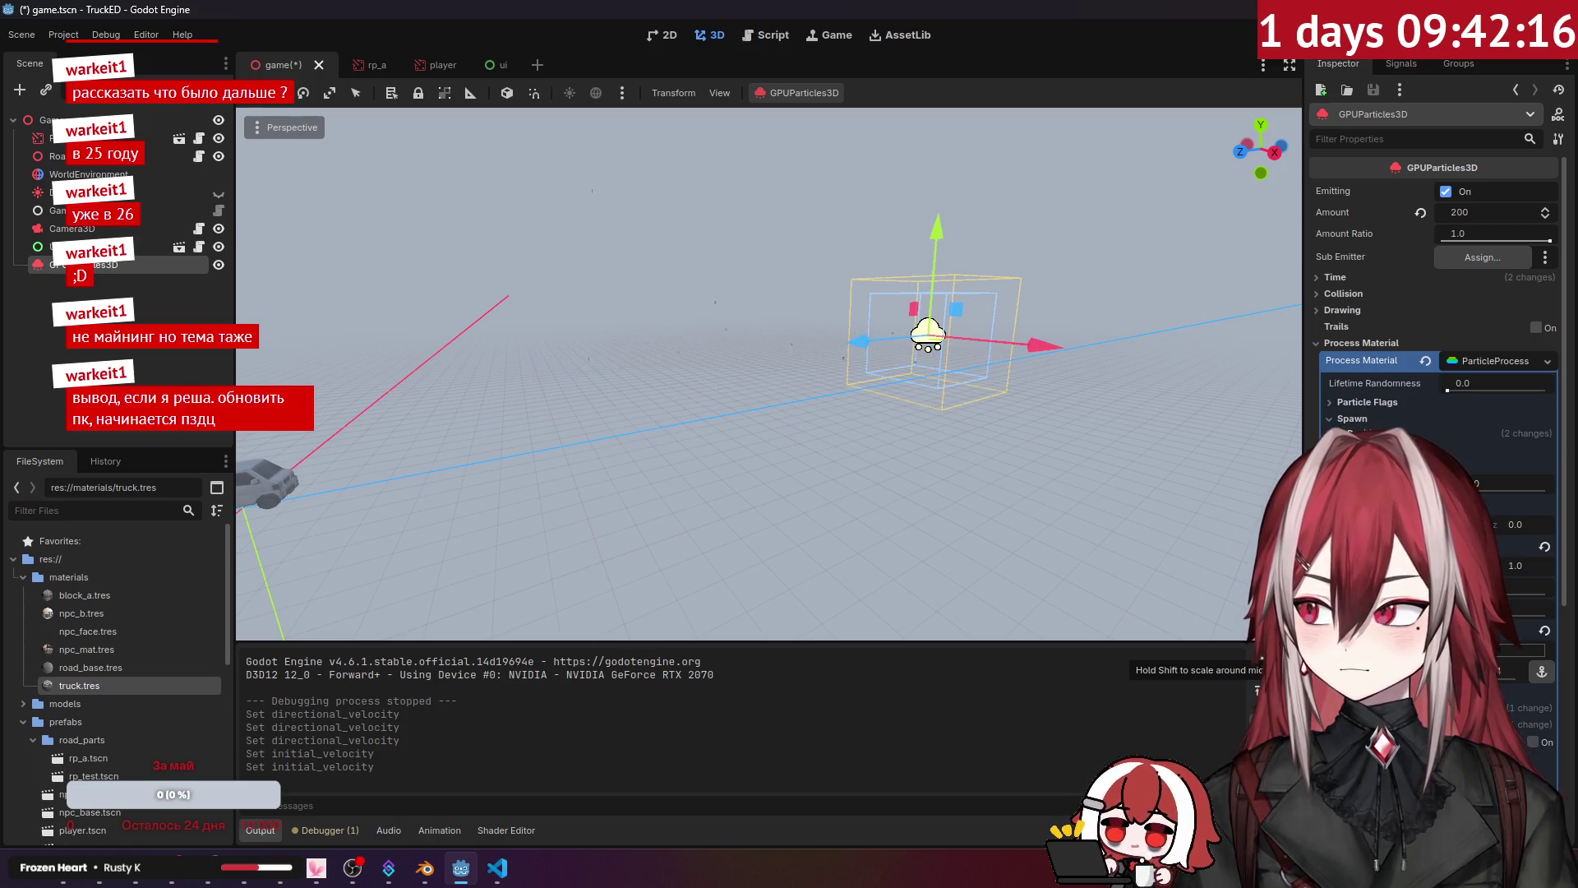
pyautogui.moveTo(1139, 490)
pyautogui.mouseDown()
pyautogui.moveTo(905, 485)
pyautogui.moveTo(1109, 477)
pyautogui.moveTo(1053, 487)
pyautogui.mouseUp()
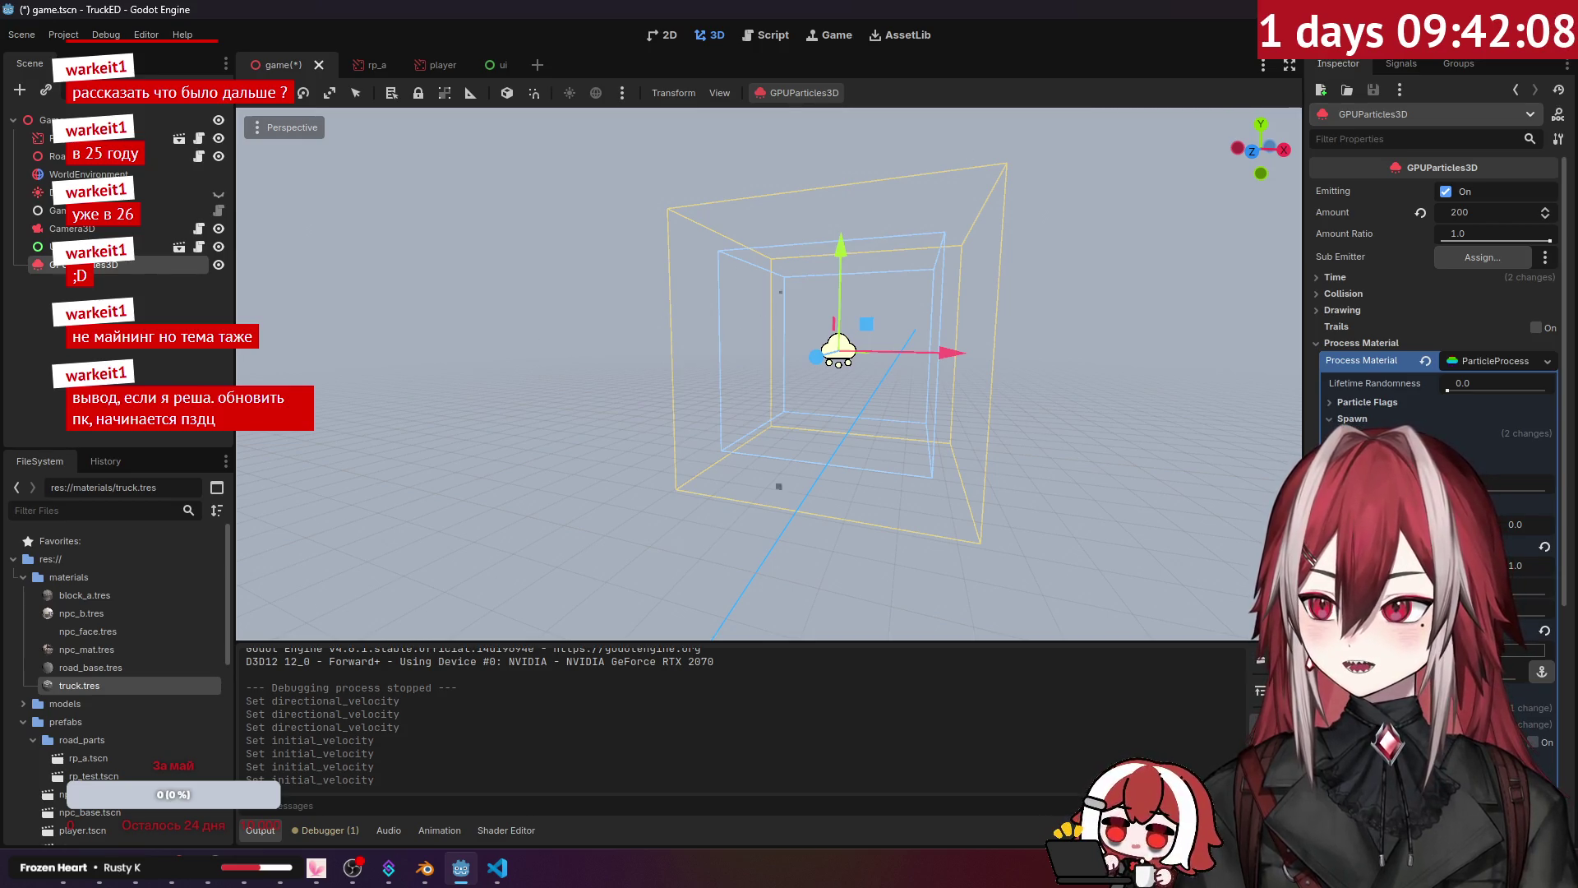
pyautogui.moveTo(1053, 486); pyautogui.dragTo(1003, 485)
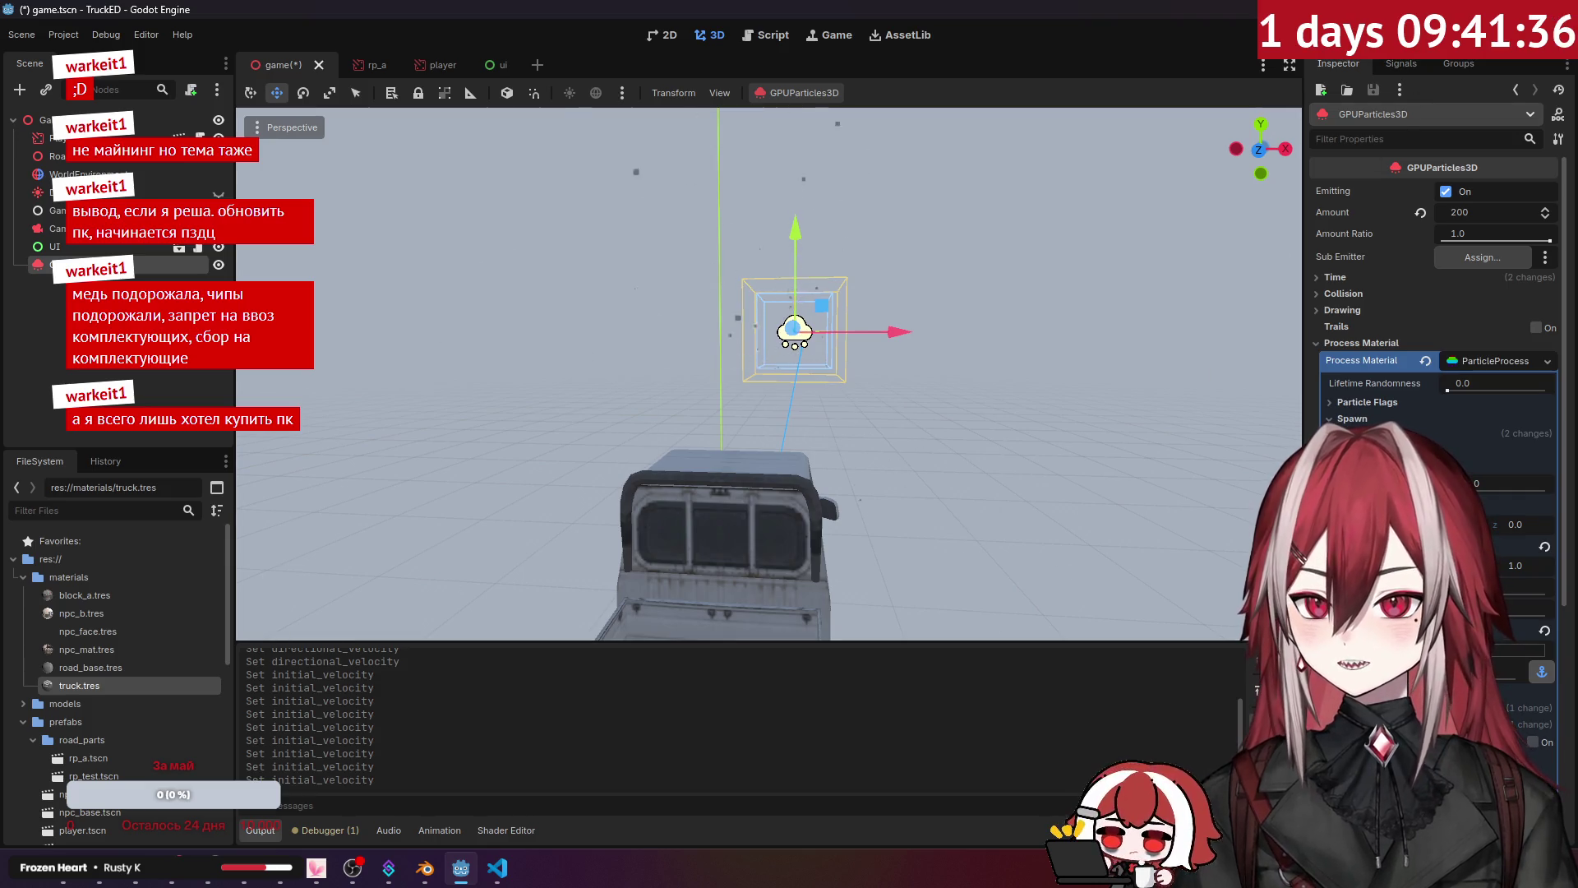
pyautogui.press('F5')
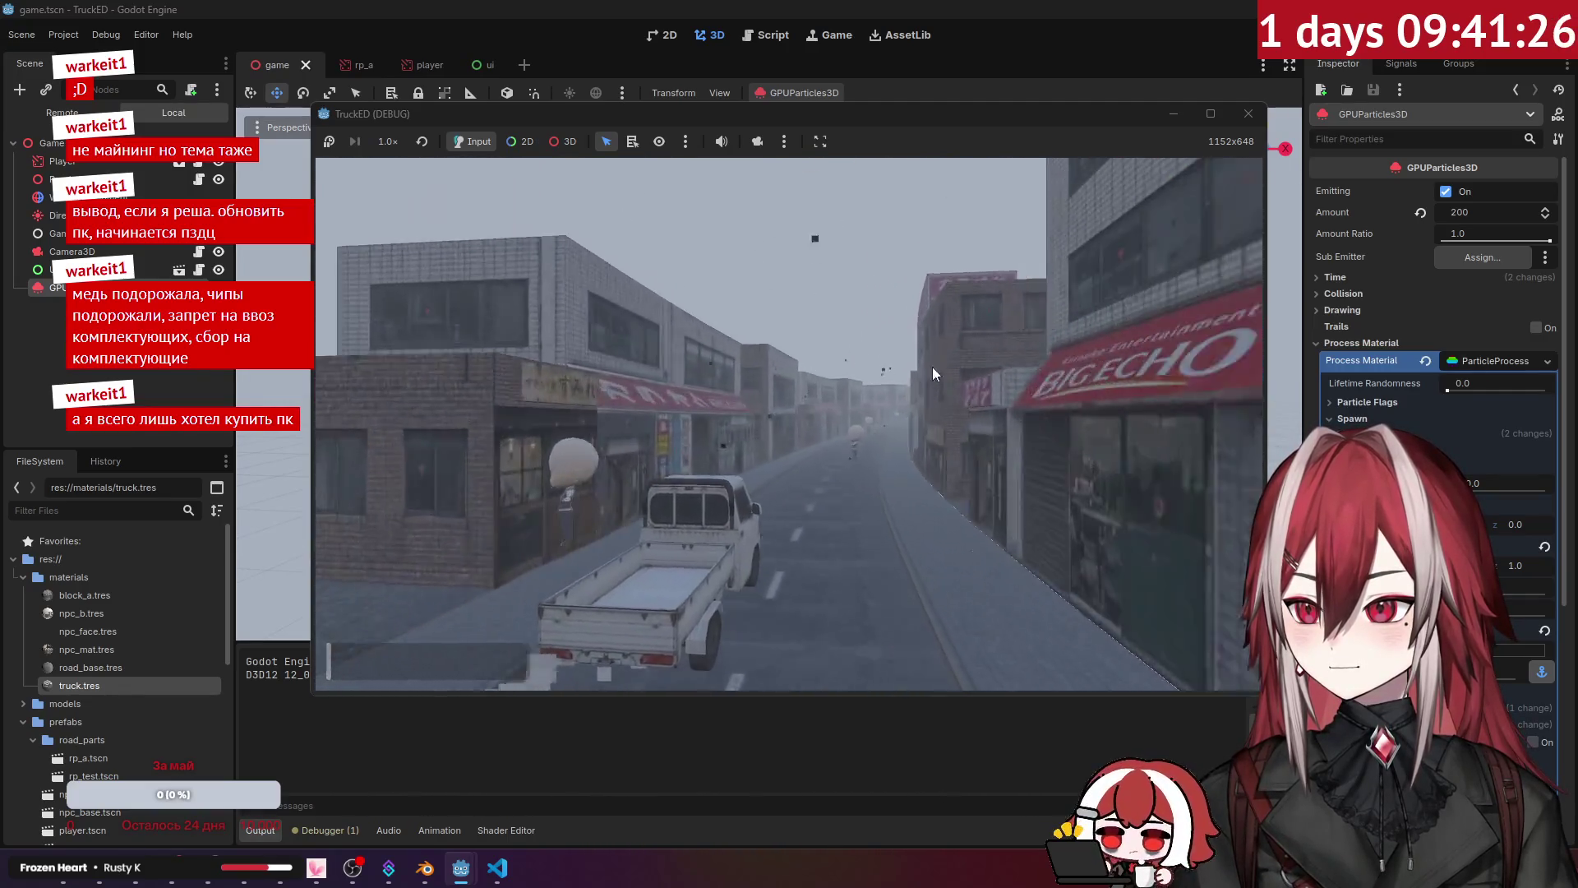
# Step: Close the running game, raise the particle Amount from 200 to 500, and relaunch with F5
pyautogui.click(1248, 113)
pyautogui.click(1468, 213)
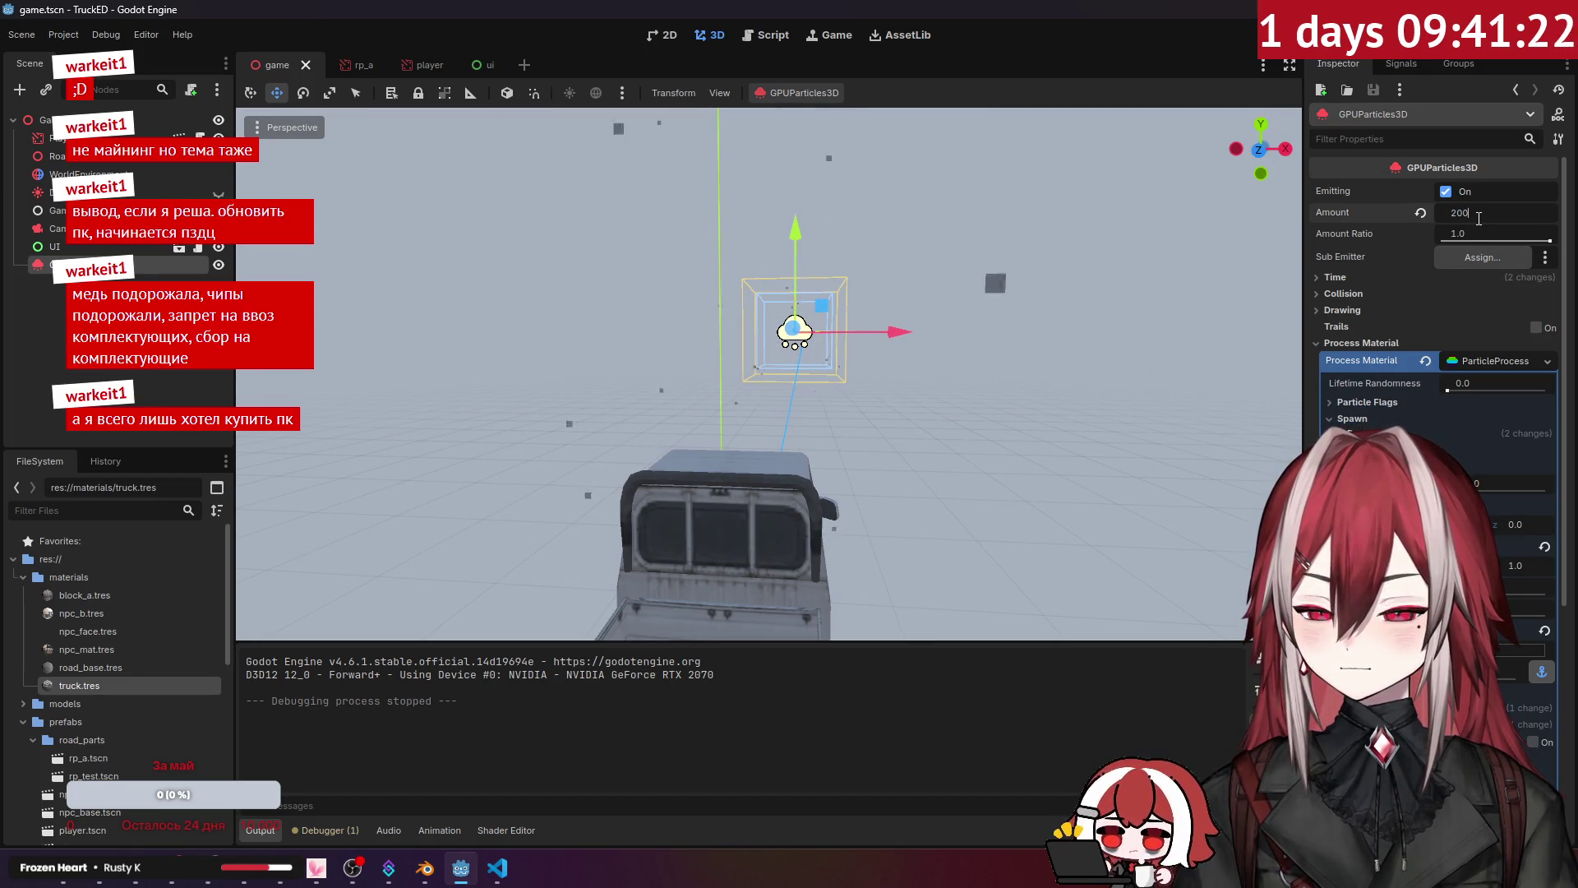
pyautogui.write('500')
pyautogui.press('Return')
pyautogui.press('F5')
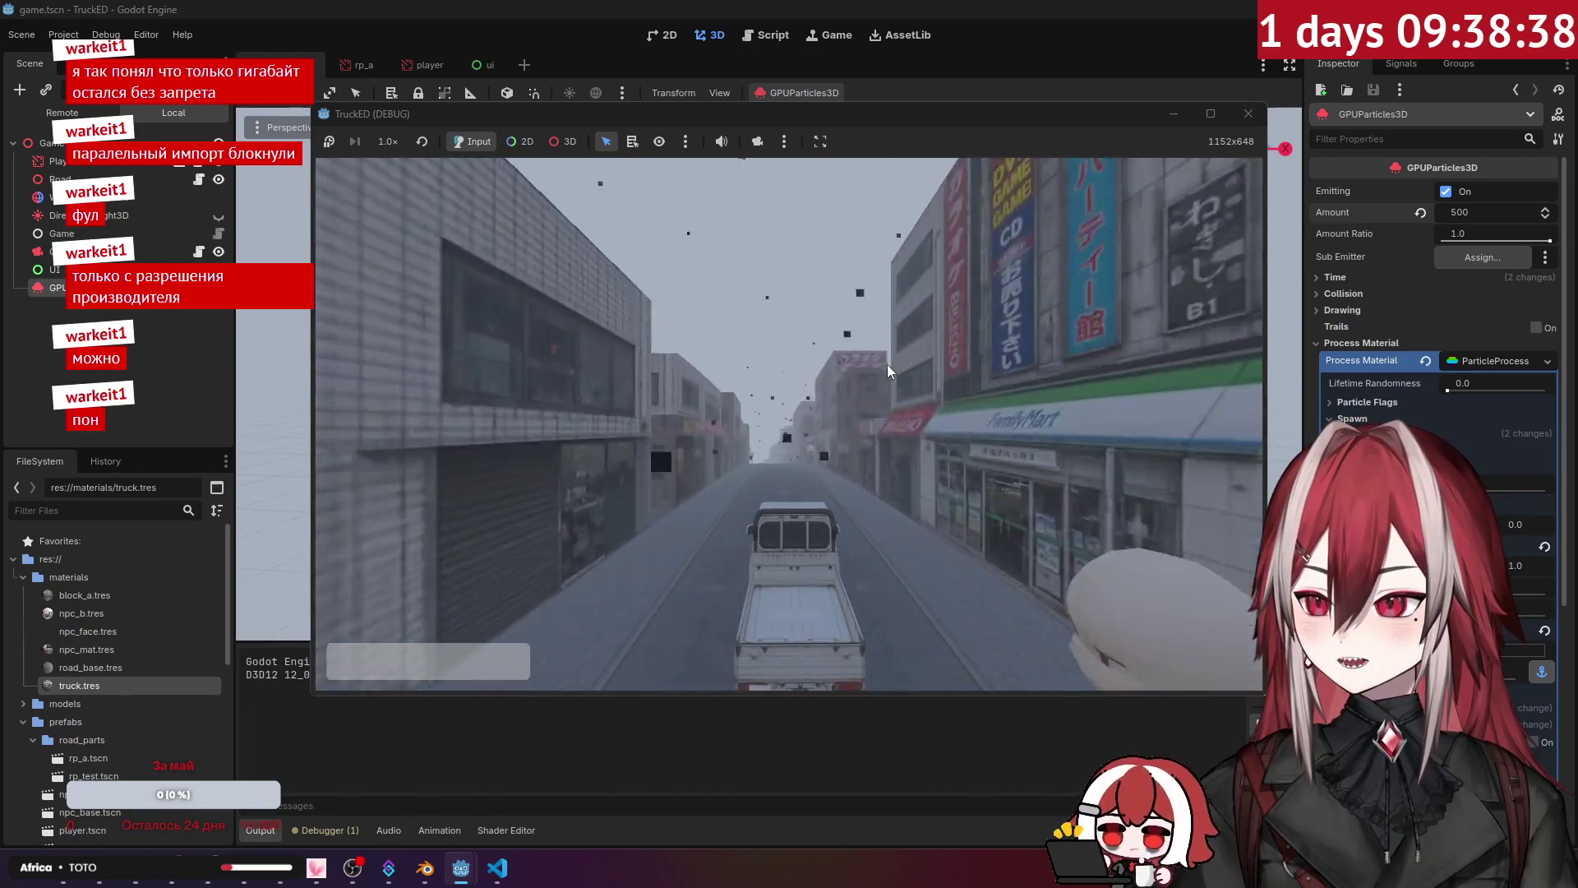
pyautogui.click(1247, 114)
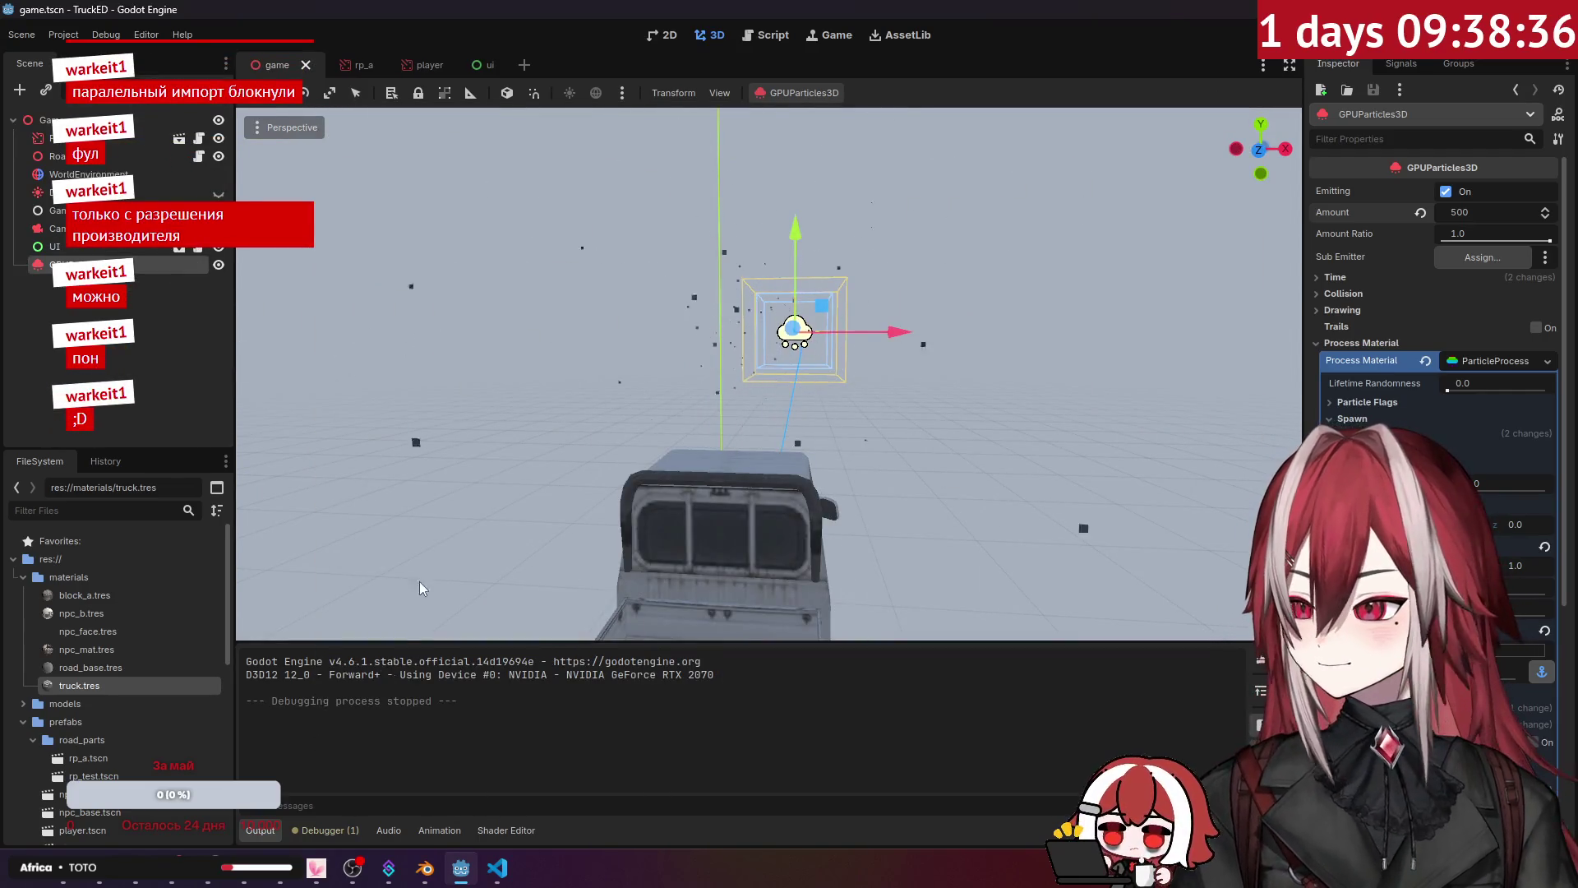
# Step: Deselect the particle emitter and minimise the Godot editor to reveal the desktop
pyautogui.scroll(-5, 769, 374)
pyautogui.click(866, 516)
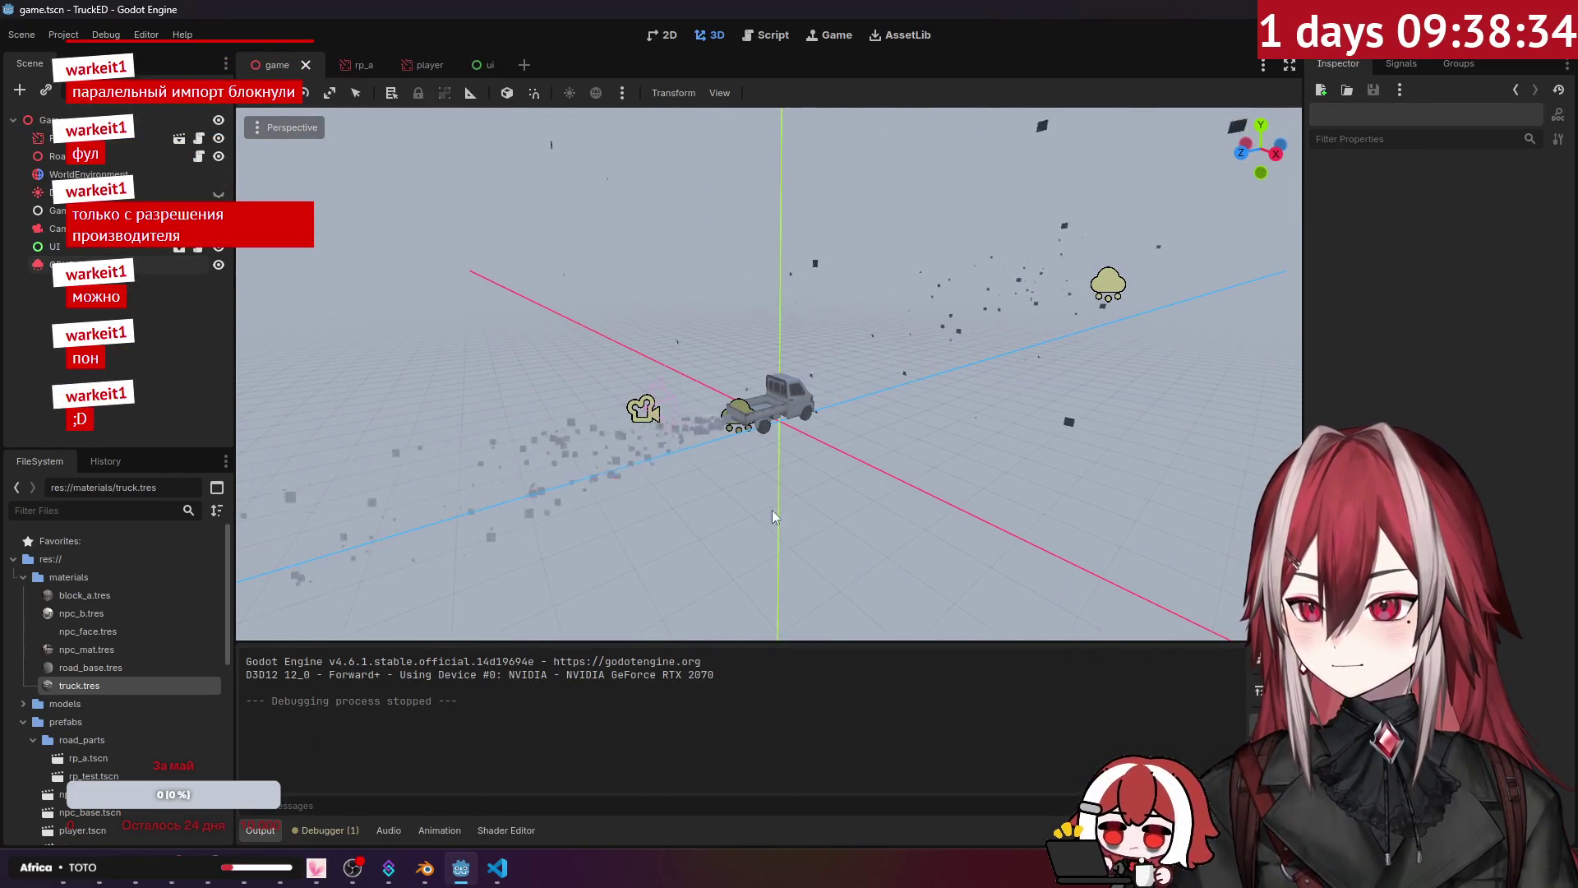
pyautogui.moveTo(494, 861)
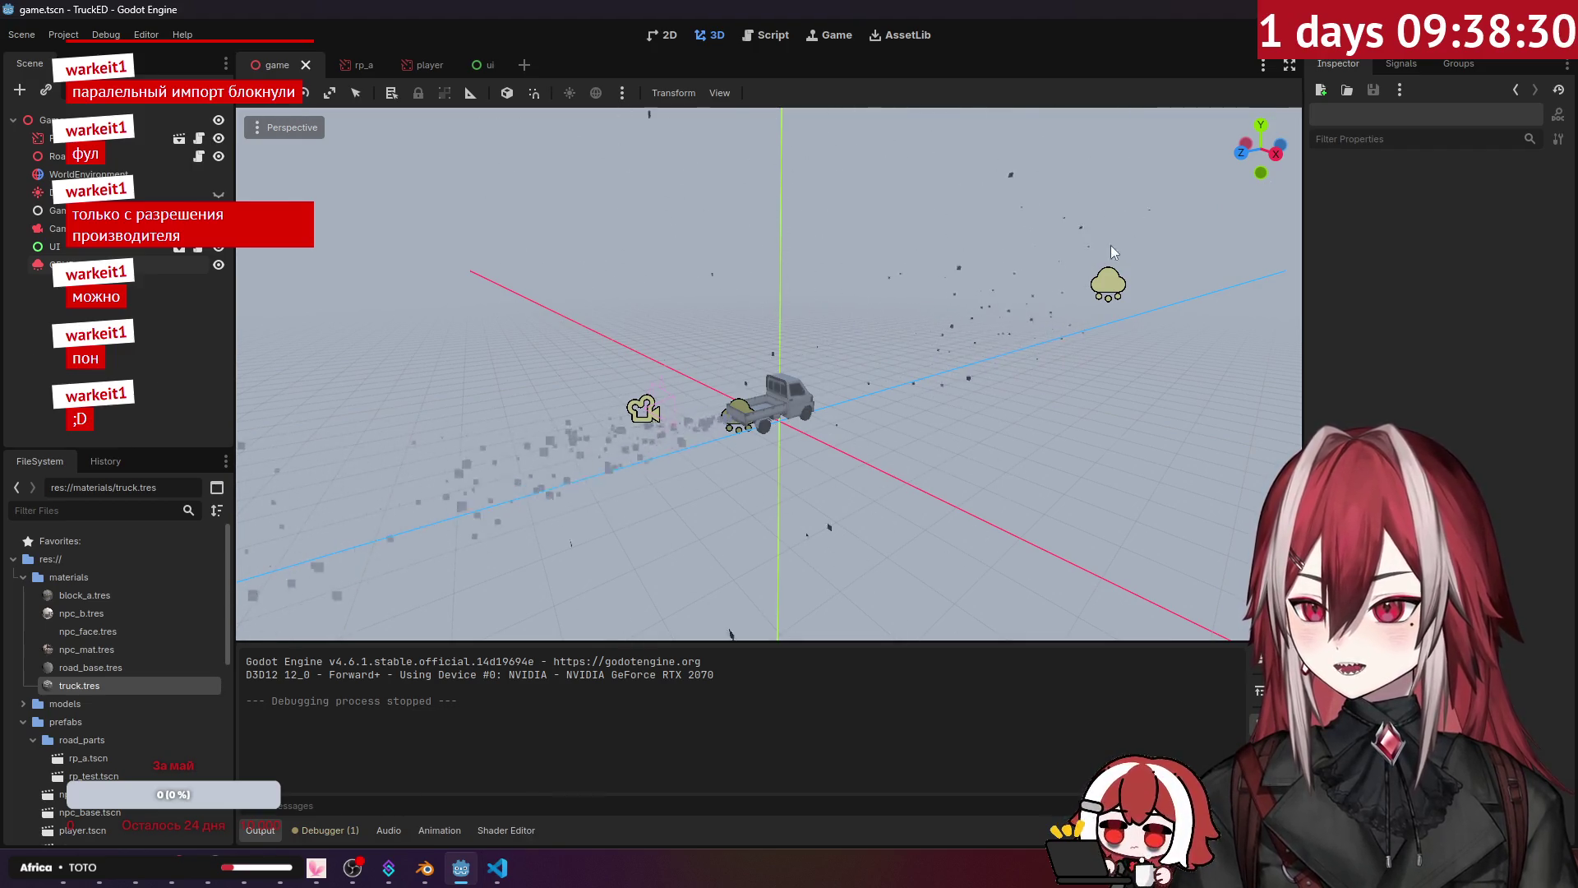
pyautogui.press('super+Down')
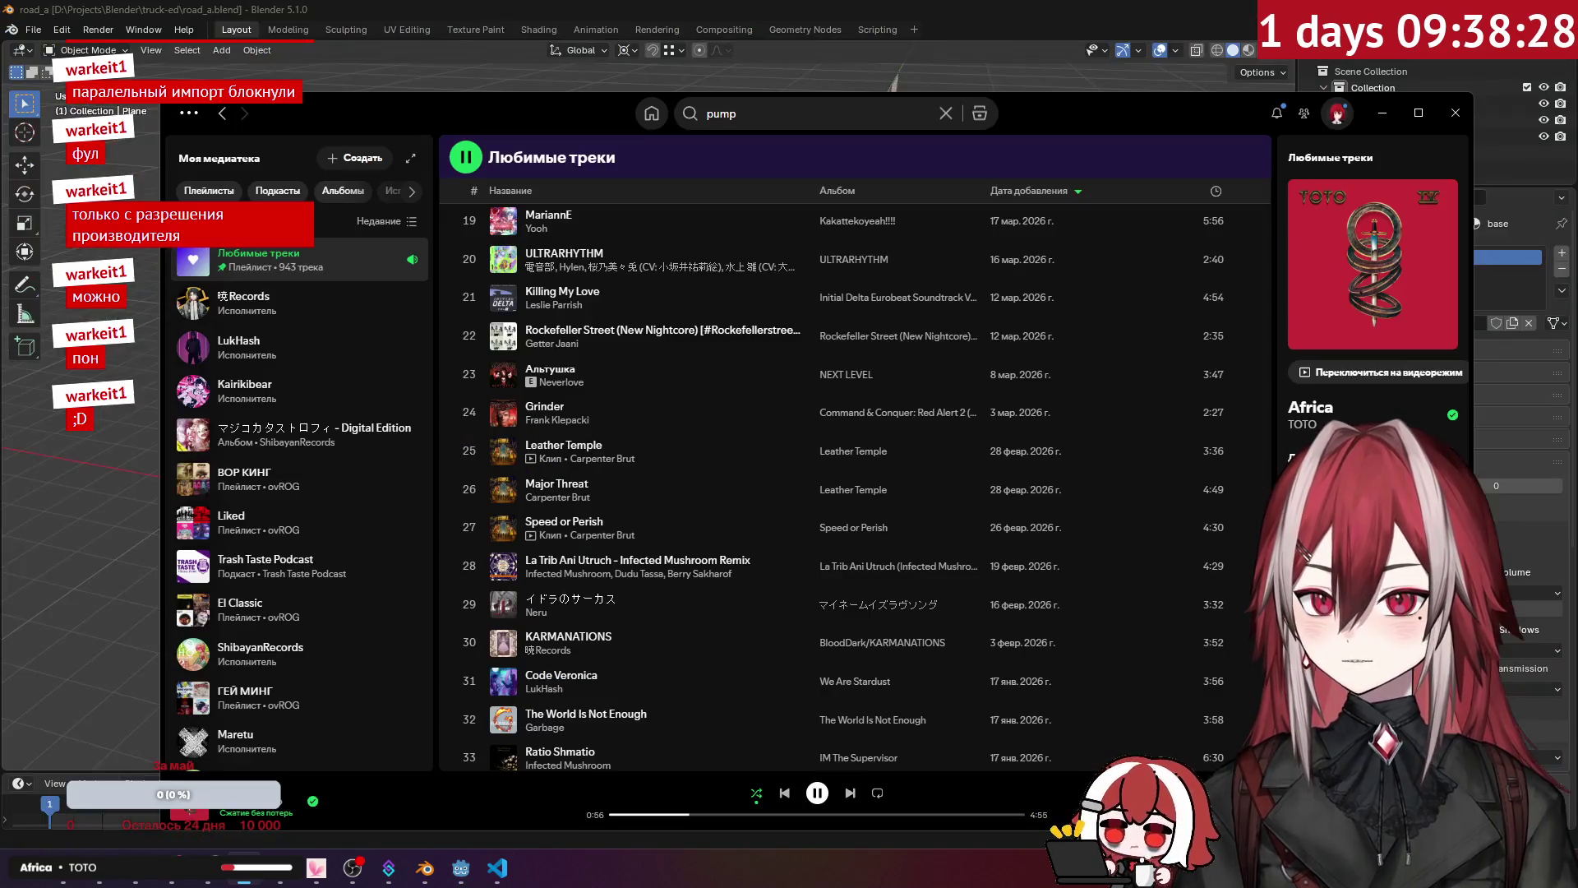
# Step: Minimise the Spotify and File Explorer windows
pyautogui.click(1376, 114)
pyautogui.moveTo(1287, 136); pyautogui.dragTo(1059, 120)
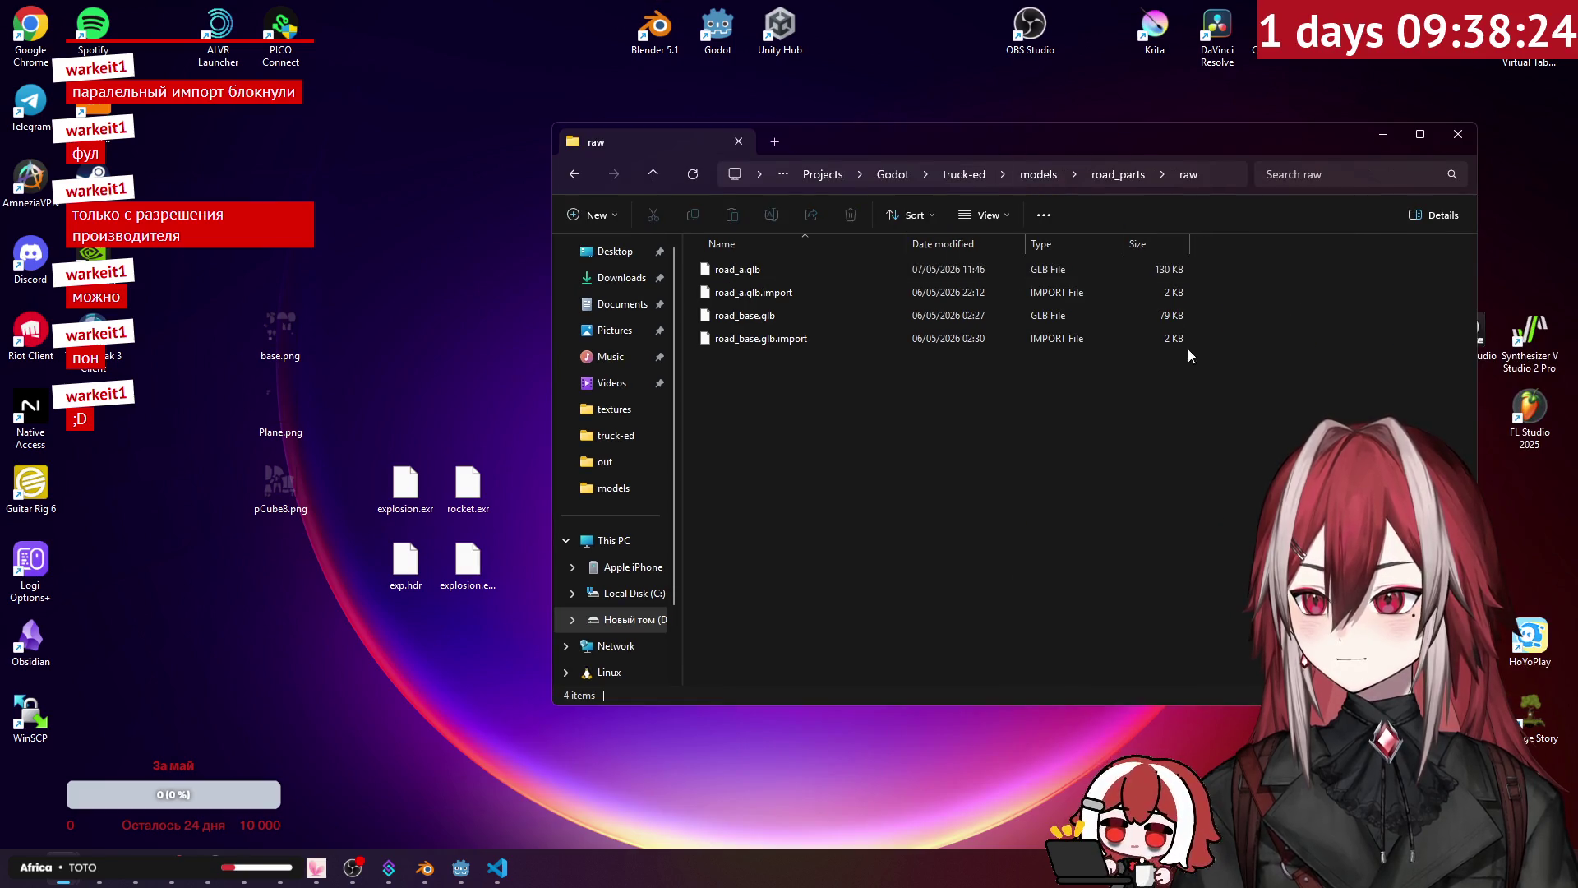
pyautogui.click(1382, 136)
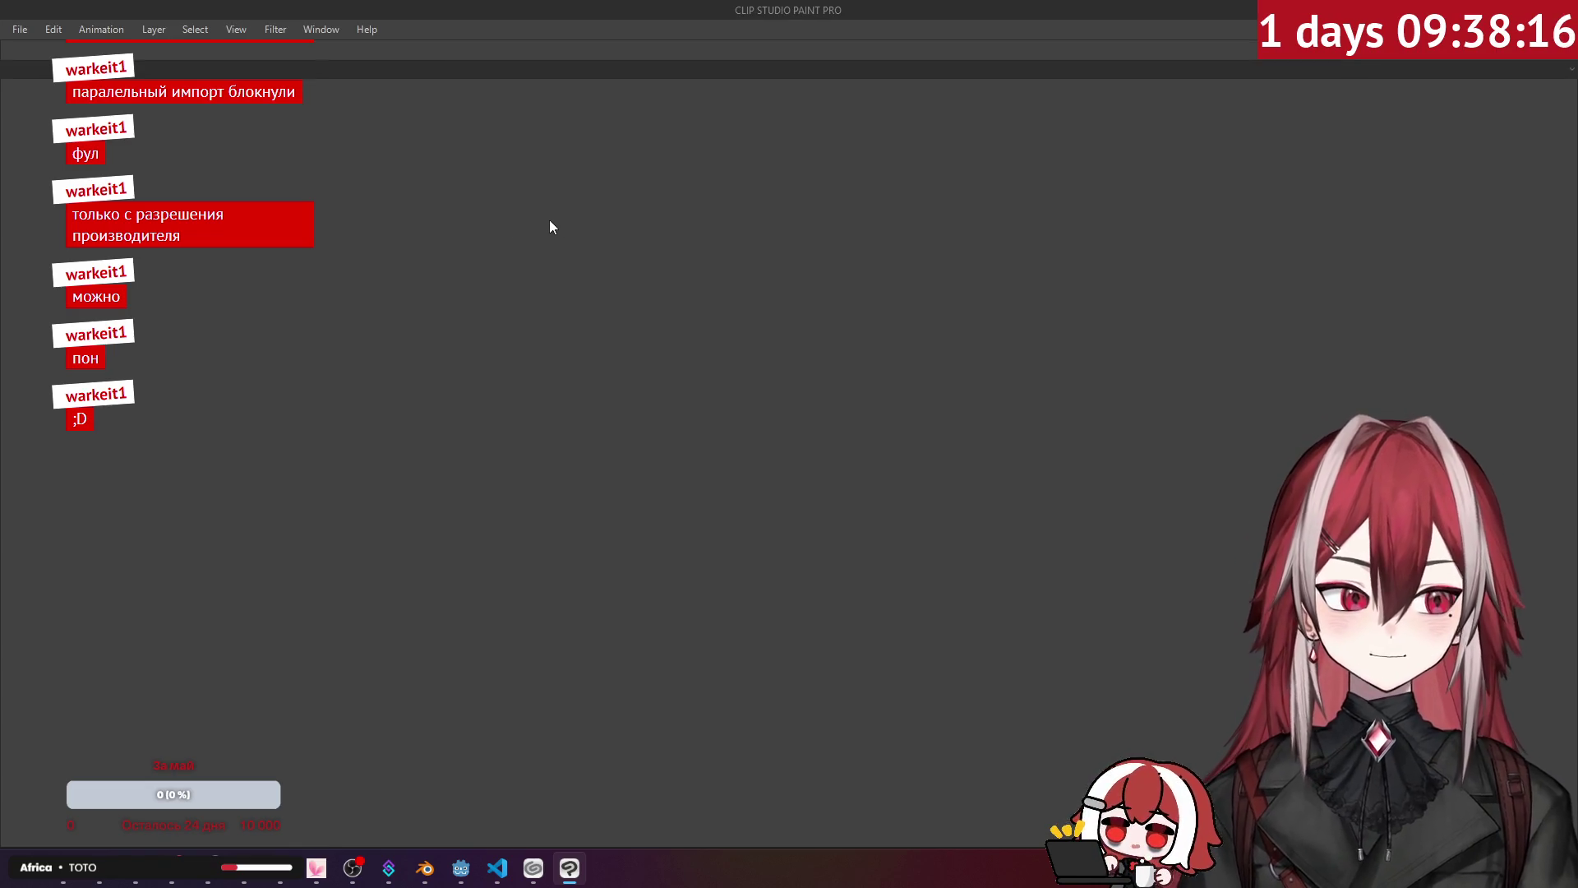
# Step: Create a new 64 × 64 px canvas in Clip Studio Paint
pyautogui.hotkey('ctrl', 'n')
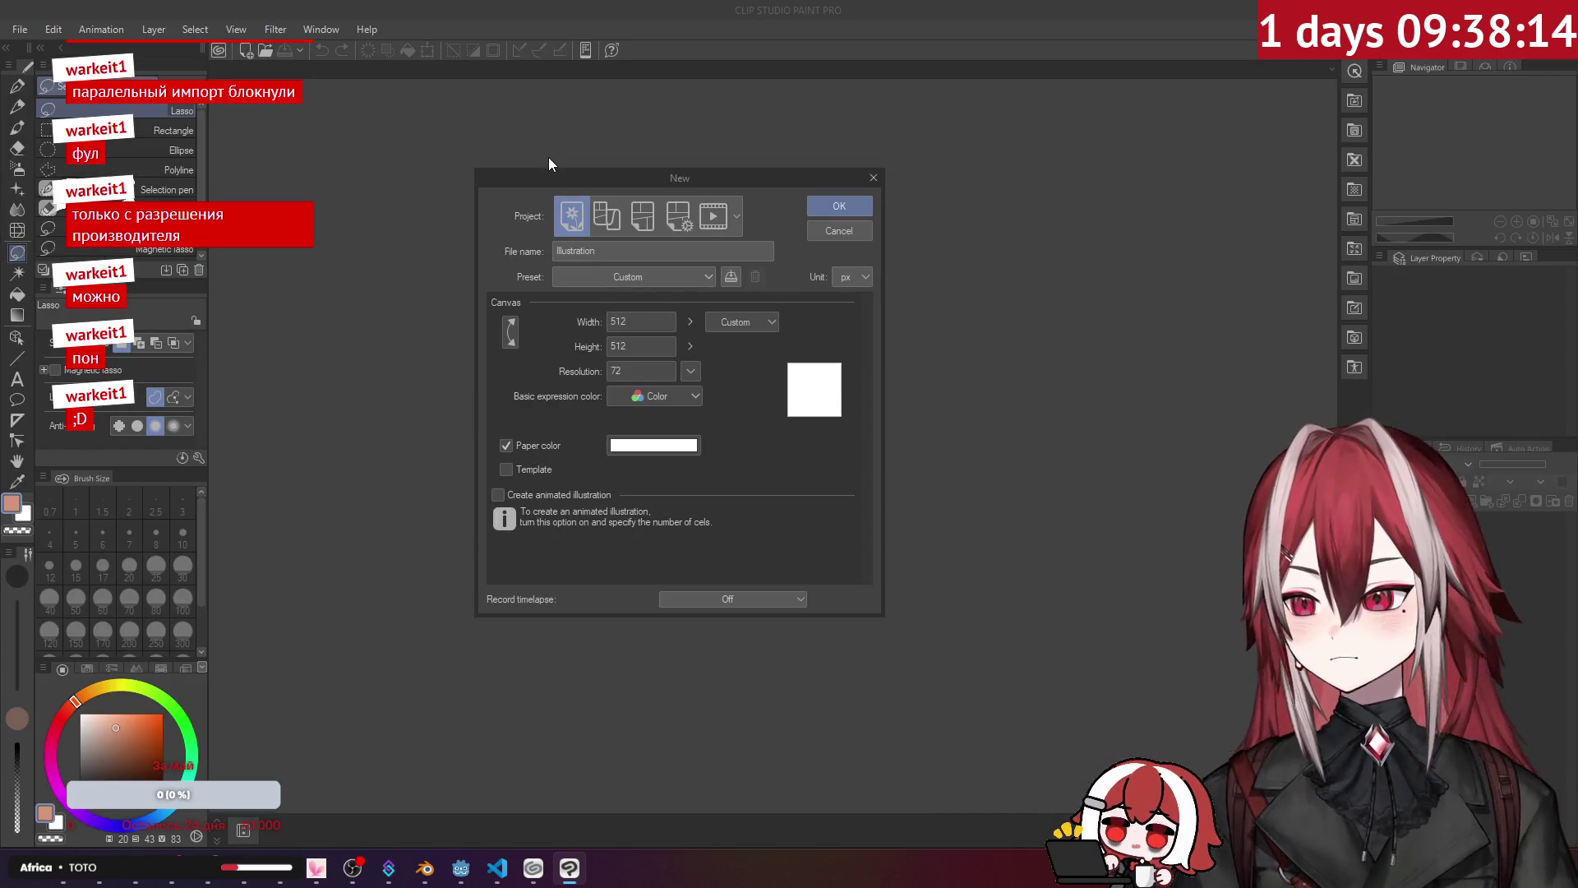
pyautogui.write('64')
pyautogui.press('Tab')
pyautogui.write('64')
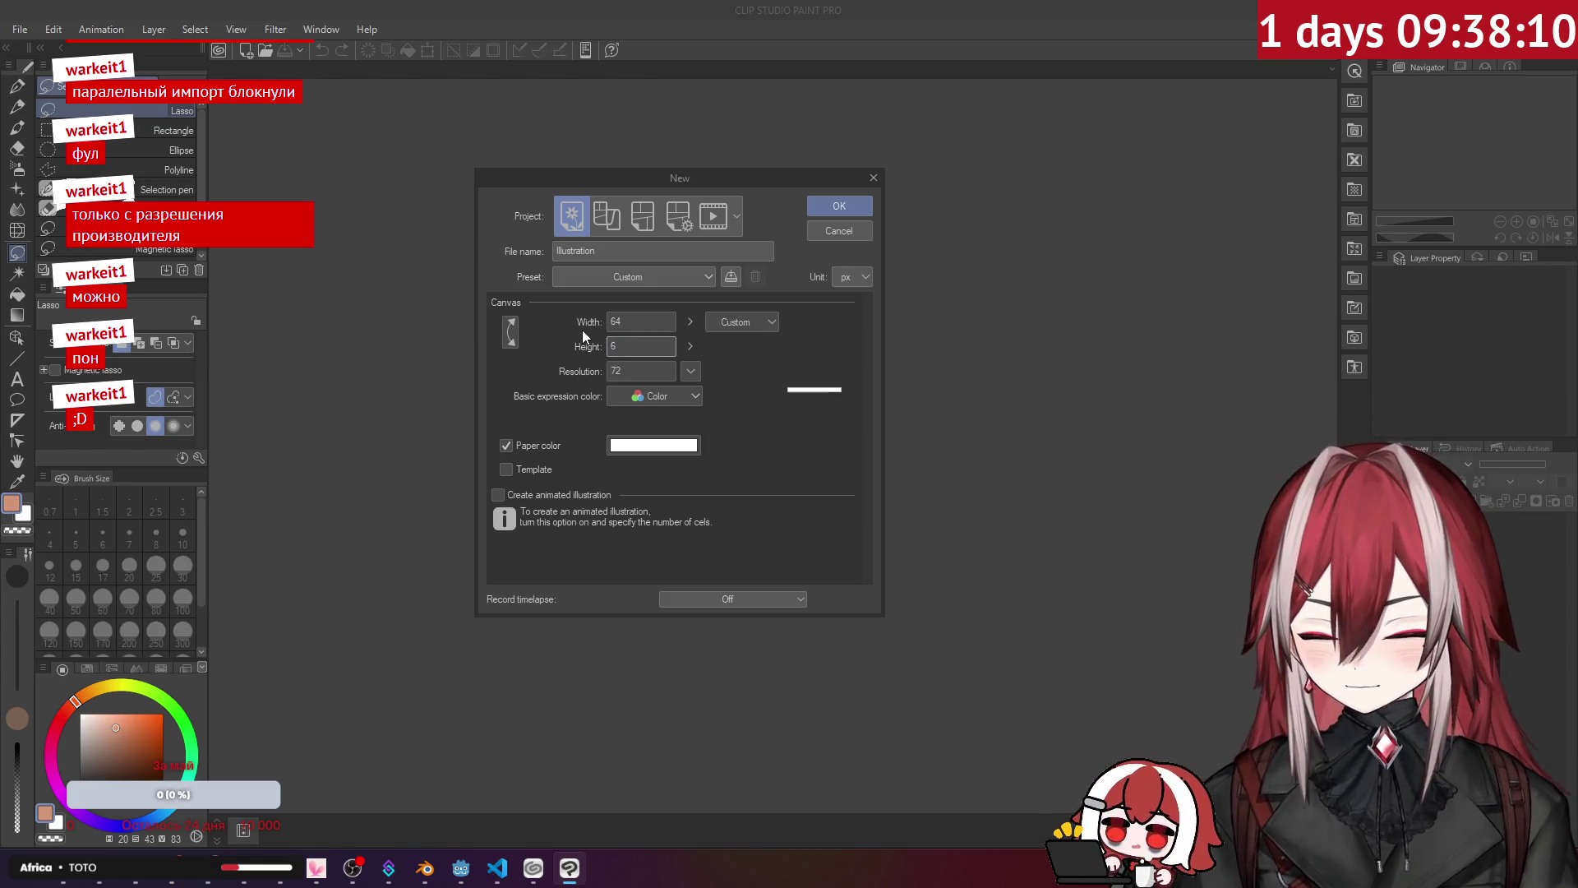
pyautogui.click(841, 208)
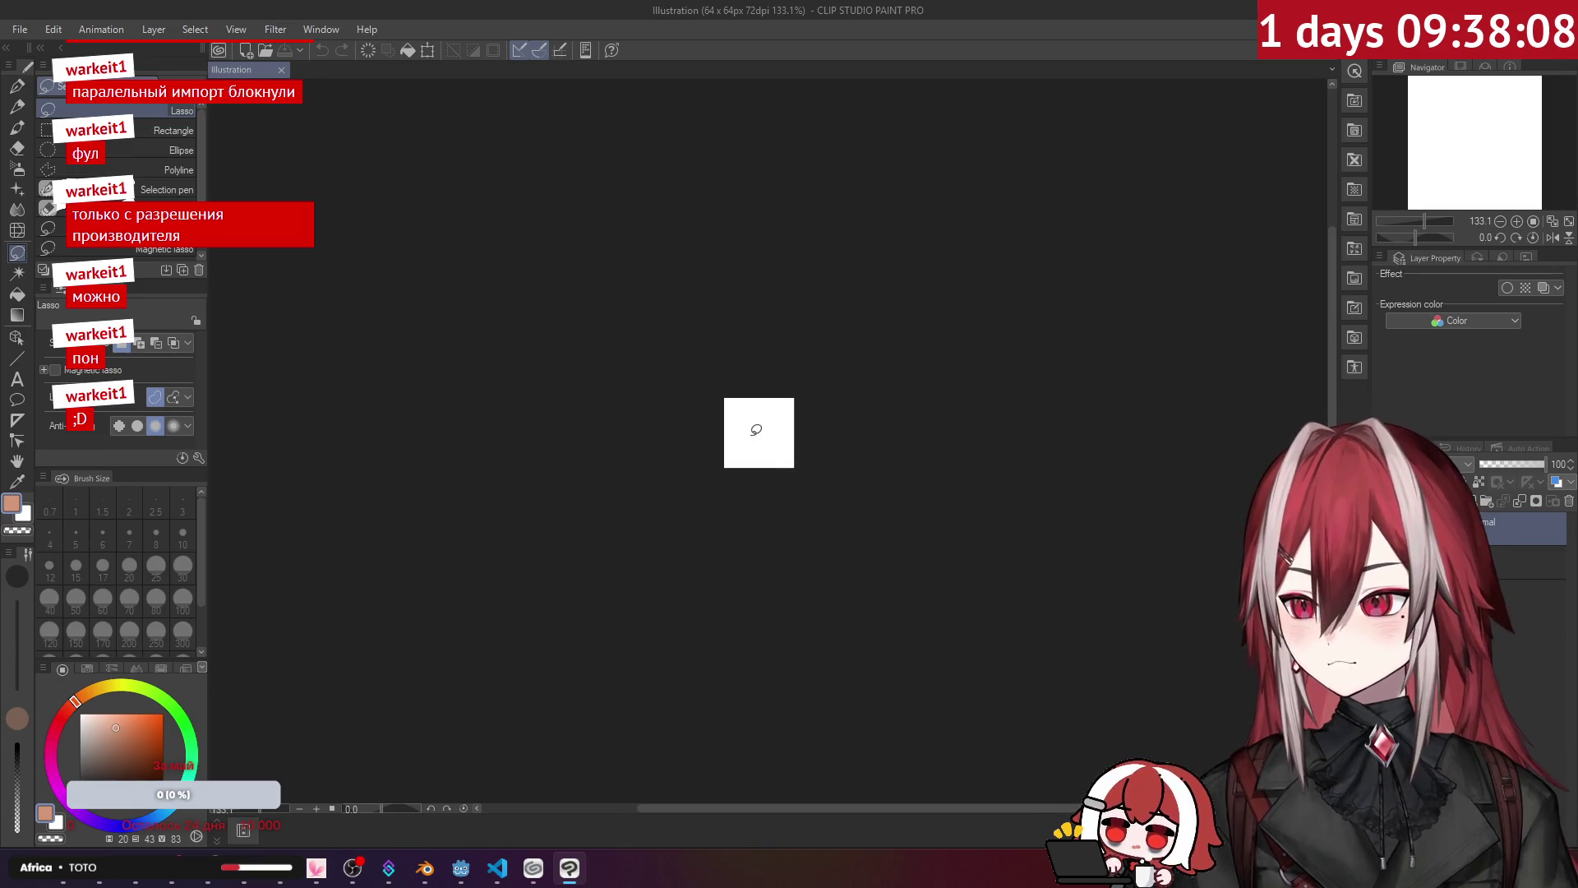
# Step: Paint a soft white puff at the canvas centre over black paper
pyautogui.scroll(5, 758, 430)
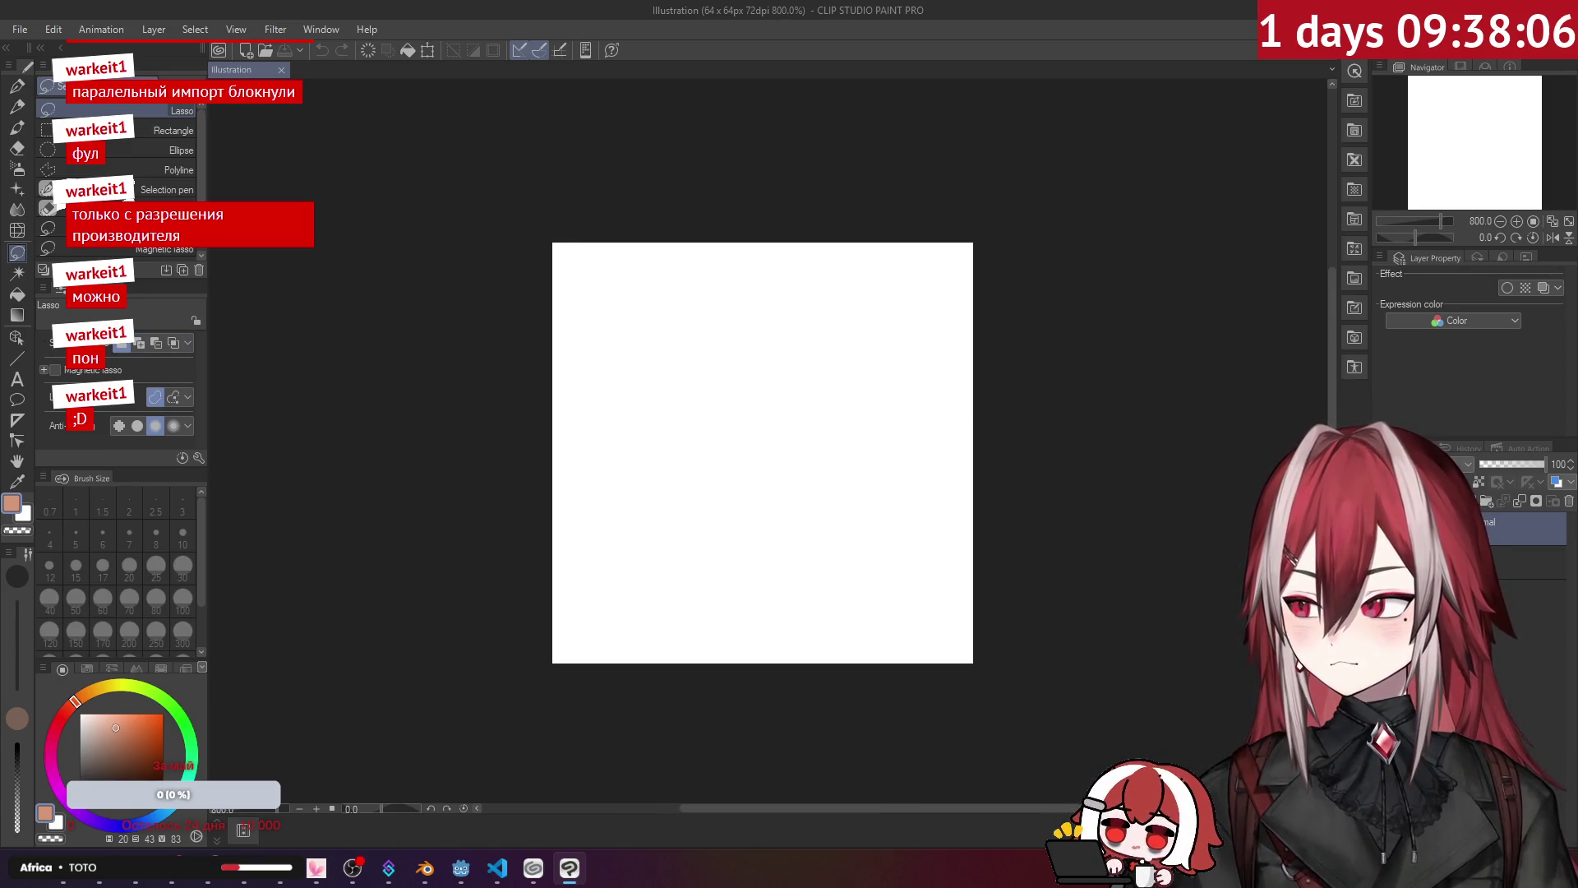
pyautogui.press('b')
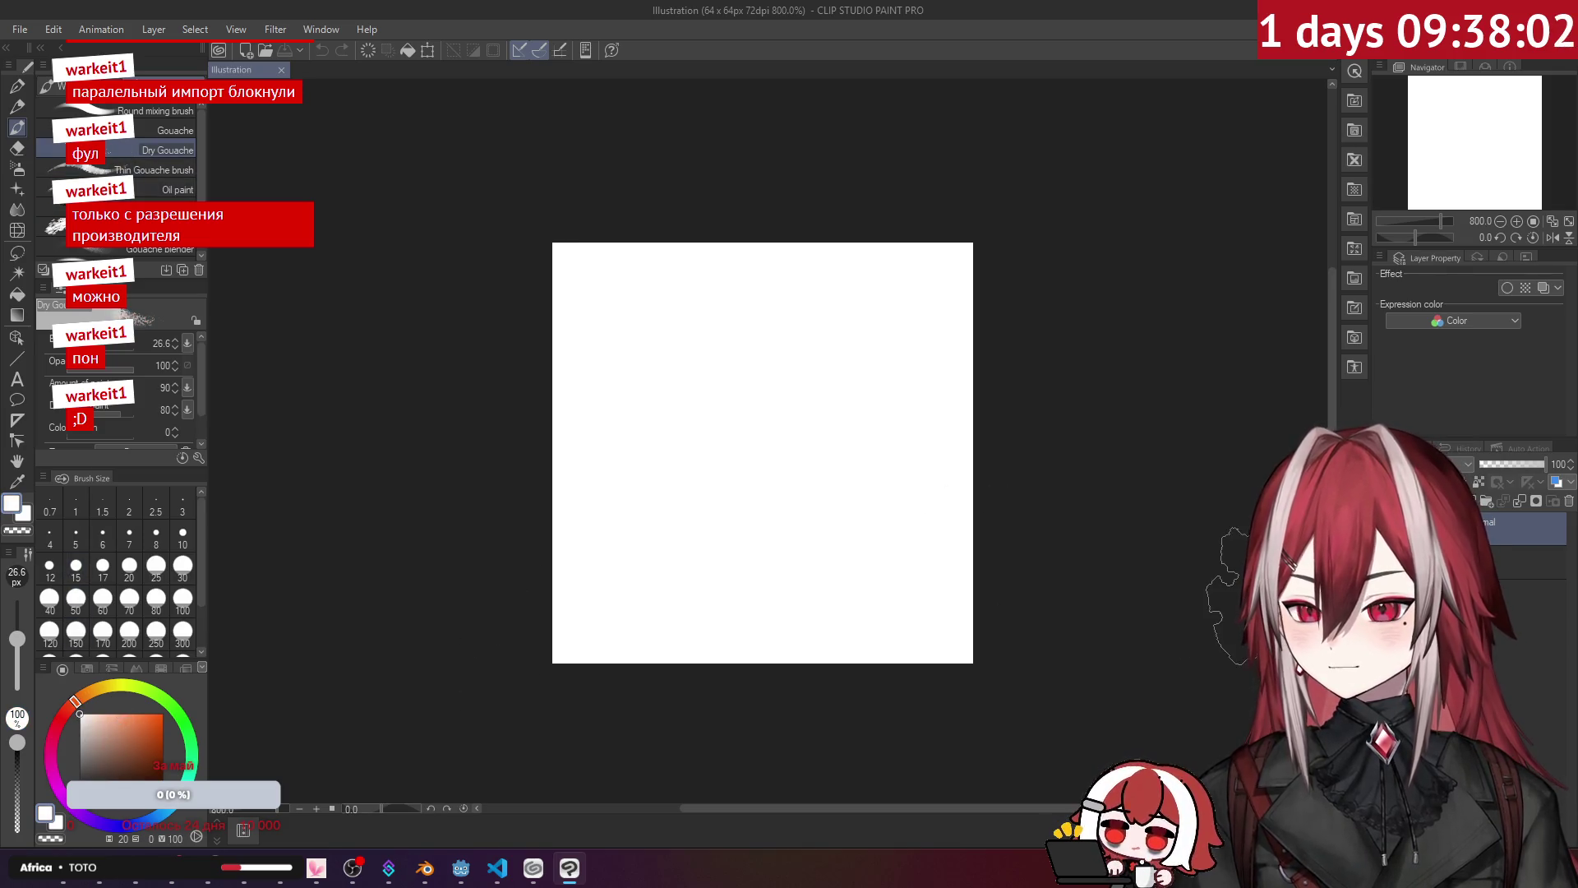
pyautogui.press('Delete')
pyautogui.moveTo(754, 442)
pyautogui.mouseDown()
pyautogui.moveTo(792, 450)
pyautogui.moveTo(721, 485)
pyautogui.mouseUp()
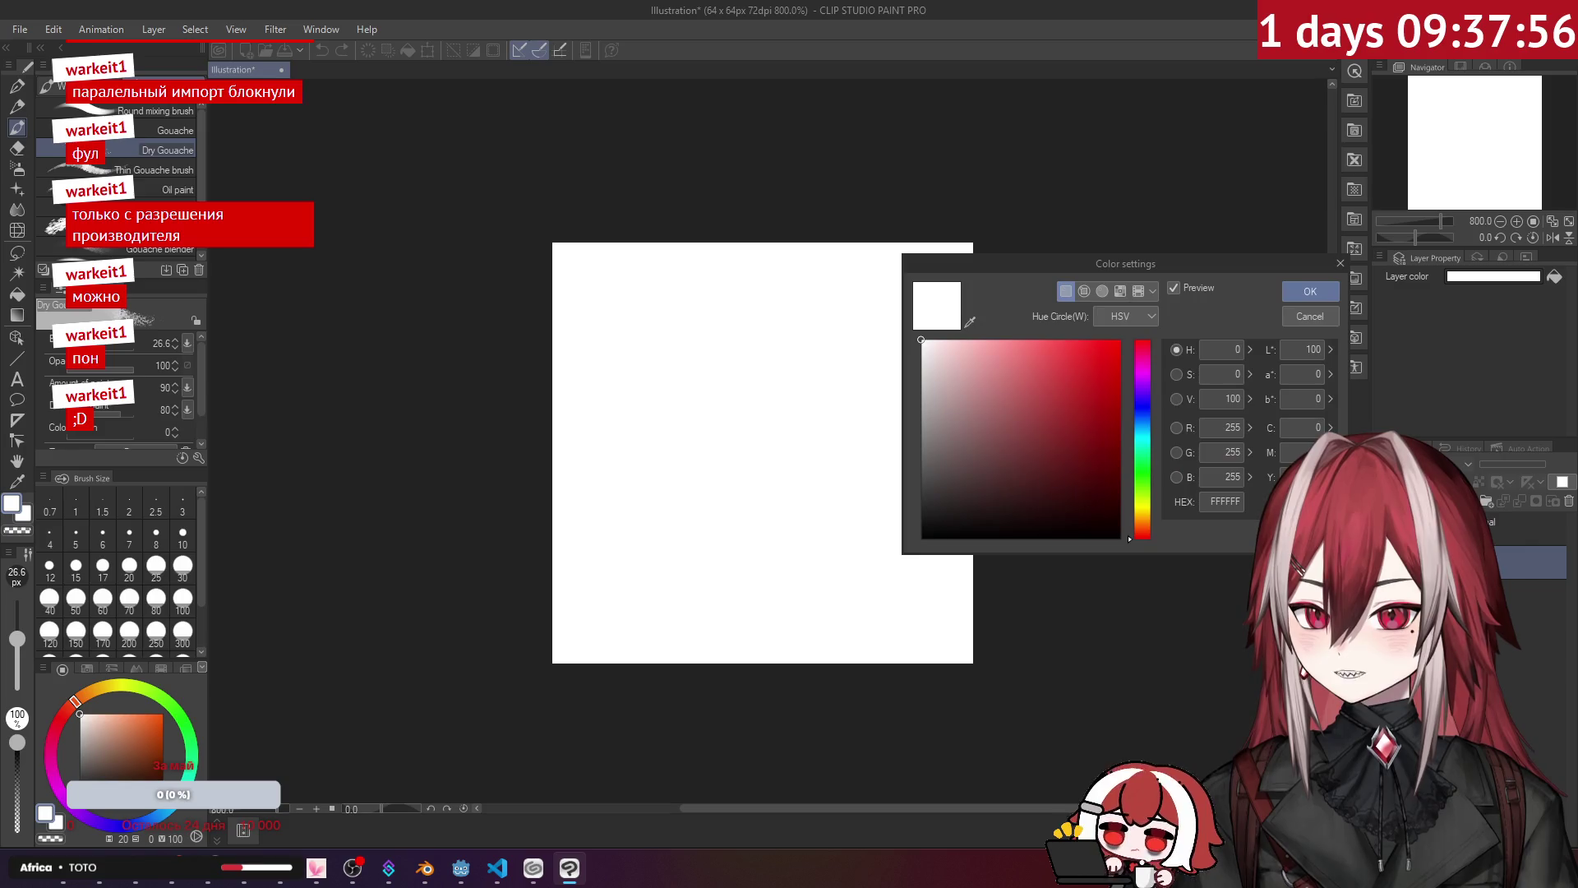
pyautogui.moveTo(1108, 448); pyautogui.dragTo(1107, 619)
pyautogui.click(1310, 291)
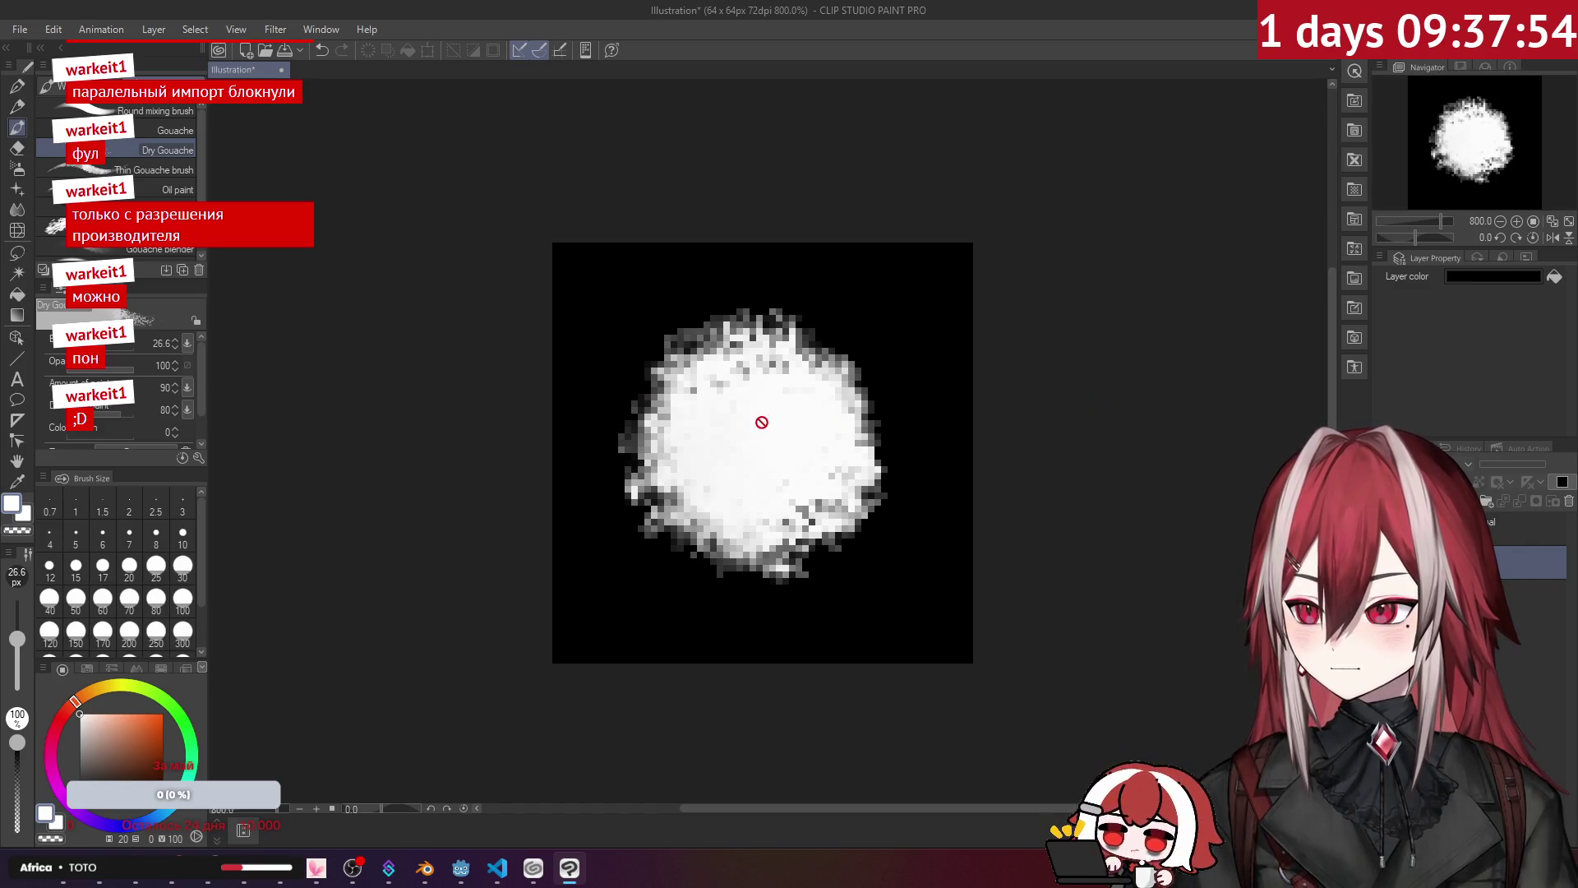
pyautogui.click(1521, 530)
pyautogui.moveTo(772, 485)
pyautogui.mouseDown()
pyautogui.moveTo(775, 441)
pyautogui.moveTo(733, 493)
pyautogui.moveTo(757, 441)
pyautogui.moveTo(739, 395)
pyautogui.mouseUp()
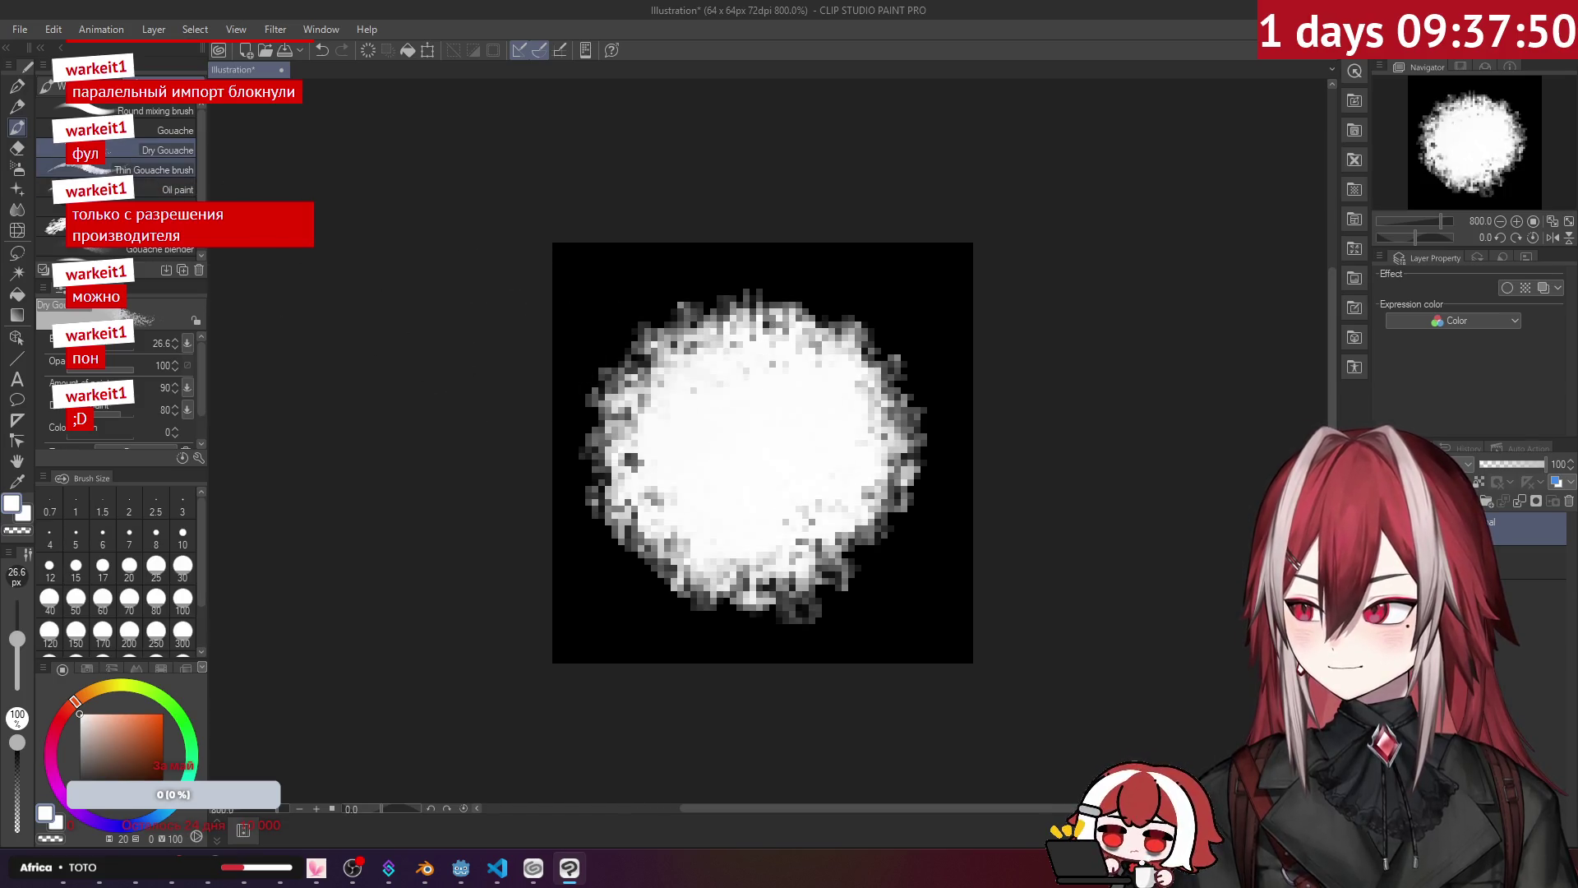
# Step: Add light grey patches to the puff's upper right and lower right with Thin Gouache
pyautogui.click(122, 170)
pyautogui.moveTo(838, 339); pyautogui.dragTo(847, 411)
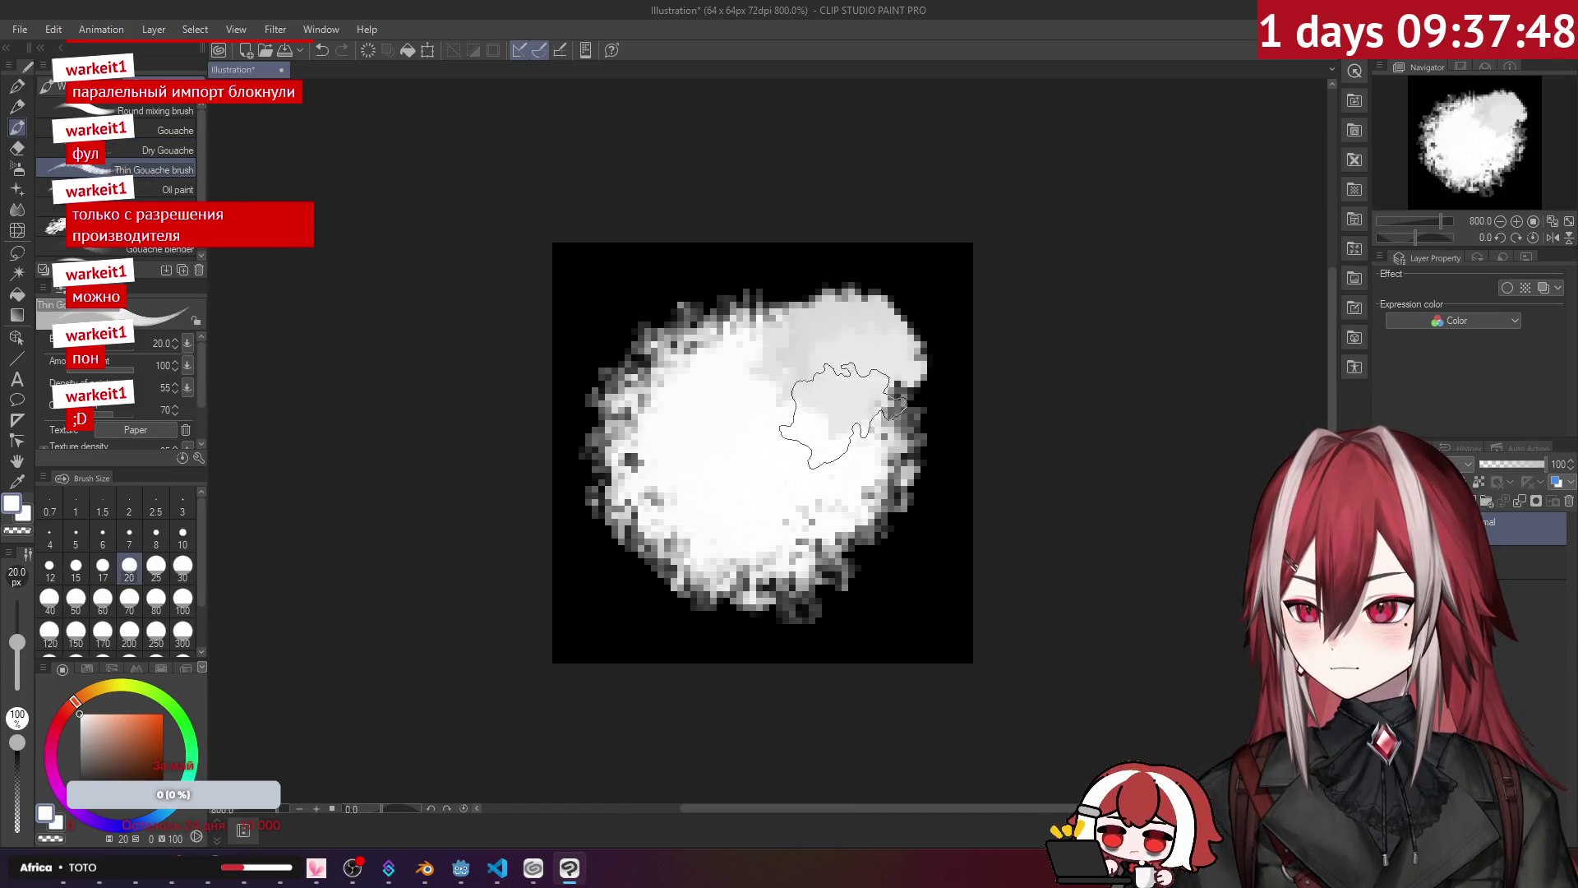
pyautogui.moveTo(727, 405)
pyautogui.mouseDown()
pyautogui.moveTo(705, 310)
pyautogui.moveTo(828, 352)
pyautogui.moveTo(899, 564)
pyautogui.moveTo(790, 608)
pyautogui.mouseUp()
# Step: Smudge and smooth the puff's top, right edge and left side with the Blend sub tools
pyautogui.click(16, 209)
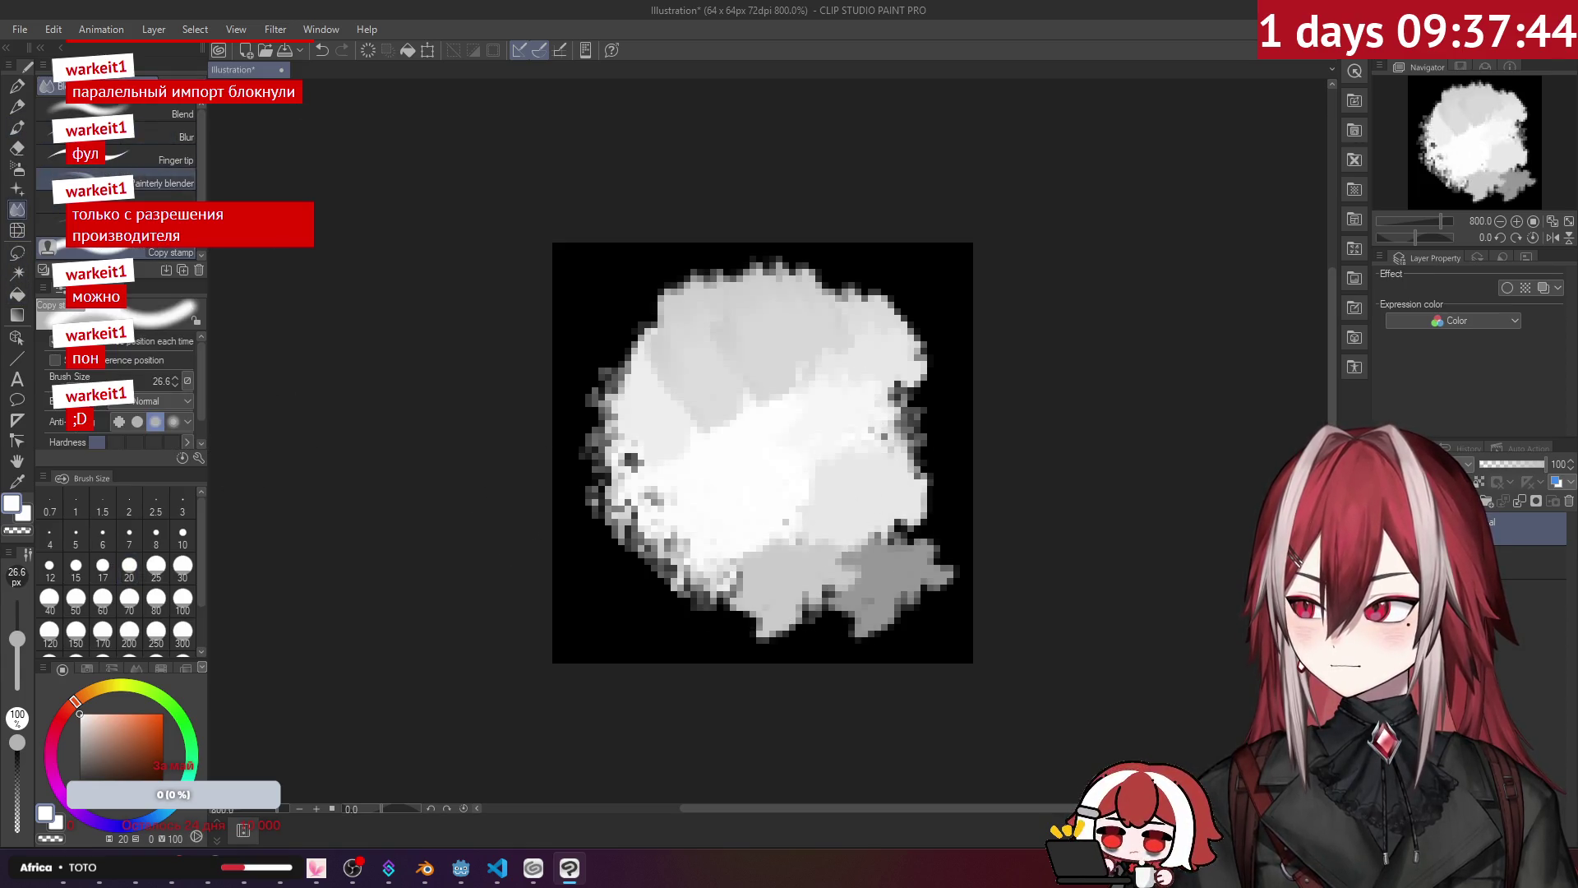
pyautogui.click(164, 182)
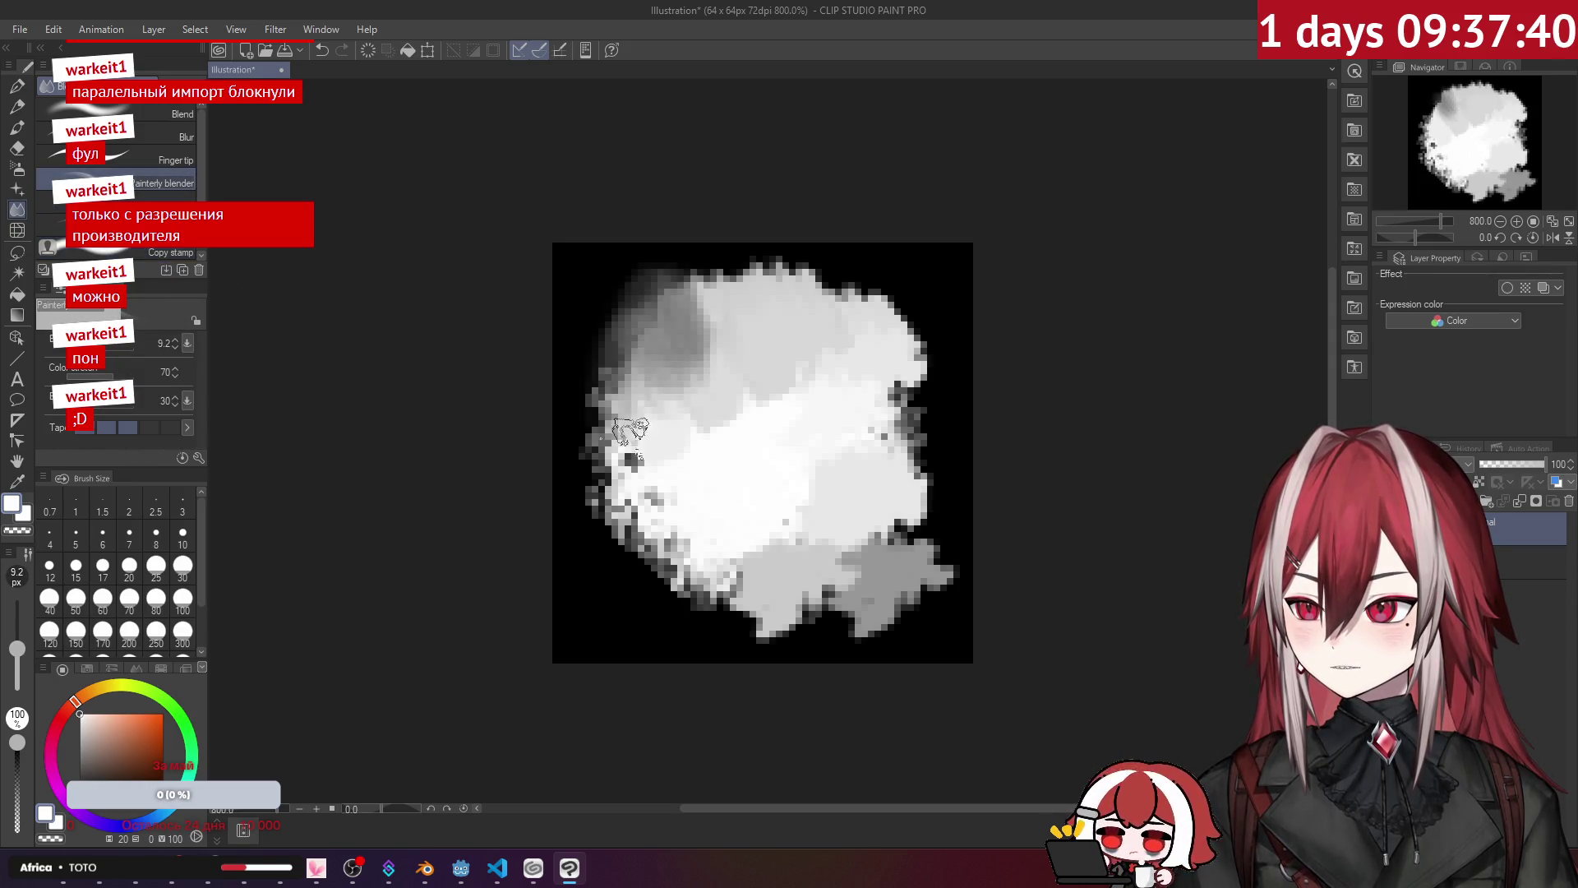
pyautogui.hotkey('ctrl', 'z')
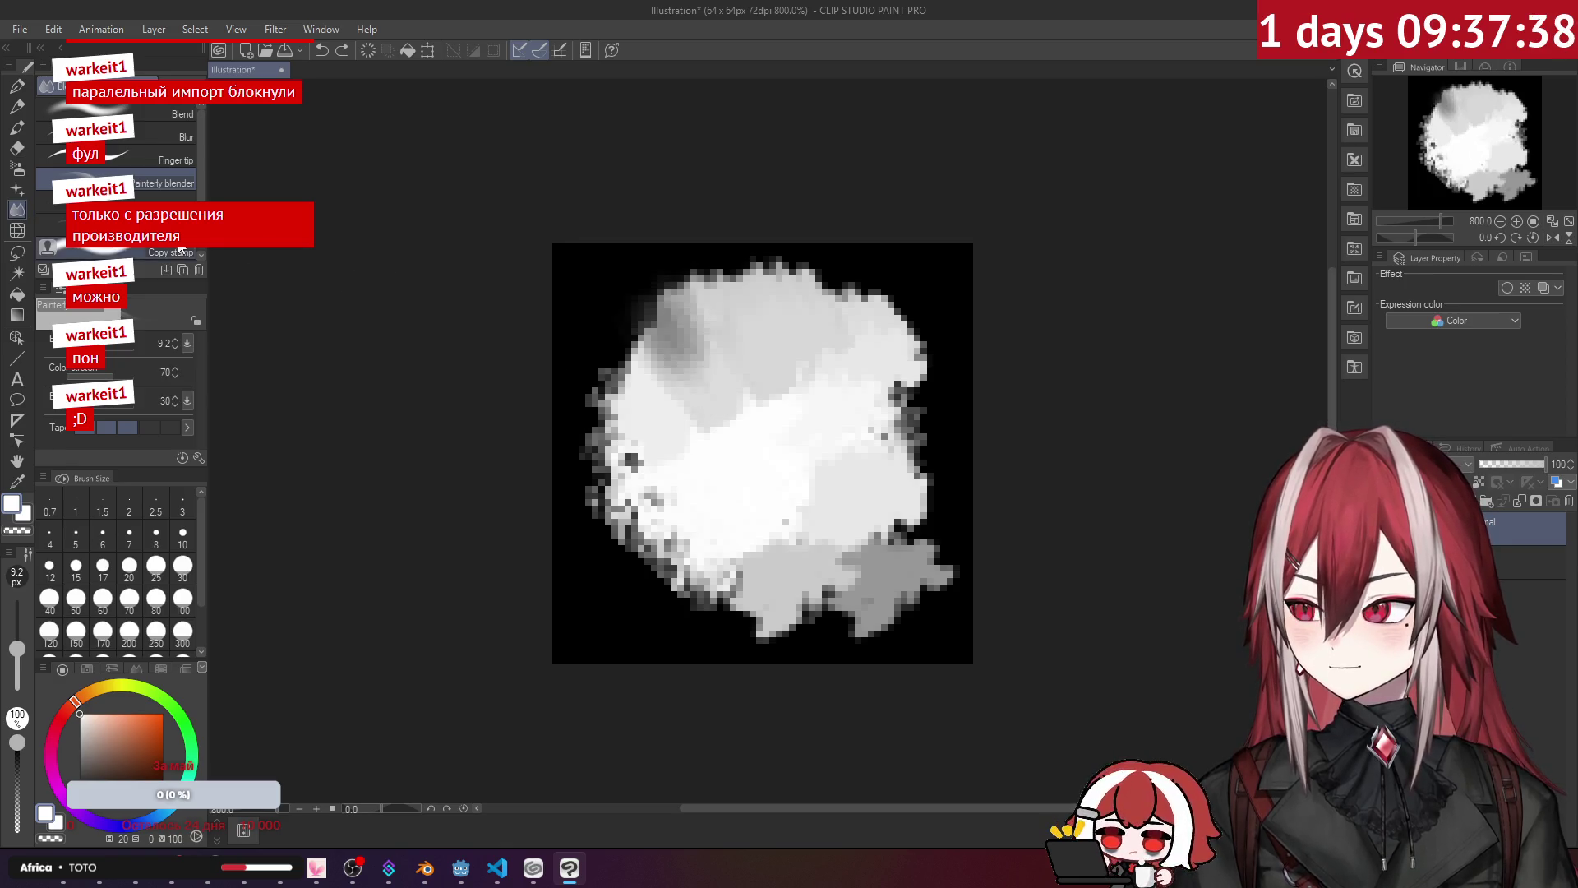
pyautogui.click(51, 224)
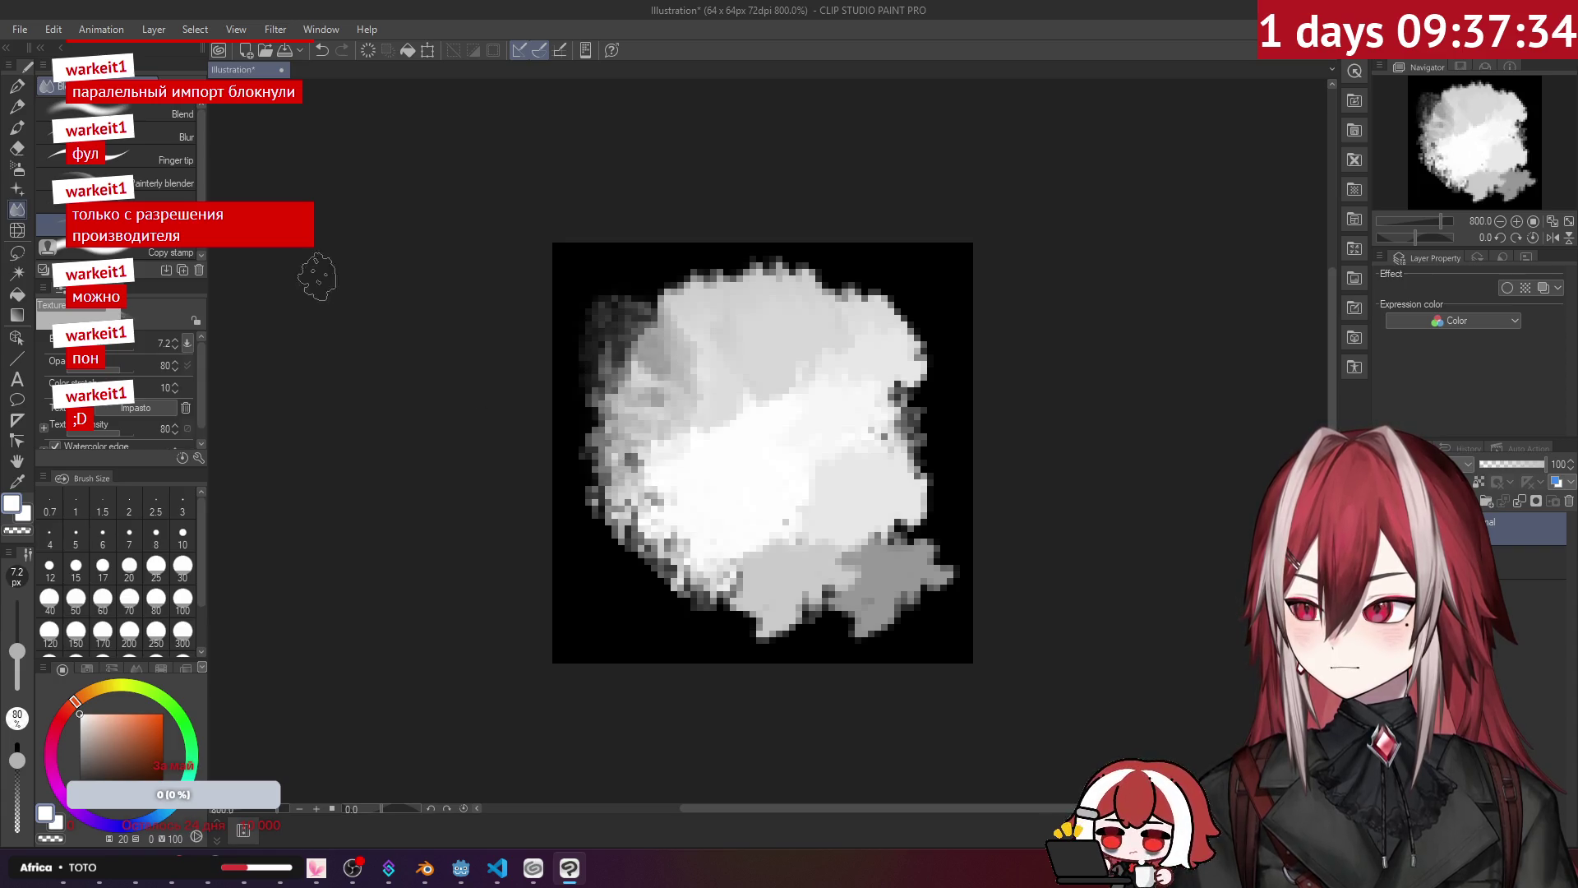
pyautogui.moveTo(749, 295)
pyautogui.mouseDown()
pyautogui.moveTo(789, 271)
pyautogui.moveTo(920, 394)
pyautogui.mouseUp()
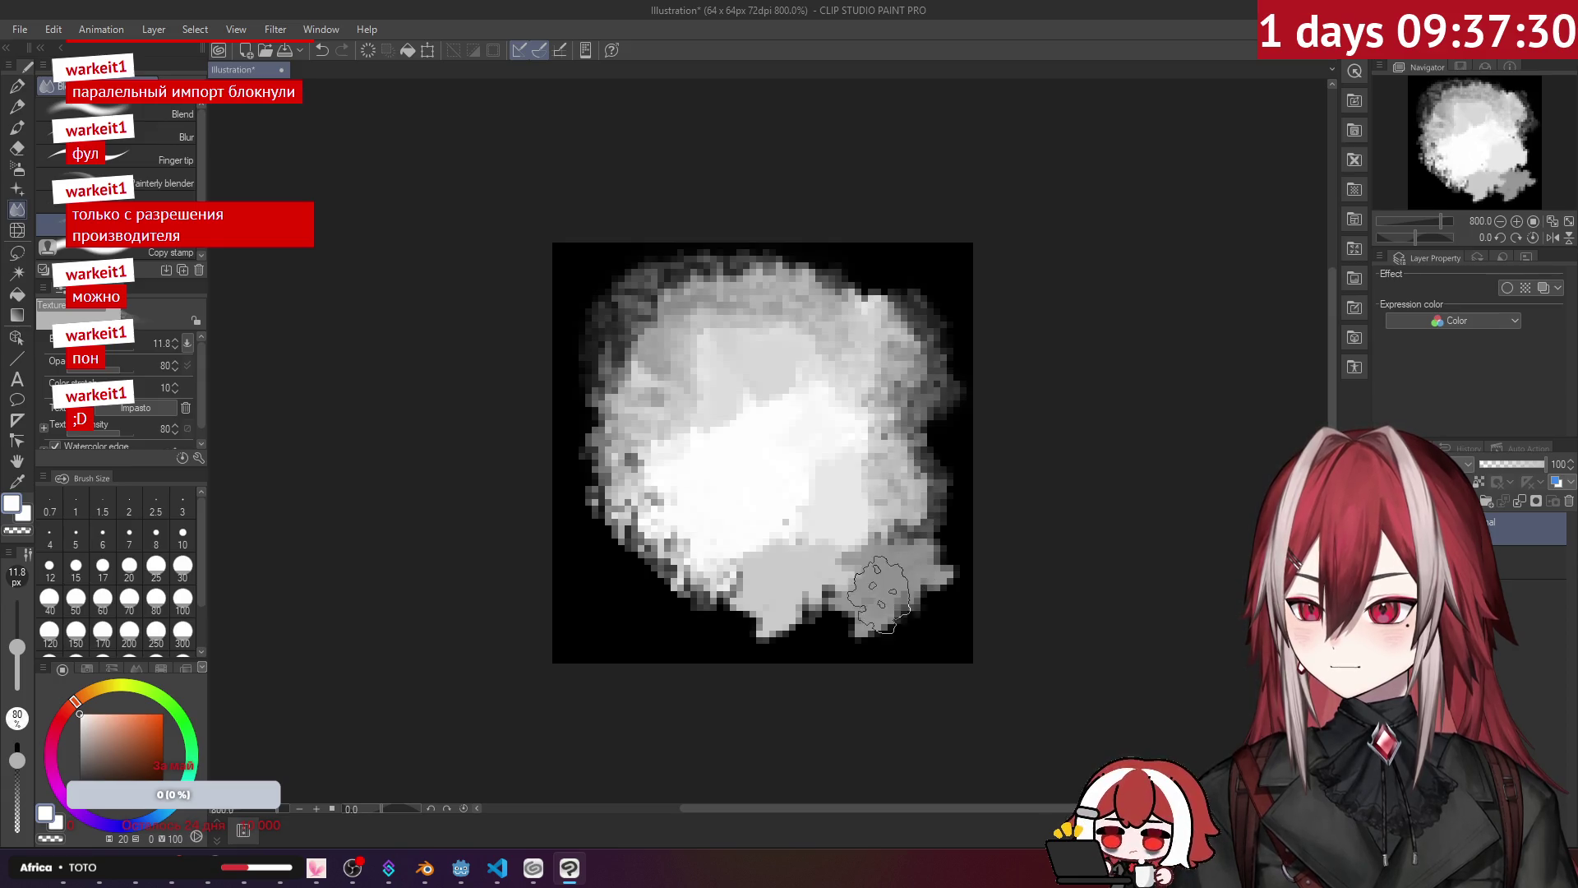
pyautogui.moveTo(675, 499)
pyautogui.mouseDown()
pyautogui.moveTo(641, 493)
pyautogui.moveTo(651, 539)
pyautogui.mouseUp()
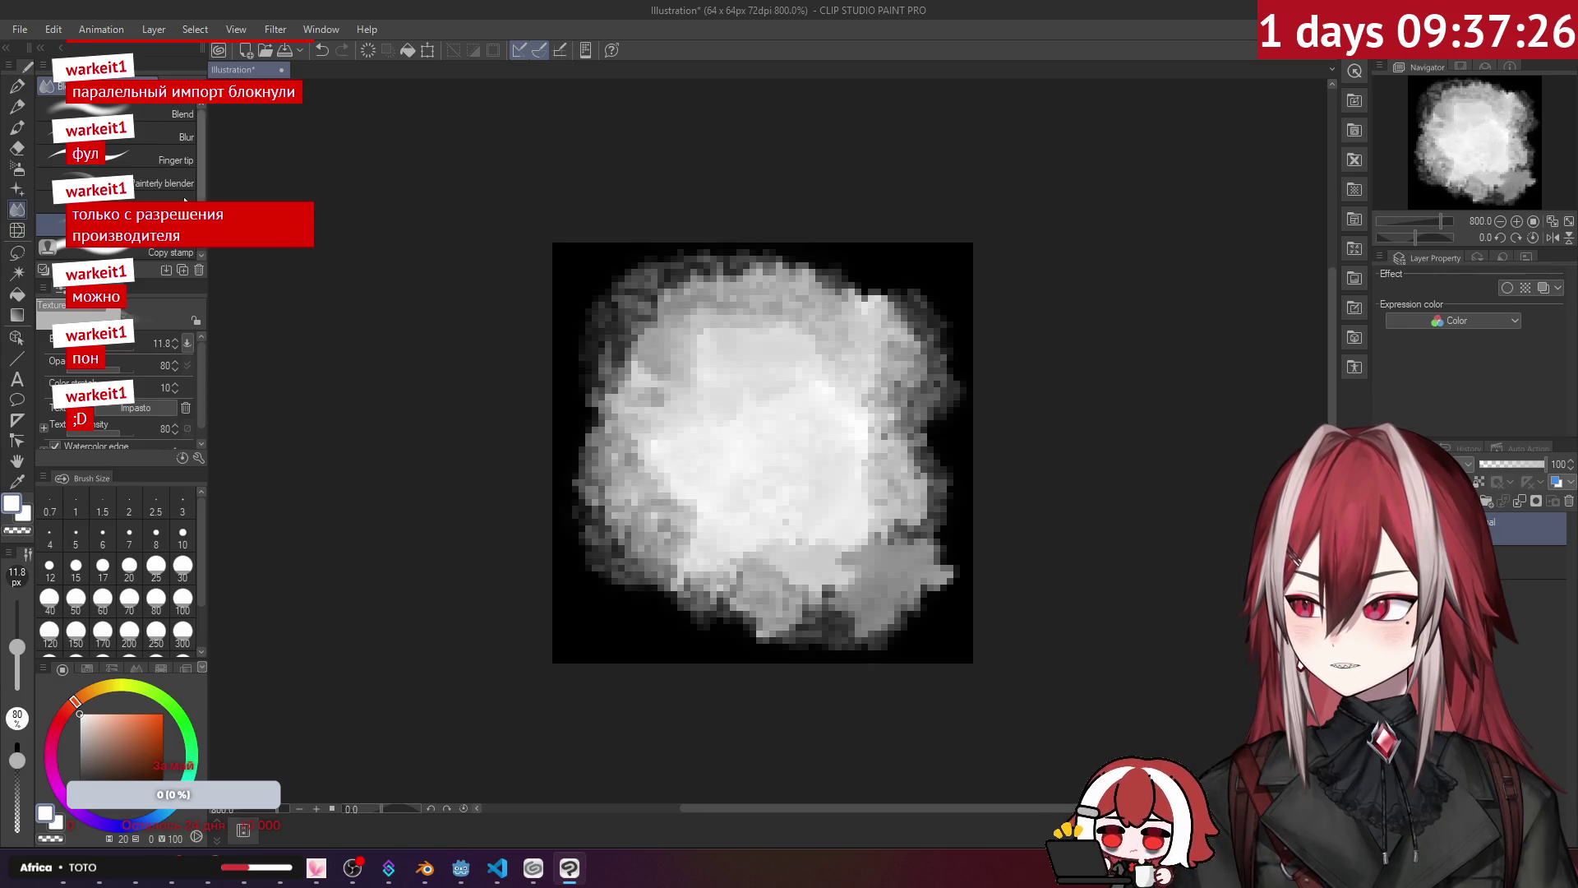
pyautogui.click(176, 182)
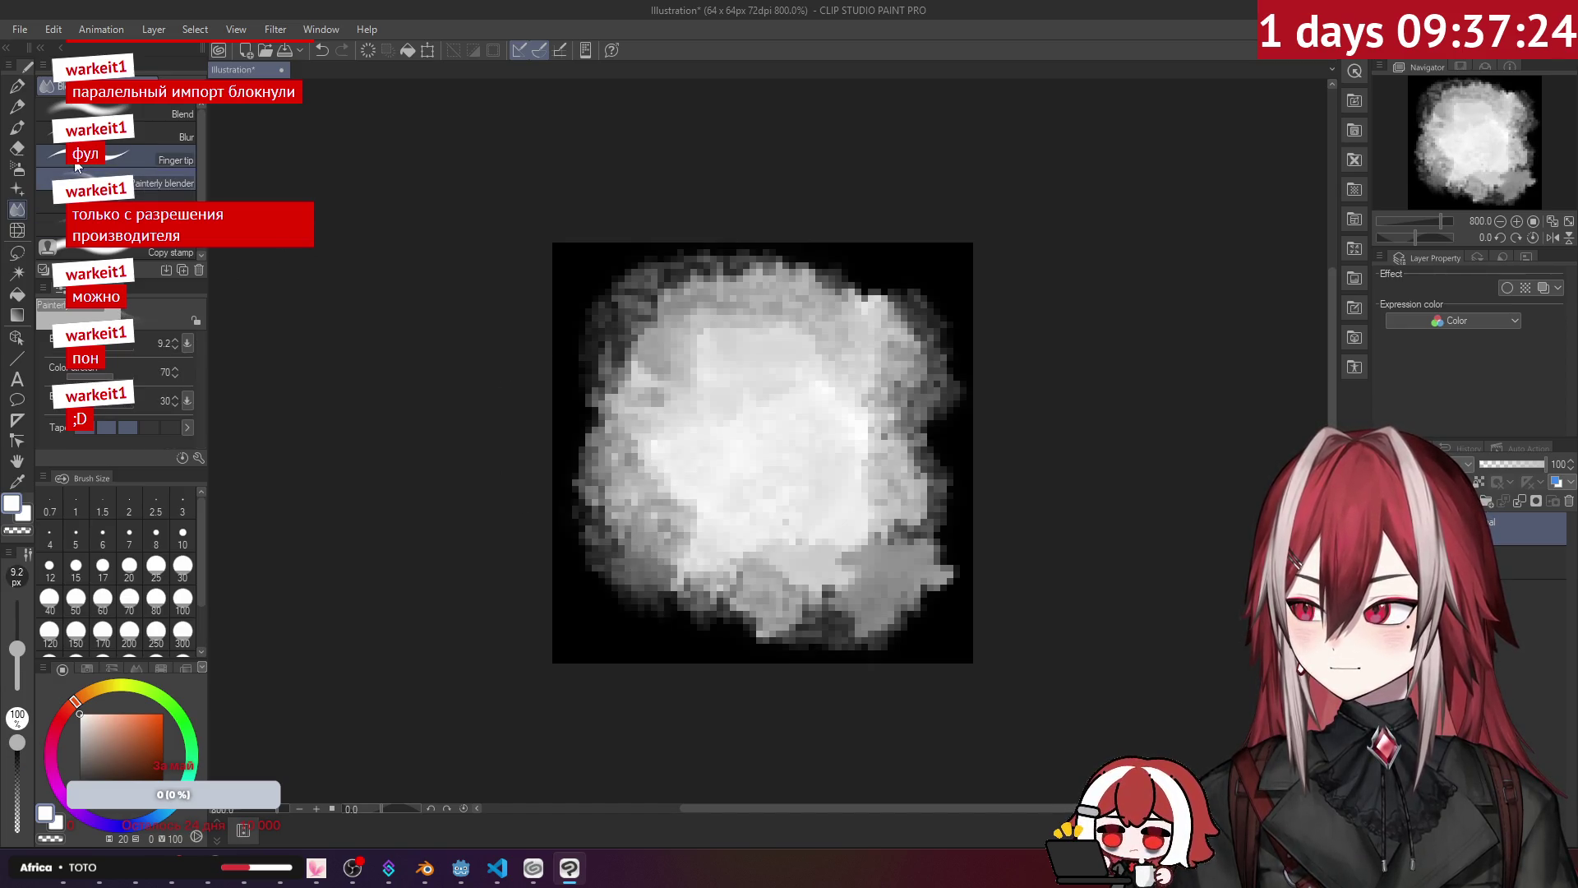
pyautogui.click(123, 226)
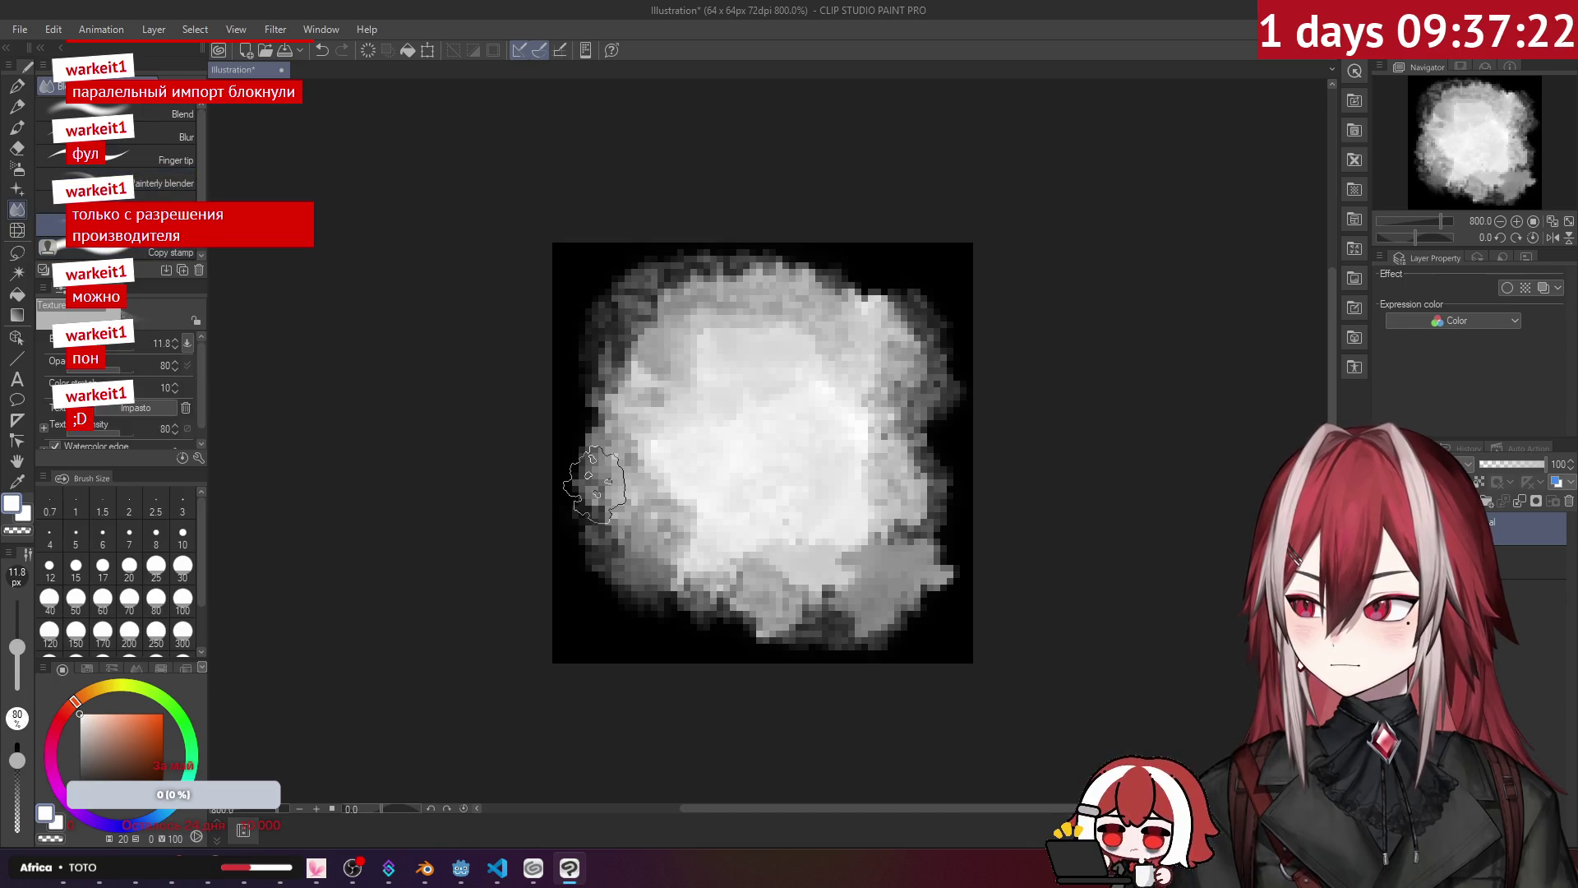
pyautogui.moveTo(674, 462)
pyautogui.mouseDown()
pyautogui.moveTo(596, 507)
pyautogui.moveTo(630, 410)
pyautogui.mouseUp()
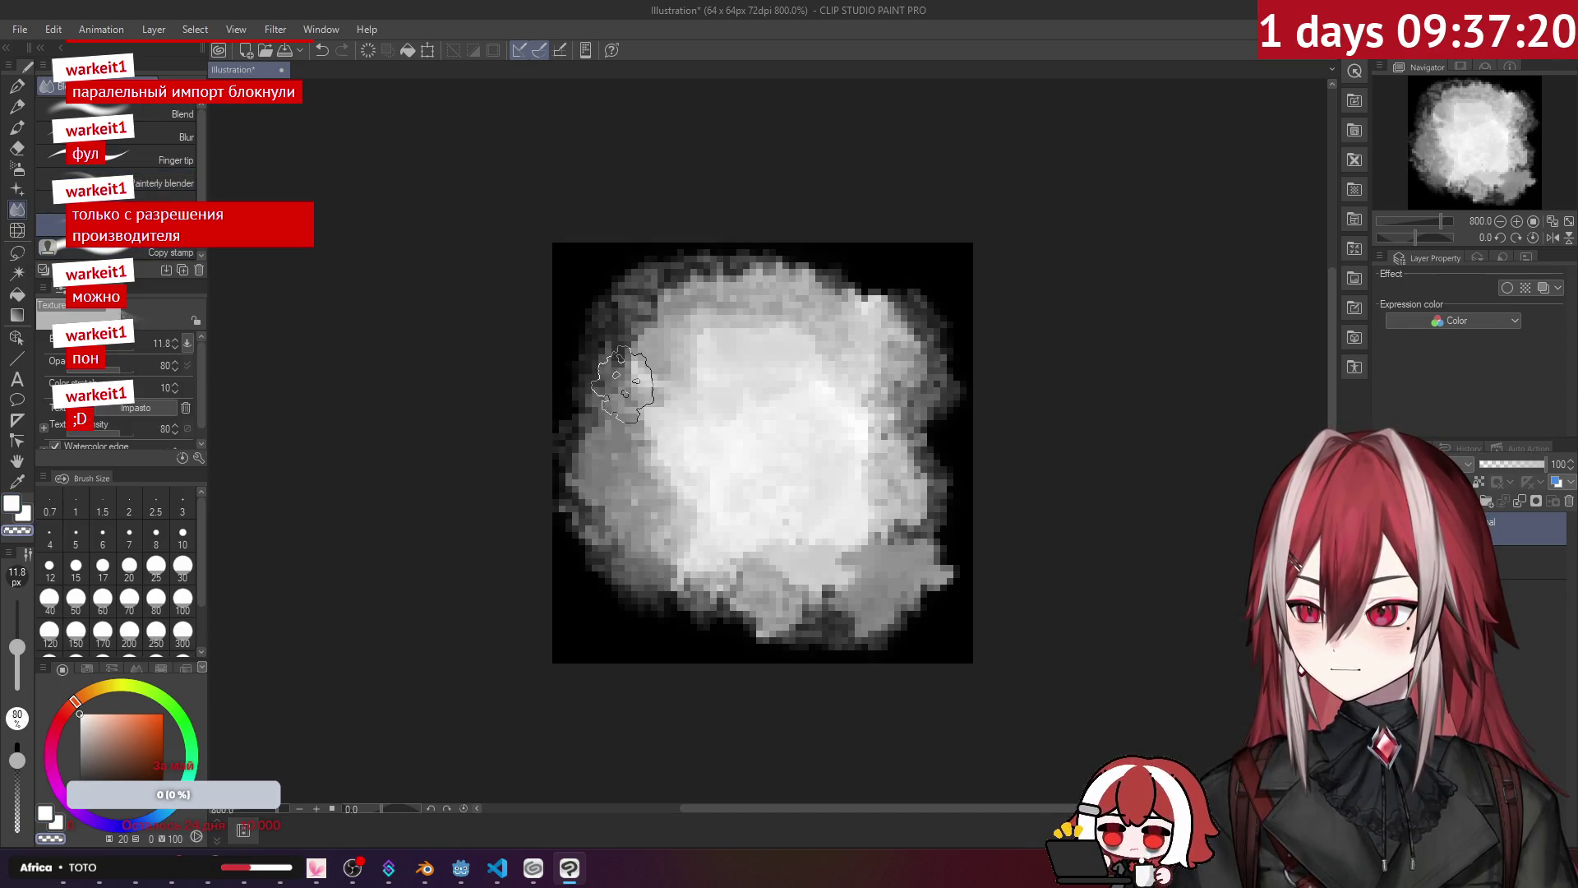
# Step: Dab dark Dry Gouache texture over the upper left, lower edge and right centre
pyautogui.click(17, 127)
pyautogui.click(165, 150)
pyautogui.moveTo(699, 456); pyautogui.dragTo(653, 390)
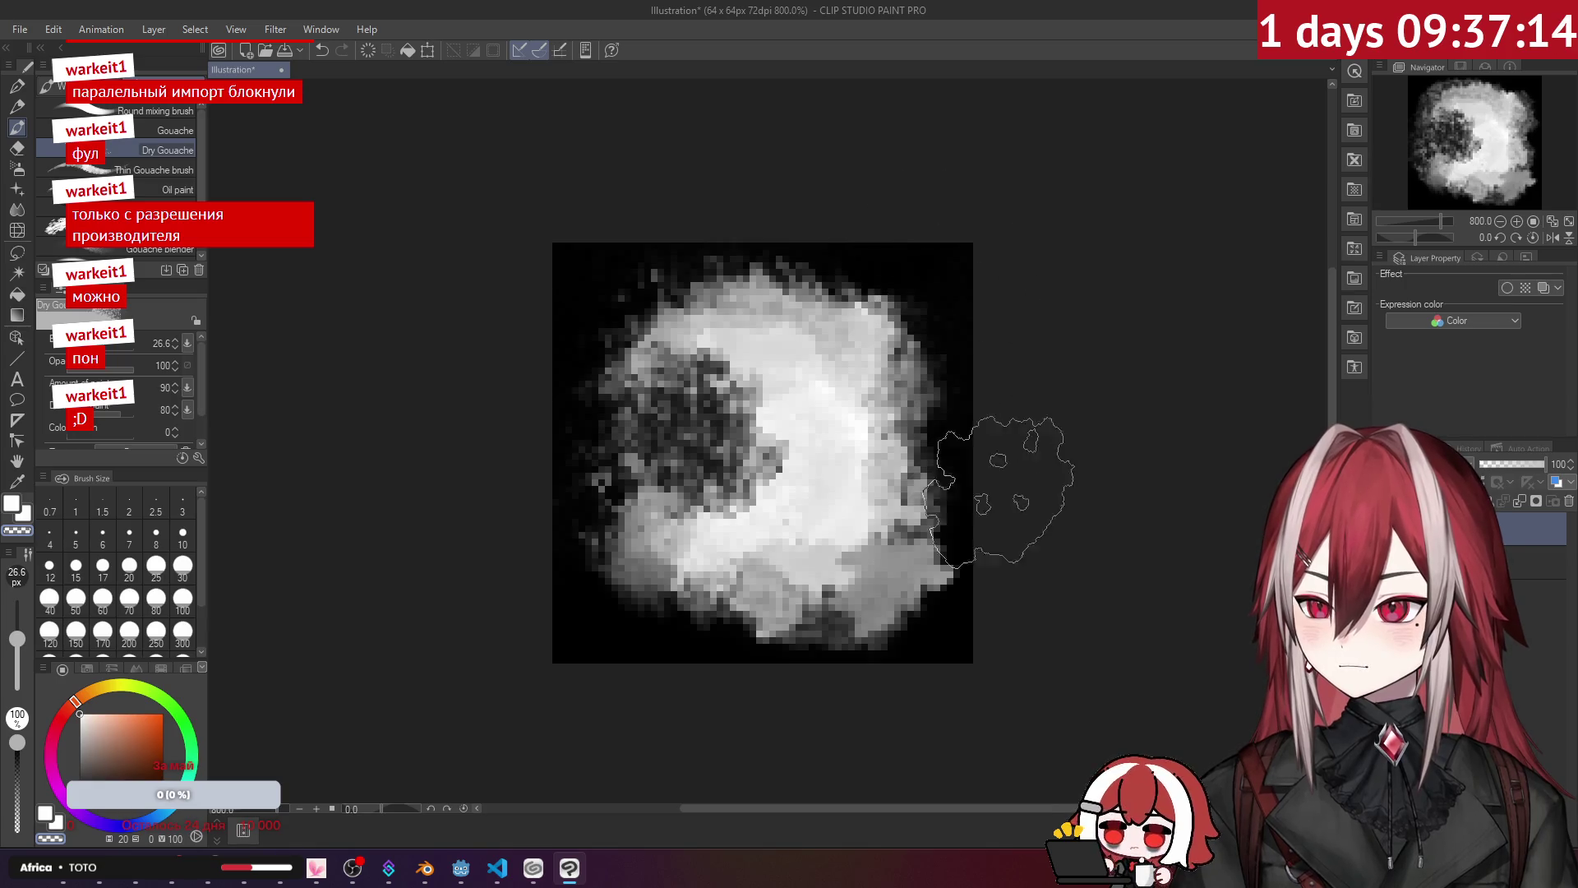
pyautogui.moveTo(839, 688)
pyautogui.mouseDown()
pyautogui.moveTo(581, 581)
pyautogui.moveTo(917, 682)
pyautogui.moveTo(1022, 465)
pyautogui.moveTo(804, 212)
pyautogui.moveTo(605, 259)
pyautogui.mouseUp()
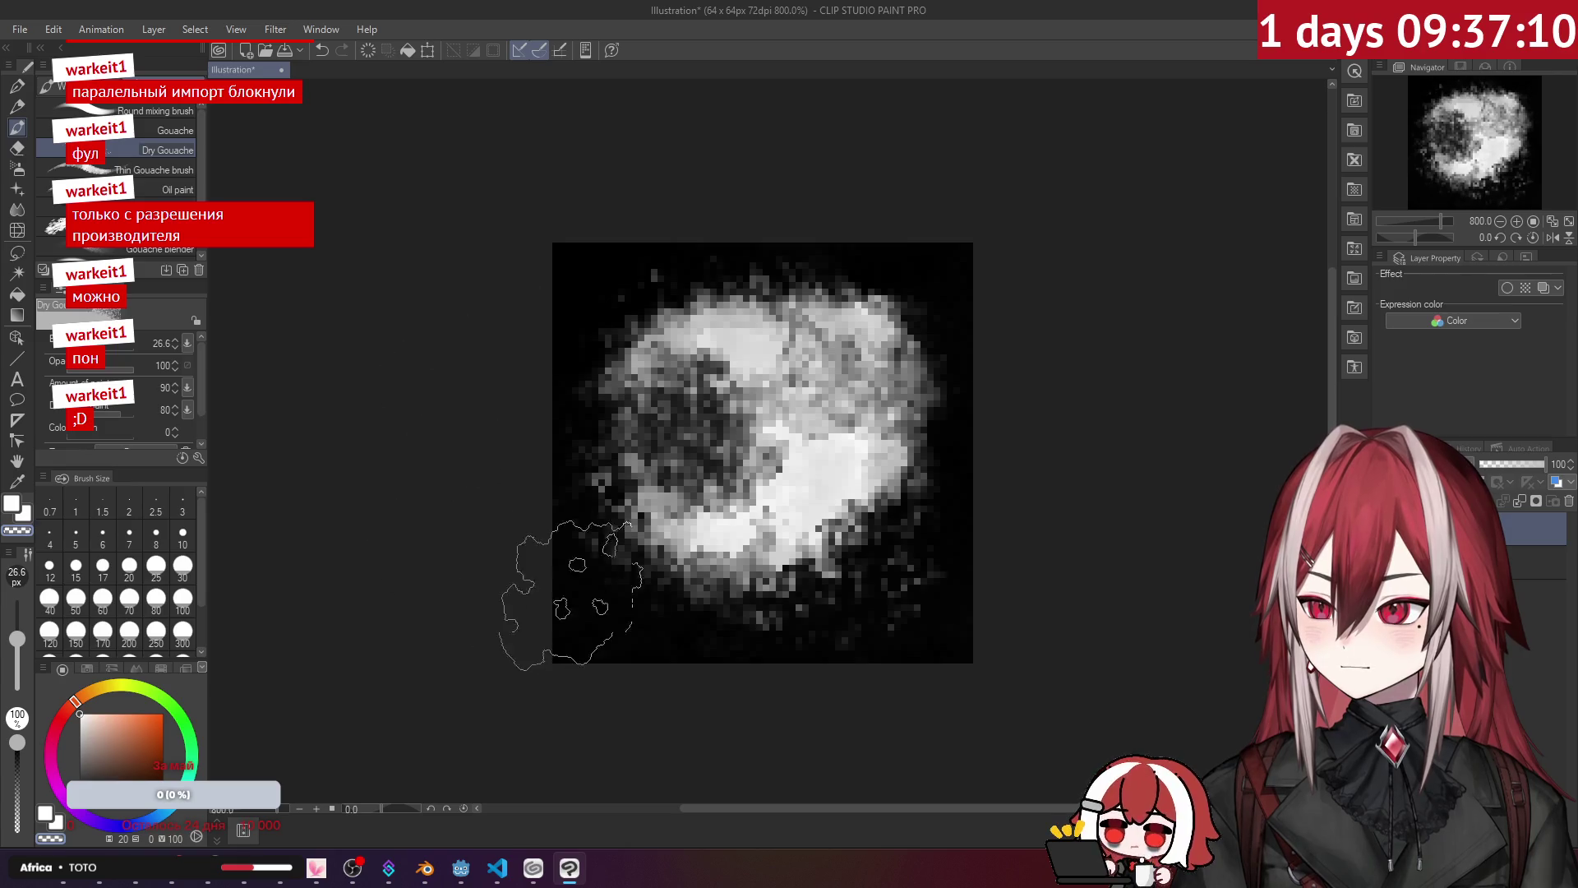
pyautogui.moveTo(970, 527)
pyautogui.mouseDown()
pyautogui.moveTo(806, 477)
pyautogui.moveTo(824, 341)
pyautogui.moveTo(707, 370)
pyautogui.moveTo(748, 354)
pyautogui.moveTo(699, 535)
pyautogui.moveTo(814, 518)
pyautogui.moveTo(855, 386)
pyautogui.moveTo(707, 370)
pyautogui.moveTo(793, 432)
pyautogui.moveTo(781, 362)
pyautogui.moveTo(723, 353)
pyautogui.moveTo(724, 517)
pyautogui.moveTo(839, 597)
pyautogui.moveTo(707, 551)
pyautogui.moveTo(674, 518)
pyautogui.moveTo(810, 559)
pyautogui.moveTo(864, 365)
pyautogui.moveTo(934, 324)
pyautogui.moveTo(994, 470)
pyautogui.mouseUp()
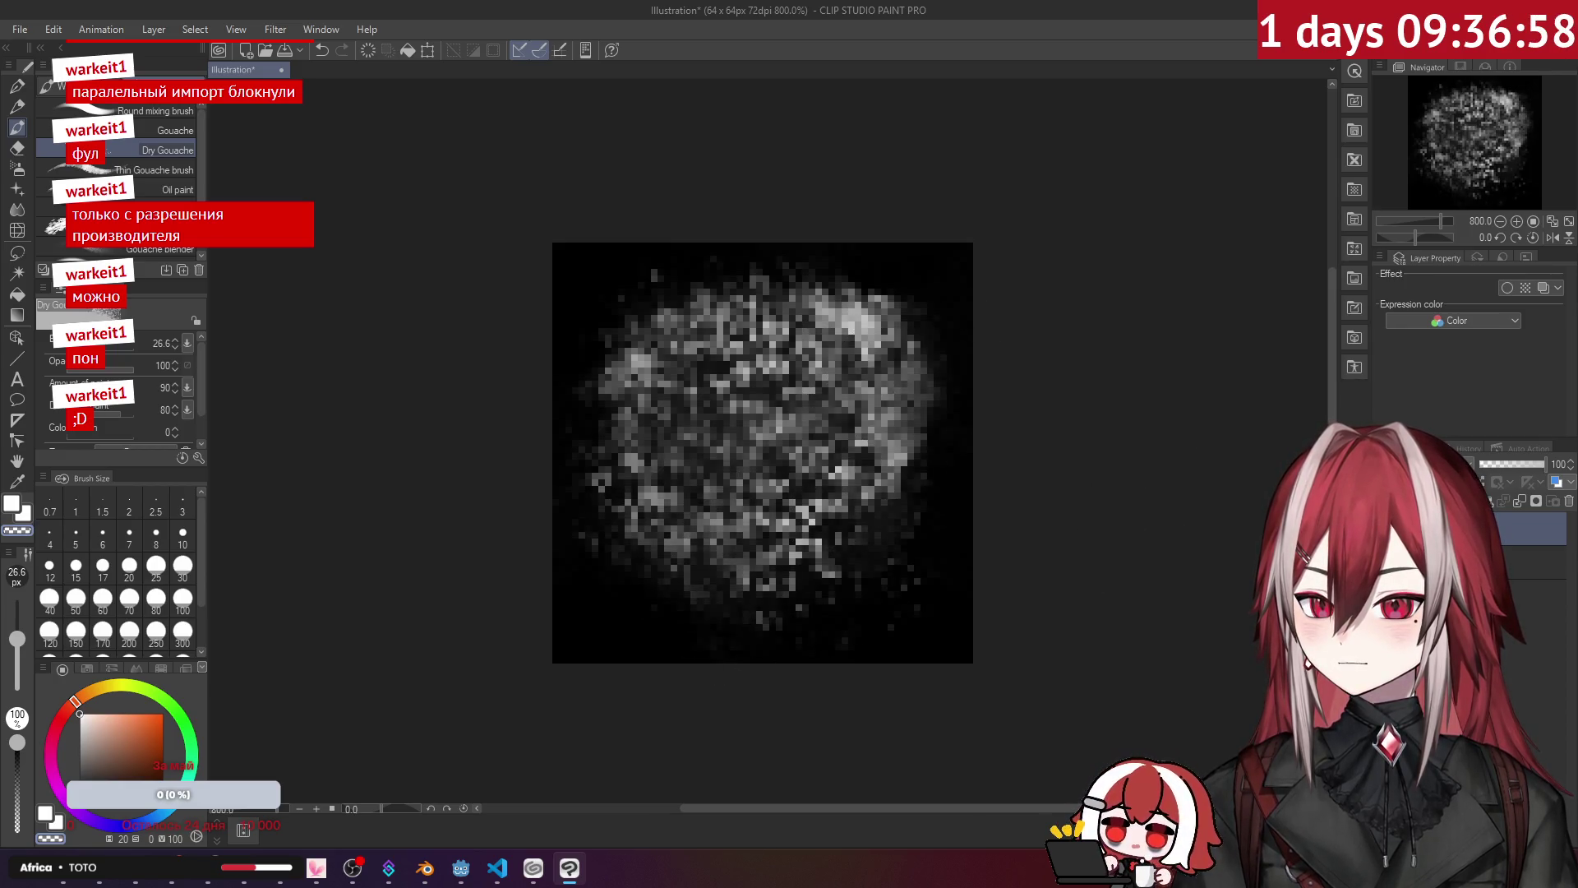
pyautogui.click(20, 30)
# Step: Save the smoke puff as particle.png on the Desktop and close Clip Studio Paint
pyautogui.click(57, 144)
pyautogui.click(477, 444)
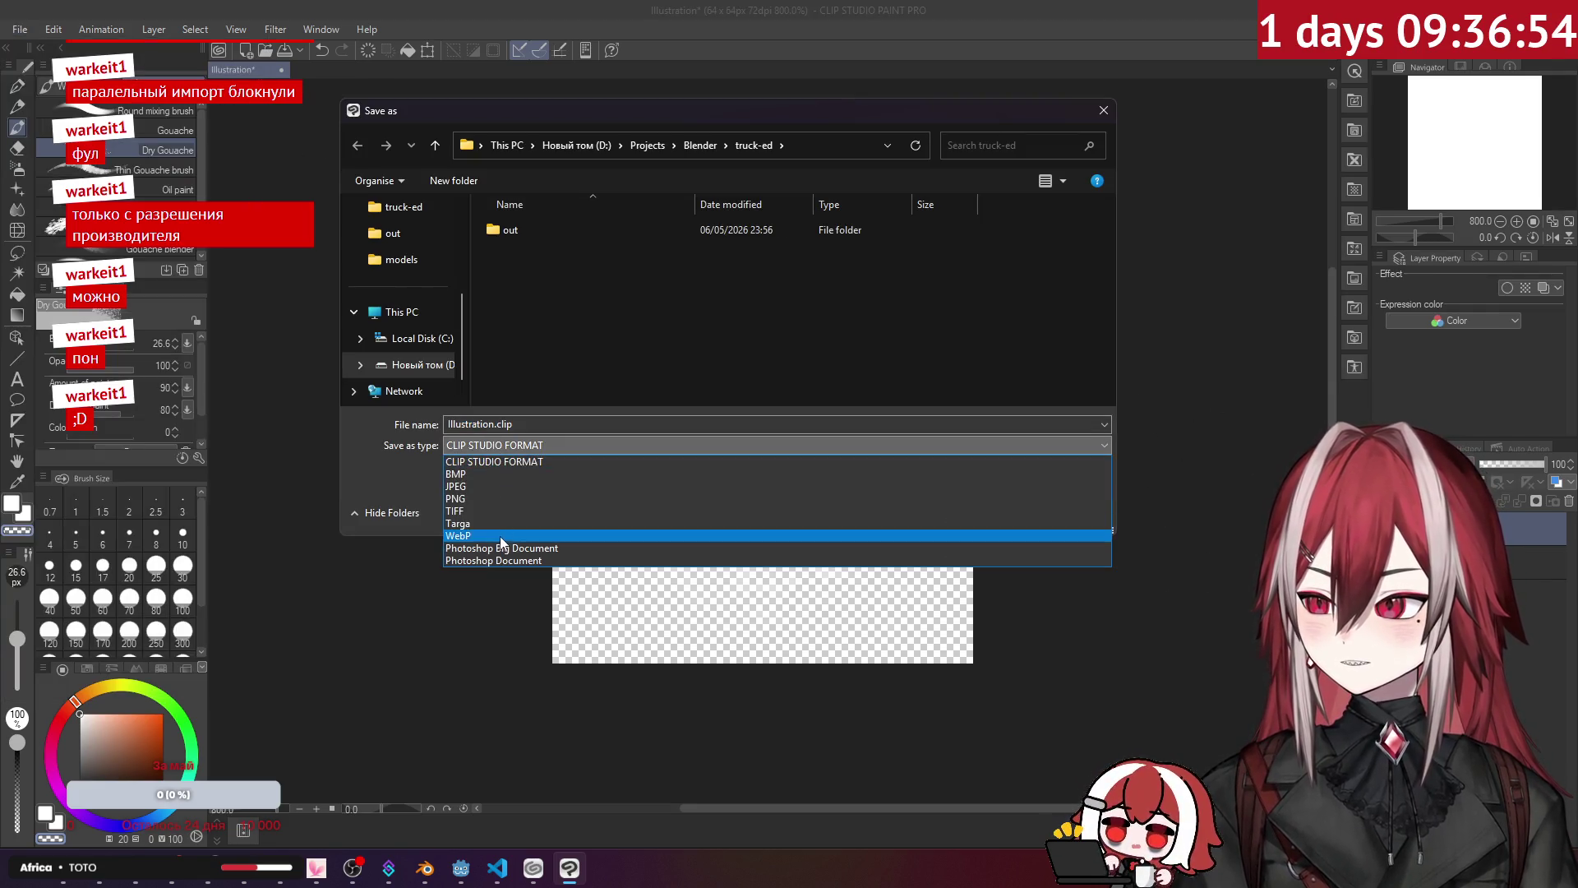
pyautogui.click(491, 500)
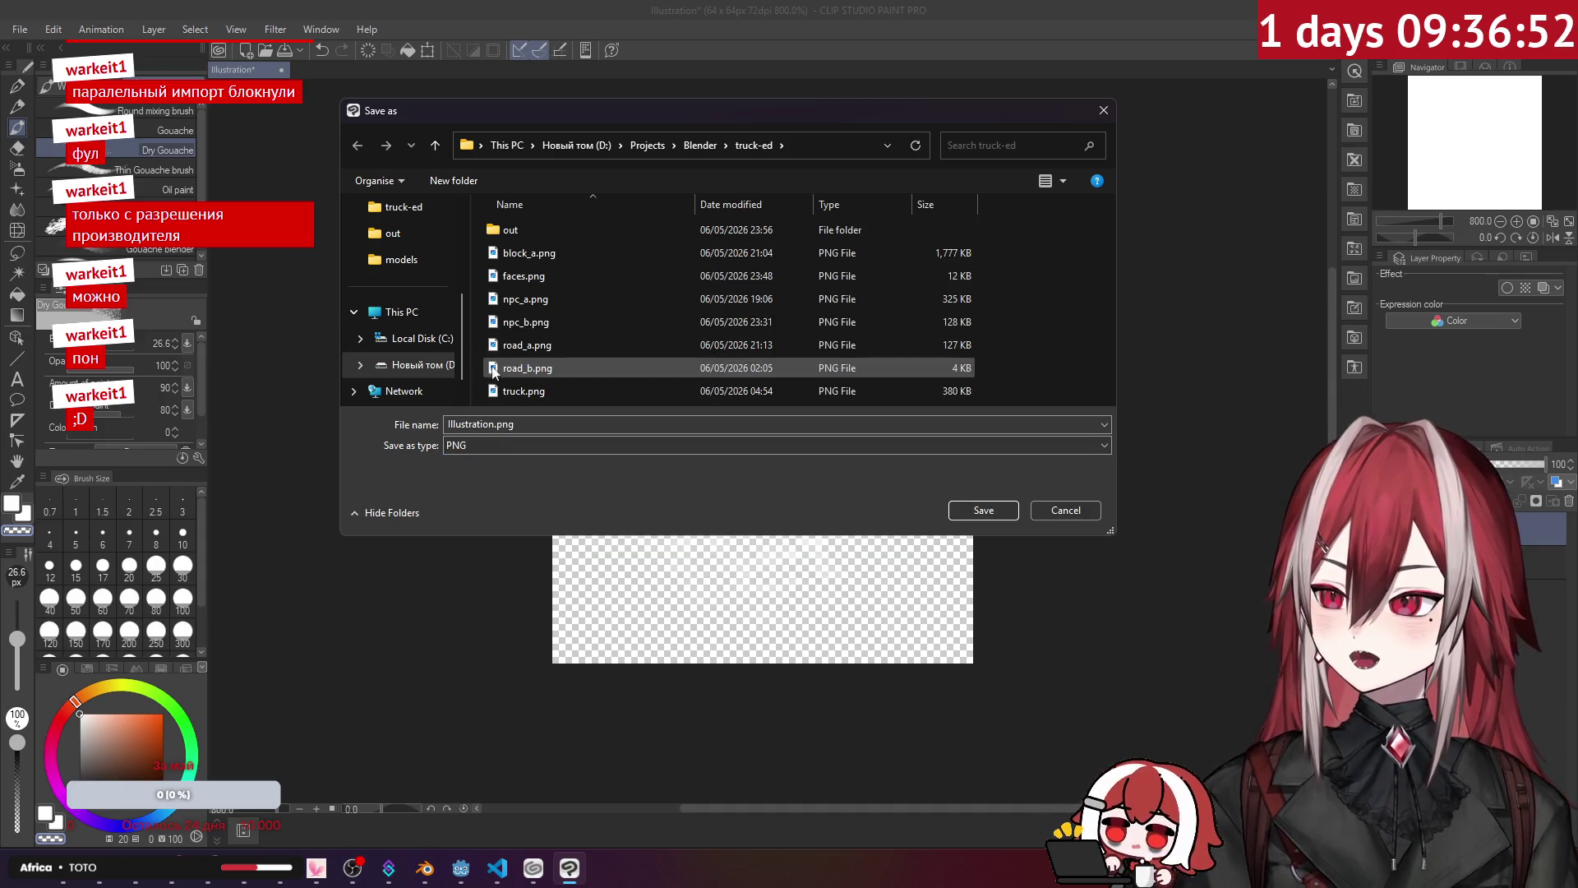
pyautogui.scroll(5, 402, 271)
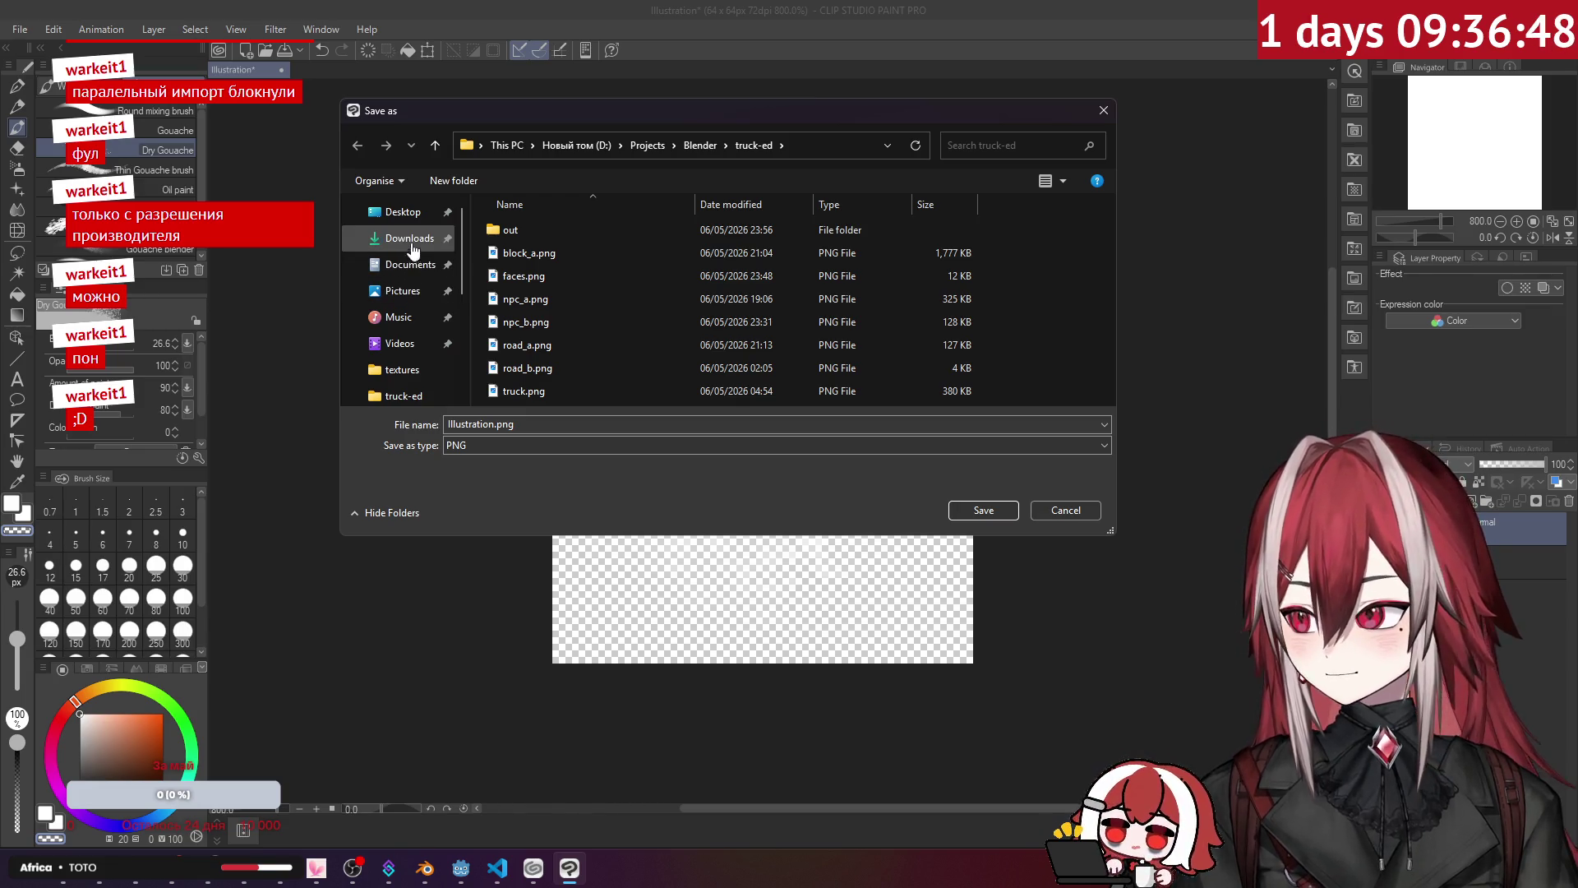
pyautogui.click(403, 212)
pyautogui.moveTo(536, 409); pyautogui.dragTo(536, 437)
pyautogui.click(538, 453)
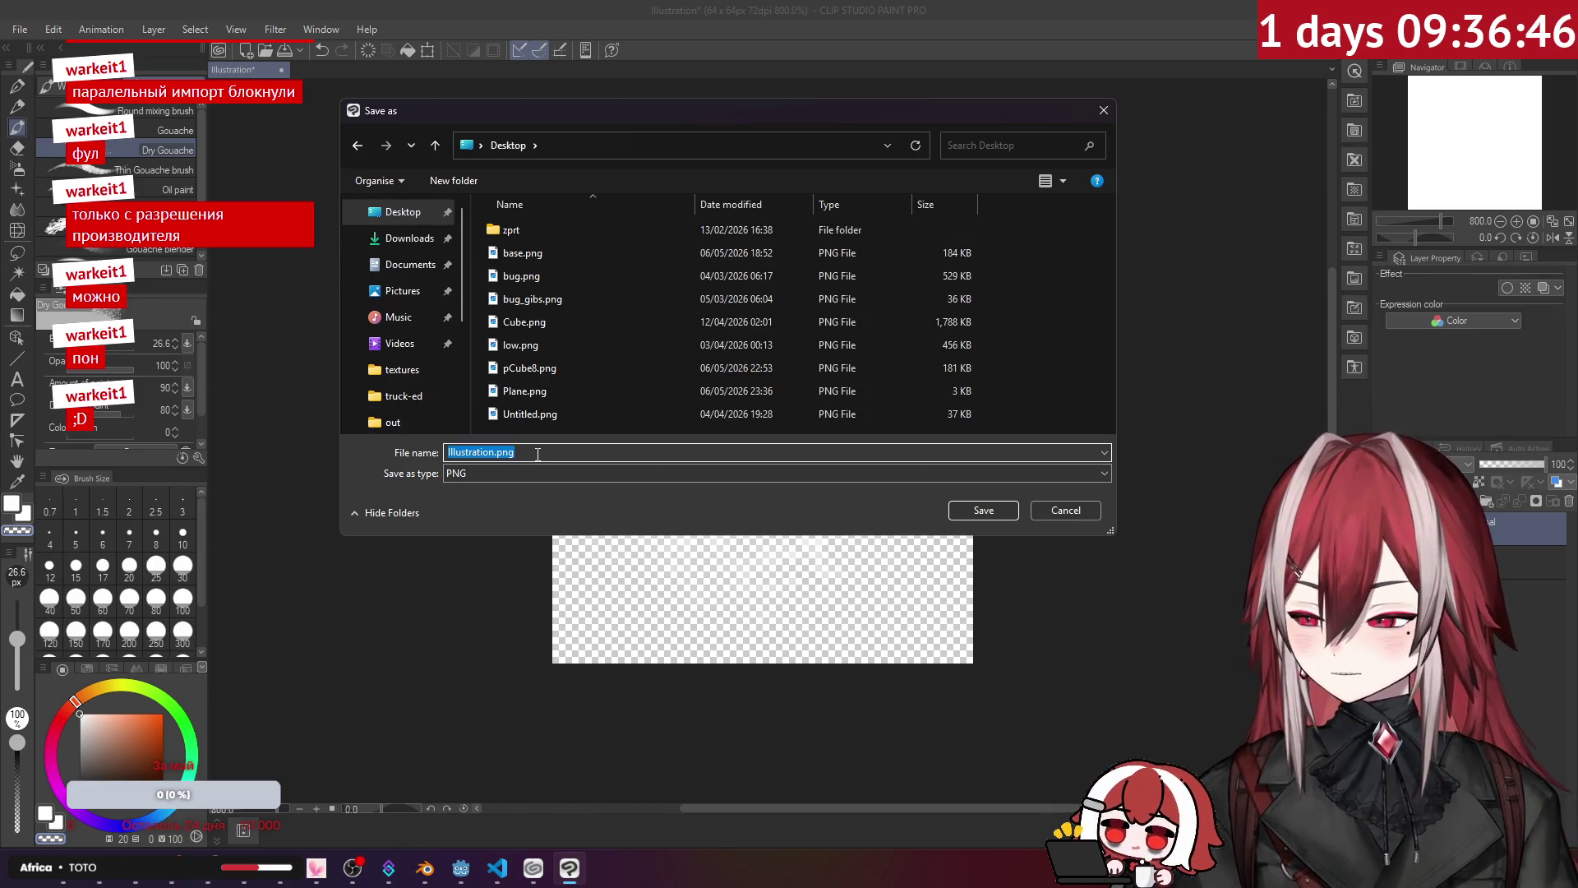
pyautogui.write('particle')
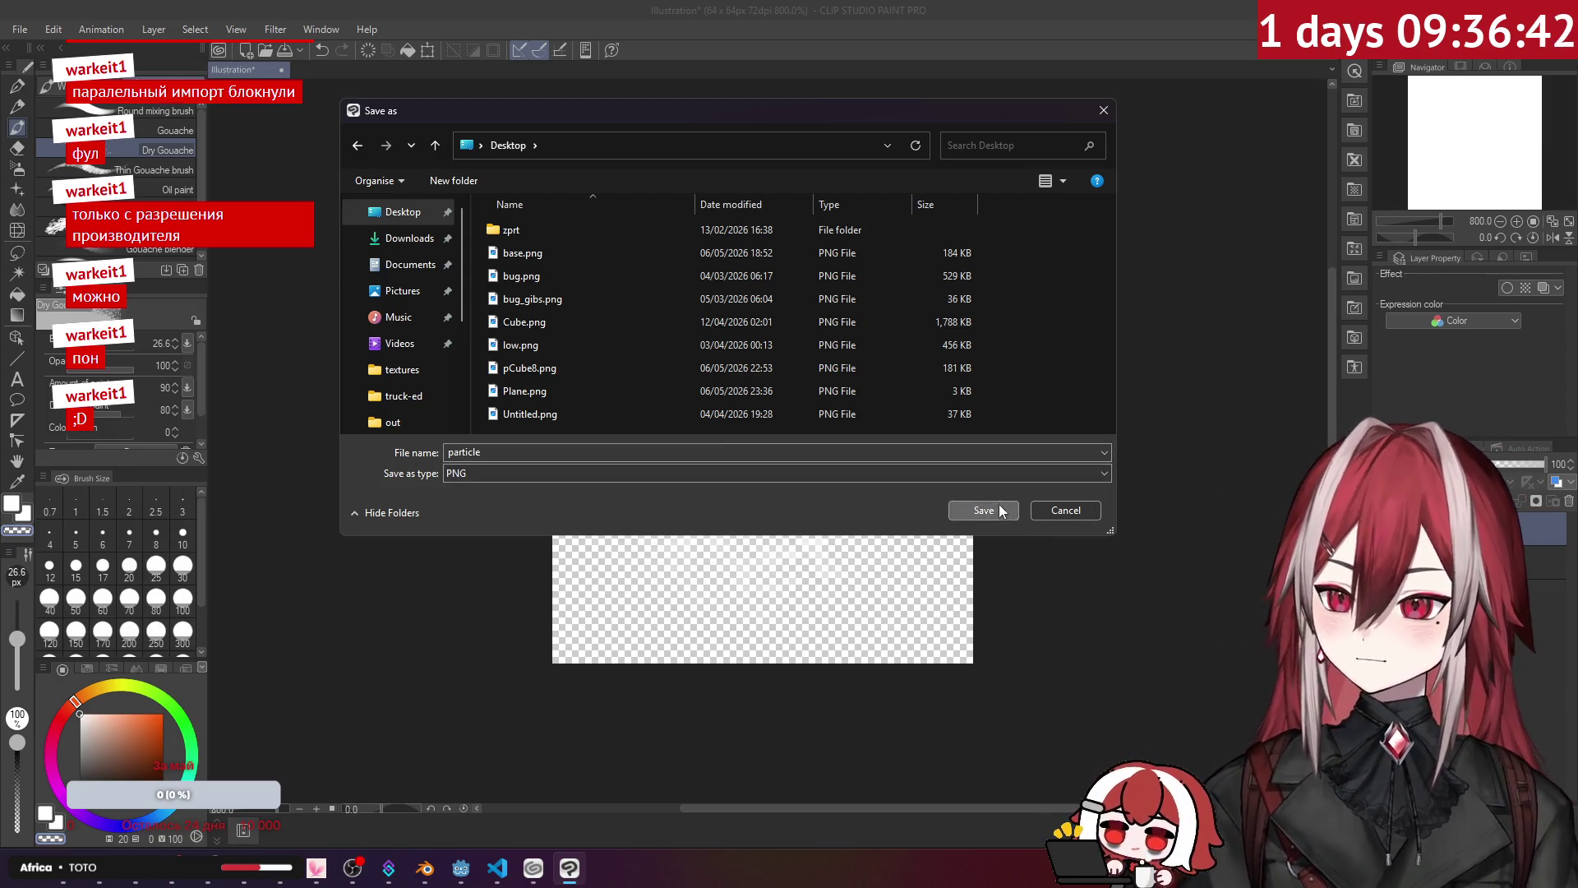
pyautogui.click(984, 511)
pyautogui.hotkey('alt', 'F4')
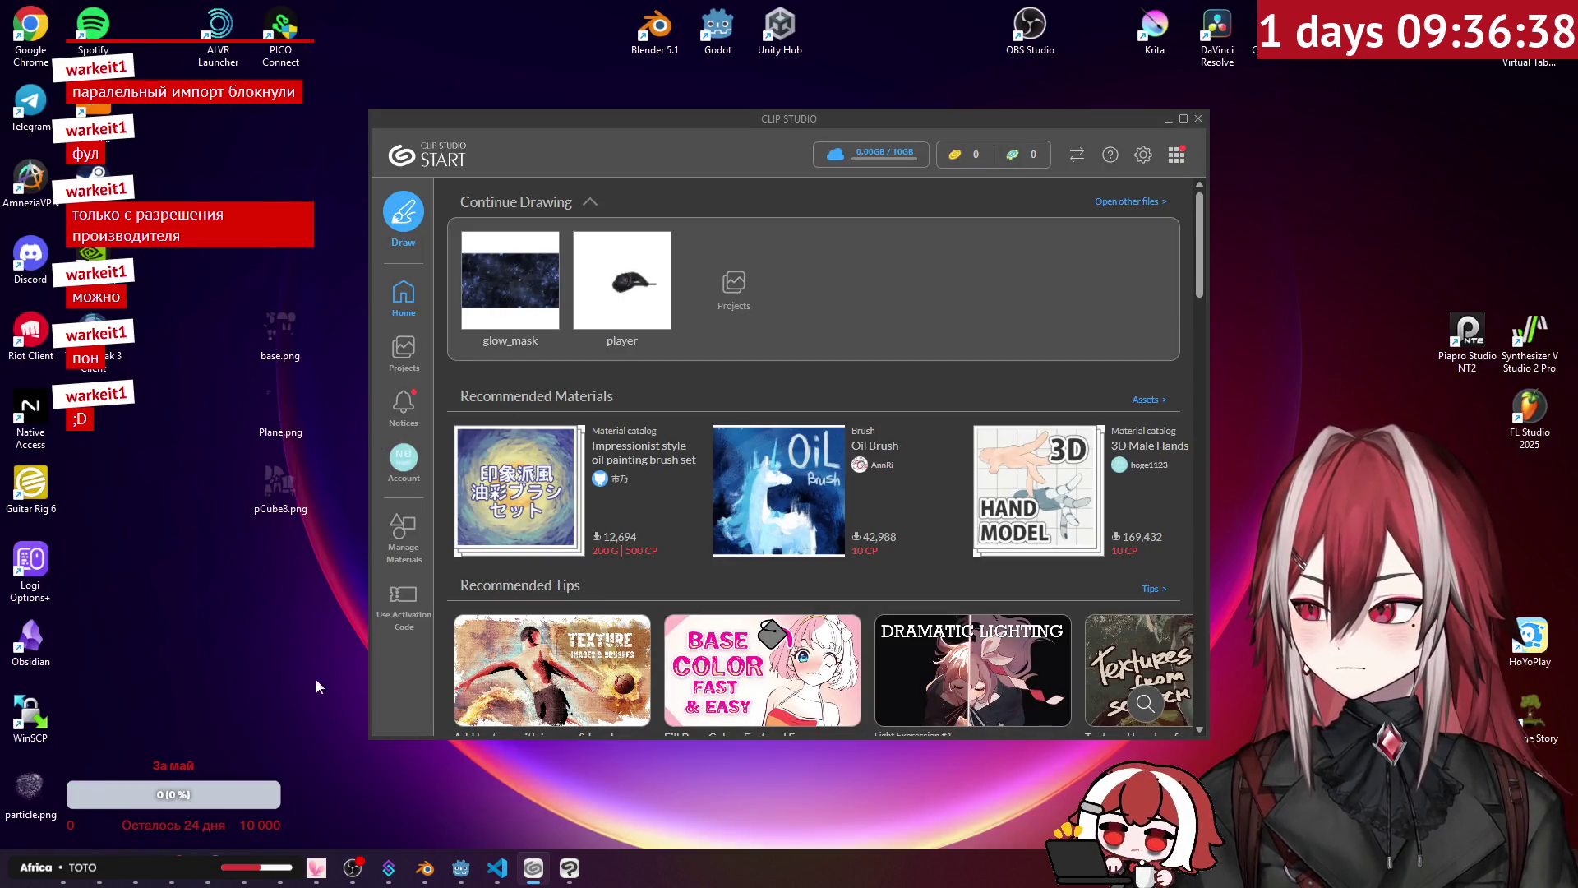
# Step: Bring up the raw folder window and navigate up to truck-ed, then into its textures folder
pyautogui.click(82, 881)
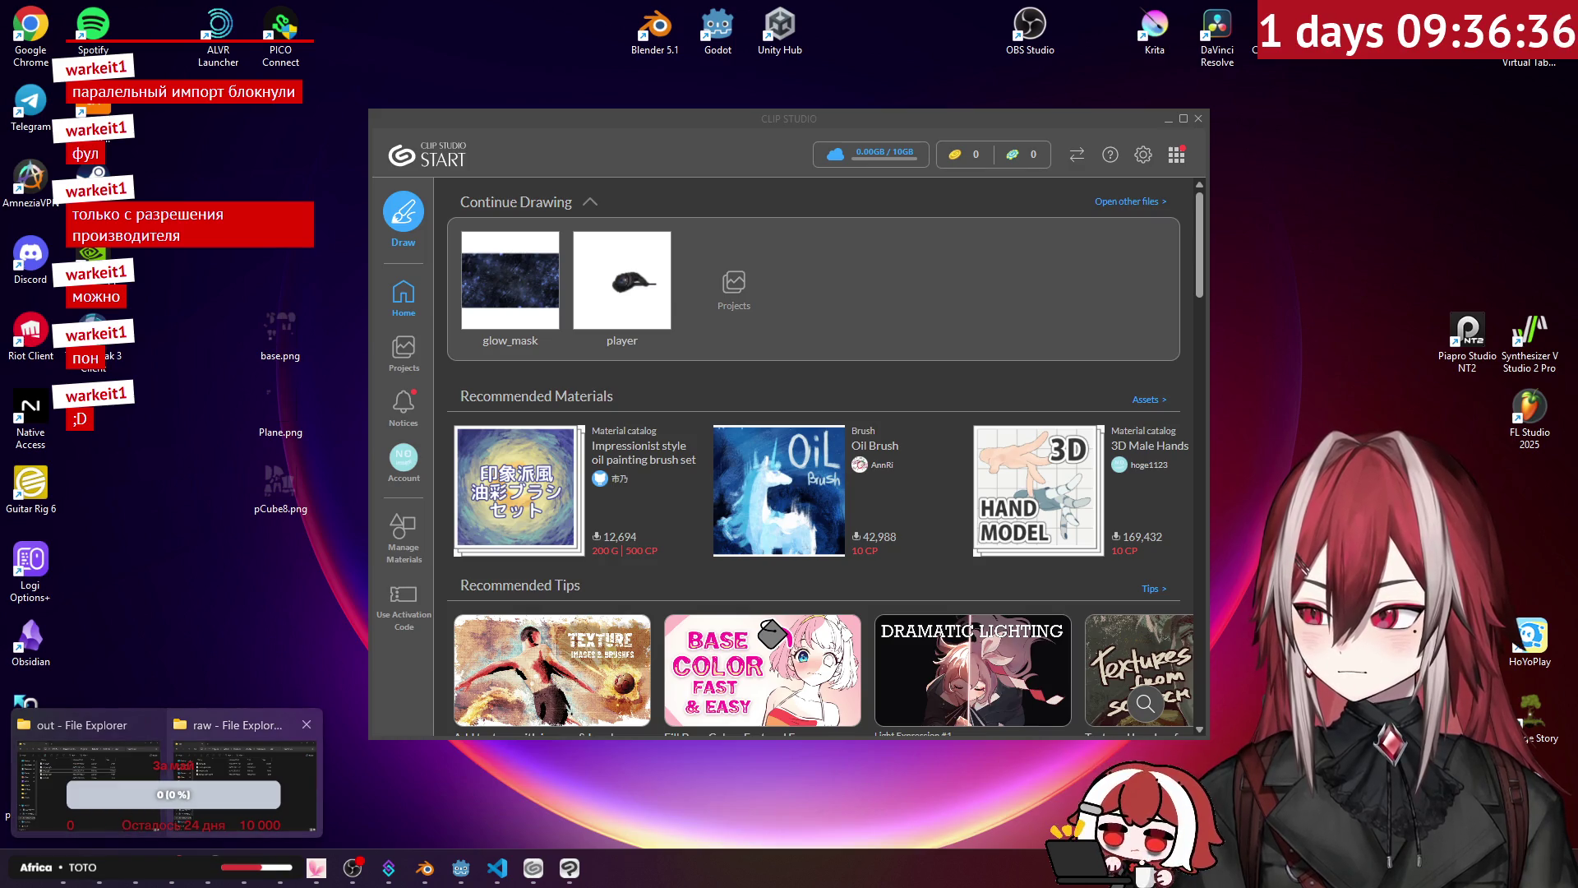
pyautogui.click(239, 773)
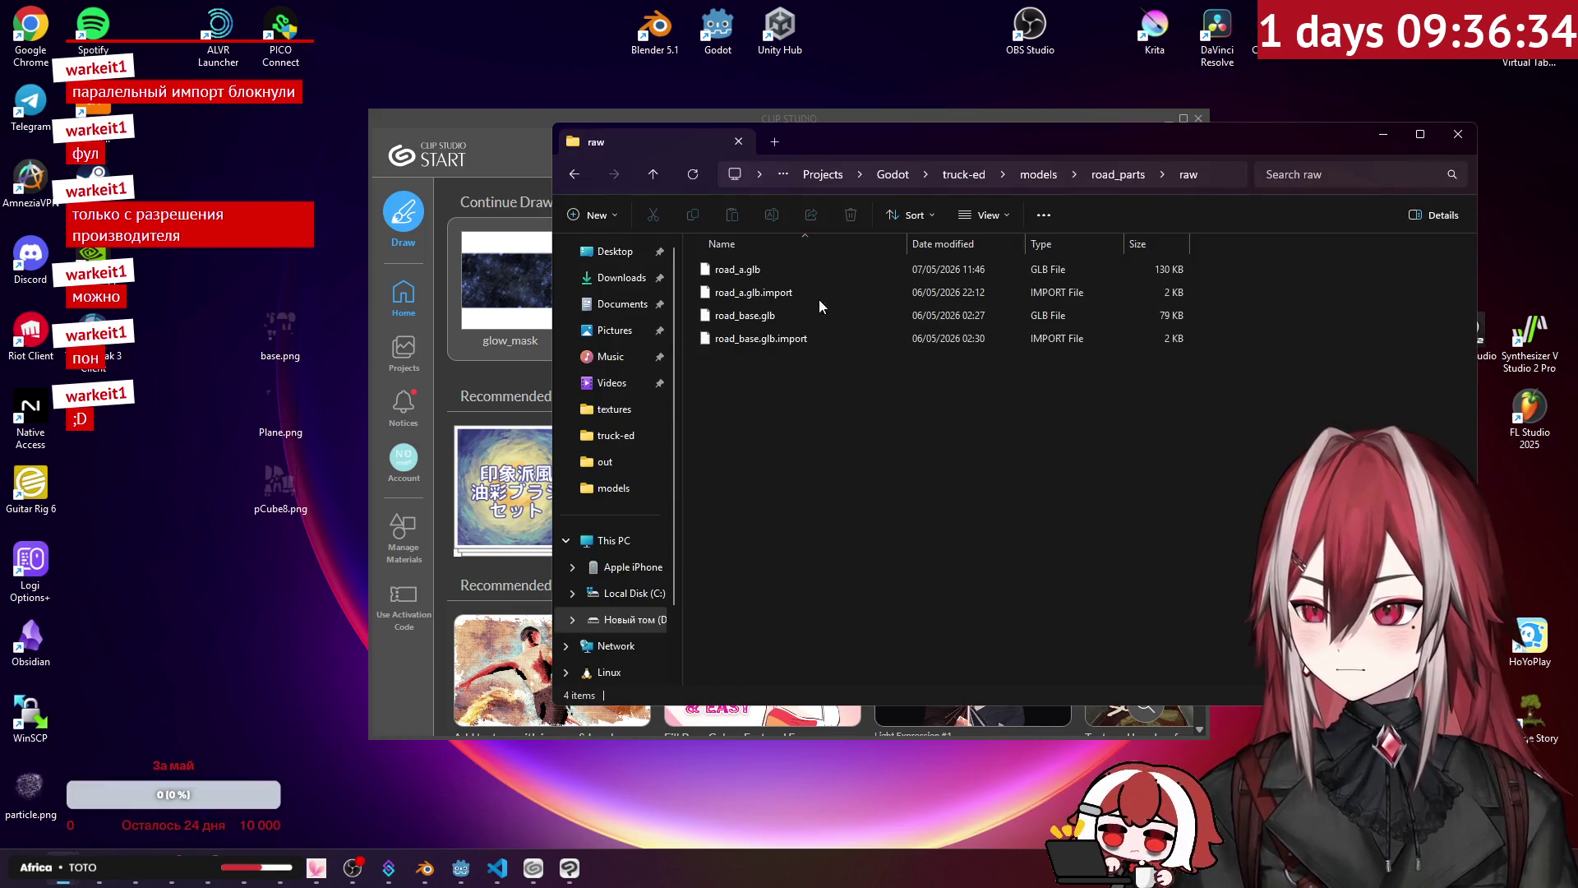
pyautogui.click(1038, 174)
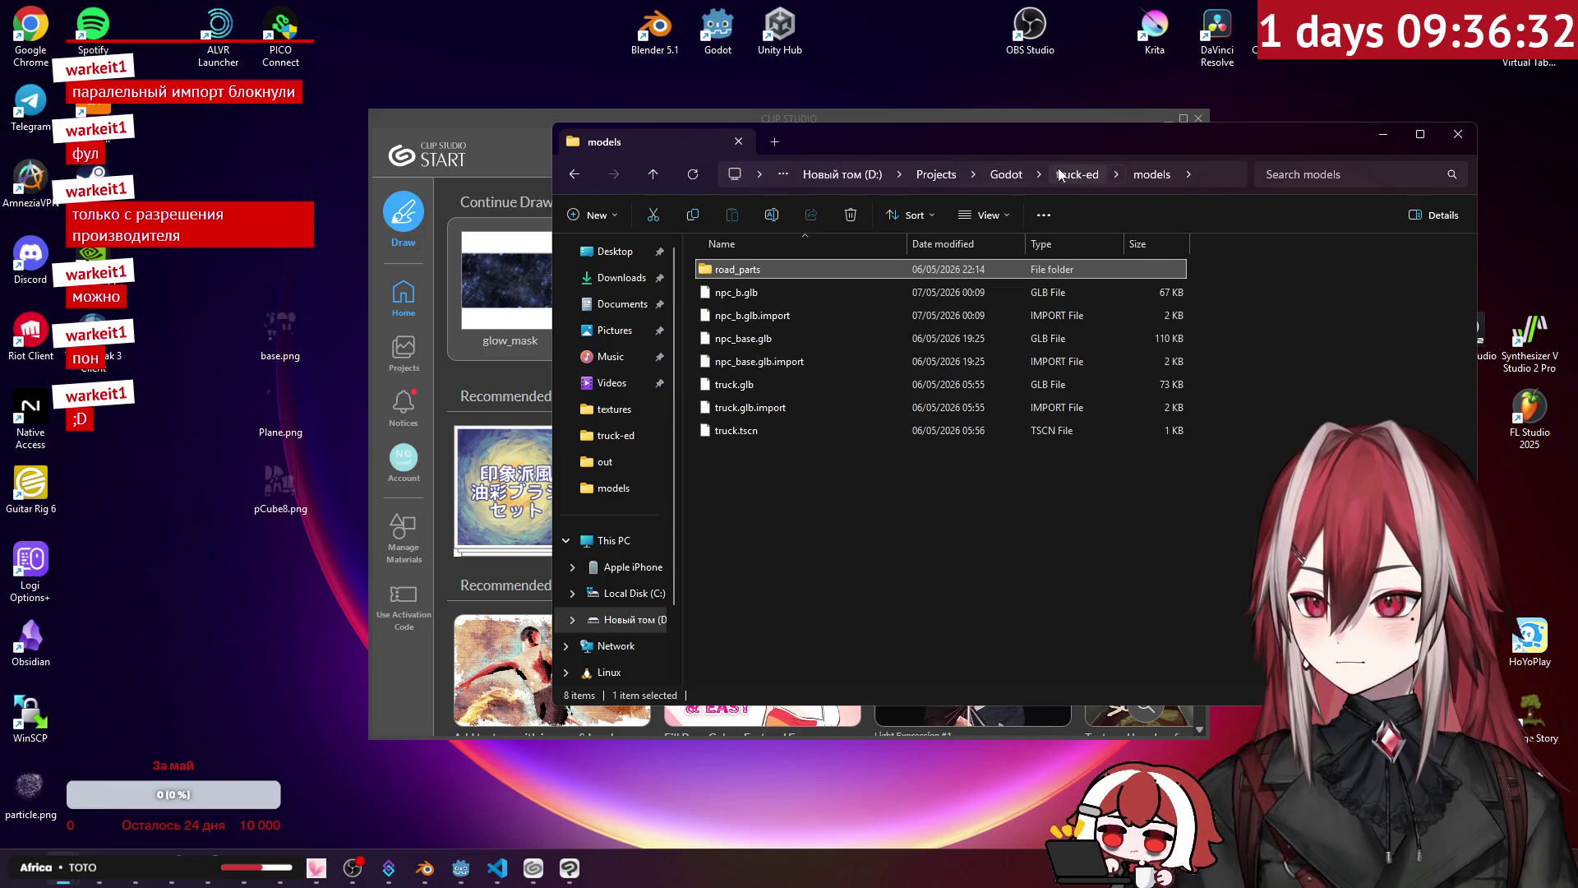
pyautogui.click(1060, 174)
pyautogui.doubleClick(752, 475)
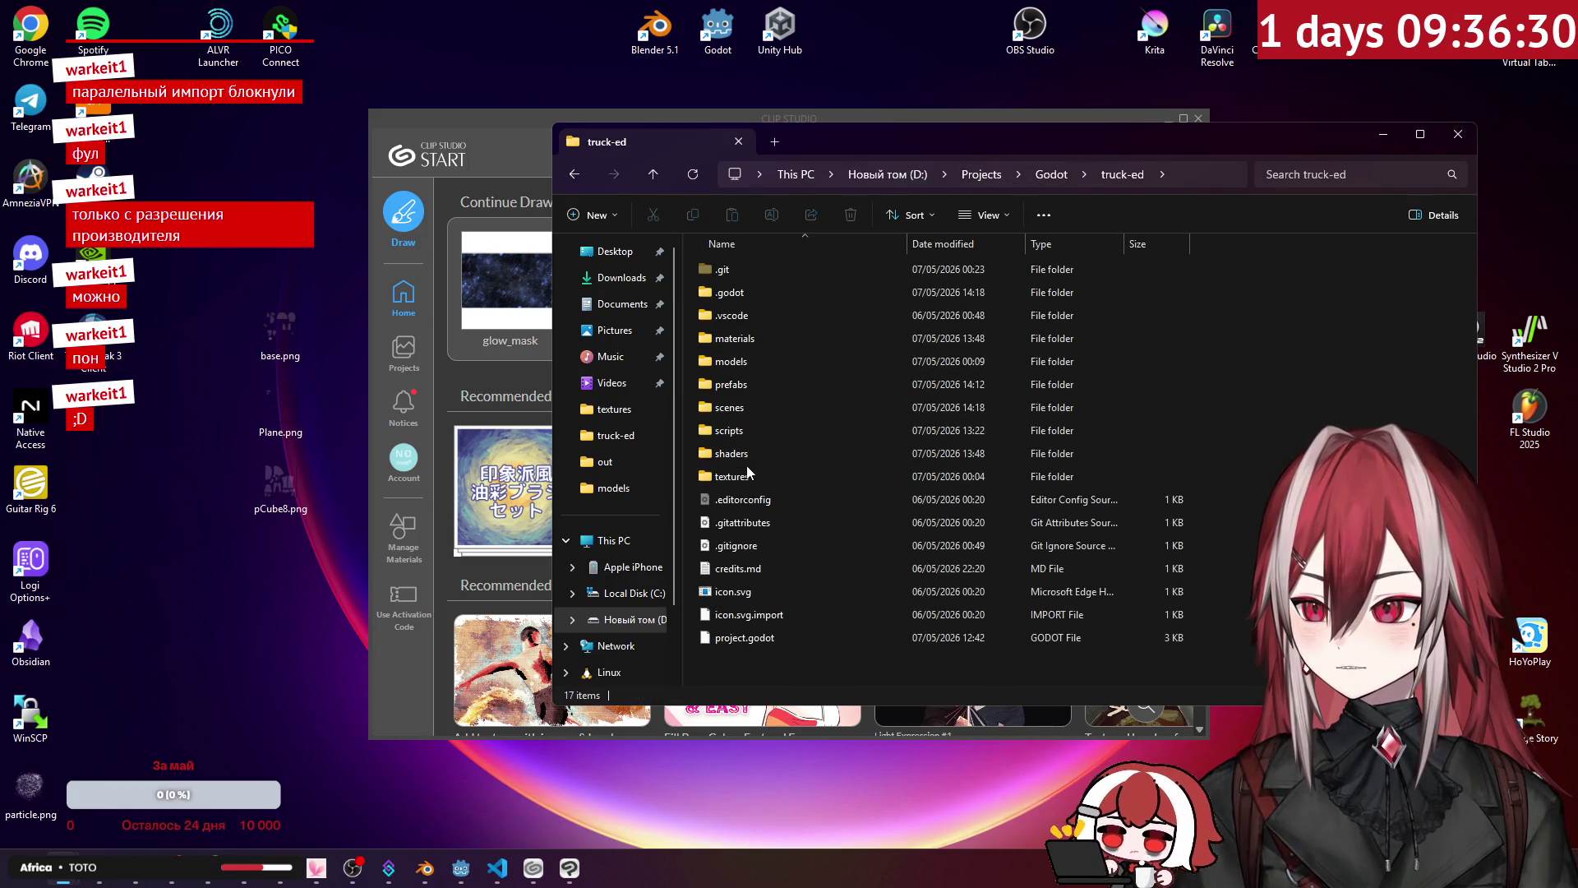